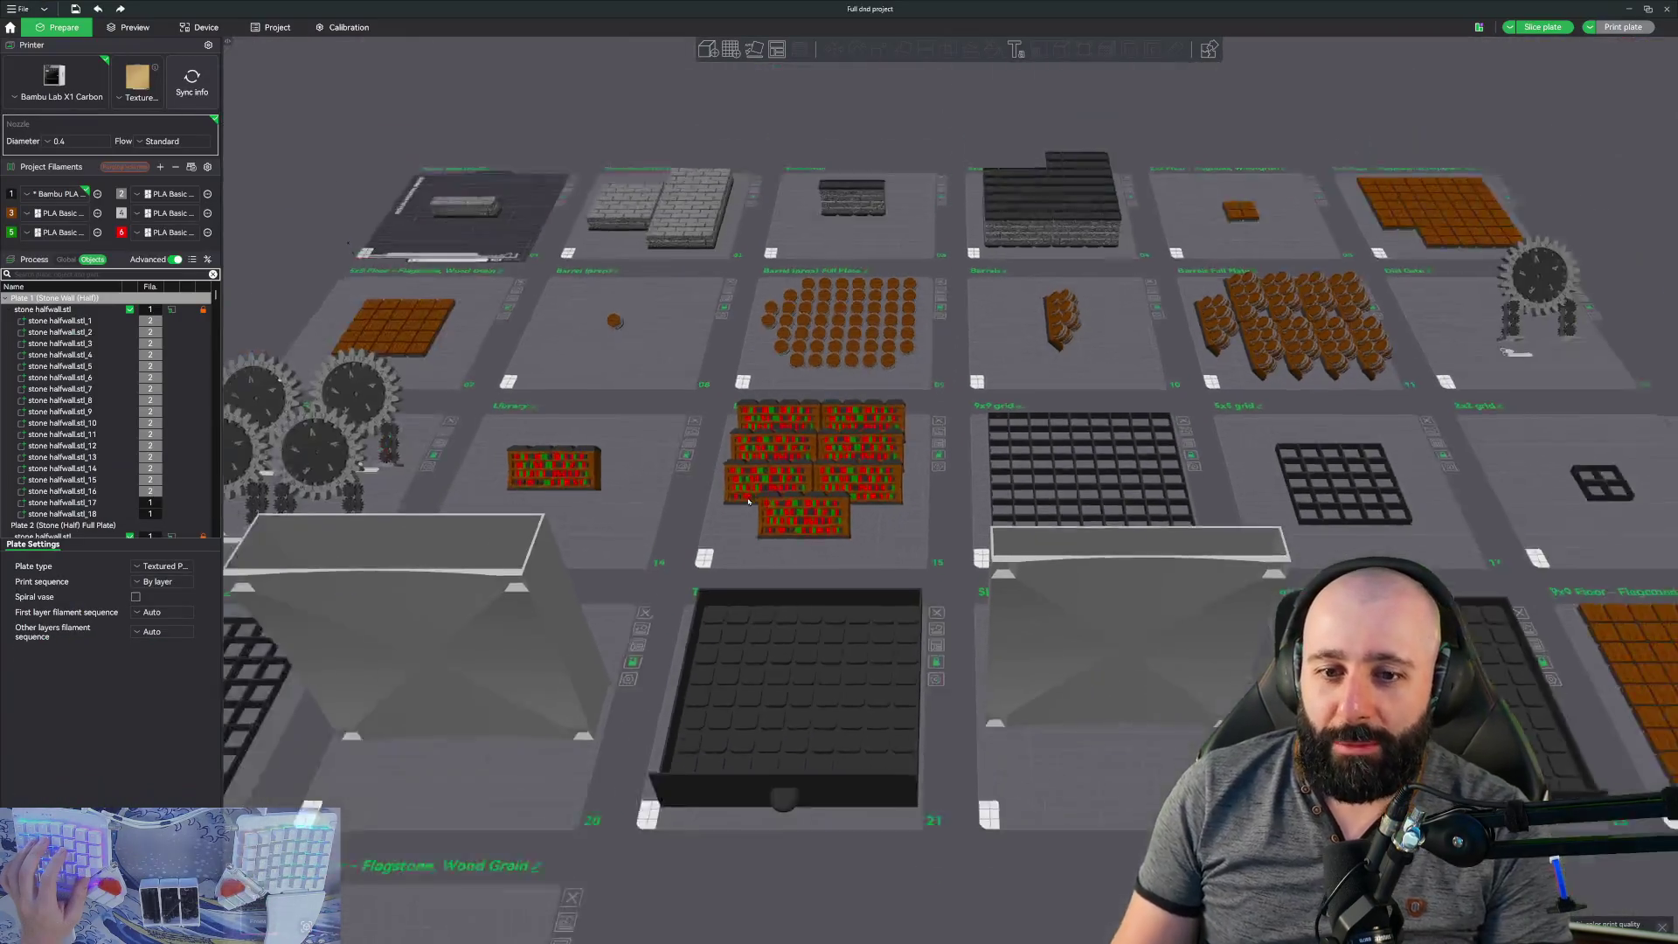
- Pan across the plate layout and select plate 10, Barrels
scroll(749, 500, up, 5)
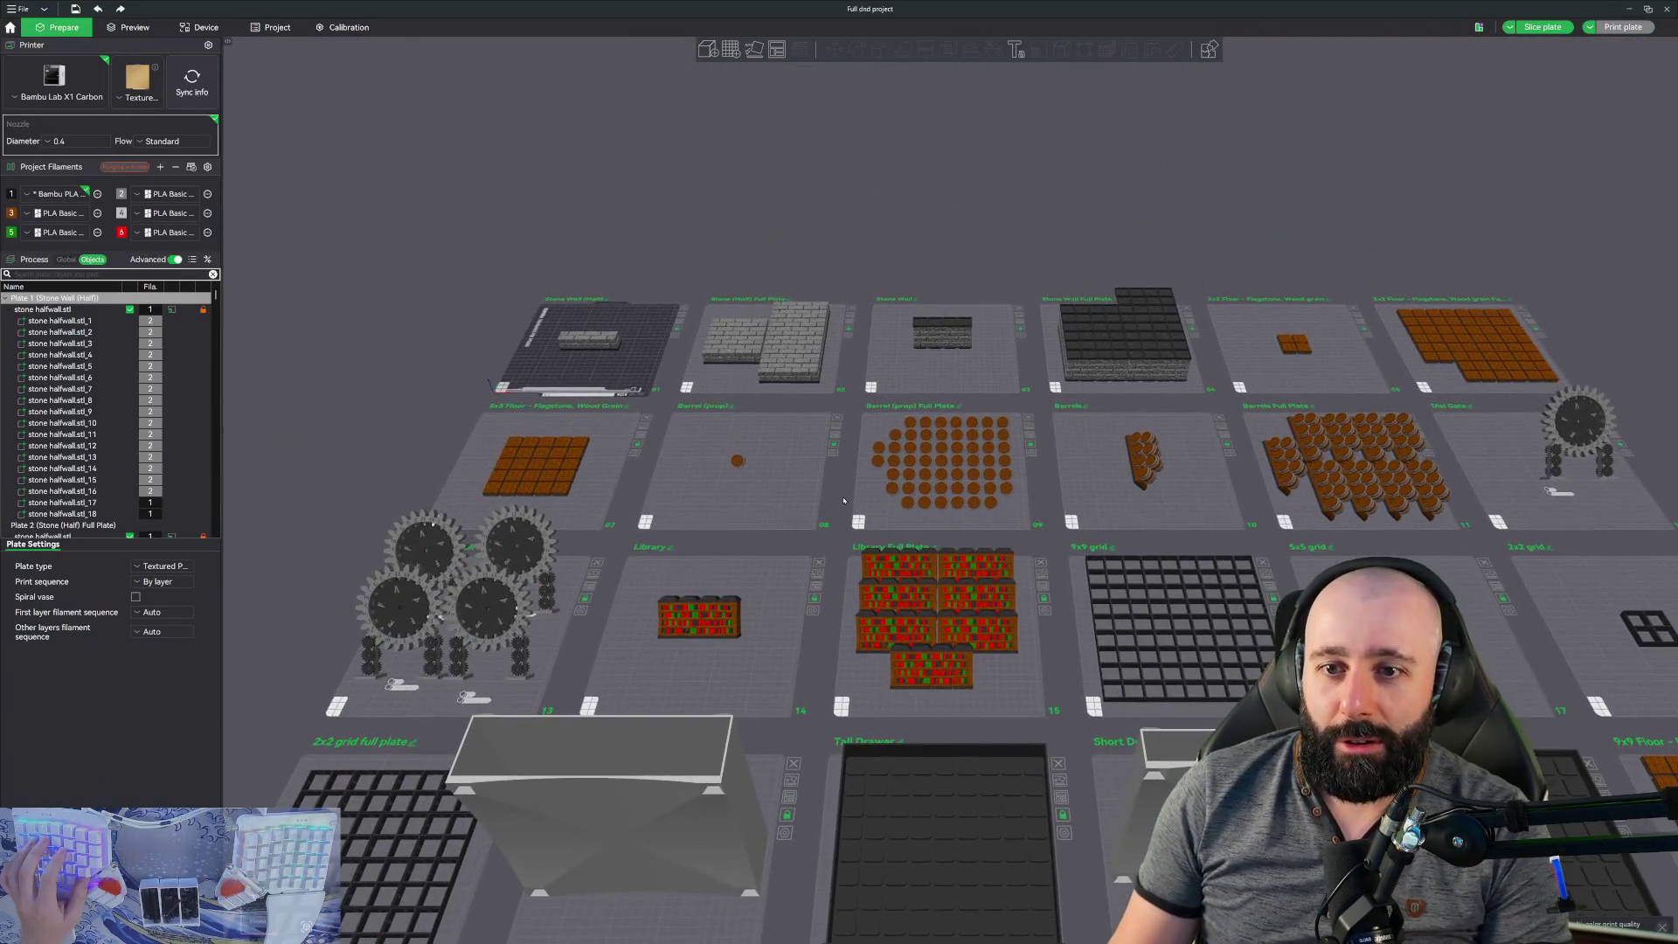
scroll(872, 551, down, 5)
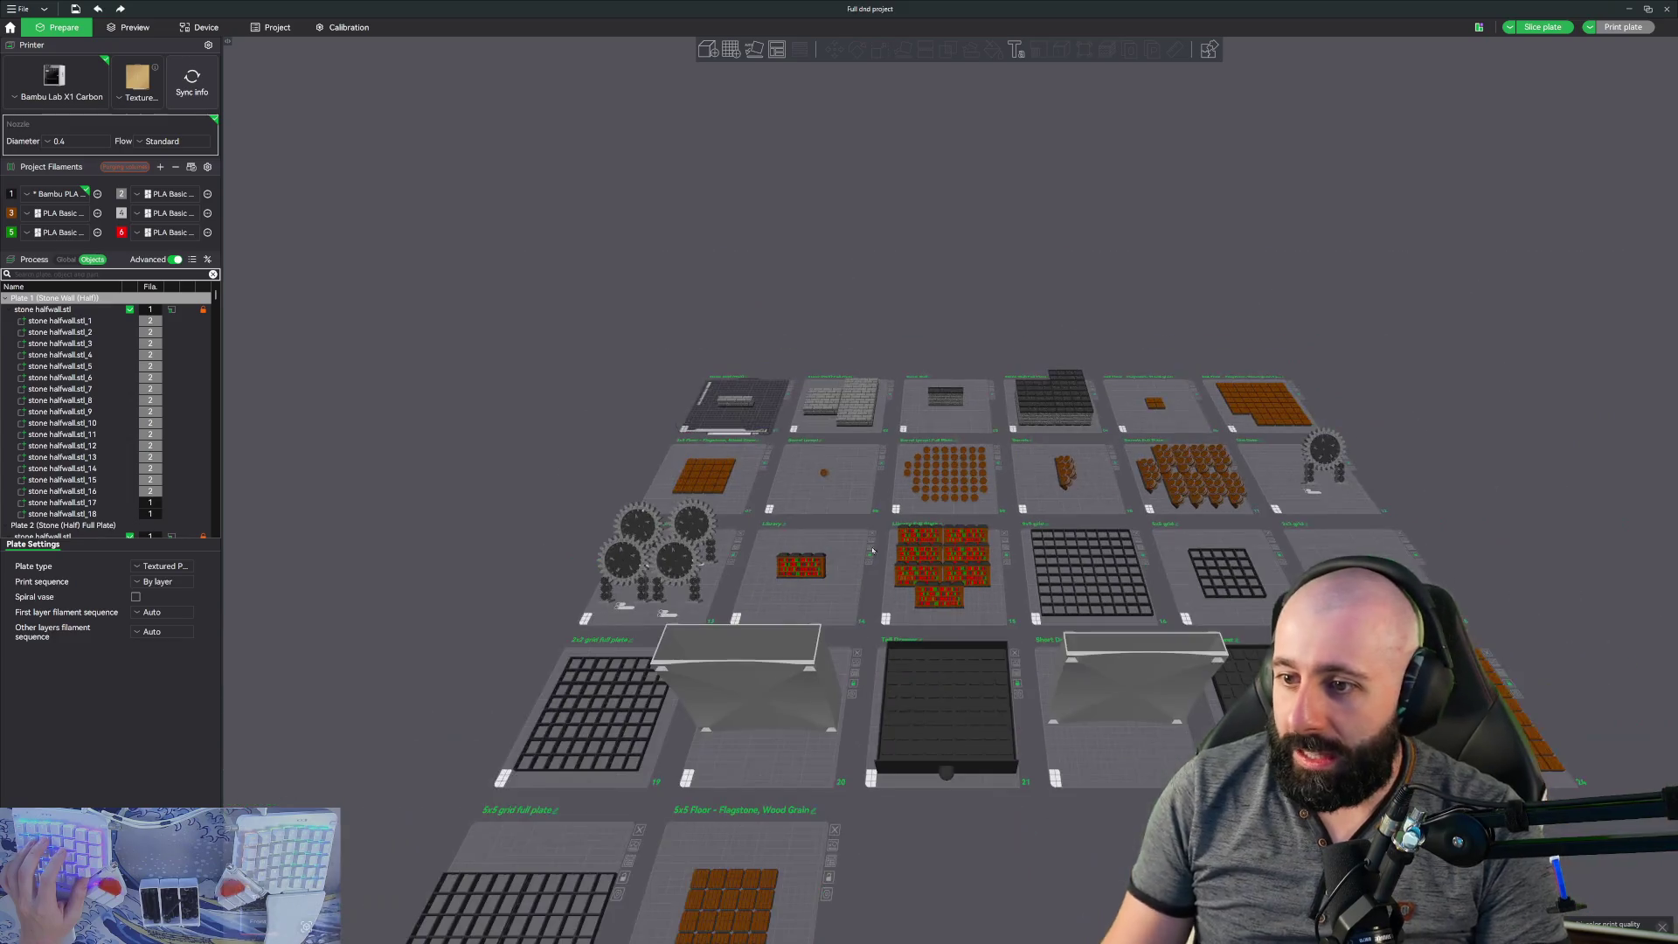
scroll(933, 644, down, 3)
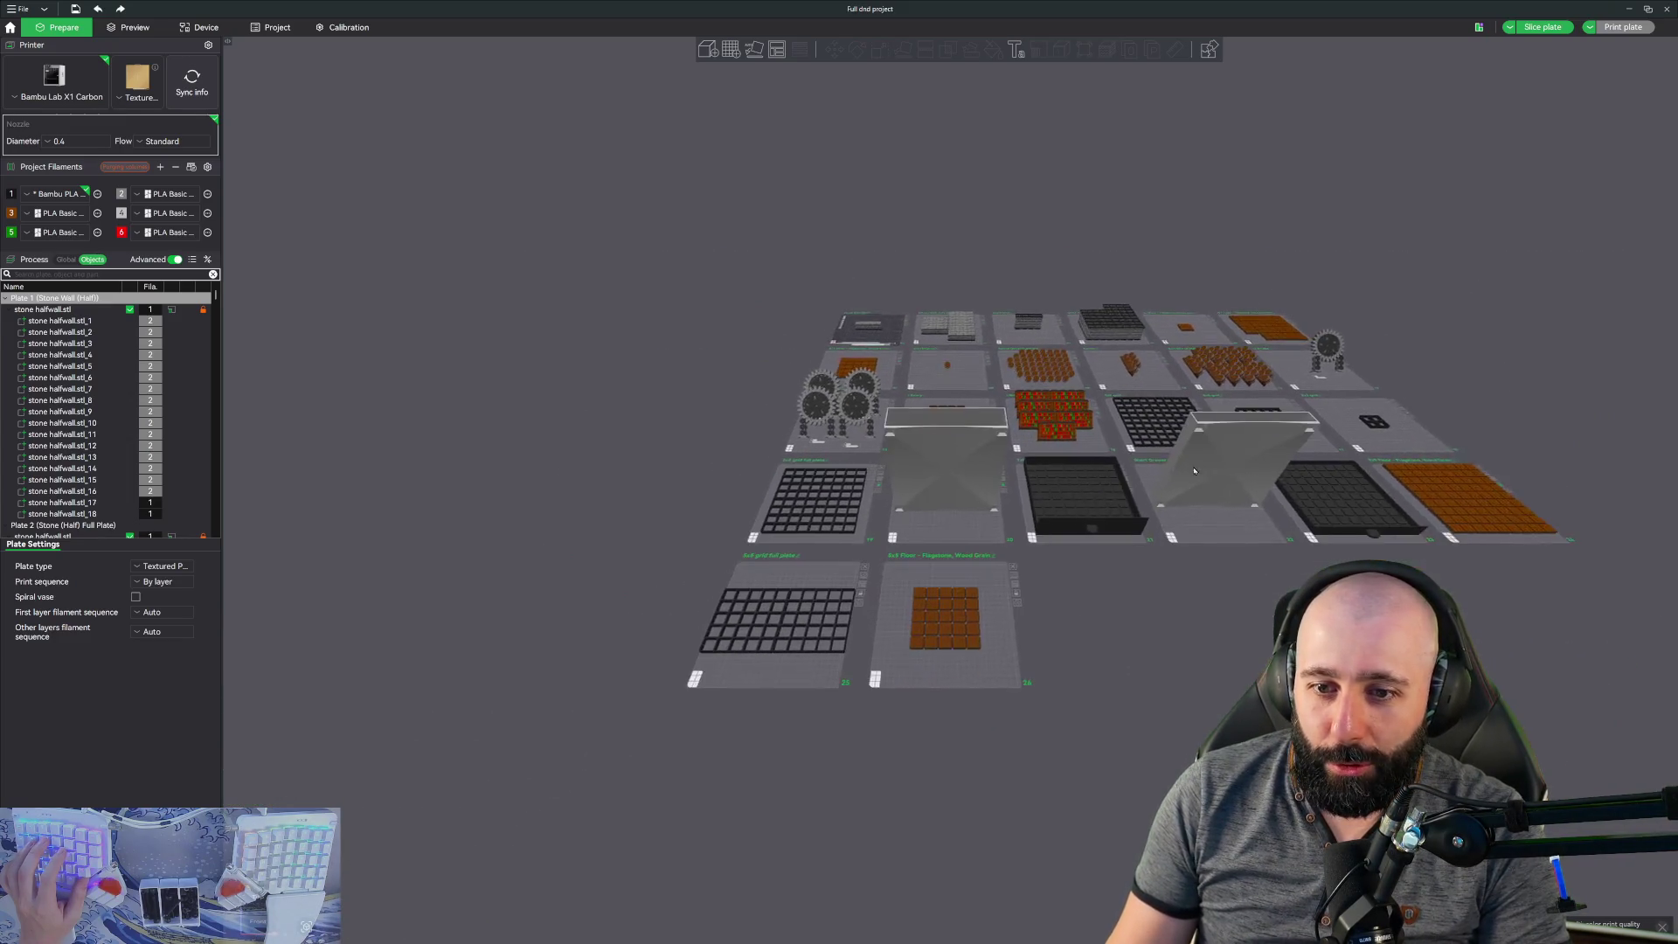
scroll(1042, 589, up, 6)
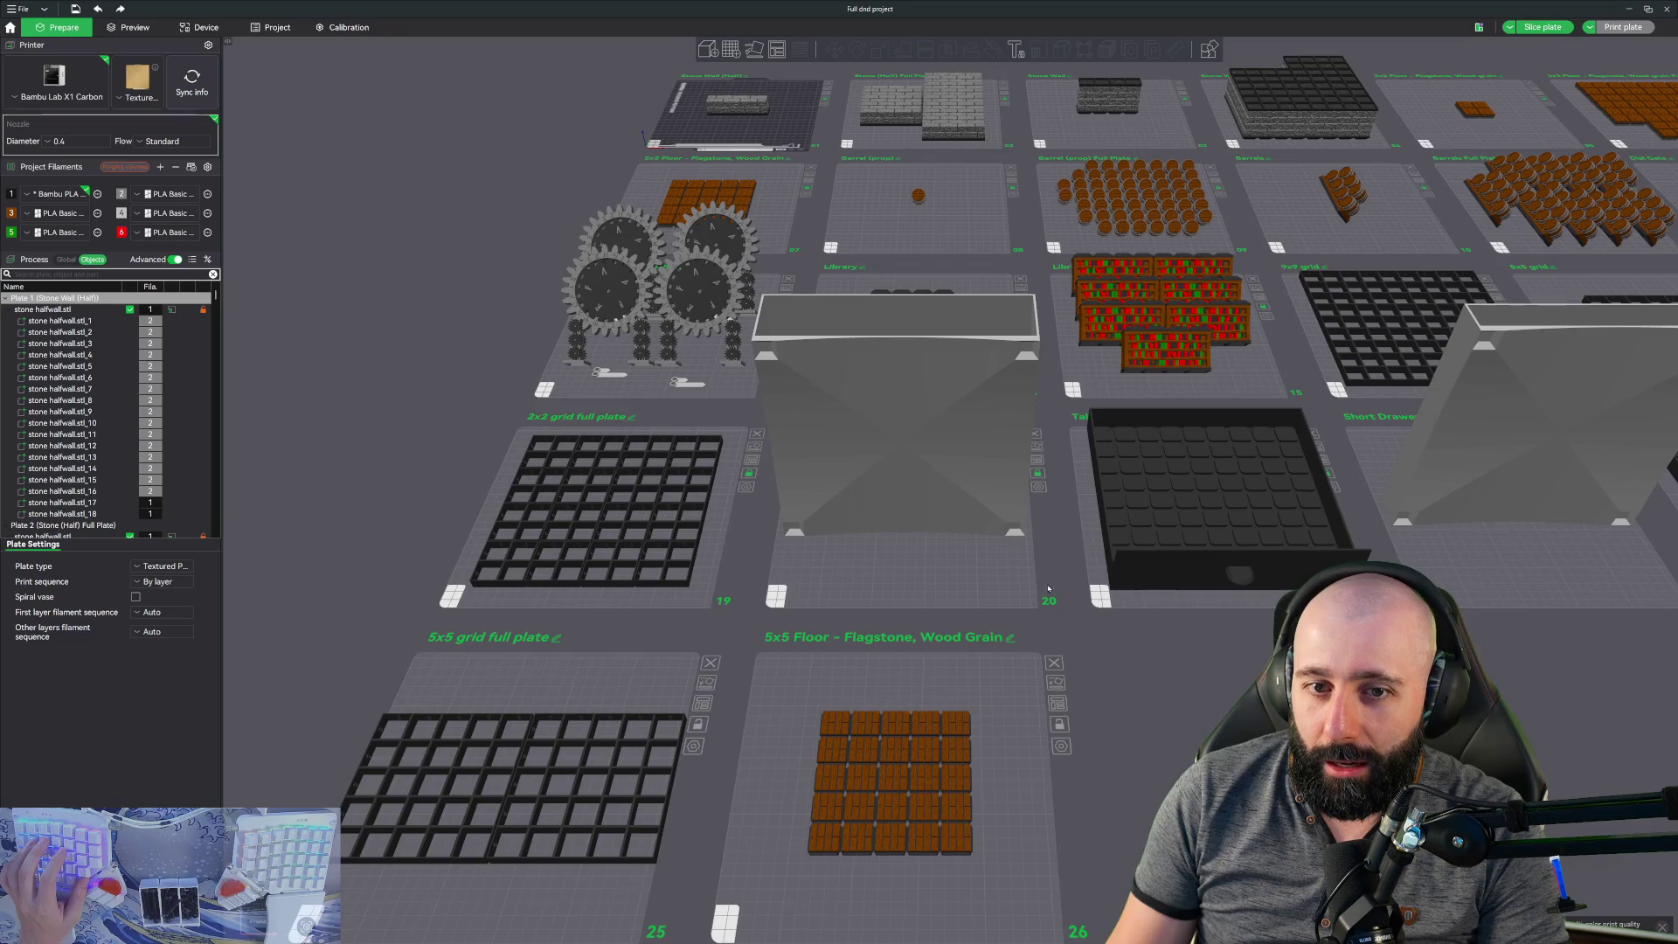
scroll(1049, 588, down, 3)
middle_drag(1018, 345, 678, 312)
middle_drag(851, 325, 979, 305)
right_click(1005, 238)
click(881, 407)
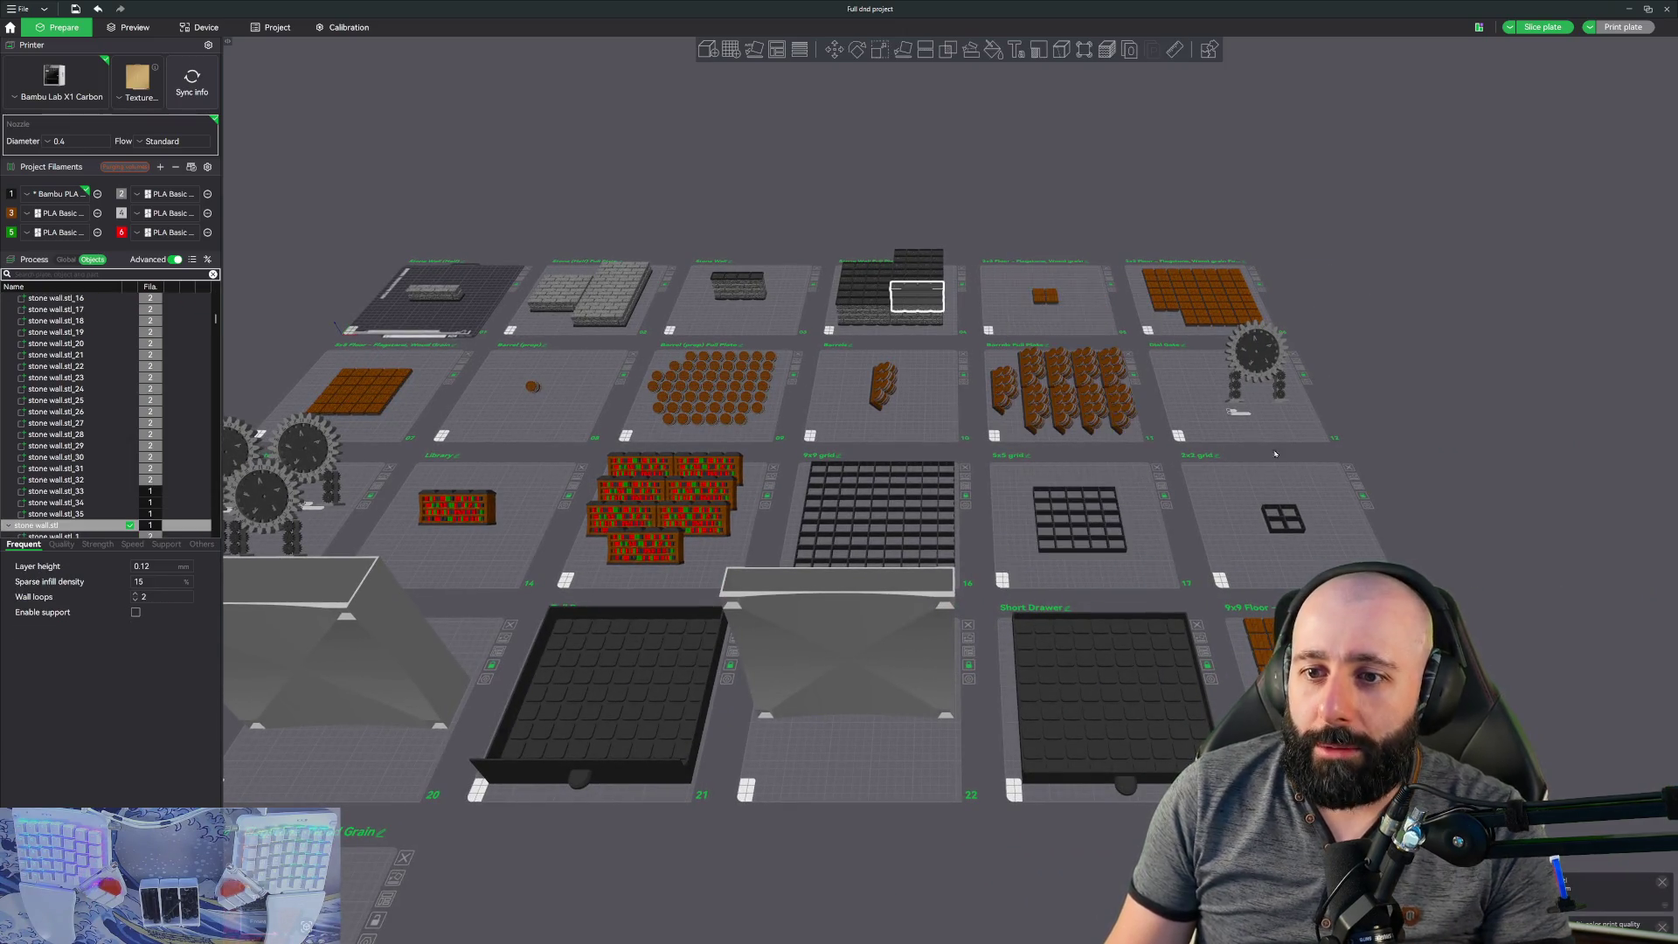
- Zoom and tilt in for a closer look at the barrels, then swing to an overview angle
scroll(879, 344, up, 5)
scroll(879, 343, up, 5)
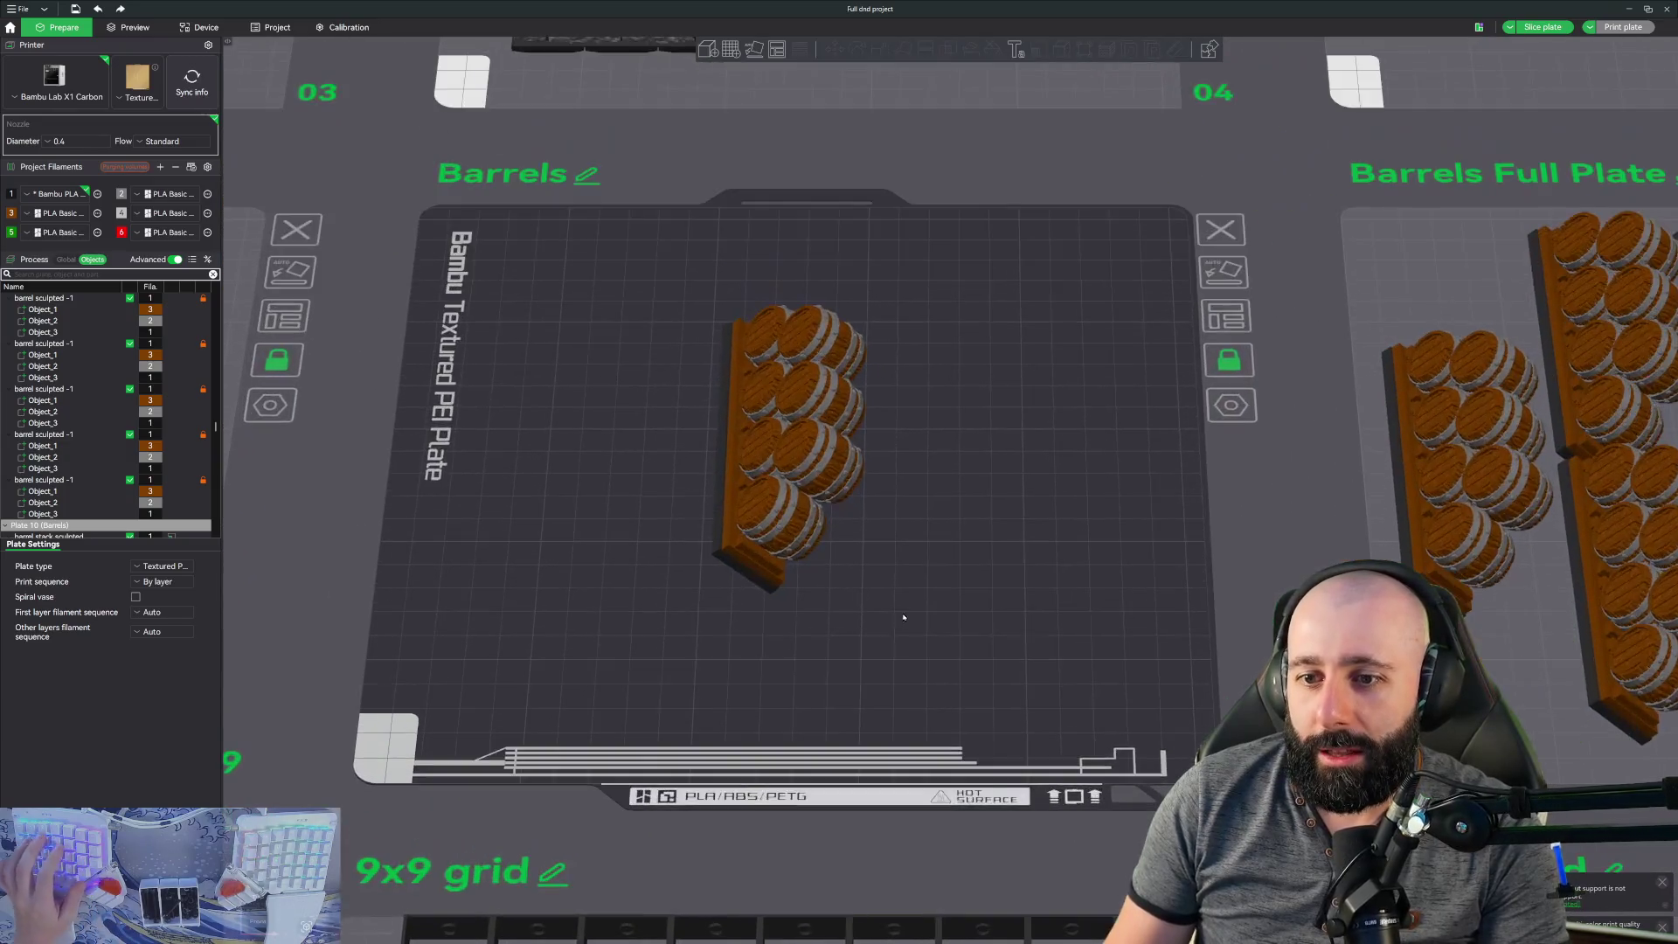
mouse_move(904, 617)
mouse_down()
mouse_move(932, 585)
mouse_move(864, 598)
mouse_up()
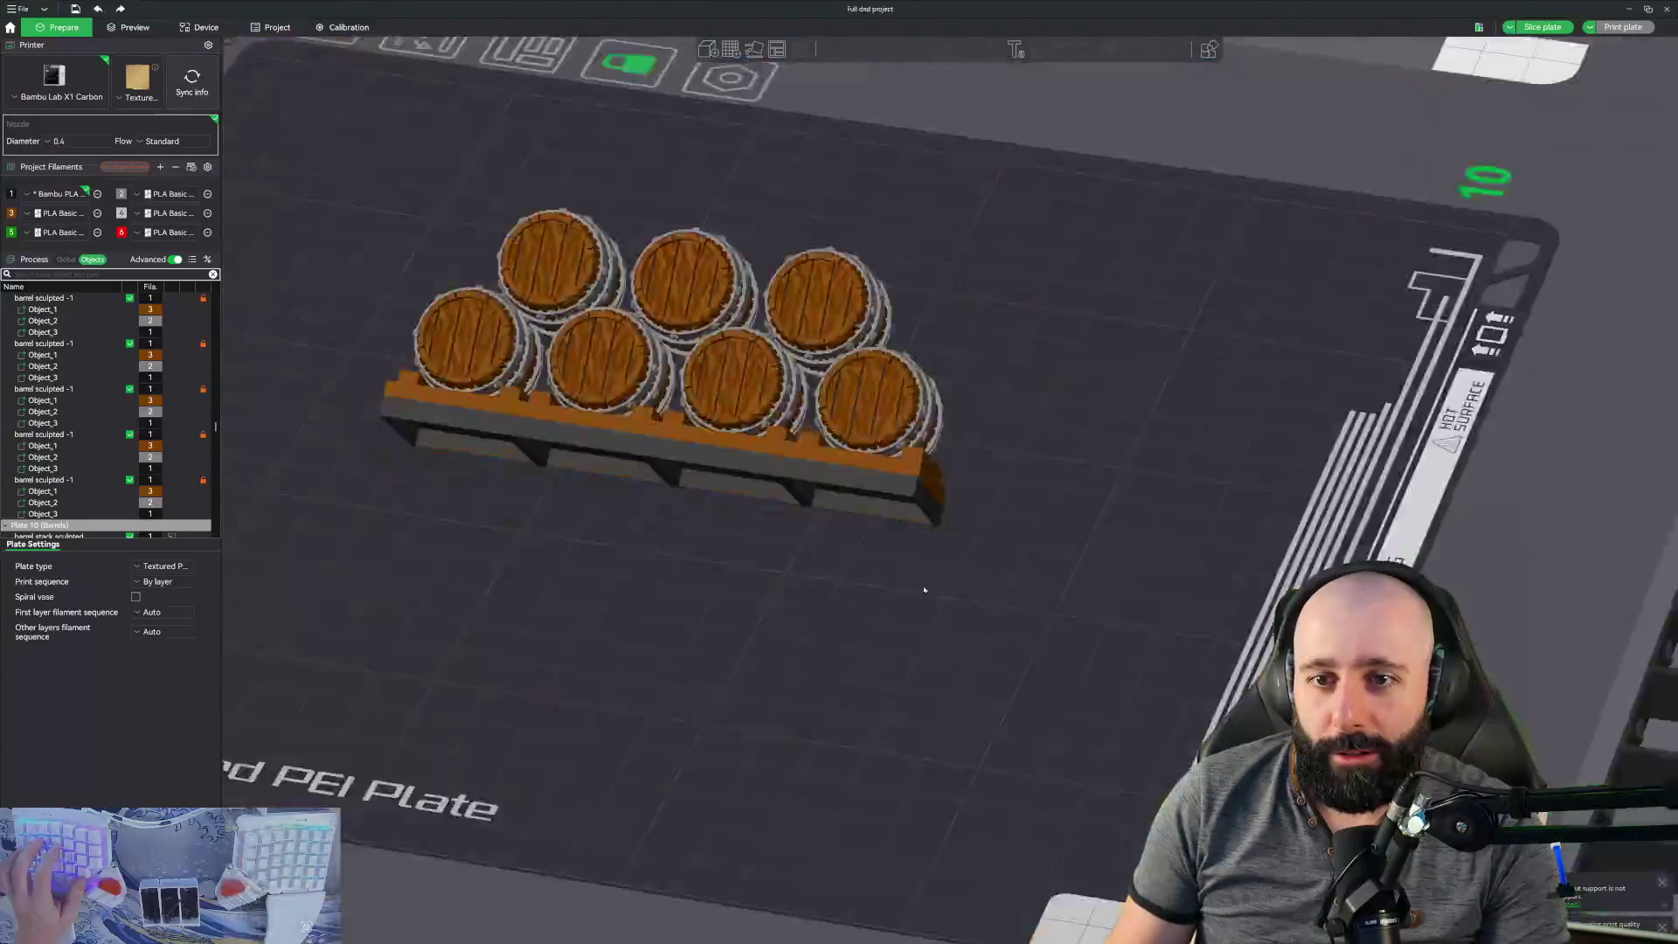
scroll(874, 590, down, 10)
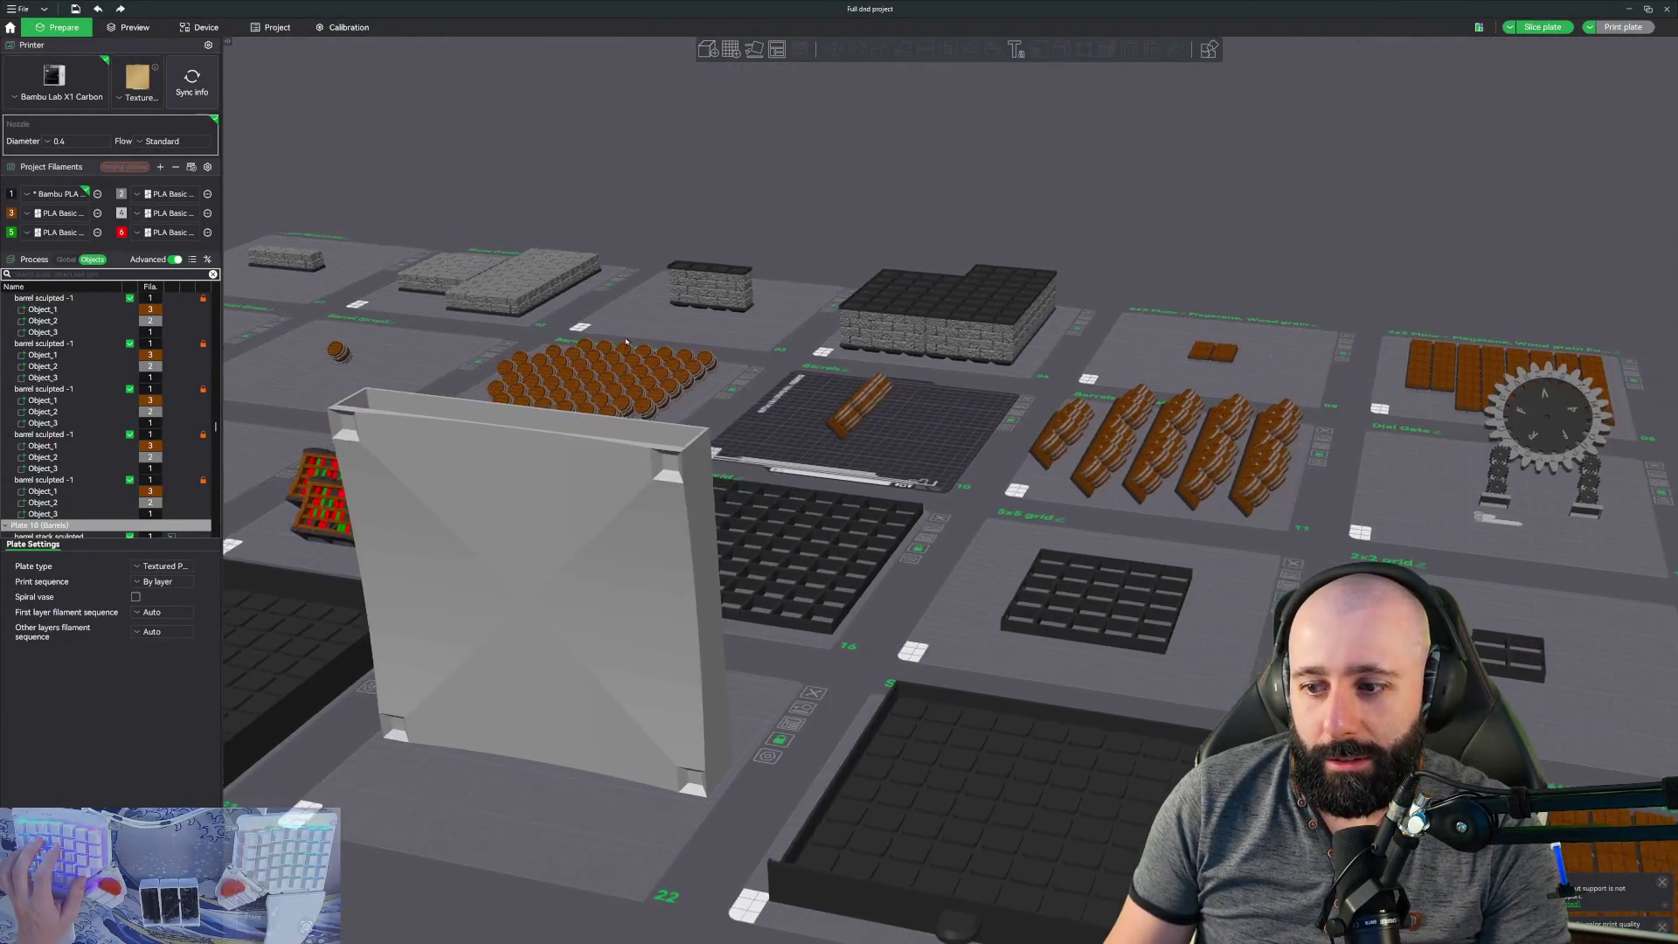
drag(626, 342, 535, 615)
- Select plate 26 and view its wood-grain tiles framed from straight above
click(510, 604)
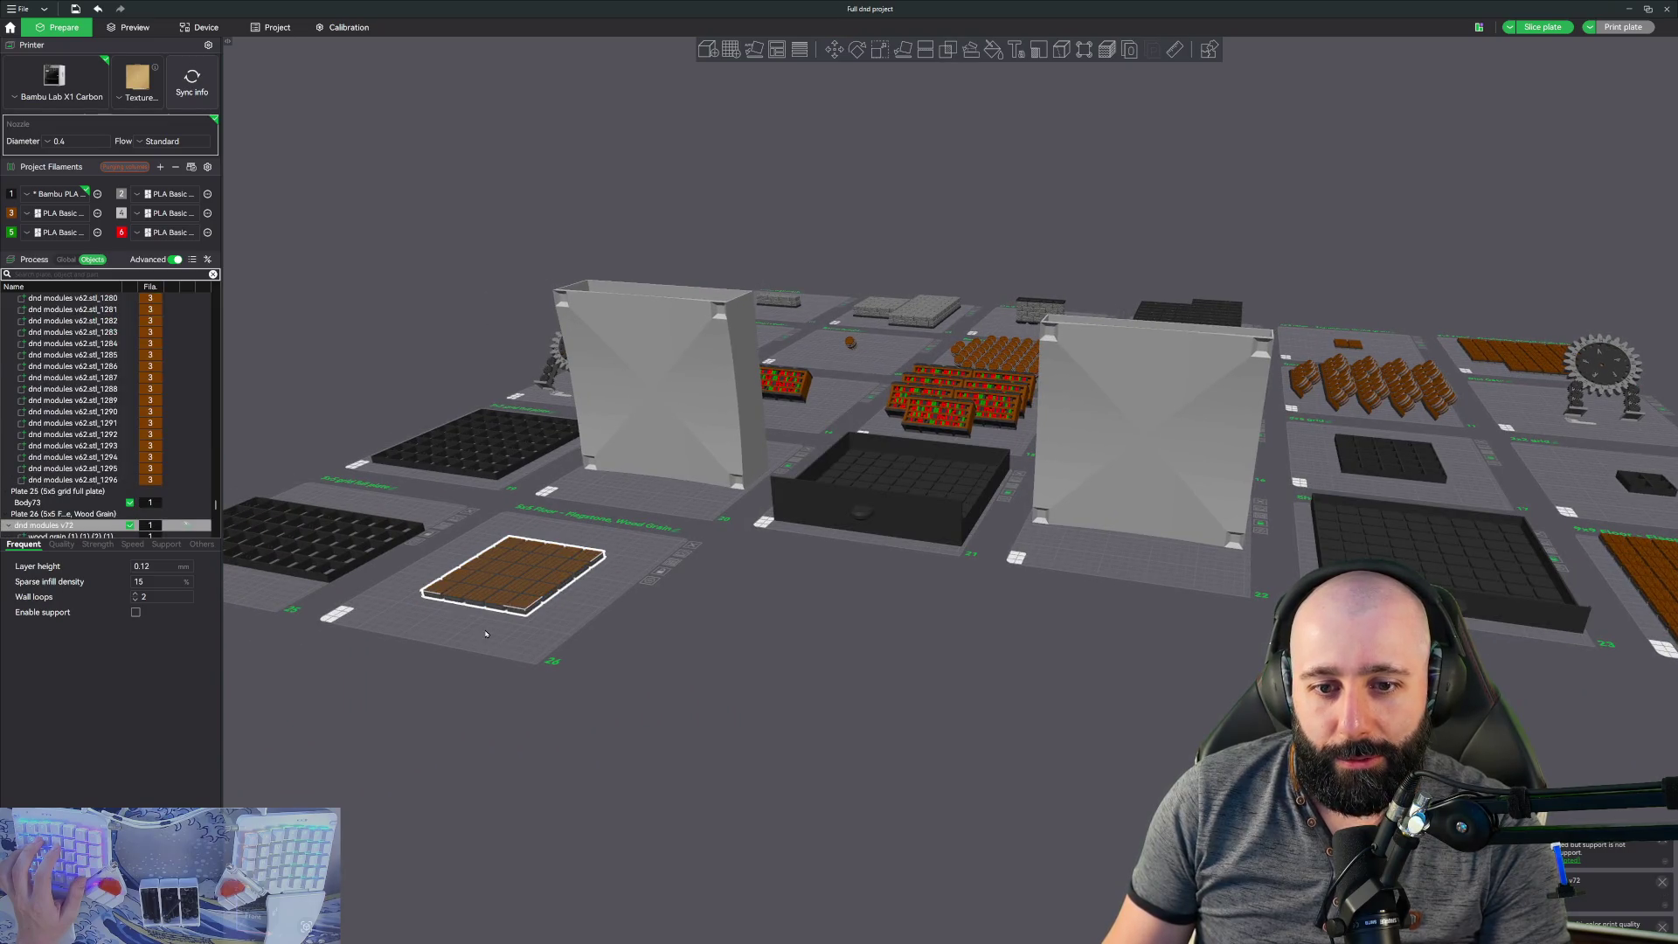
click(486, 634)
scroll(488, 631, up, 5)
scroll(527, 642, up, 10)
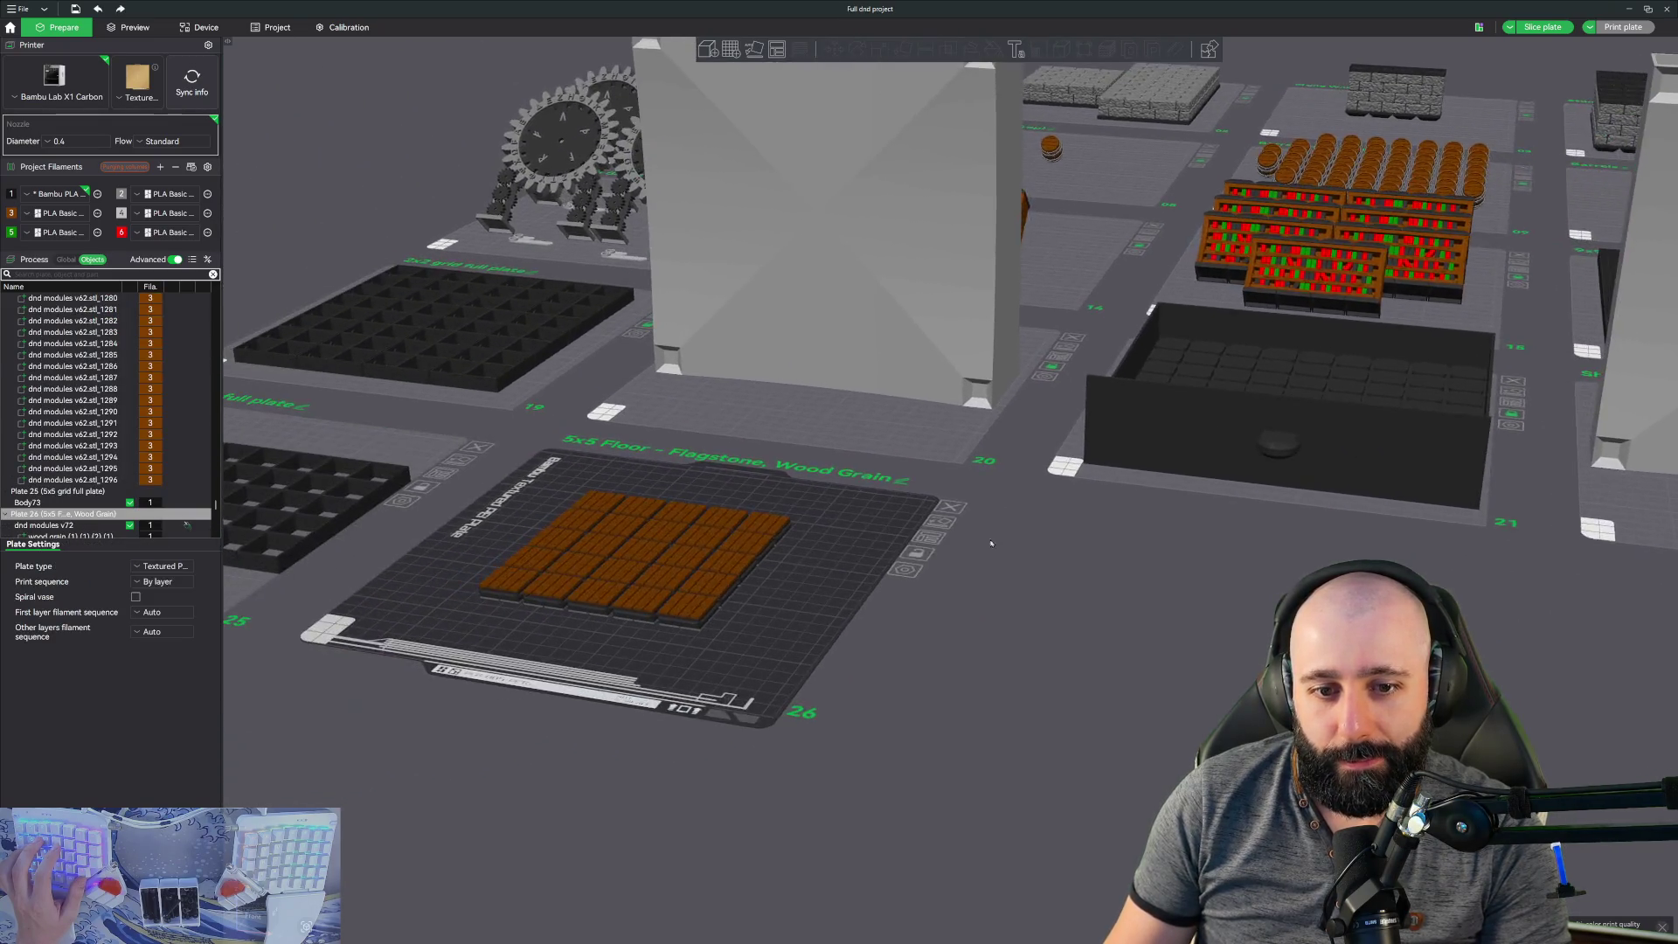
key(z)
scroll(776, 513, up, 10)
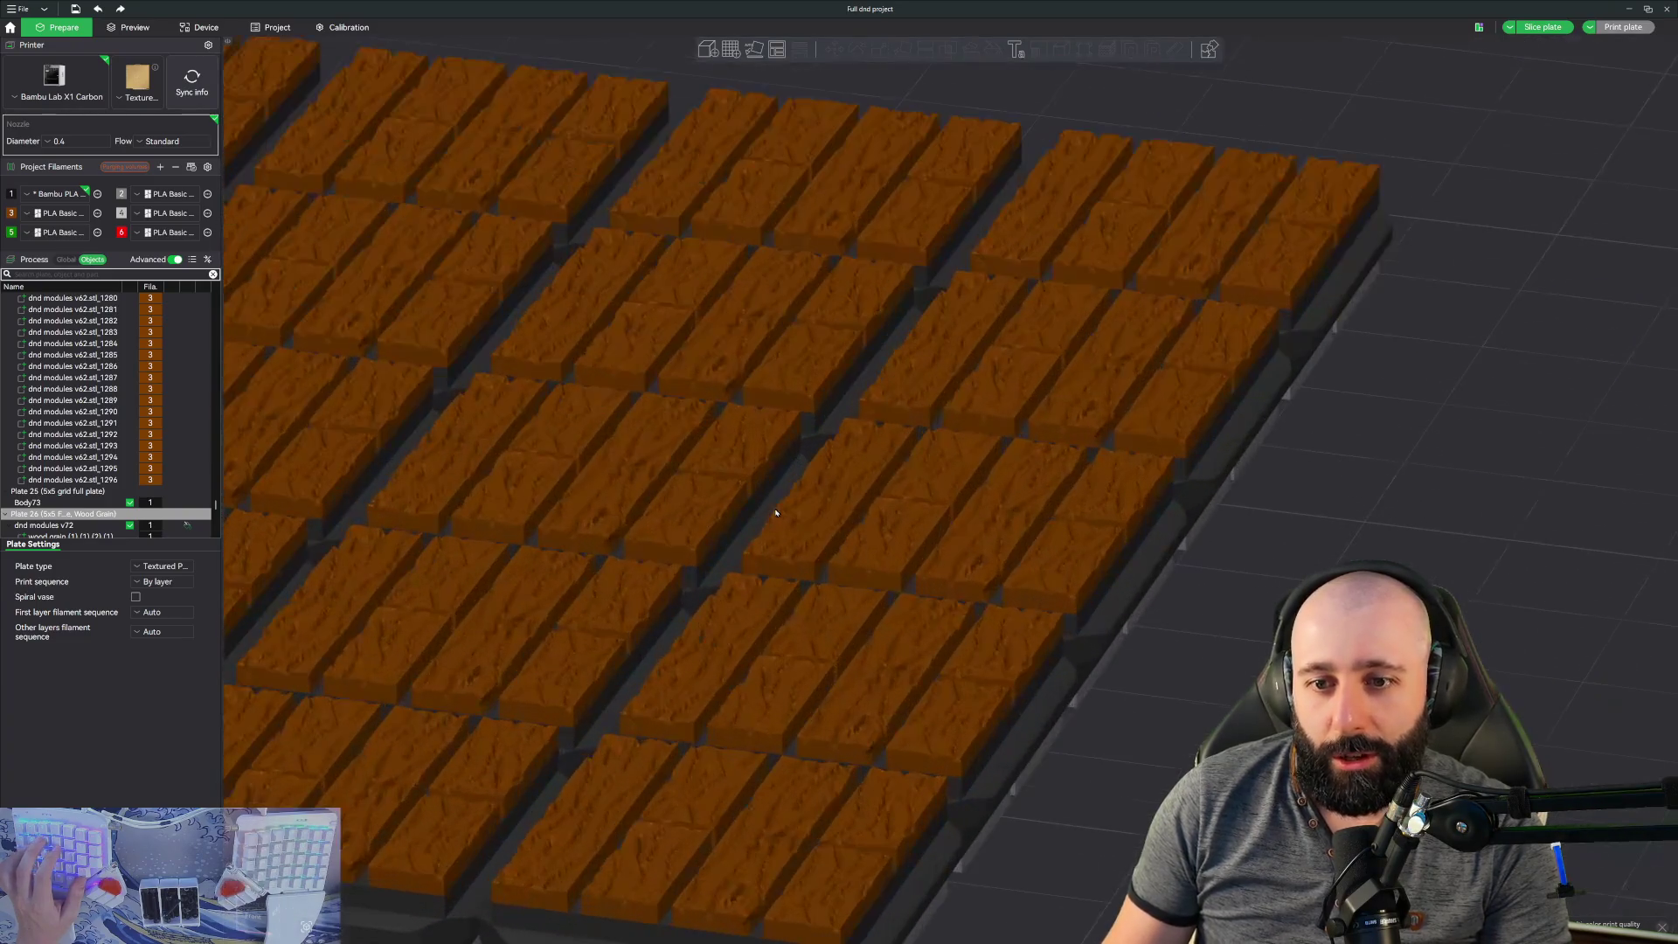
key(1)
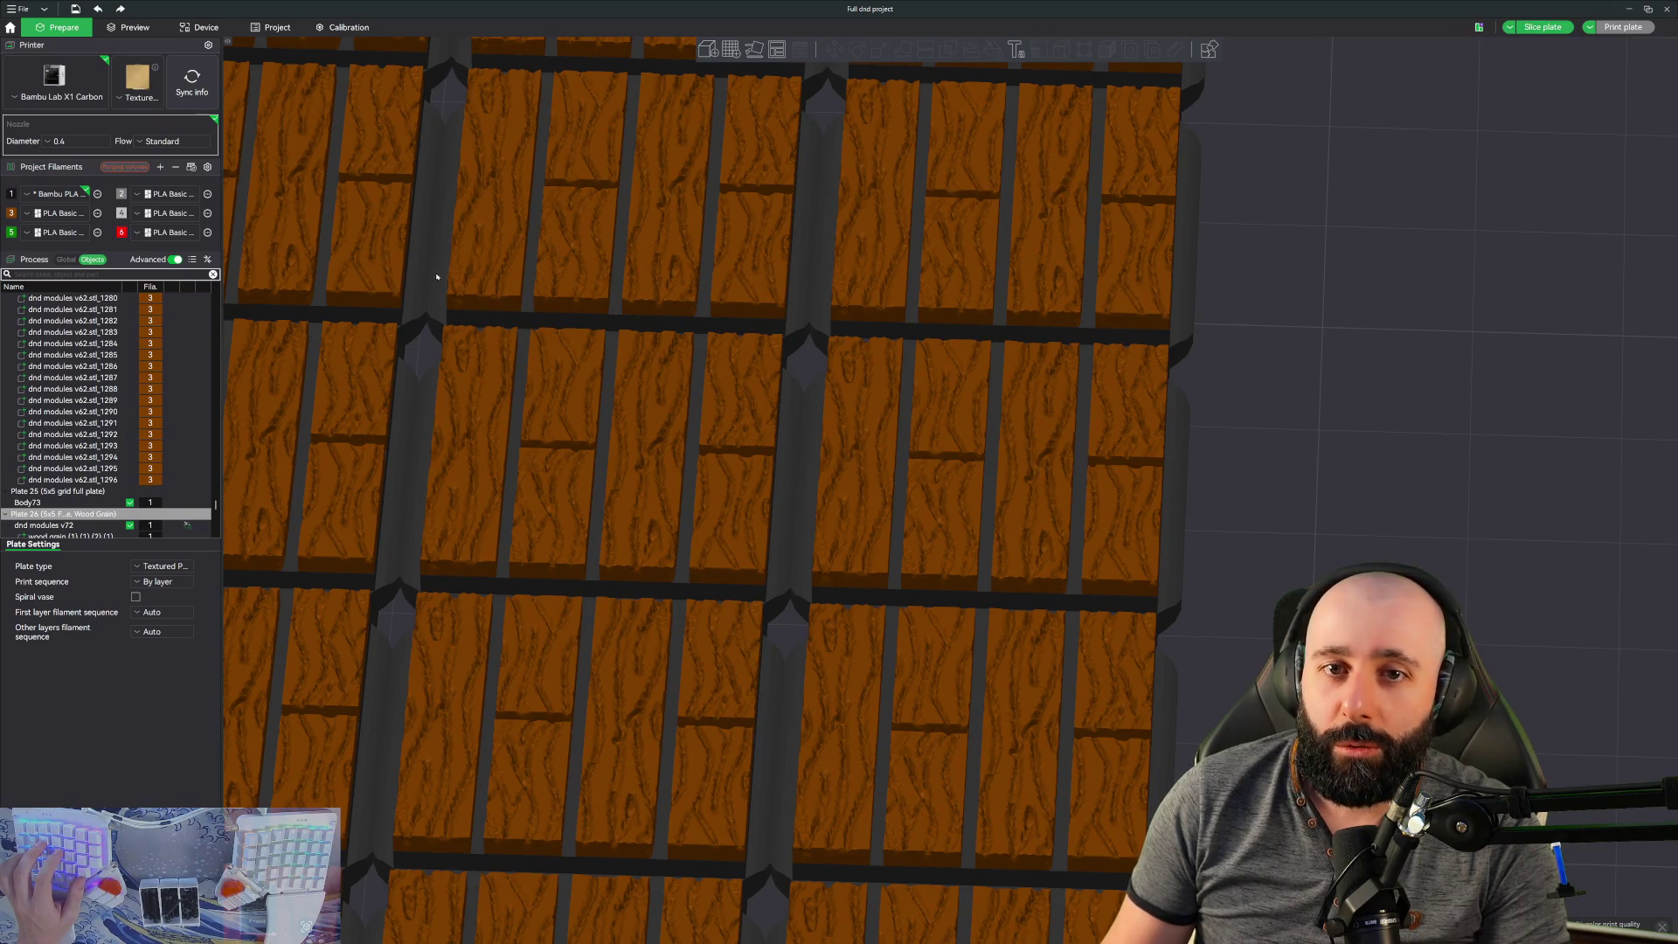
- Select plate 4, Stone Wall Full Plate, and orbit around it for an angled view
scroll(437, 277, down, 15)
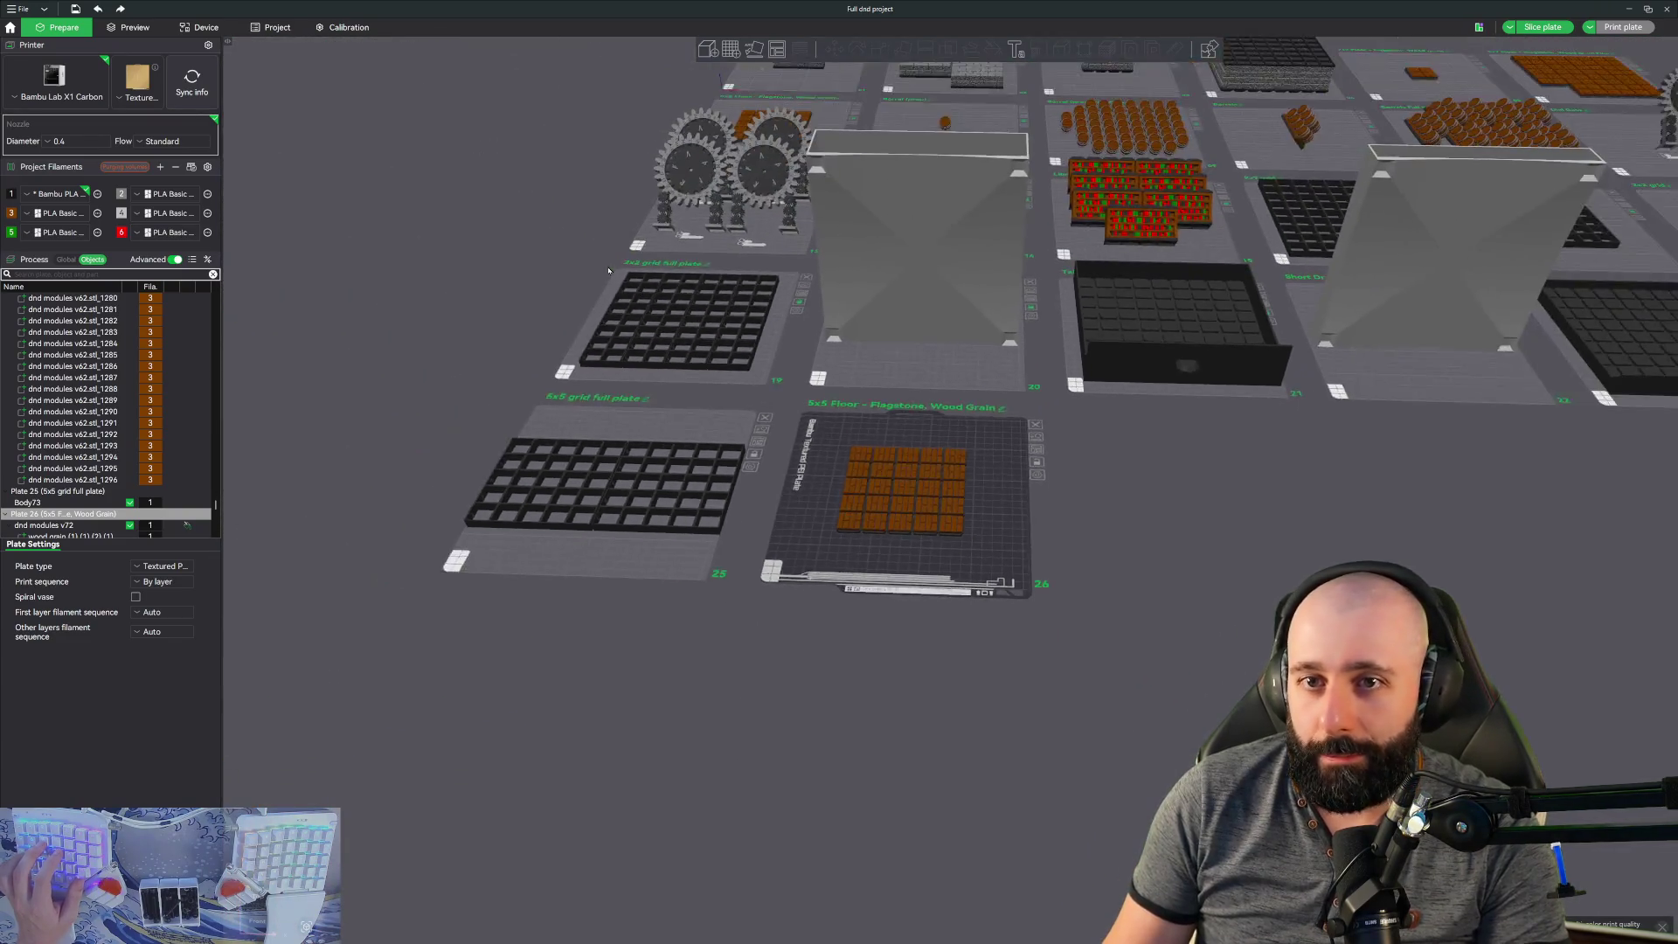
scroll(610, 270, down, 5)
click(670, 445)
scroll(671, 445, up, 2)
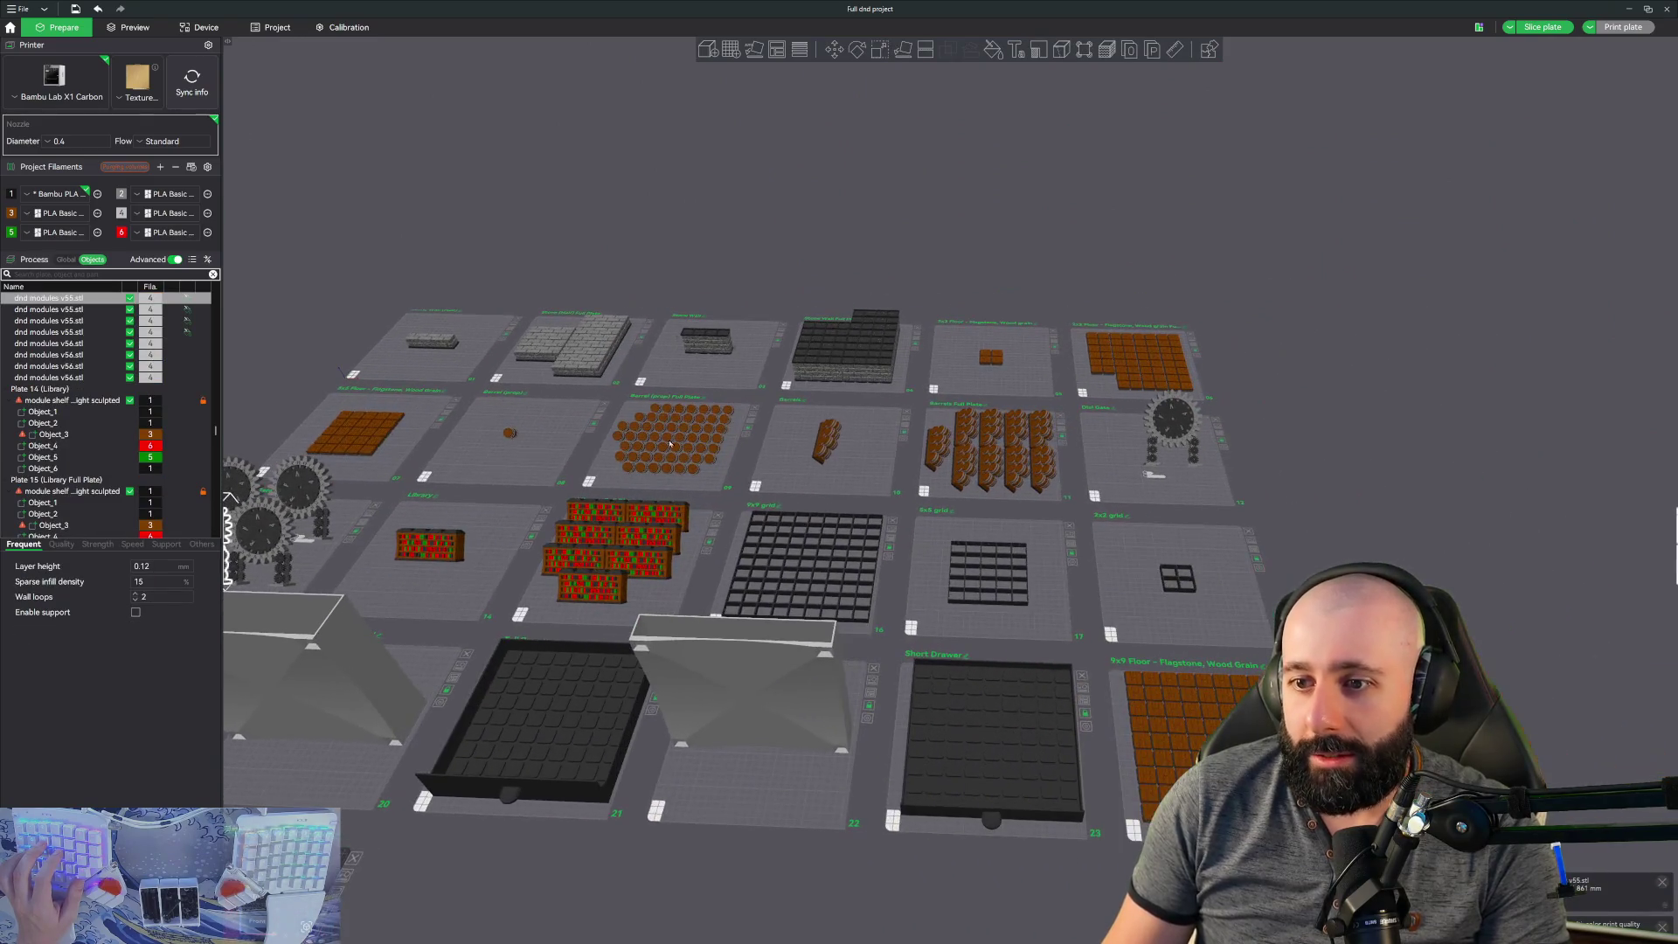
click(831, 391)
scroll(831, 390, up, 5)
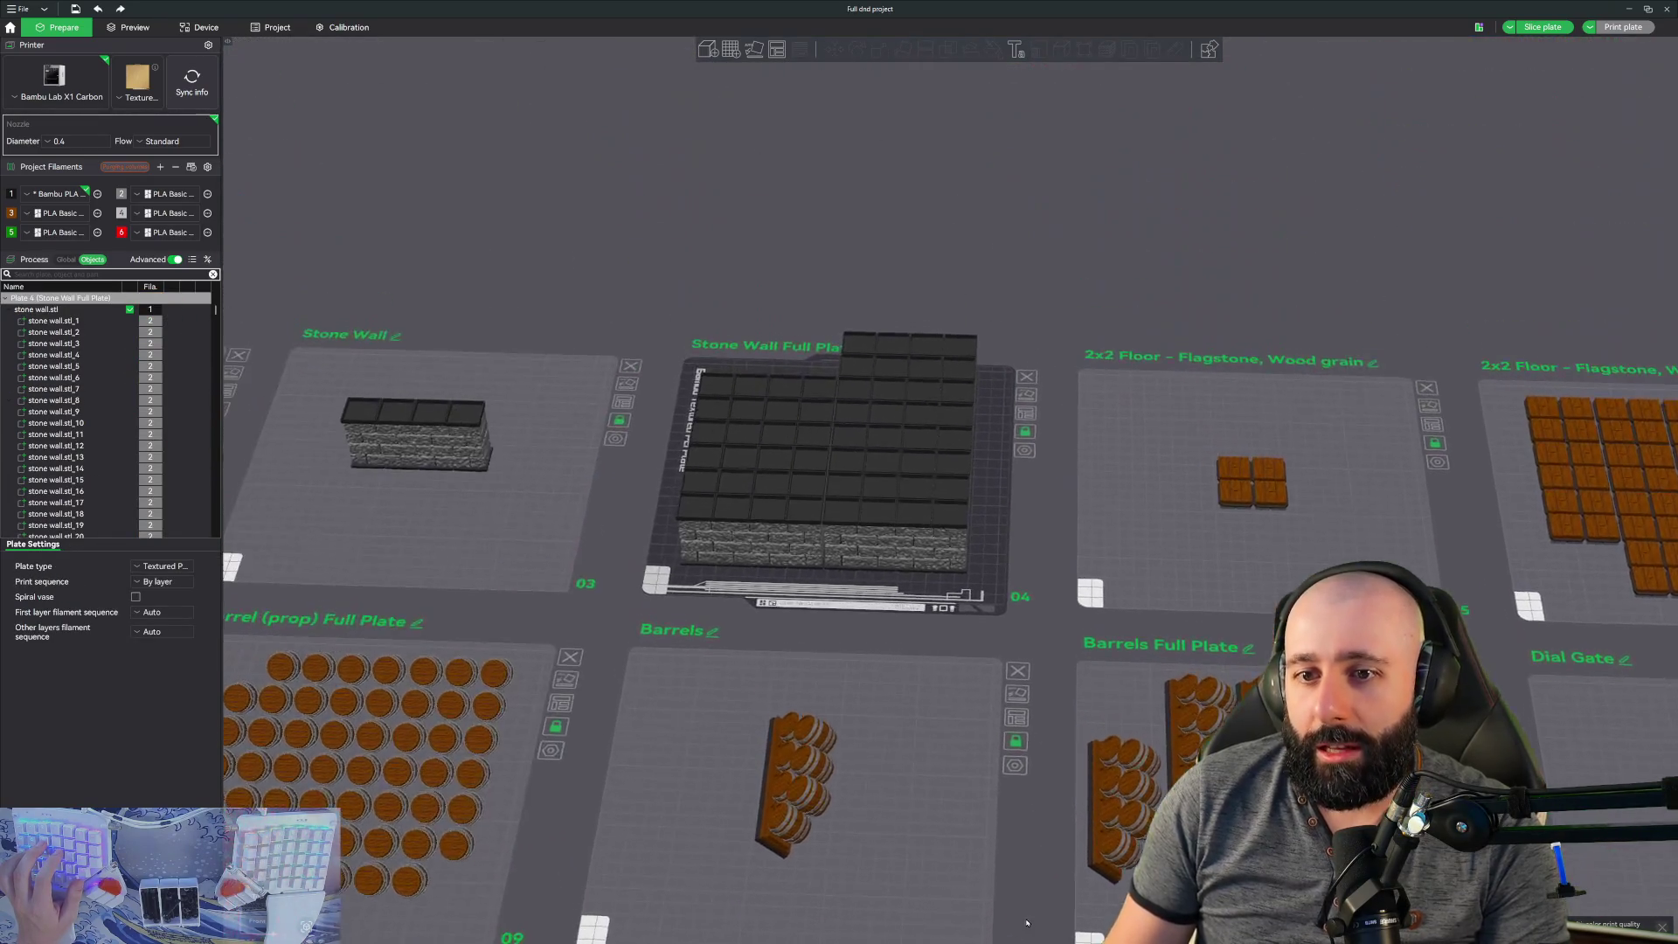
scroll(1027, 922, up, 5)
mouse_move(1027, 922)
mouse_down()
mouse_move(1209, 725)
mouse_move(1090, 667)
mouse_move(883, 660)
mouse_move(1144, 465)
mouse_up()
scroll(1144, 465, down, 8)
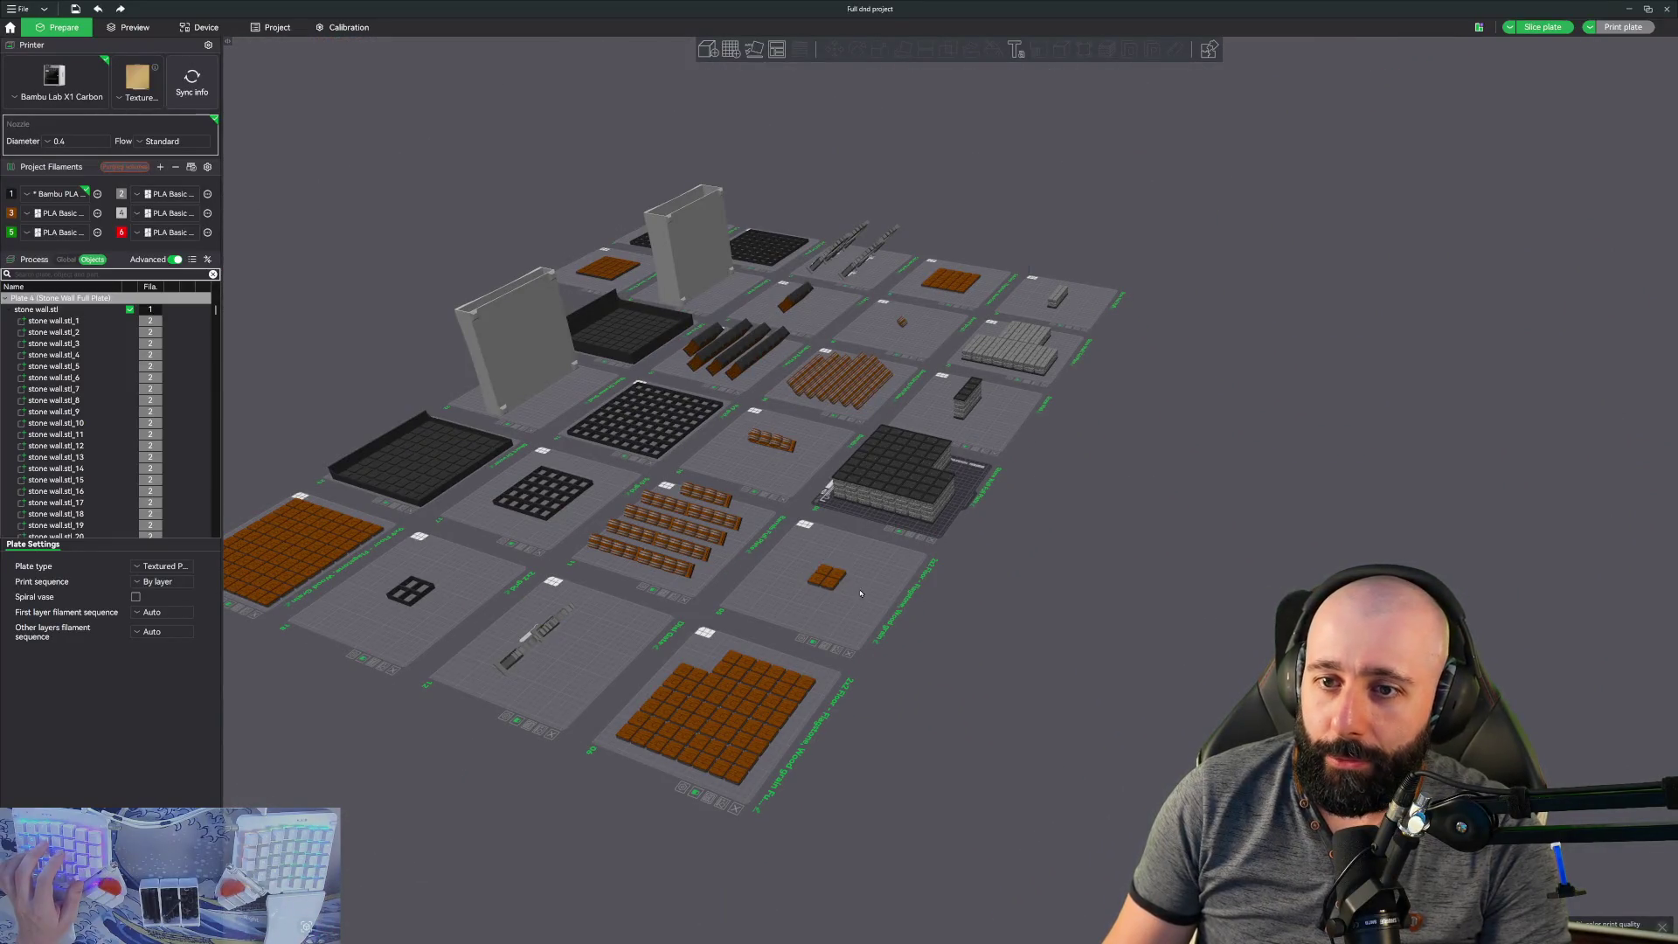
drag(860, 593, 929, 568)
mouse_move(854, 738)
middle_down()
mouse_move(762, 442)
mouse_move(836, 385)
middle_up()
- Select plate 14, Library, then orbit to survey plates 01–06 and 25–26
click(804, 559)
scroll(898, 309, up, 5)
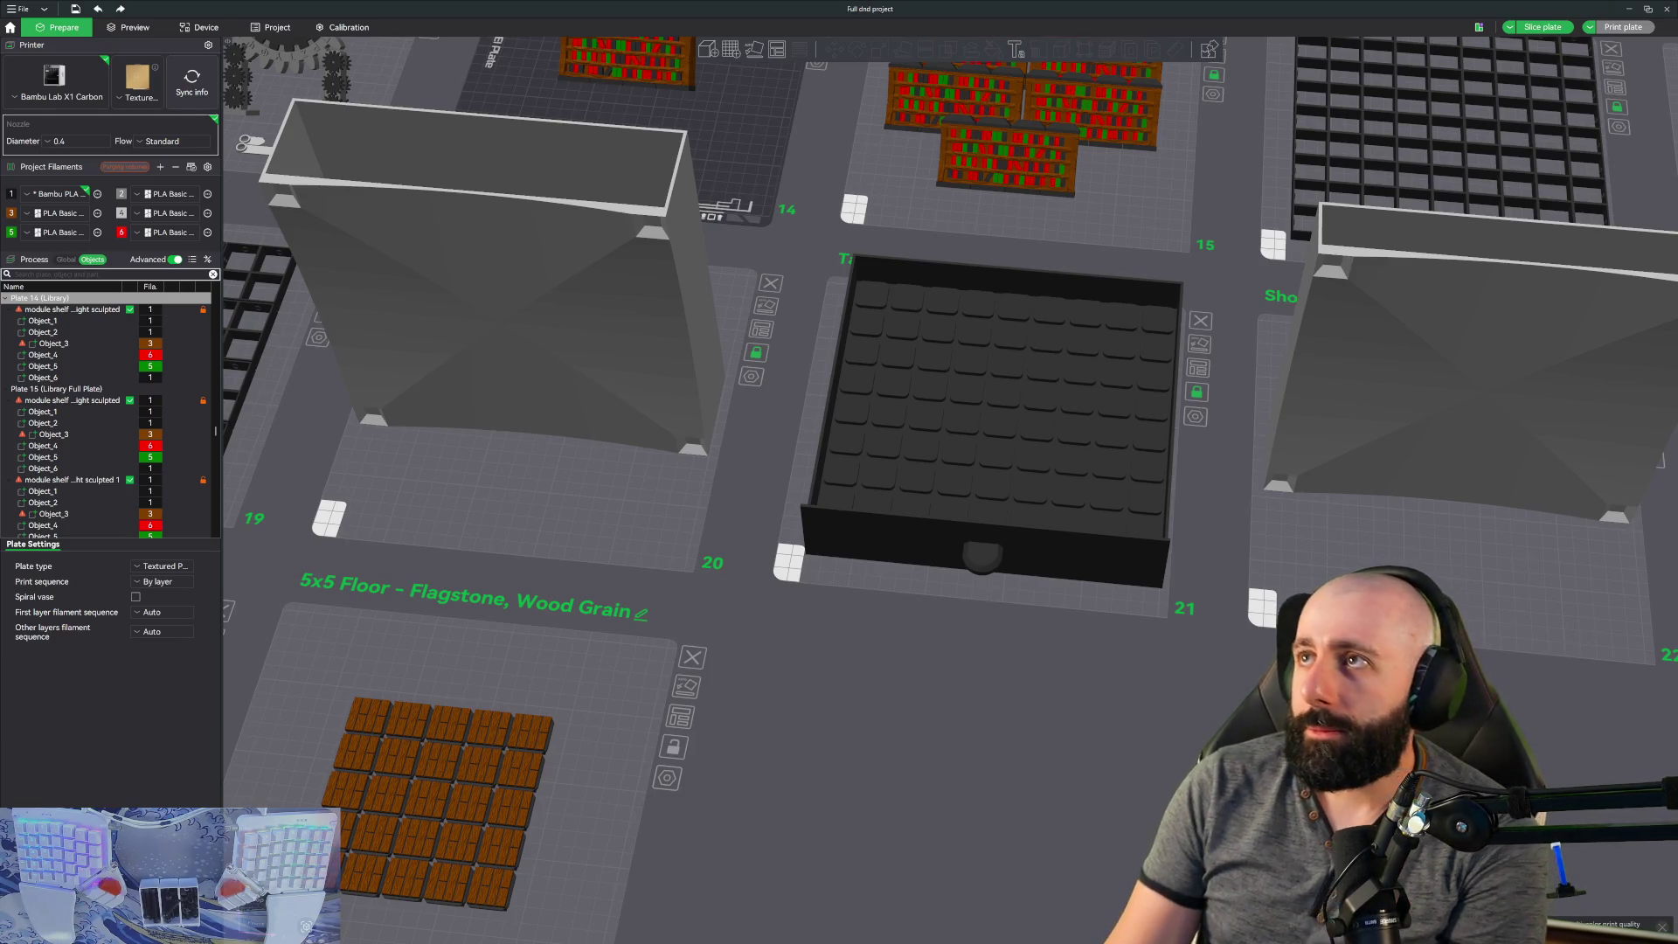
scroll(673, 281, down, 5)
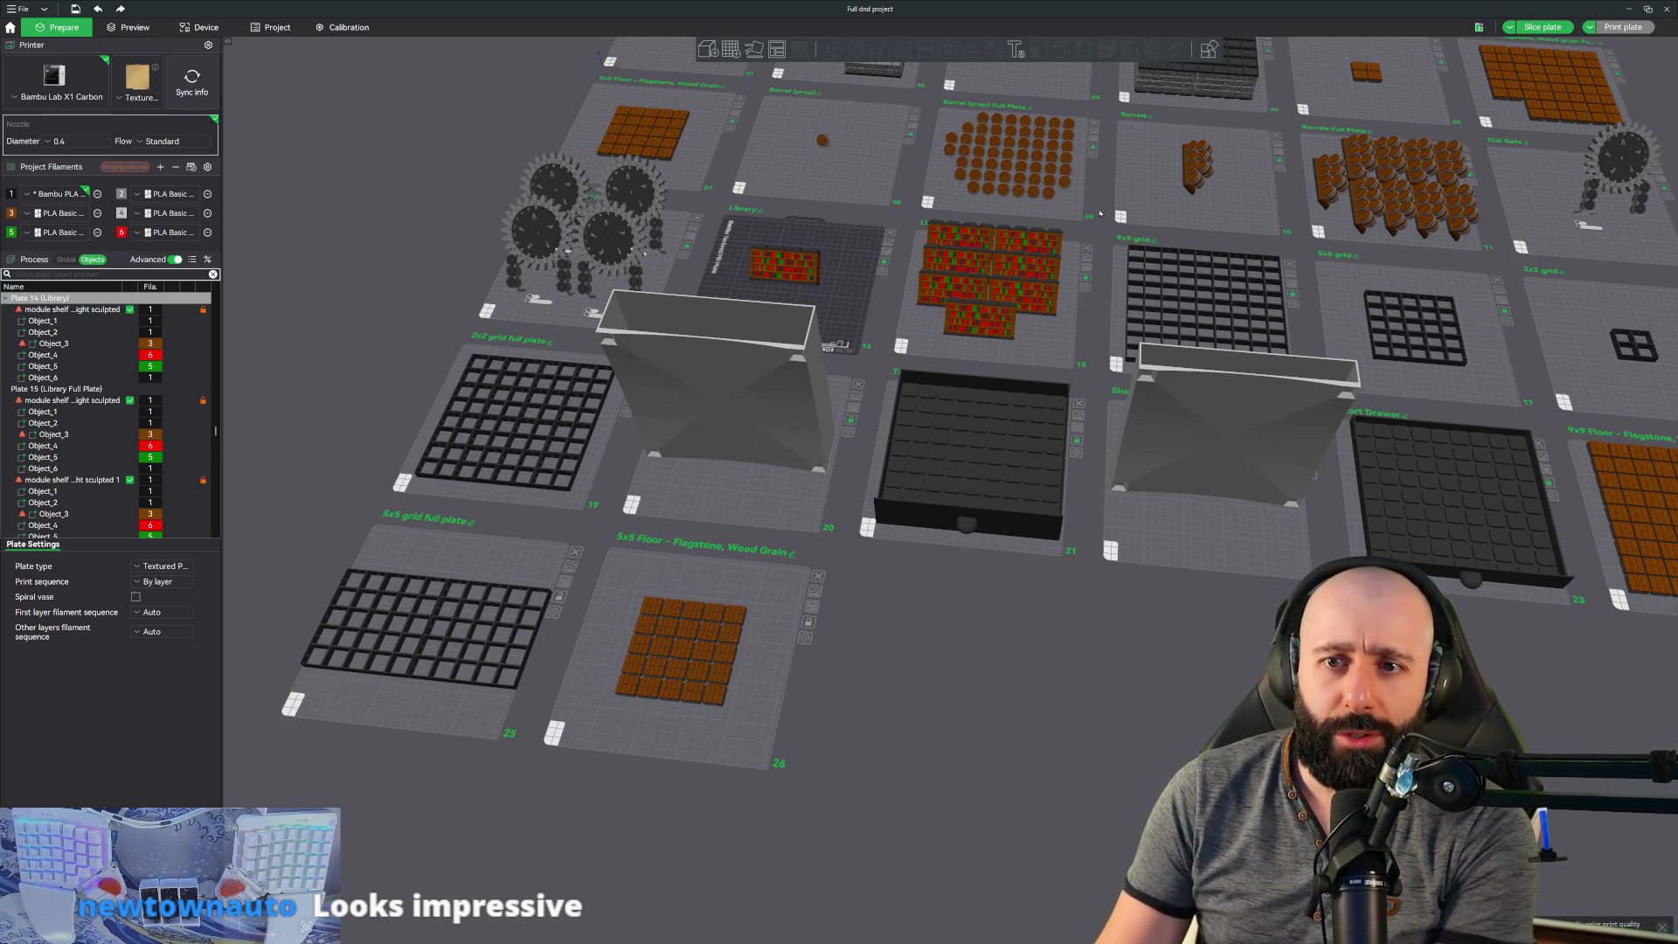
drag(930, 229, 1154, 310)
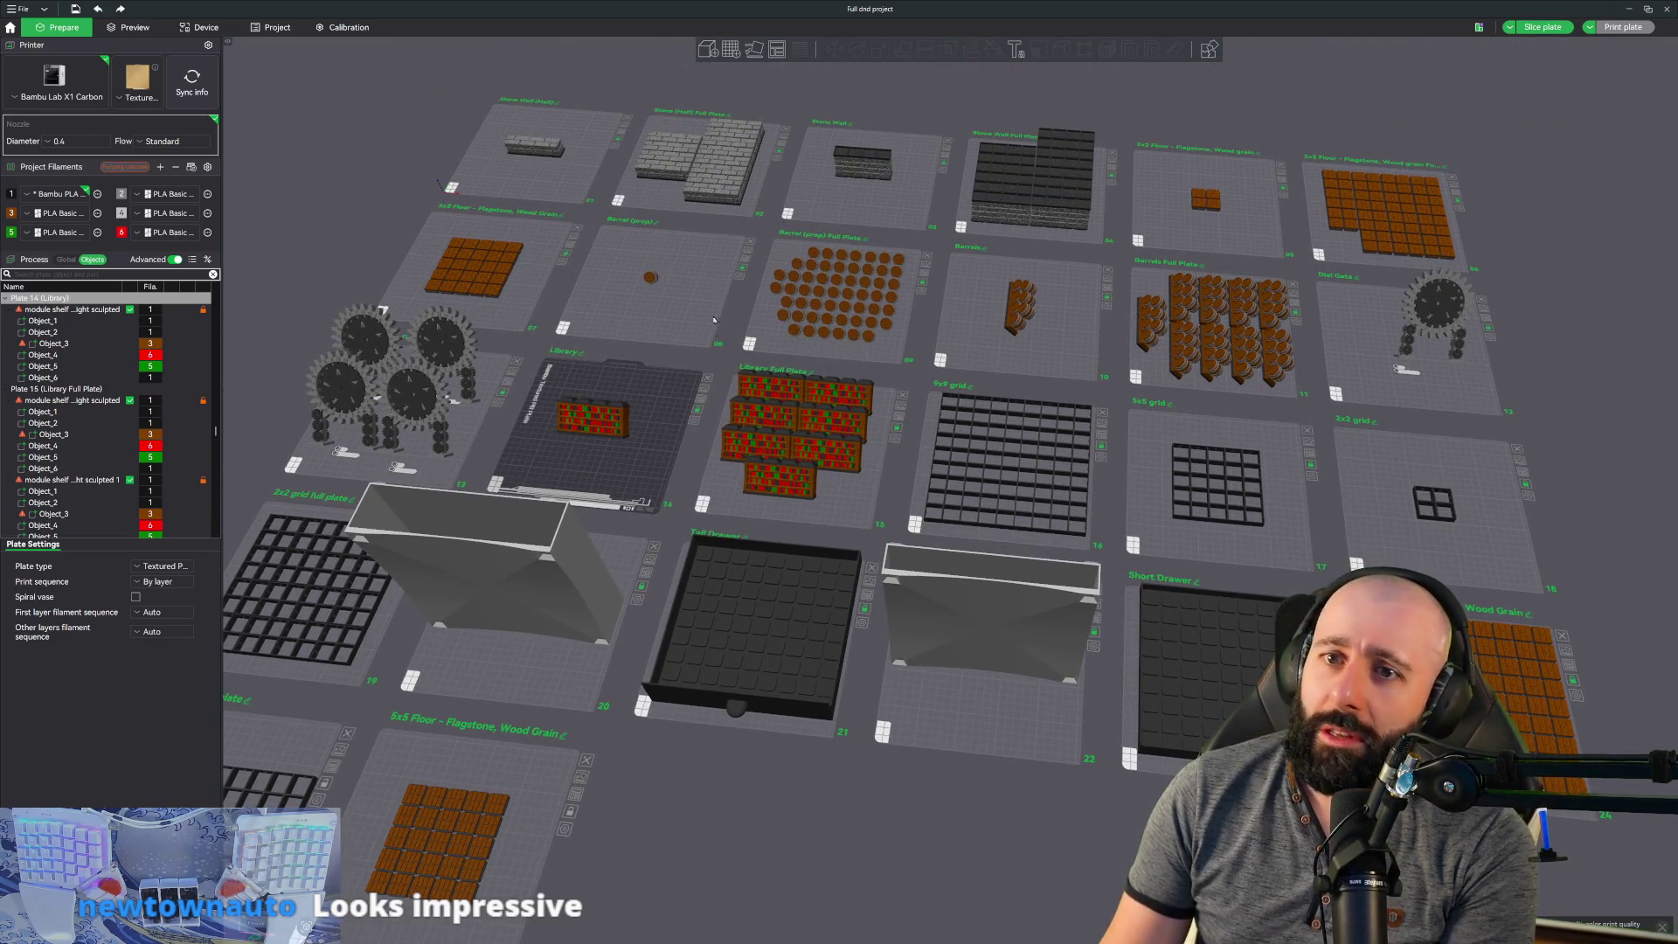
drag(714, 320, 1299, 492)
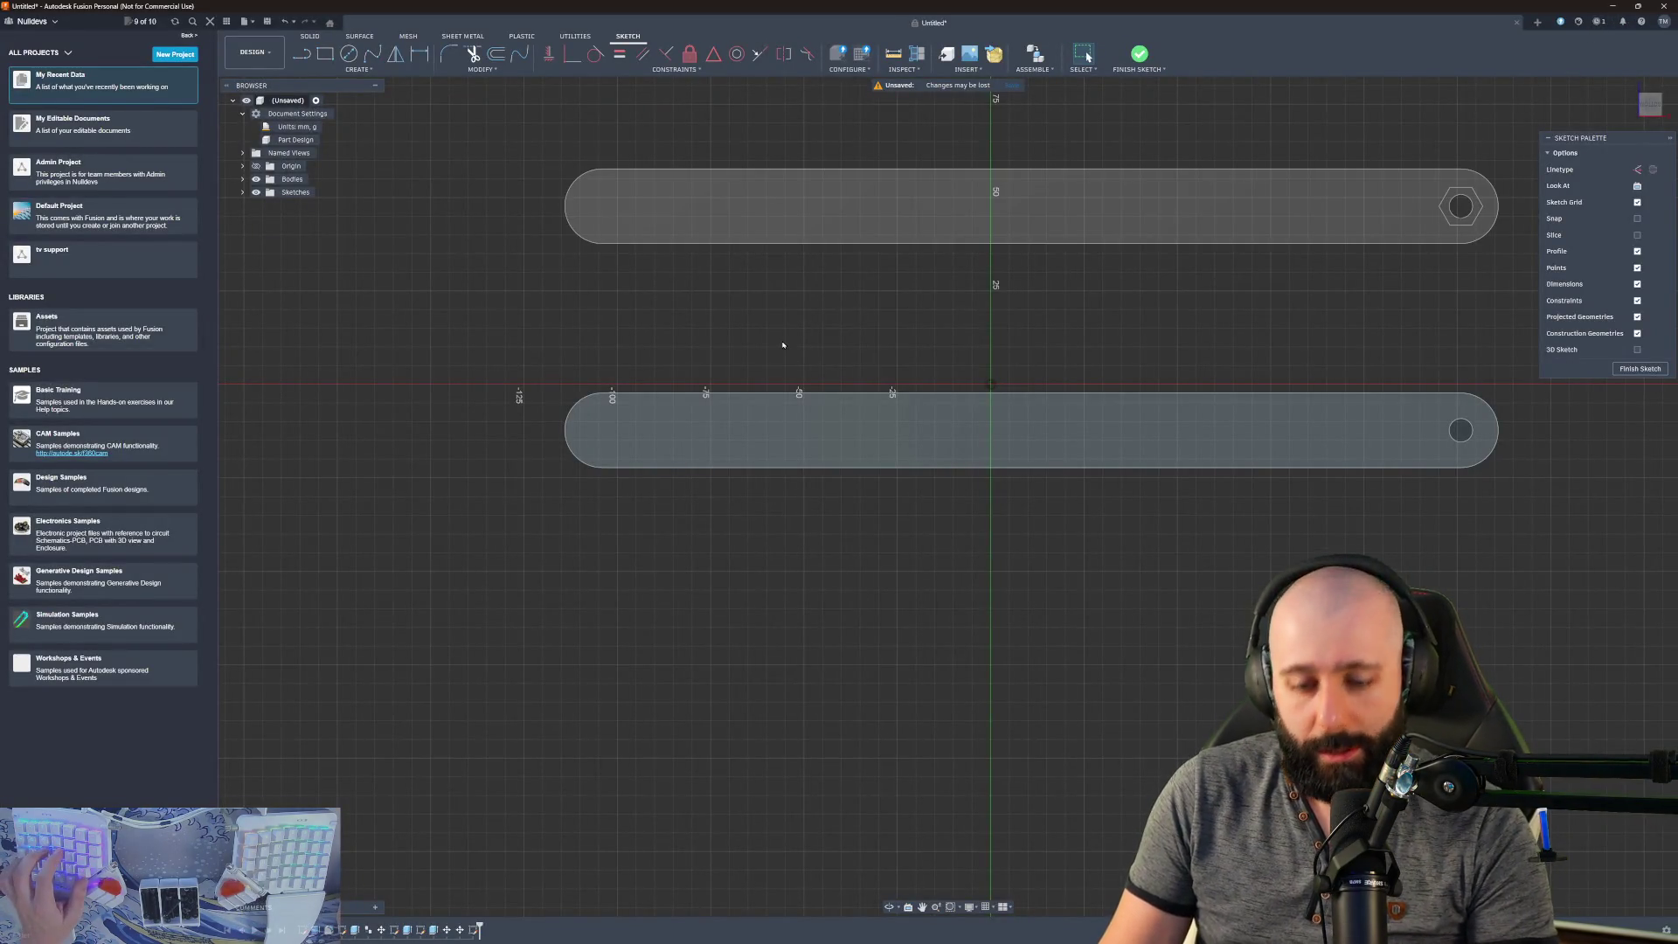
- In Top view, draw a 19.09 mm diameter circle centred on the lower bar's left end
shift+middle_drag(709, 307, 679, 399)
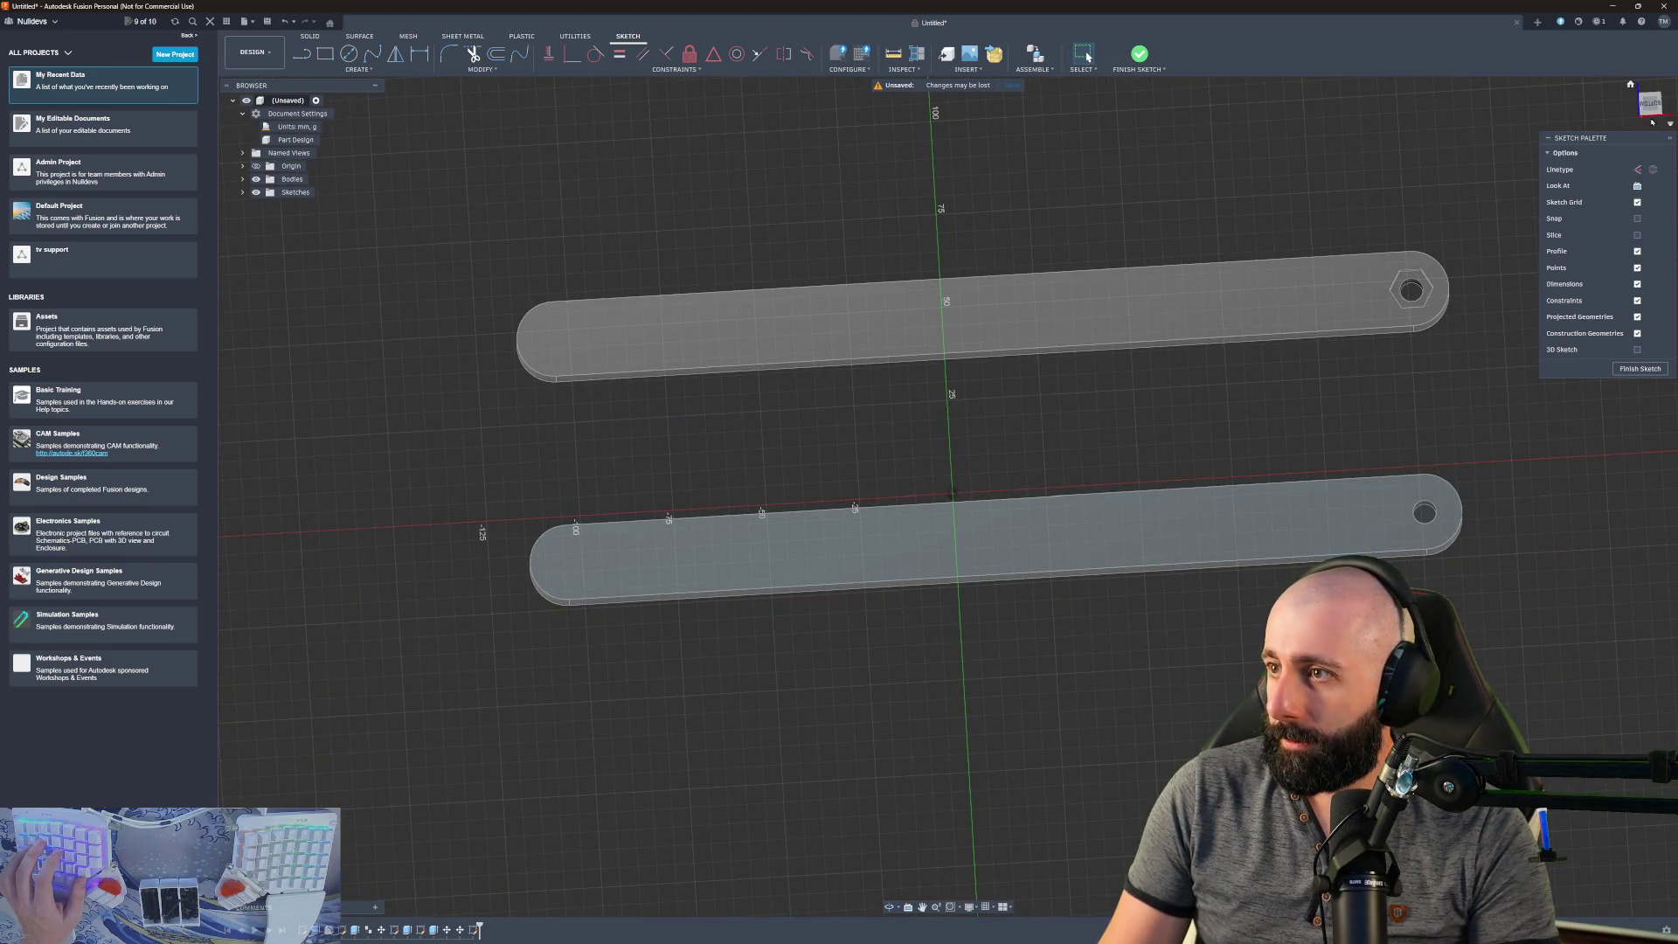
click(1621, 122)
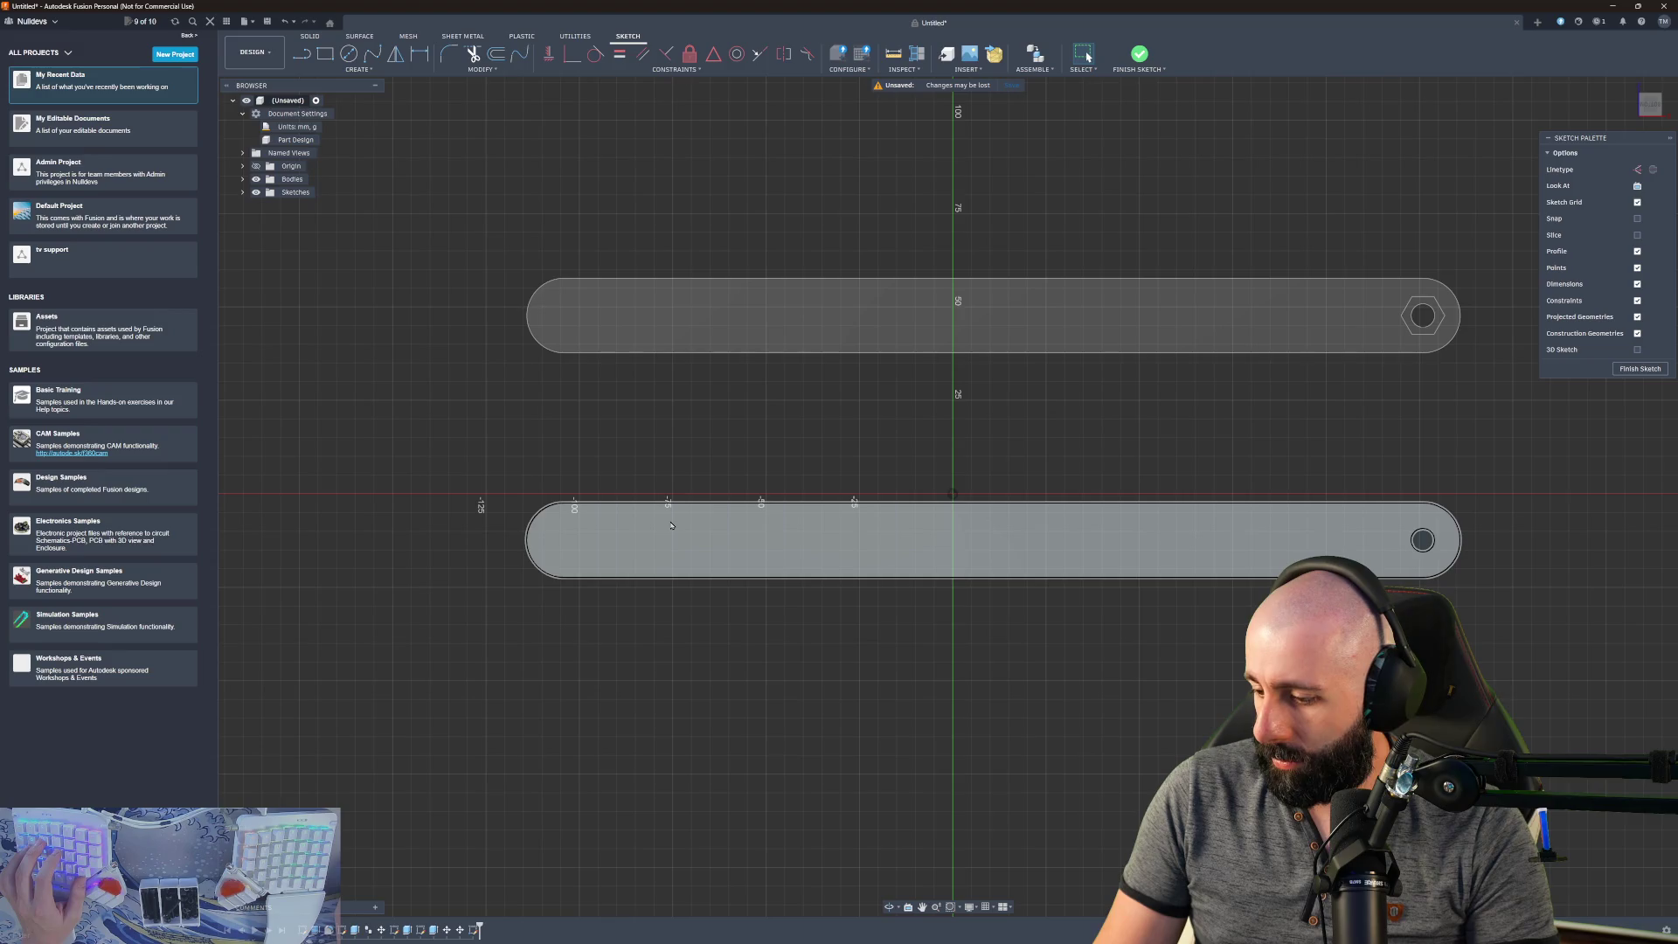
click(352, 56)
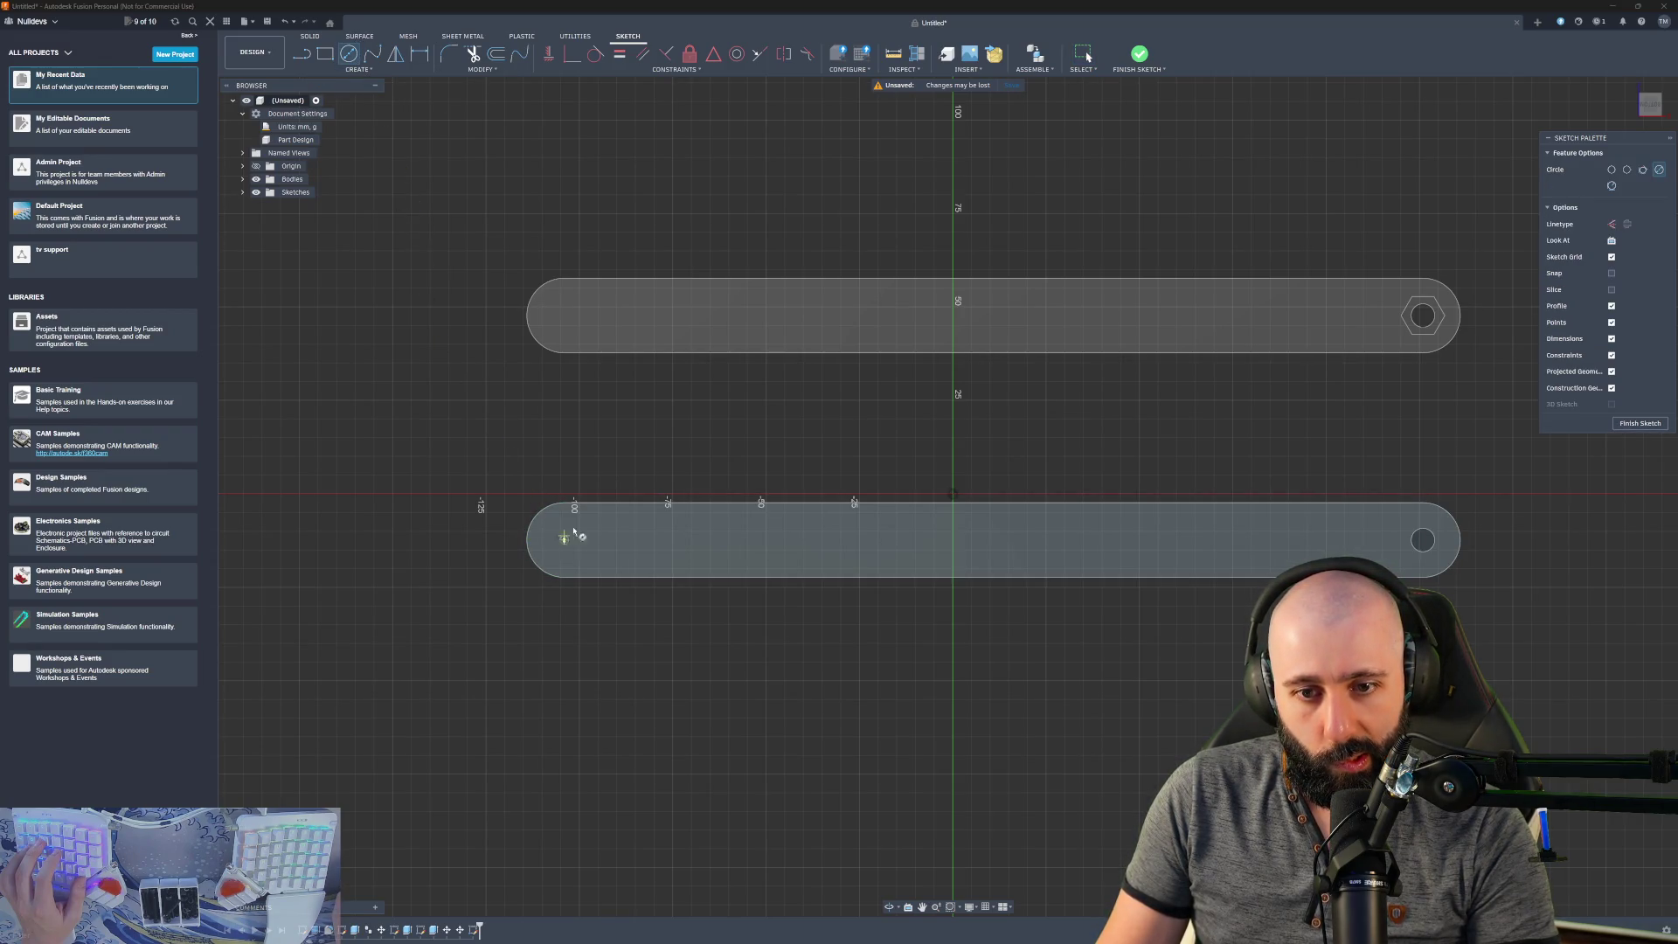
click(565, 541)
text(39.9)
key(BackSpace)
key(BackSpace)
key(BackSpace)
text(19.05)
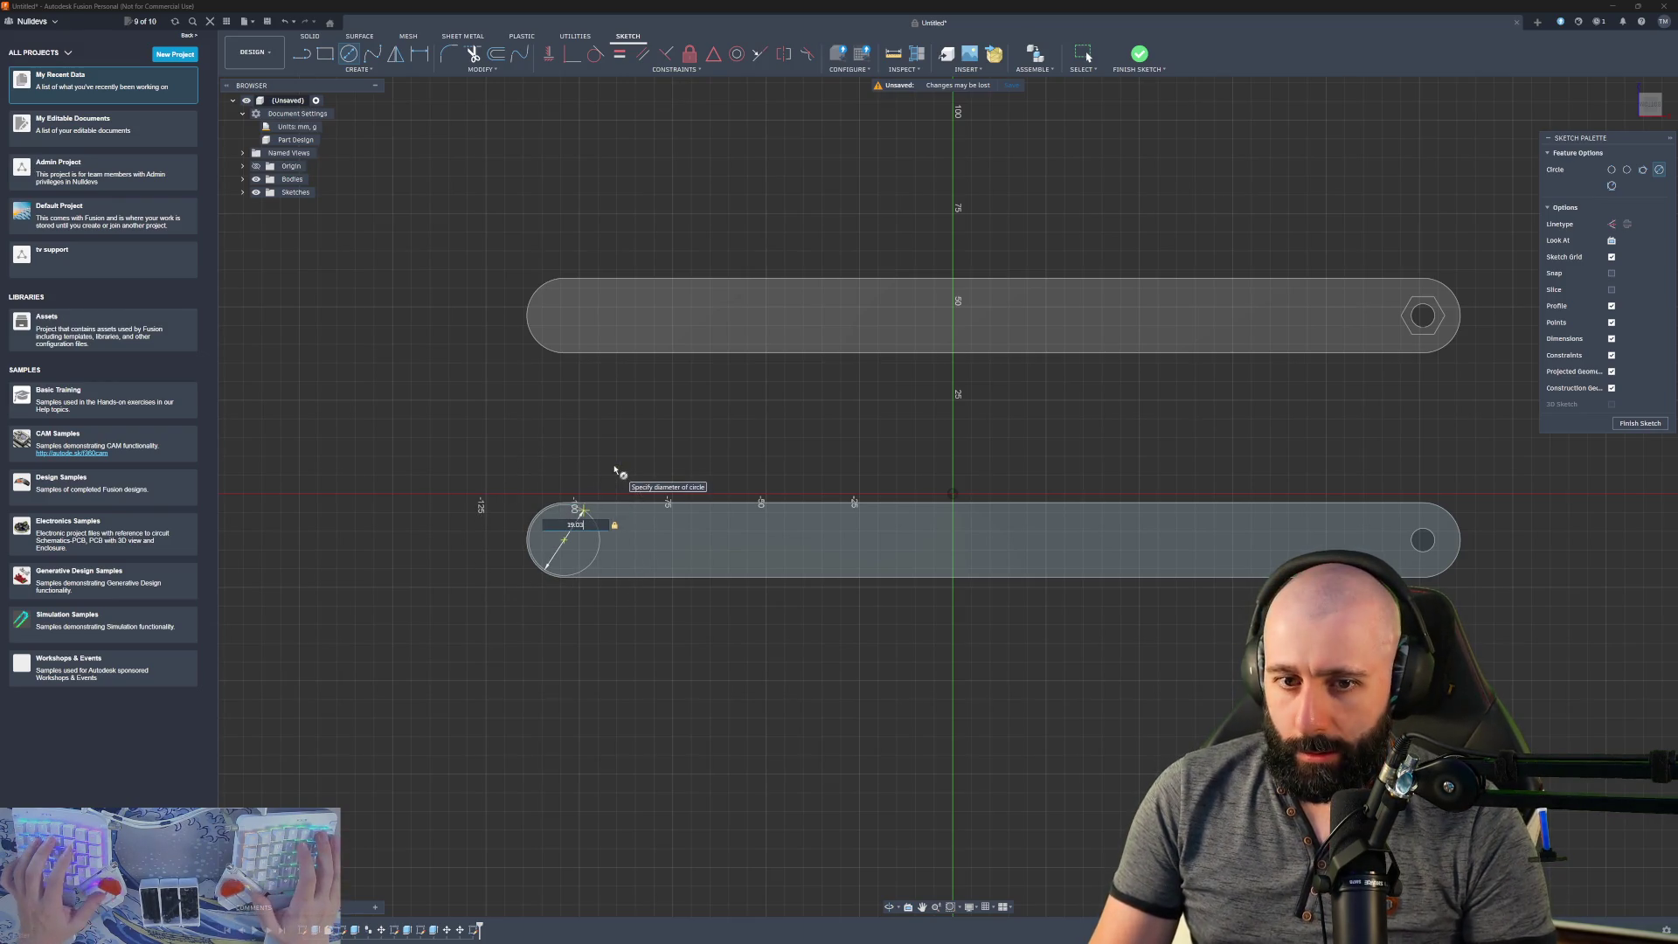
key(Return)
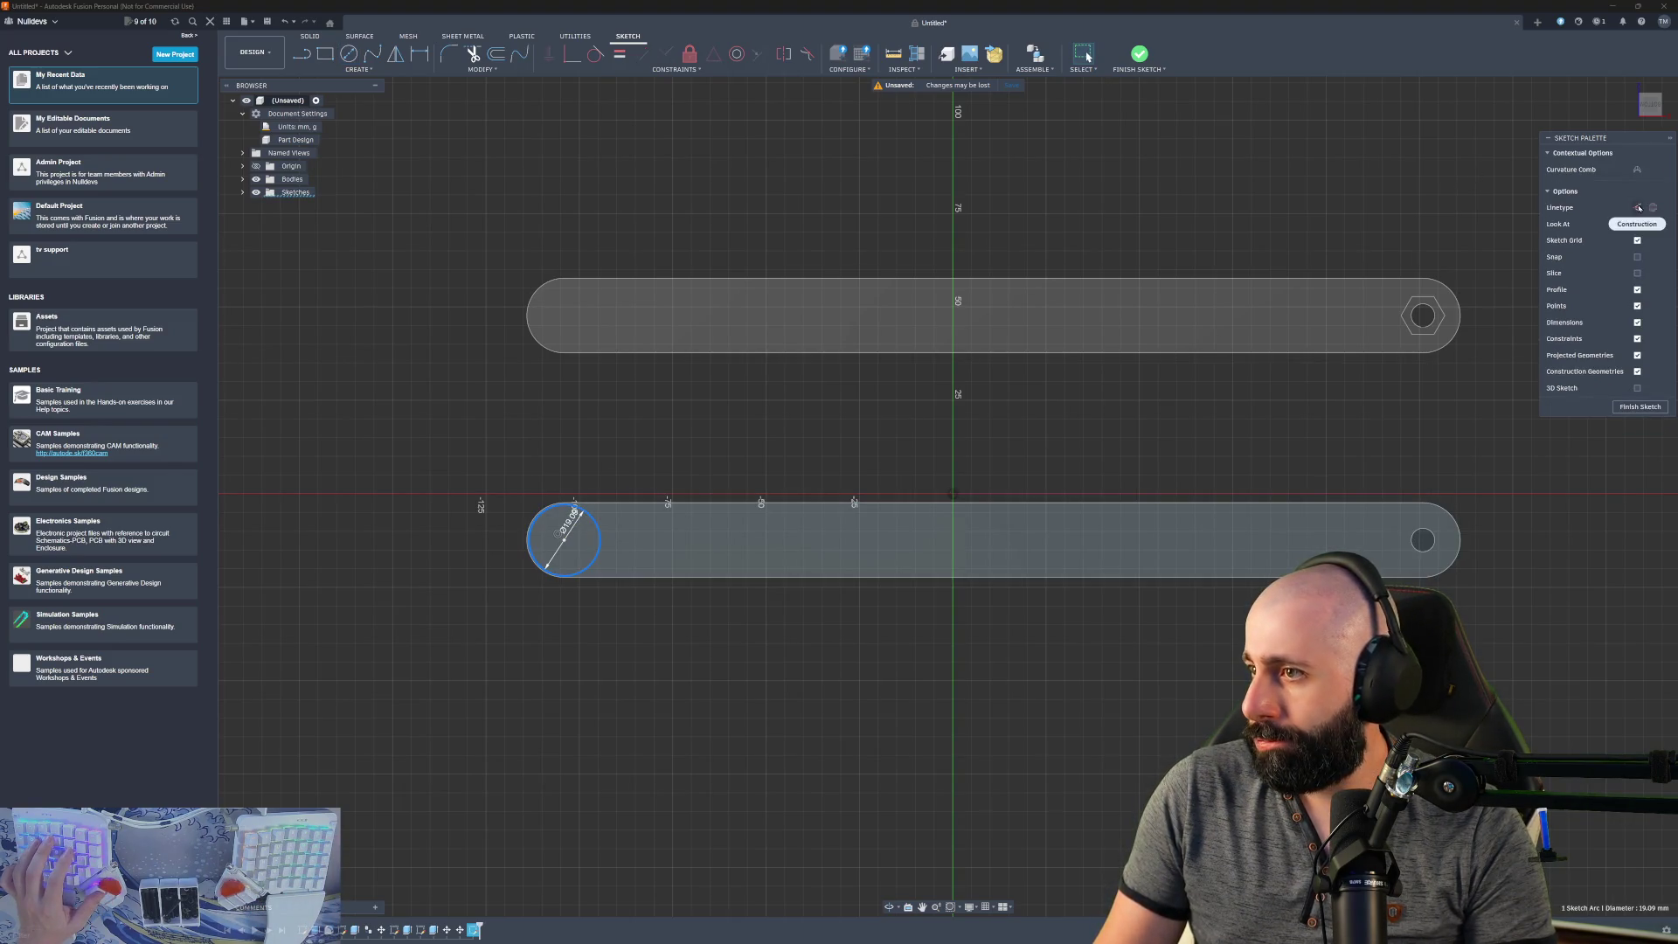
scroll(551, 568, up, 3)
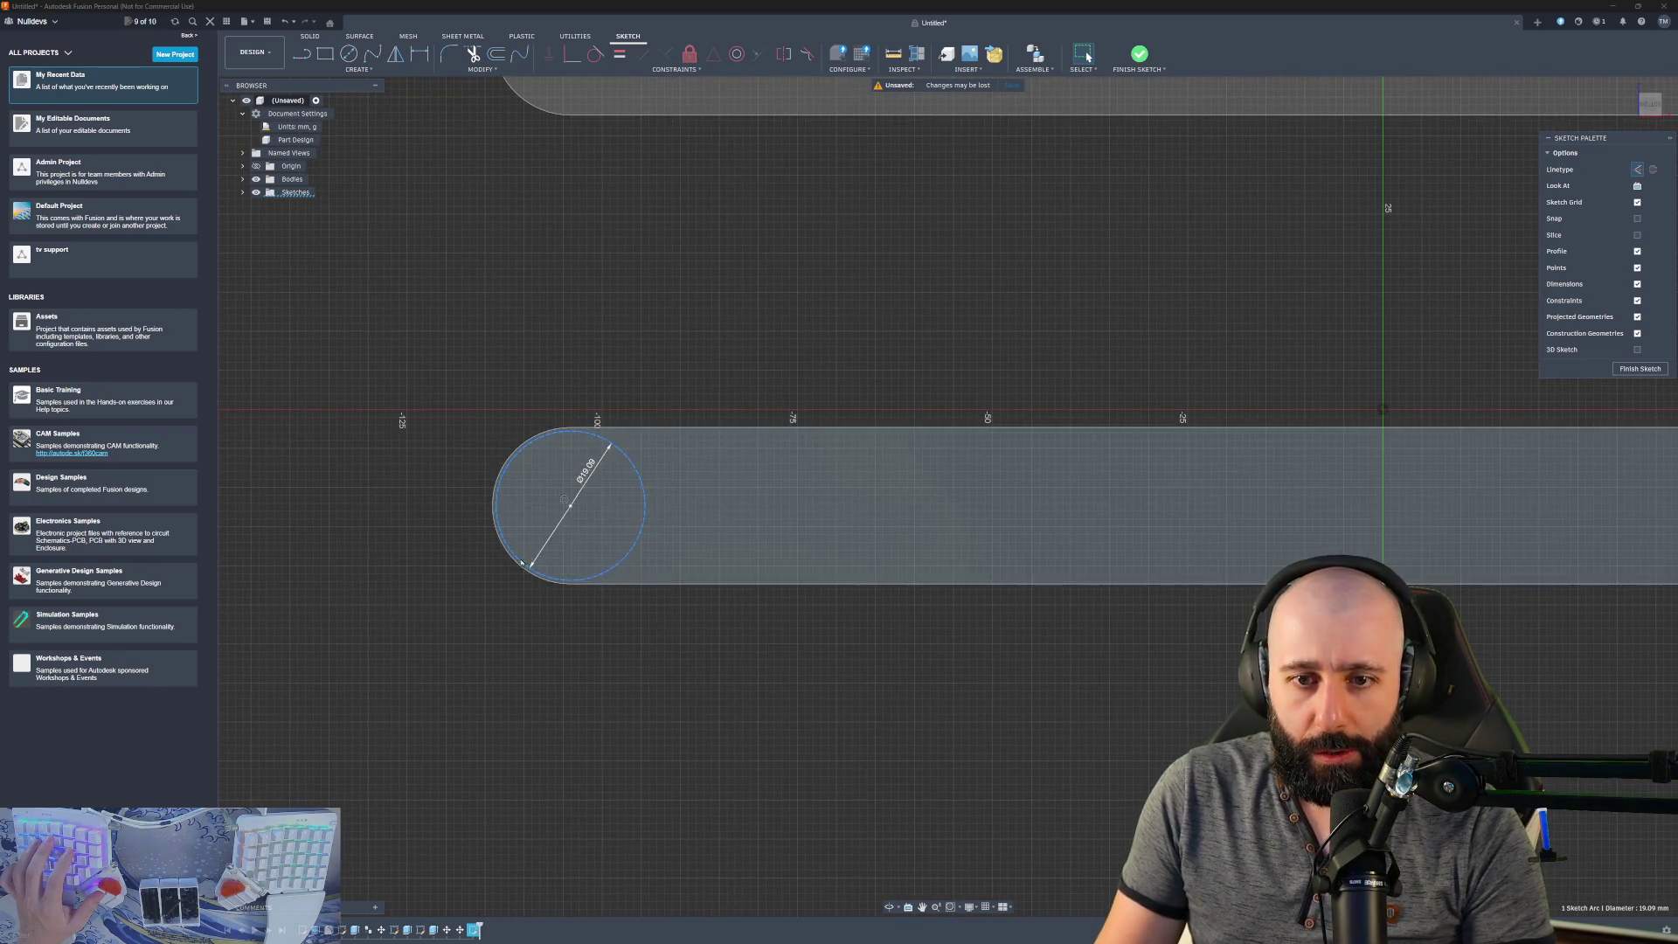
- Draw a concentric 29.09 mm circle (19.09+10) around the existing circle
key(c)
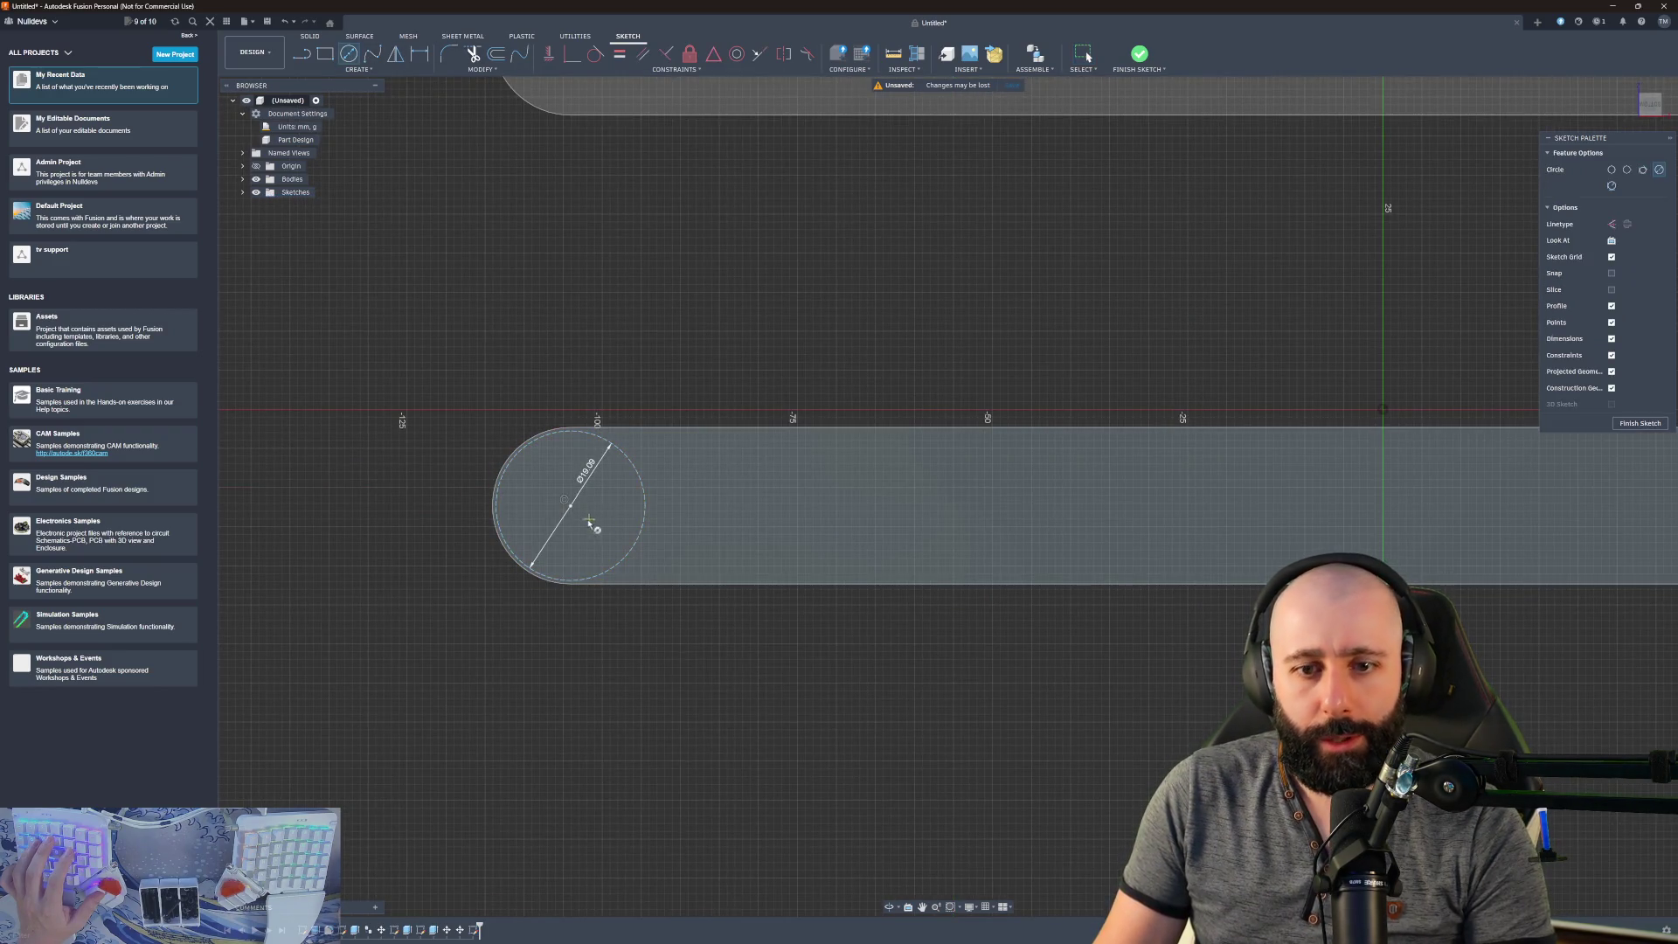
click(571, 507)
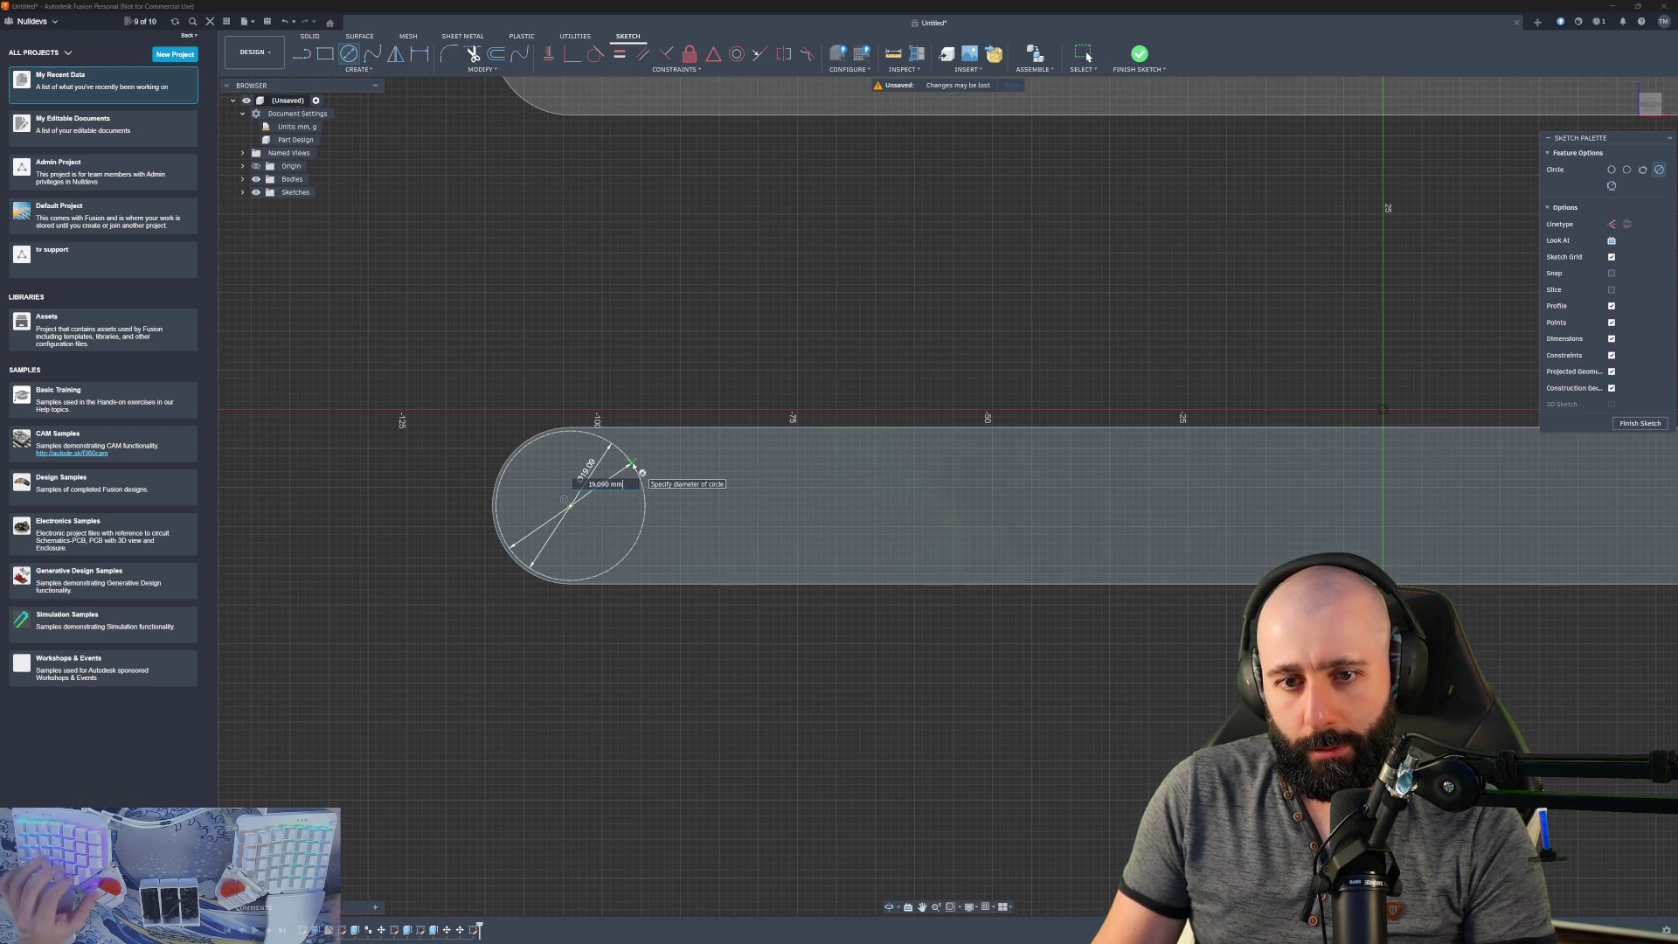
text(+)
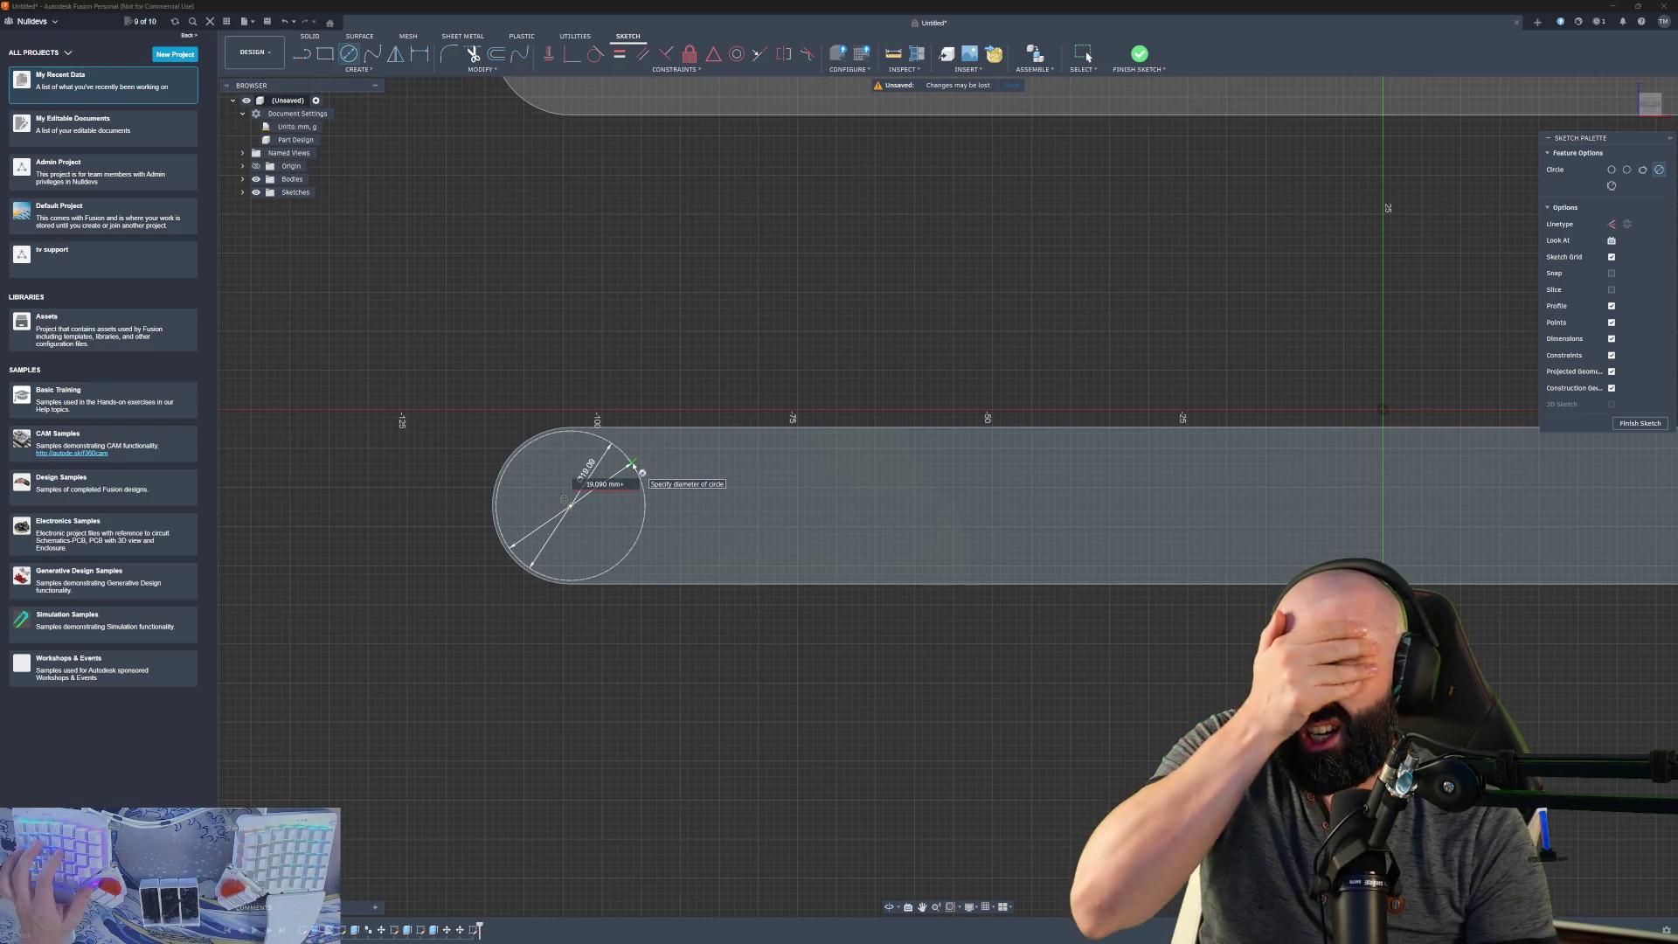
text(3)
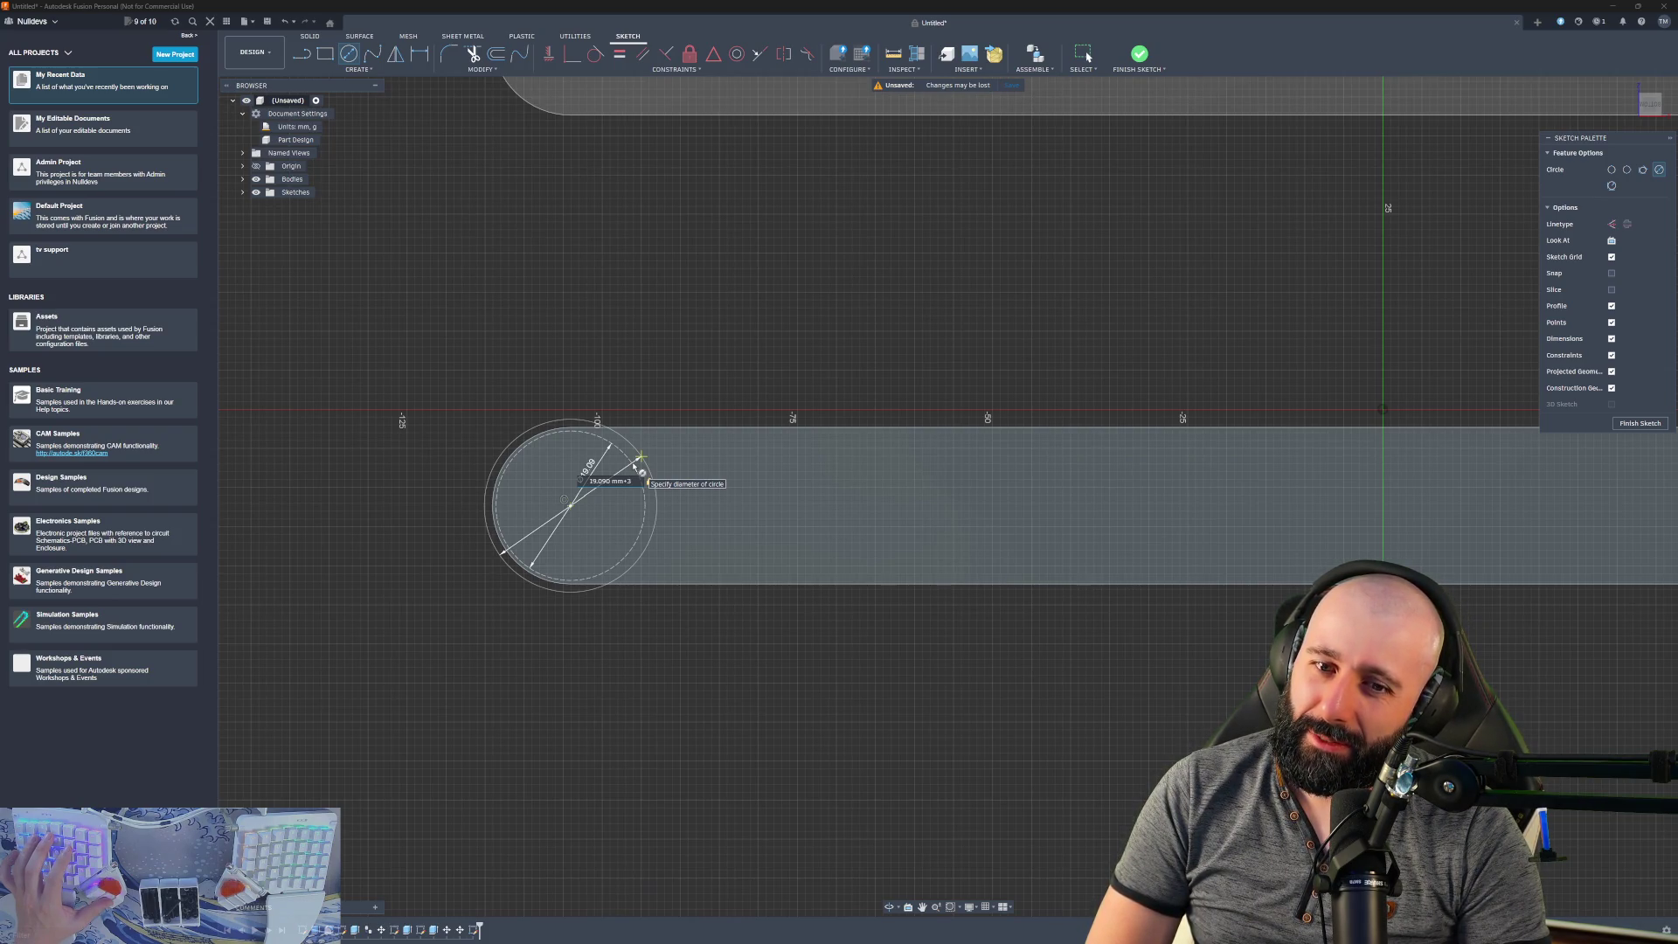
key(BackSpace)
text(10)
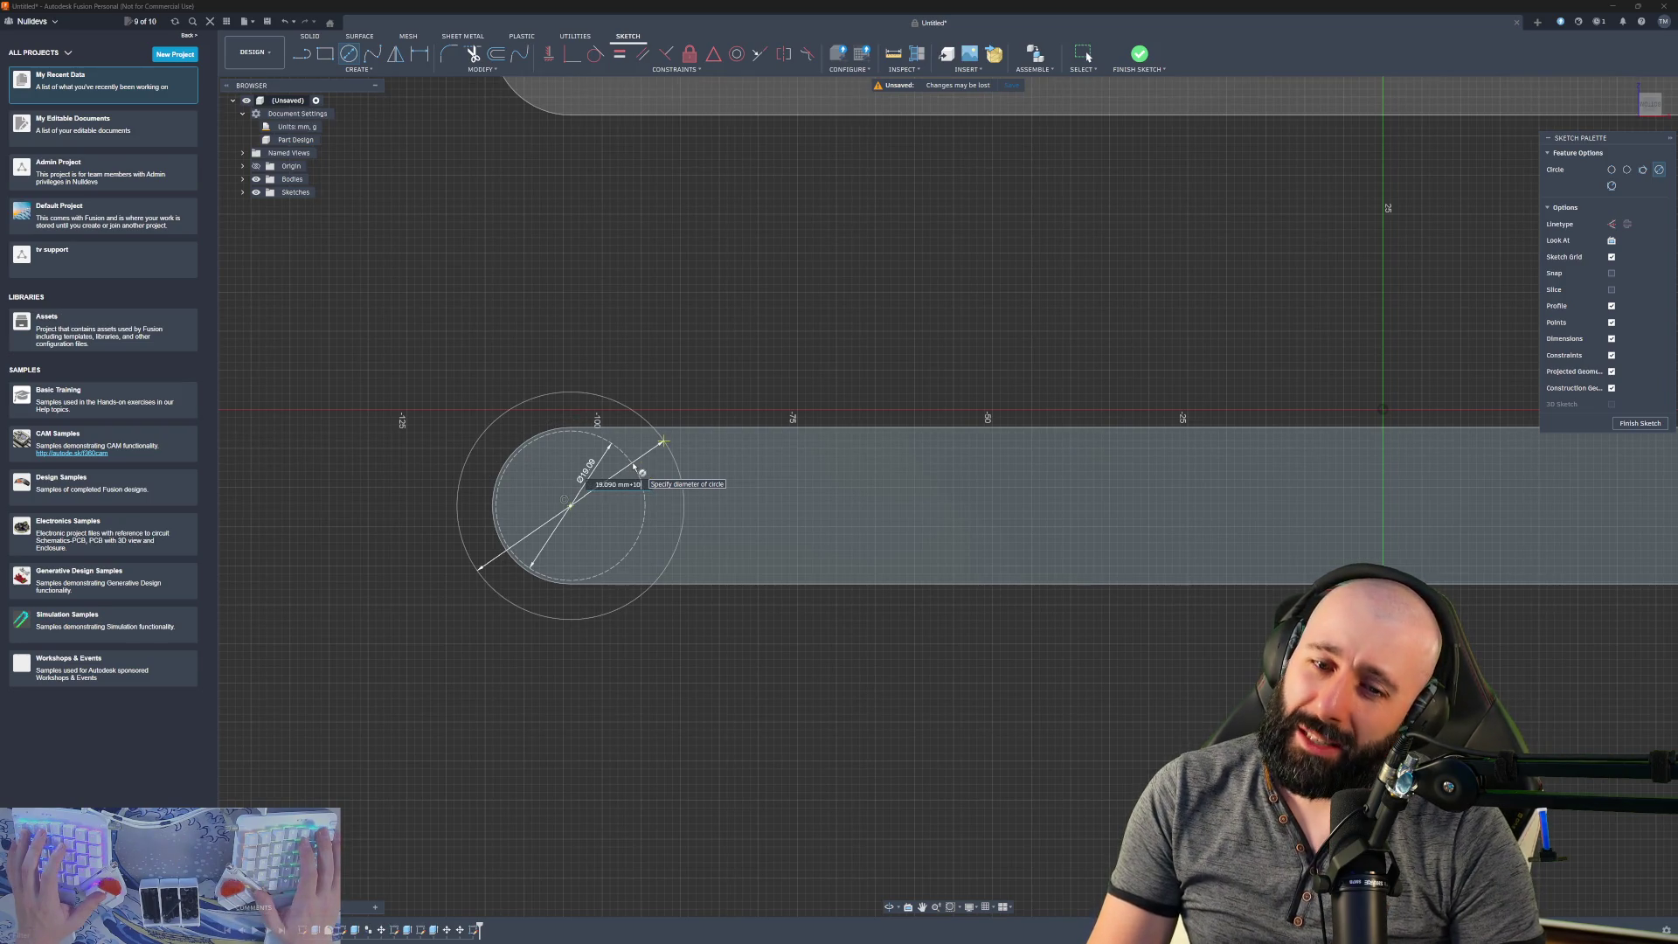
key(Return)
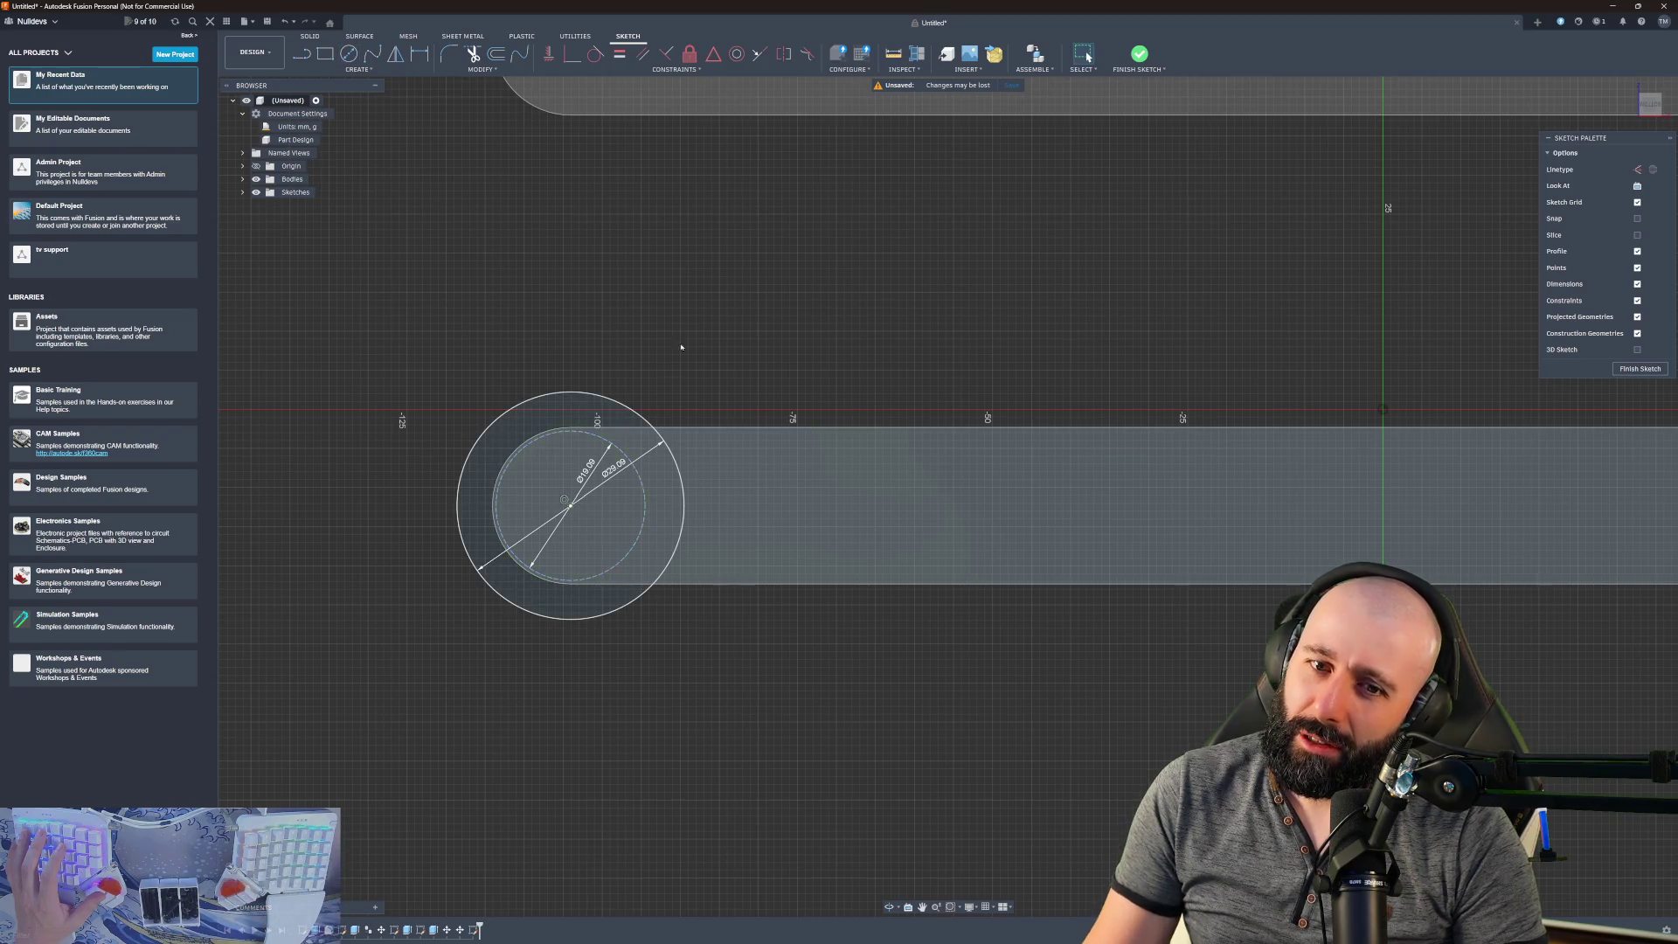
scroll(701, 390, up, 3)
scroll(701, 473, down, 5)
scroll(700, 473, down, 1)
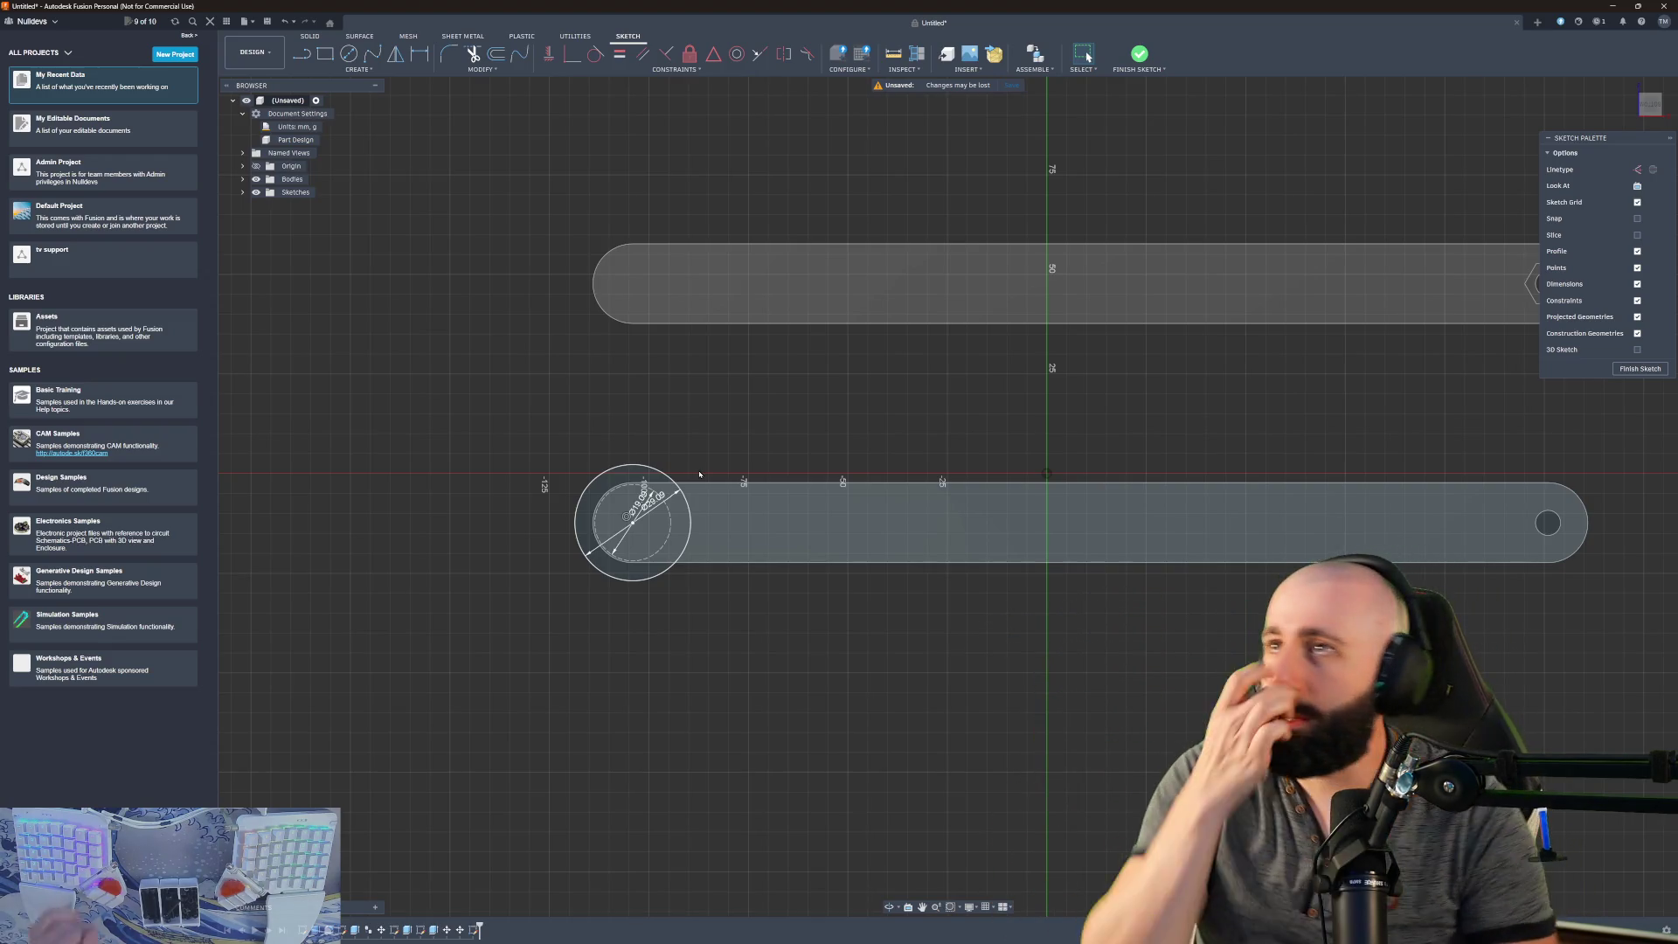
scroll(648, 510, up, 3)
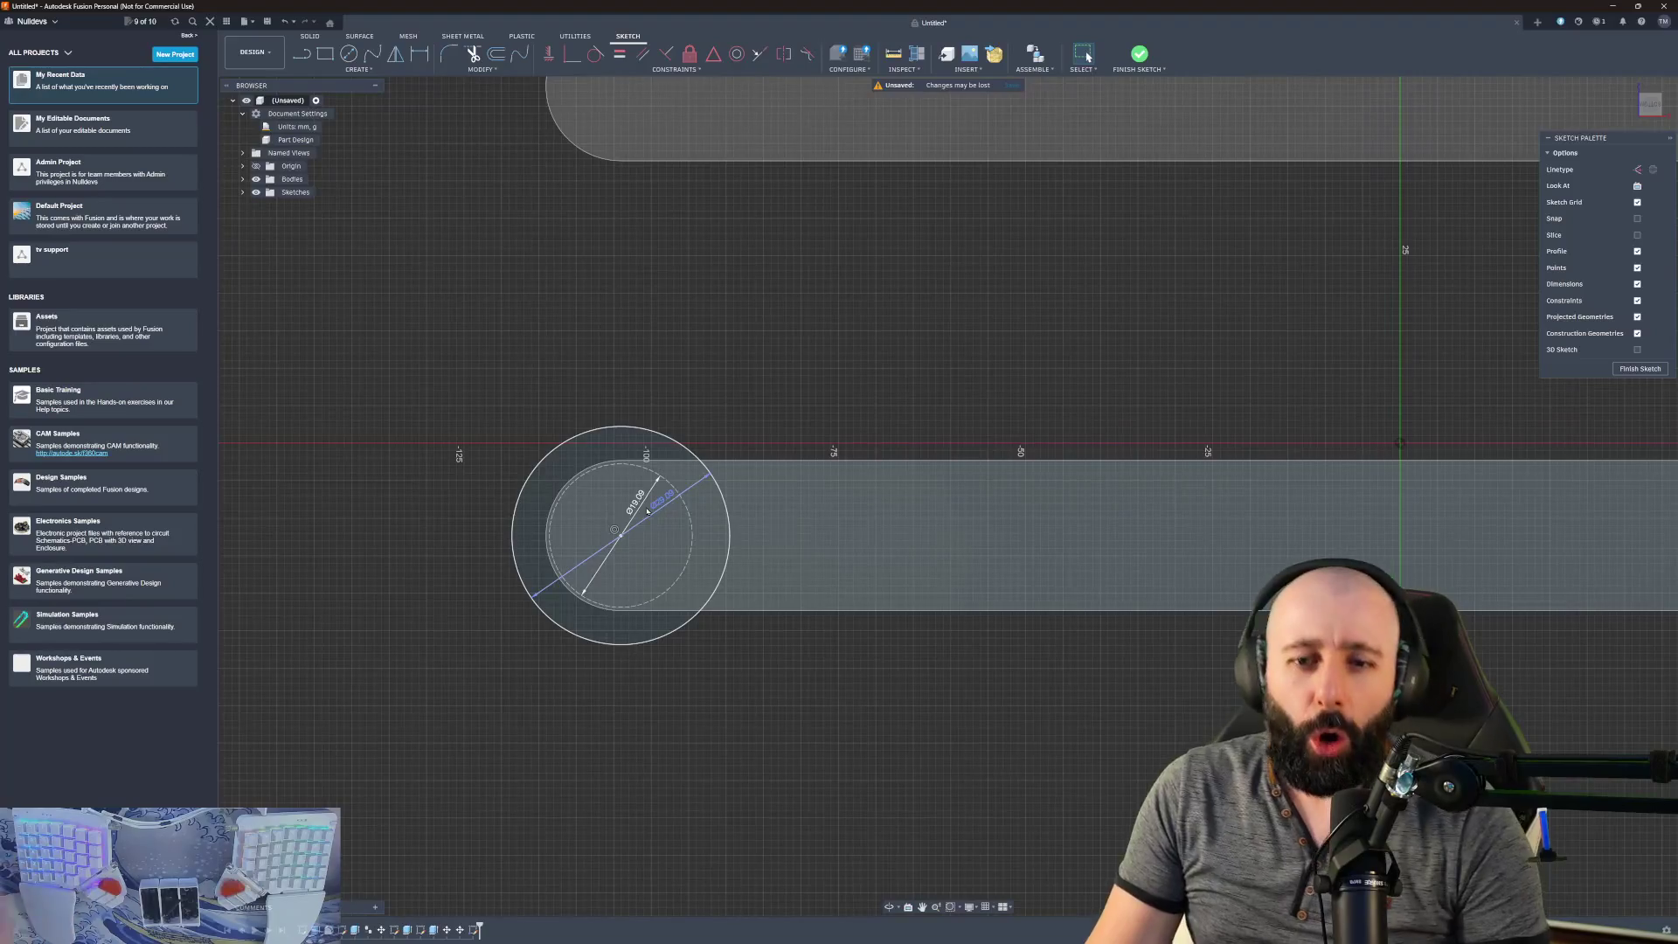
double_click(647, 510)
text(- 10 mm)
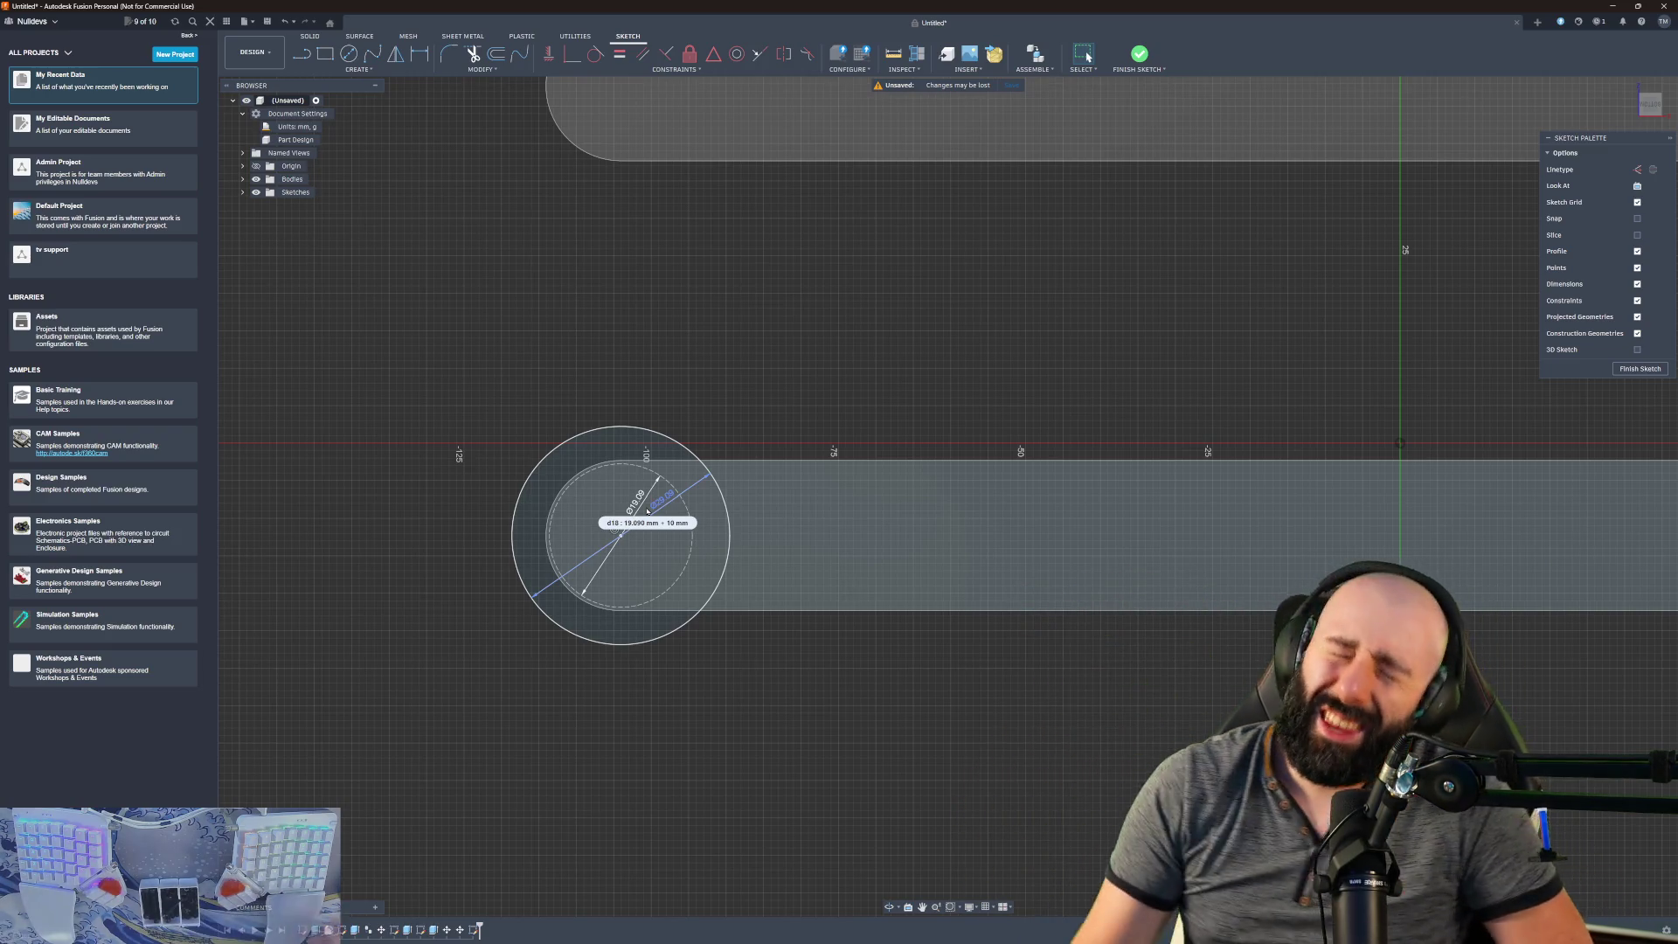
key(Return)
scroll(756, 462, up, 2)
scroll(756, 462, down, 3)
scroll(756, 462, down, 3)
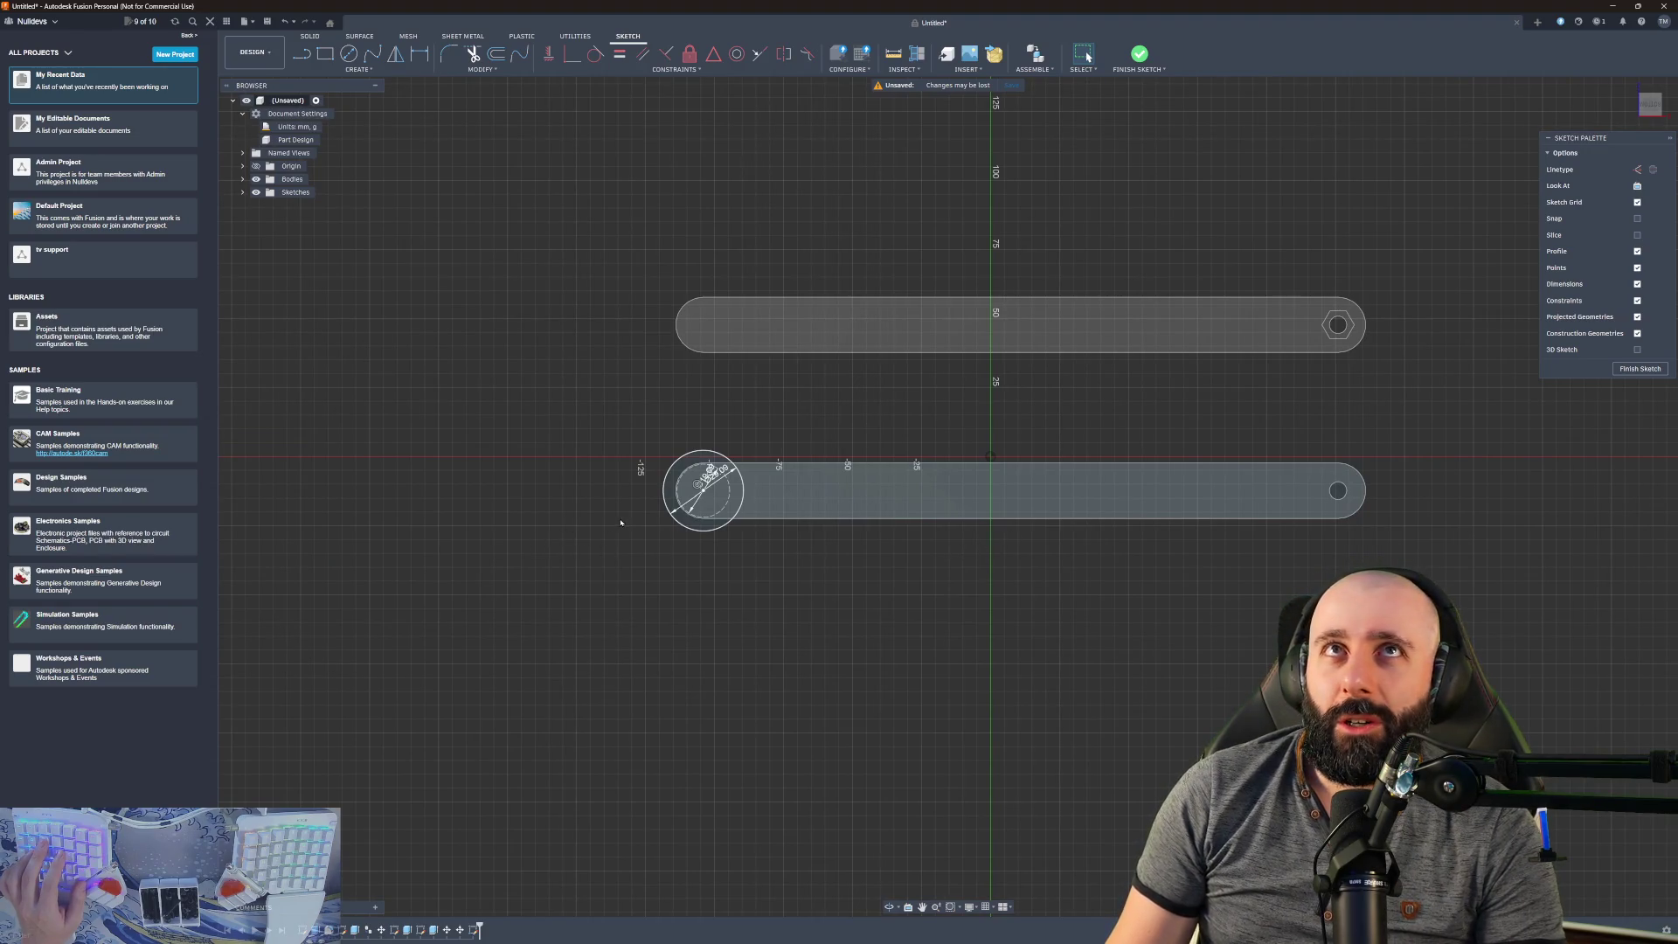
scroll(654, 505, down, 2)
scroll(681, 485, up, 6)
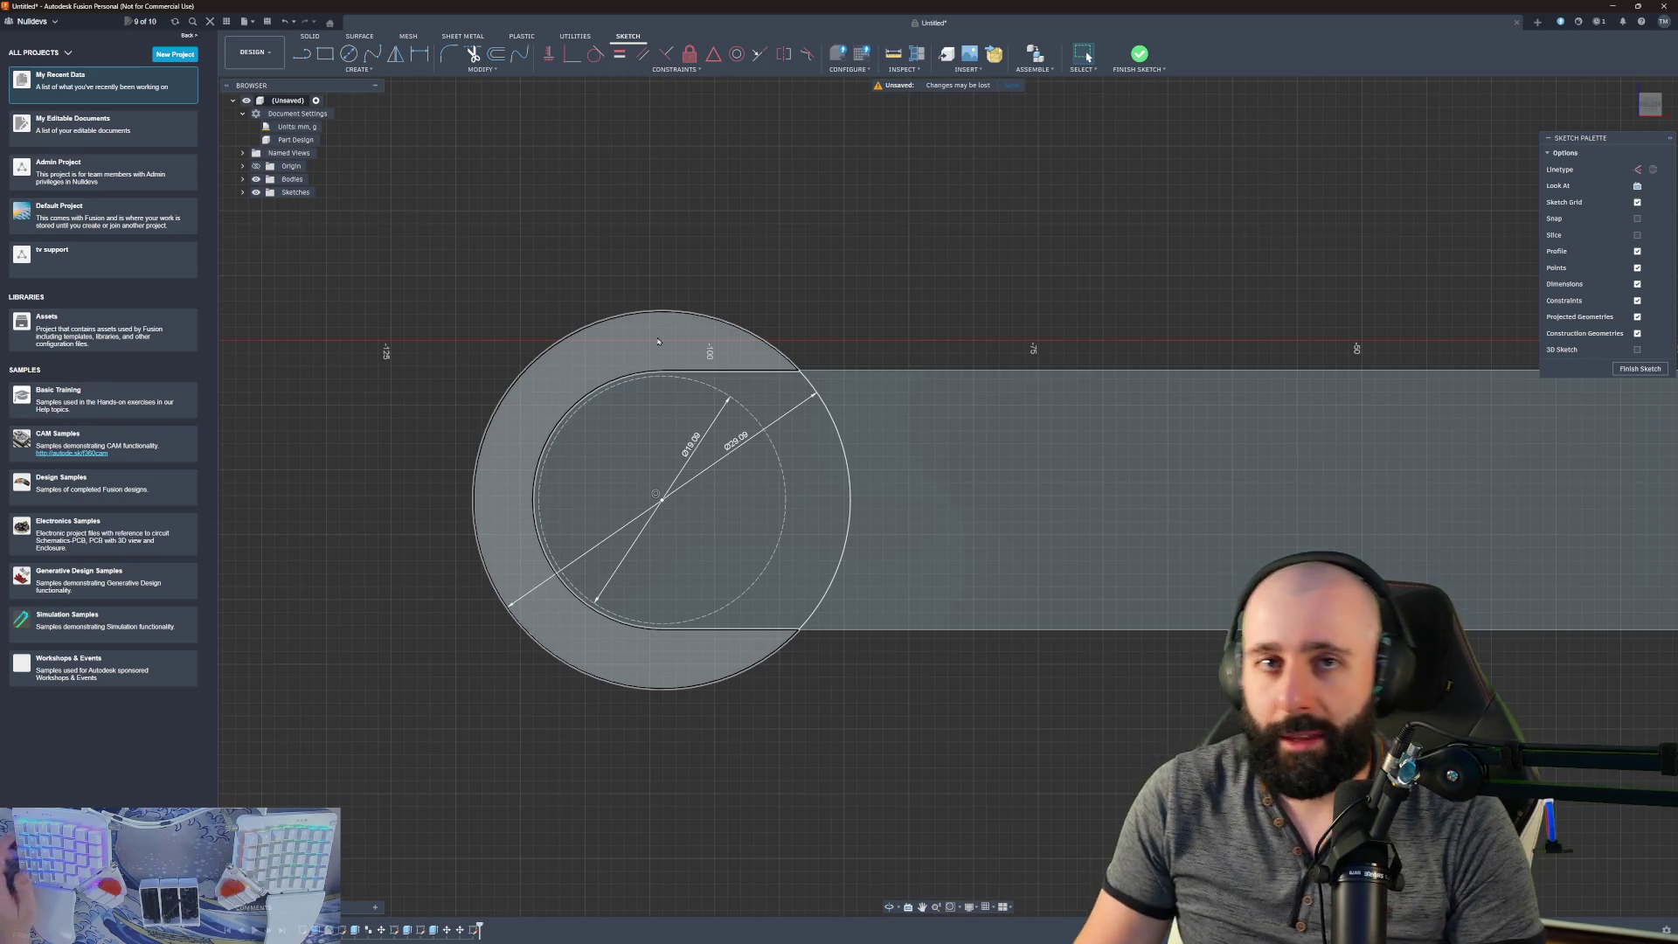
scroll(647, 559, down, 4)
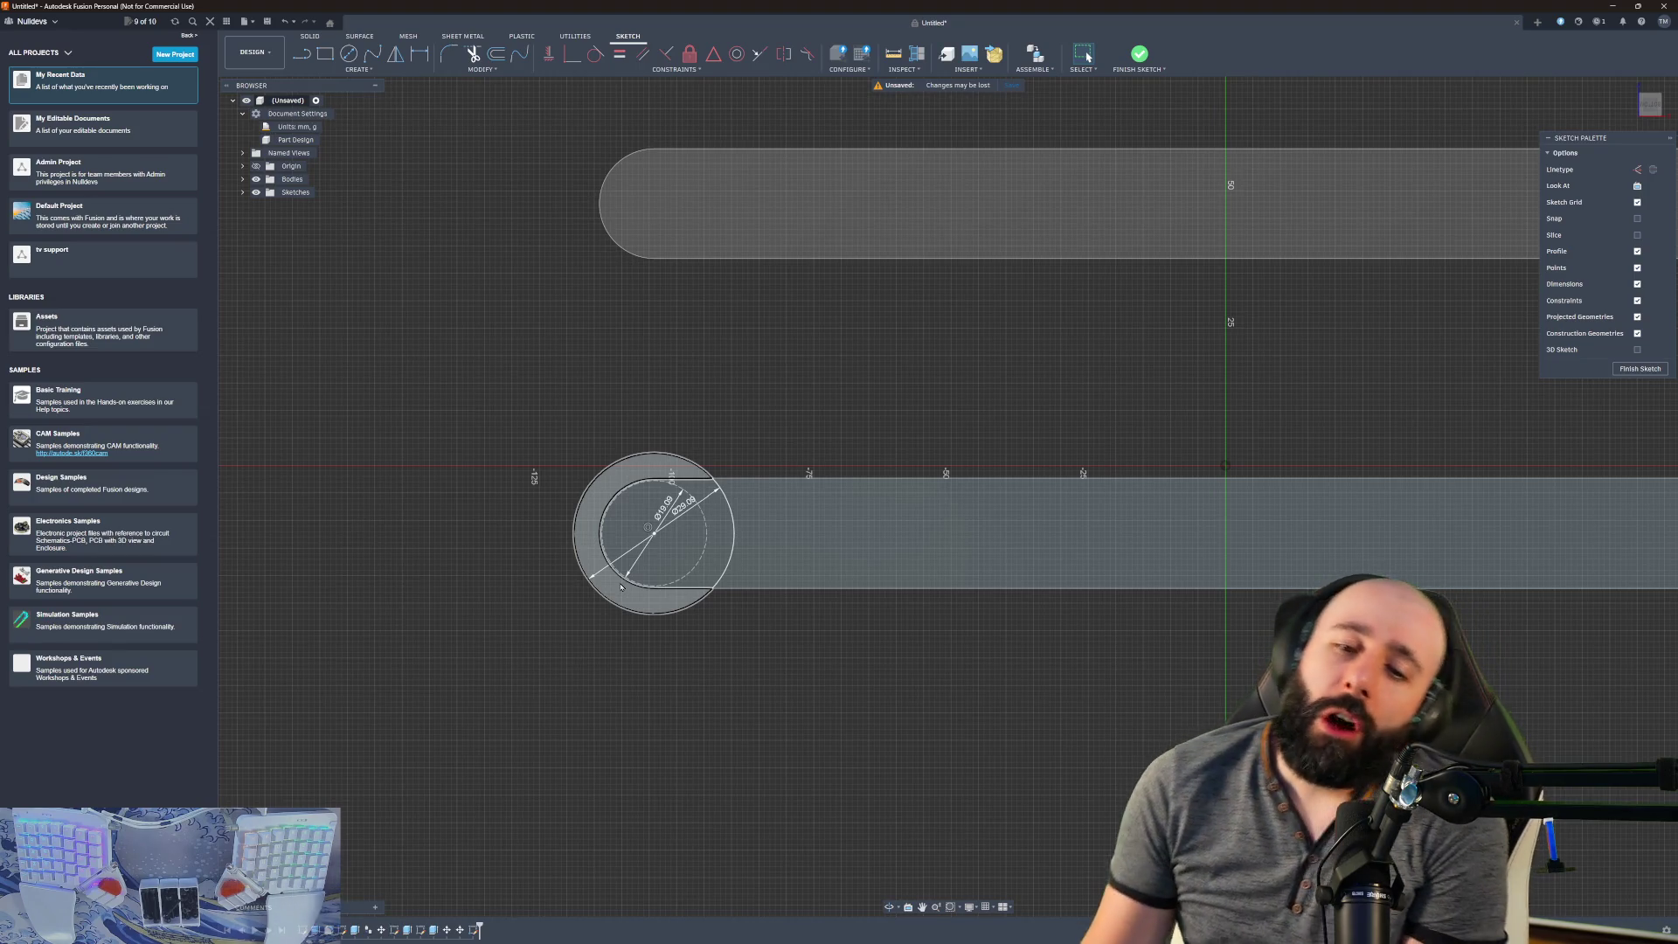
scroll(620, 586, up, 5)
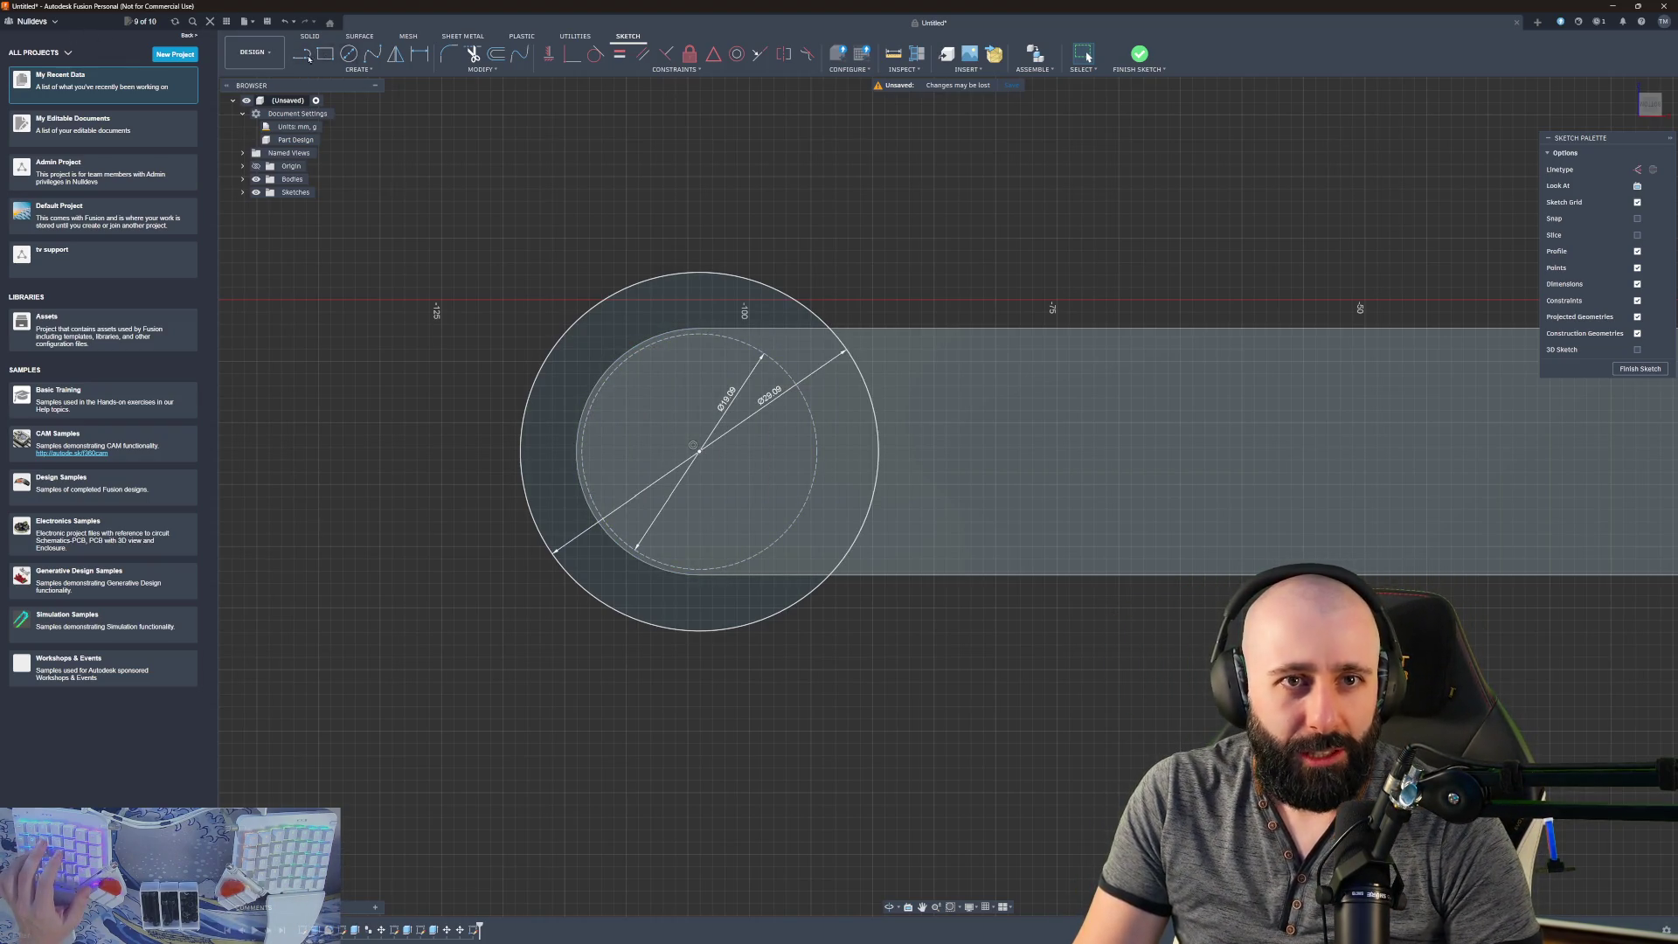
click(350, 55)
- Draw a concentric 19.39 mm circle (19.09+0.3) at the bar's rounded end
click(695, 448)
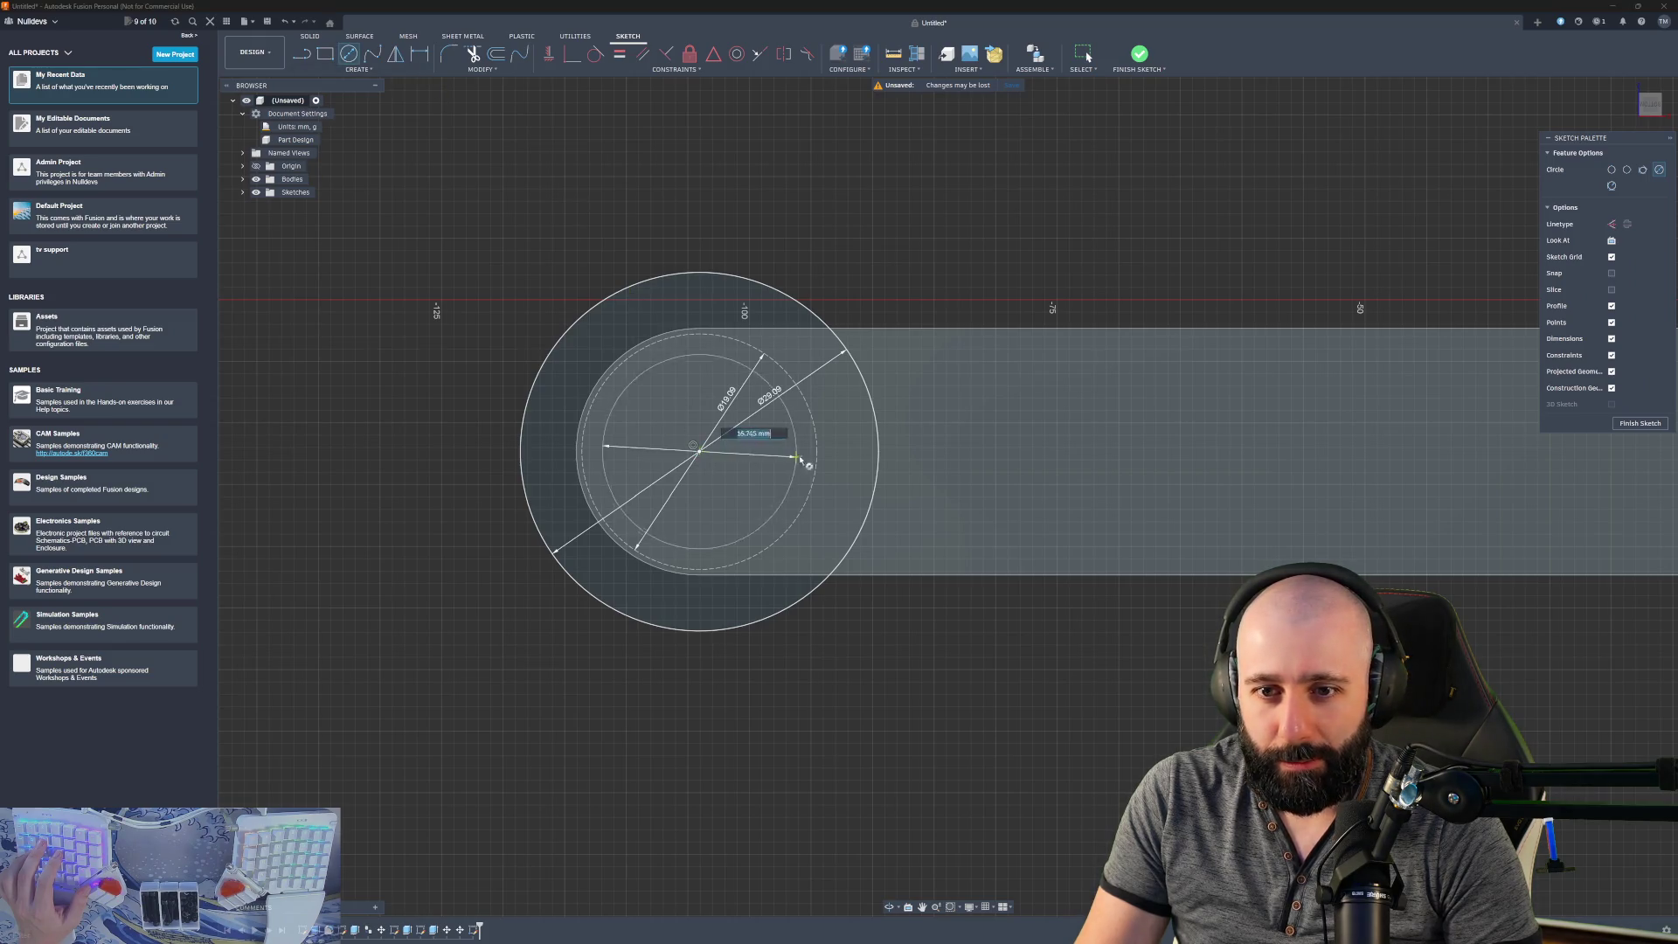
text(19.09)
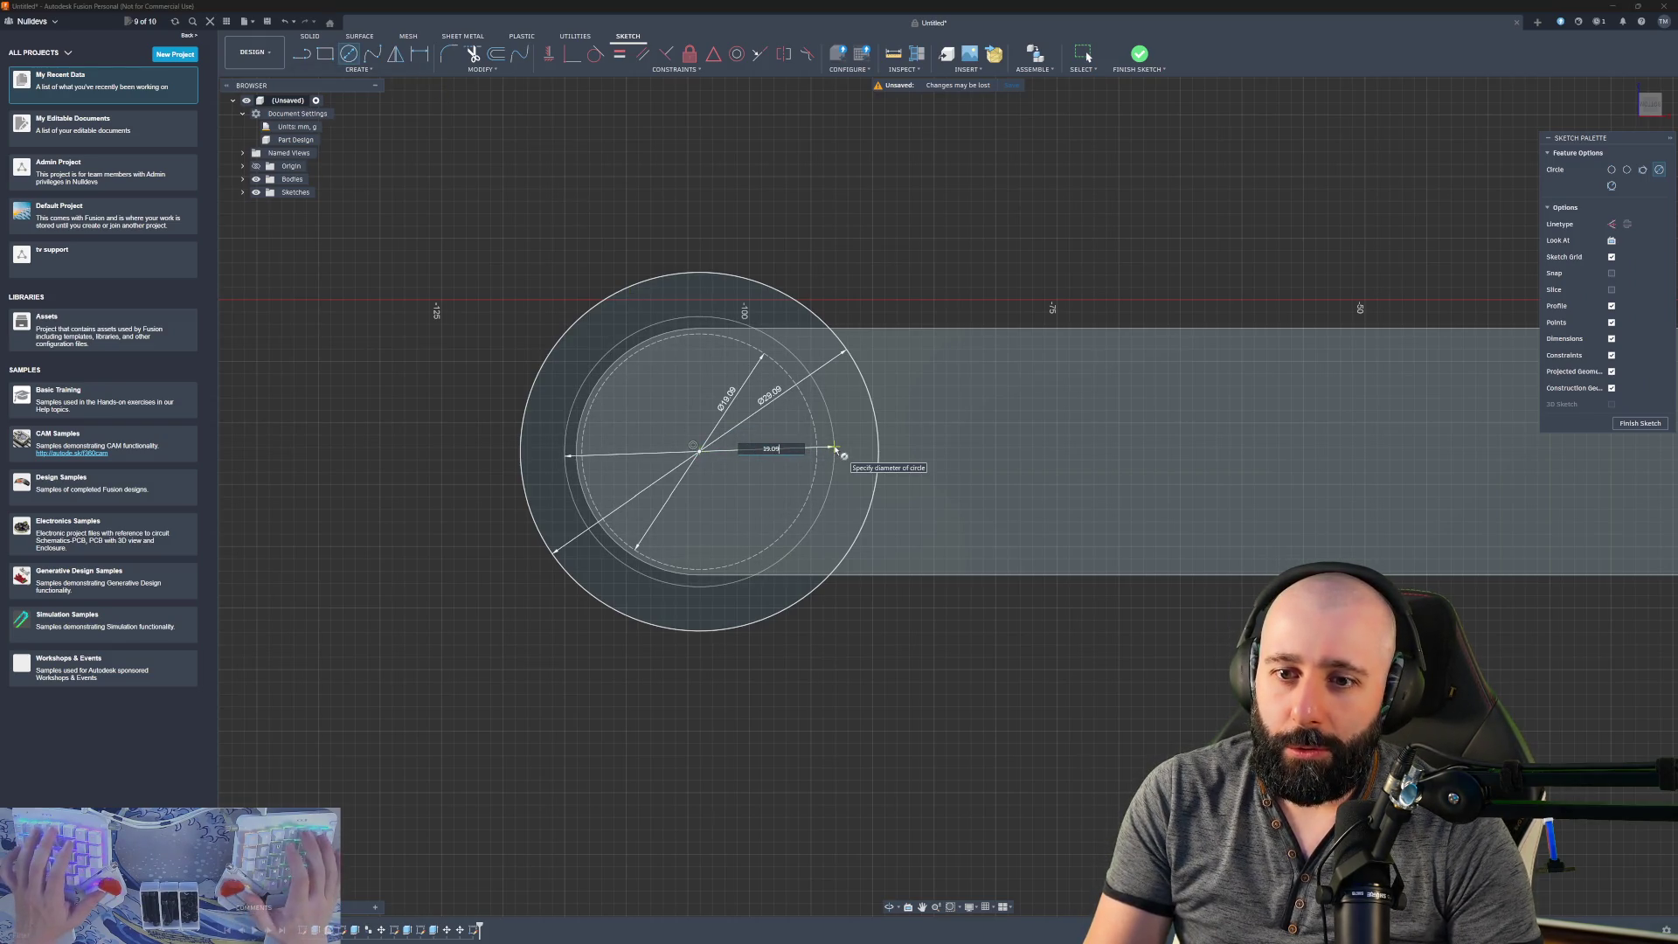
text(+)
text(0.3)
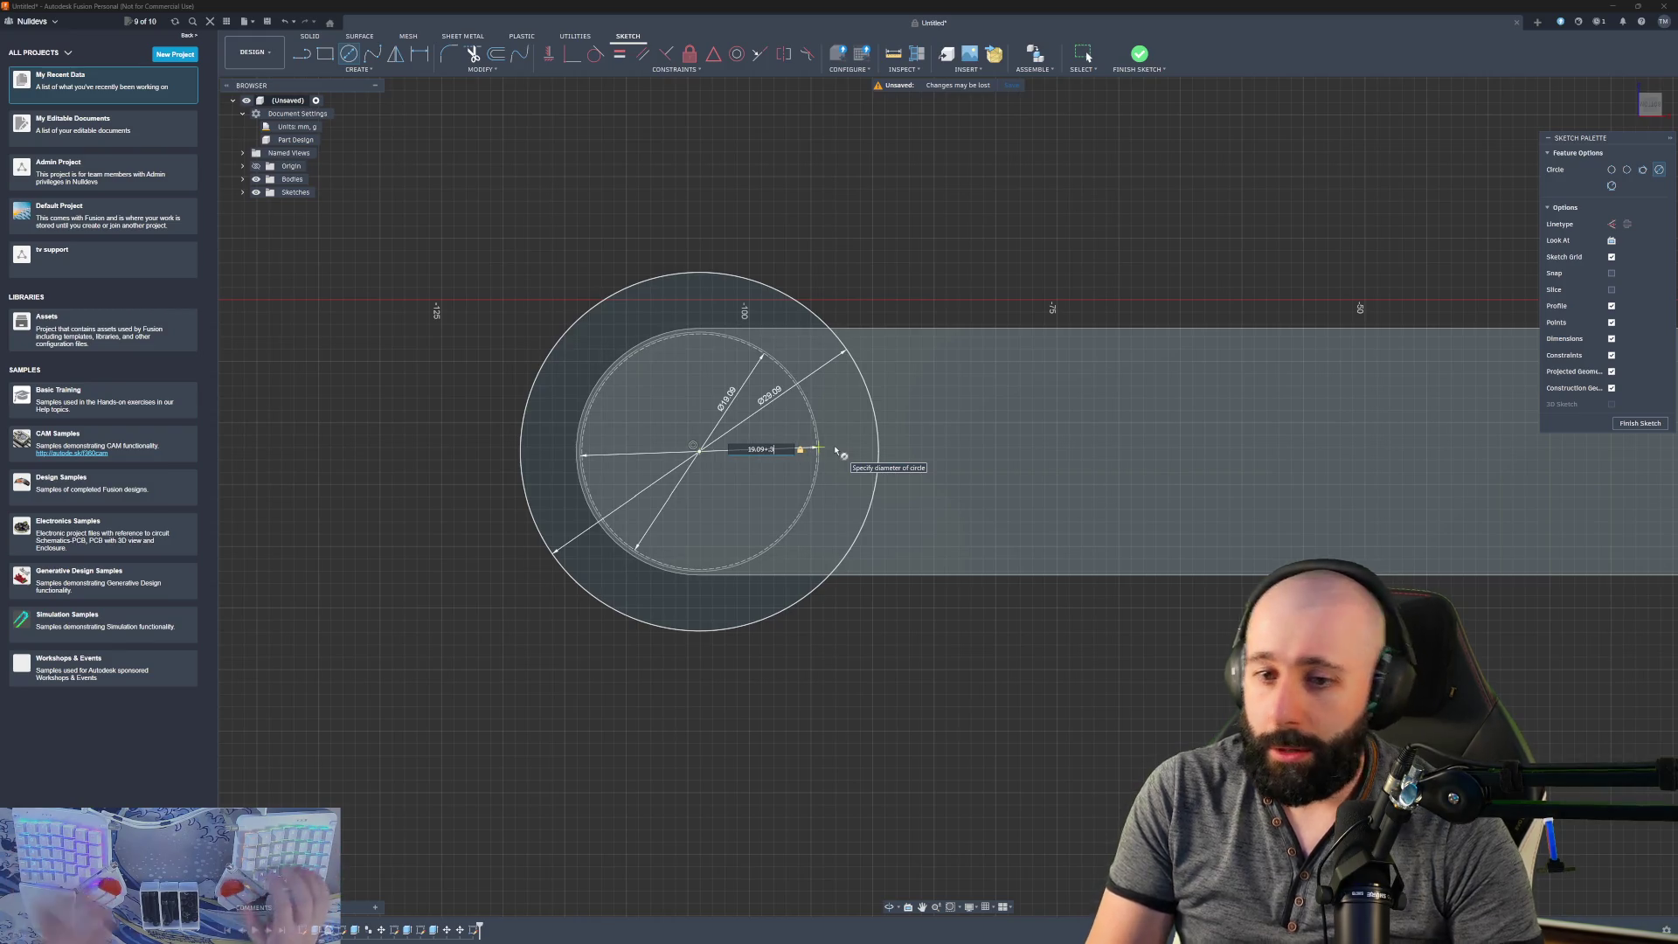
key(Return)
key(Escape)
- Extrude the circle -10 mm as a cut to make the hole, then return to Top view
key(e)
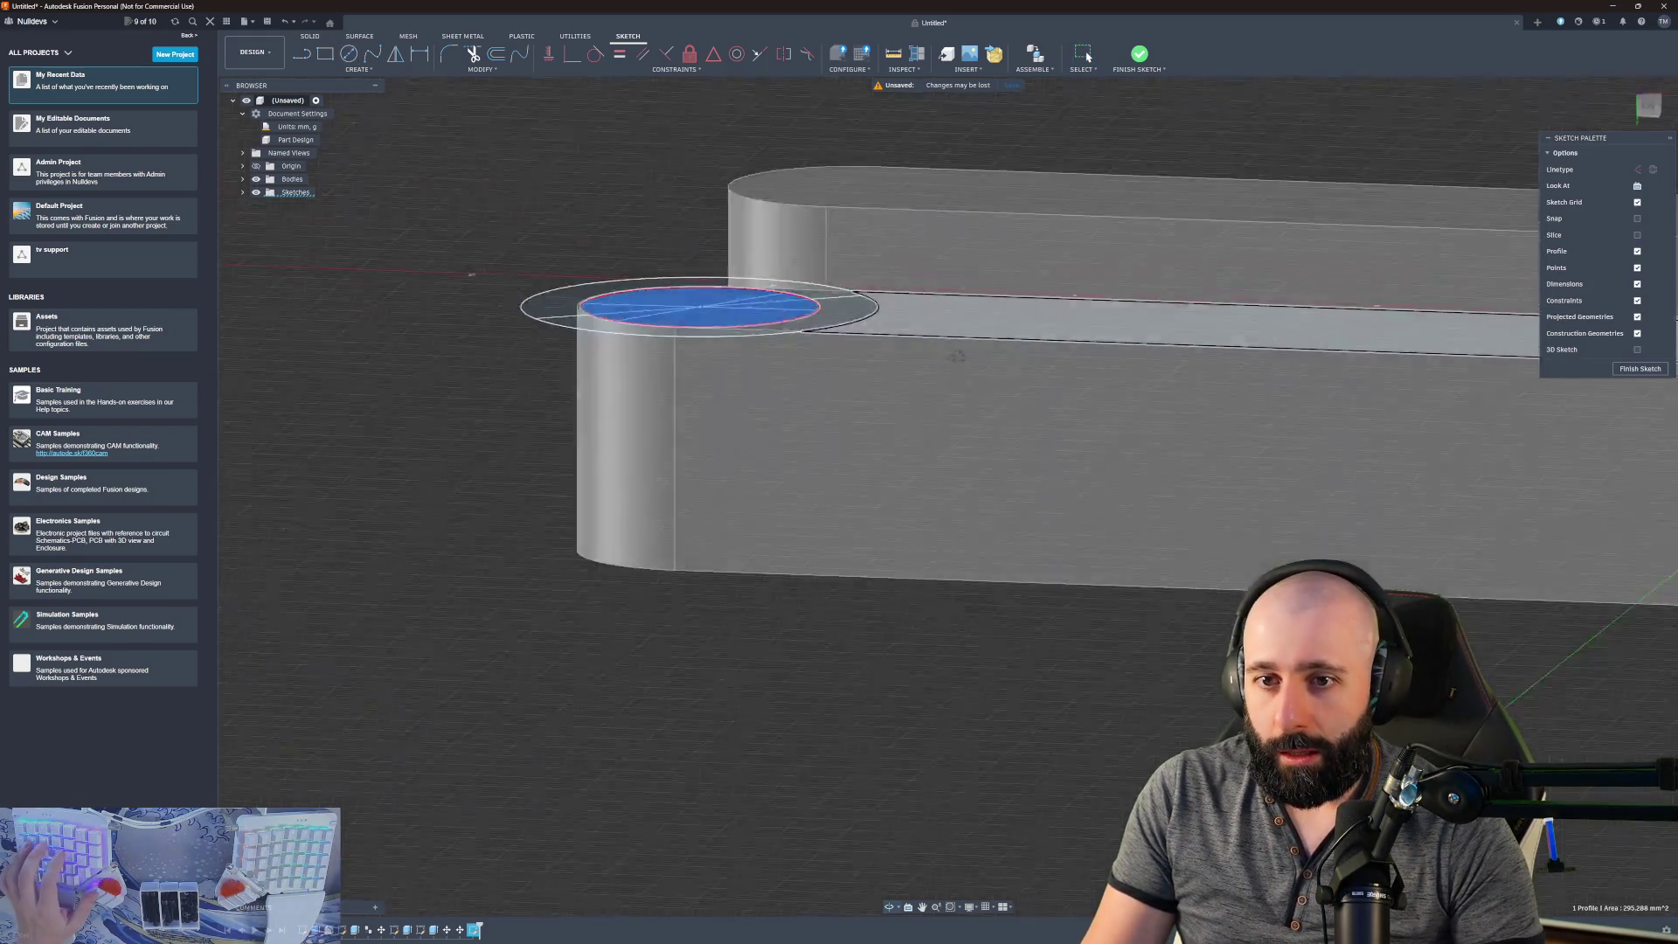
text(-10)
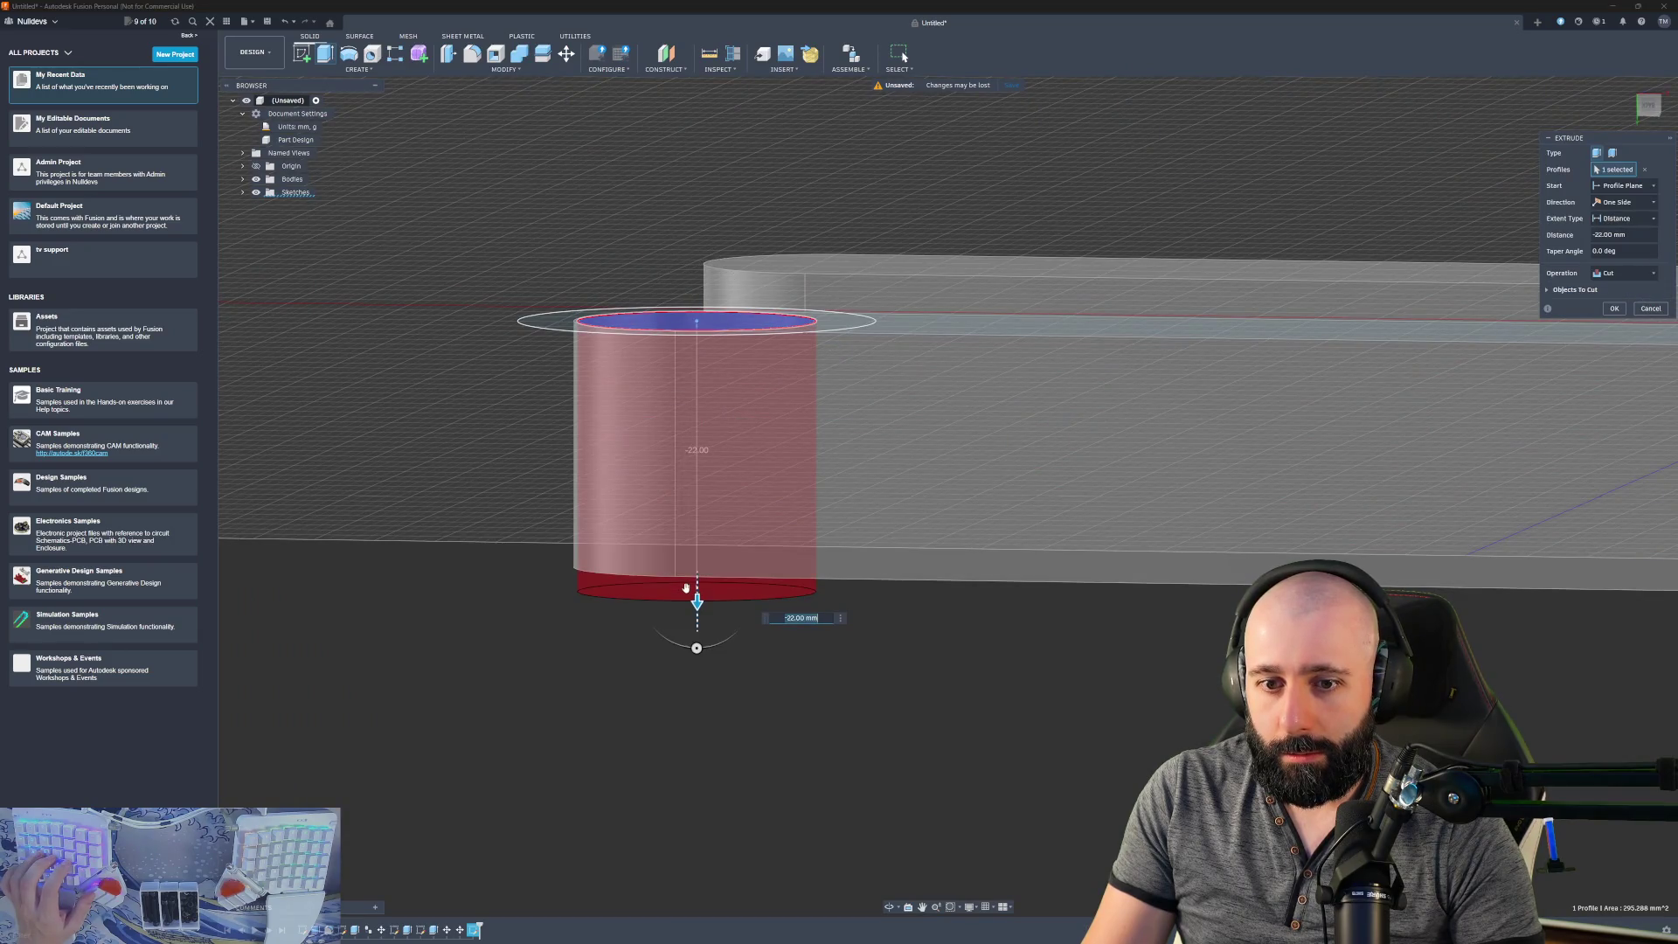
key(Return)
shift+middle_drag(686, 588, 1363, 281)
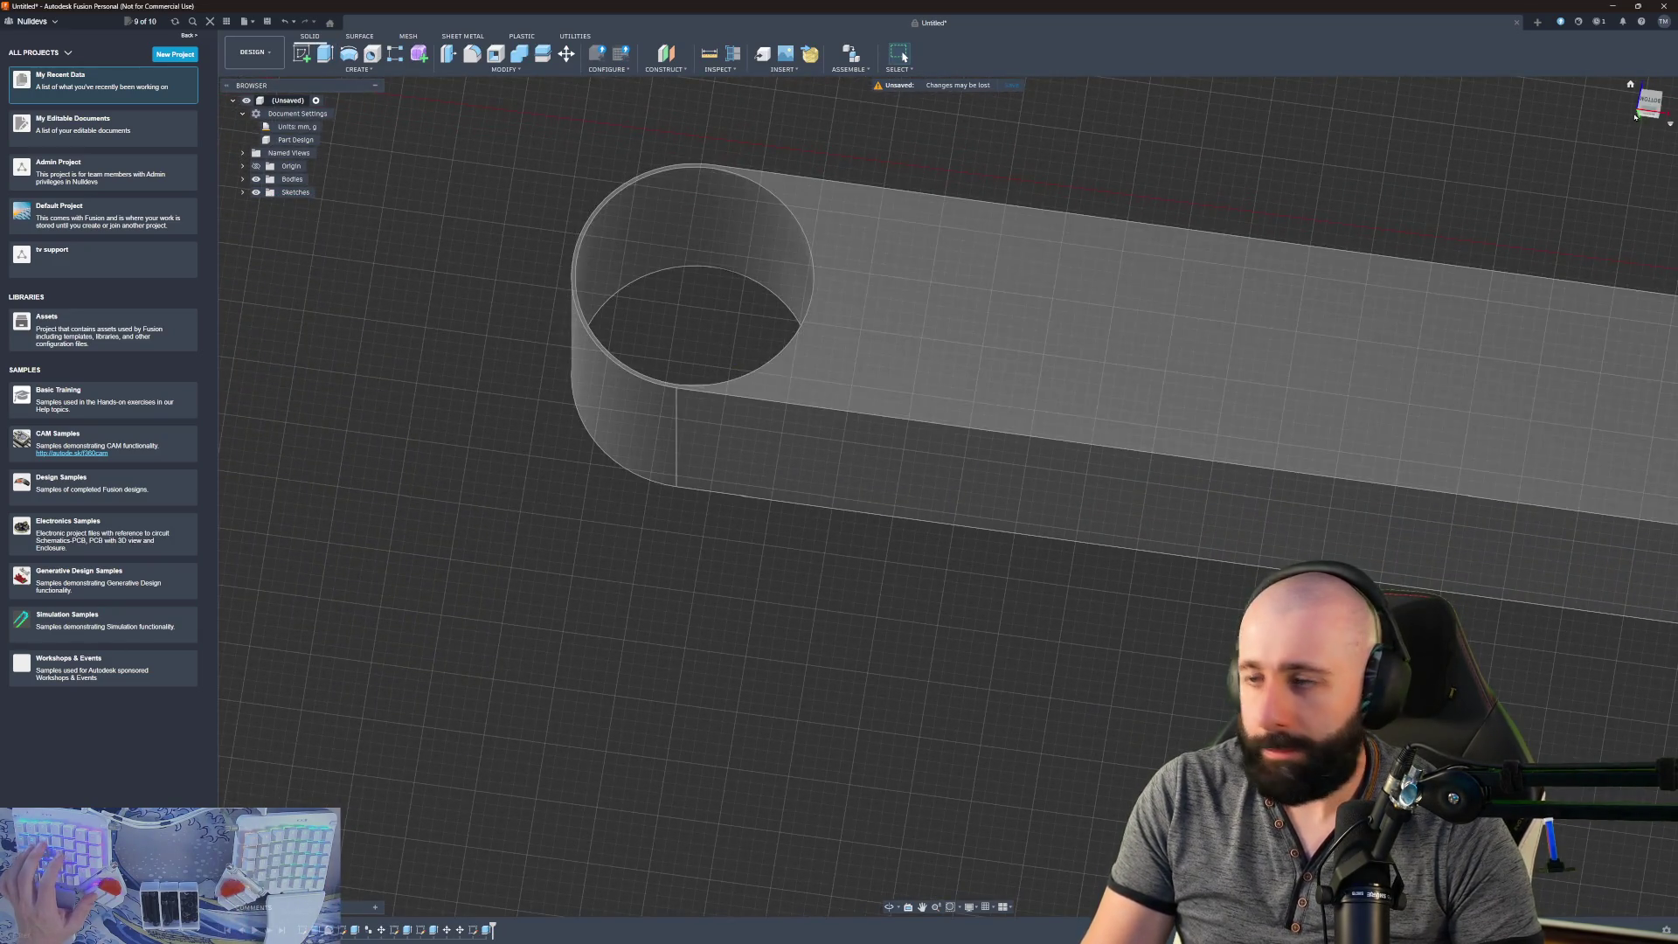
click(1658, 100)
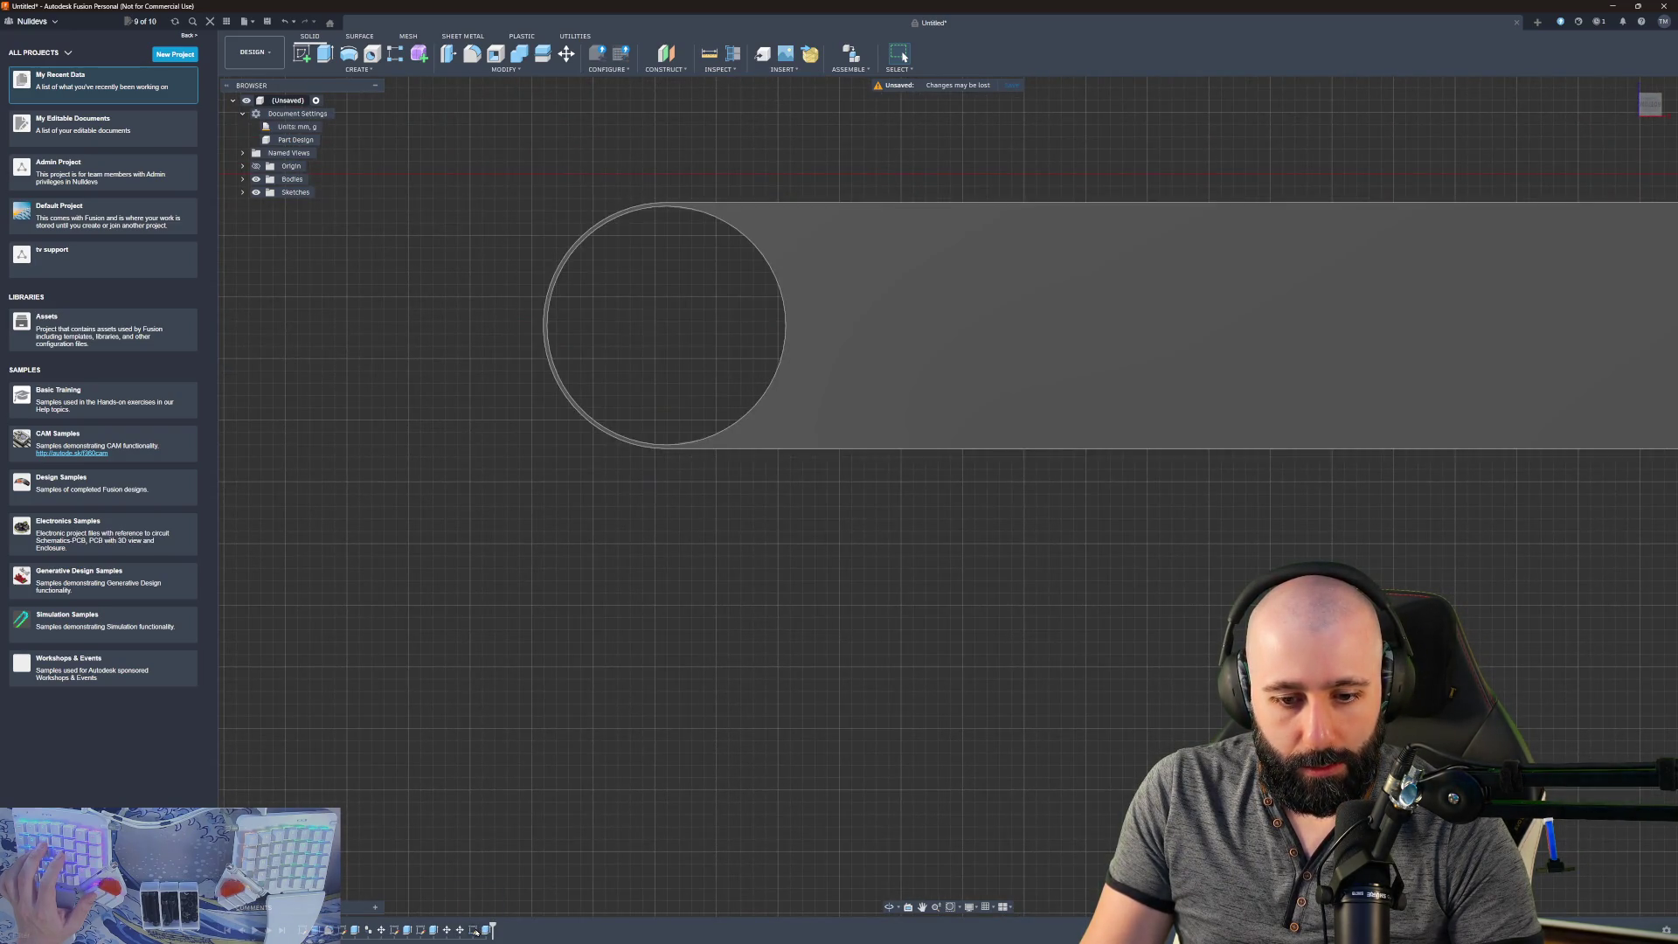
- Reopen the bar's sketch from the timeline via Edit Sketch and return to Top view
click(472, 929)
right_click(473, 929)
click(507, 825)
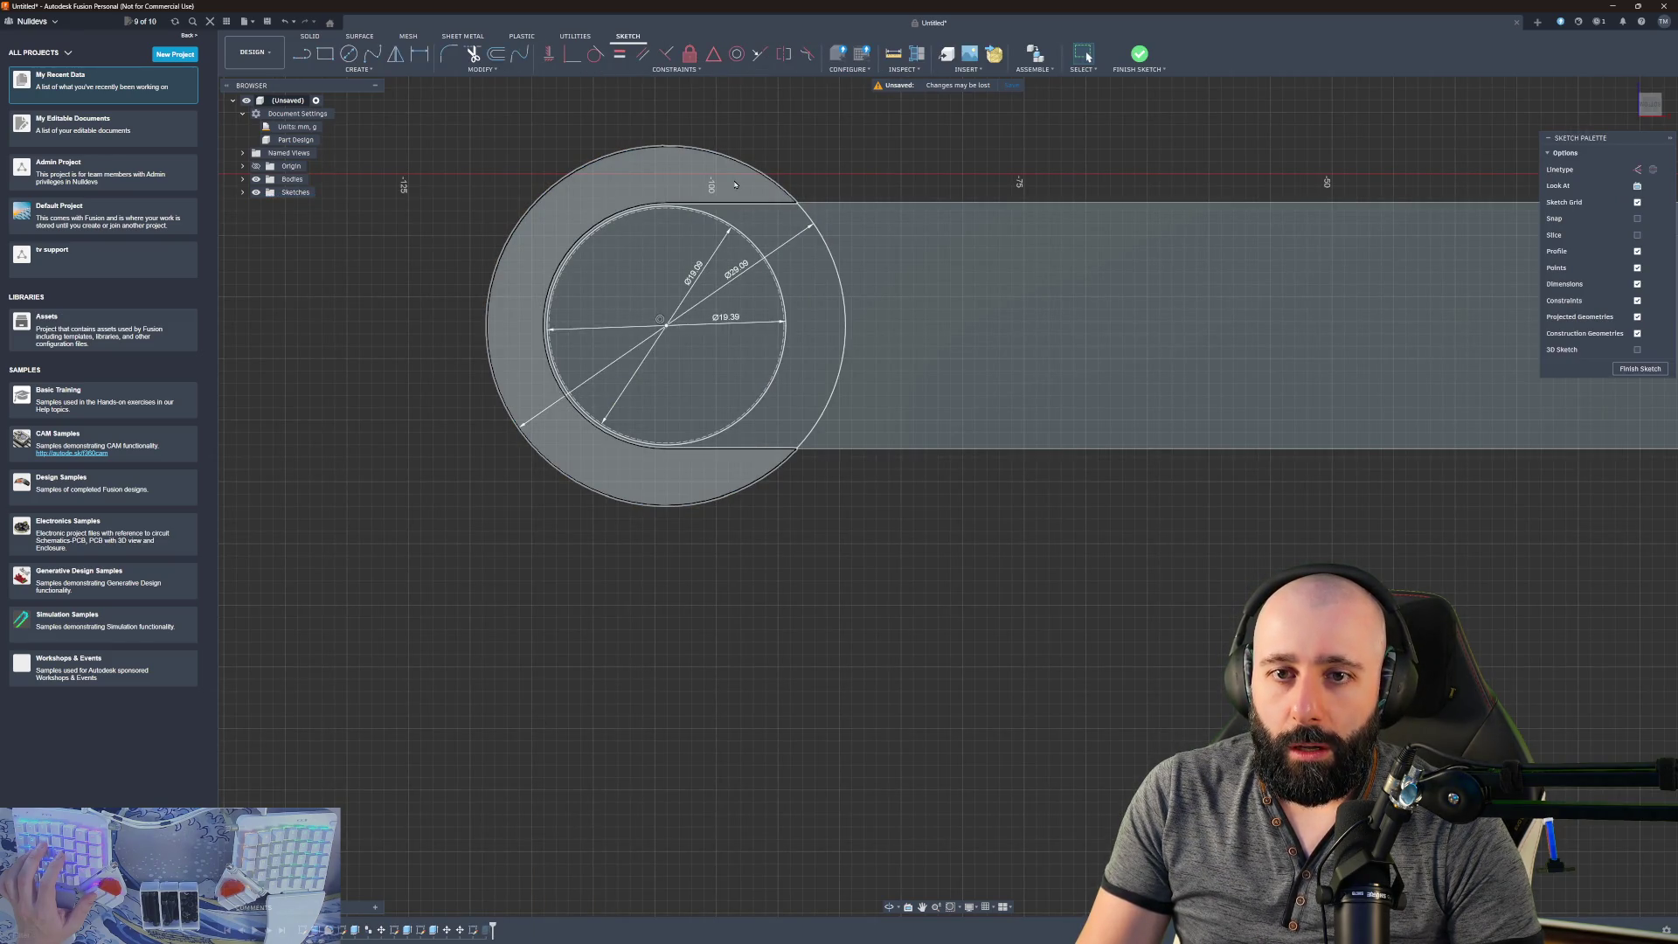
scroll(734, 183, up, 5)
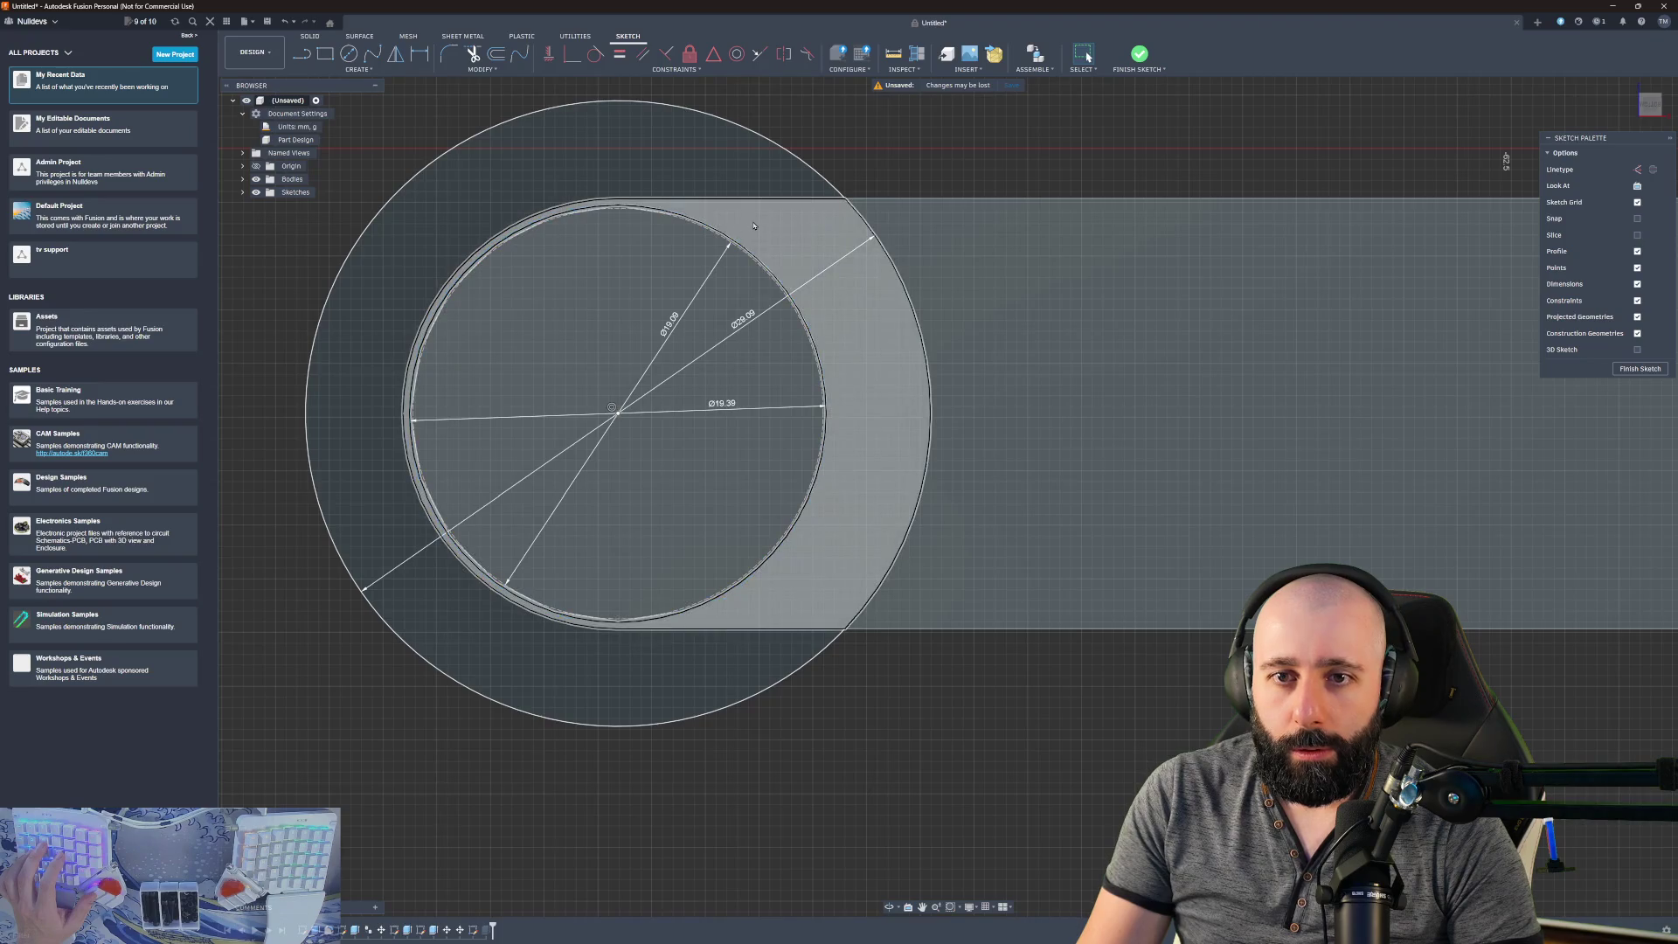
click(754, 225)
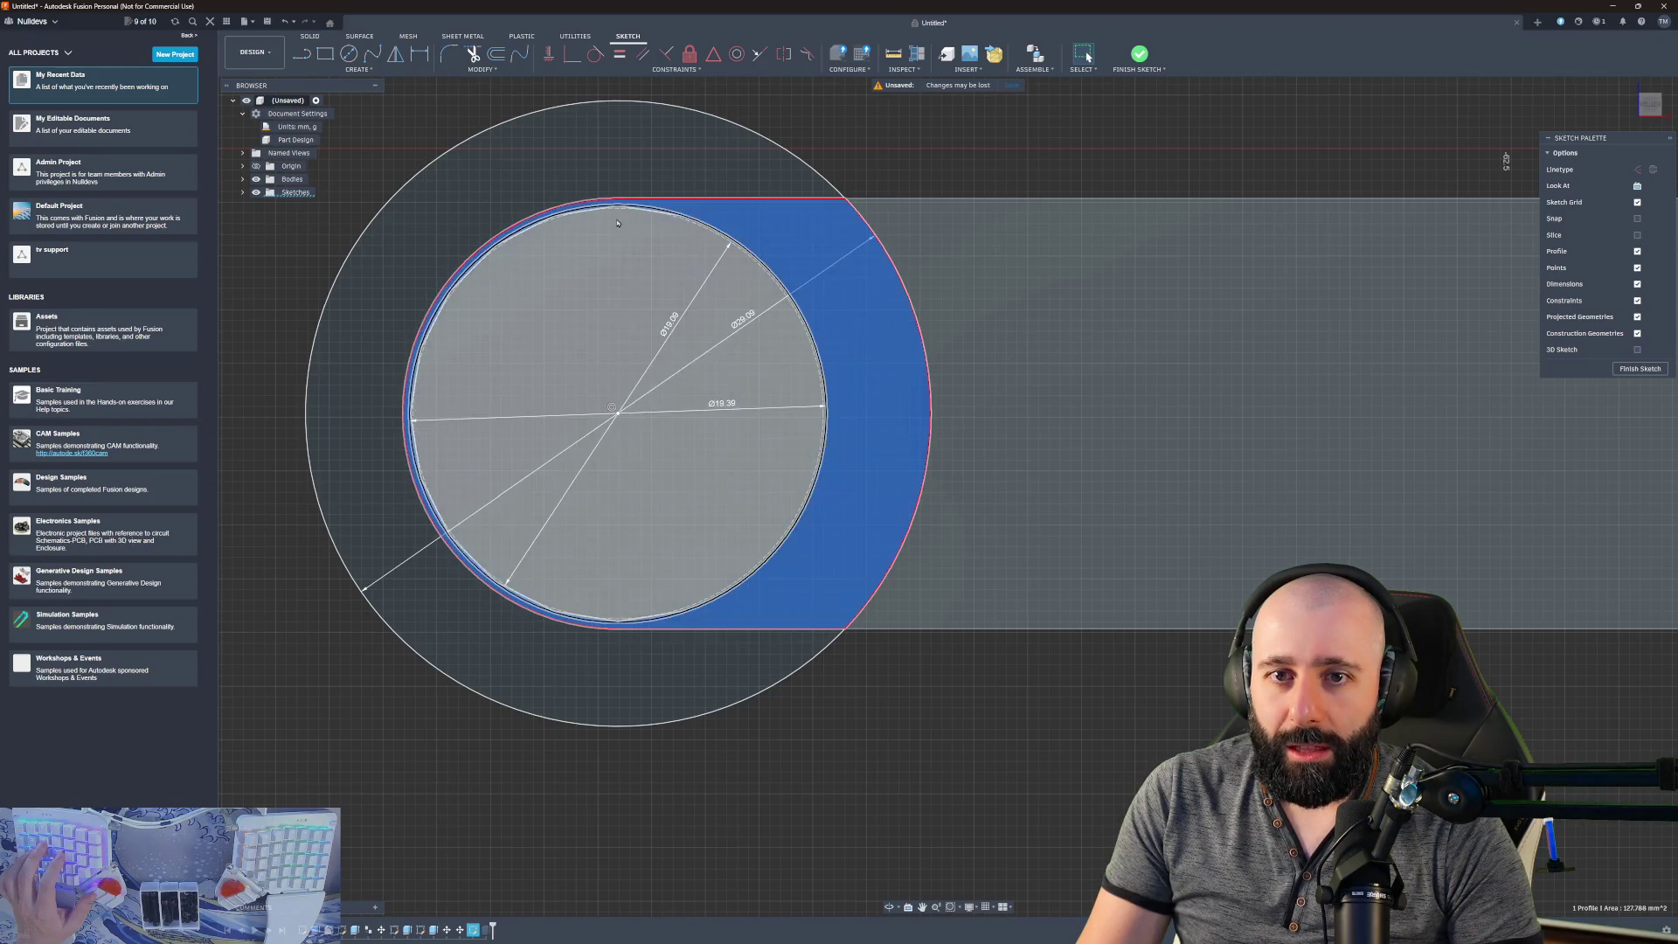
click(269, 385)
mouse_move(254, 364)
shift+middle_down()
mouse_move(637, 431)
mouse_move(1049, 461)
shift+middle_up()
shift+middle_drag(1191, 446, 1519, 293)
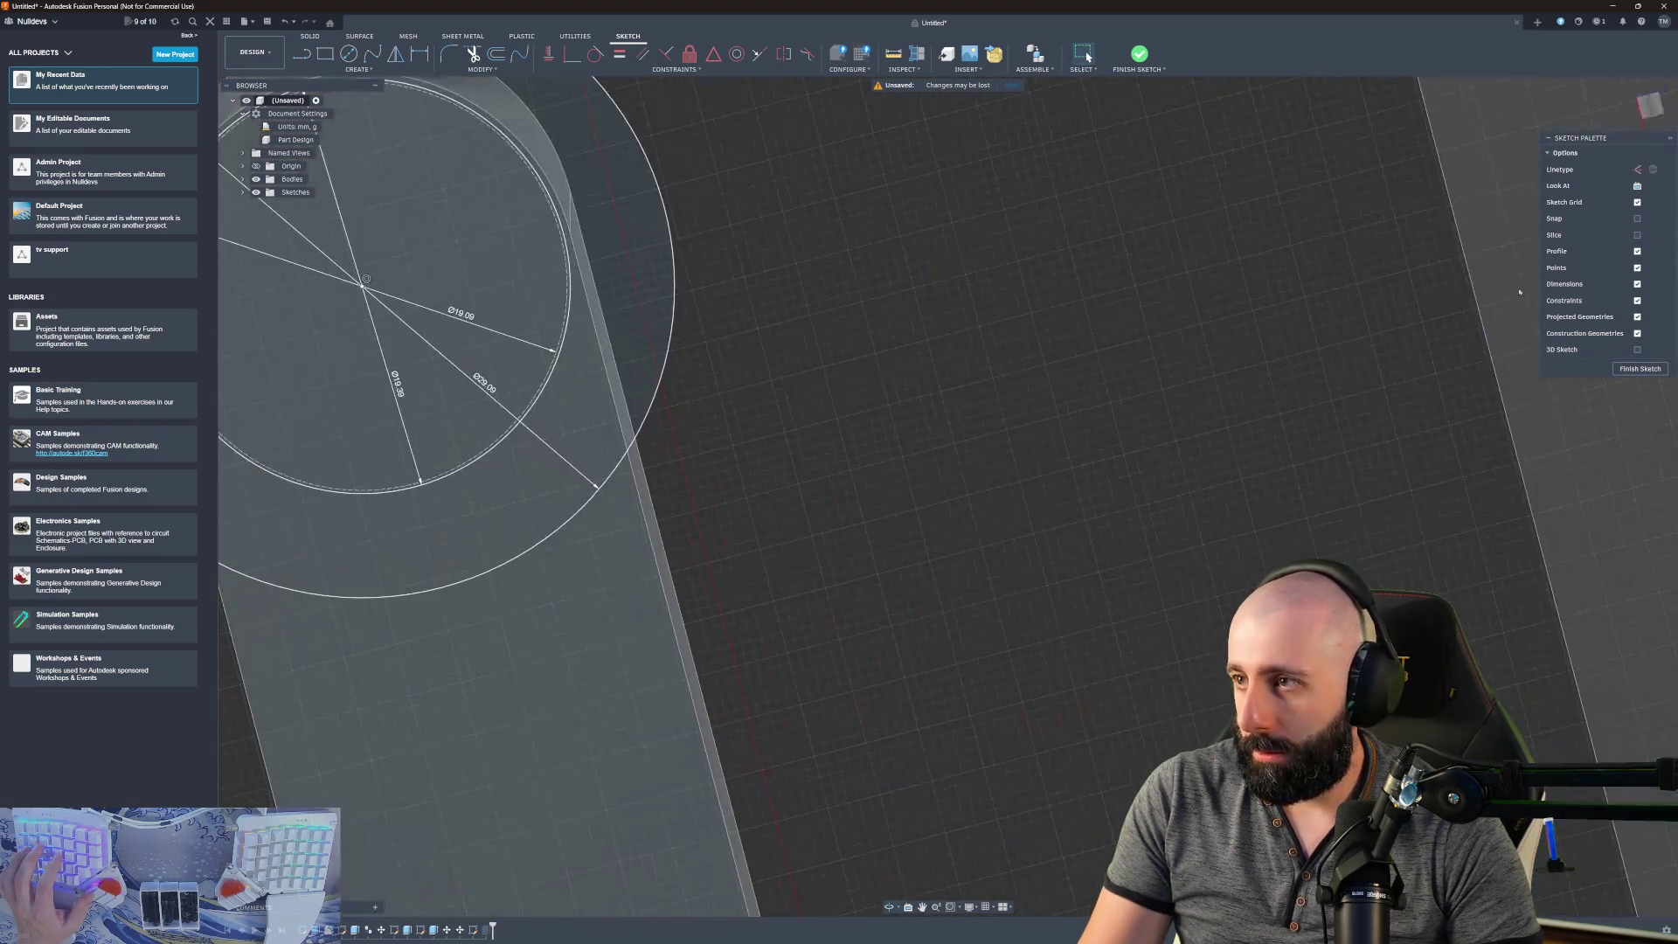
click(1637, 185)
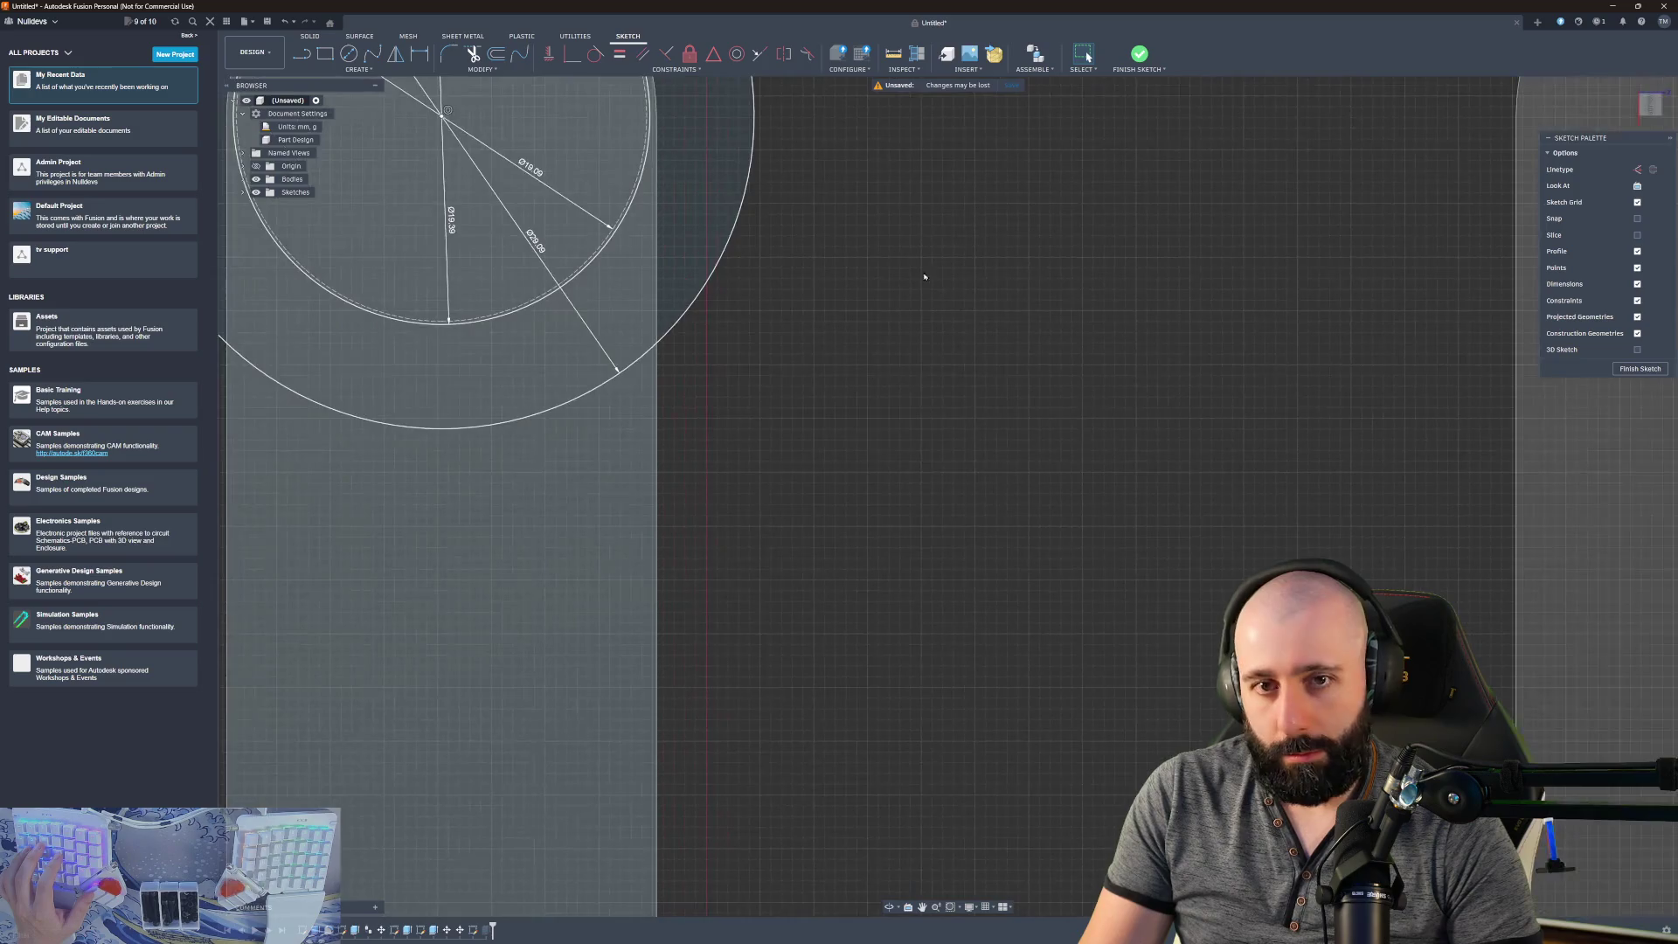
scroll(1099, 541, down, 3)
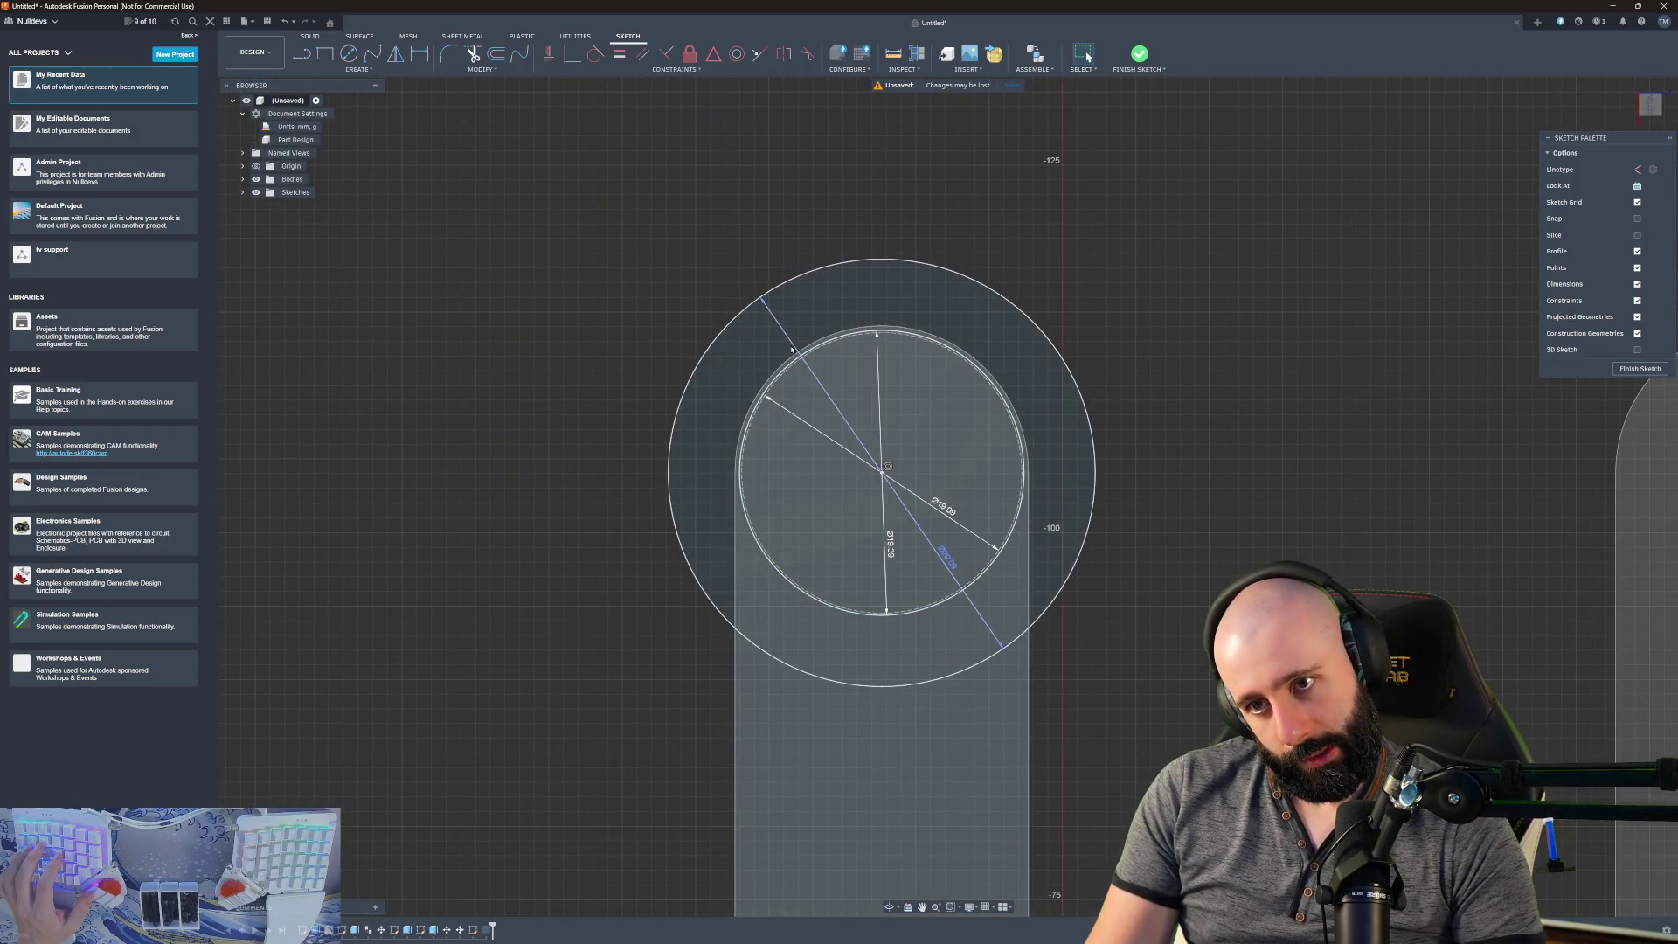
- Draw a small rectangle over the inner circle's top edge, delete it, redraw it, and undo
key(r)
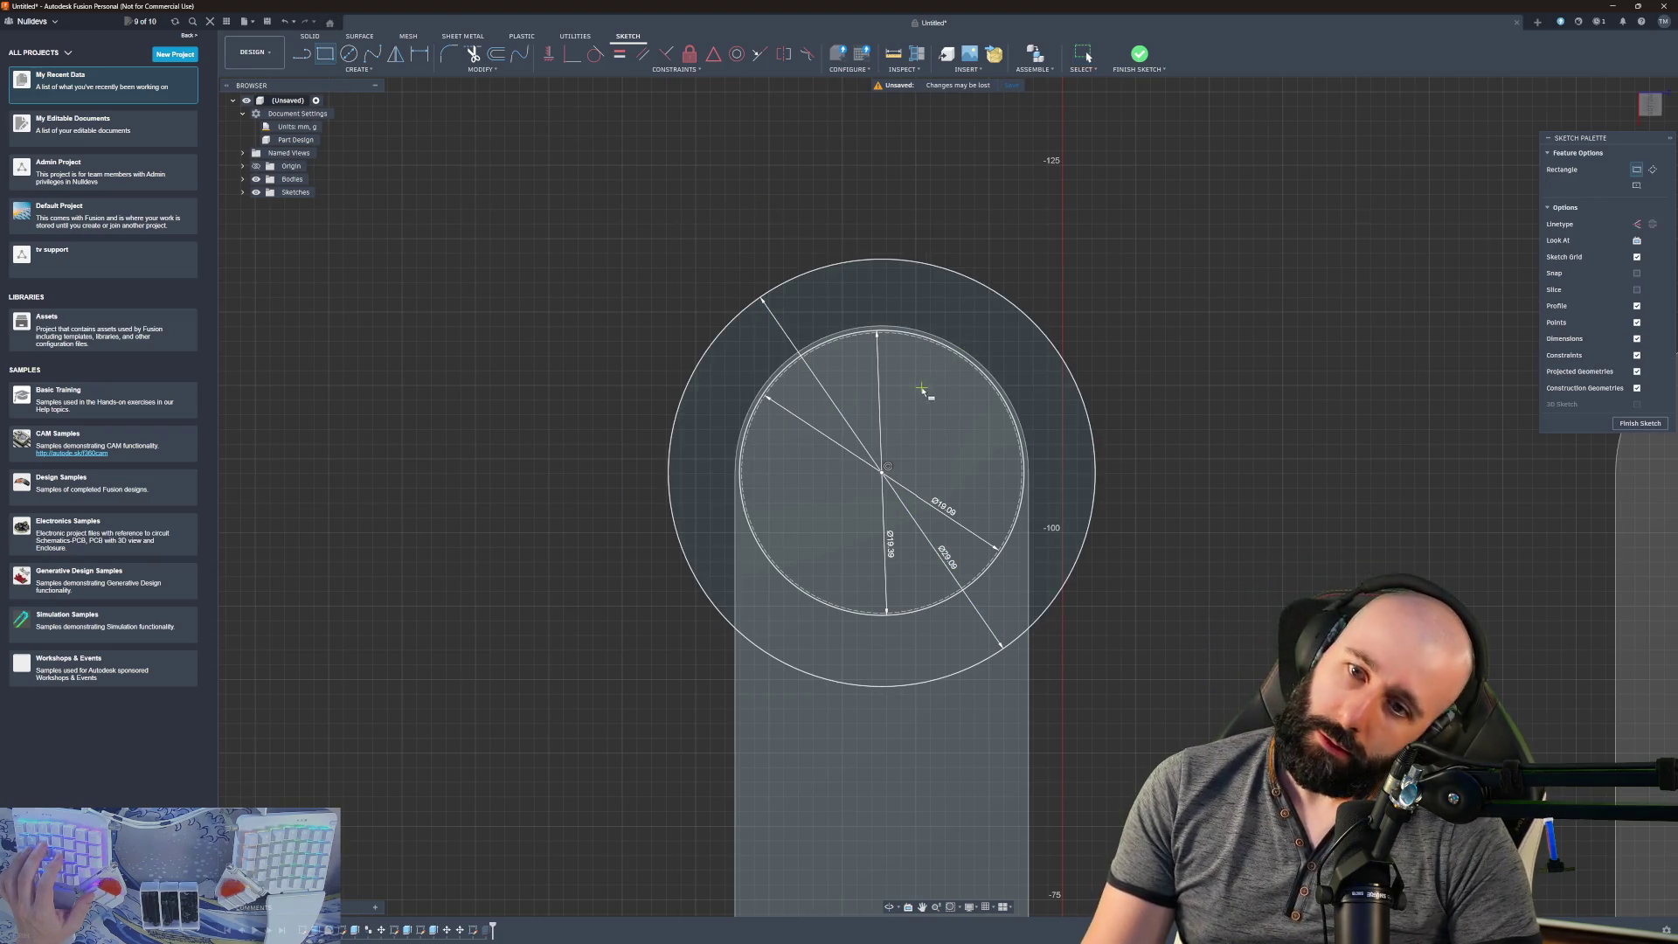
click(813, 343)
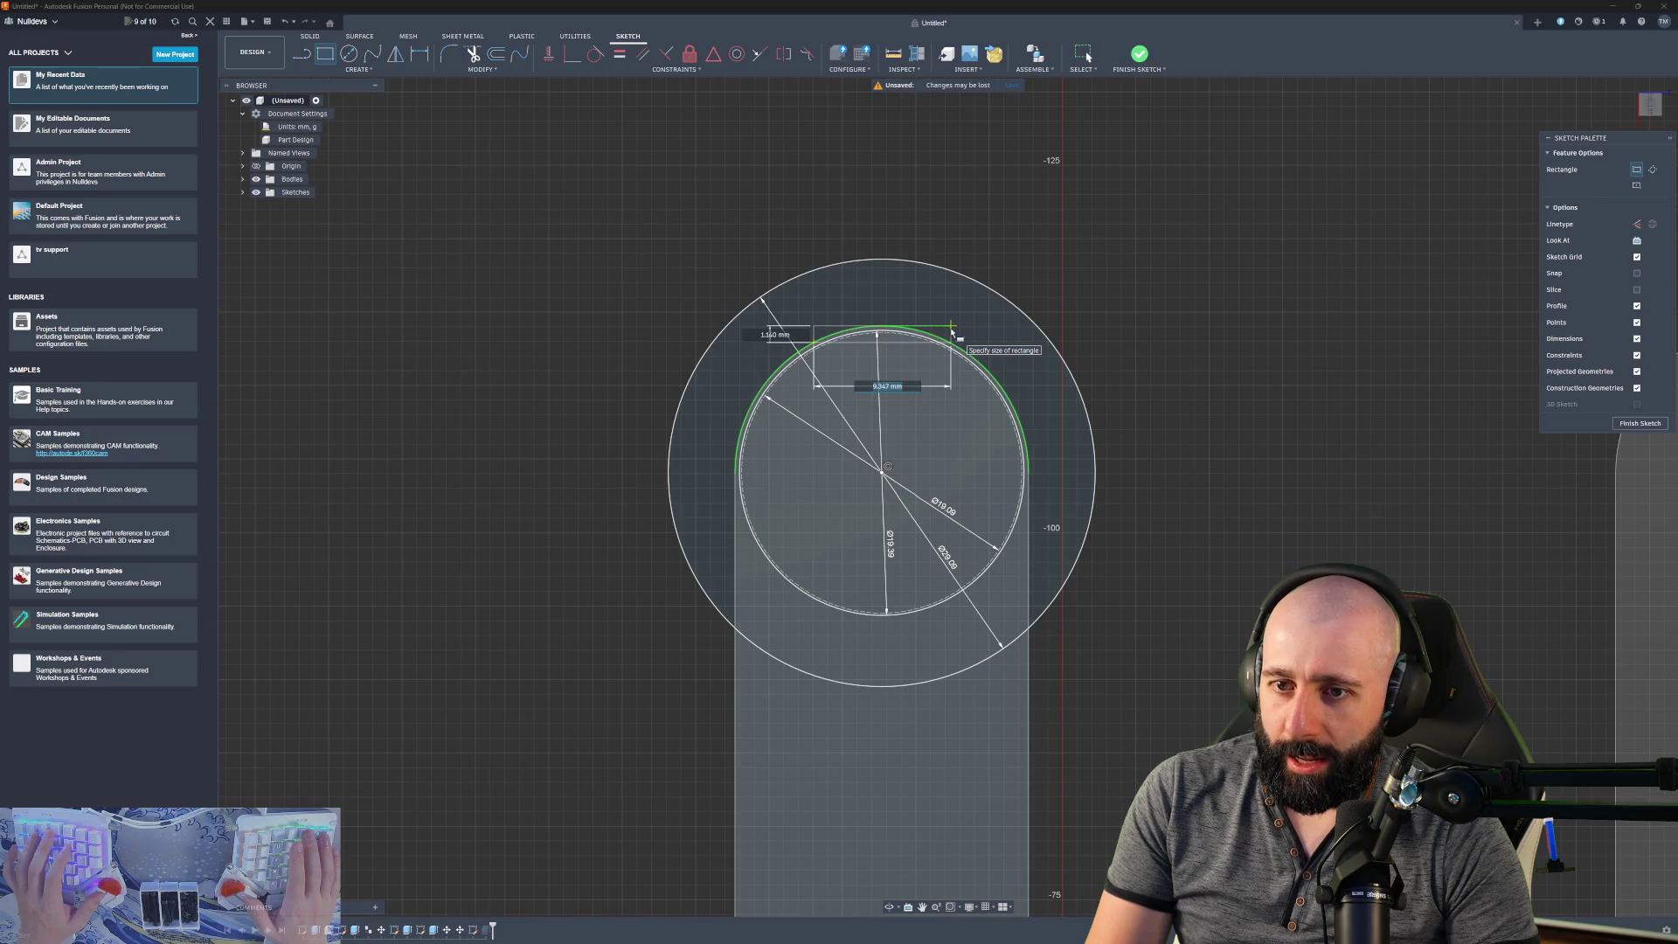
key(Return)
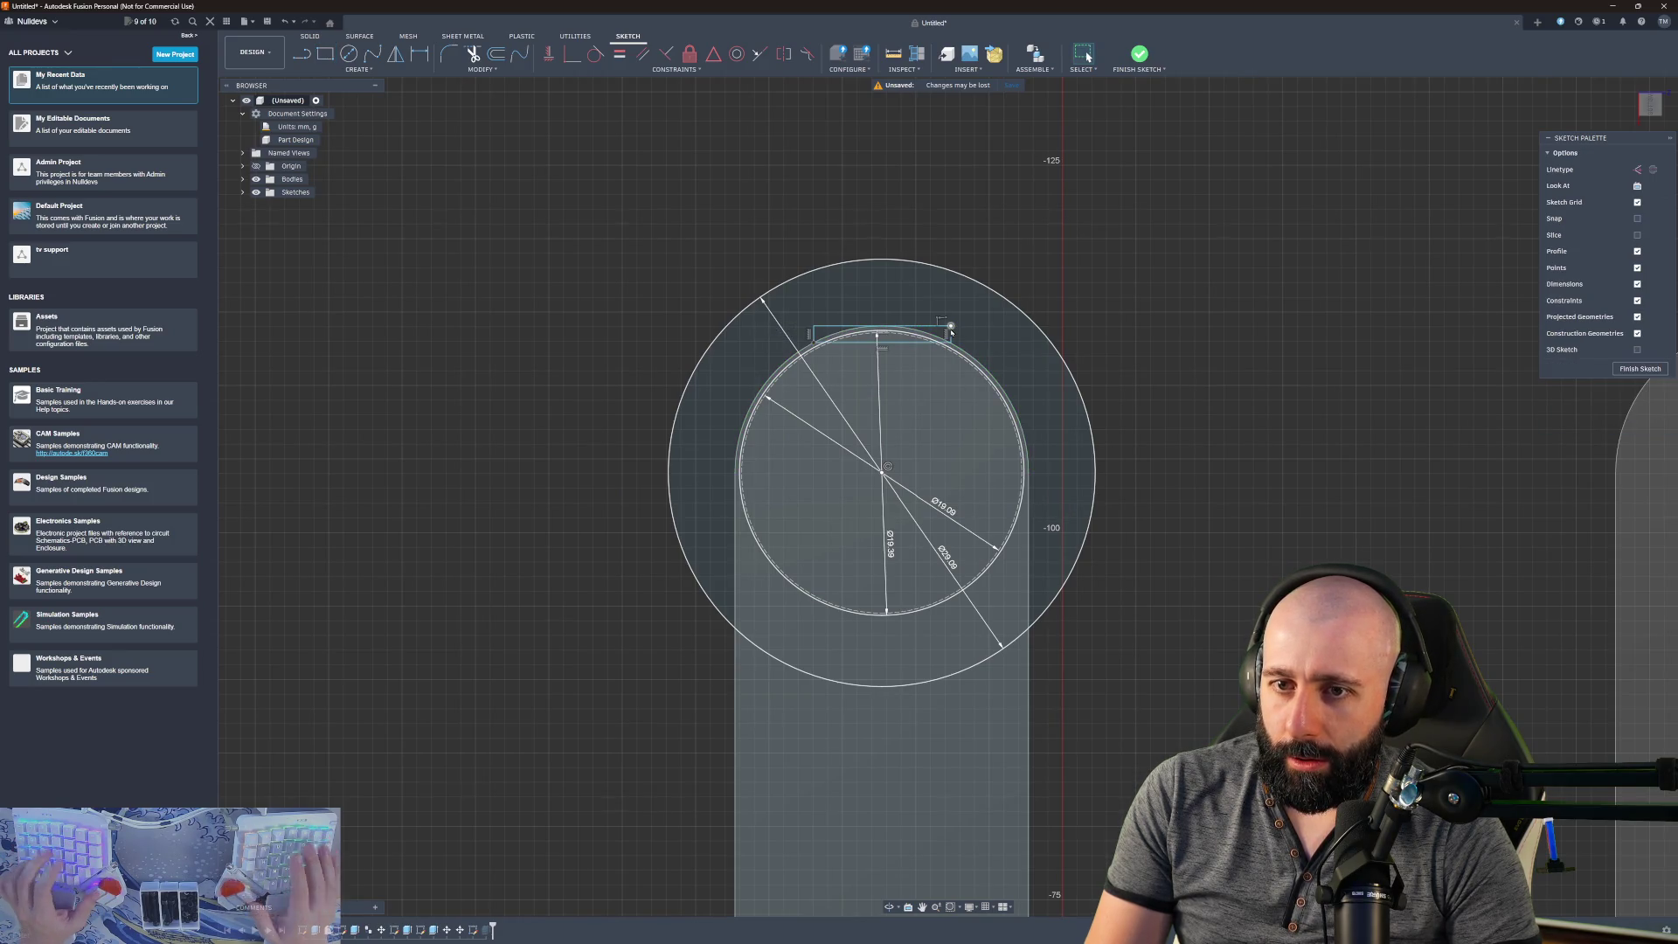
mouse_move(951, 330)
mouse_down()
mouse_move(813, 262)
mouse_move(815, 210)
mouse_move(916, 216)
mouse_up()
key(Delete)
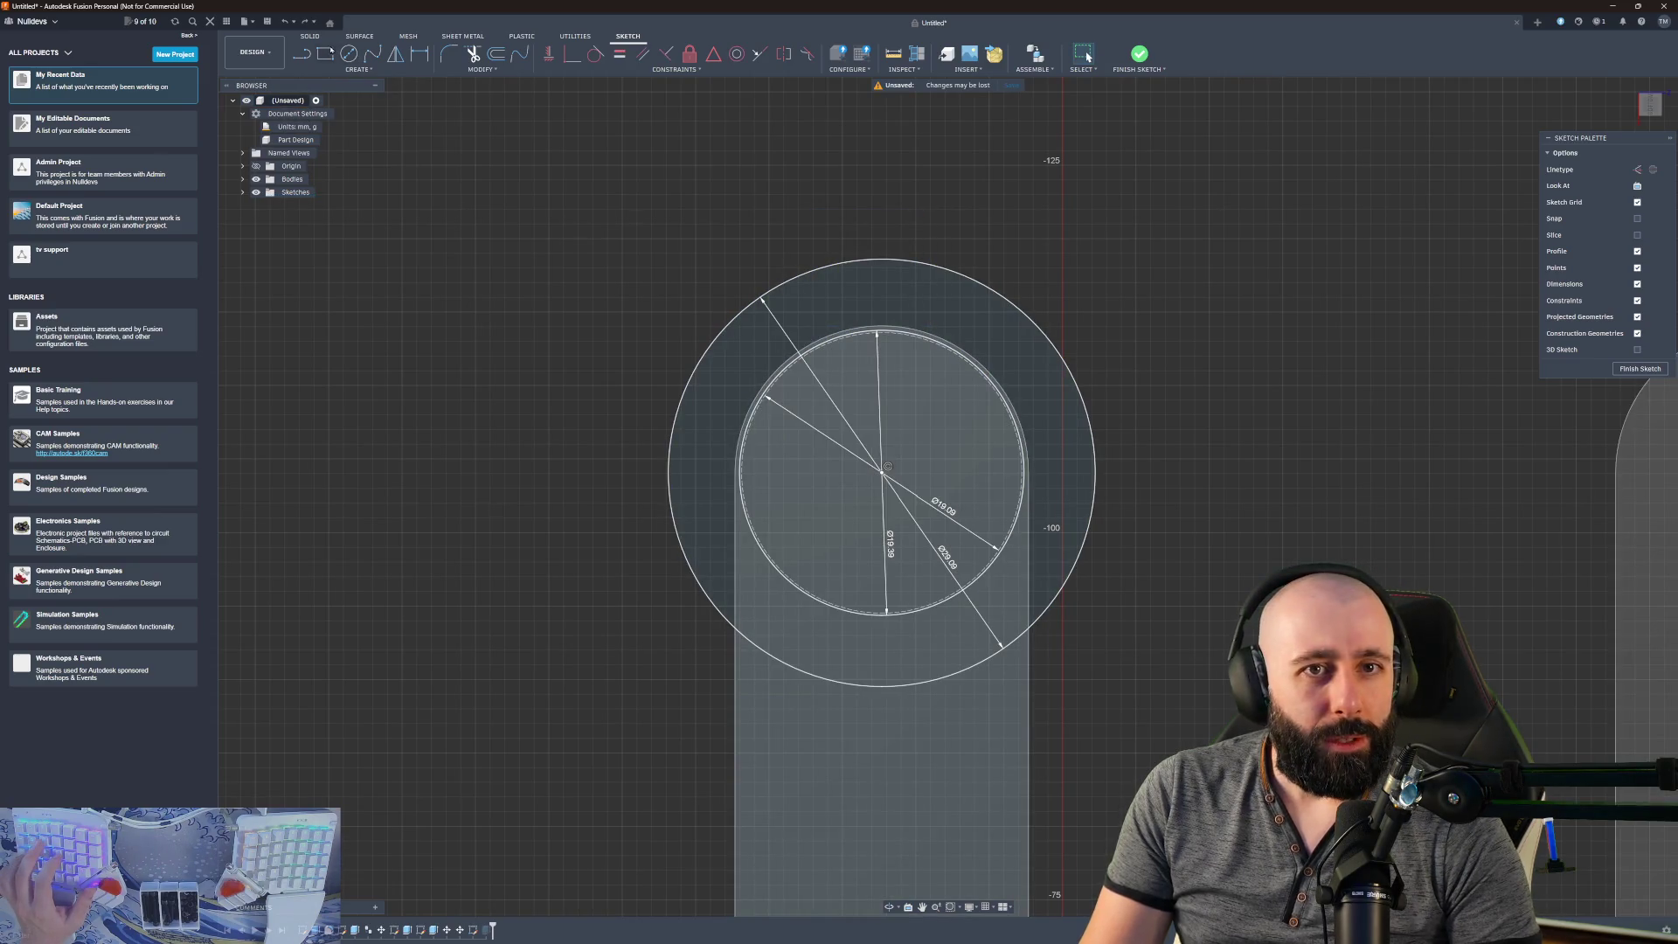
key(r)
click(814, 340)
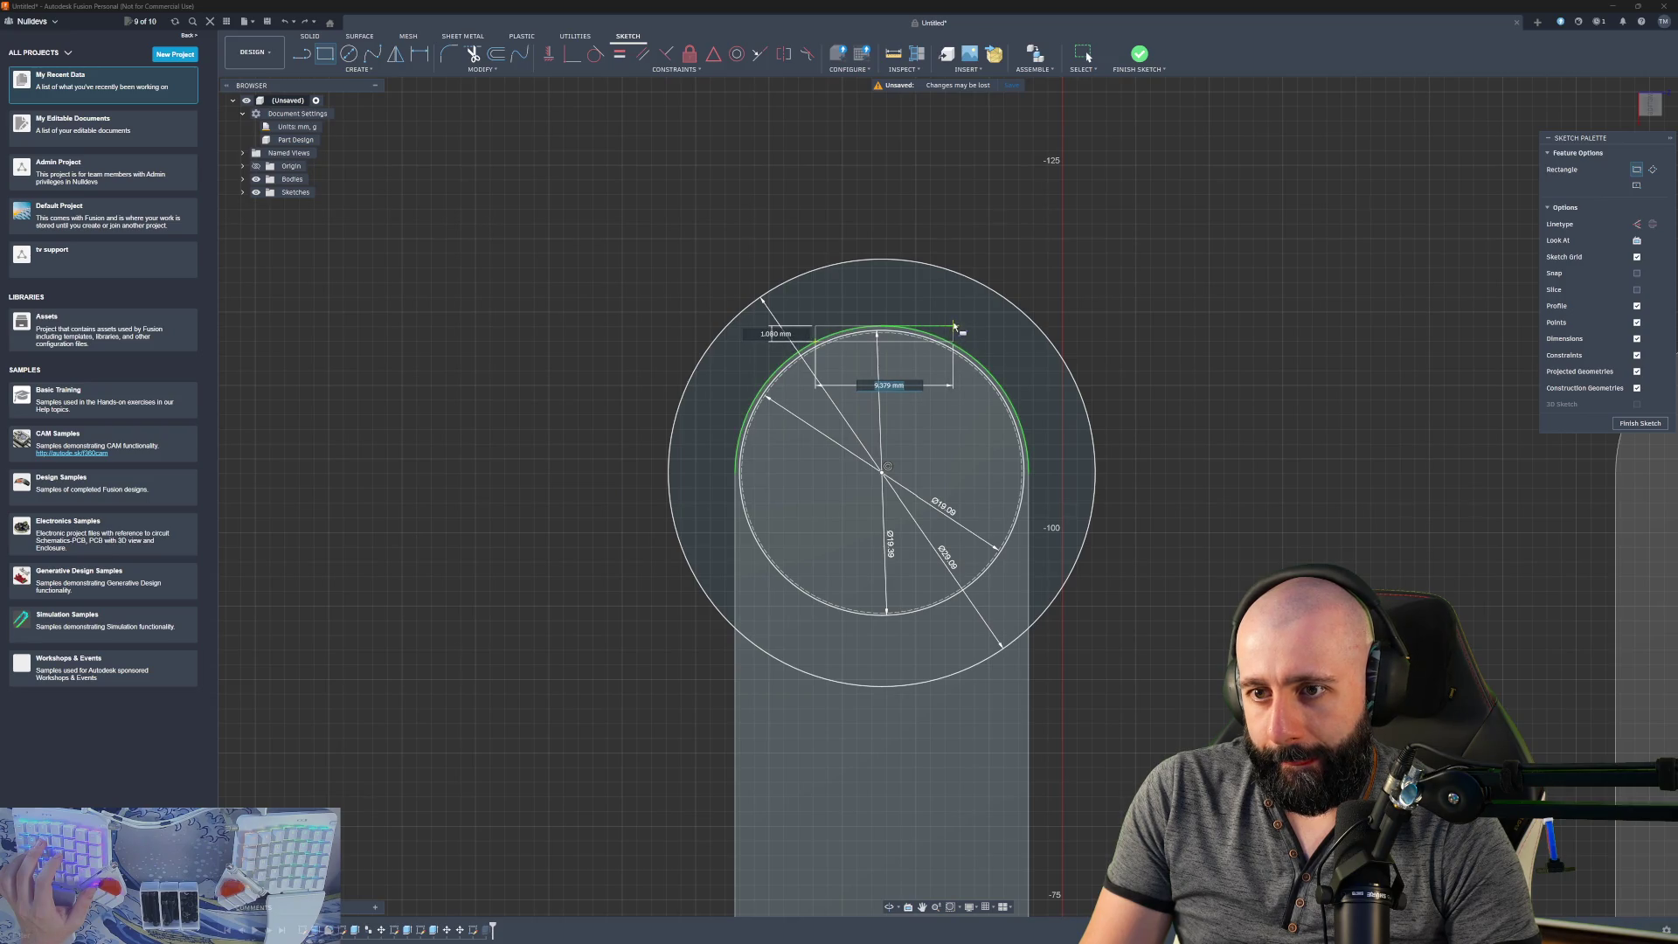
click(953, 341)
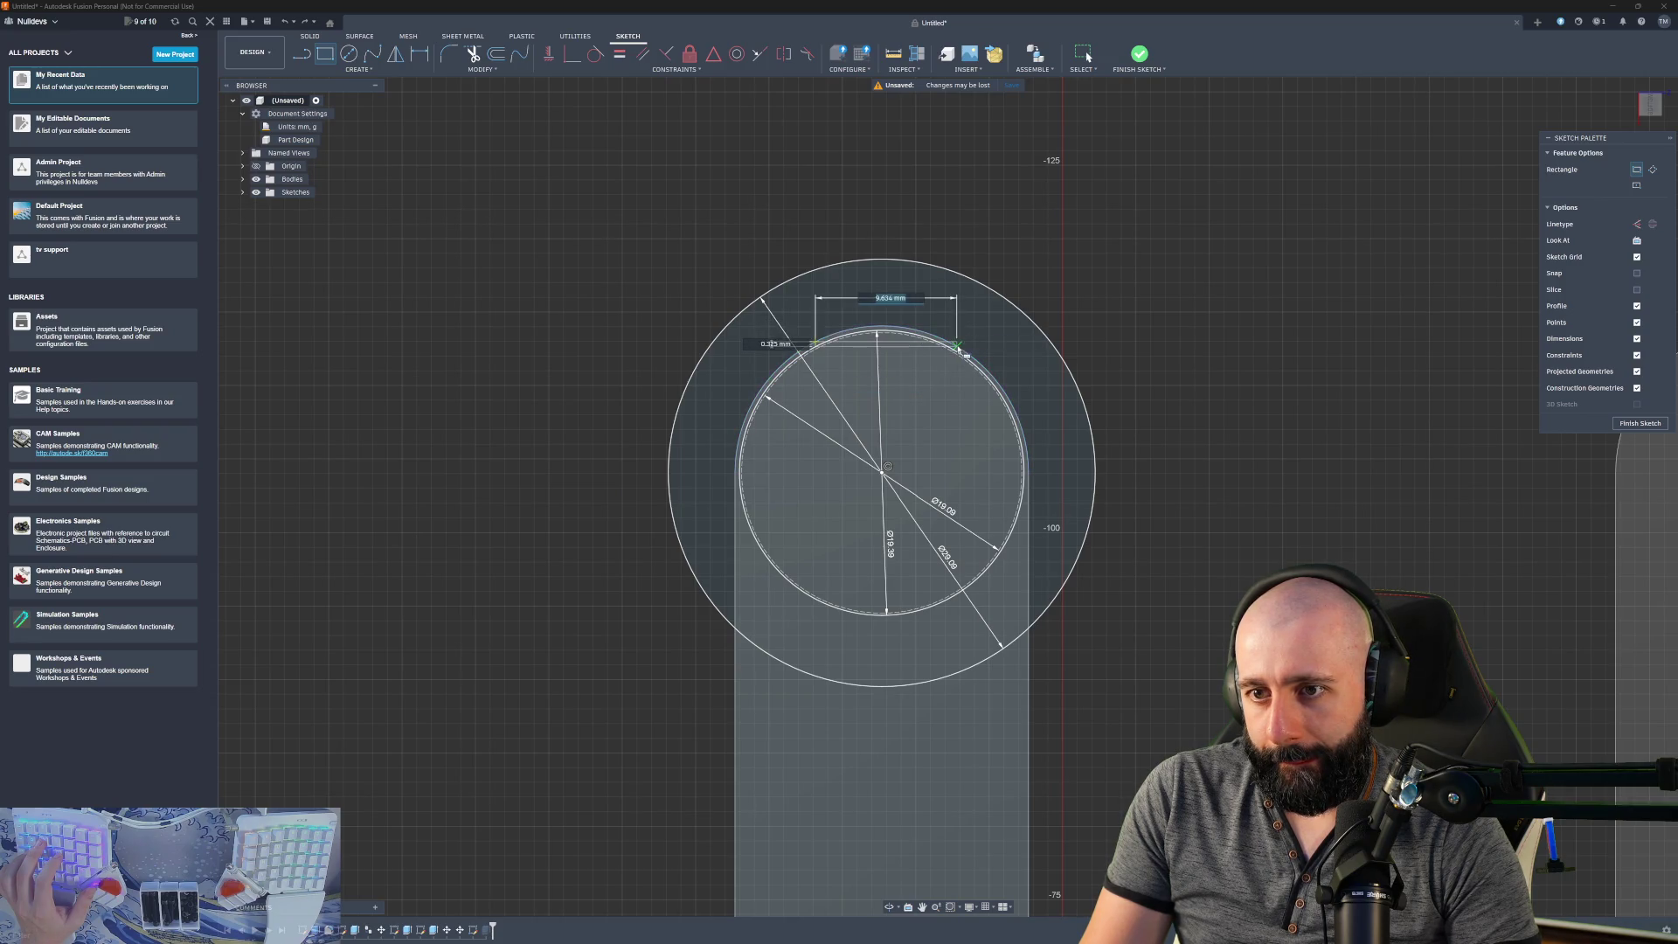
key(Escape)
key(ctrl+z)
- Try a tangent arc, then start a rectangle at the snap point on the inner circle
click(301, 53)
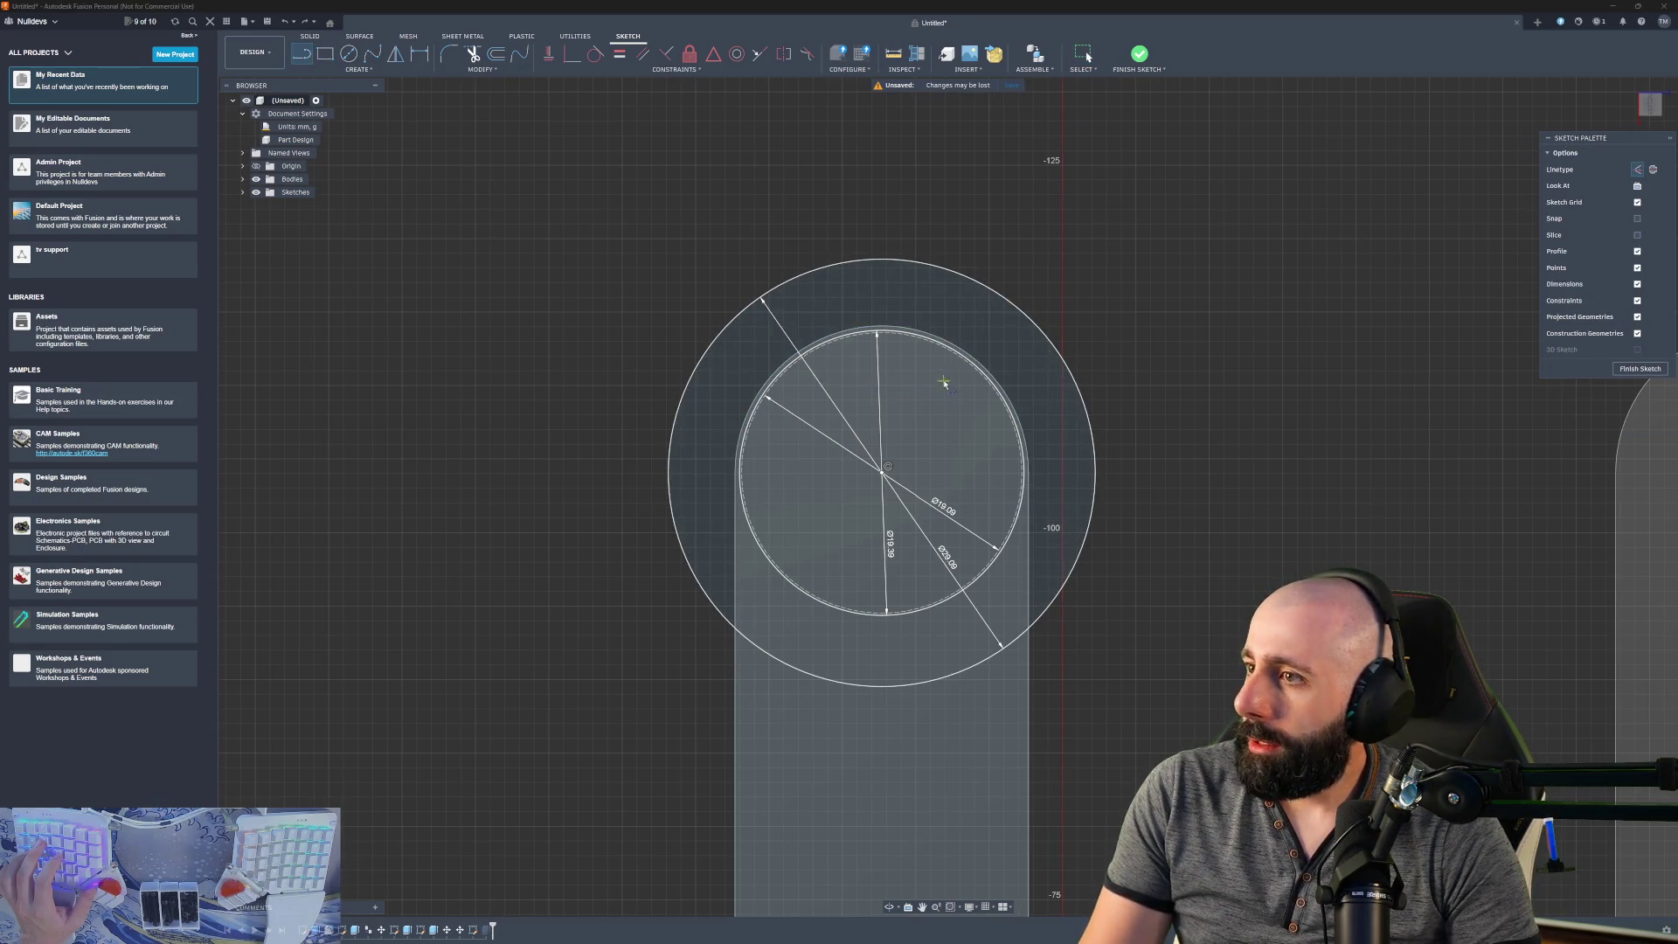
scroll(874, 378, up, 3)
mouse_move(720, 297)
mouse_down()
mouse_move(817, 376)
mouse_move(942, 302)
mouse_move(915, 296)
mouse_move(948, 262)
mouse_move(817, 233)
mouse_up()
key(Escape)
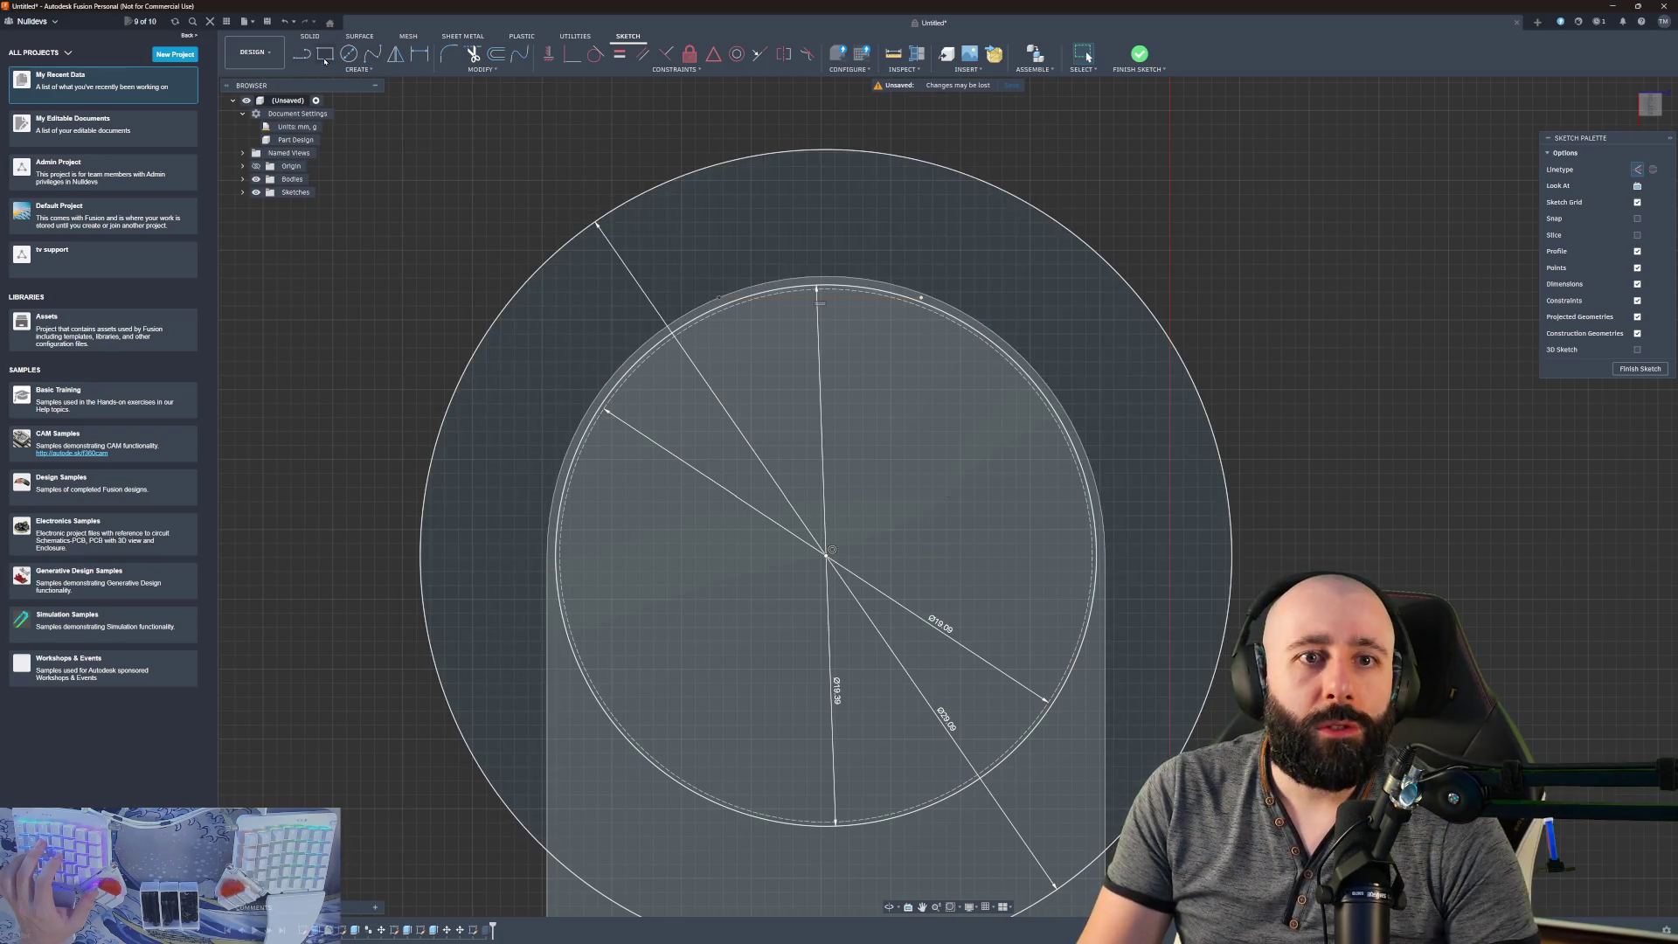
key(r)
click(719, 298)
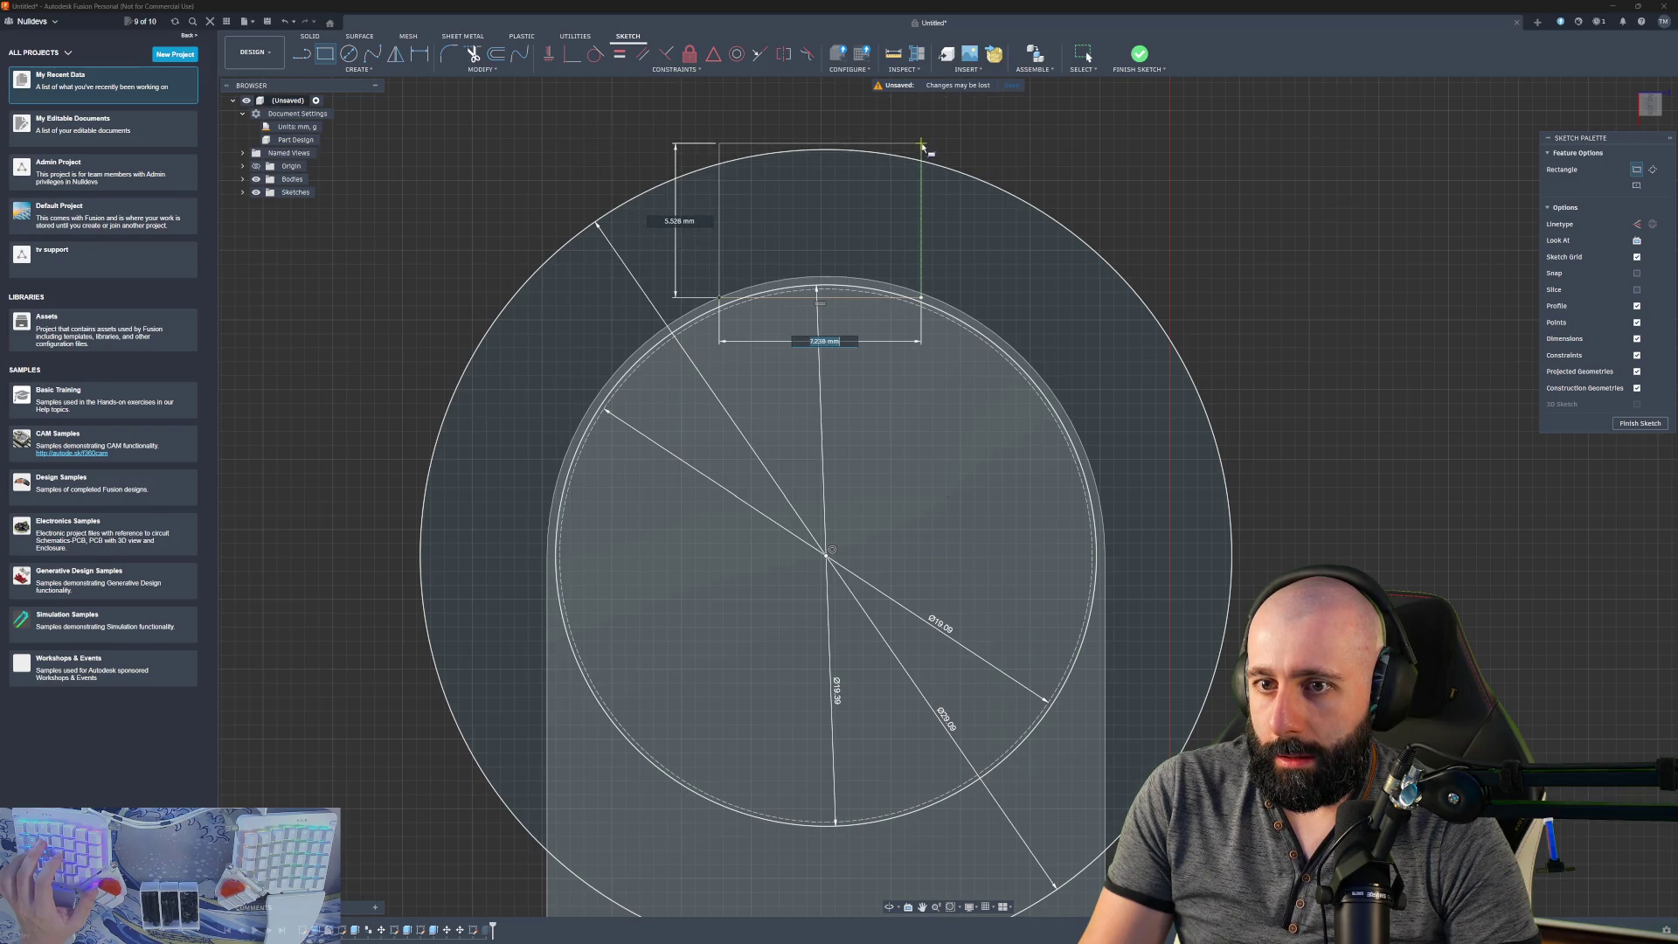
key(Escape)
shift+middle_drag(927, 157, 844, 199)
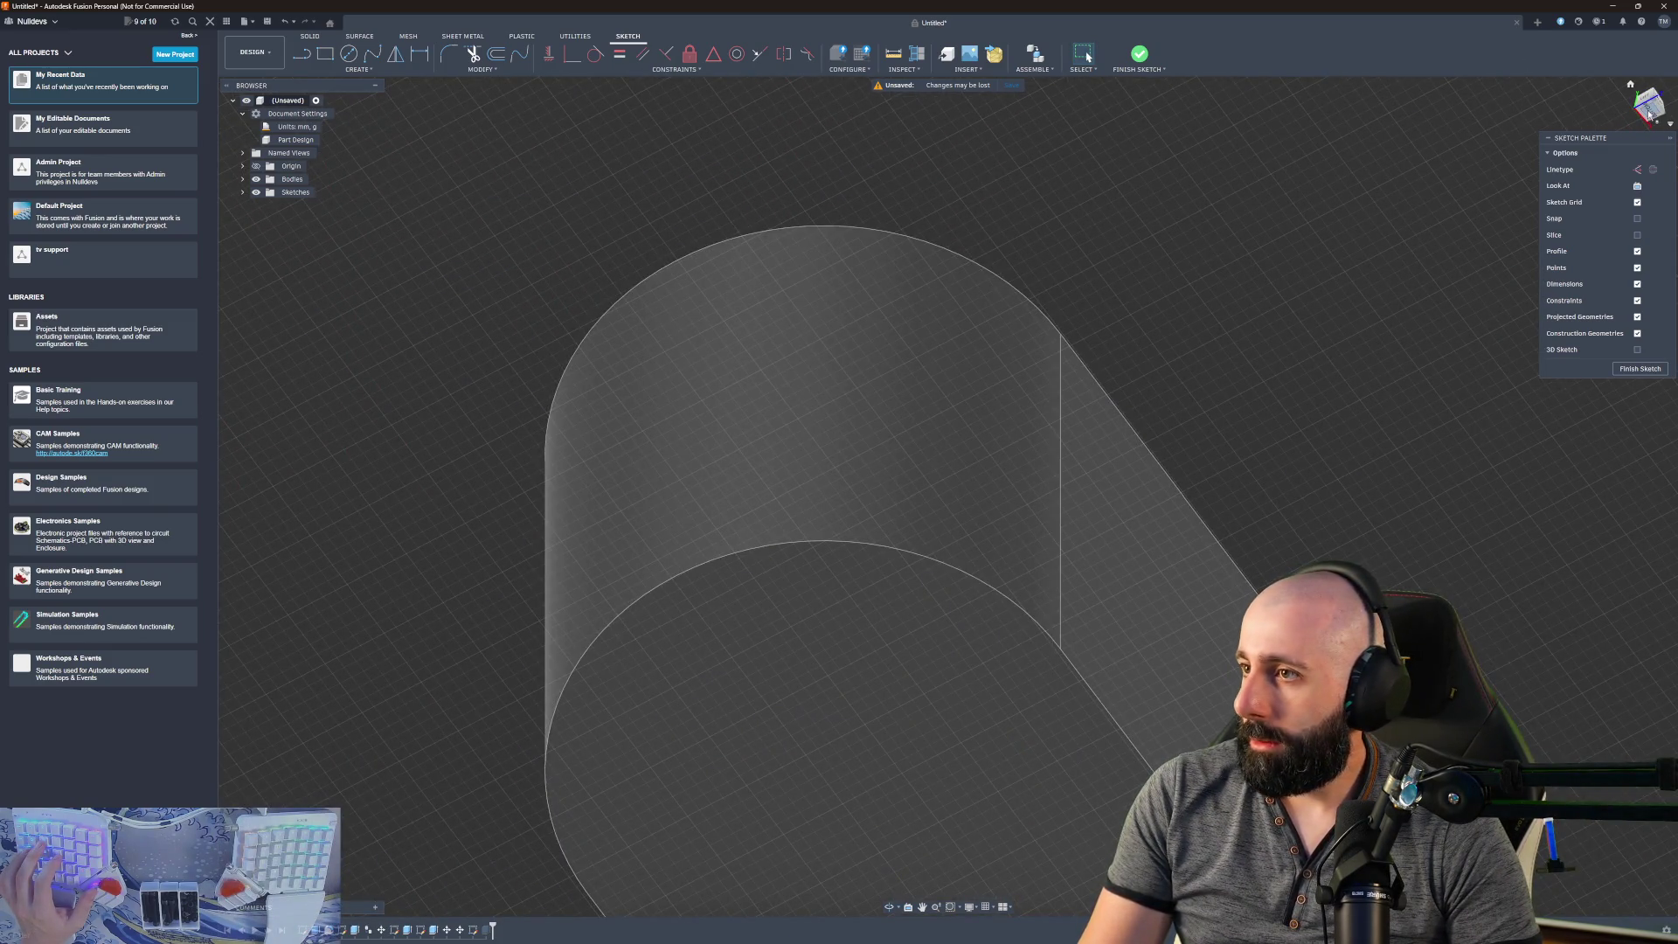
- Extrude the left and right crescent profiles 20 mm, joined to the bar
click(1648, 114)
scroll(1006, 229, up, 5)
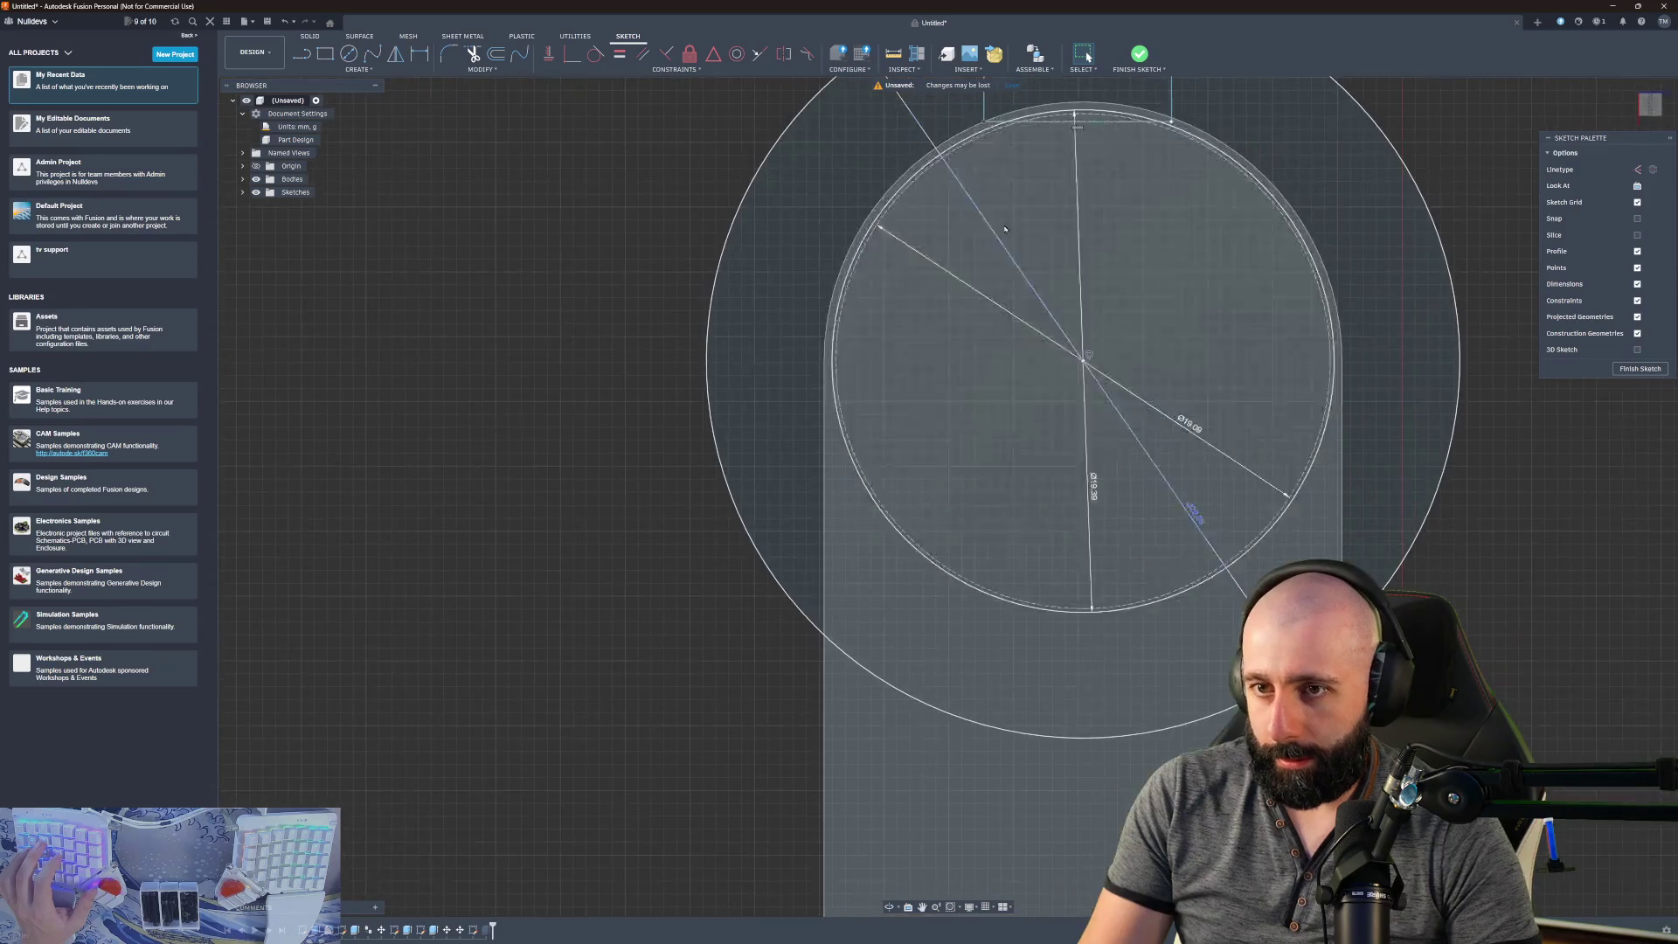
click(1005, 229)
click(769, 349)
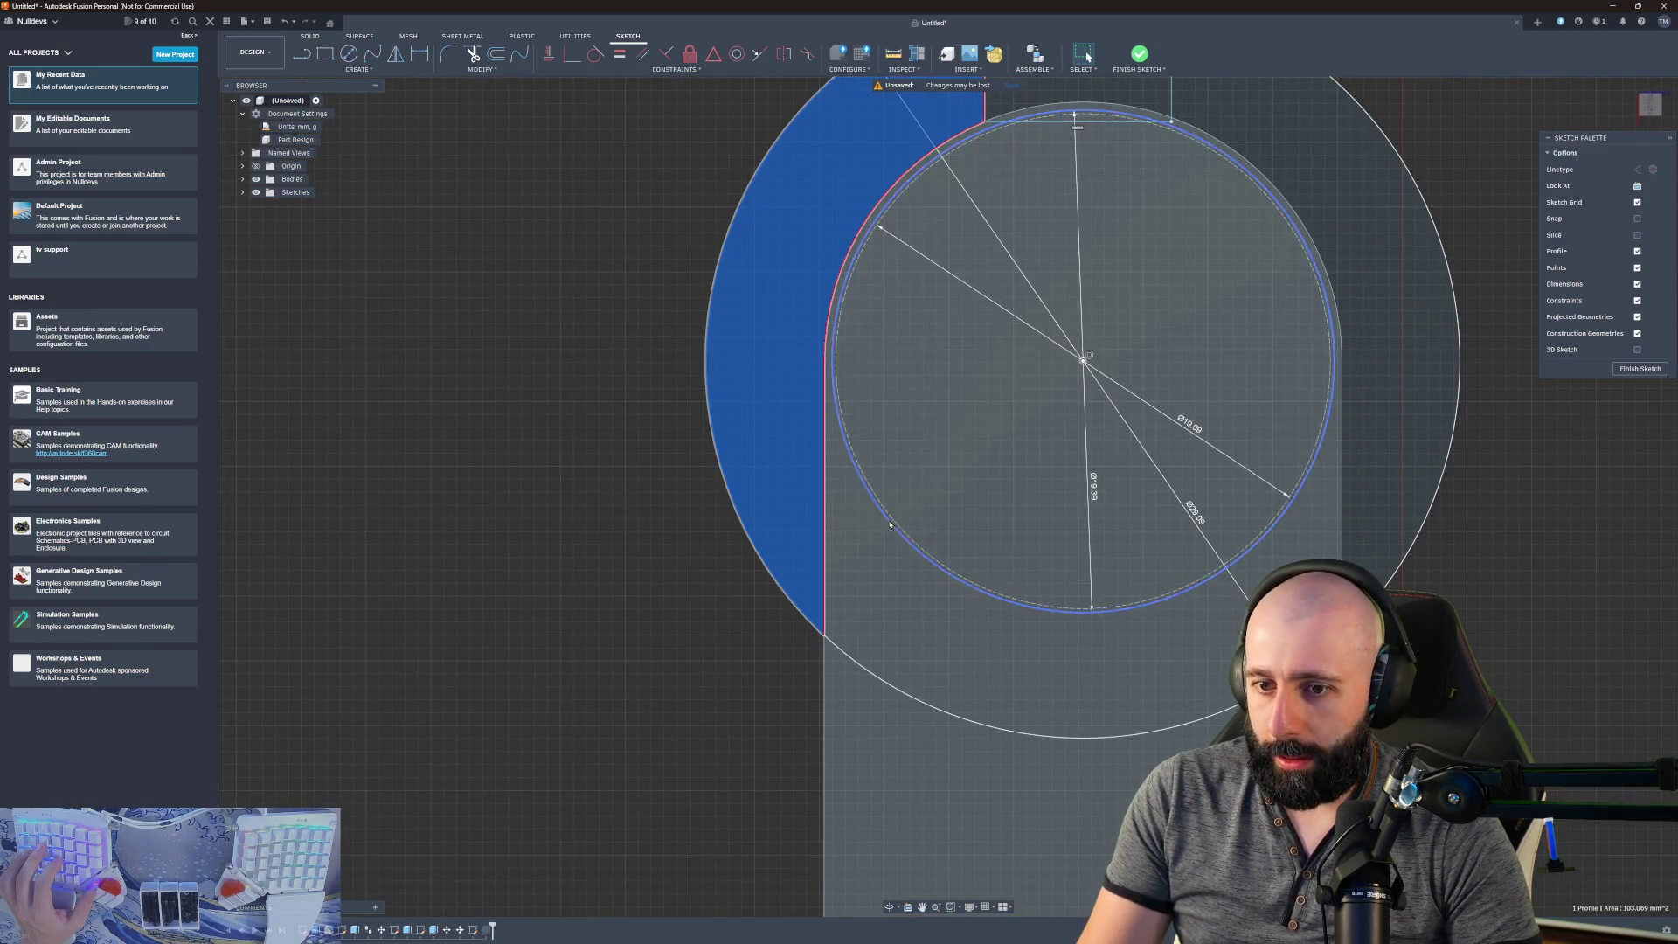
shift+click(1366, 335)
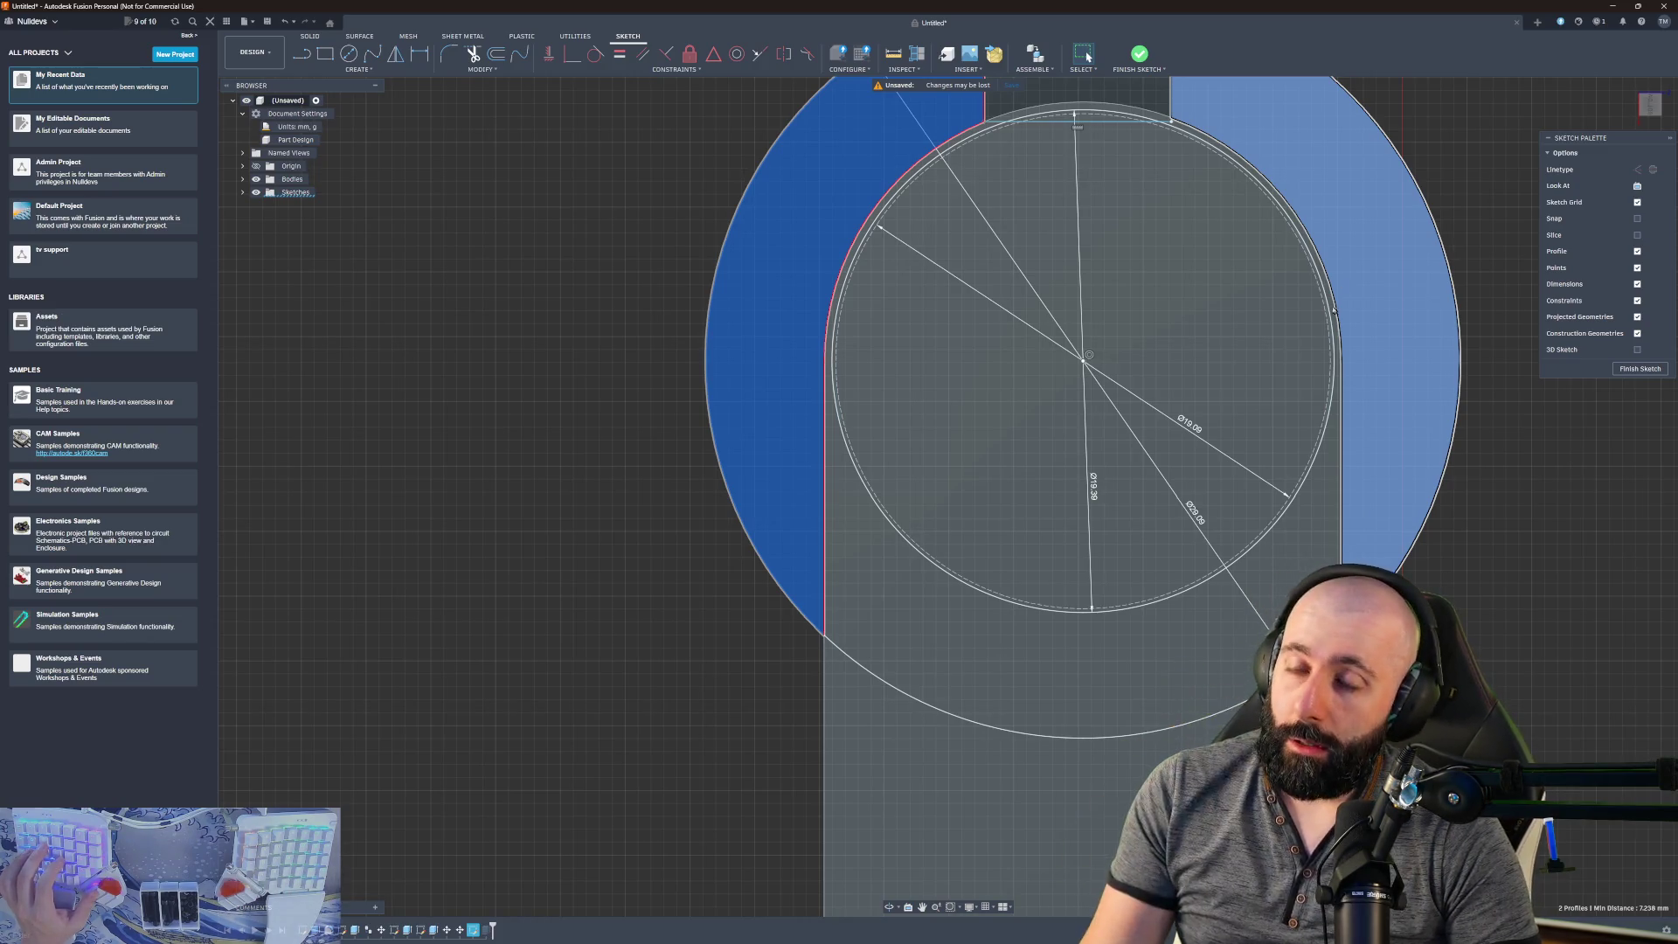
key(F6)
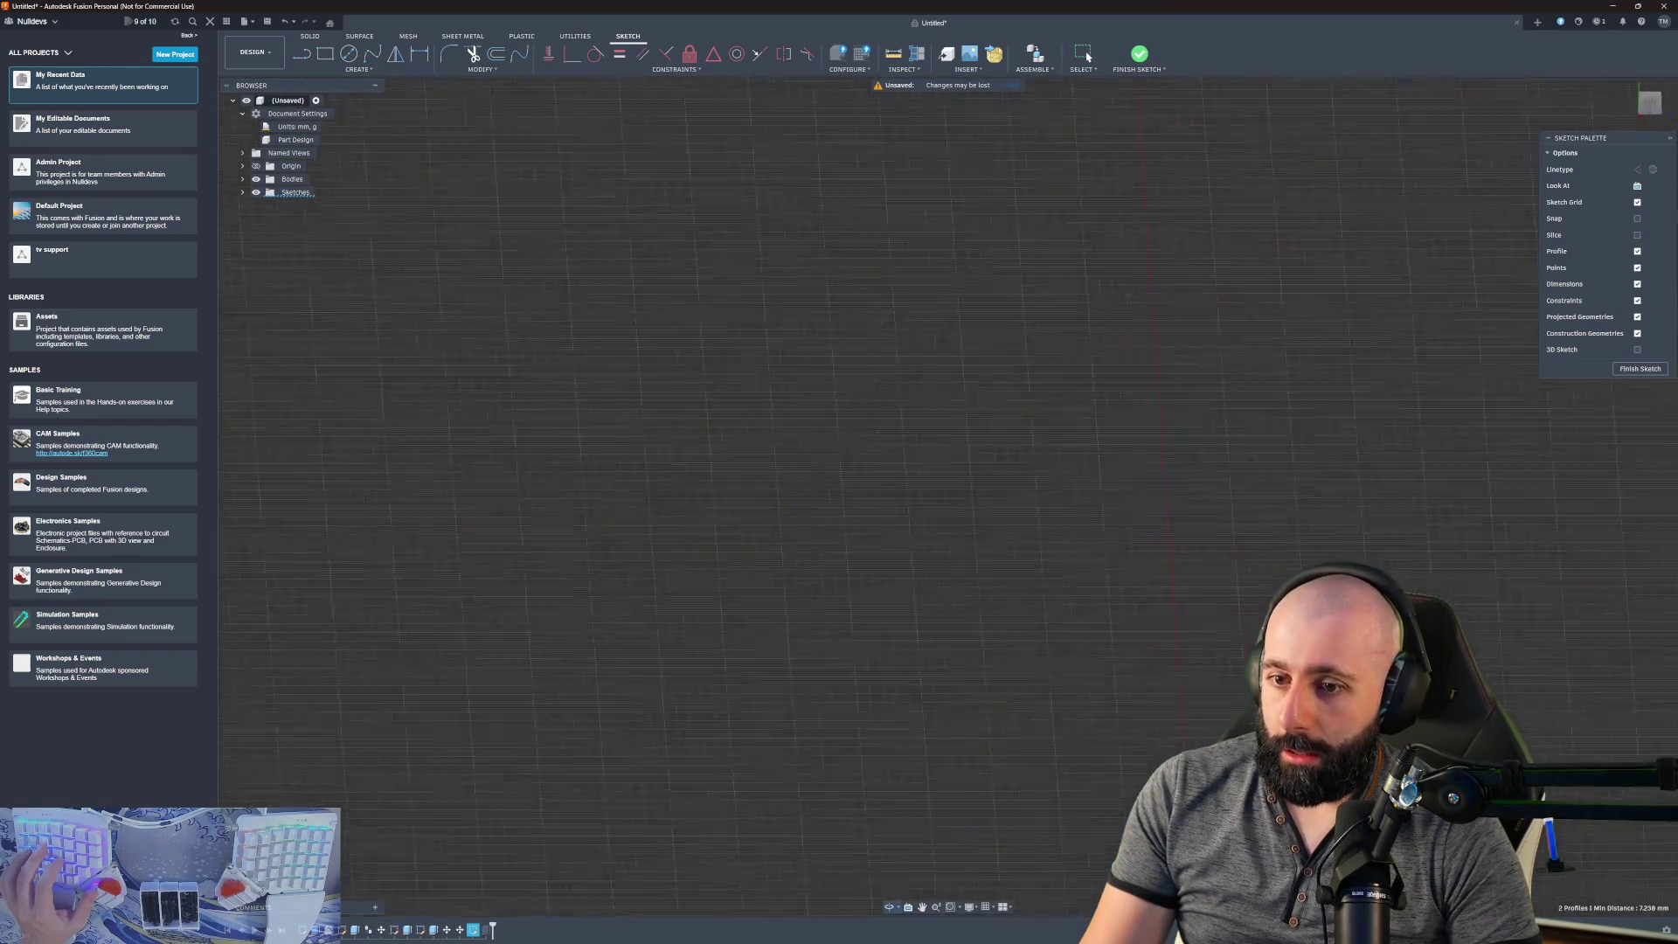
scroll(1121, 624, down, 3)
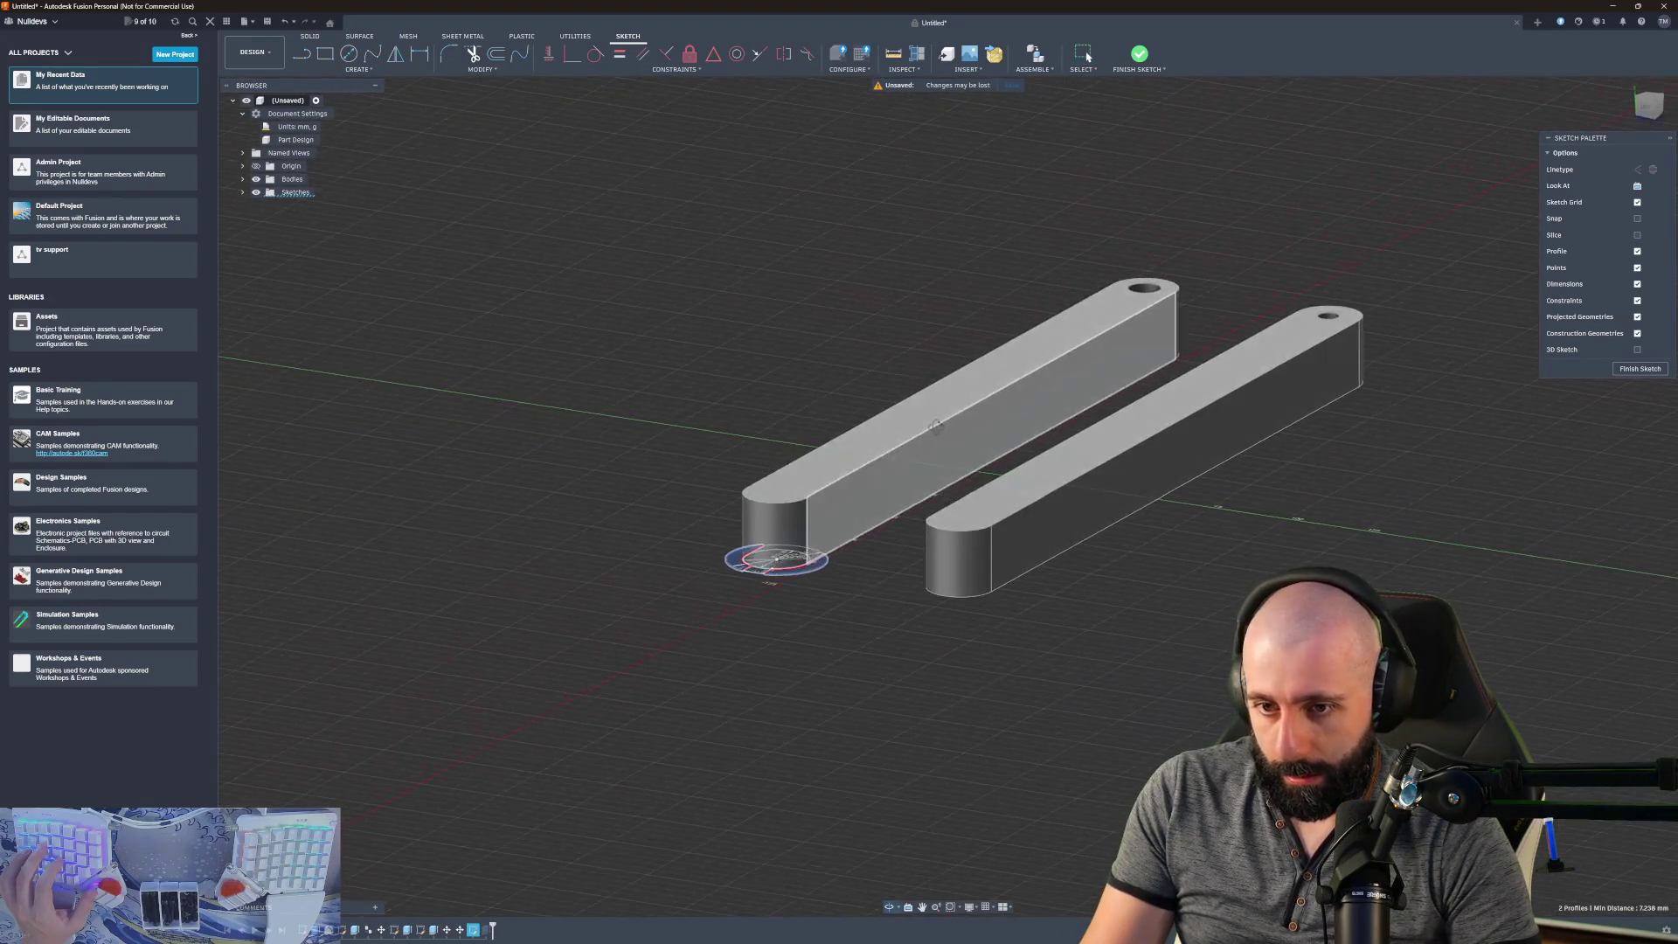
key(e)
drag(803, 574, 800, 493)
scroll(760, 530, up, 3)
key(Return)
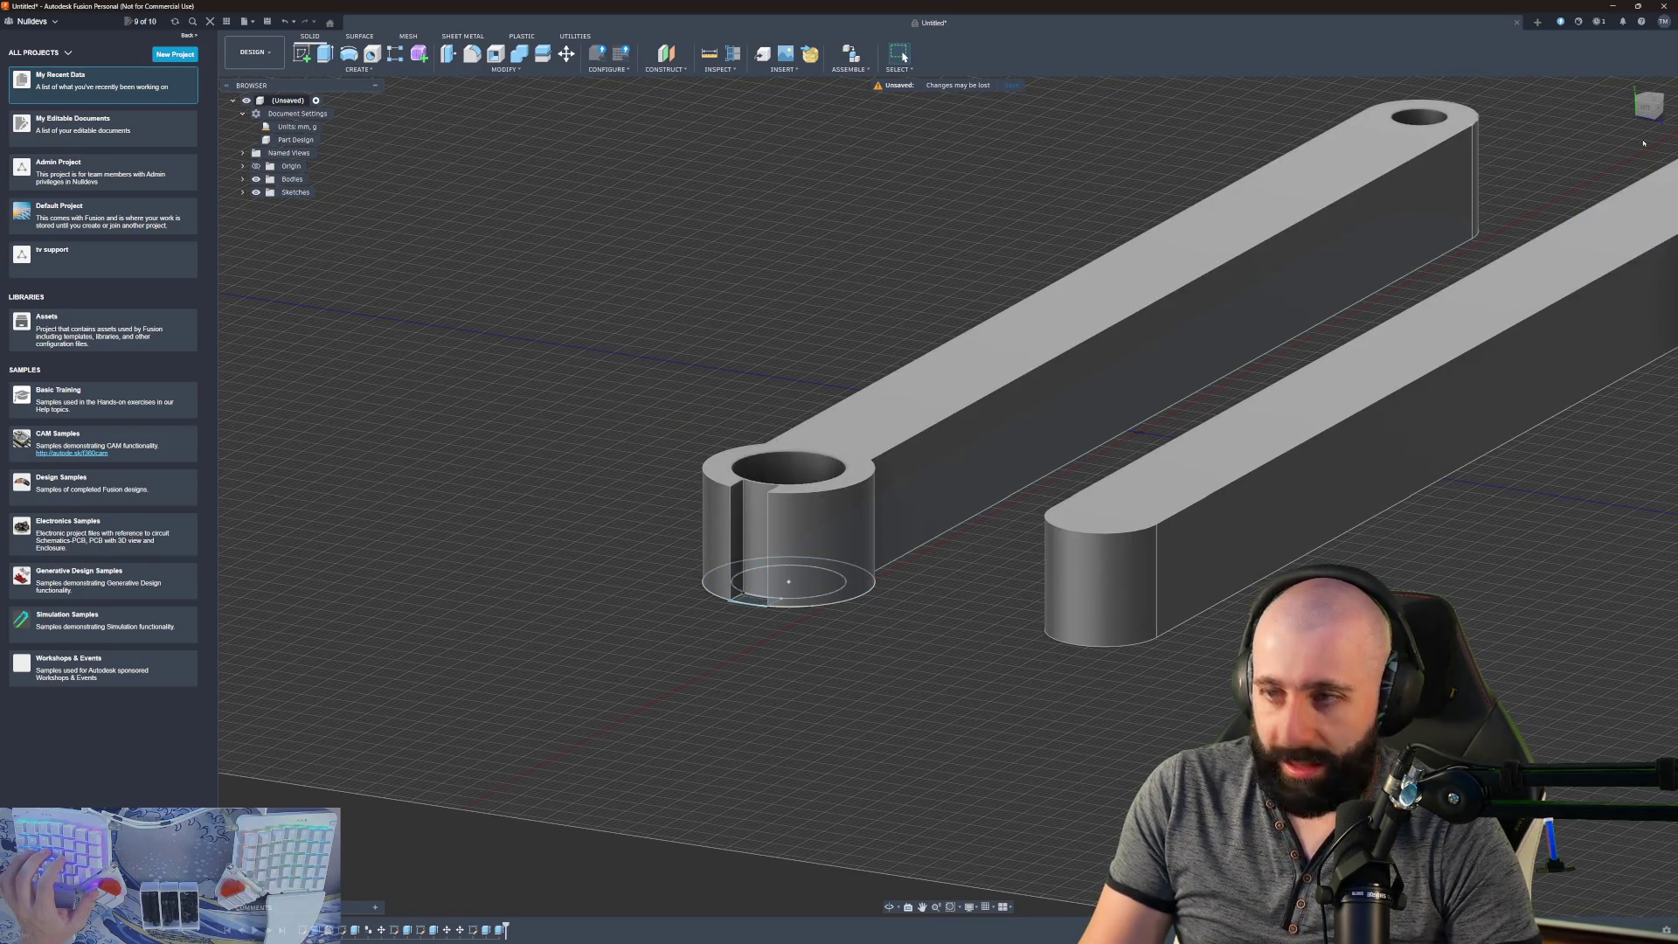
- Extrude the small slot profile at the hole edge 18 mm as a cut into the boss
mouse_move(739, 503)
shift+middle_down()
mouse_move(939, 423)
mouse_move(793, 264)
shift+middle_up()
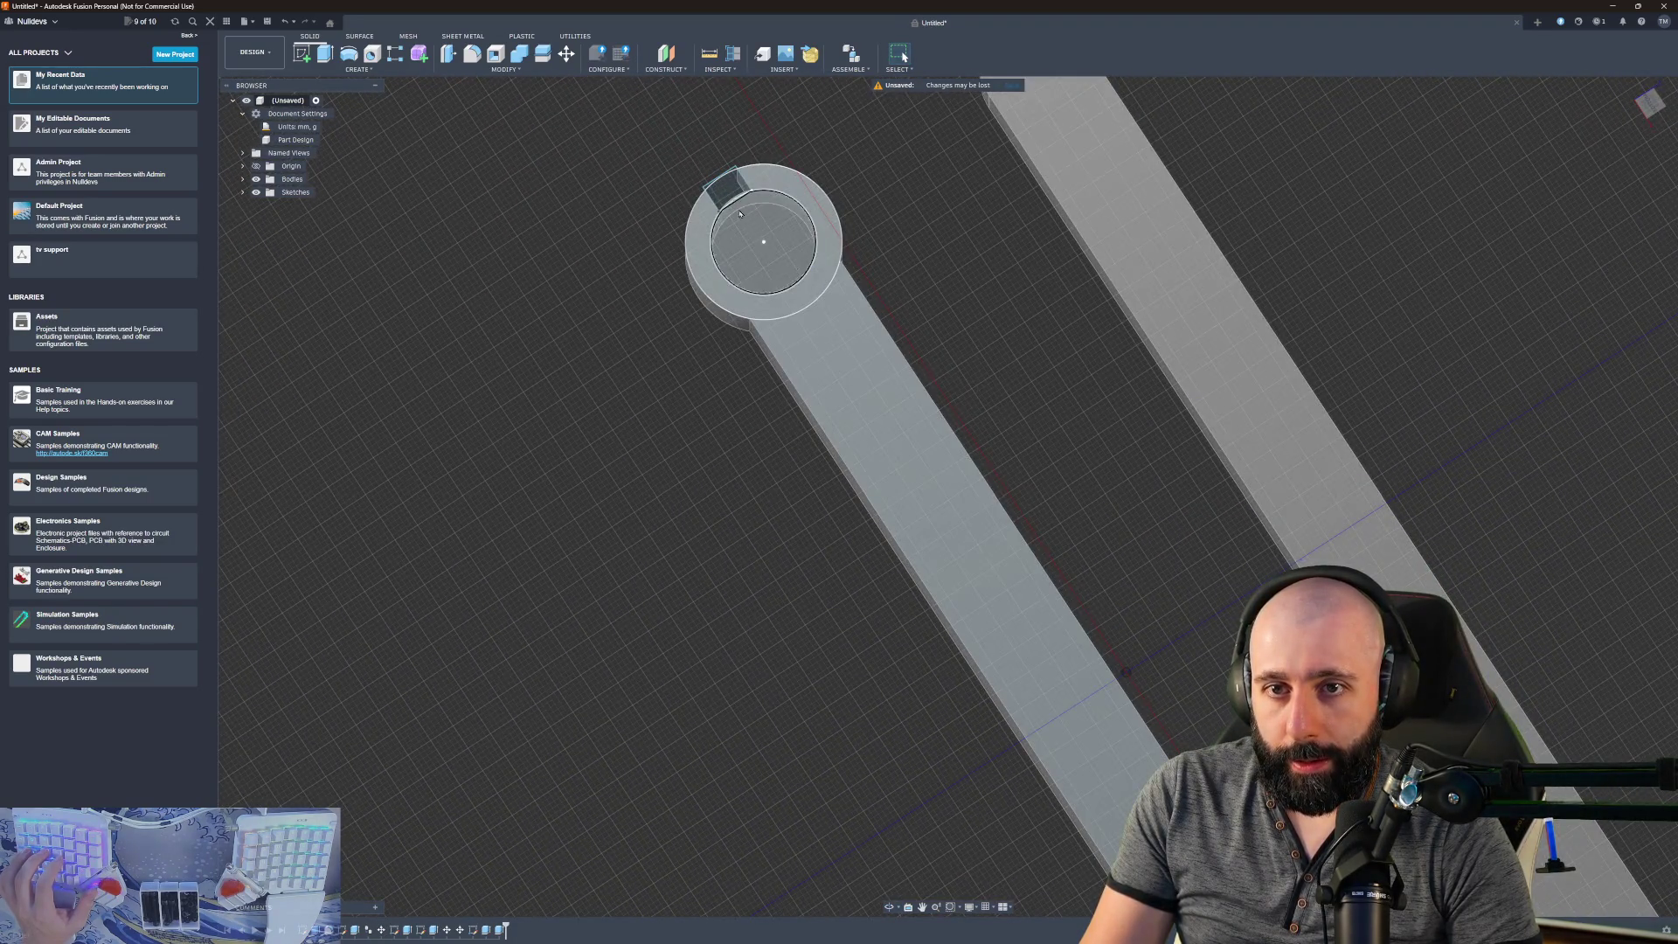
scroll(740, 213, up, 2)
scroll(739, 204, up, 5)
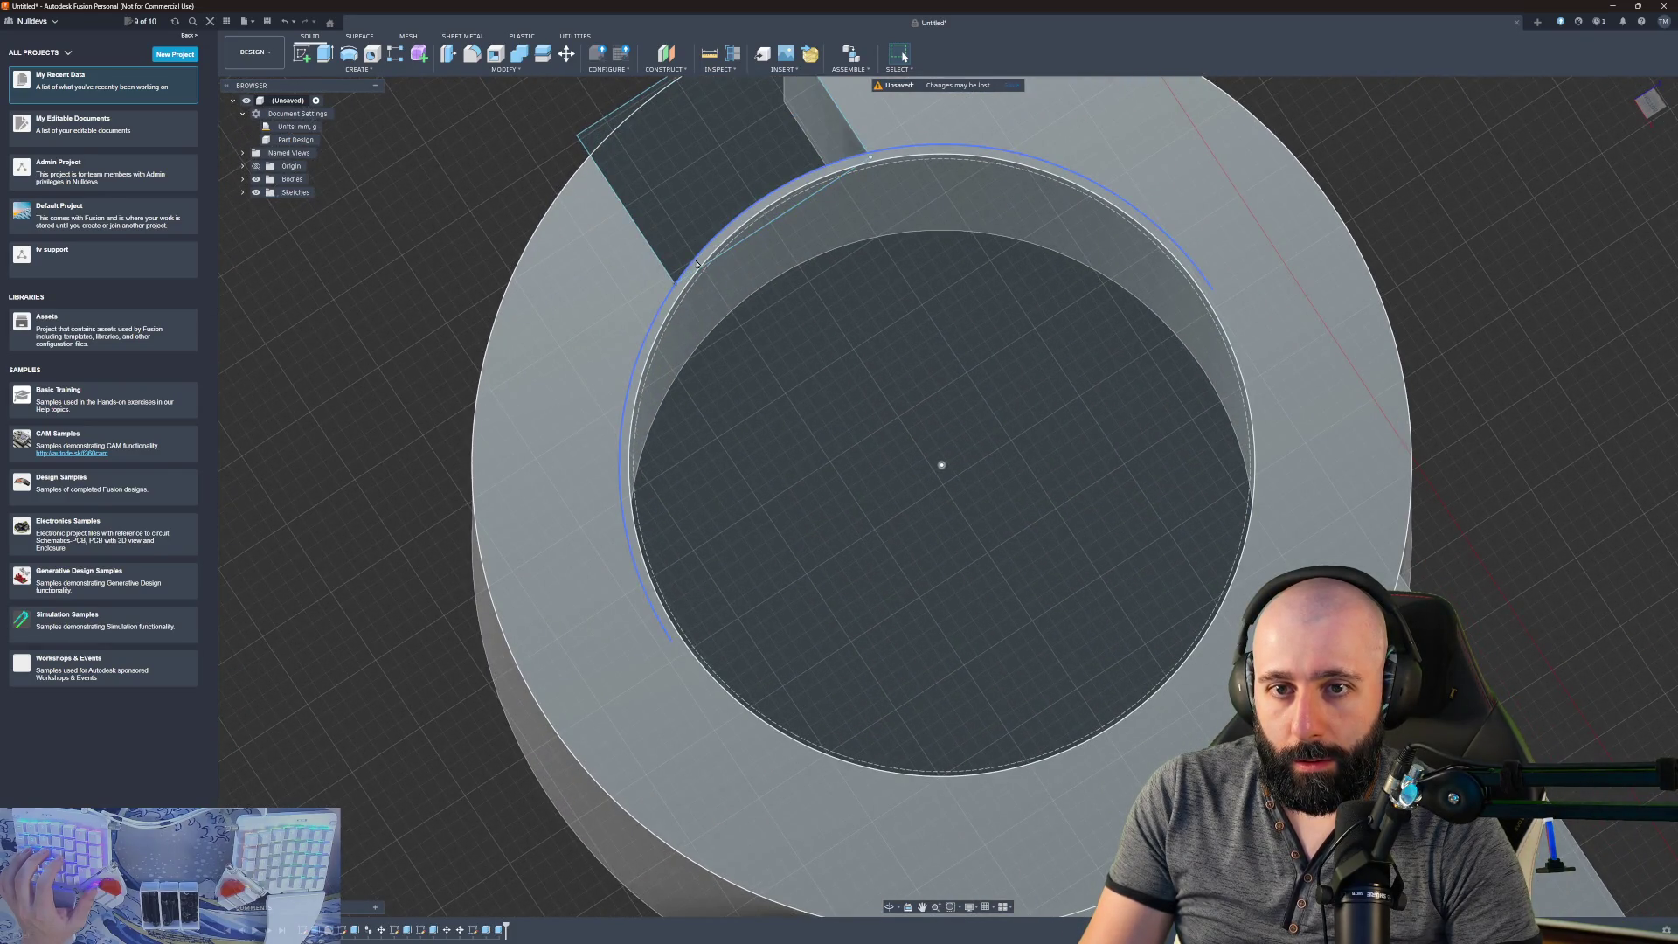
click(698, 263)
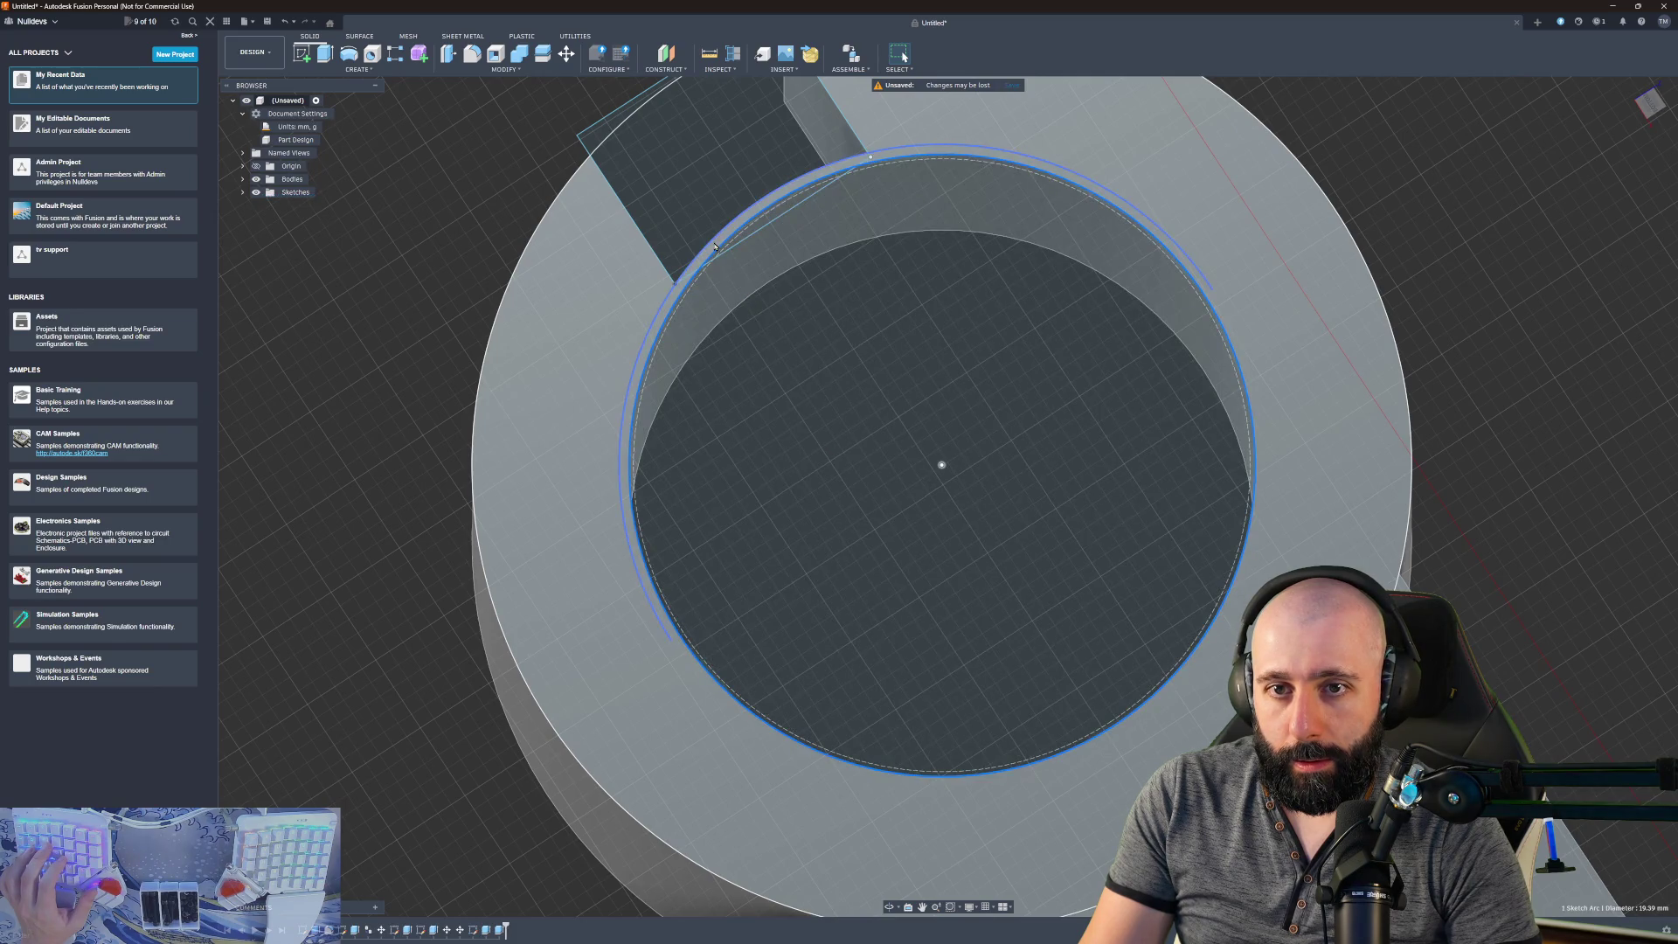
click(714, 247)
shift+middle_drag(715, 246, 1223, 228)
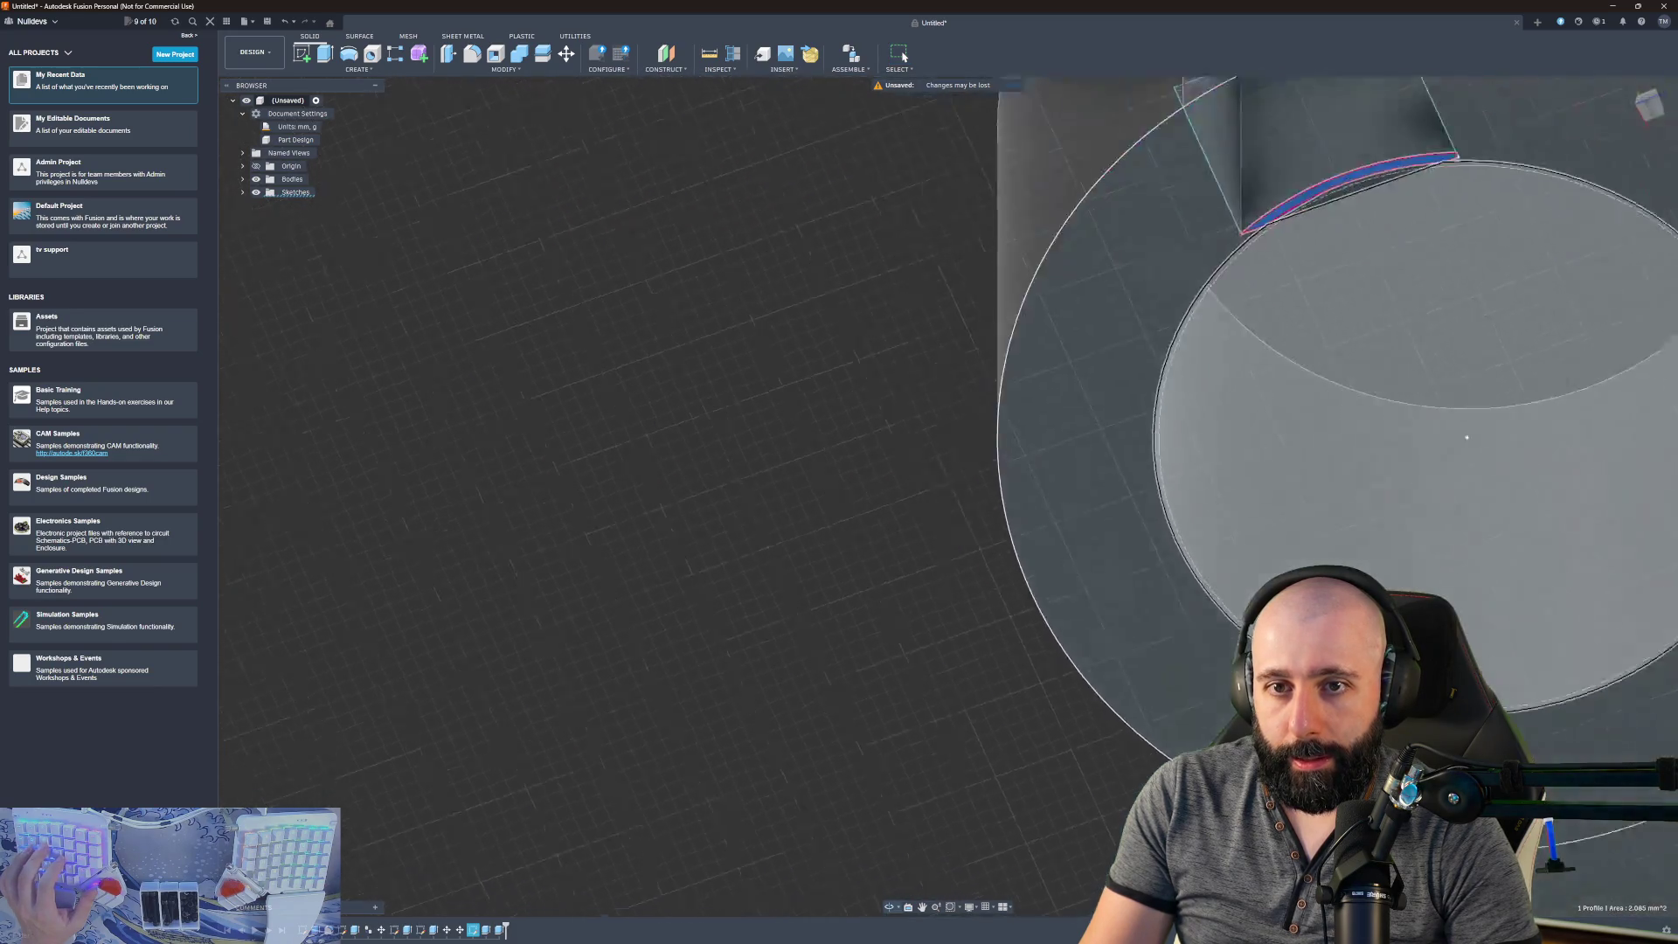
mouse_move(1467, 437)
shift+middle_down()
mouse_move(1030, 475)
mouse_move(974, 397)
mouse_move(766, 417)
shift+middle_up()
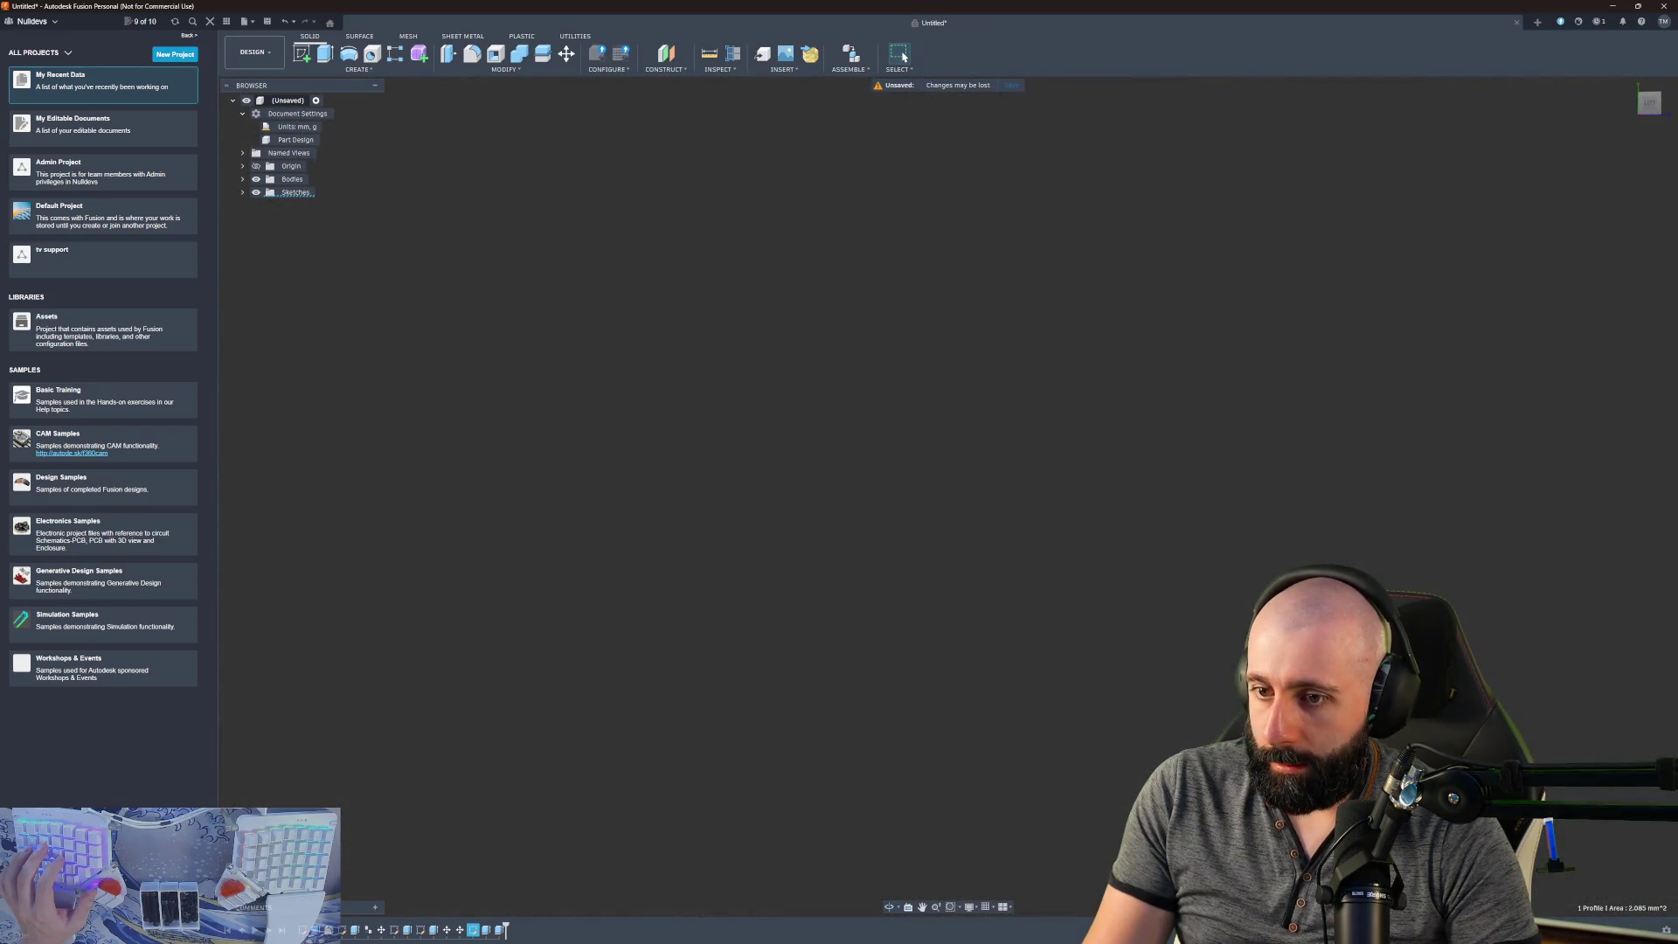
shift+middle_drag(1066, 735, 957, 898)
key(e)
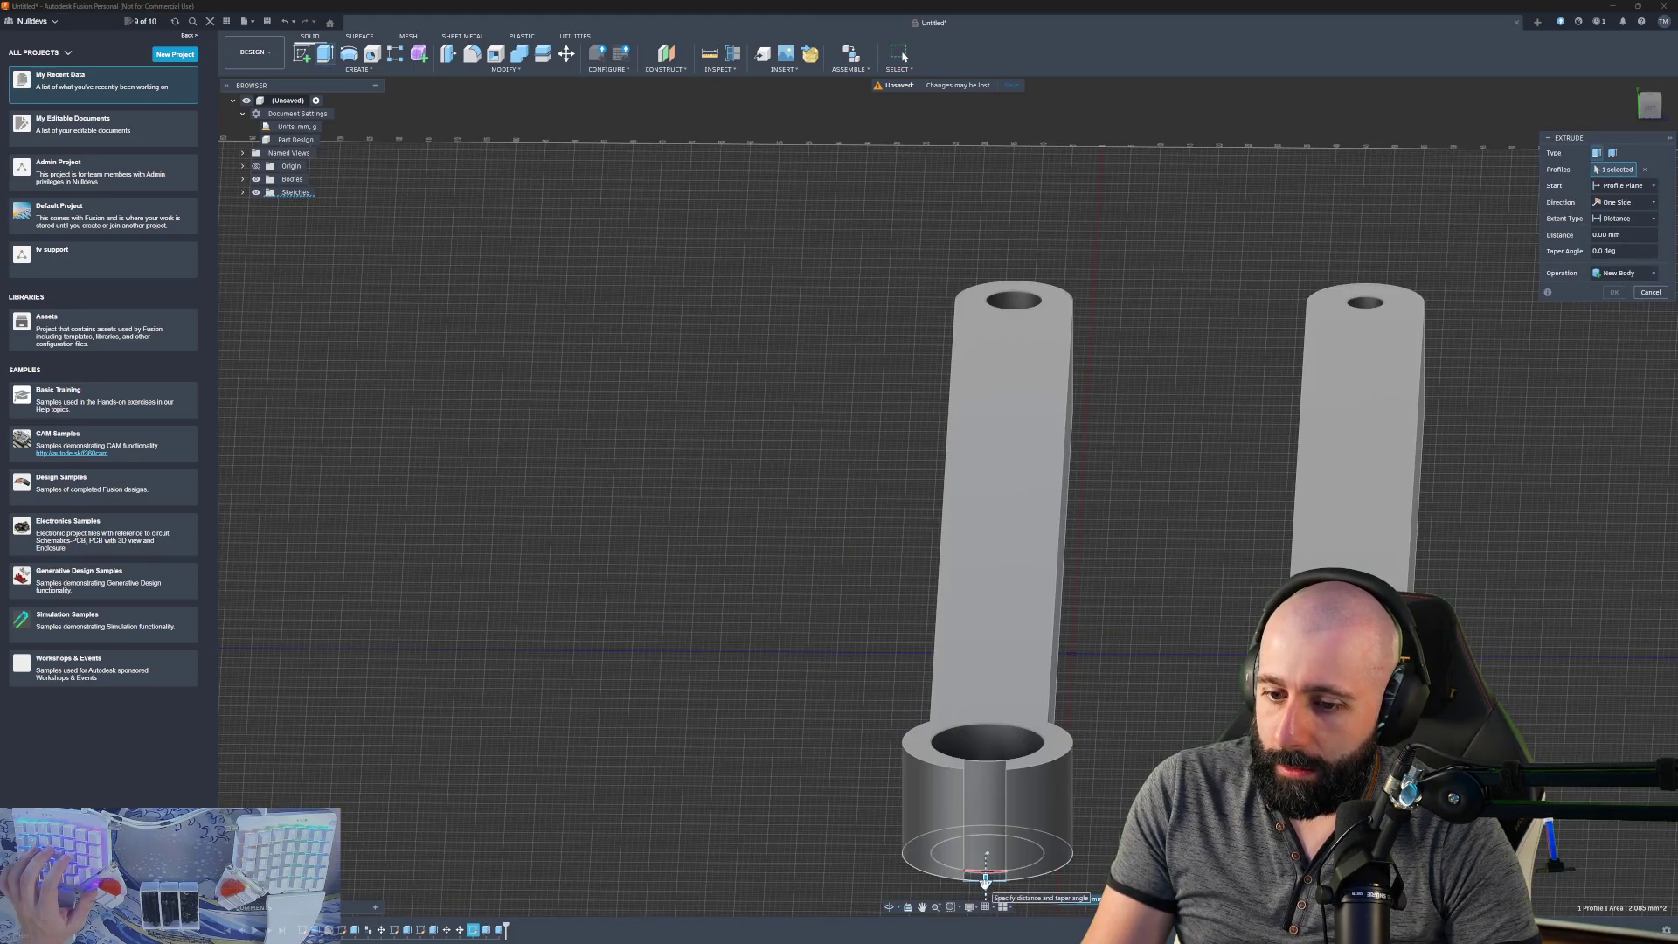
drag(986, 865, 1002, 784)
key(Return)
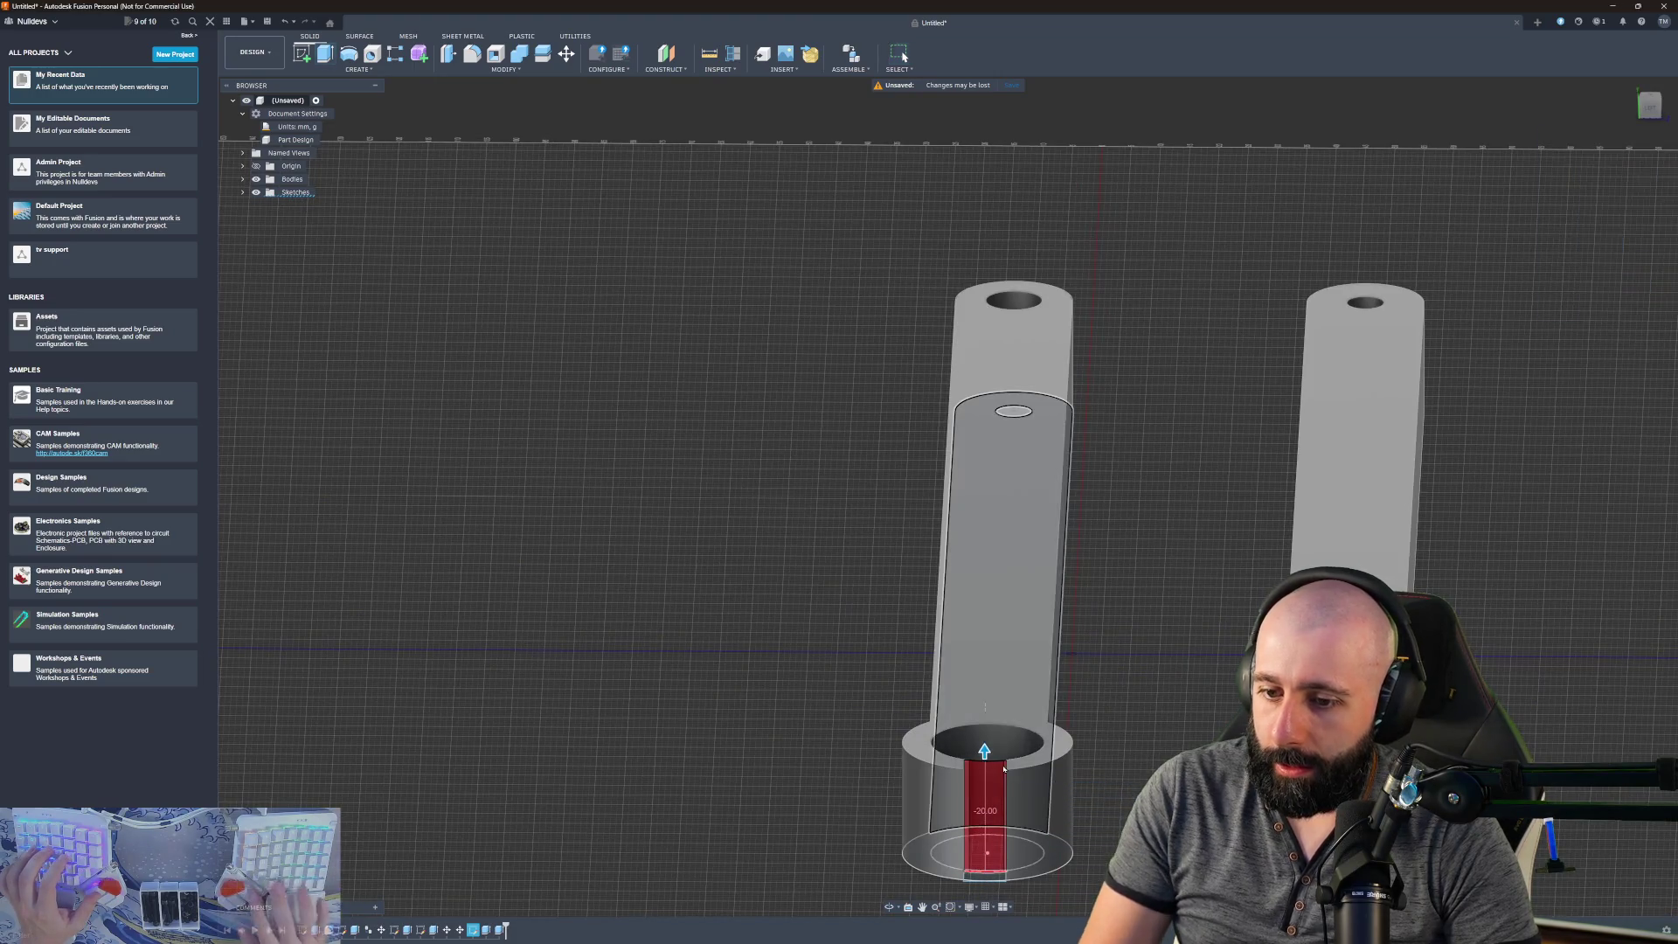
mouse_move(1005, 775)
shift+middle_down()
mouse_move(781, 534)
mouse_move(967, 291)
shift+middle_up()
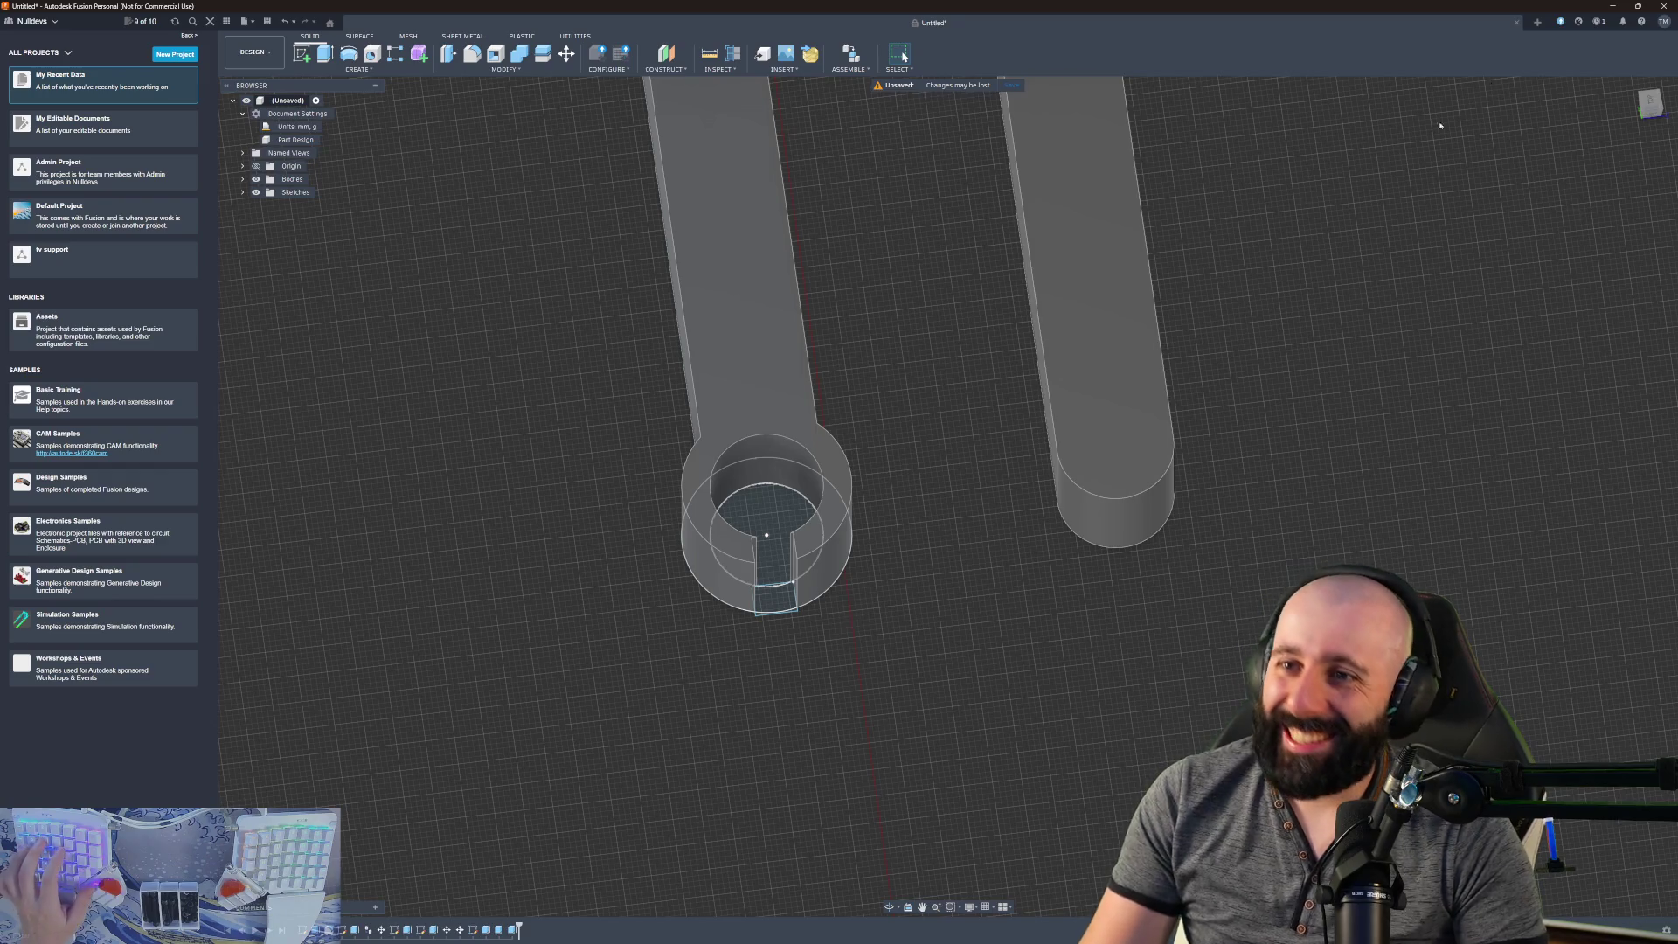
click(1652, 99)
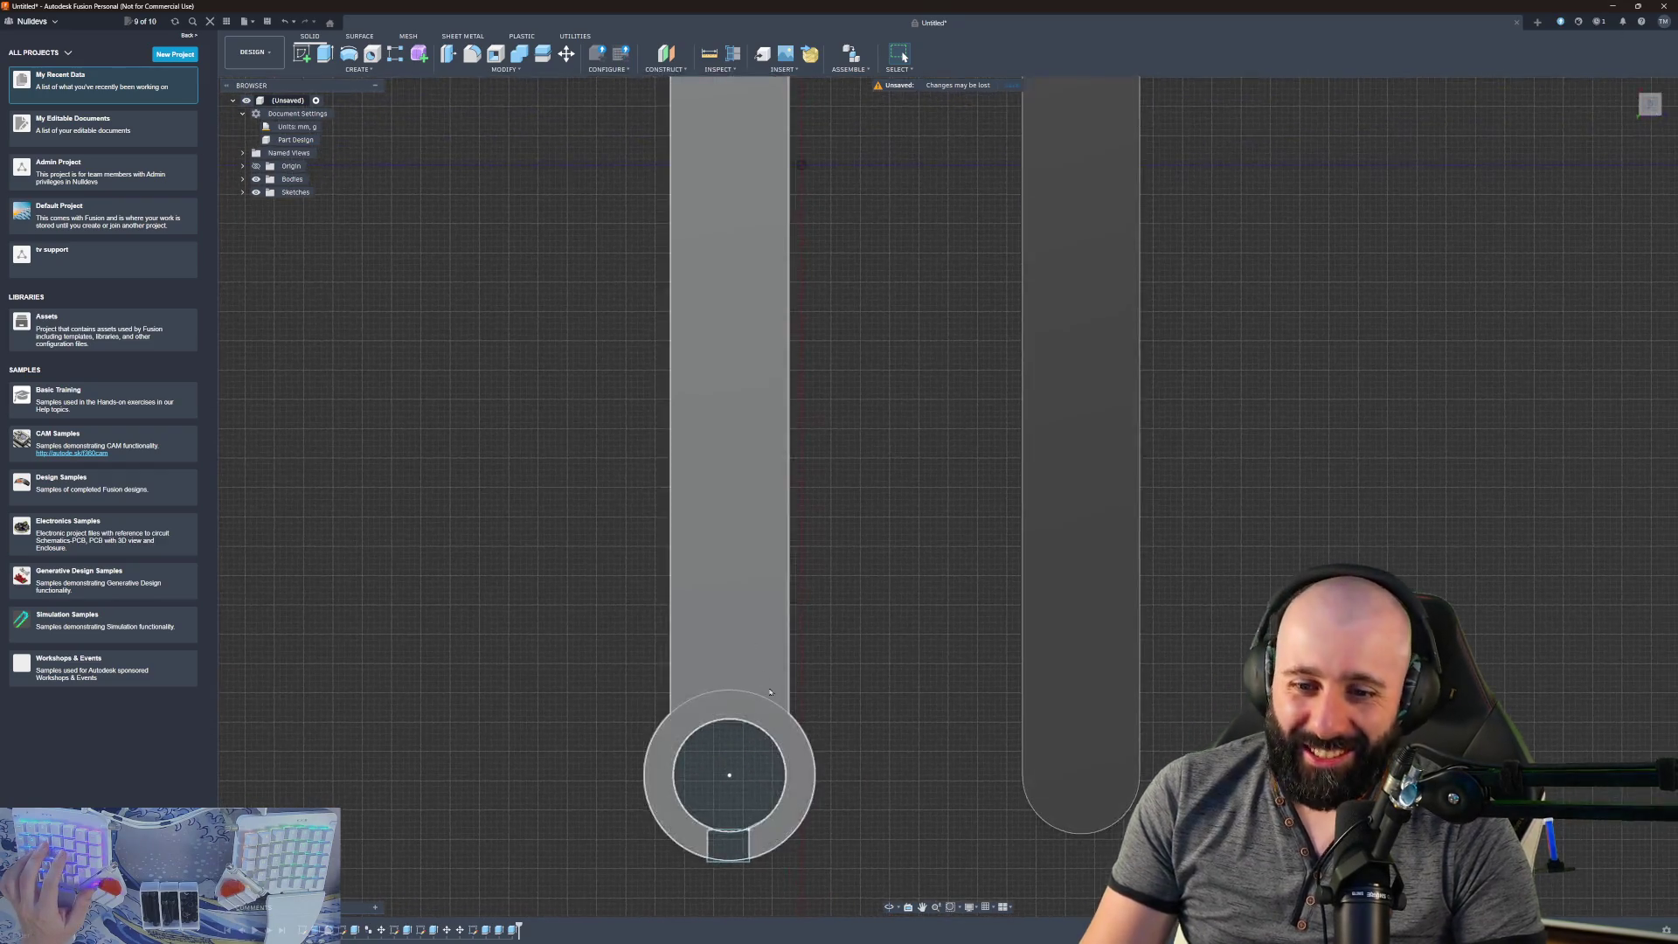
scroll(860, 427, down, 3)
scroll(835, 456, up, 8)
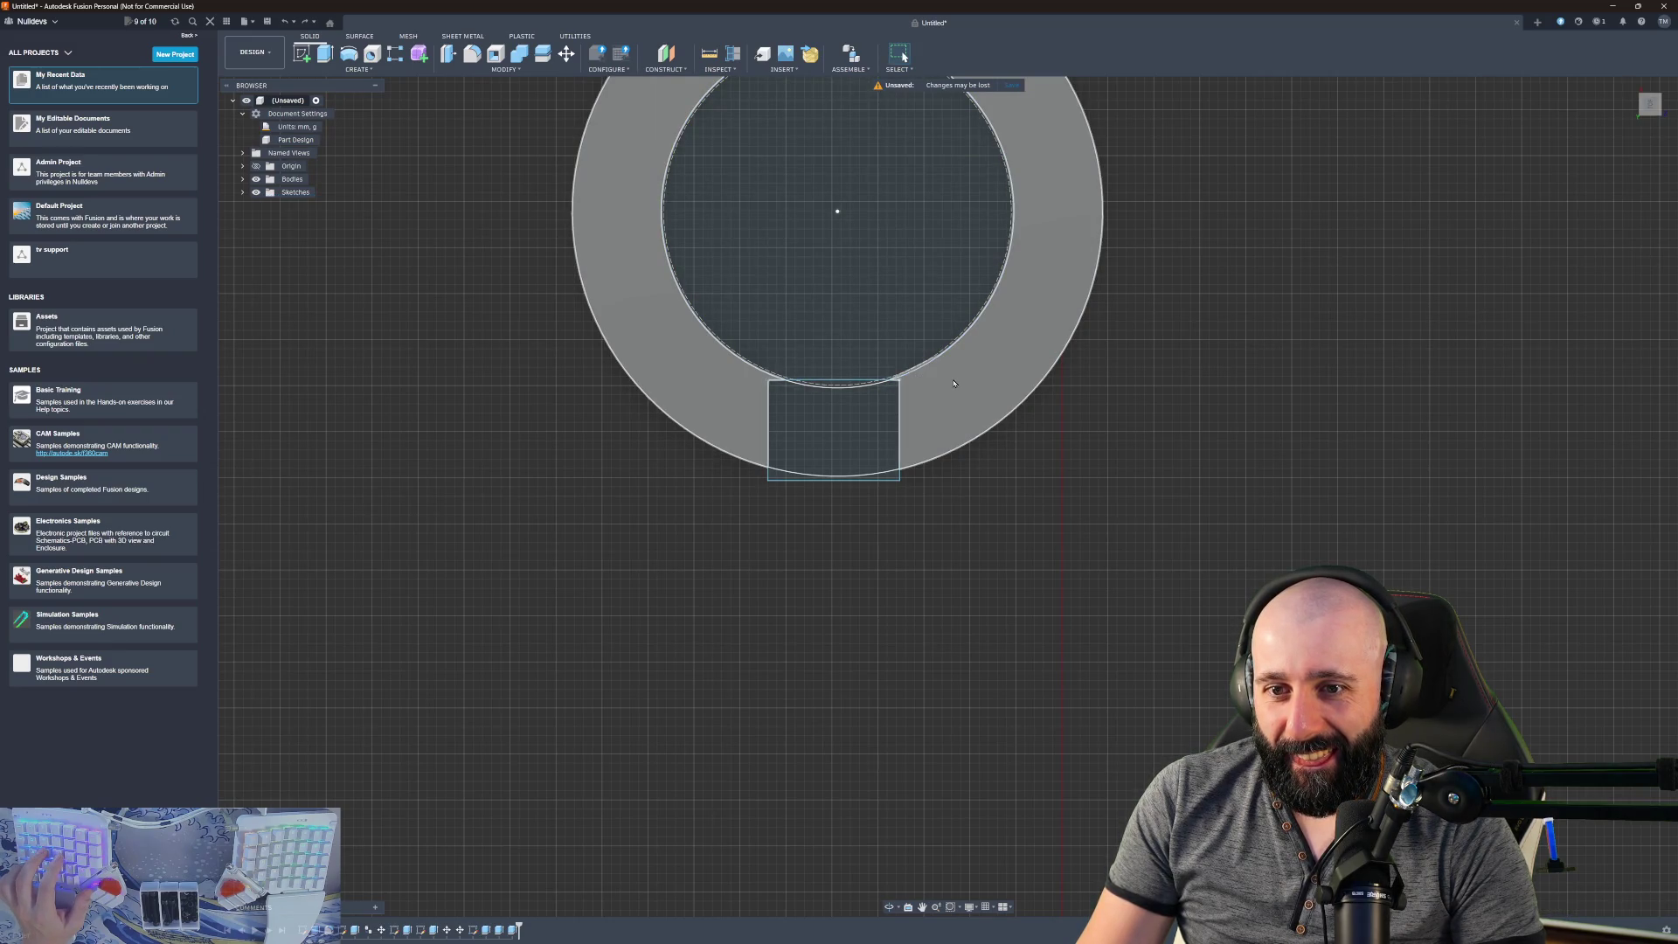
key(ctrl+z)
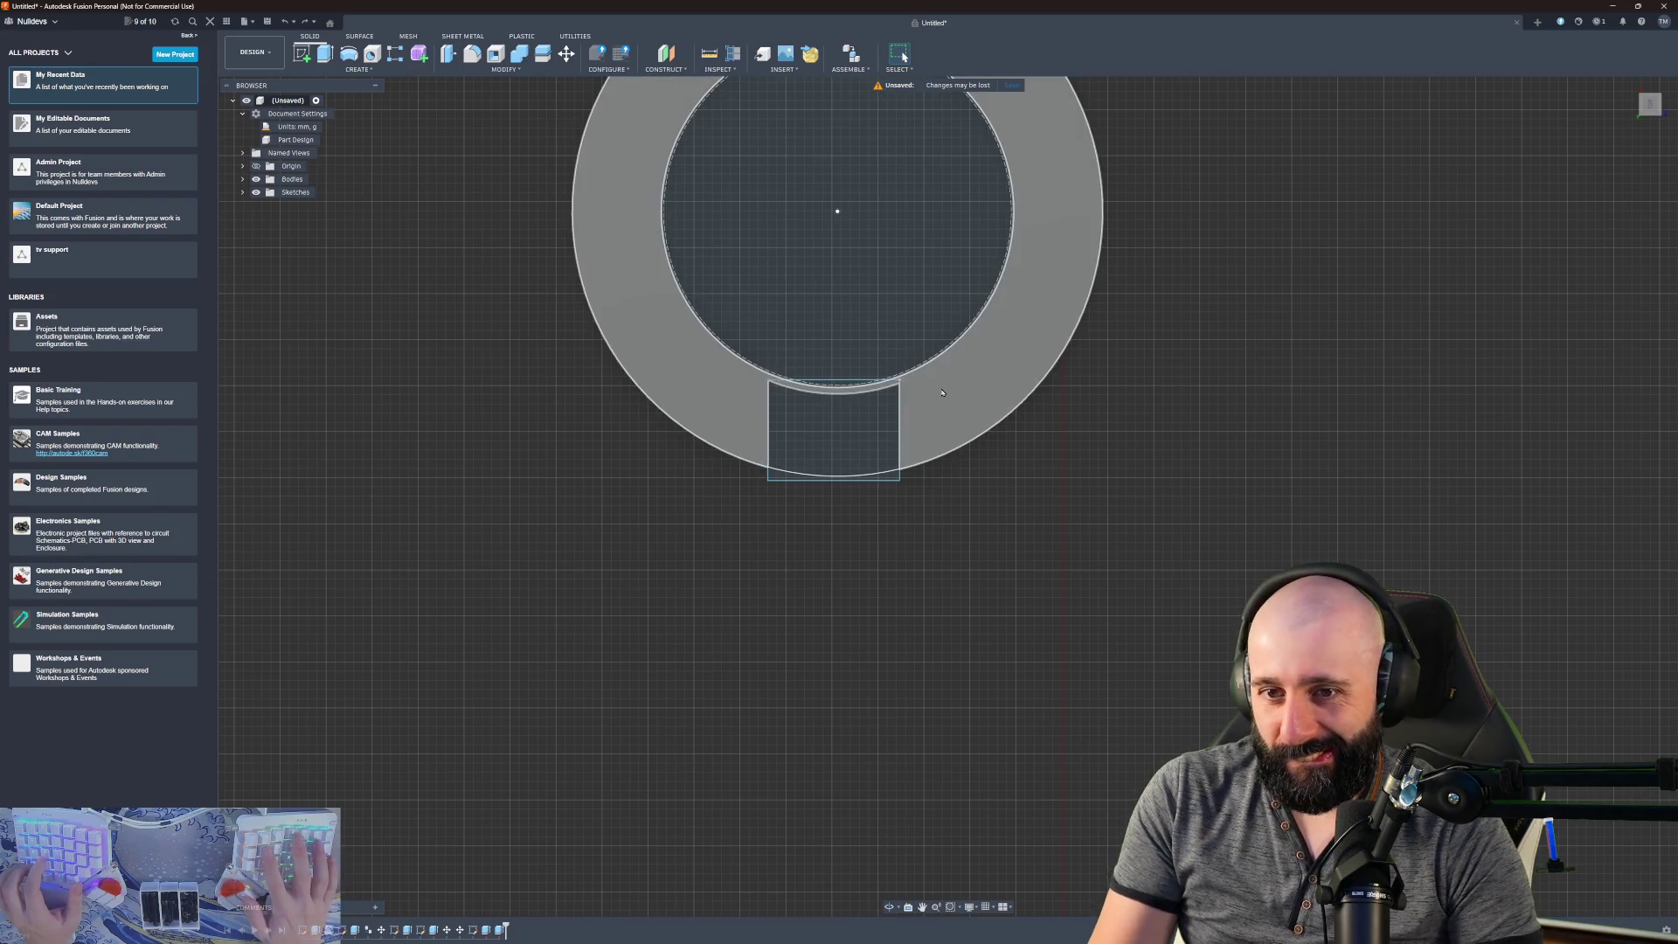
key(Return)
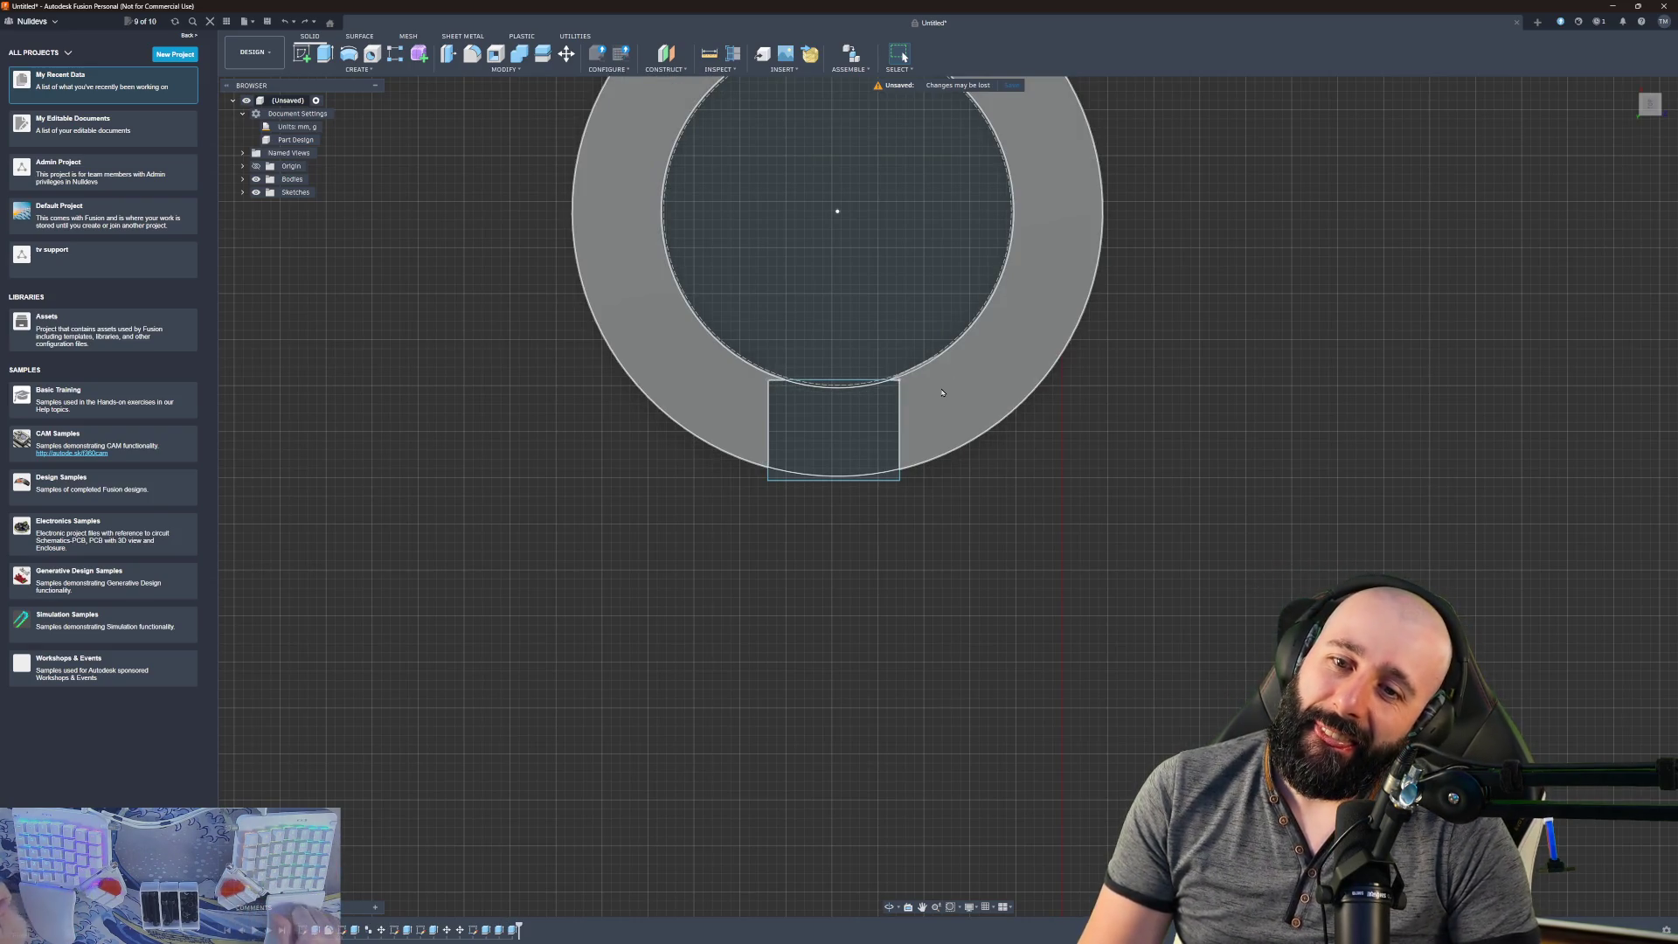
scroll(943, 393, down, 5)
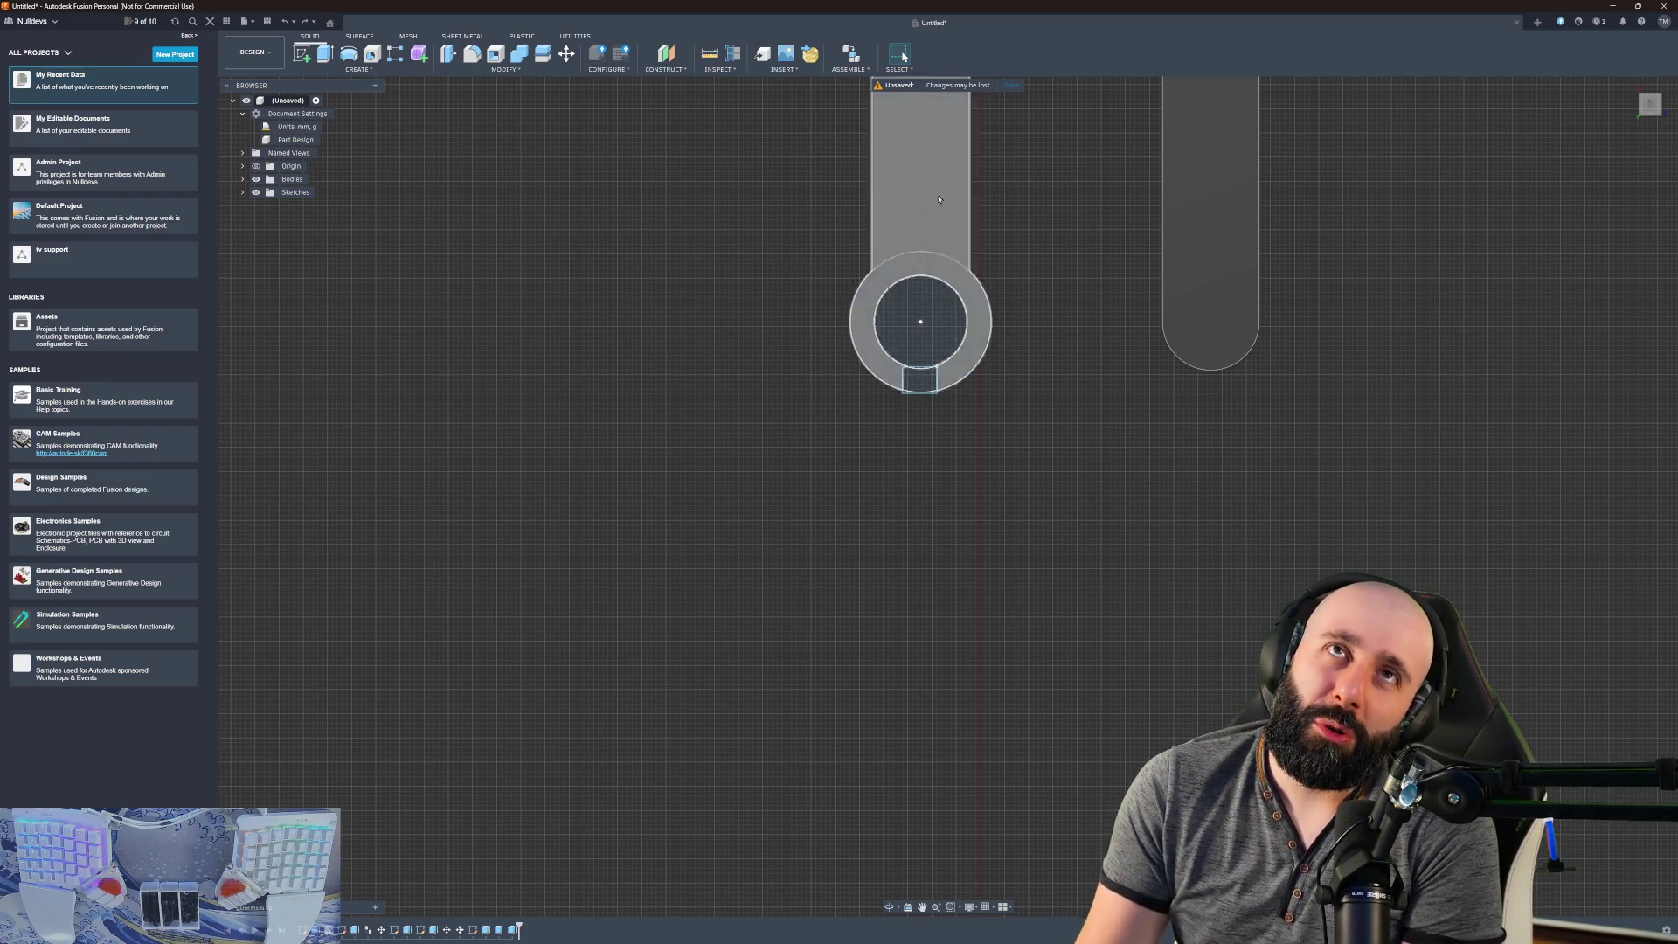
scroll(1107, 374, up, 3)
middle_drag(782, 352, 895, 385)
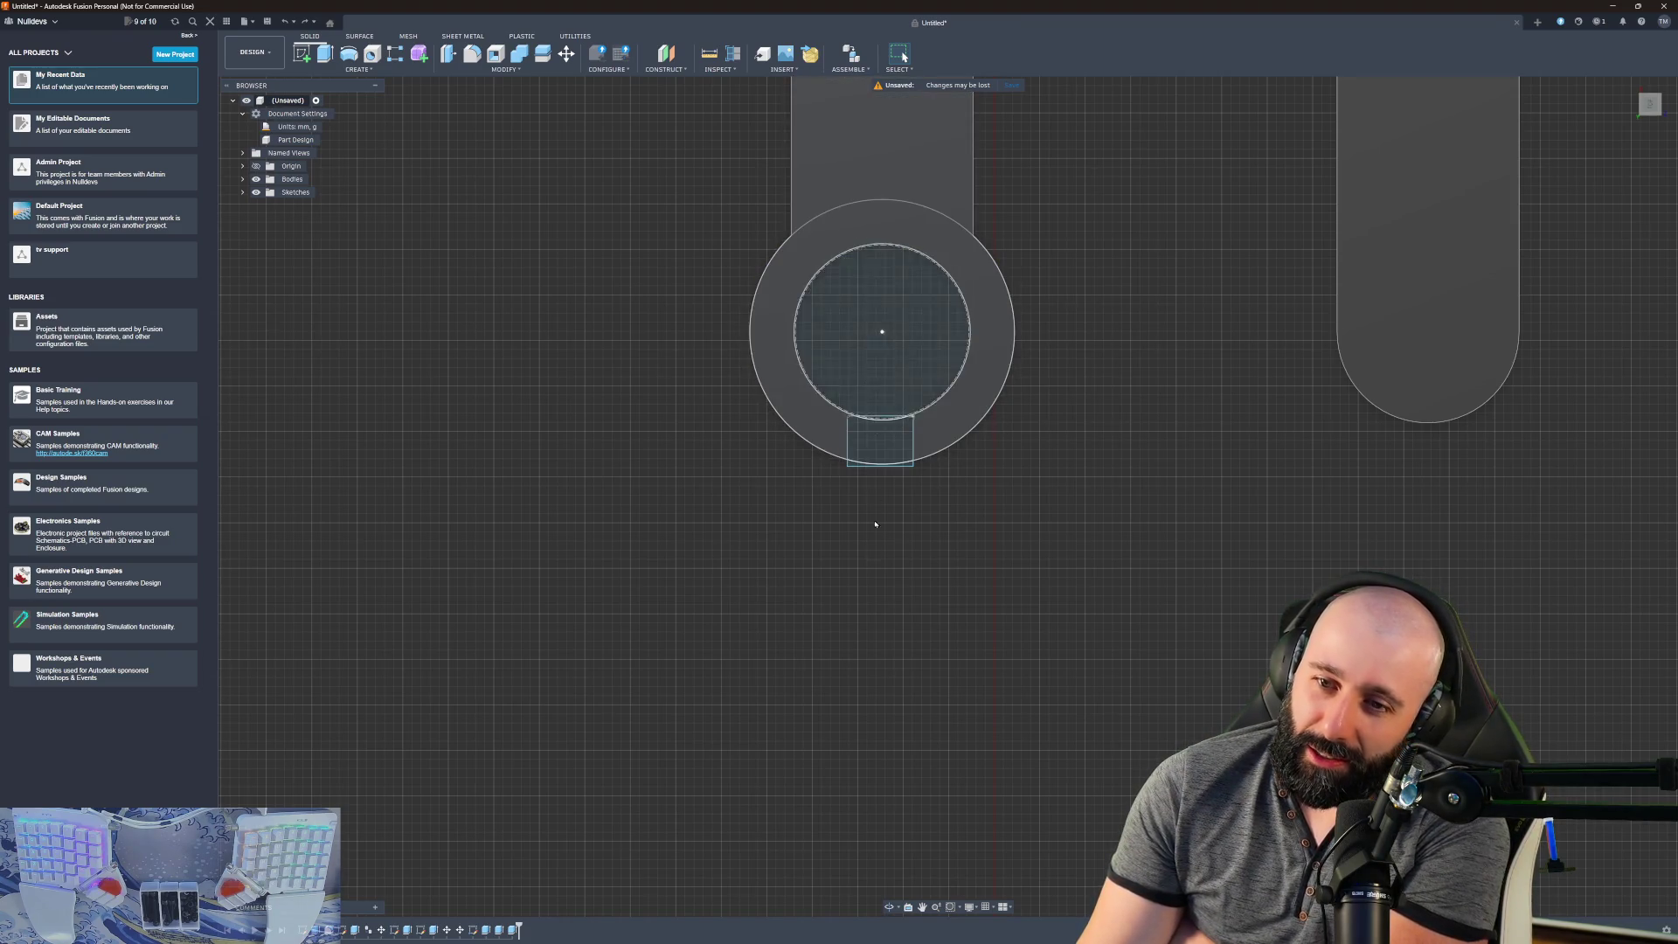
scroll(895, 448, up, 2)
scroll(895, 447, up, 5)
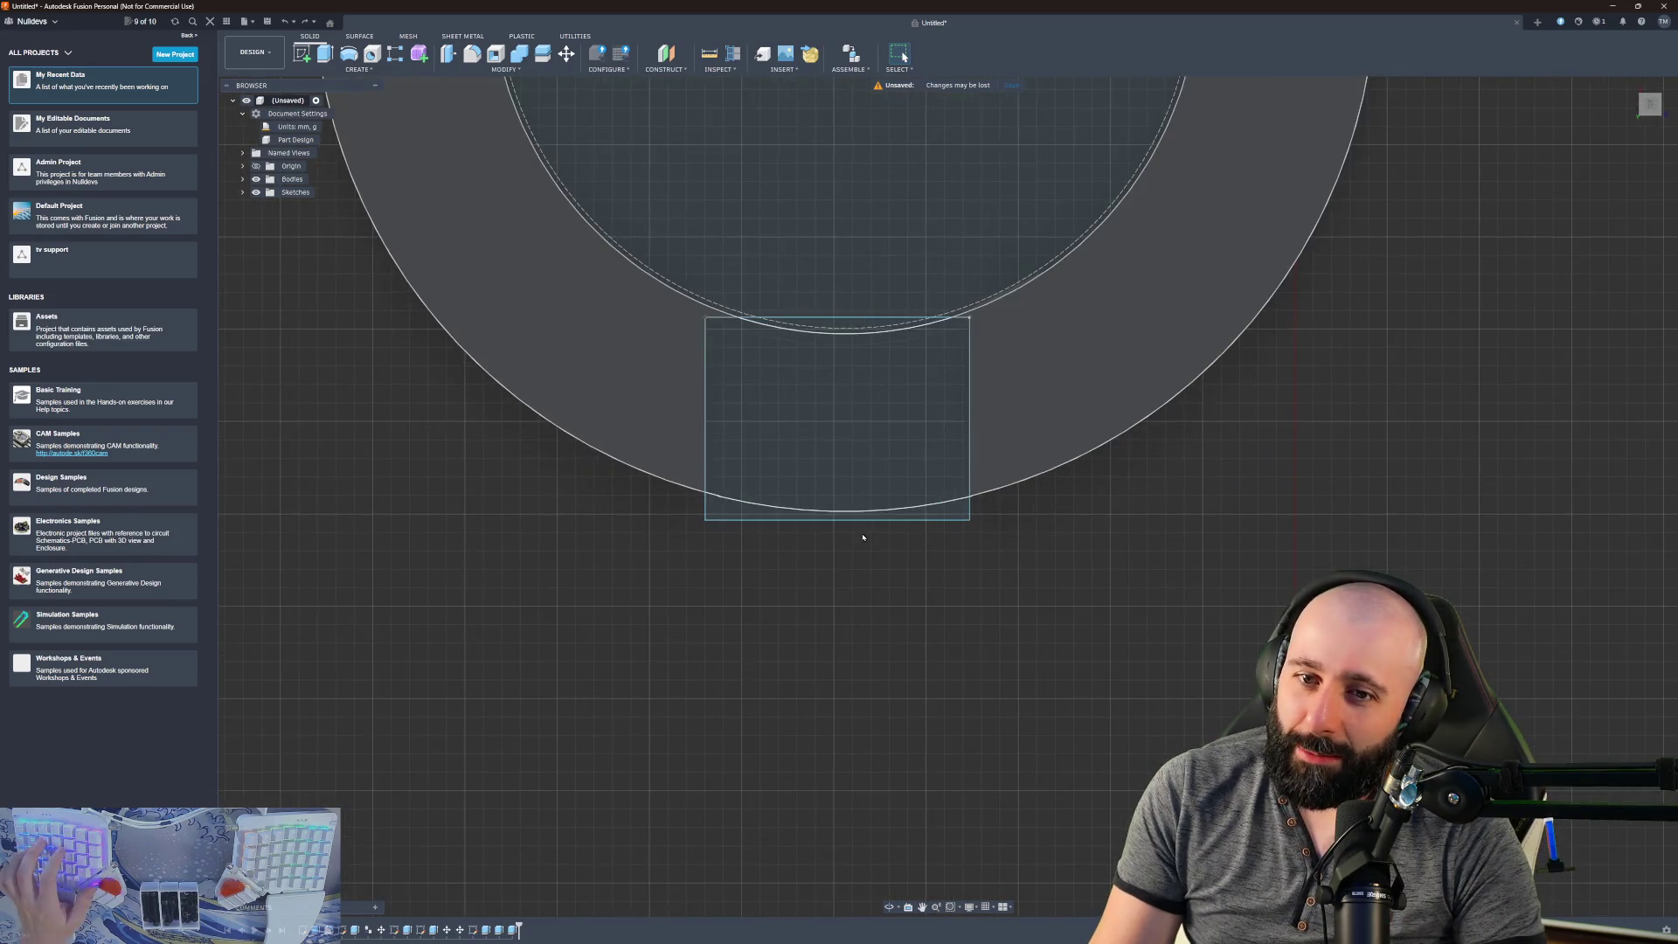
shift+middle_drag(732, 488, 1532, 179)
click(1649, 103)
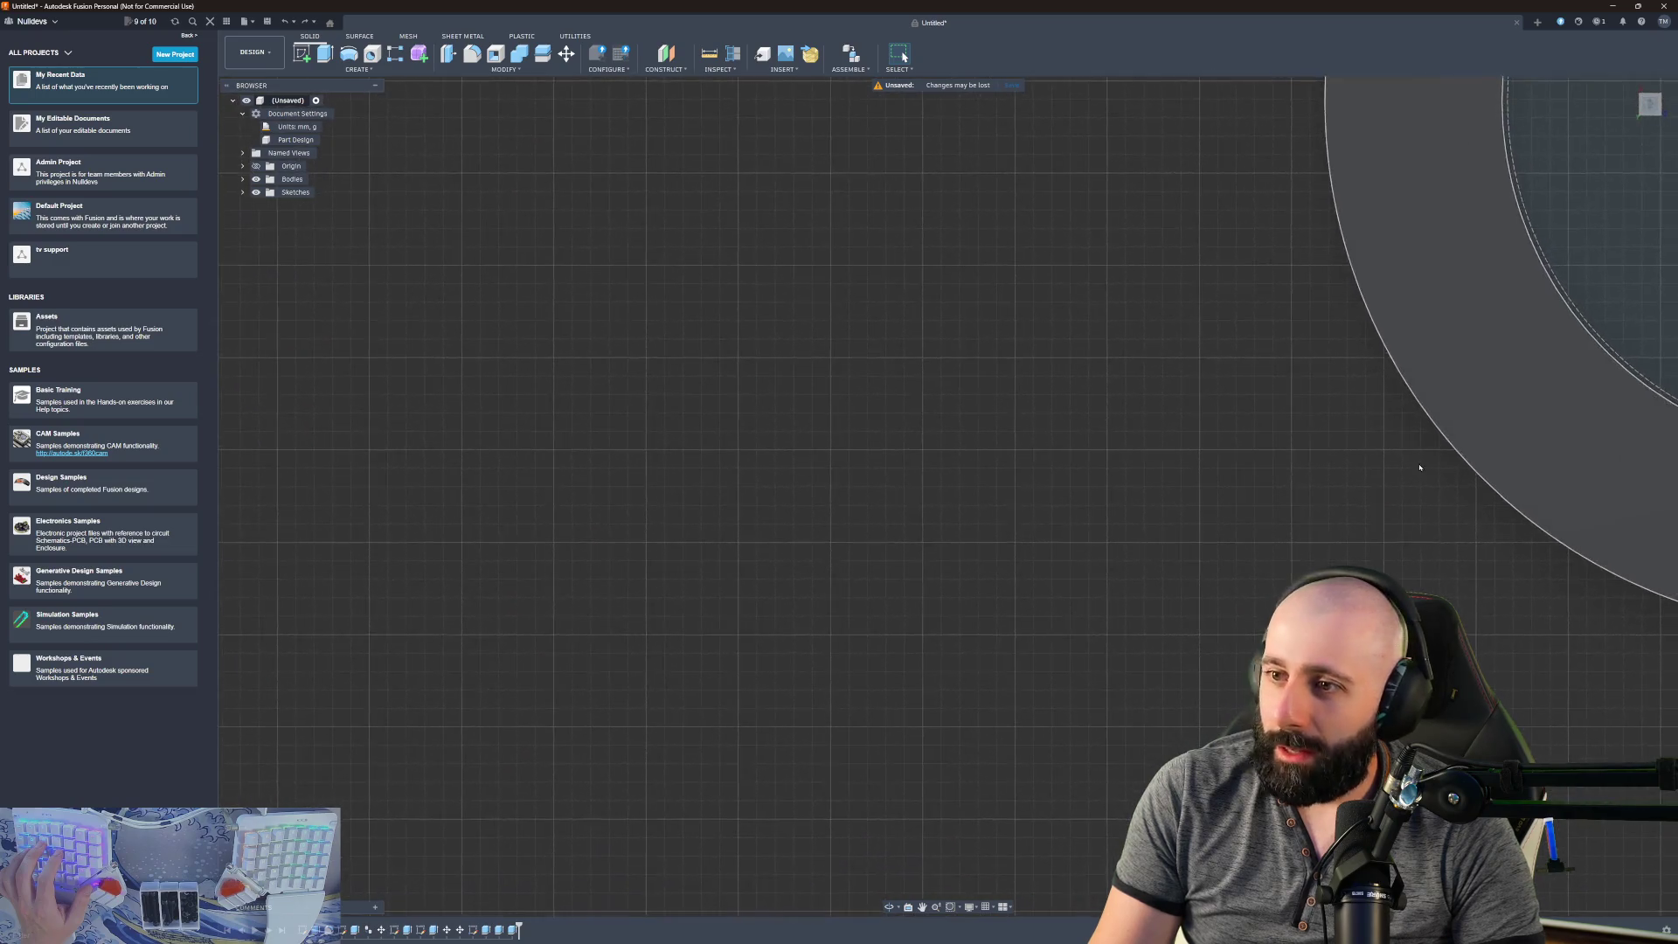
click(883, 427)
mouse_move(884, 427)
shift+middle_down()
mouse_move(926, 411)
mouse_move(995, 435)
mouse_move(985, 529)
mouse_move(917, 393)
mouse_move(916, 132)
mouse_move(948, 567)
shift+middle_up()
- Drag the notch rectangle's corner point up-left onto the ring's inner circle
scroll(948, 567, up, 5)
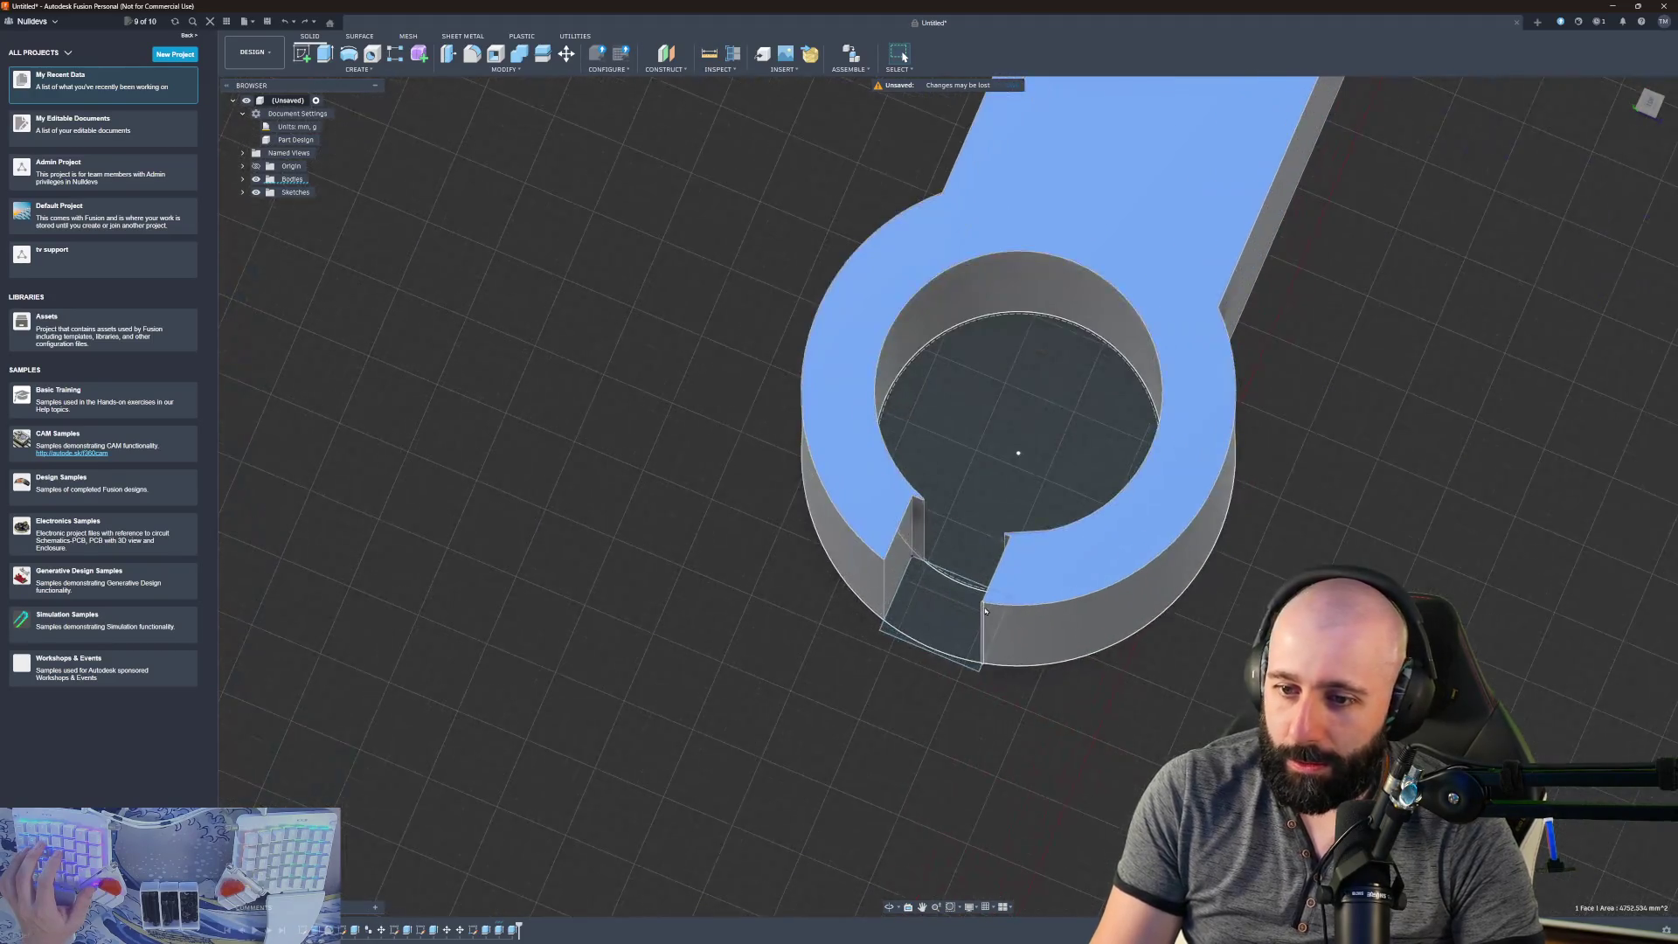
click(894, 465)
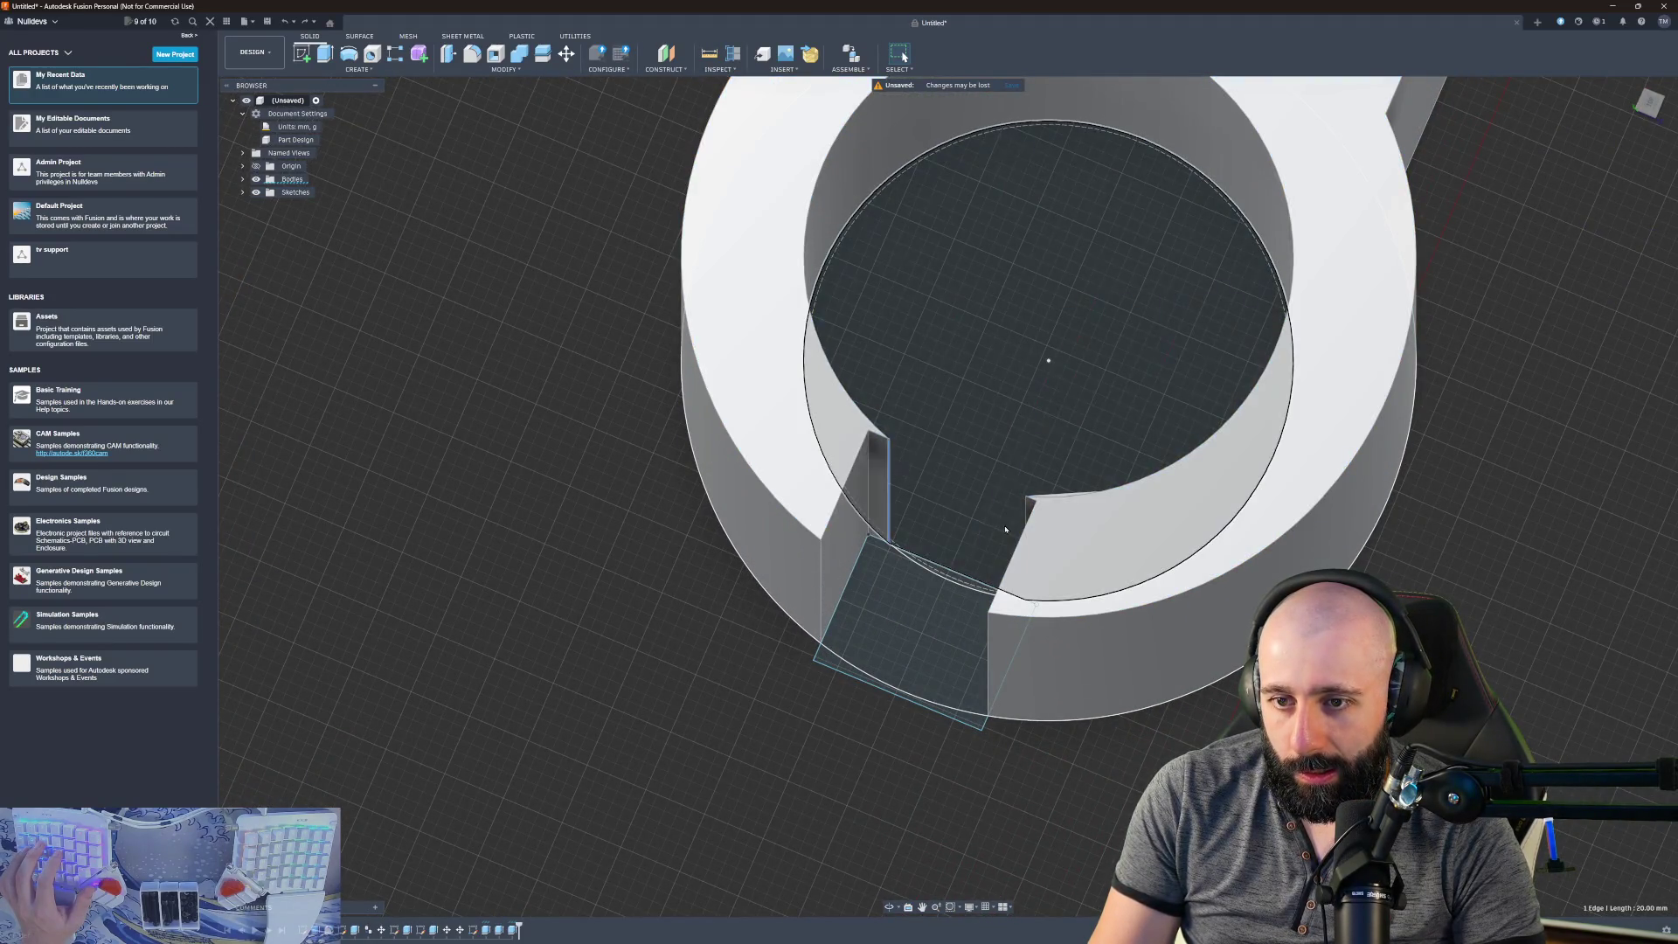
middle_drag(883, 490, 904, 500)
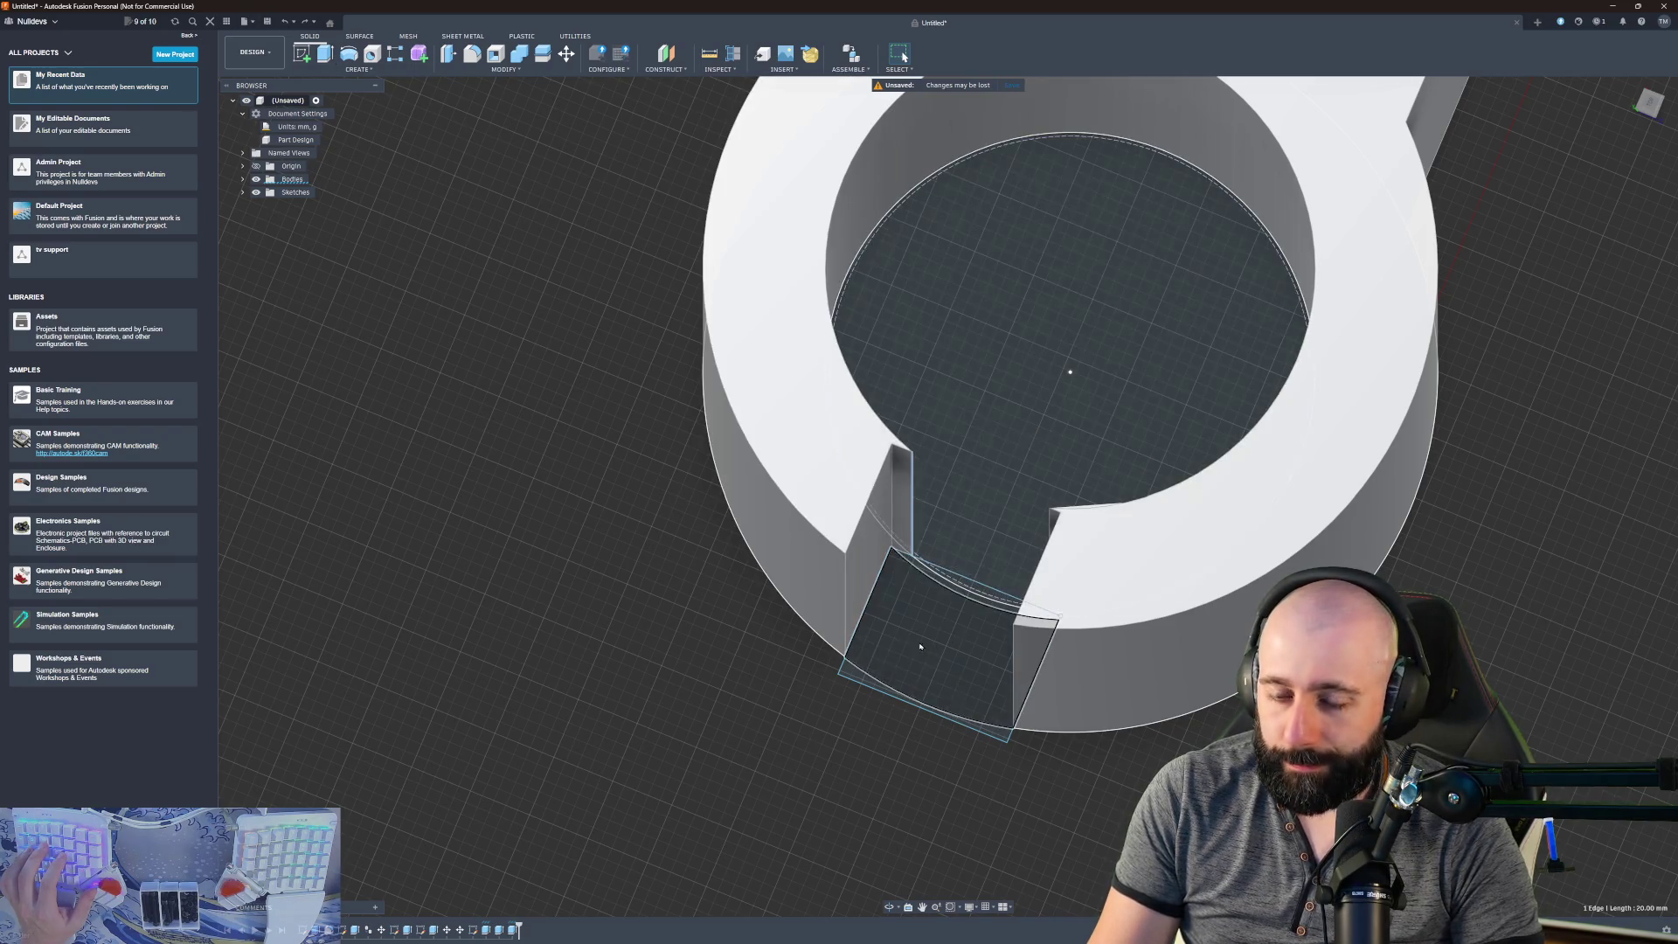
click(936, 568)
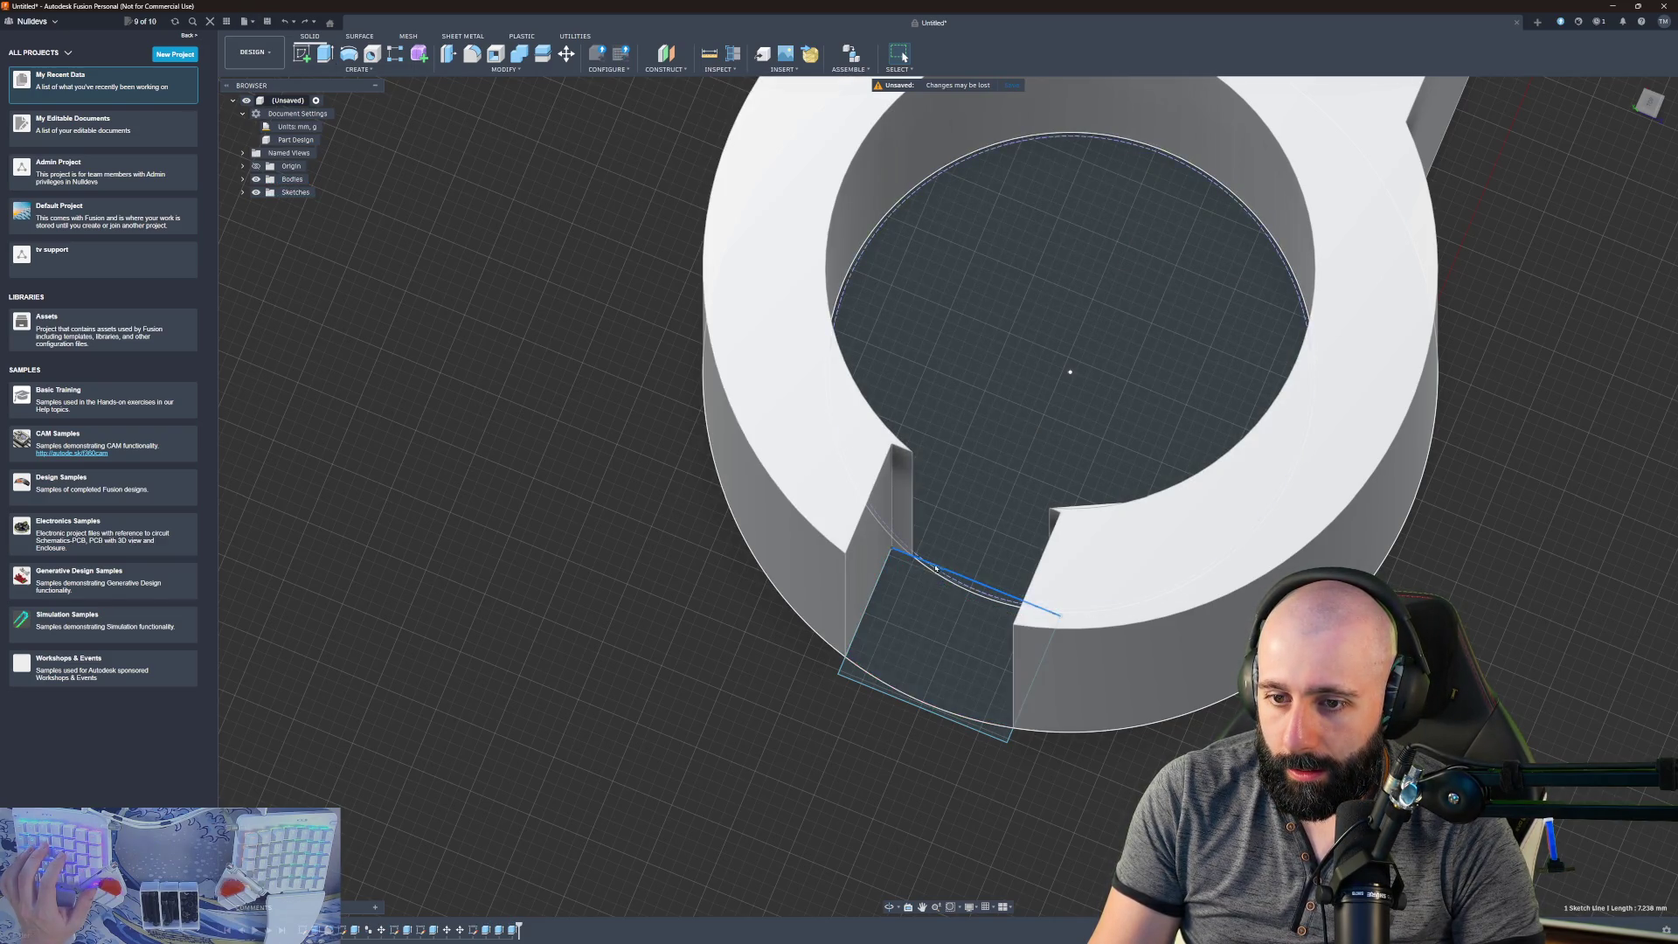
click(893, 552)
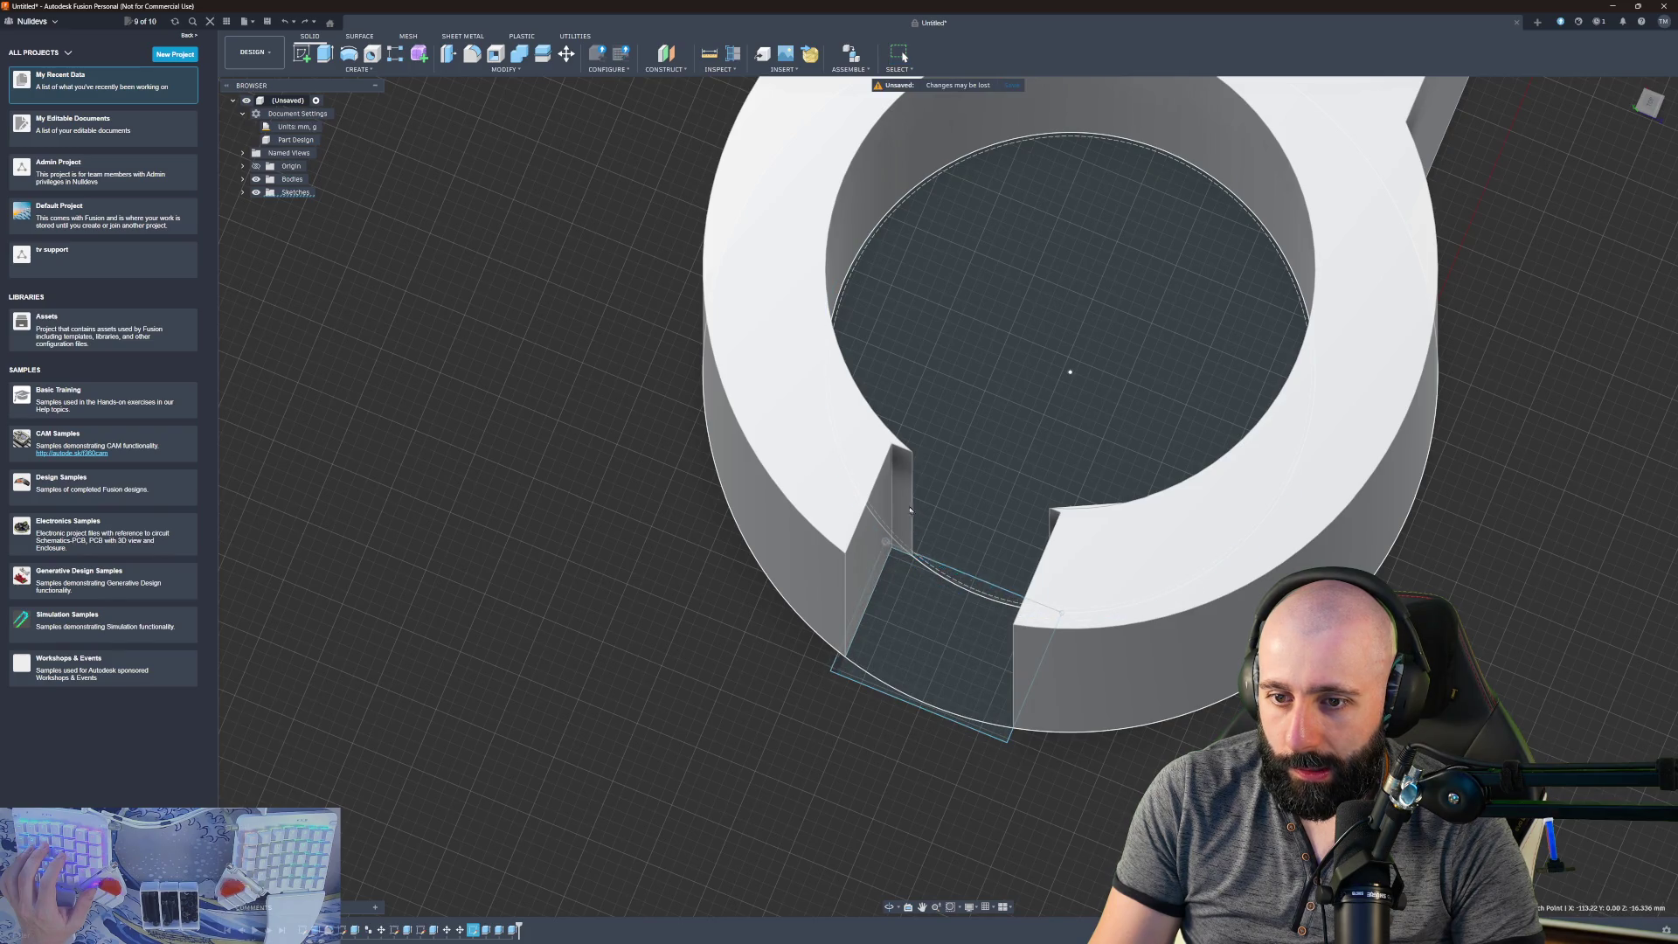
key(Escape)
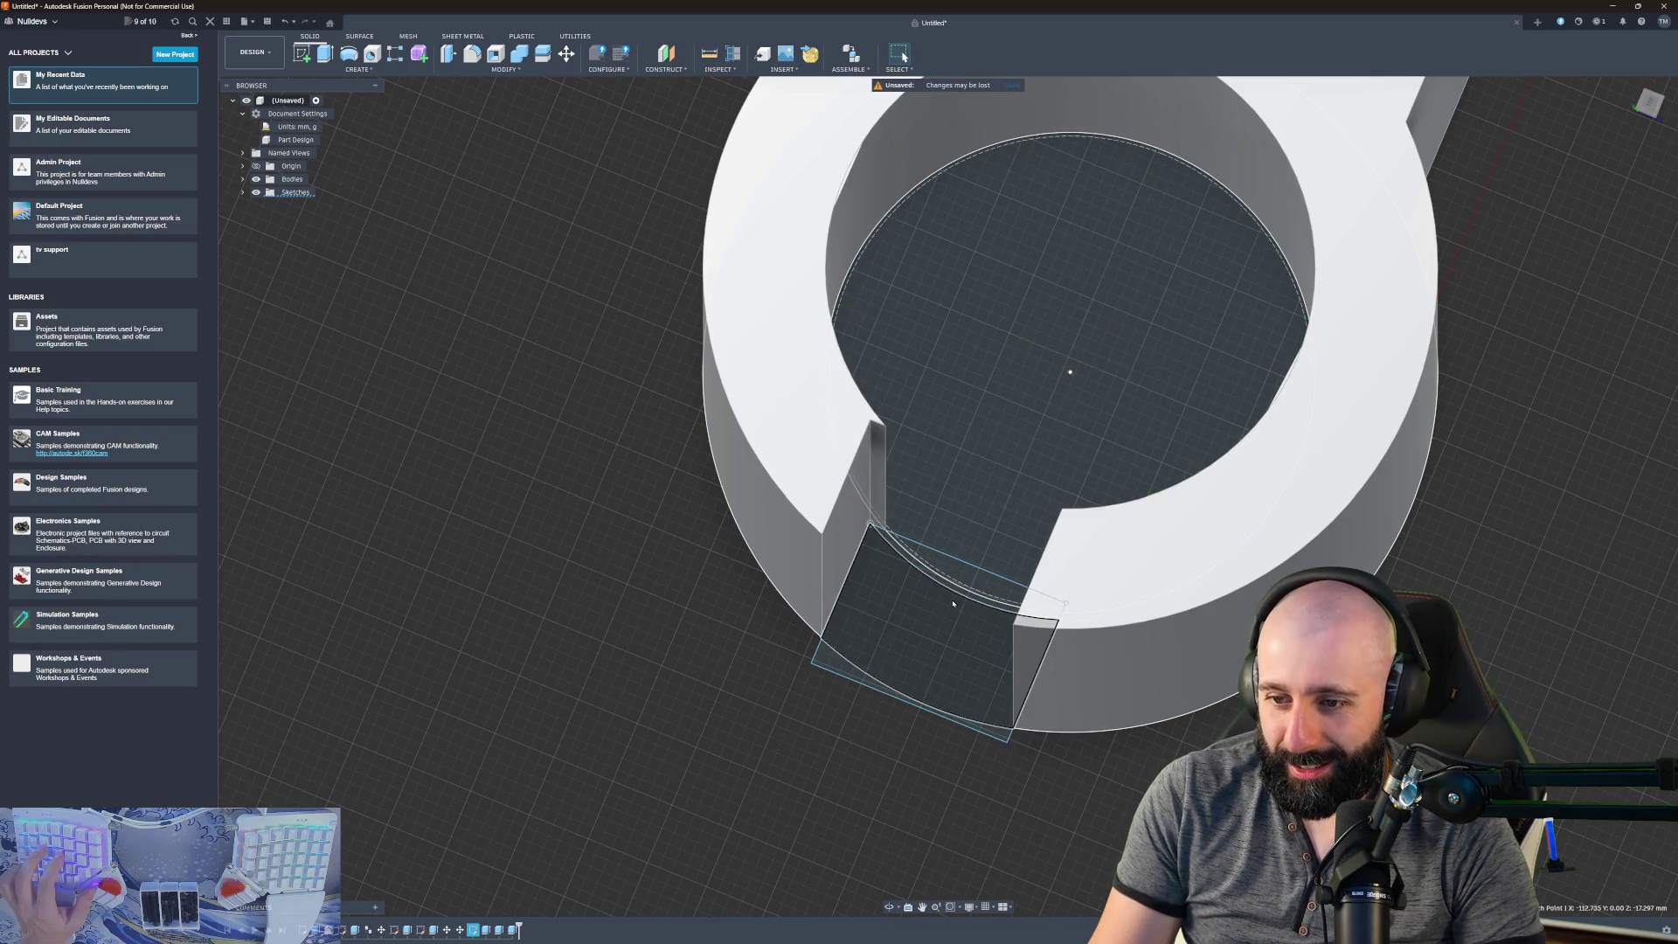
click(898, 553)
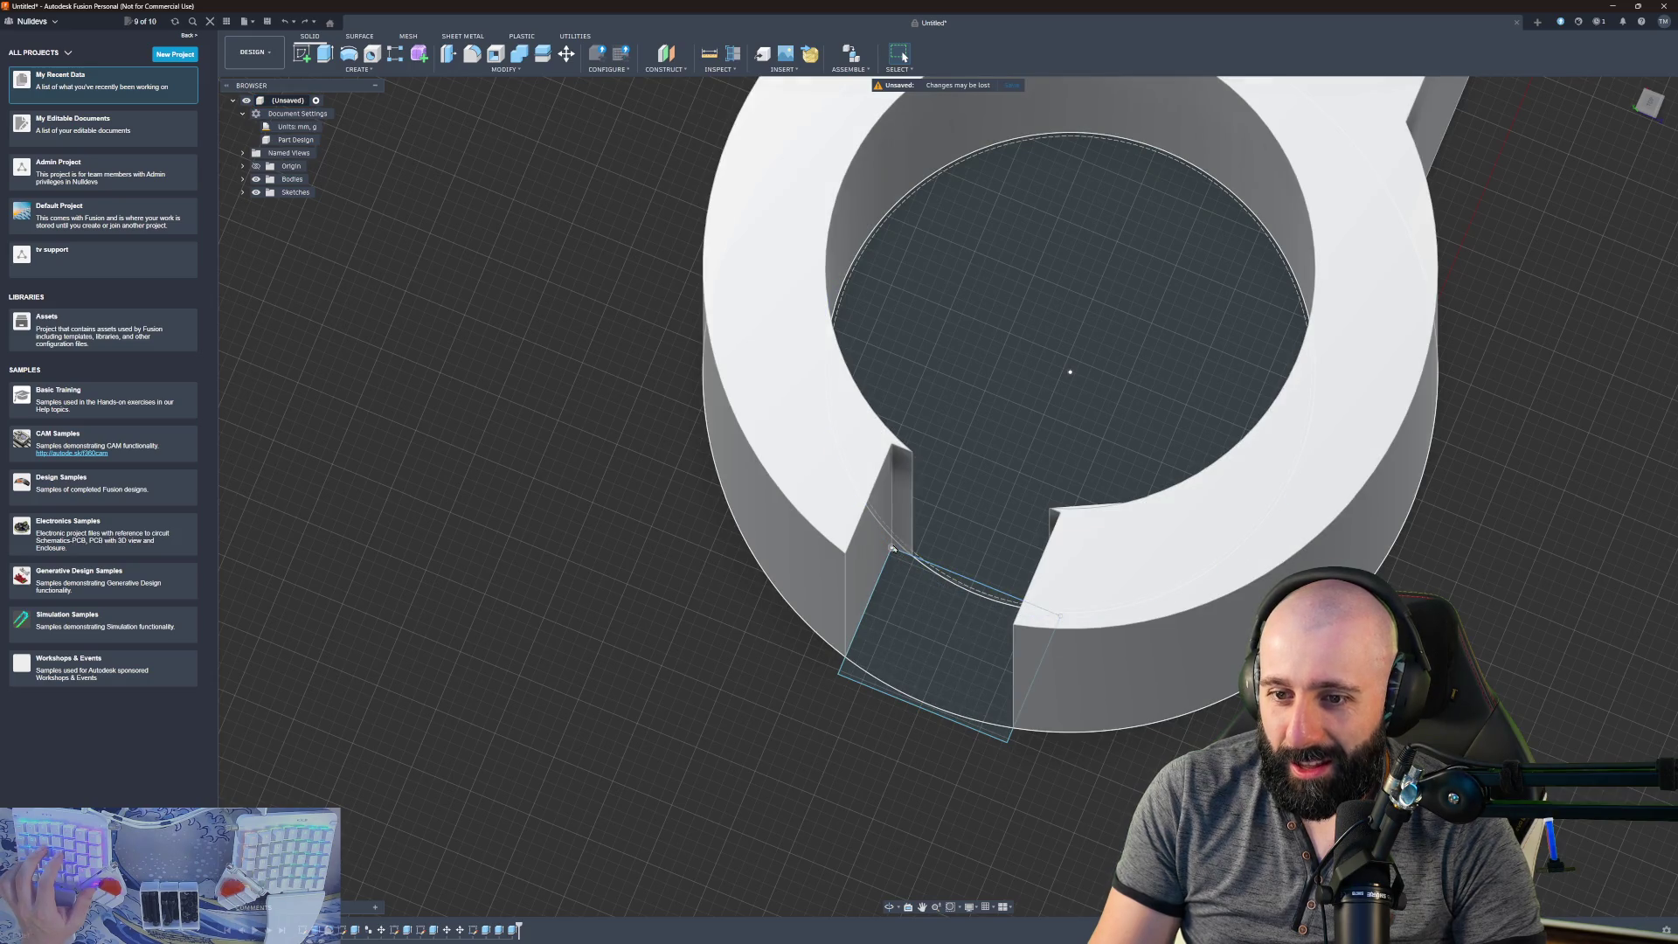
drag(886, 547, 879, 543)
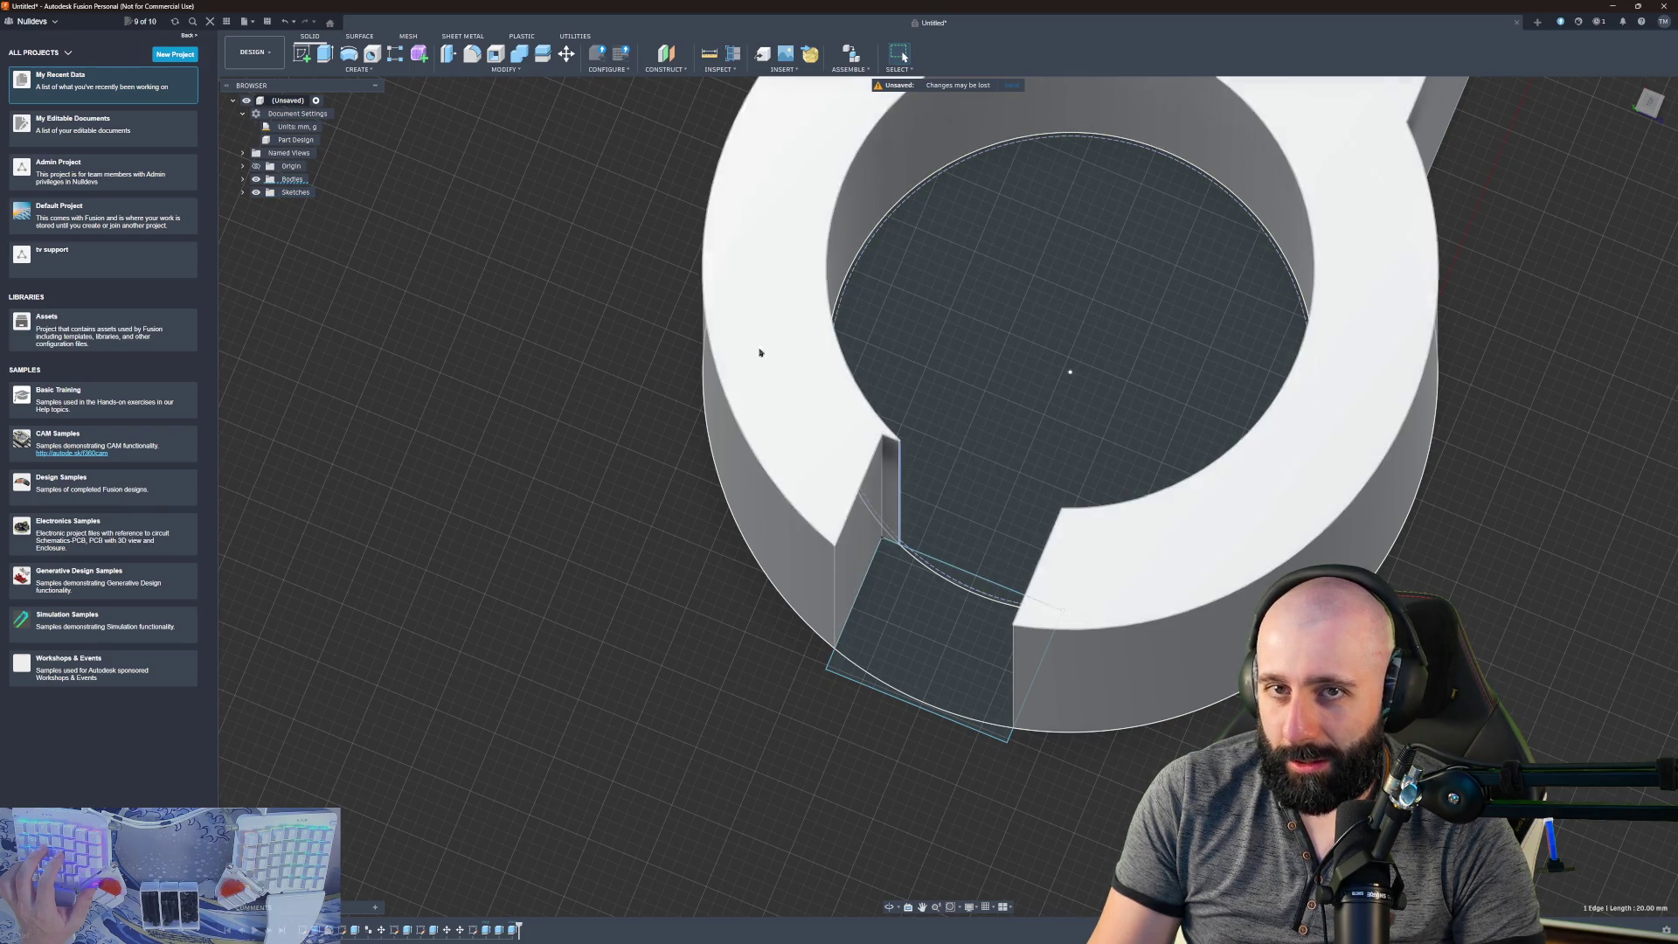
click(325, 54)
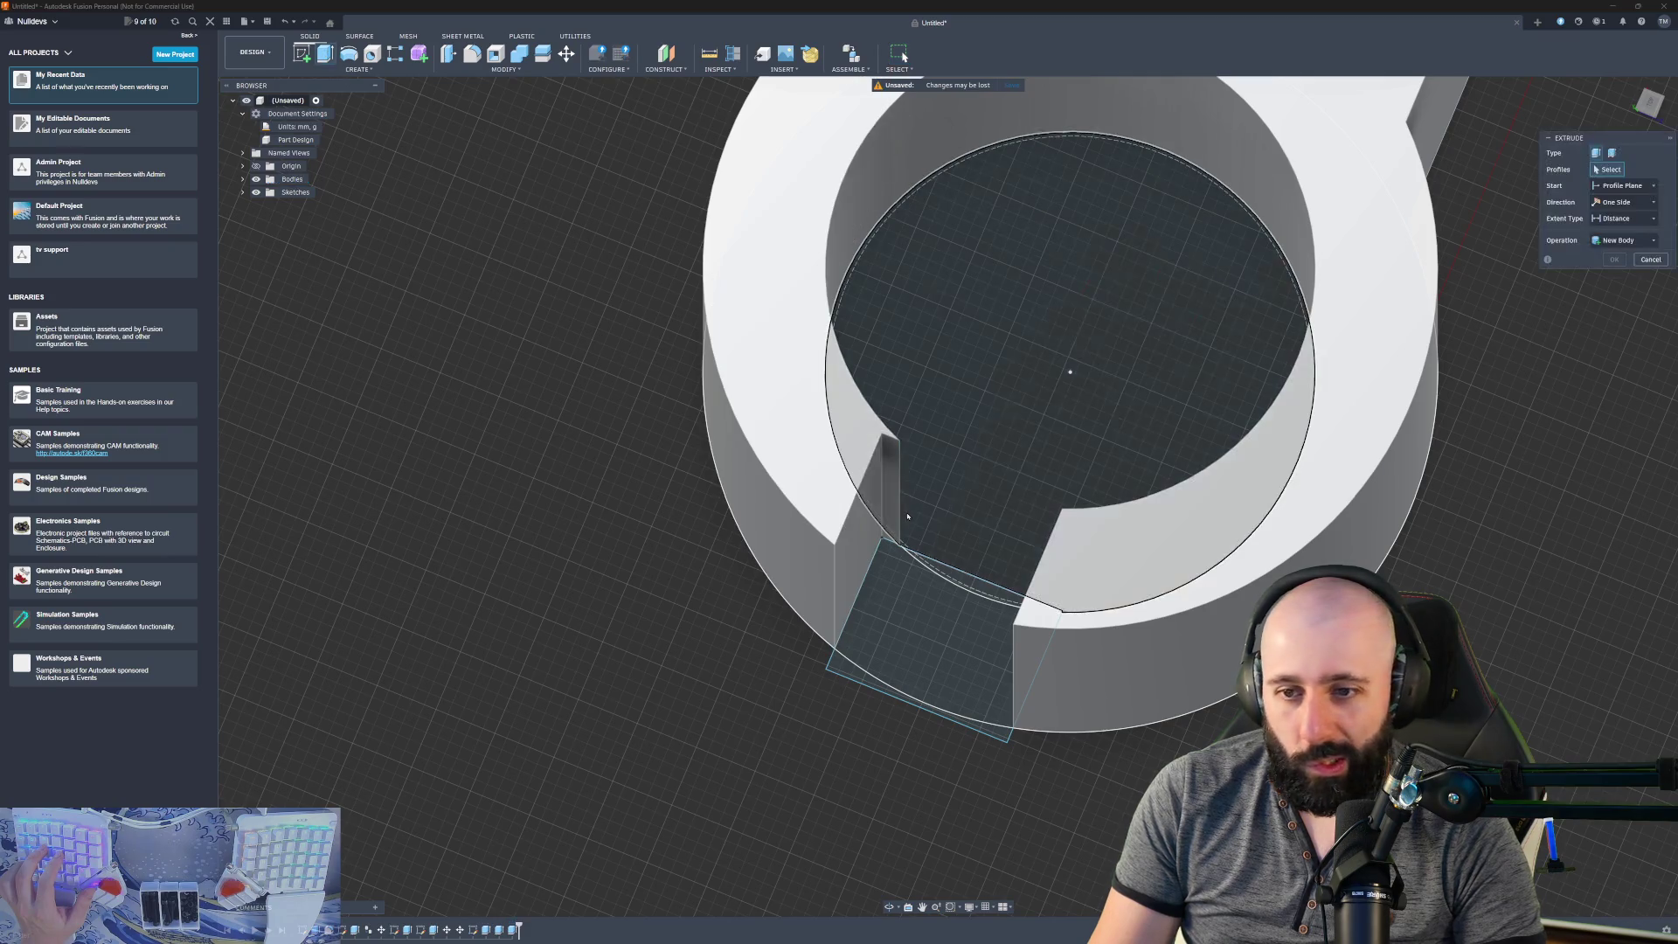
click(896, 466)
mouse_move(896, 466)
shift+middle_down()
mouse_move(941, 502)
mouse_move(758, 517)
mouse_move(839, 520)
mouse_move(798, 517)
shift+middle_up()
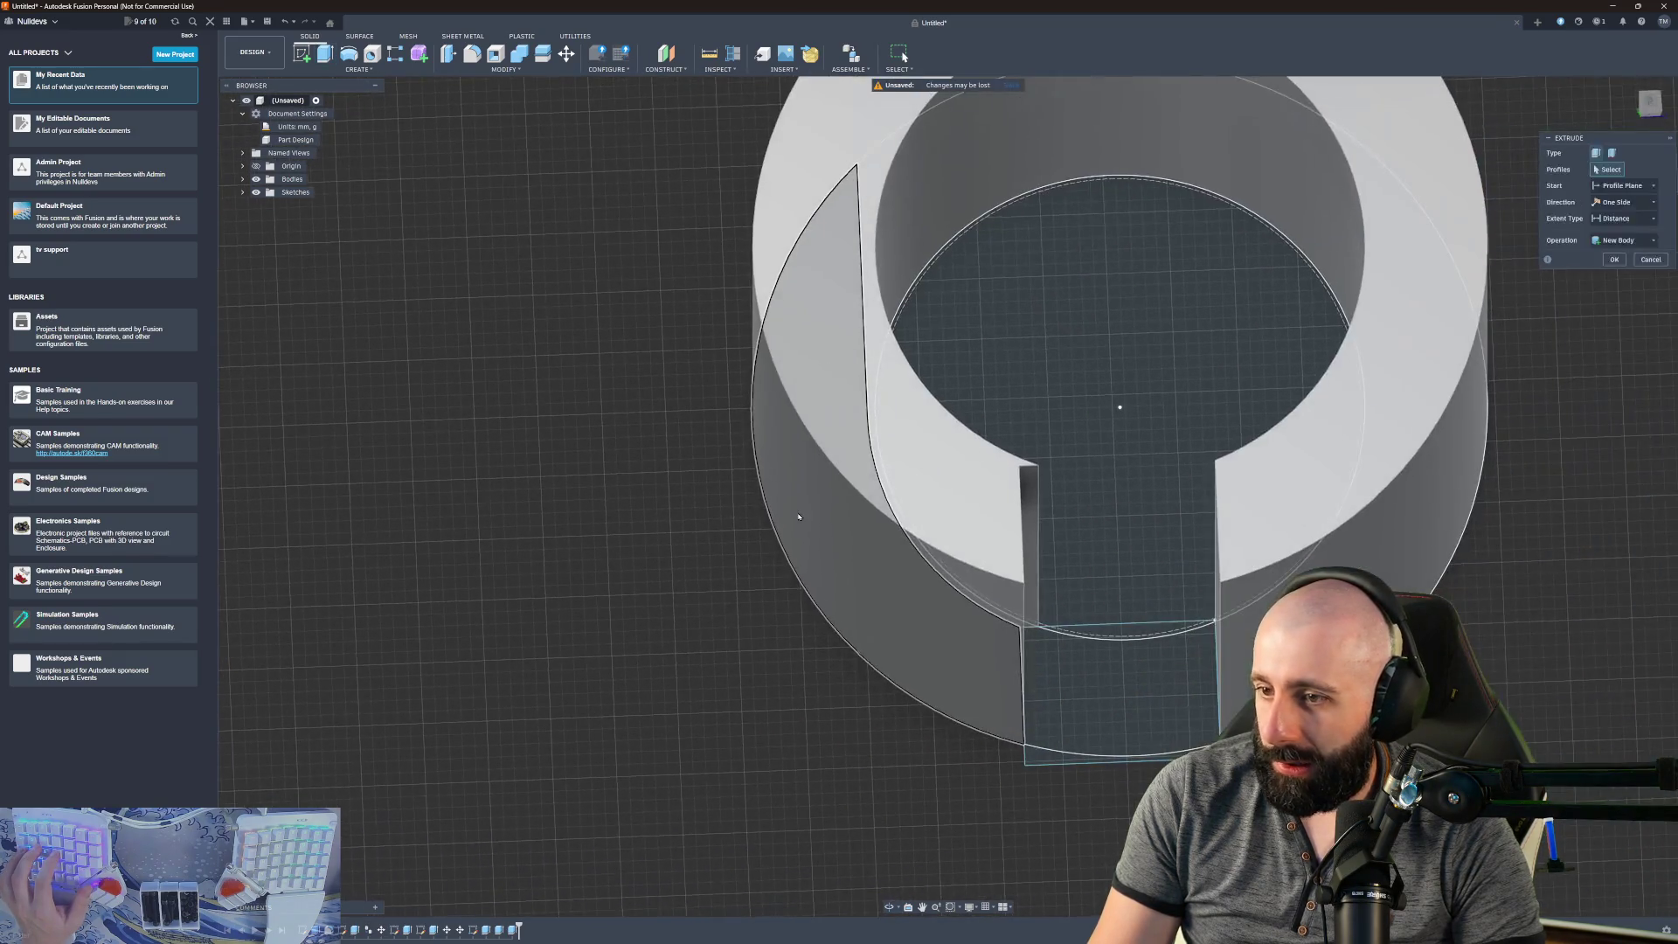
click(798, 516)
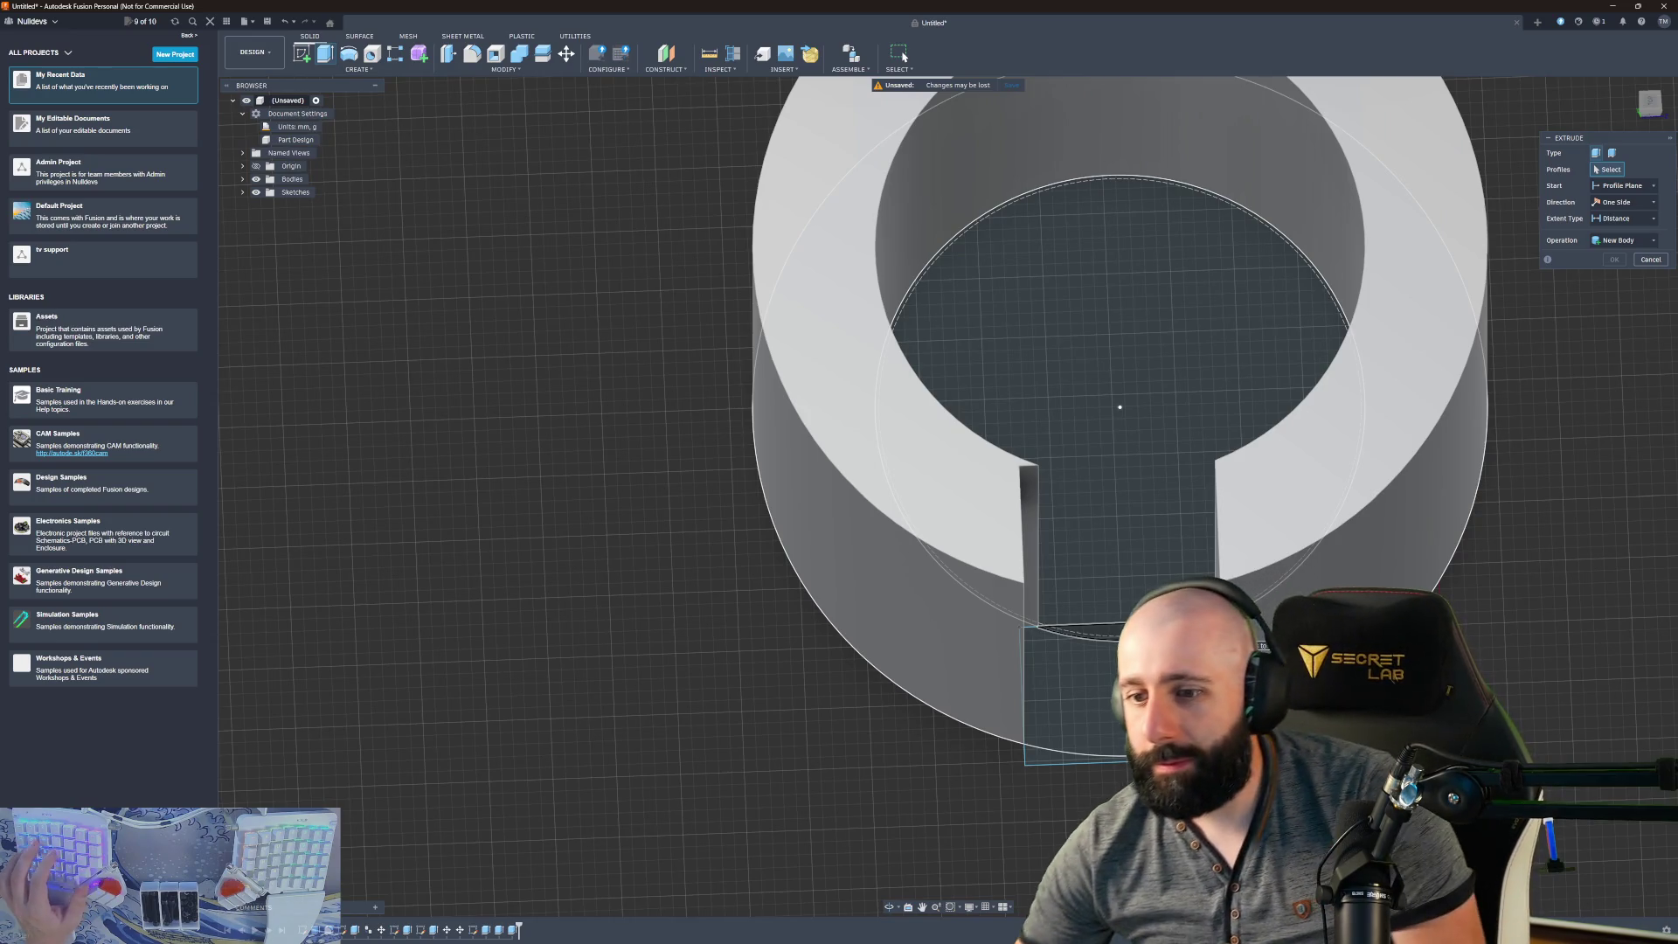
key(Escape)
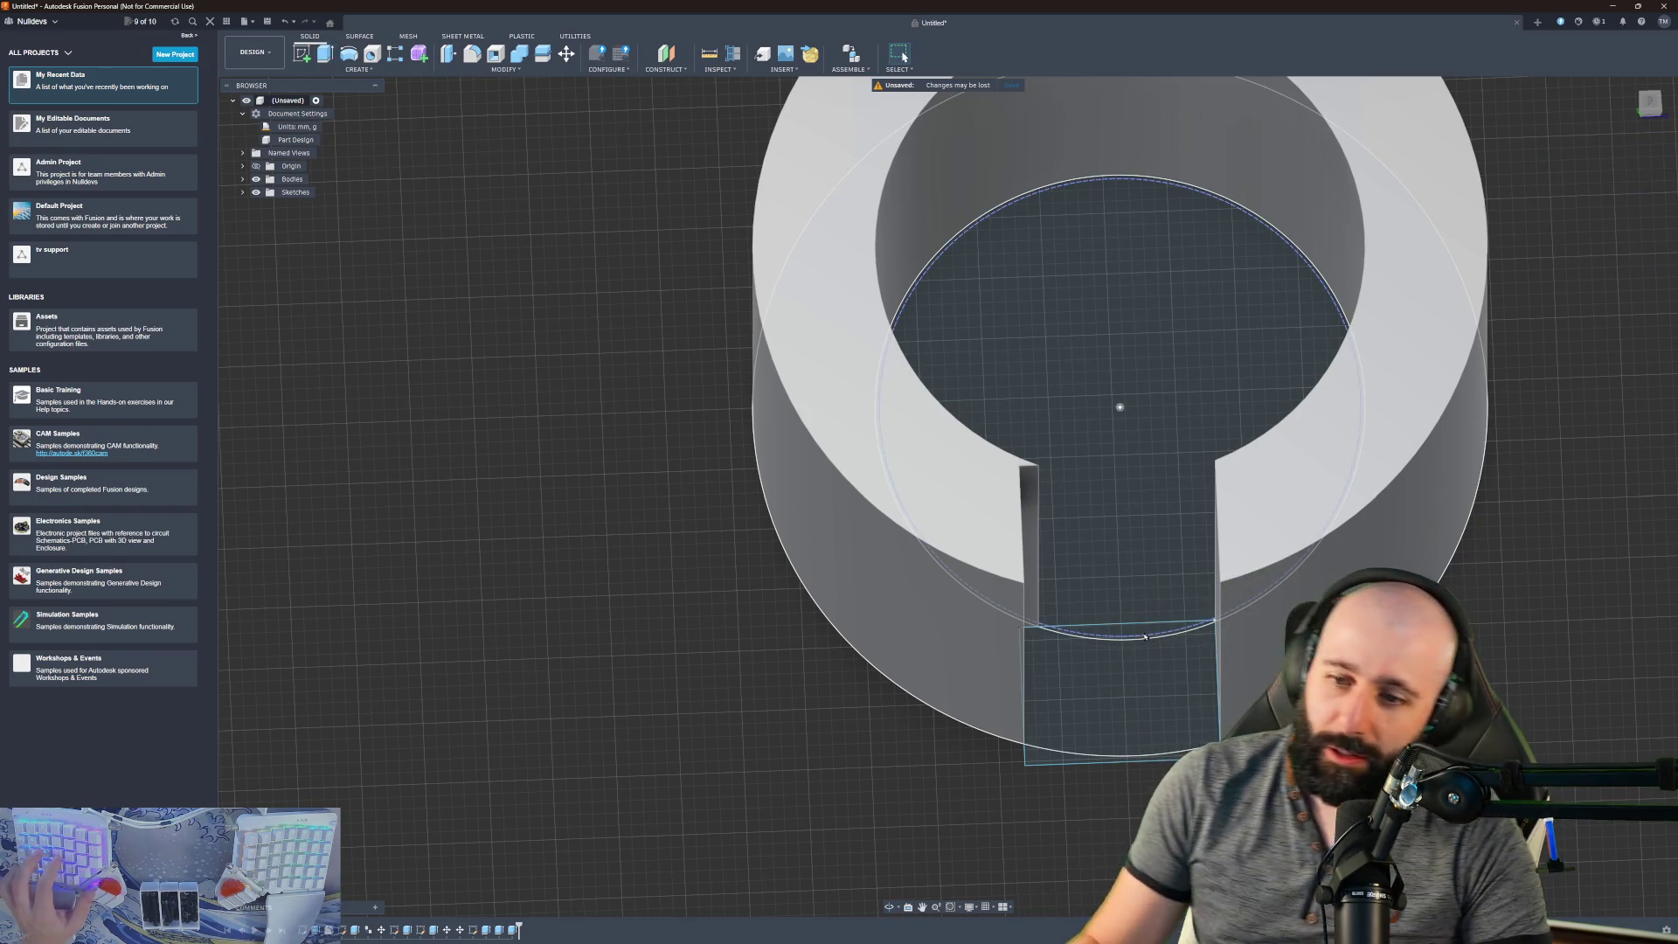
middle_drag(1162, 649, 1123, 667)
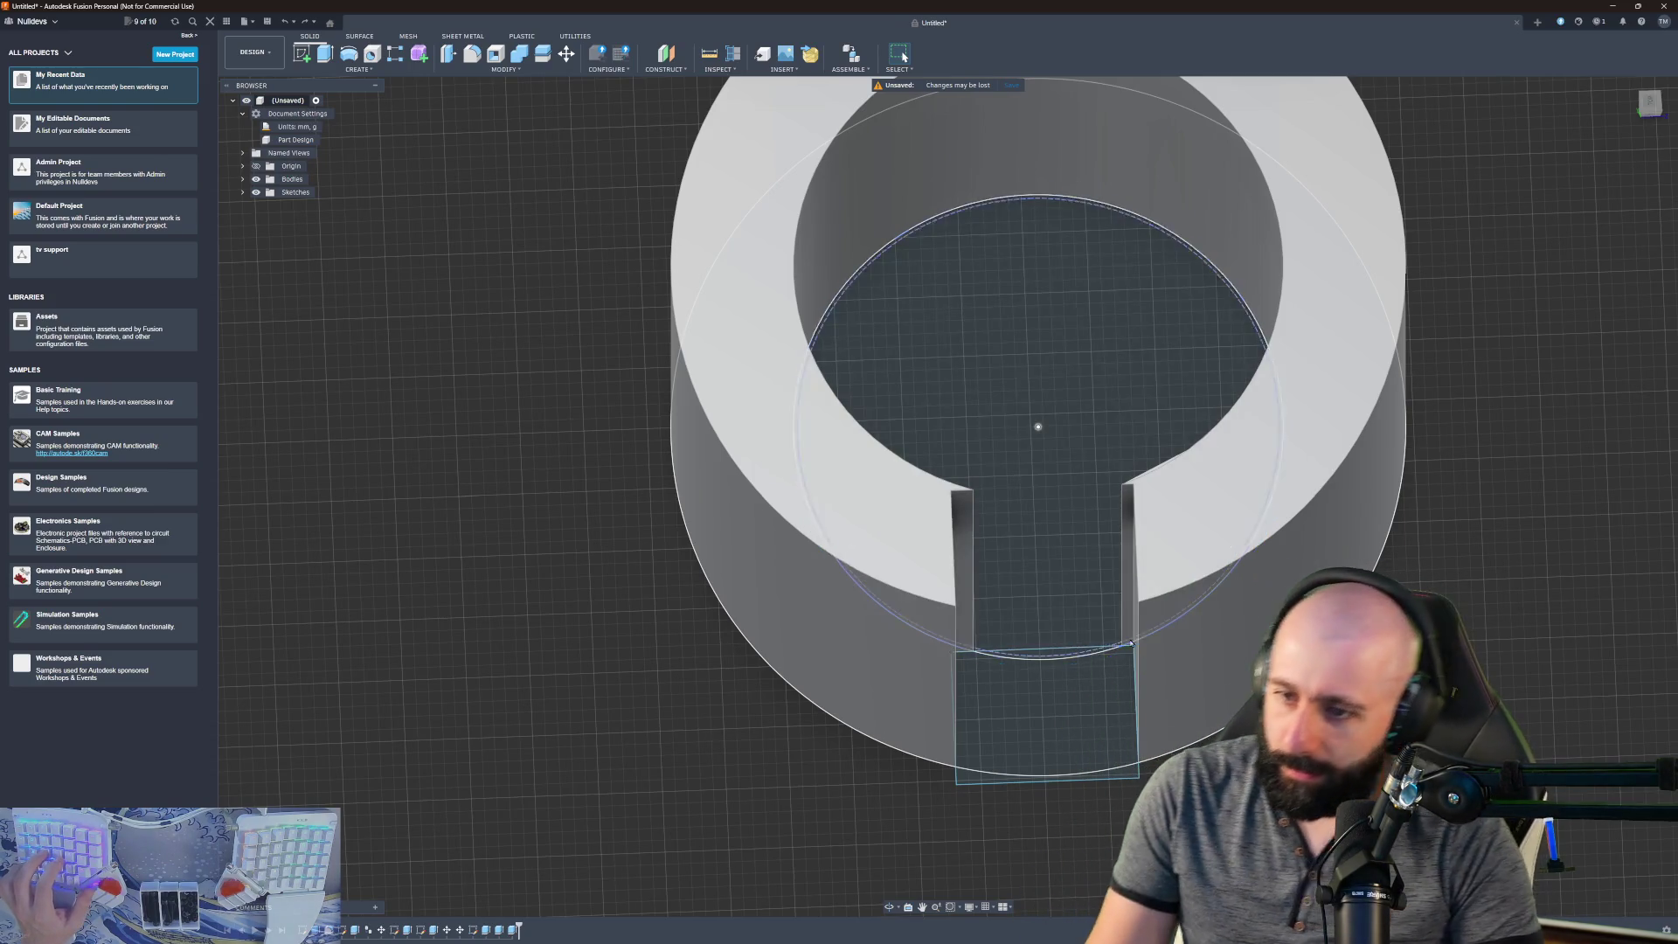
shift+middle_drag(1131, 644, 1104, 381)
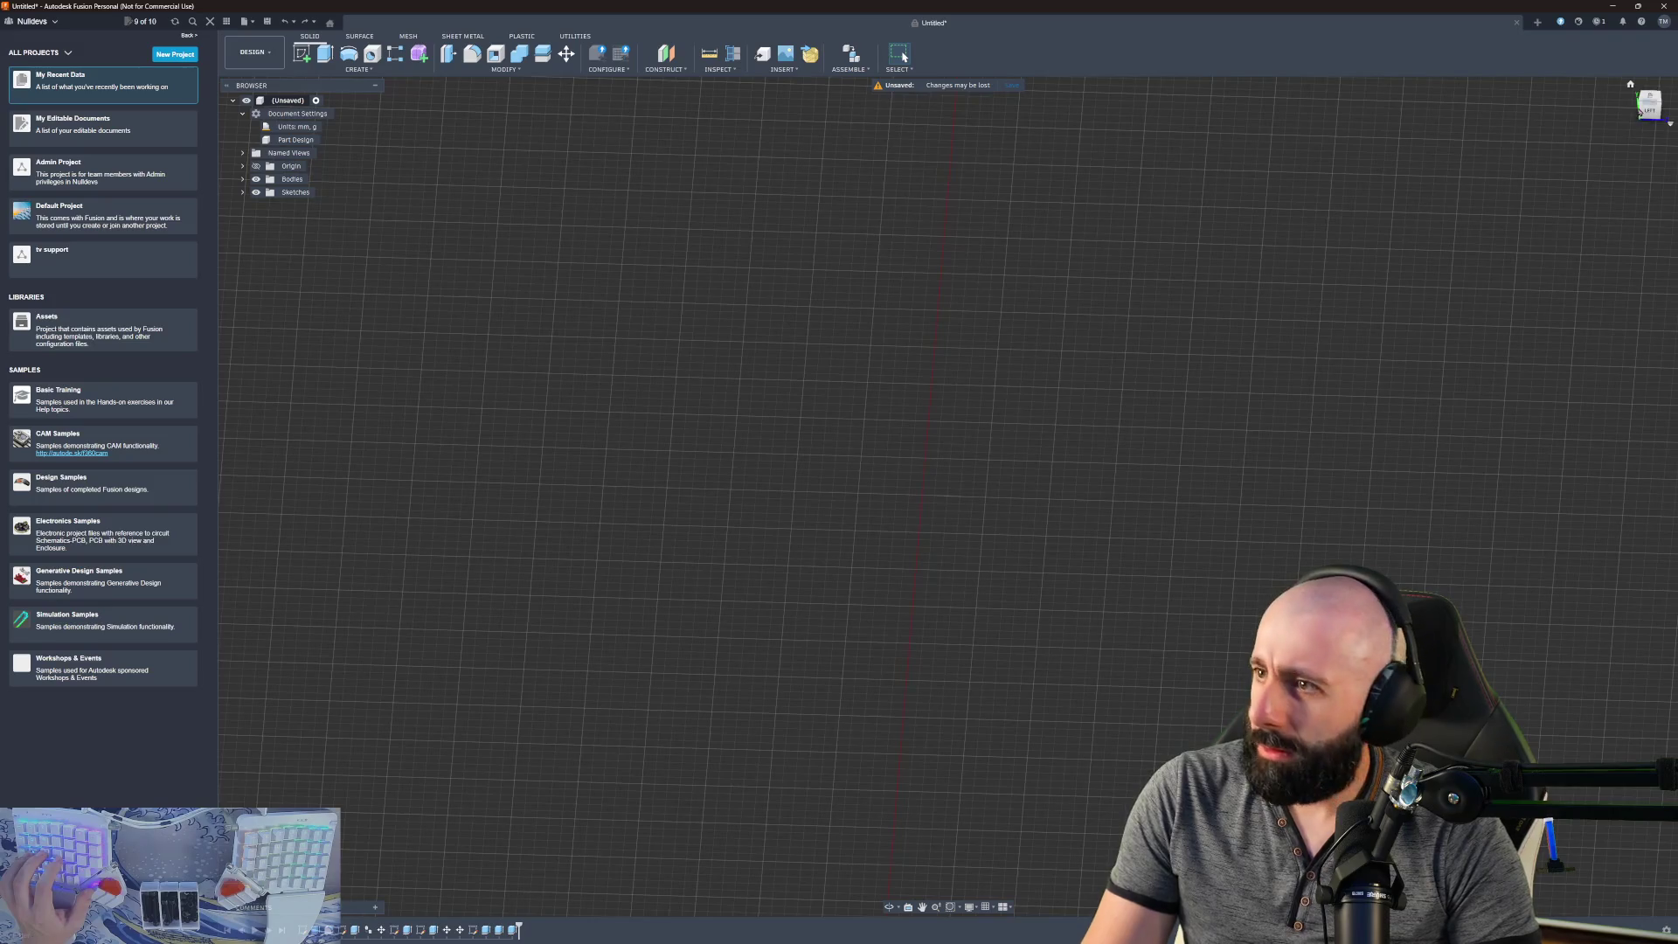
- Widen the notch rectangle, snapping its top corners to the inner circle, and extend its bottom downward
click(1656, 100)
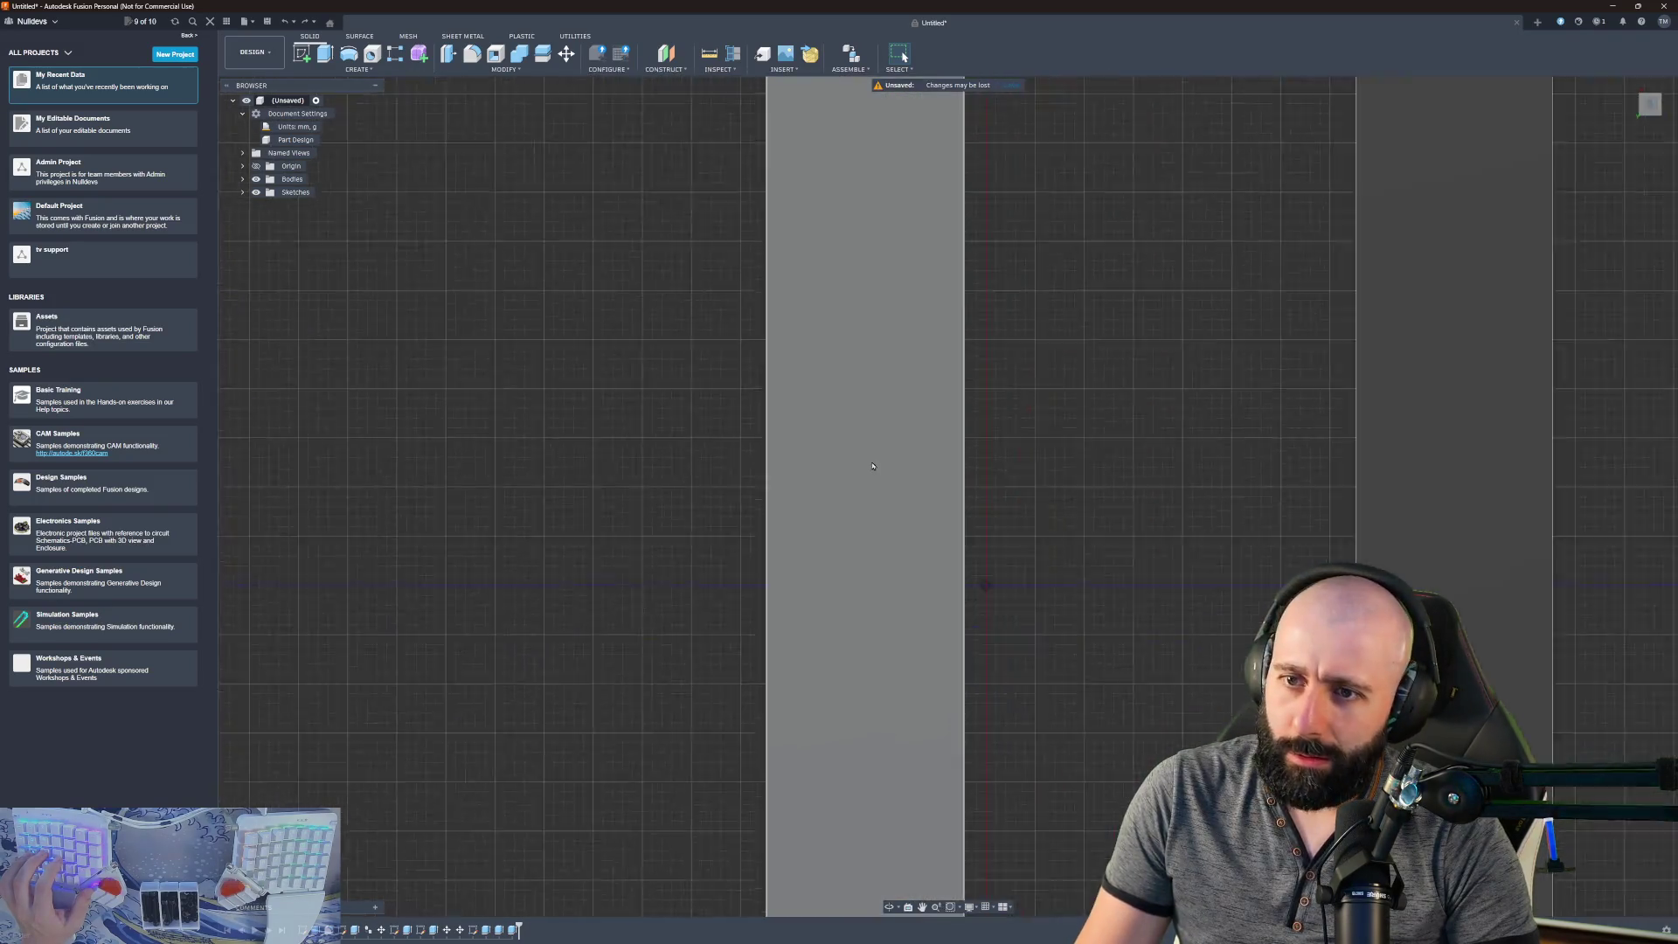
scroll(903, 122, up, 8)
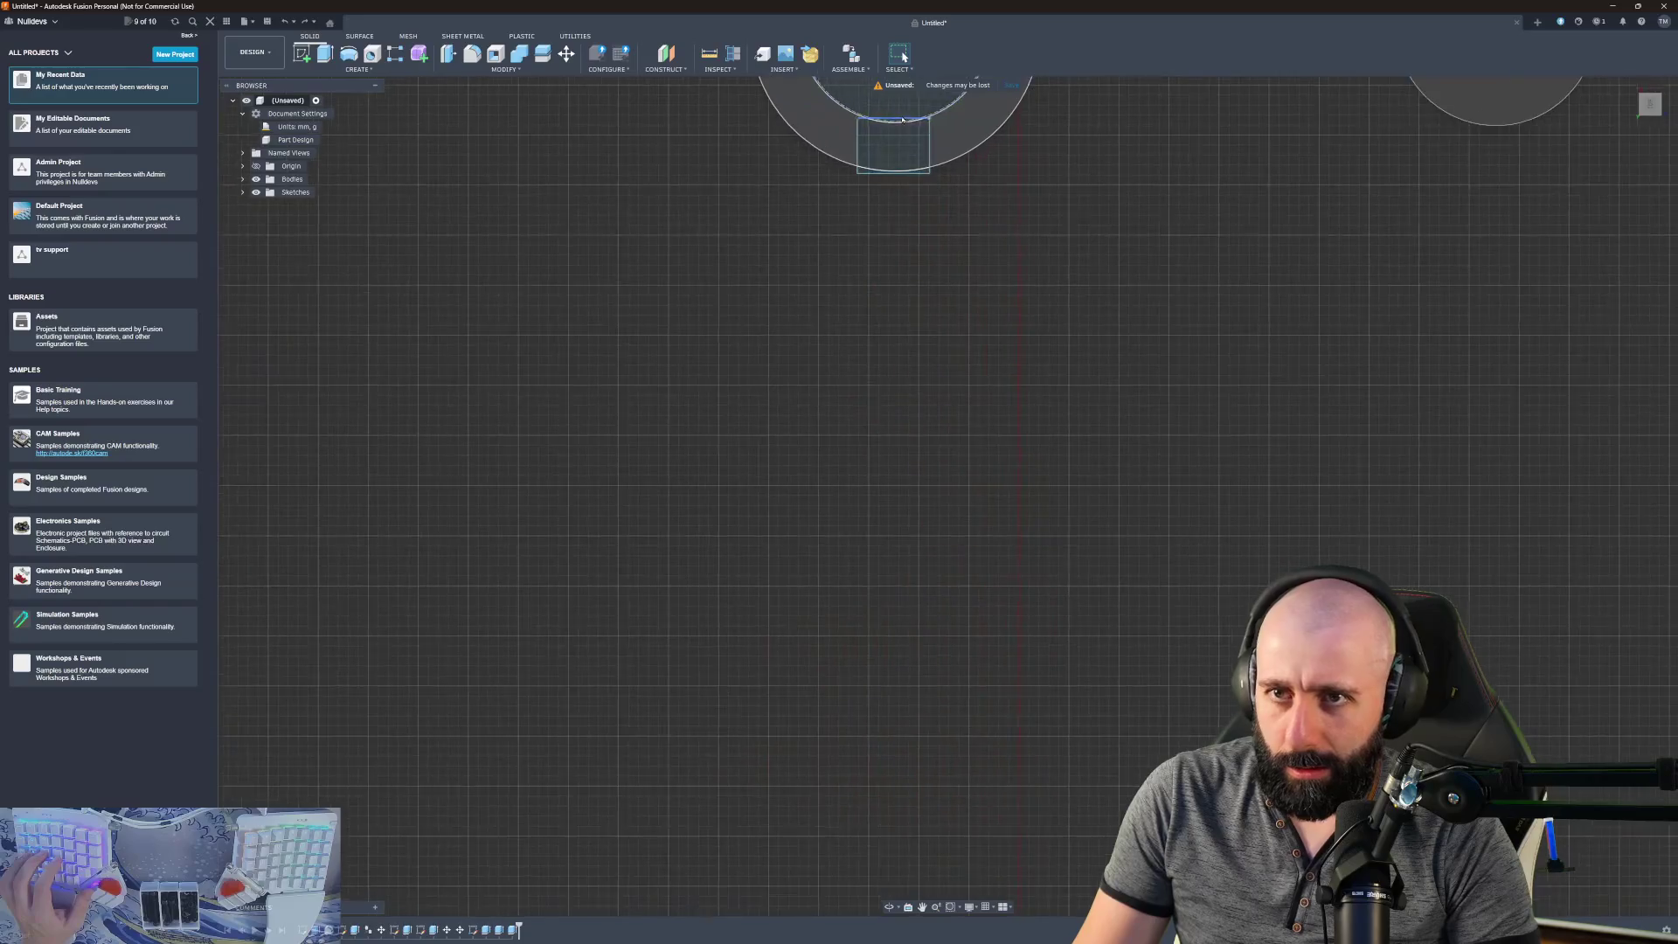
middle_drag(903, 122, 879, 312)
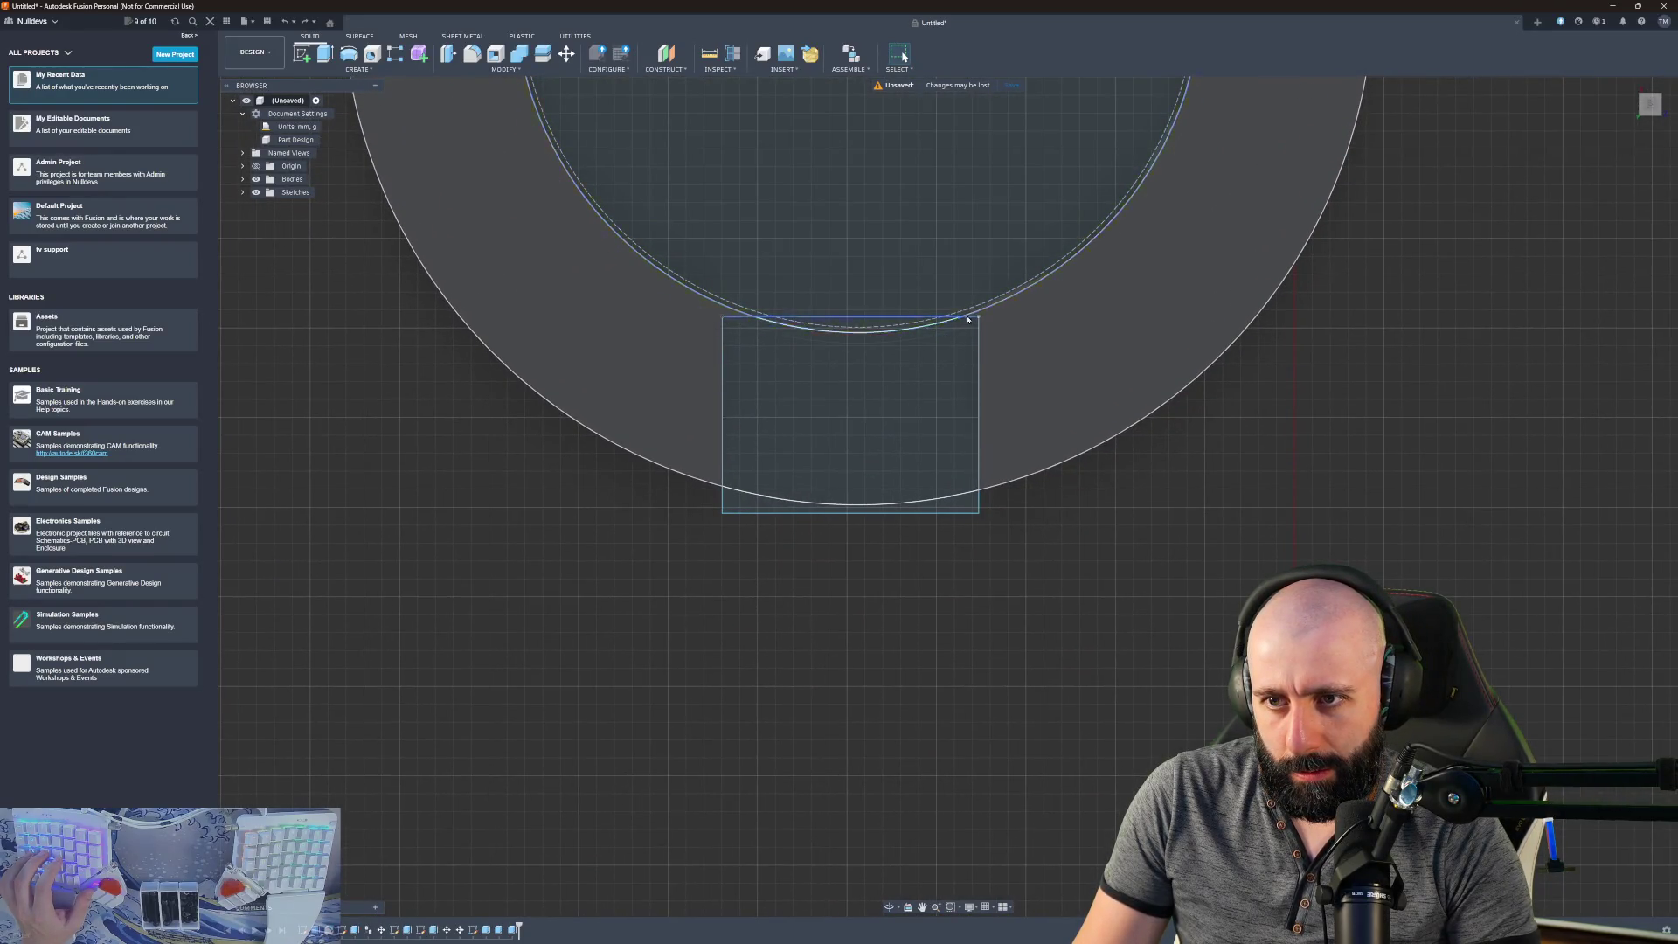
mouse_move(980, 318)
mouse_down()
mouse_move(1017, 313)
mouse_move(971, 300)
mouse_up()
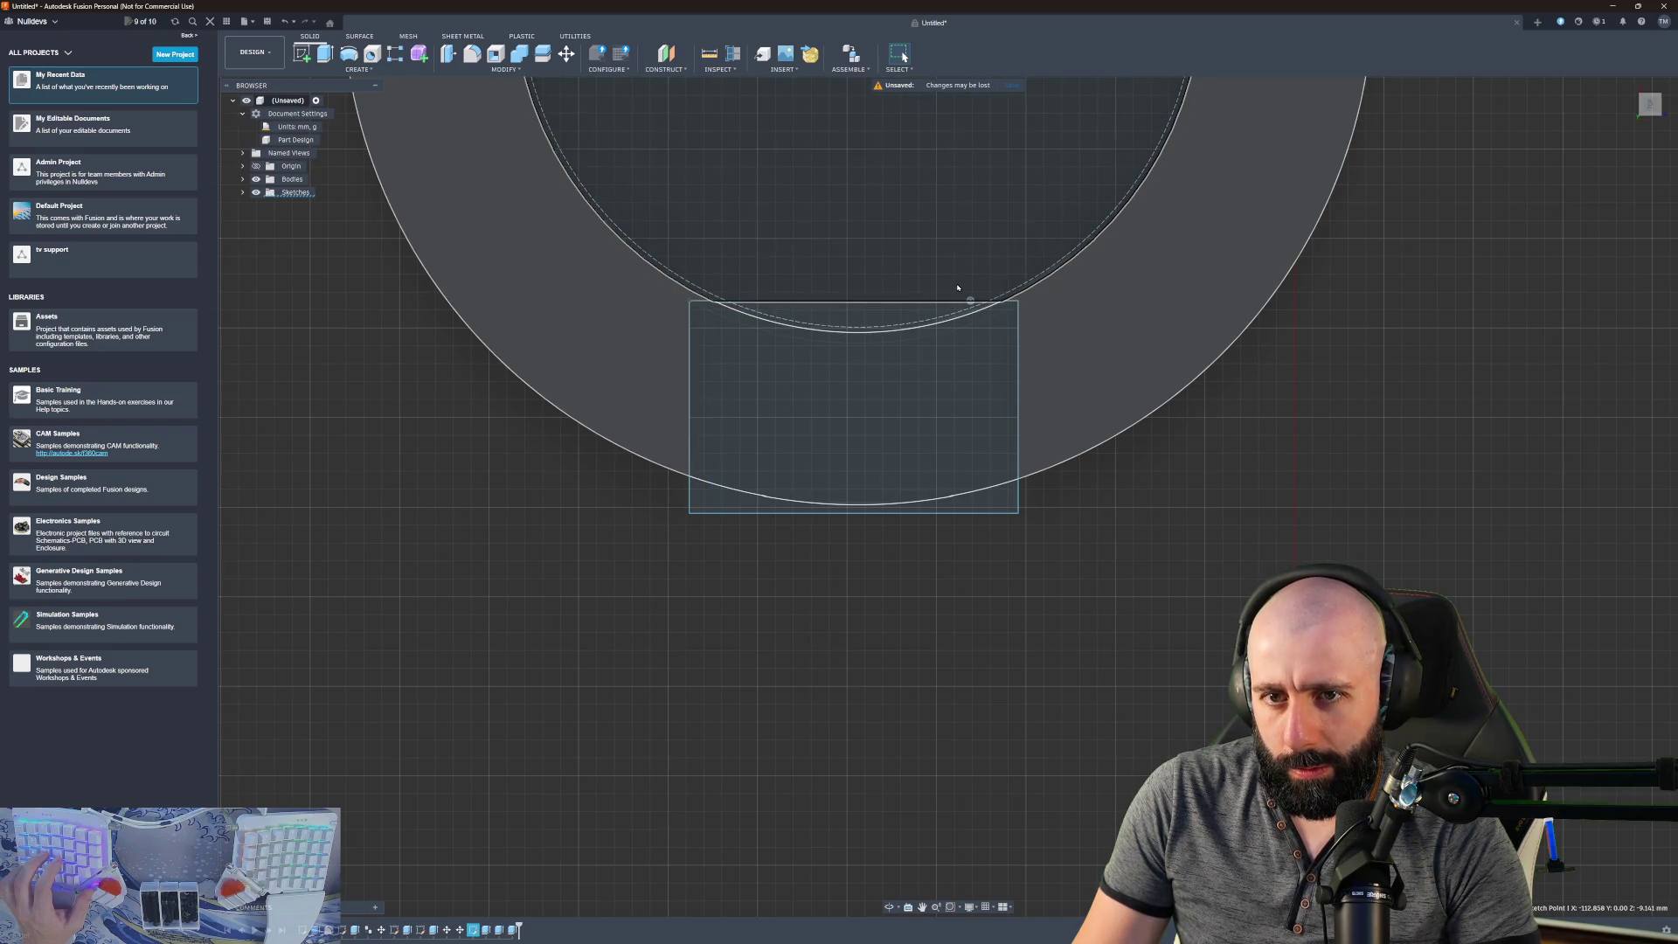
mouse_move(971, 301)
mouse_down()
mouse_move(1005, 292)
mouse_move(985, 290)
mouse_up()
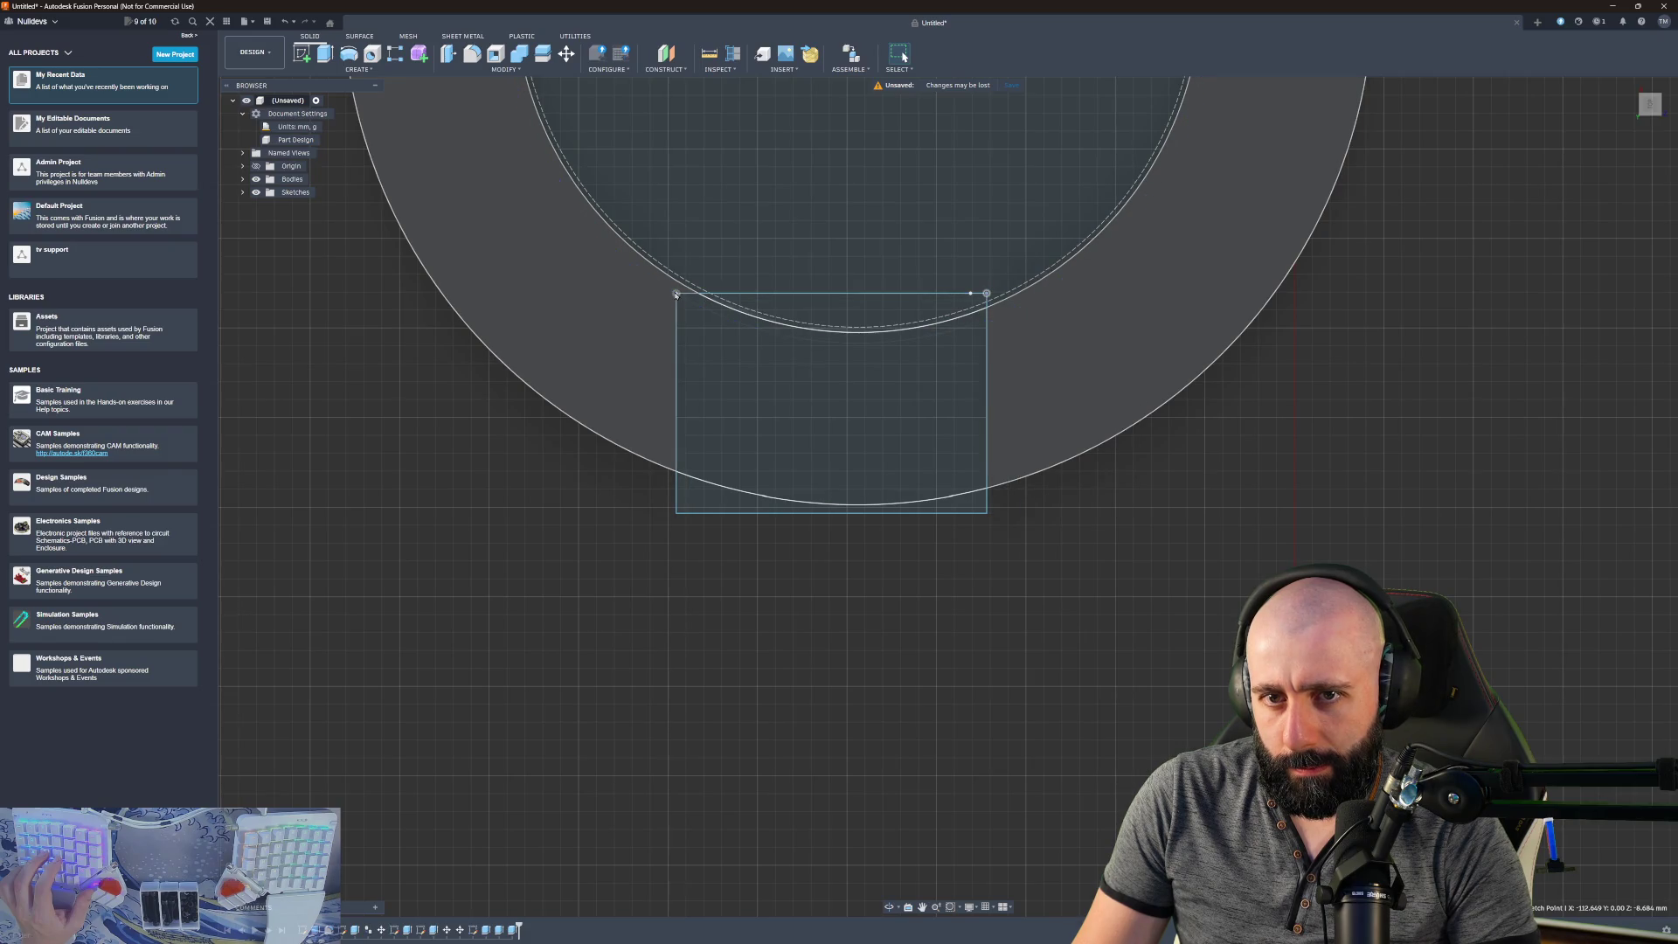
drag(674, 290, 737, 291)
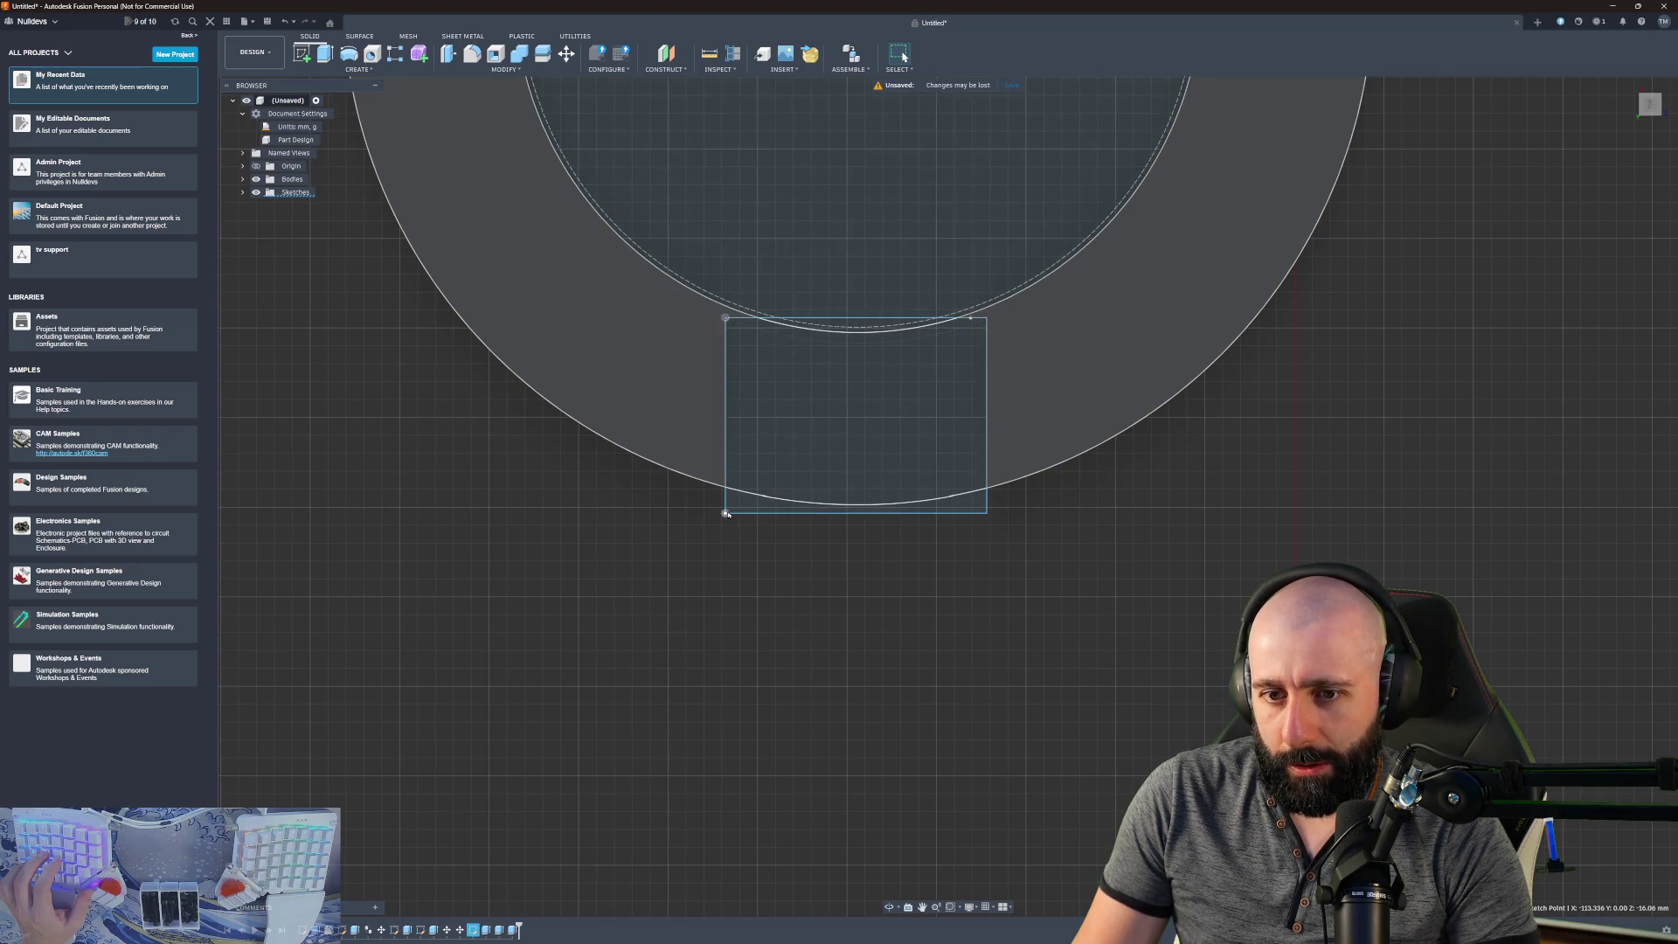
drag(726, 514, 722, 548)
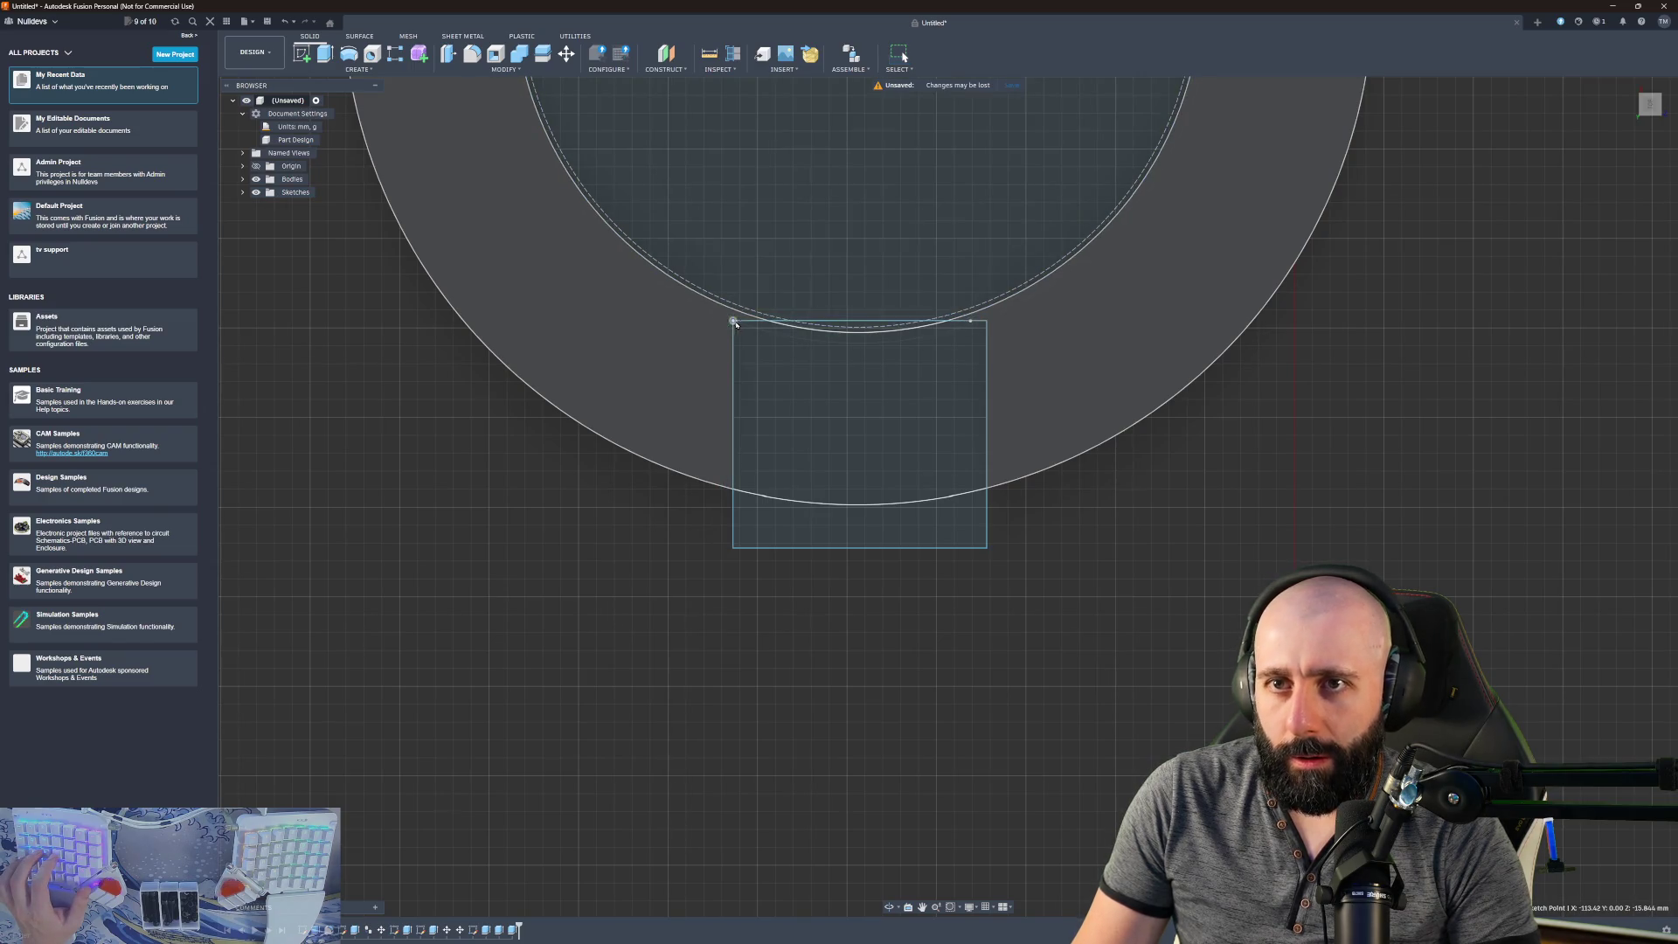
scroll(813, 273, up, 5)
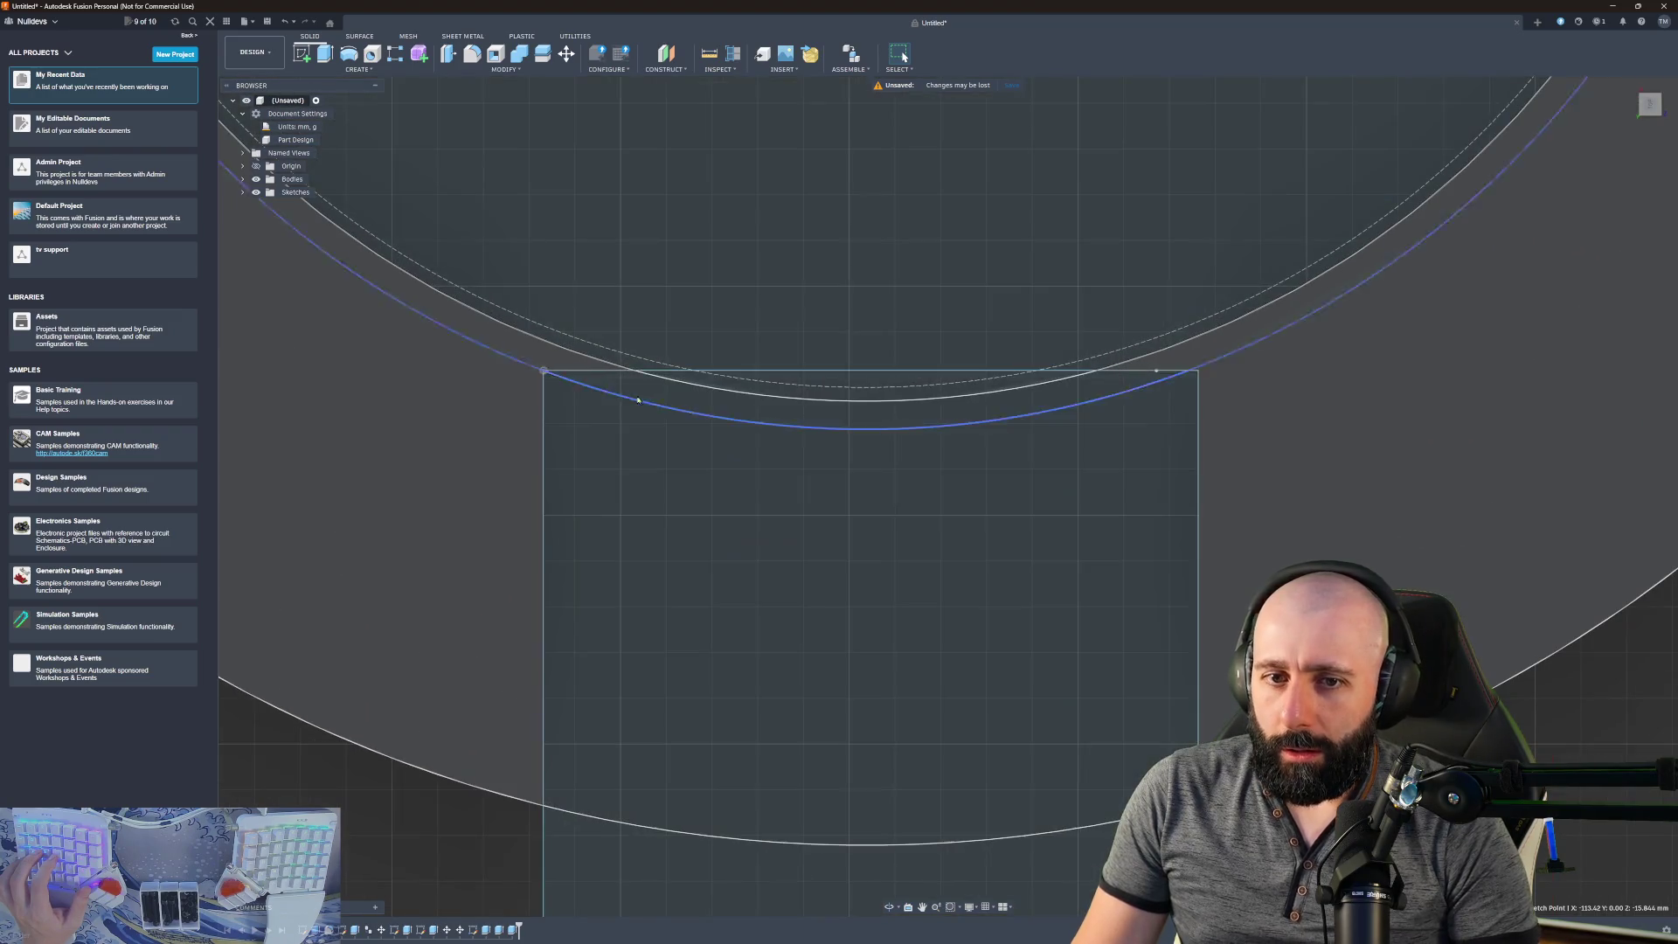
- Extrude the ring's inner circle profile and inspect the resulting split ring boss
click(765, 366)
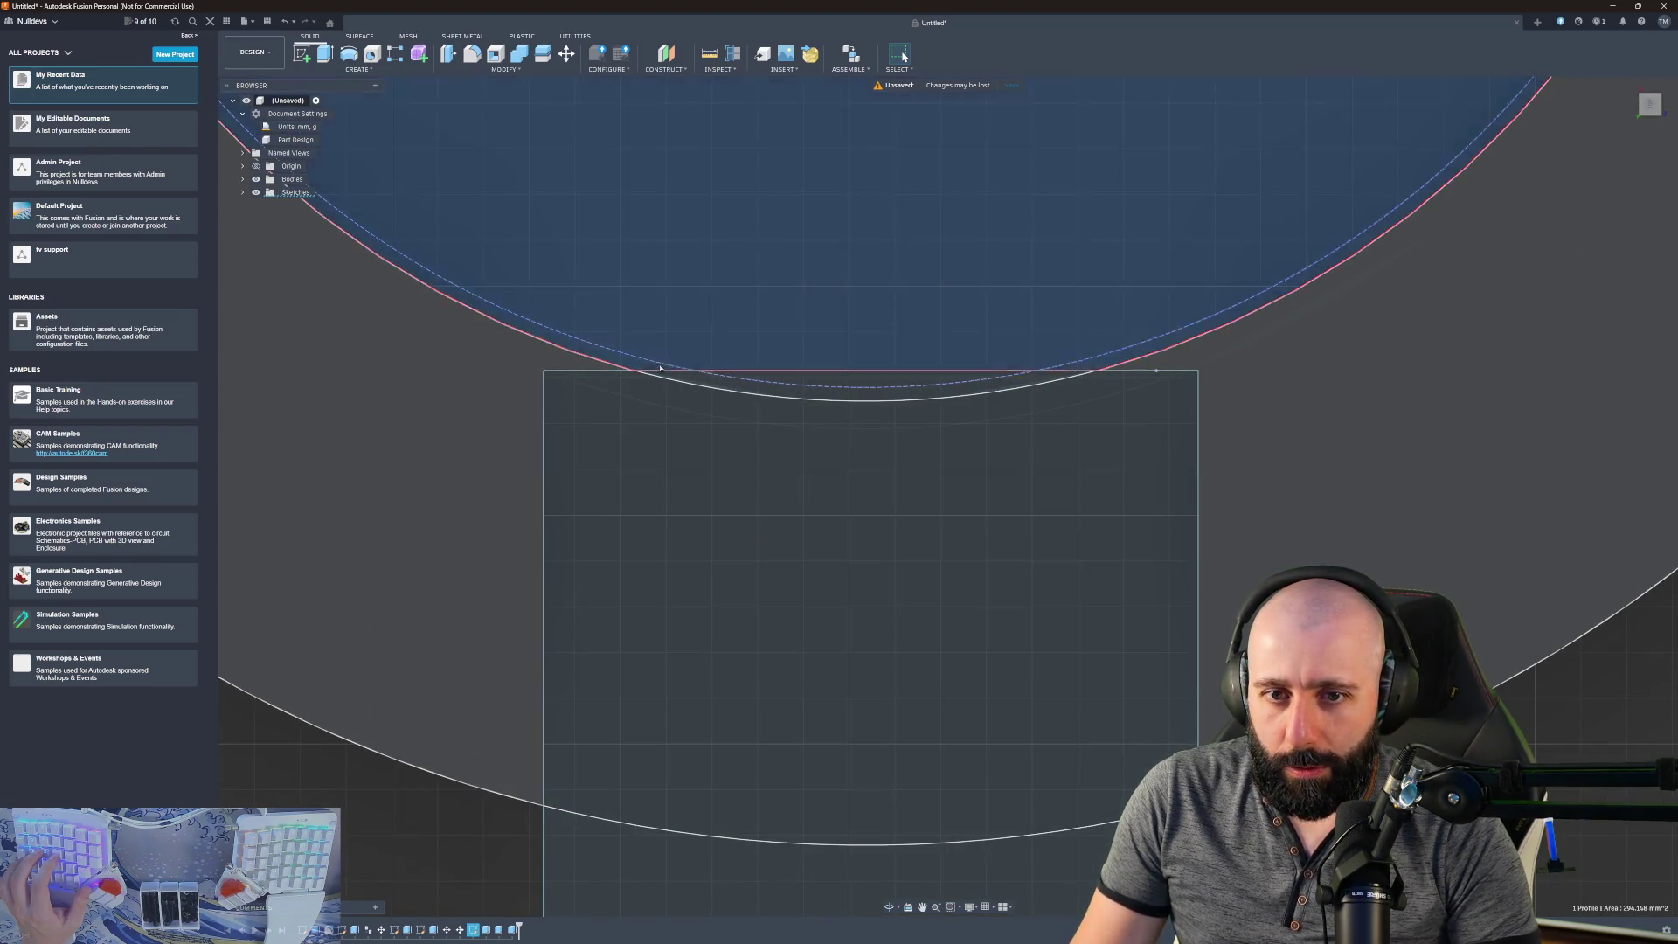
key(e)
scroll(734, 337, down, 8)
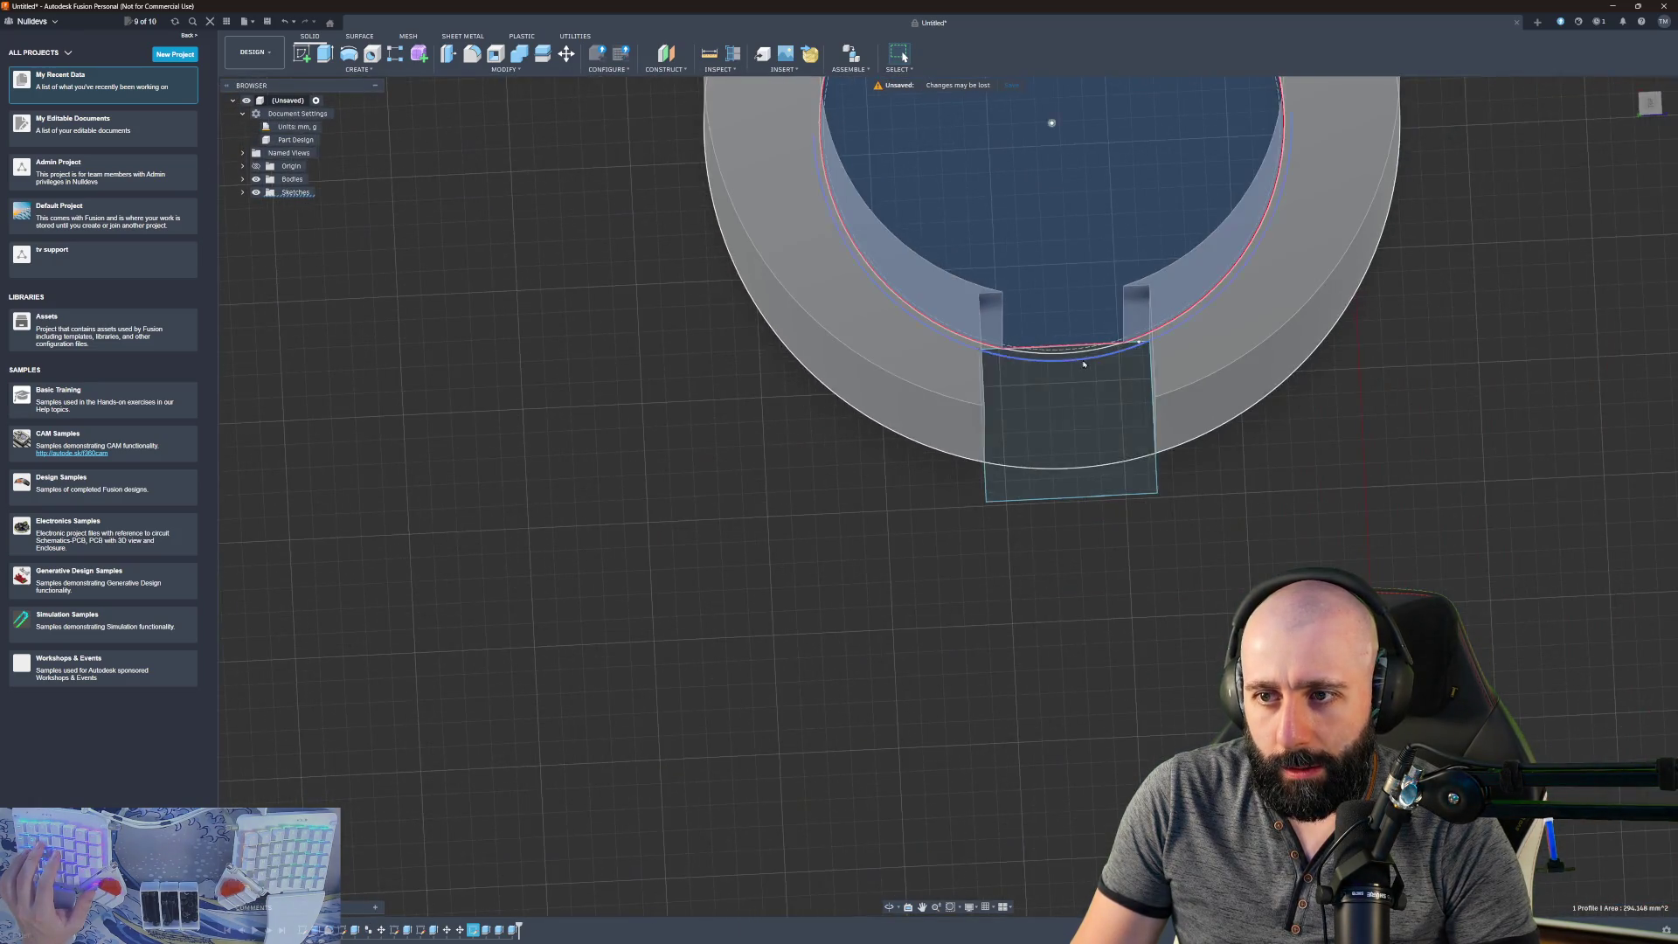
mouse_move(1084, 364)
shift+middle_down()
mouse_move(1178, 601)
mouse_move(913, 711)
mouse_move(776, 428)
shift+middle_up()
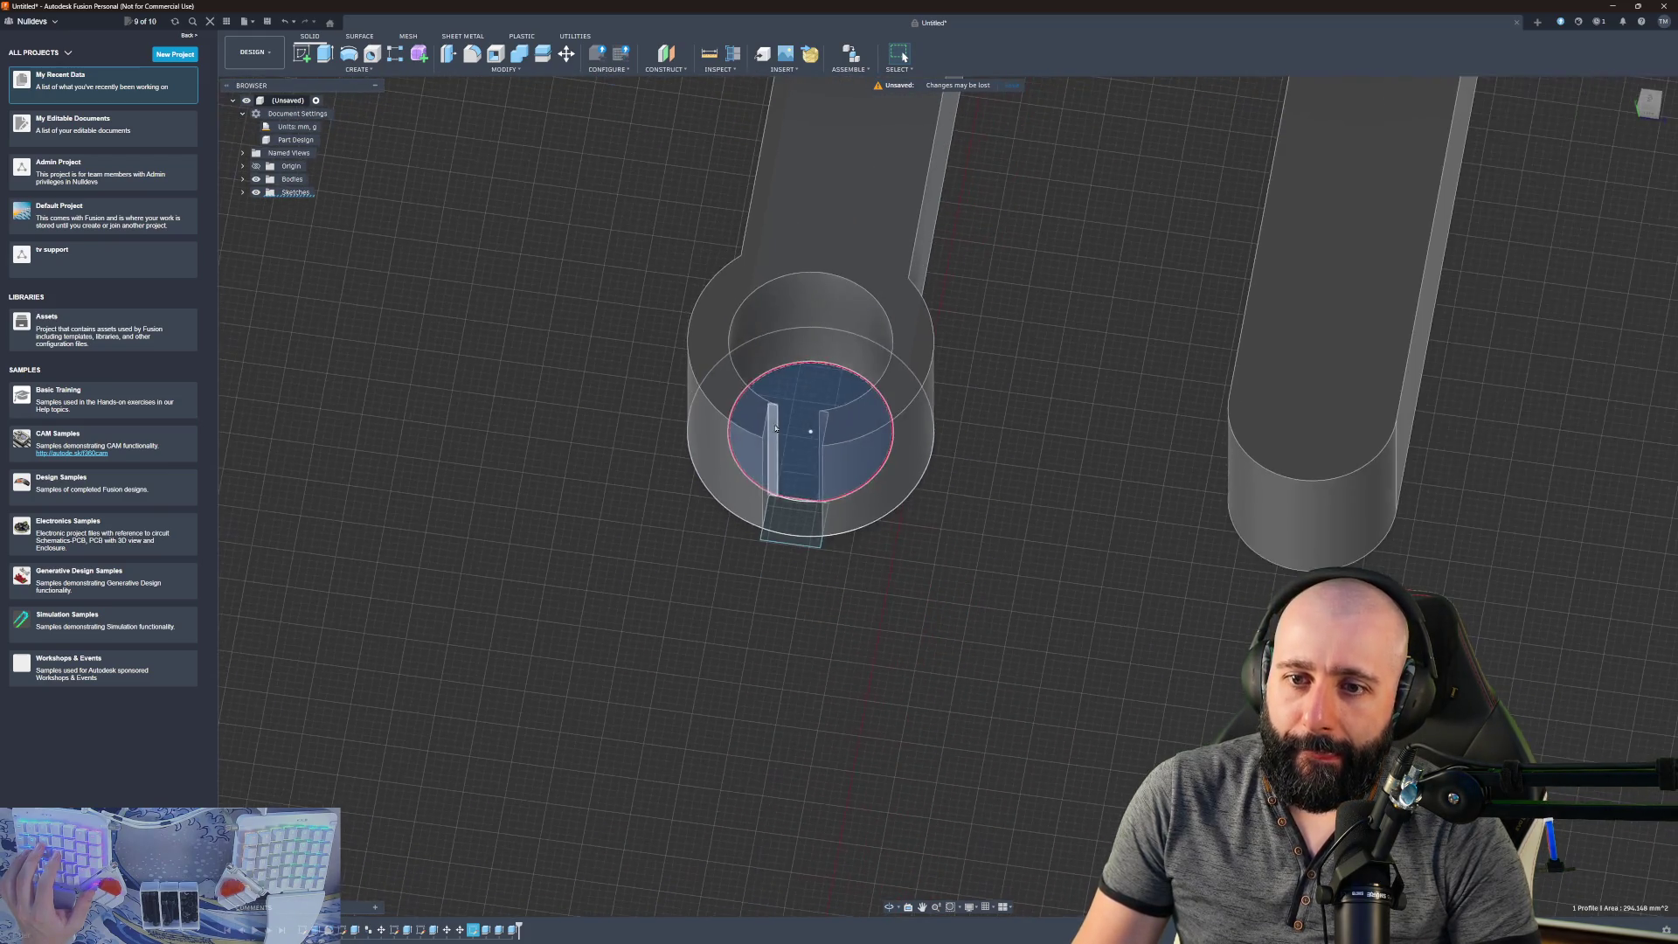
mouse_move(959, 548)
shift+middle_down()
mouse_move(1019, 480)
mouse_move(879, 620)
shift+middle_up()
scroll(880, 621, down, 2)
scroll(1032, 560, up, 5)
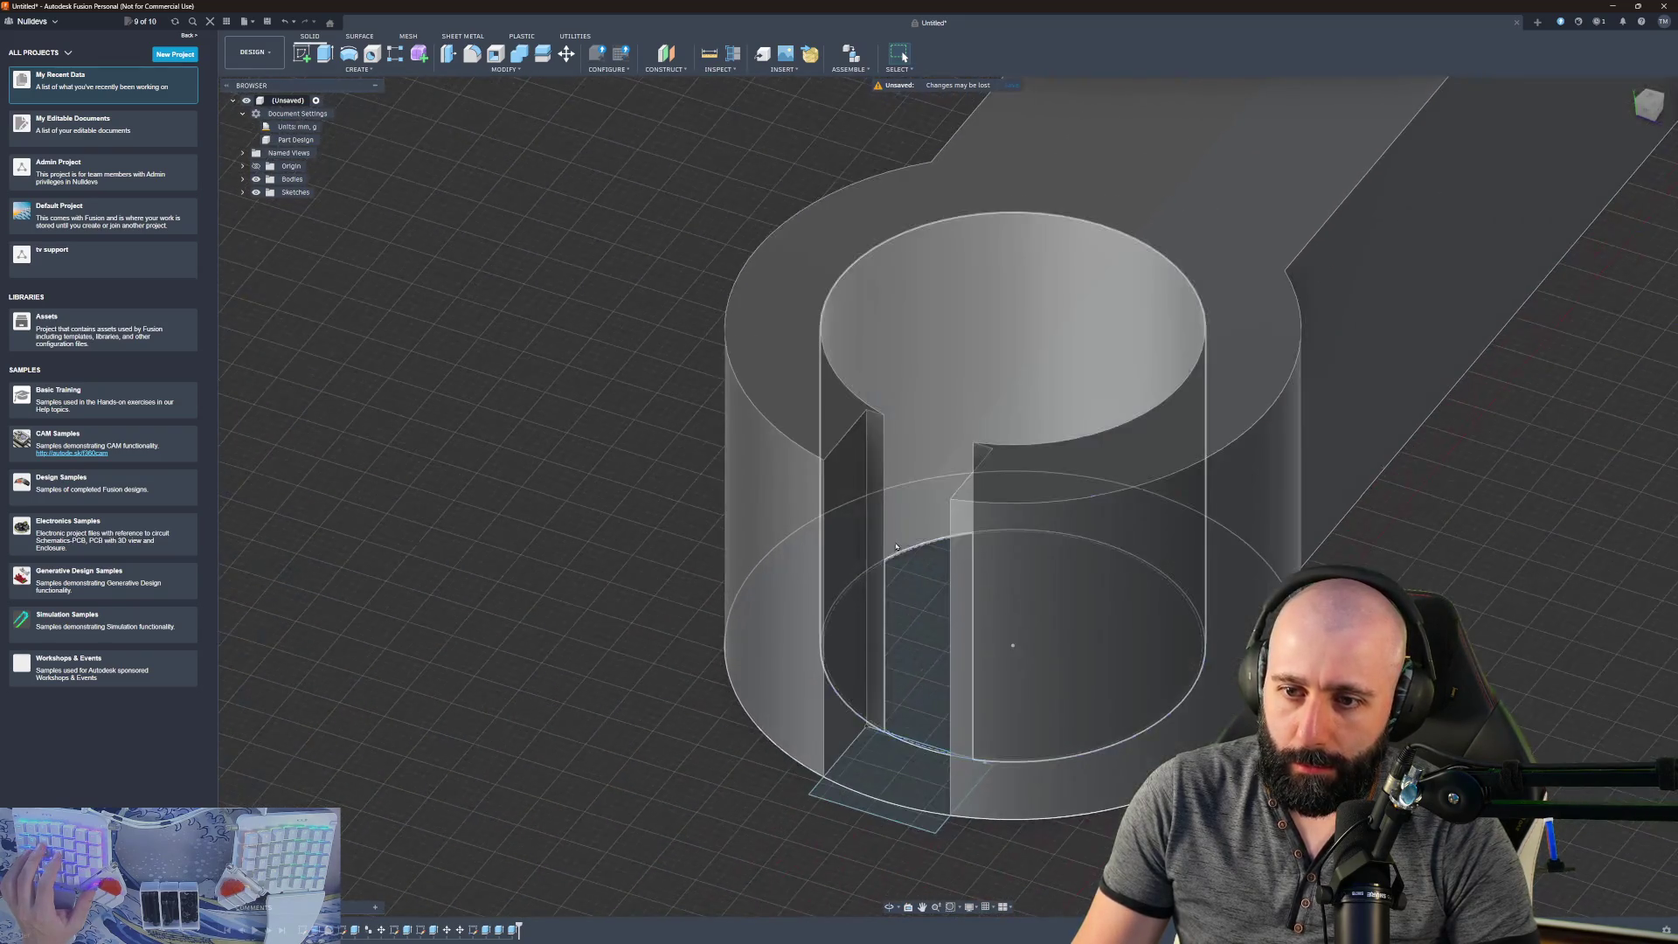
- Start a new sketch on the clamp slot's flat face
shift+middle_drag(1016, 578, 780, 509)
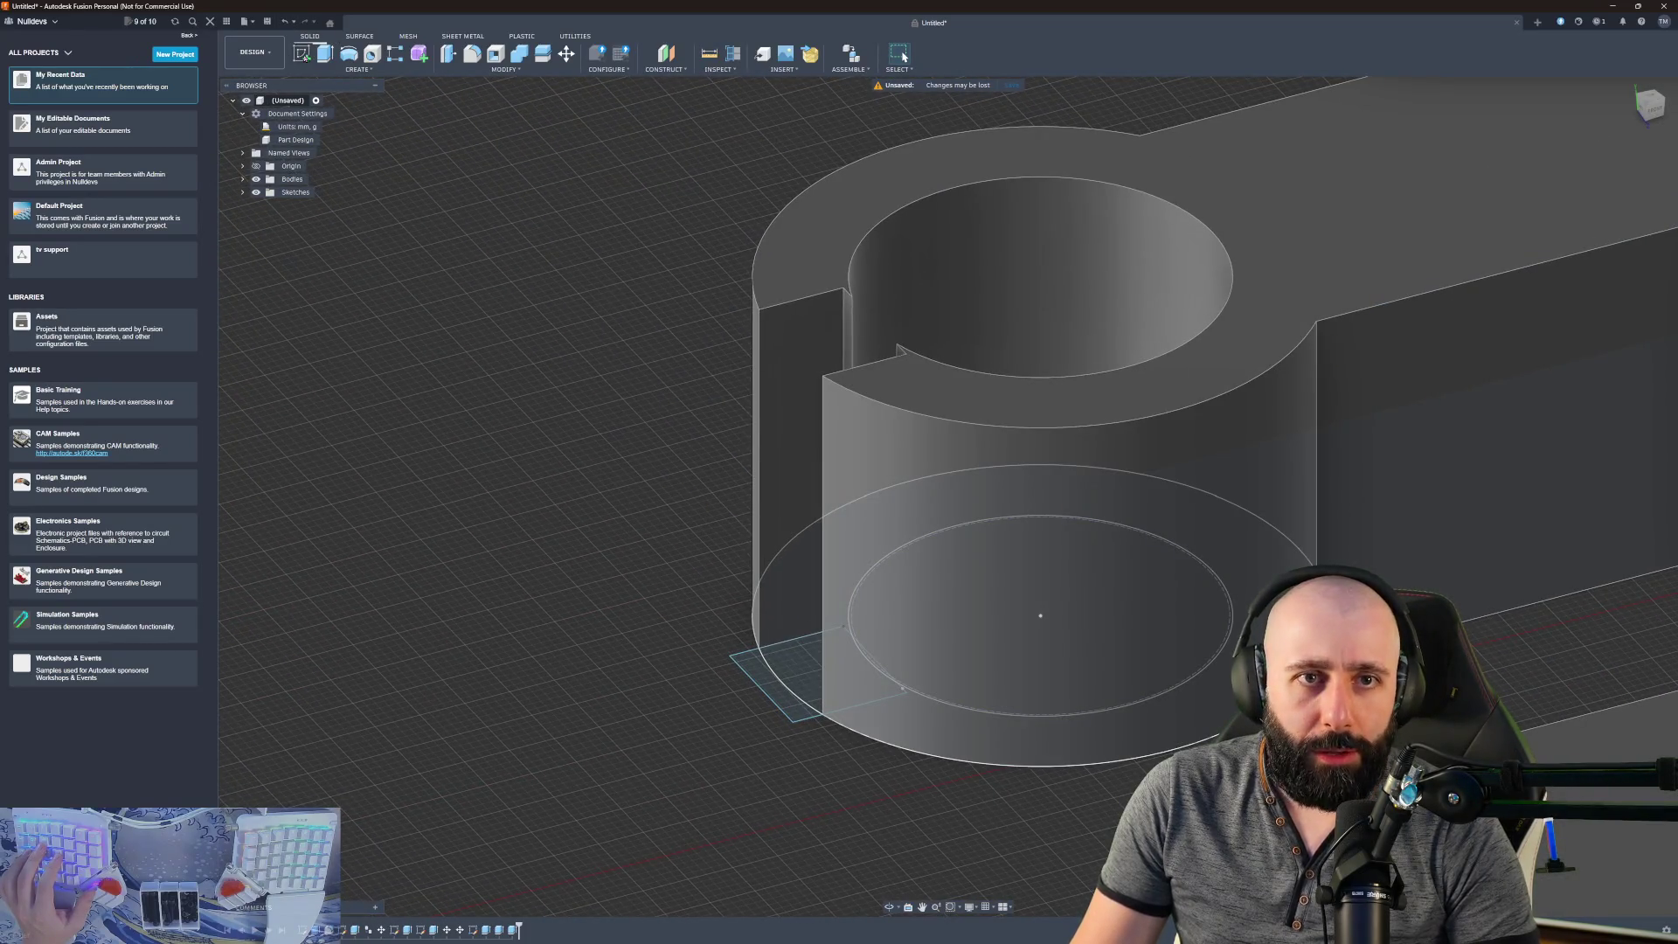
key(s)
click(787, 433)
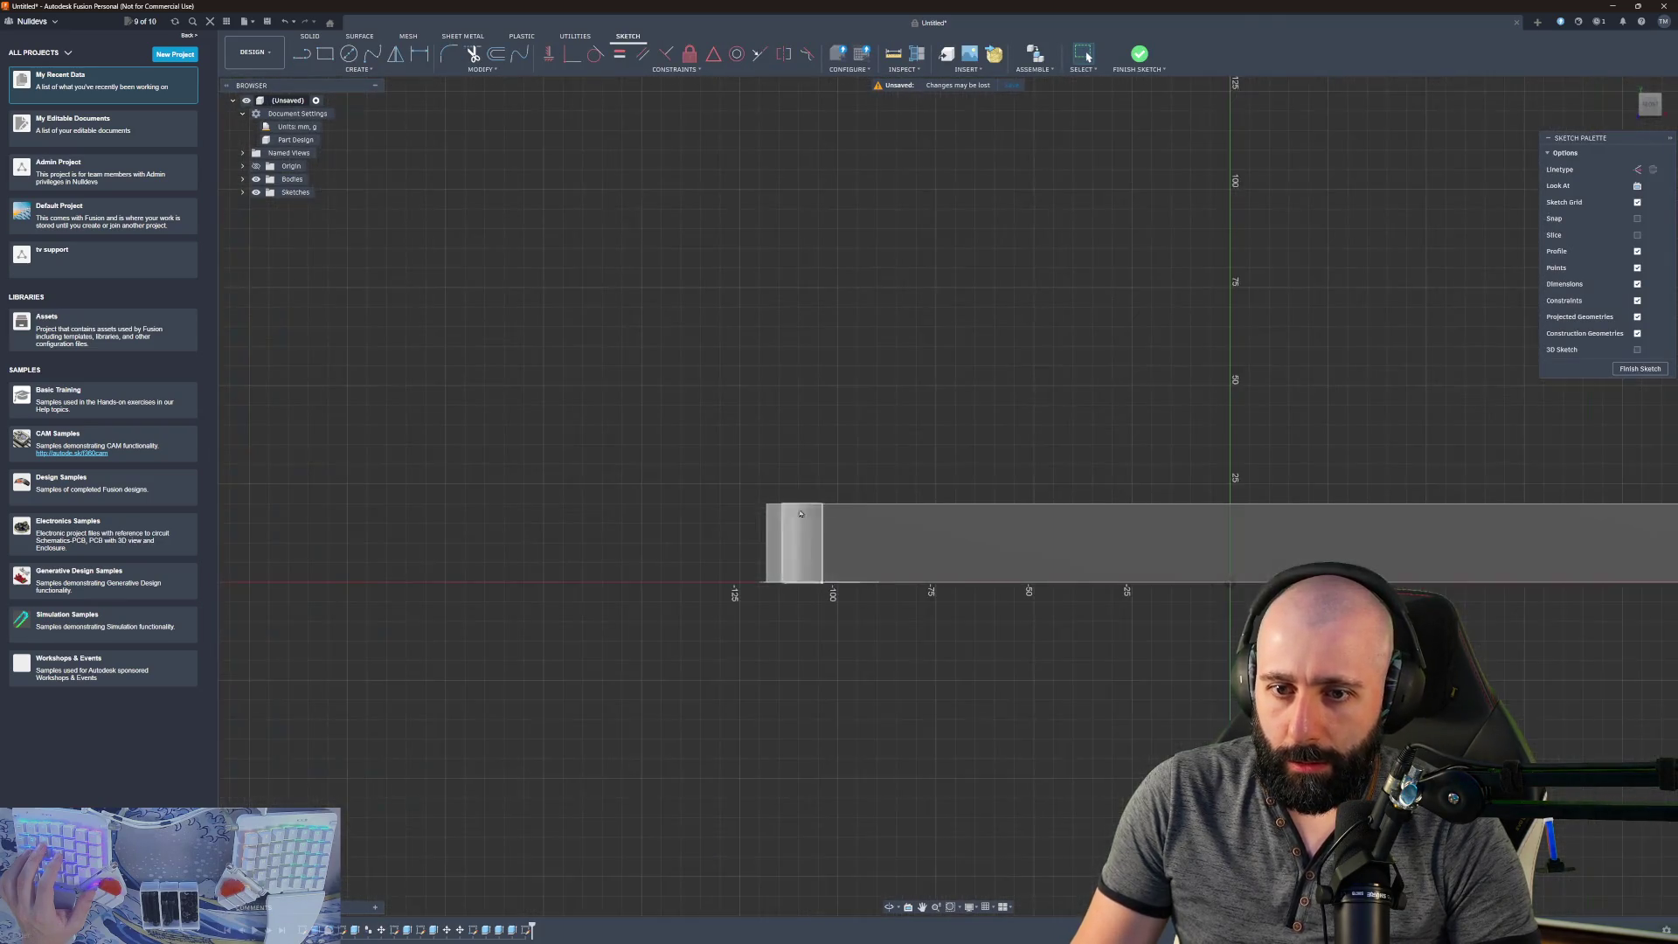
- Draw two diagonal lines crossing in an X over the slot face
mouse_move(799, 513)
shift+middle_down()
mouse_move(775, 472)
mouse_move(779, 557)
shift+middle_up()
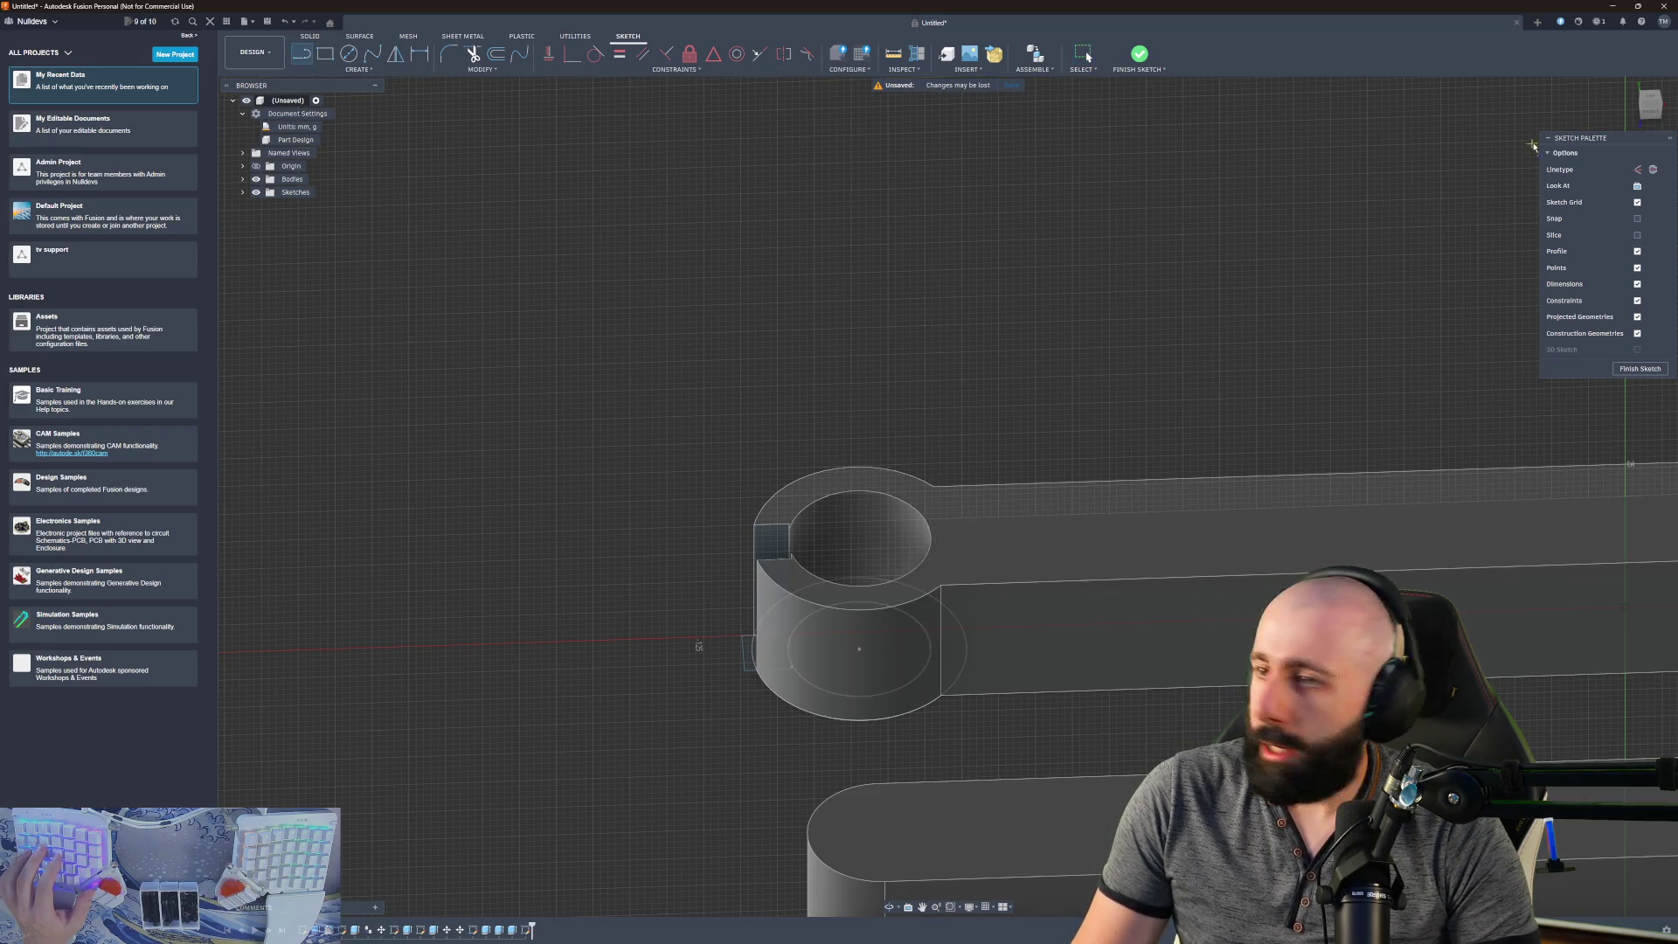
mouse_move(1089, 375)
middle_down()
mouse_move(1089, 287)
mouse_move(1331, 267)
middle_up()
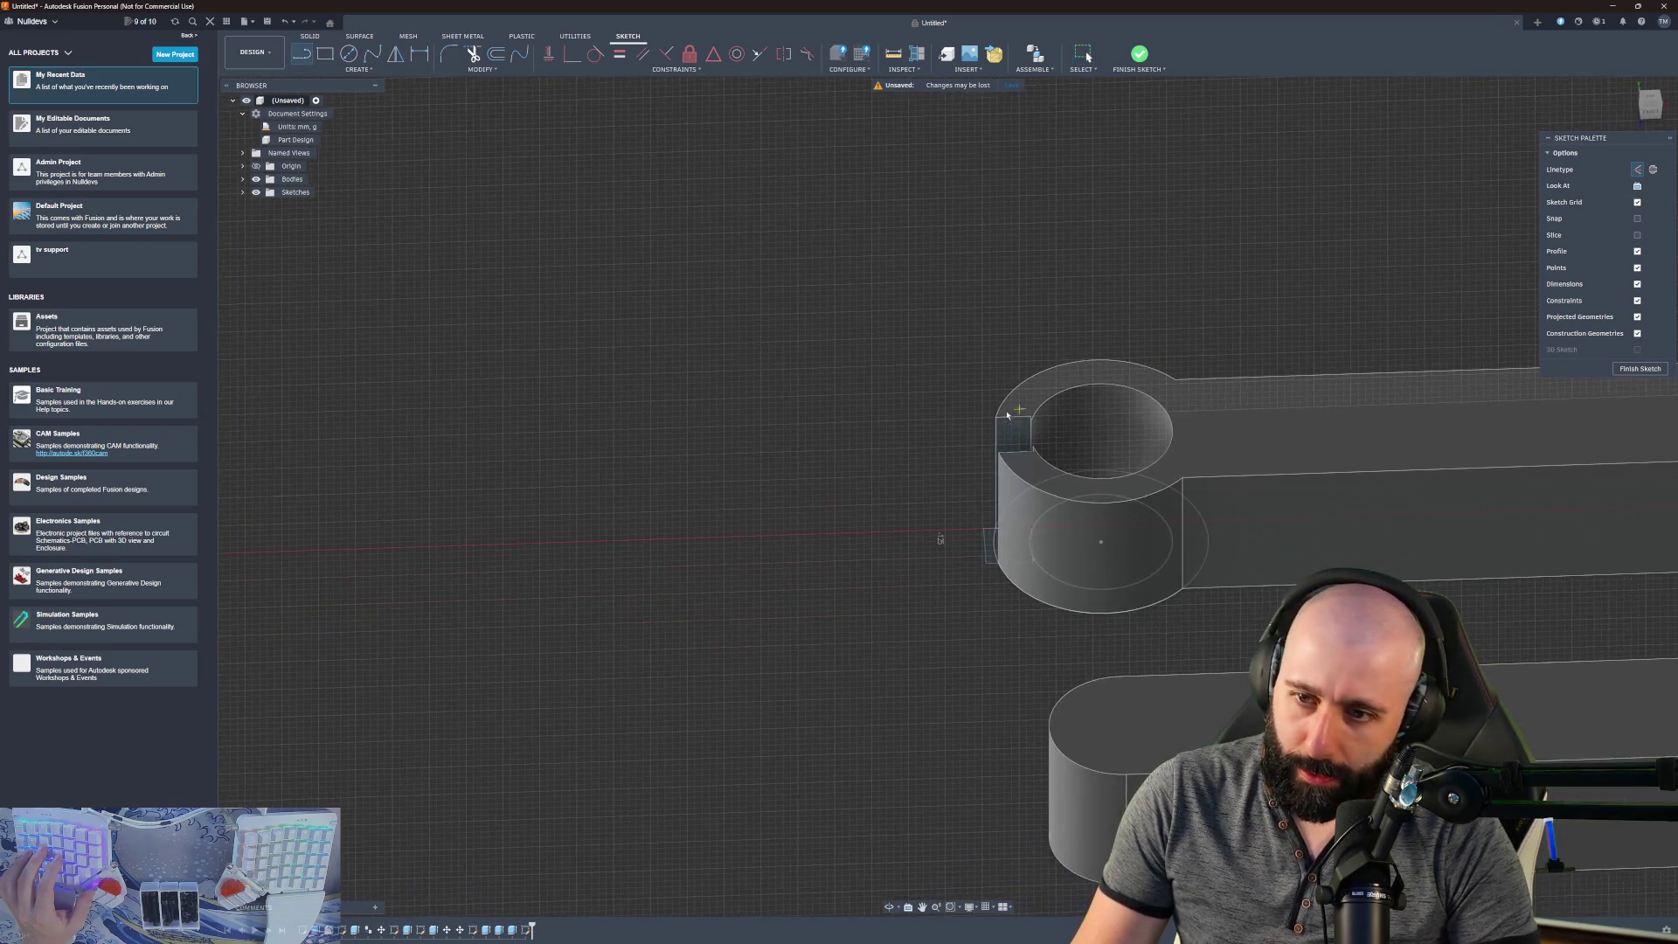
click(1187, 412)
click(953, 428)
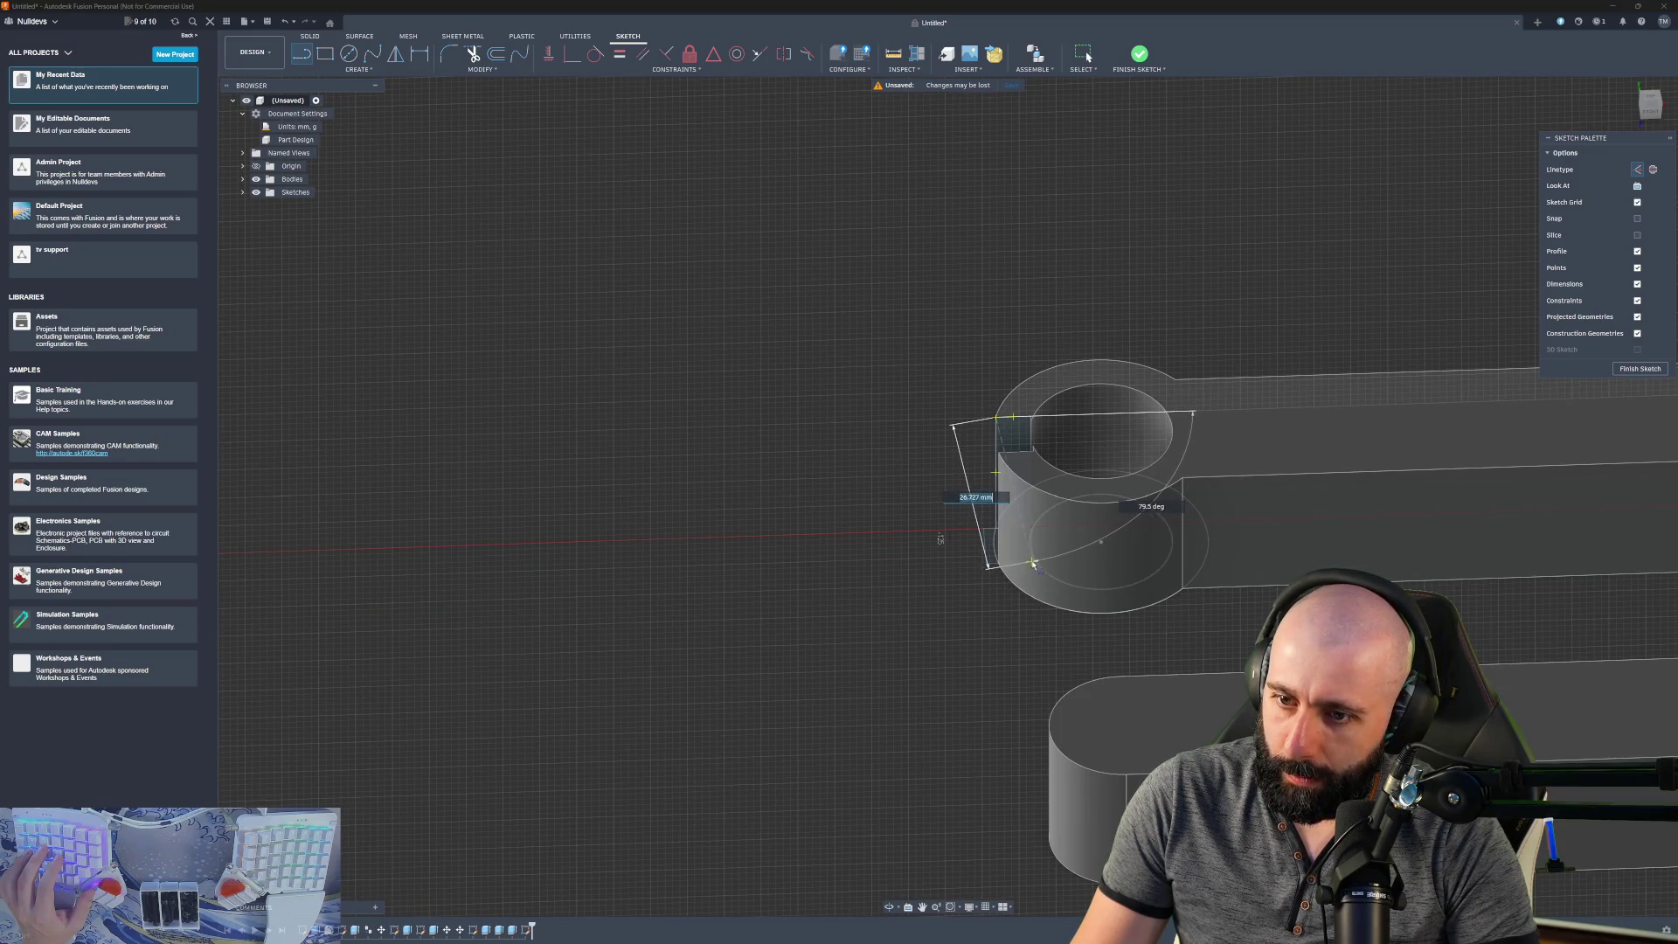
scroll(1036, 558, up, 10)
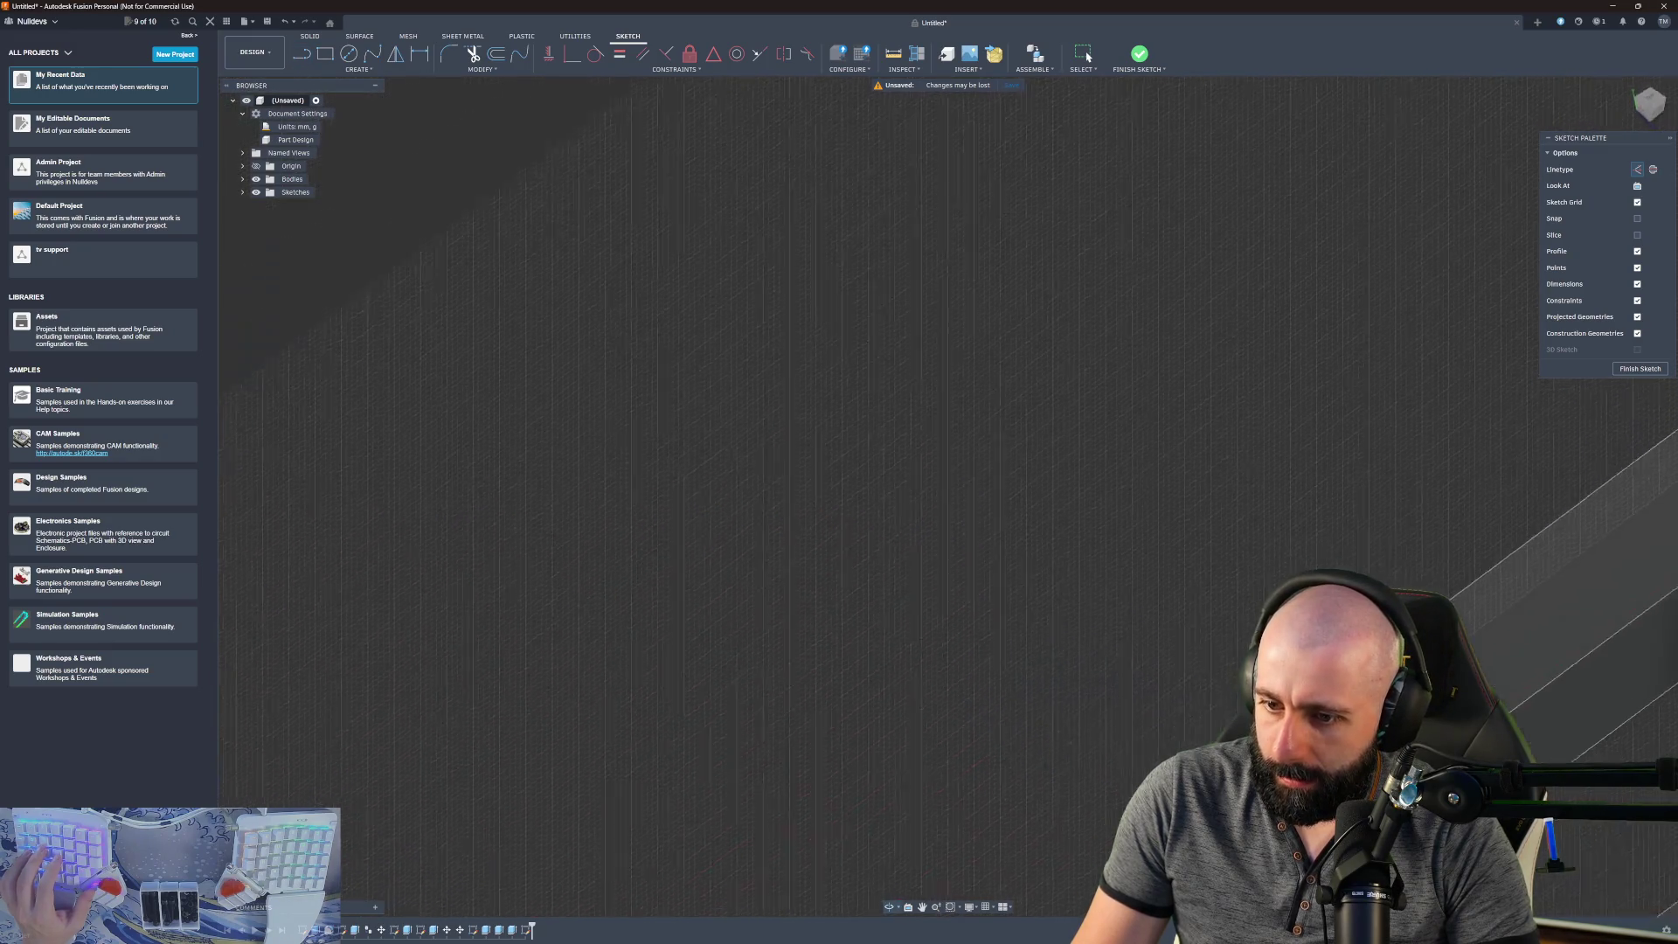
scroll(1055, 567, down, 10)
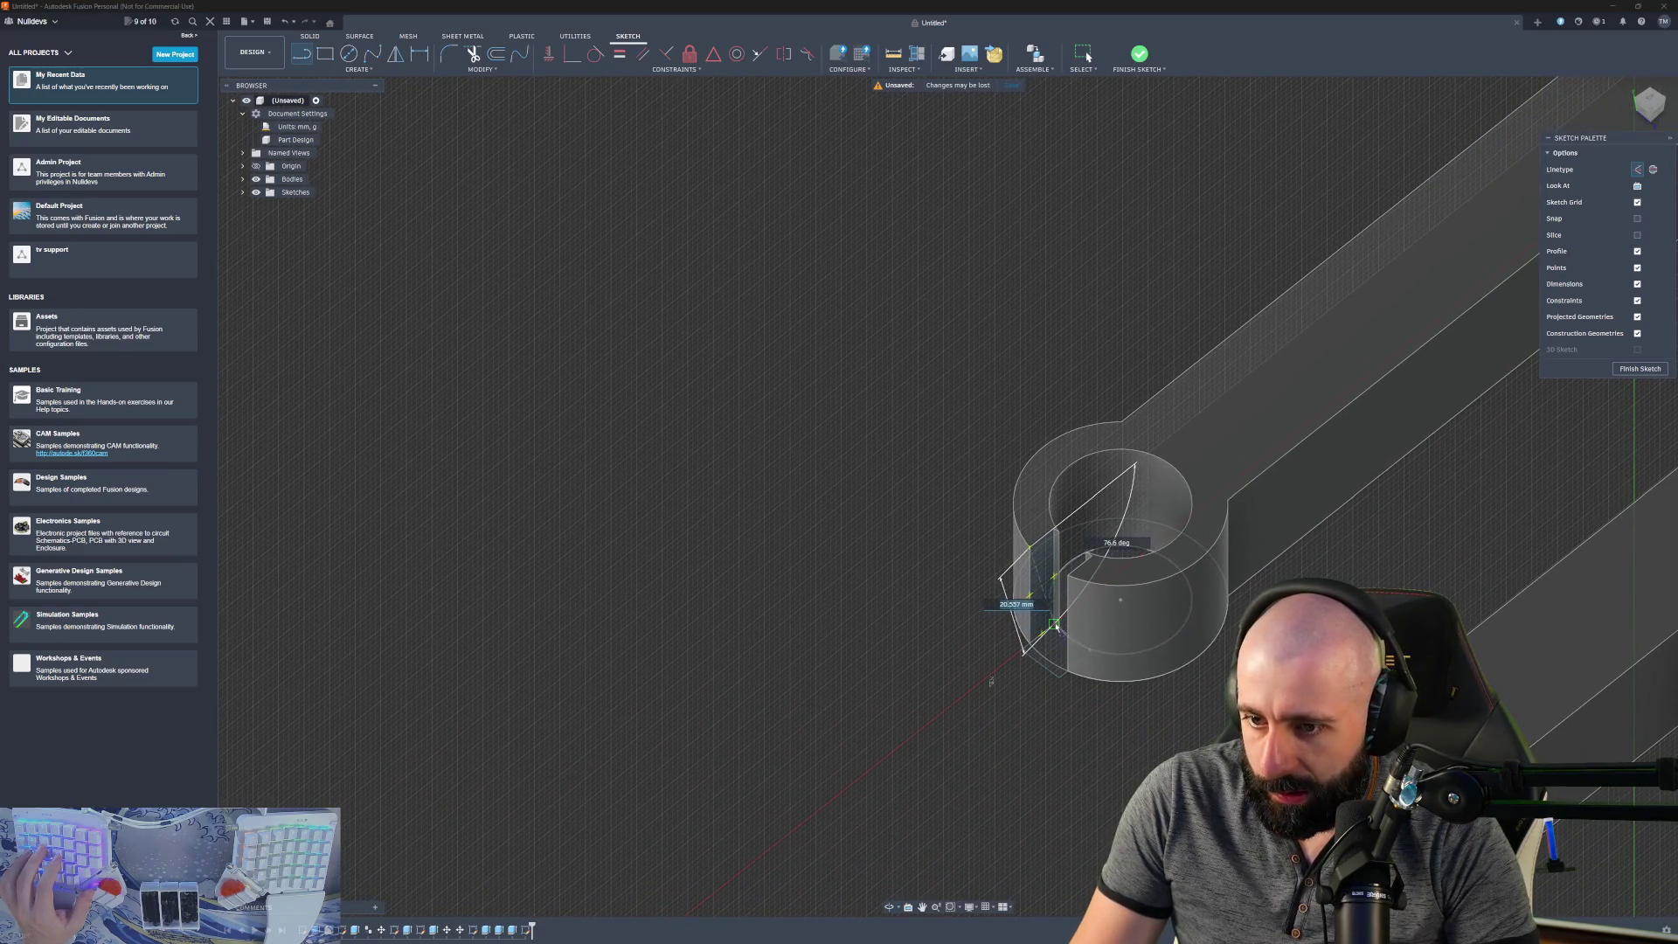
click(1055, 529)
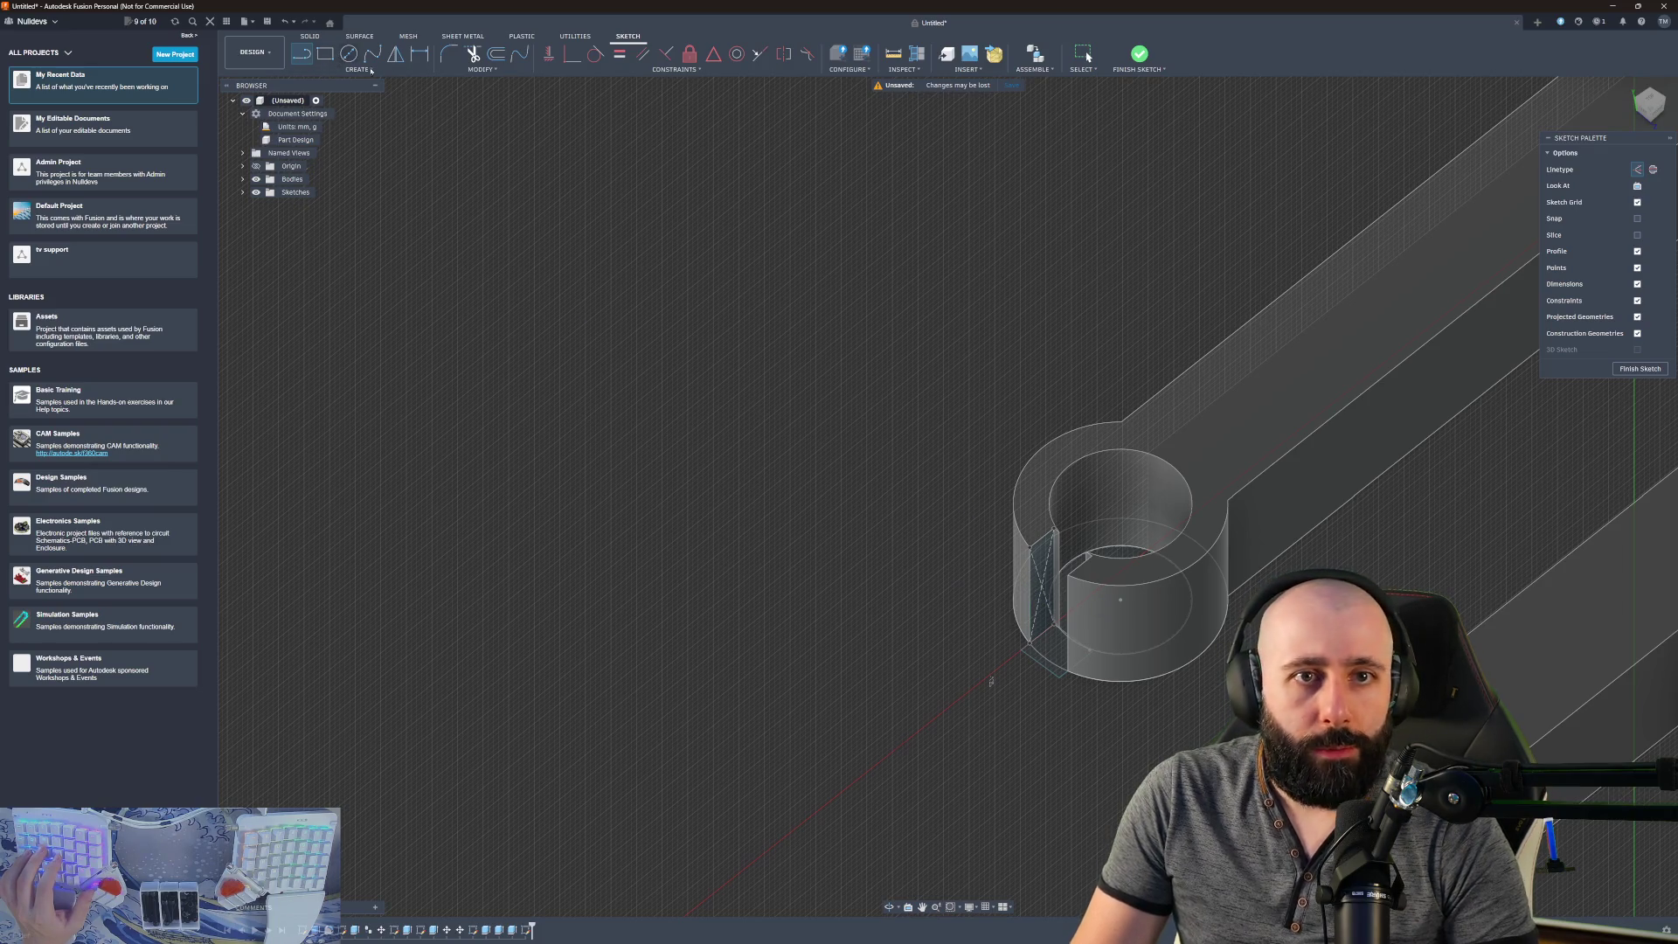
- Draw a 6 mm circle centred on the diagonals' crossing point
click(348, 53)
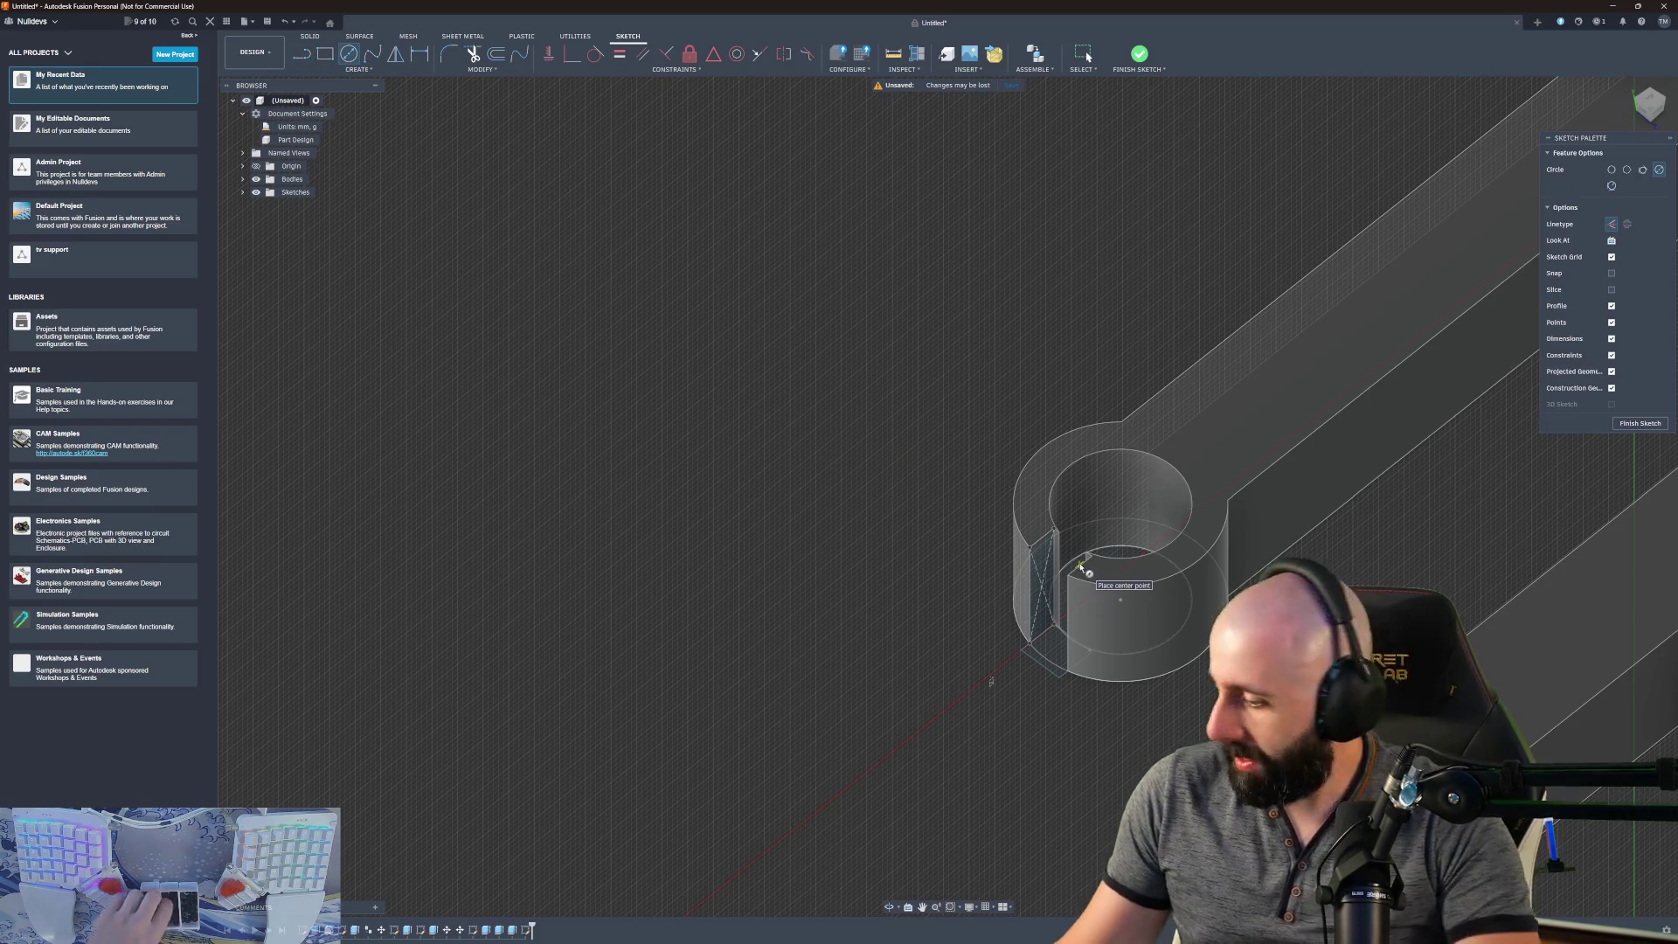
scroll(1049, 597, up, 5)
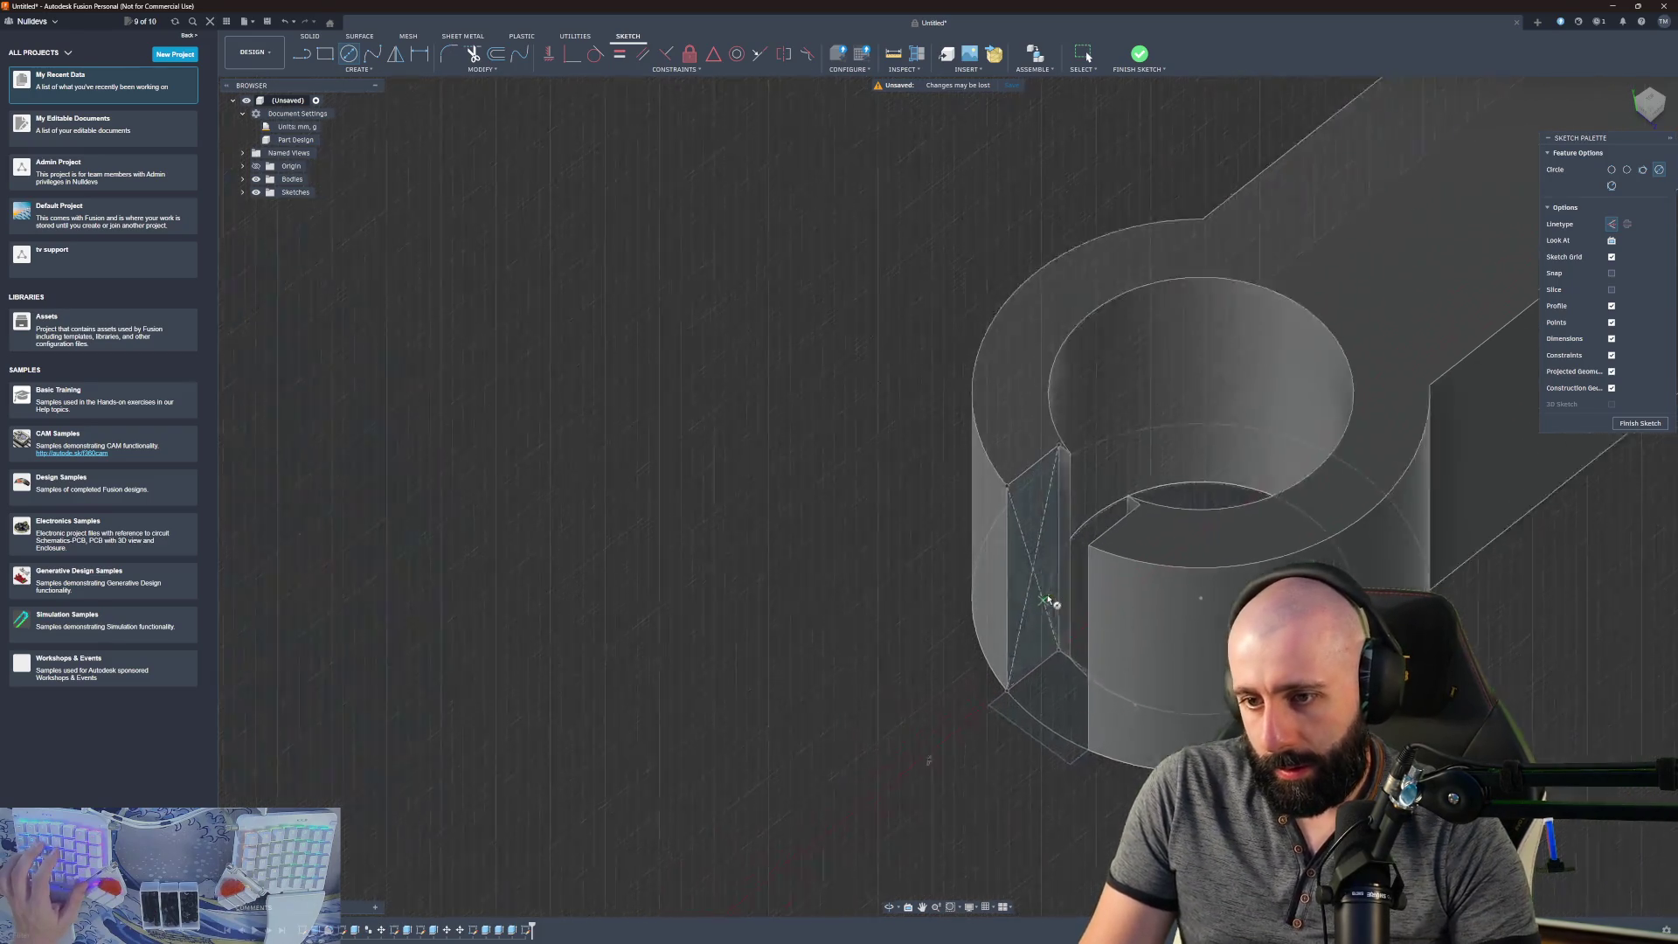
scroll(1048, 600, up, 2)
click(1028, 562)
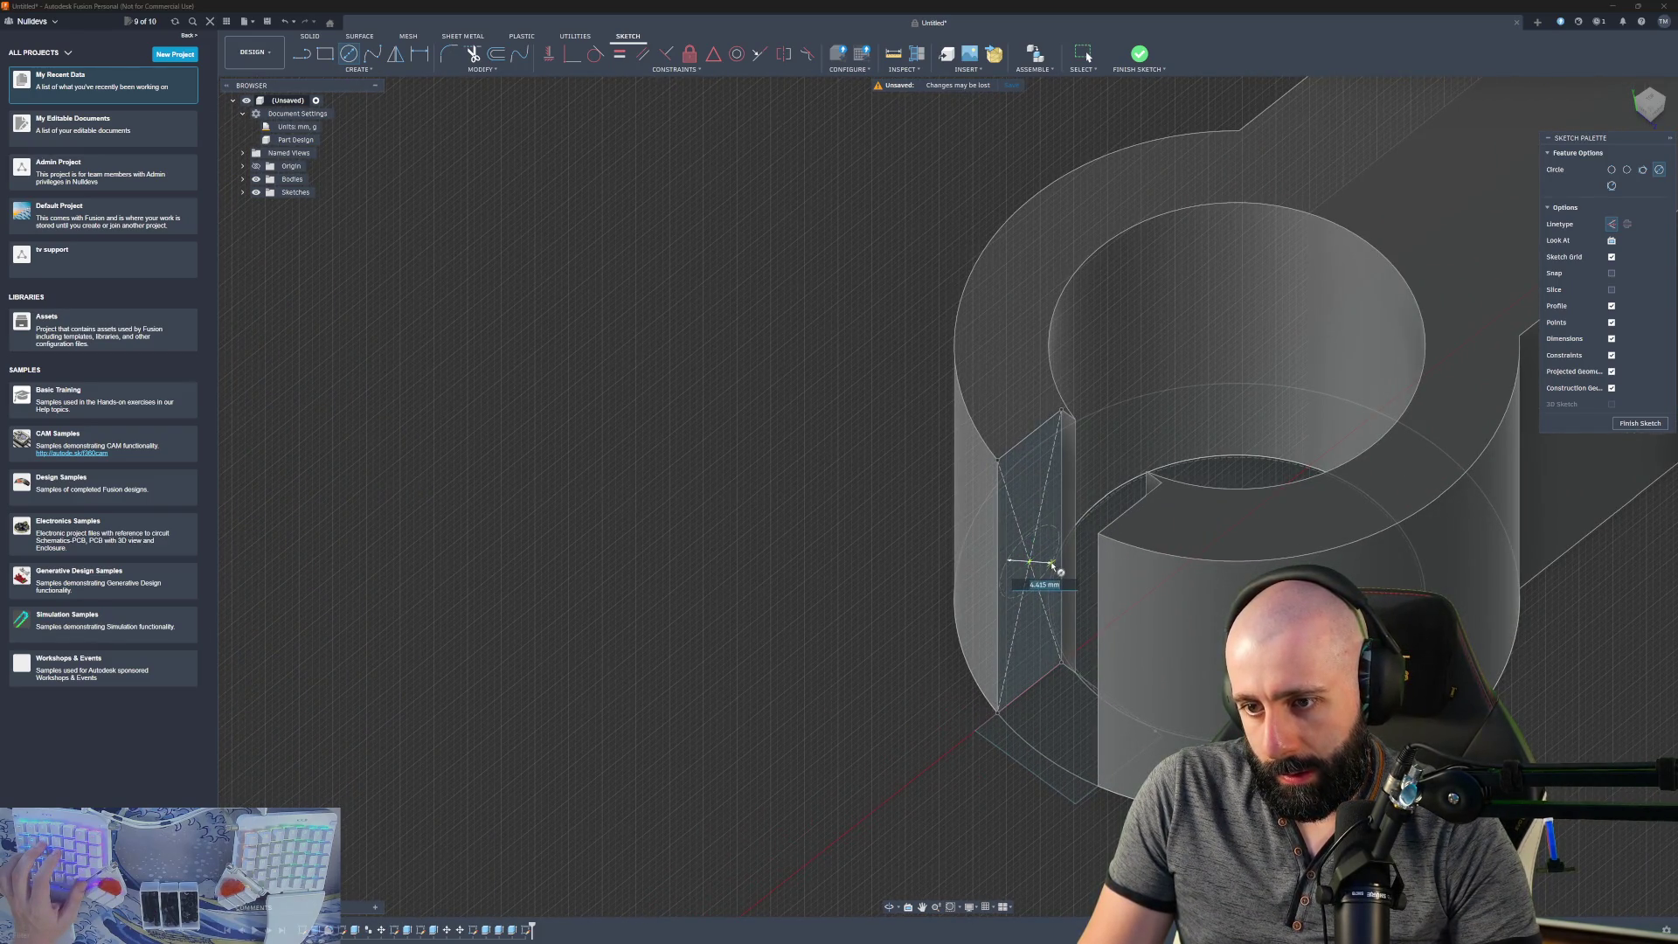
text(6)
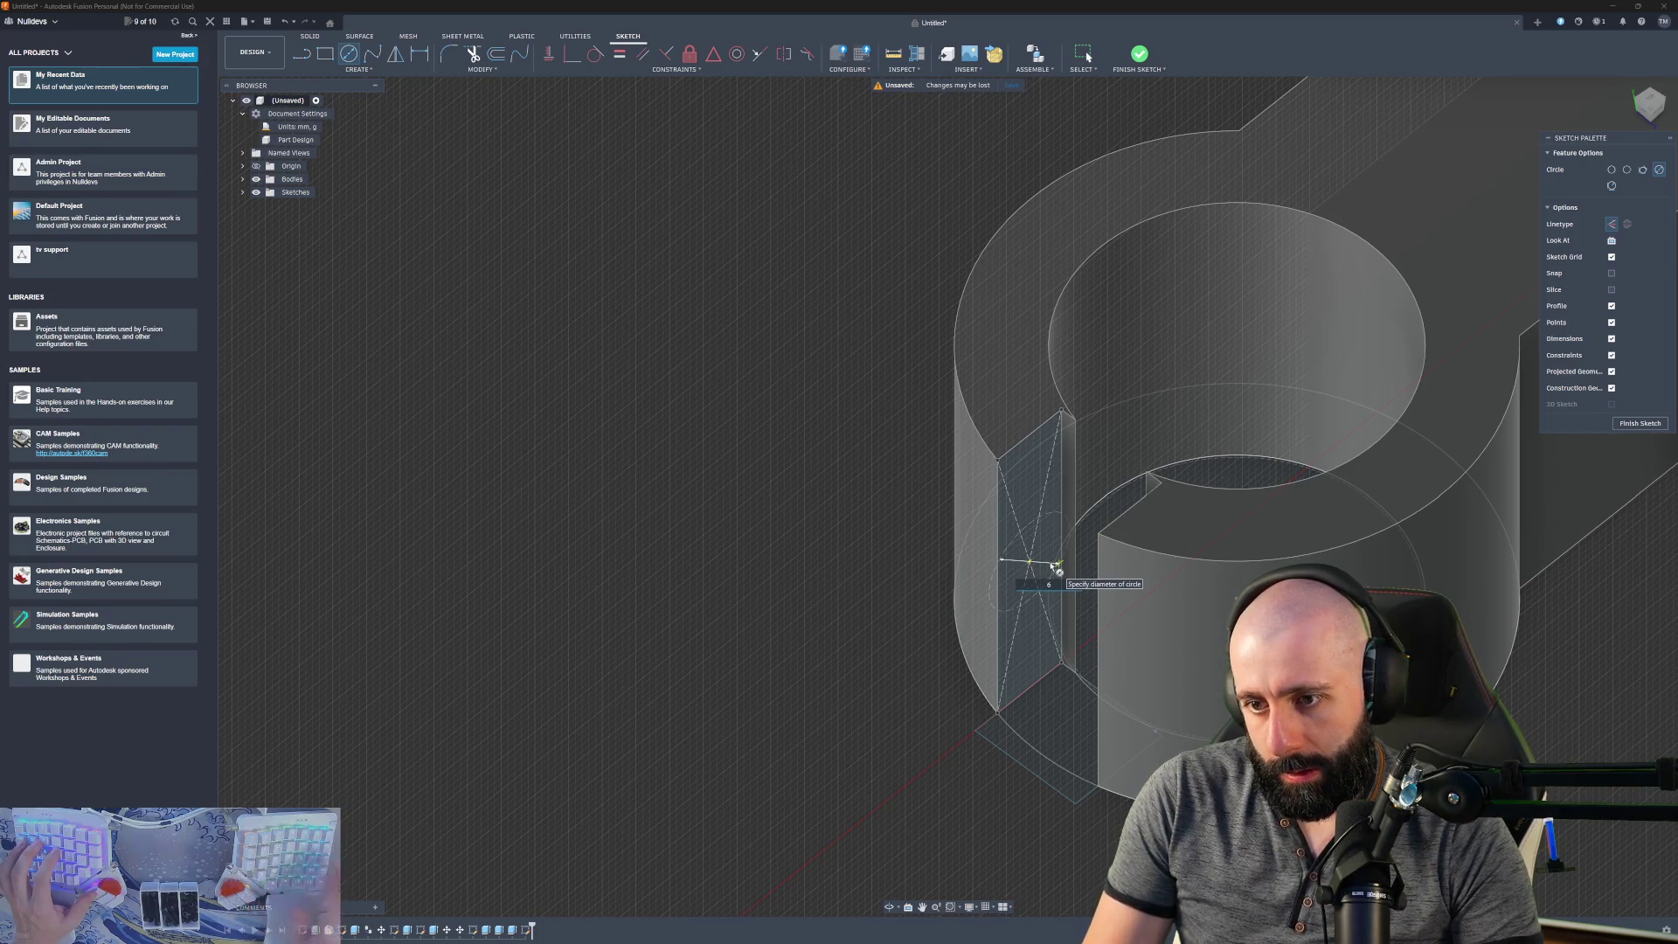
key(Return)
key(Escape)
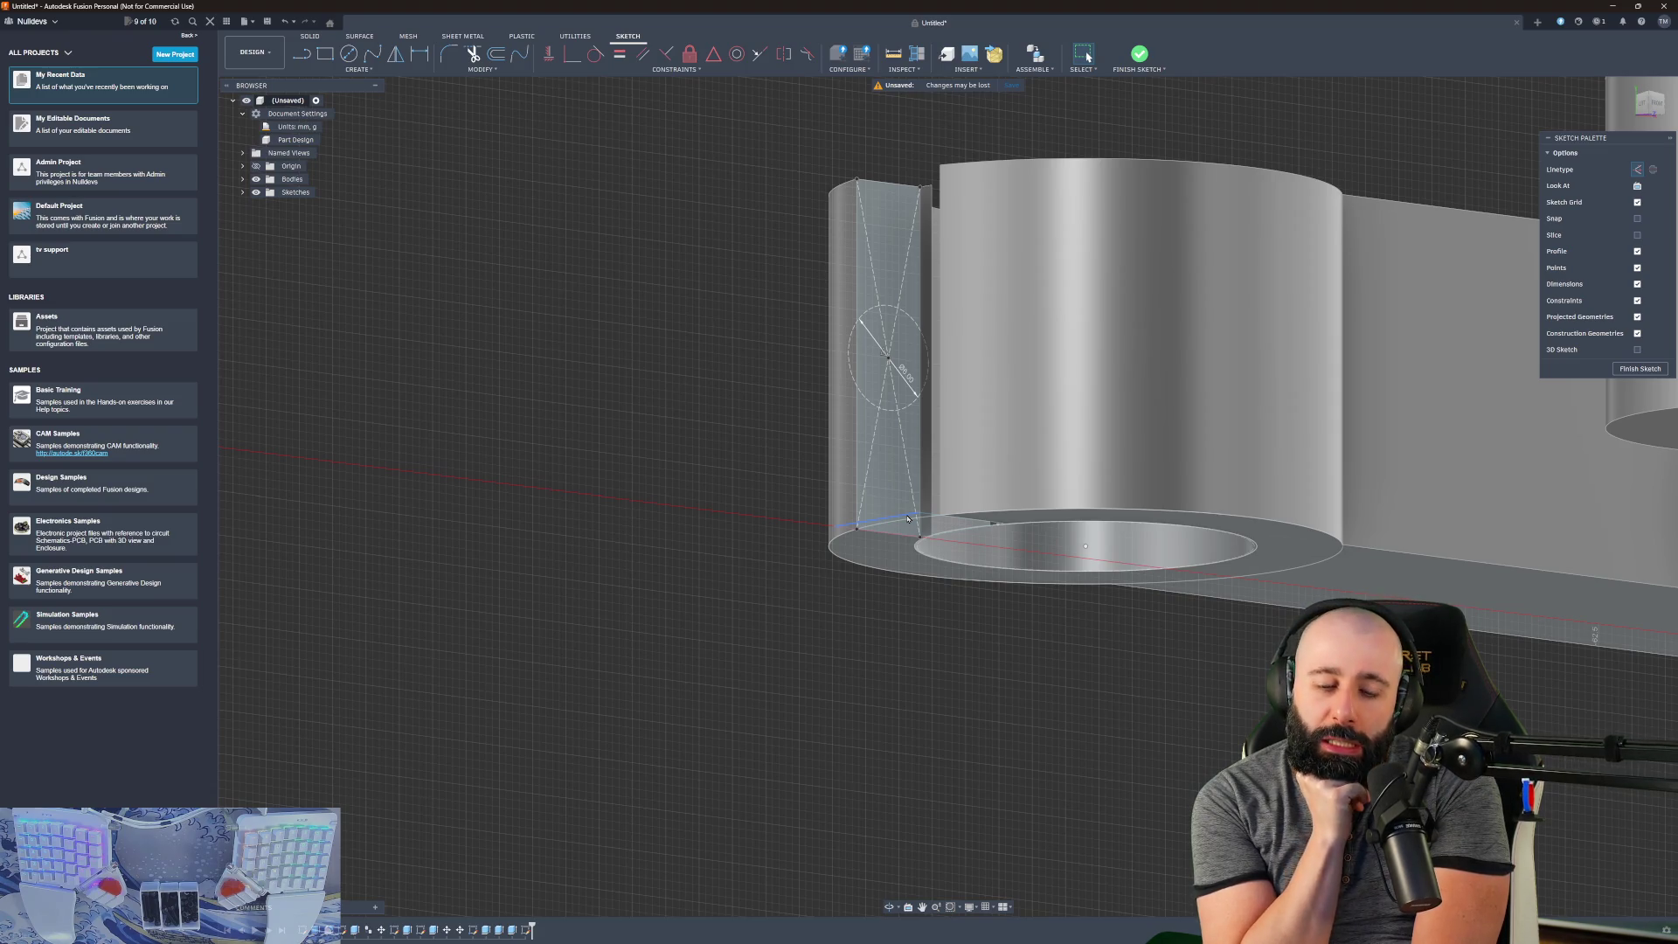
- Change the circle's diameter dimension to 2.5 mm
double_click(906, 376)
text(2.5)
key(Return)
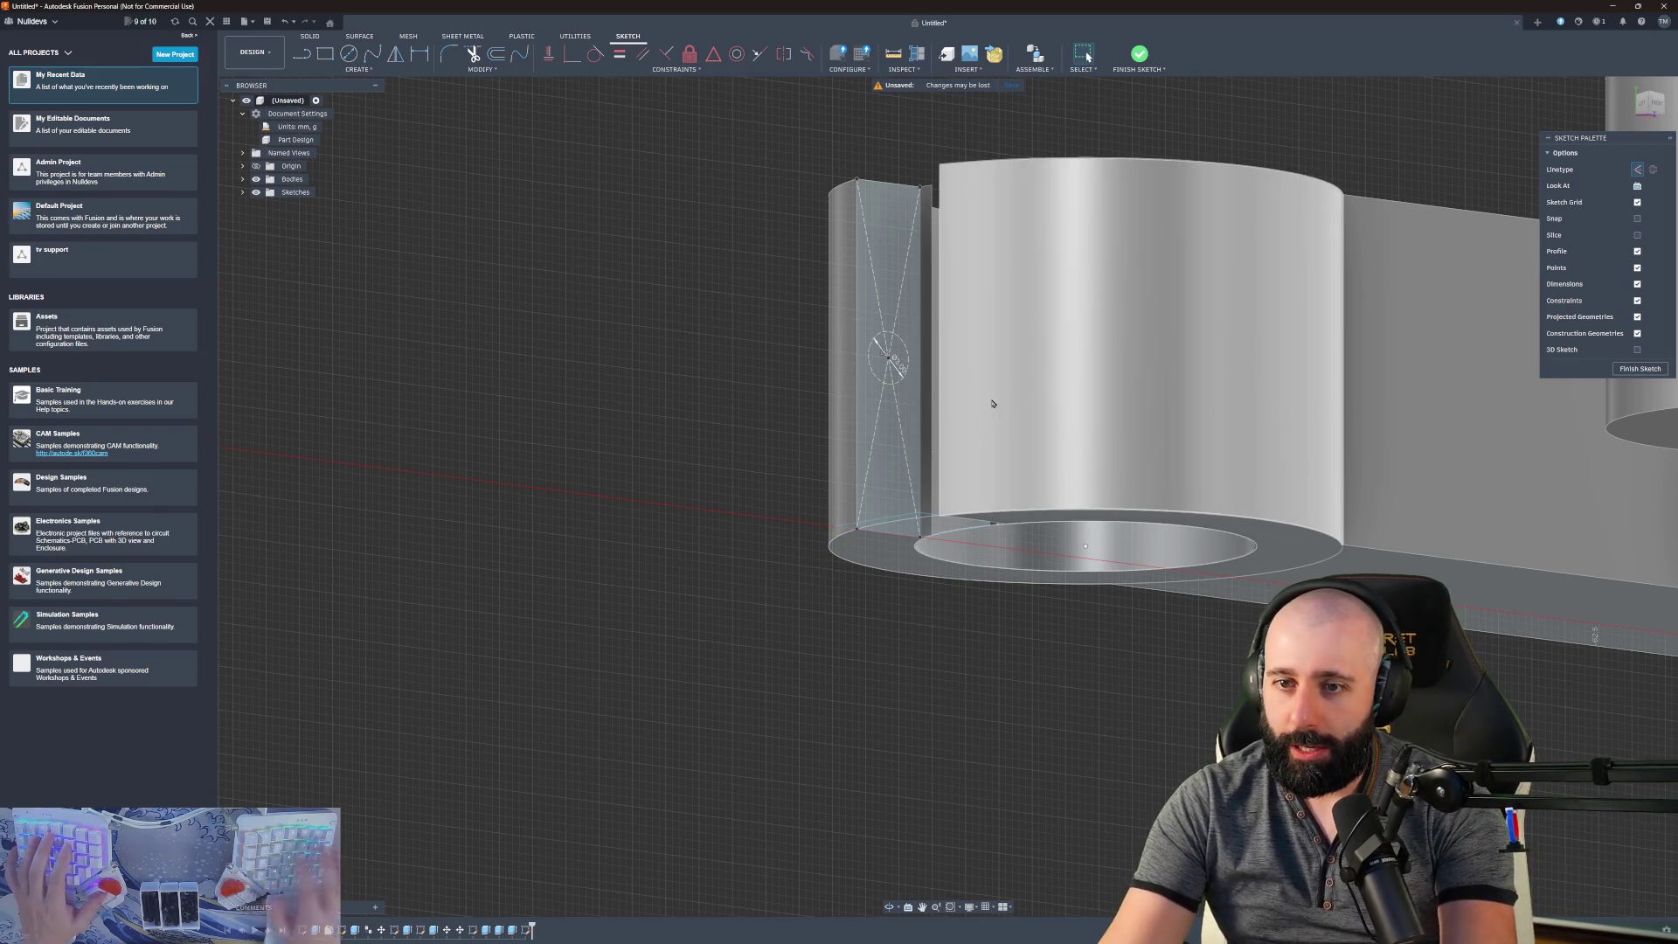
scroll(896, 402, up, 5)
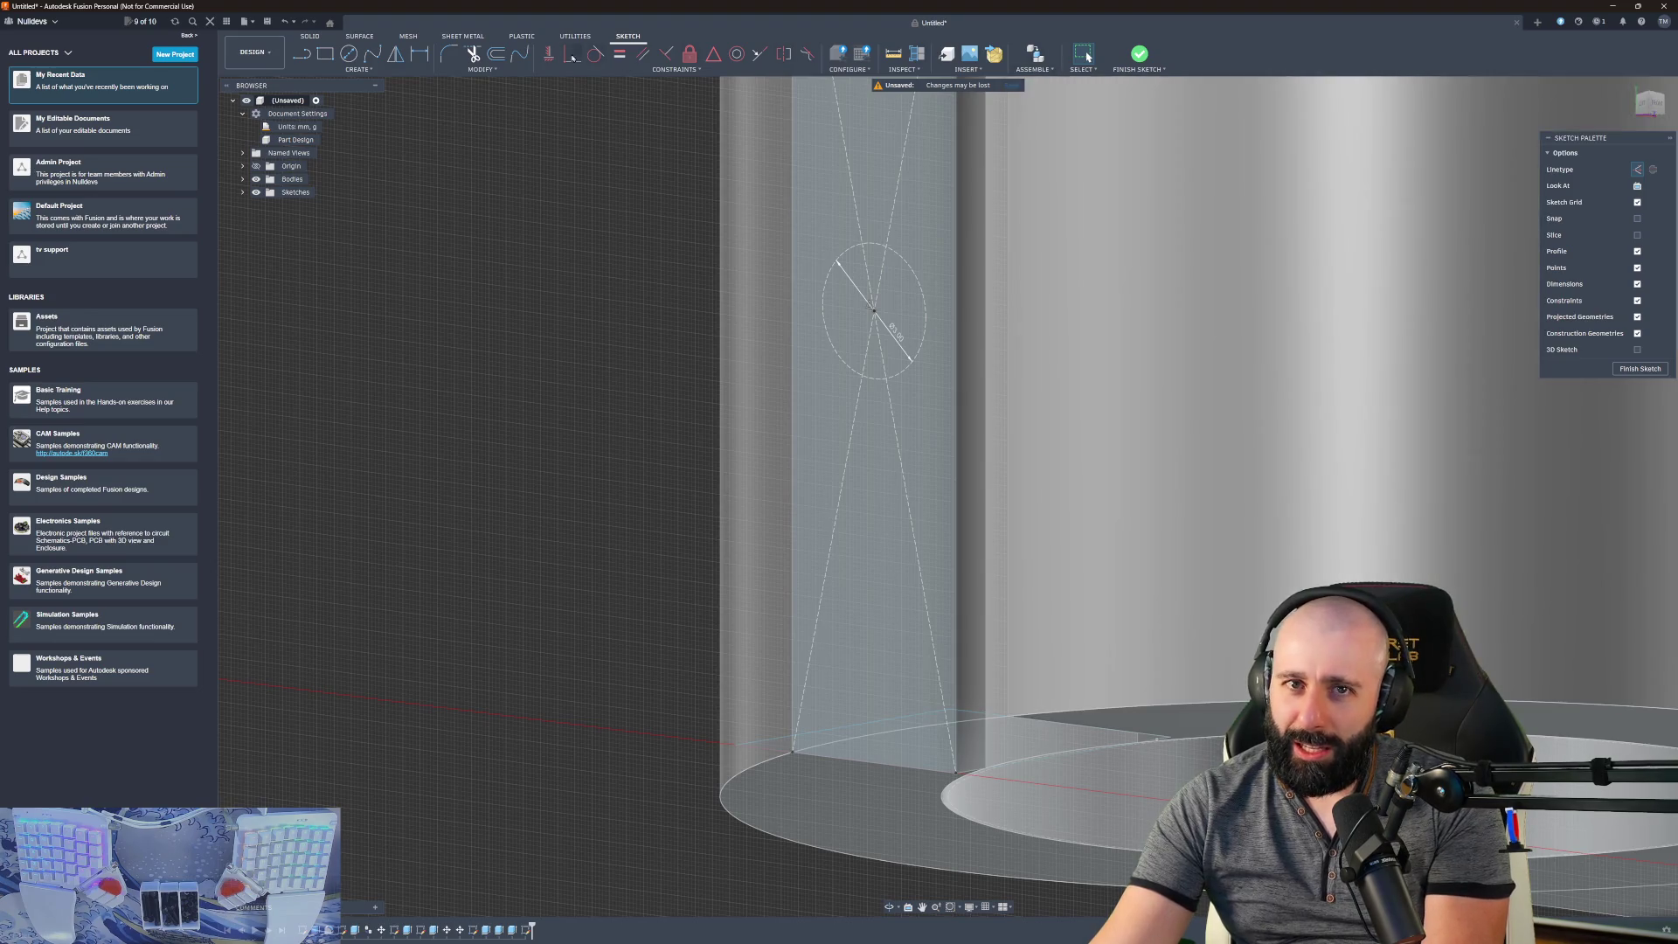
- Measure the circle at 3.00 mm diameter and 0.877 mm from the slot edge, then close Measure
key(i)
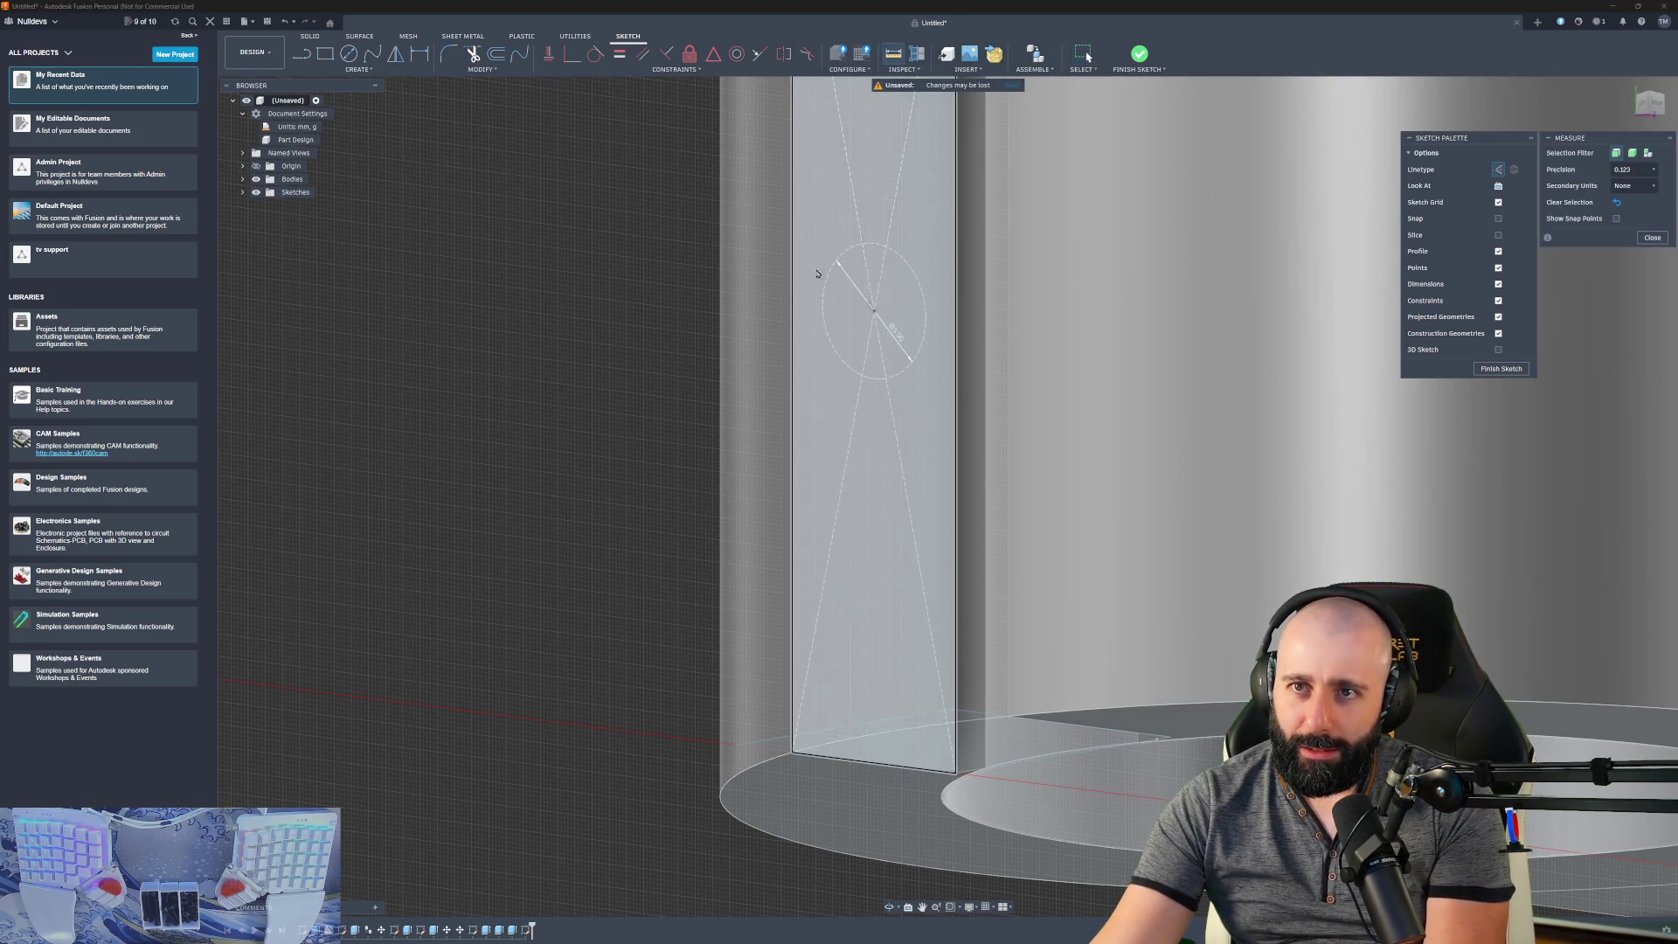
click(823, 309)
key(Escape)
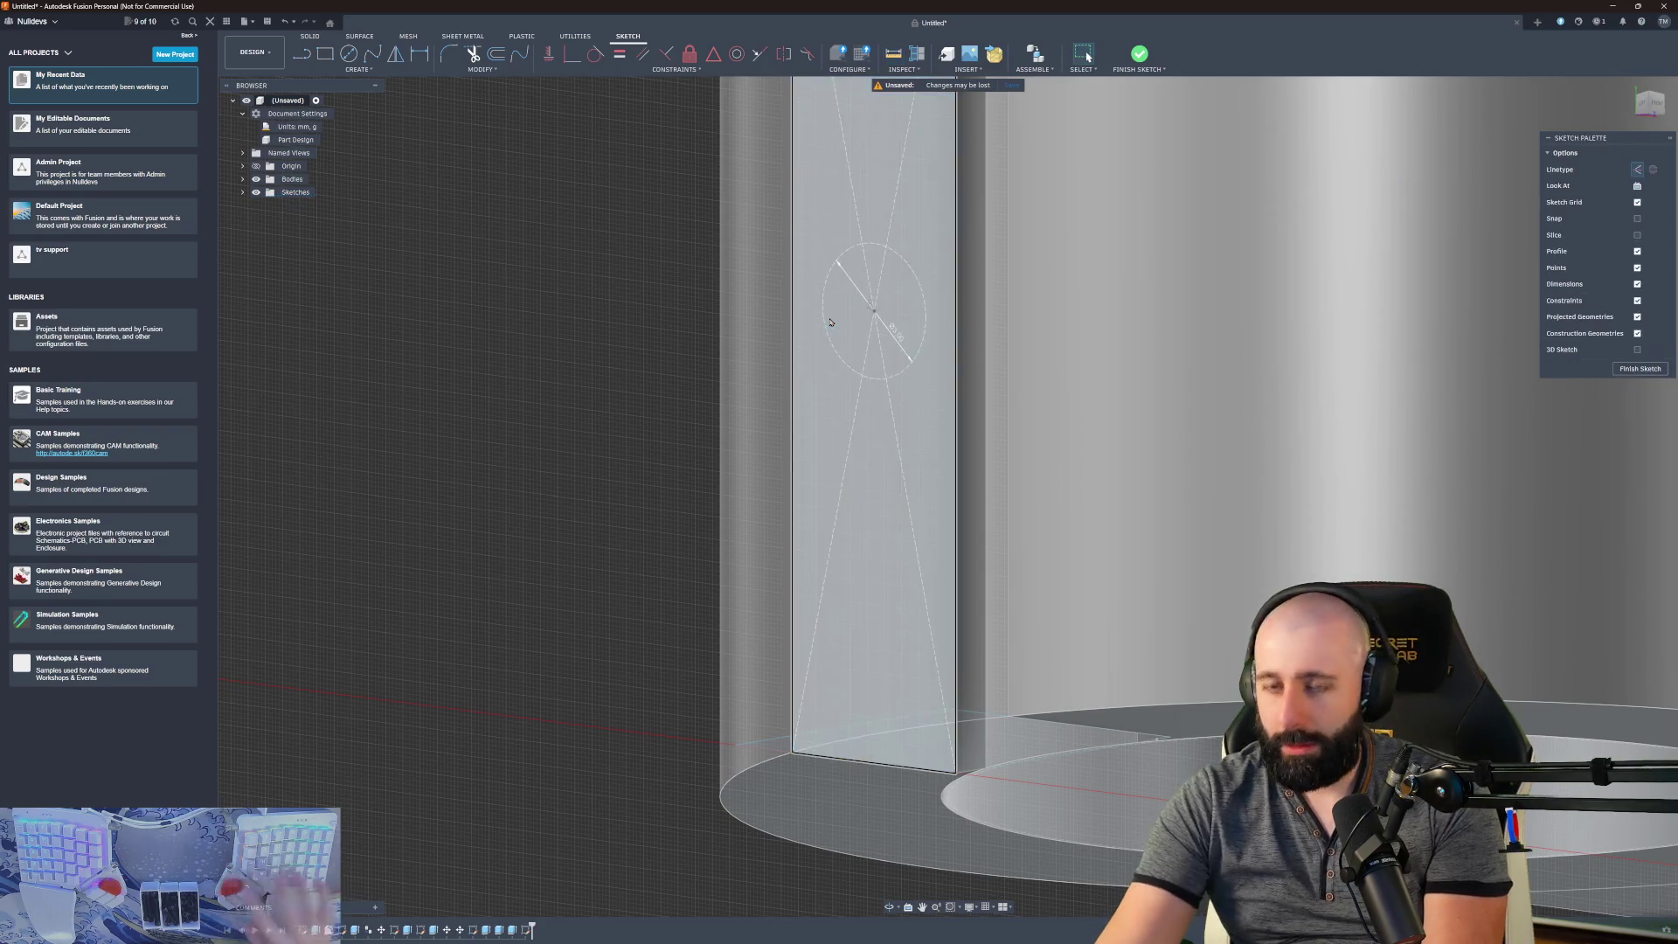
click(888, 56)
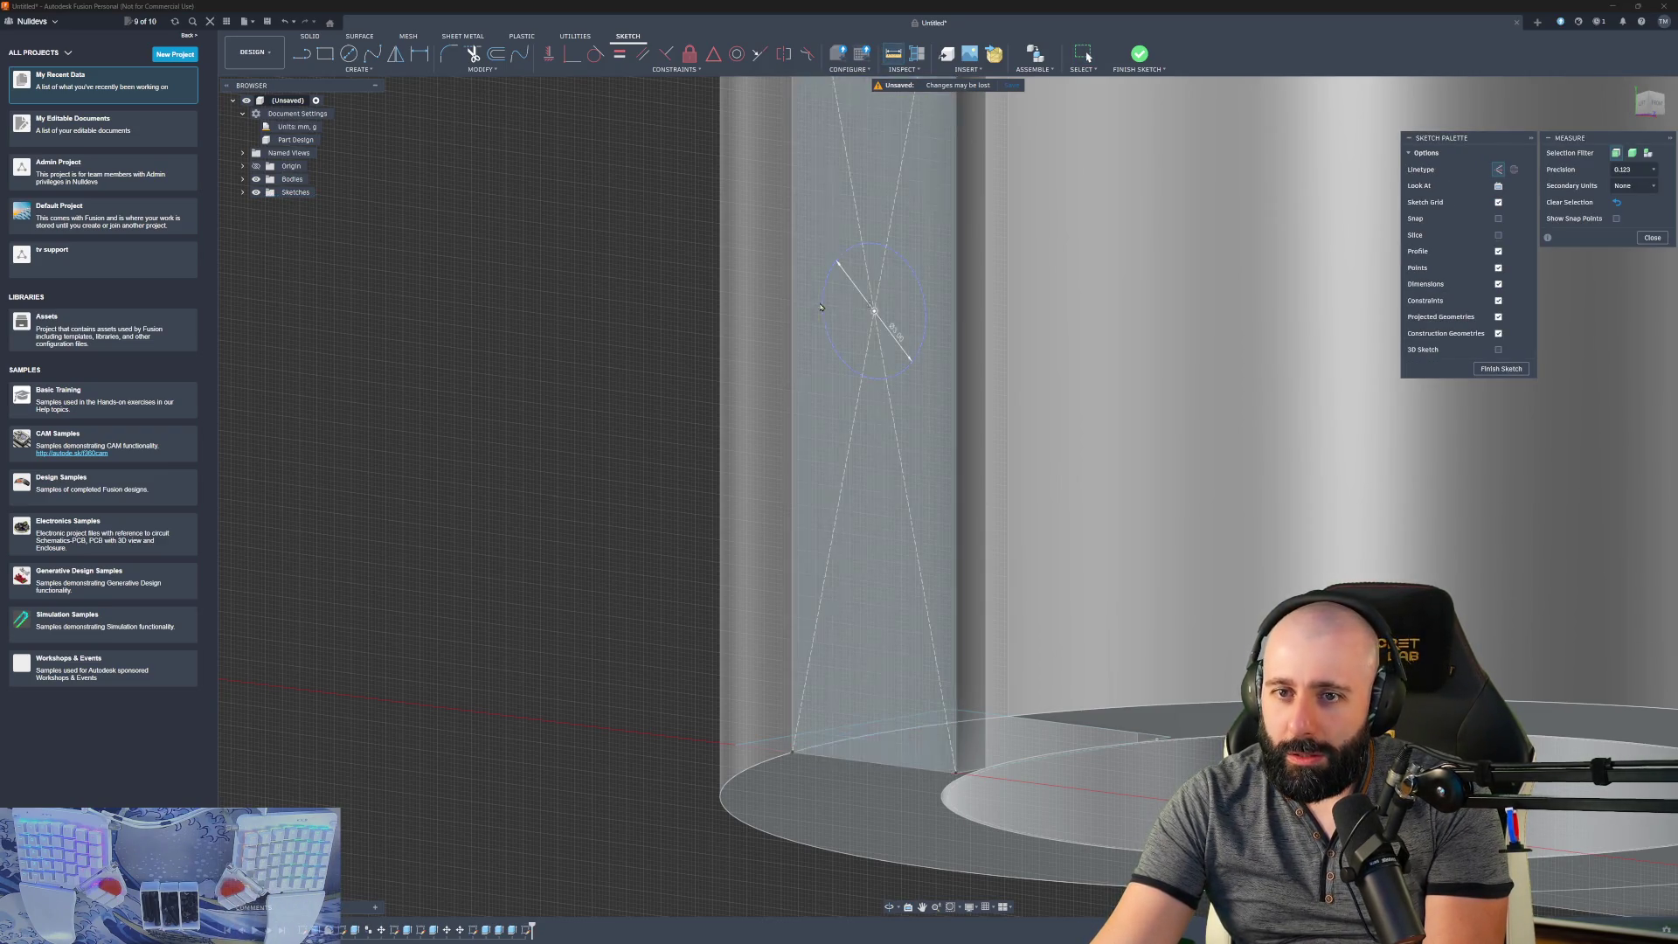
click(823, 311)
click(793, 310)
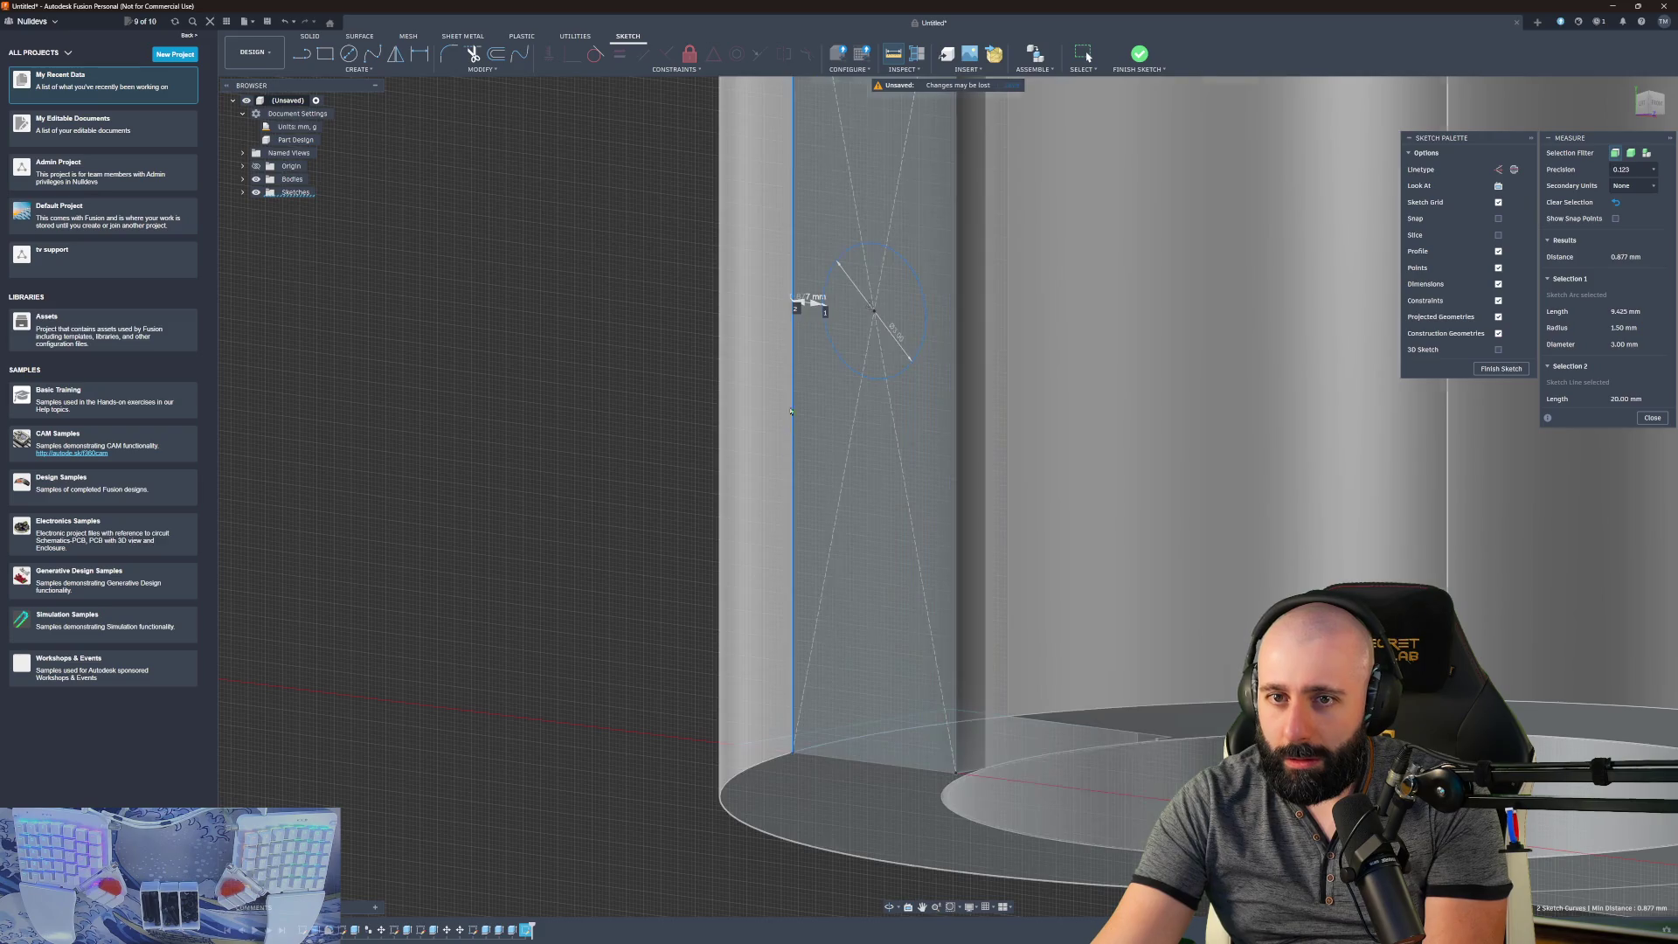
scroll(782, 313, up, 2)
scroll(782, 313, up, 2)
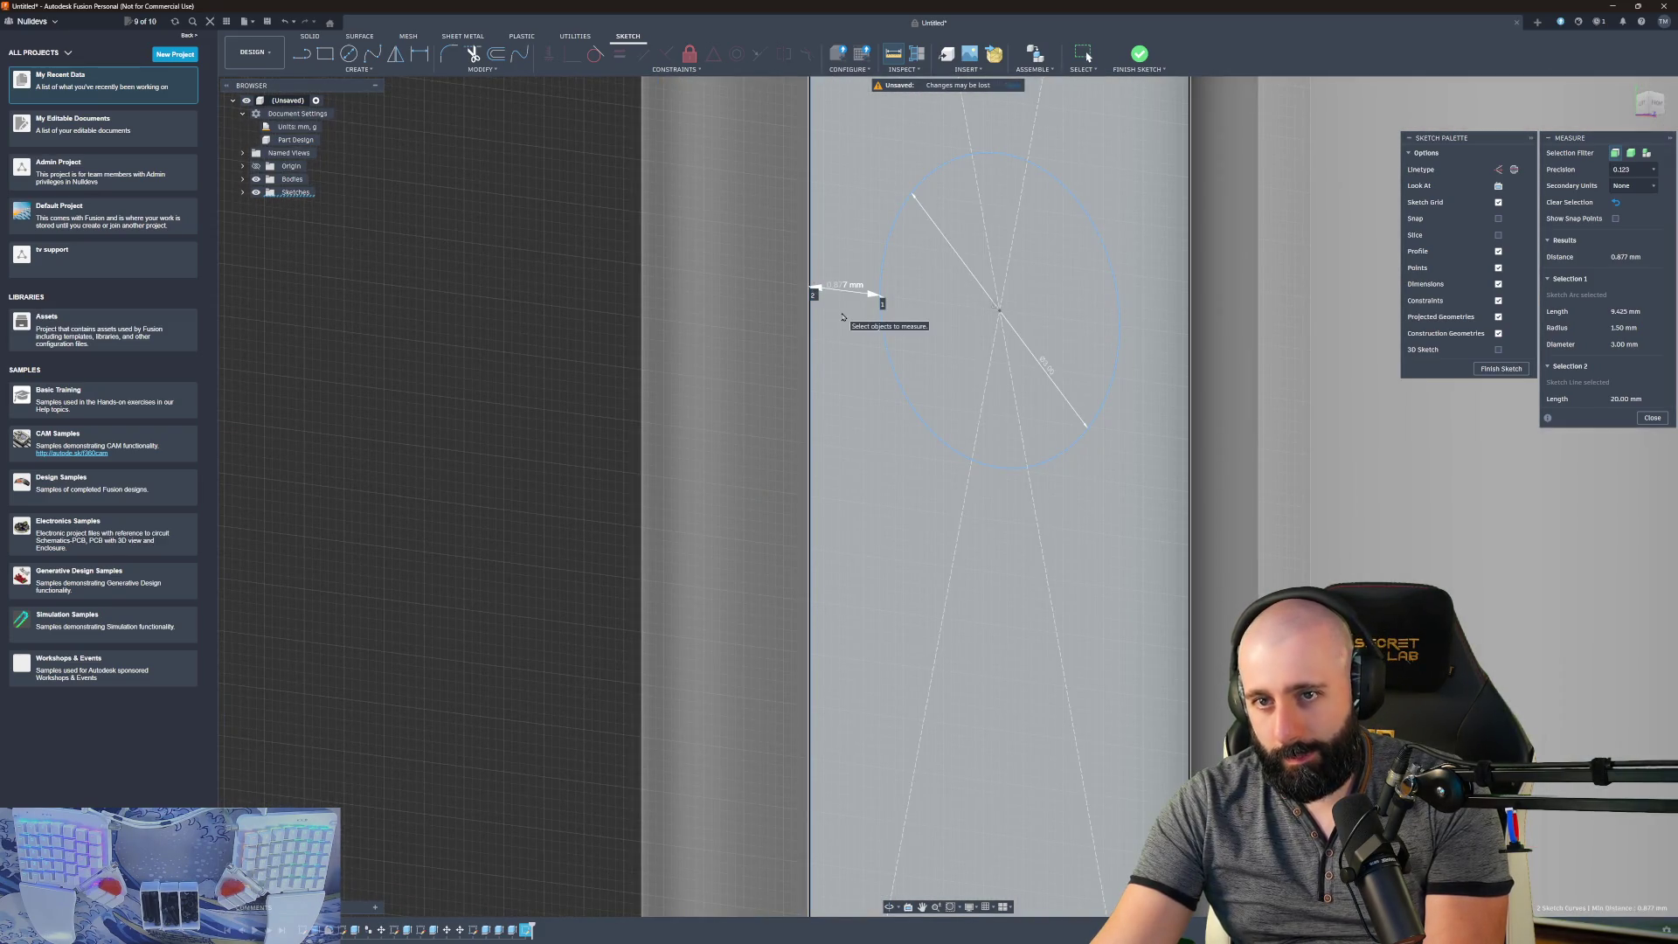
scroll(842, 317, down, 3)
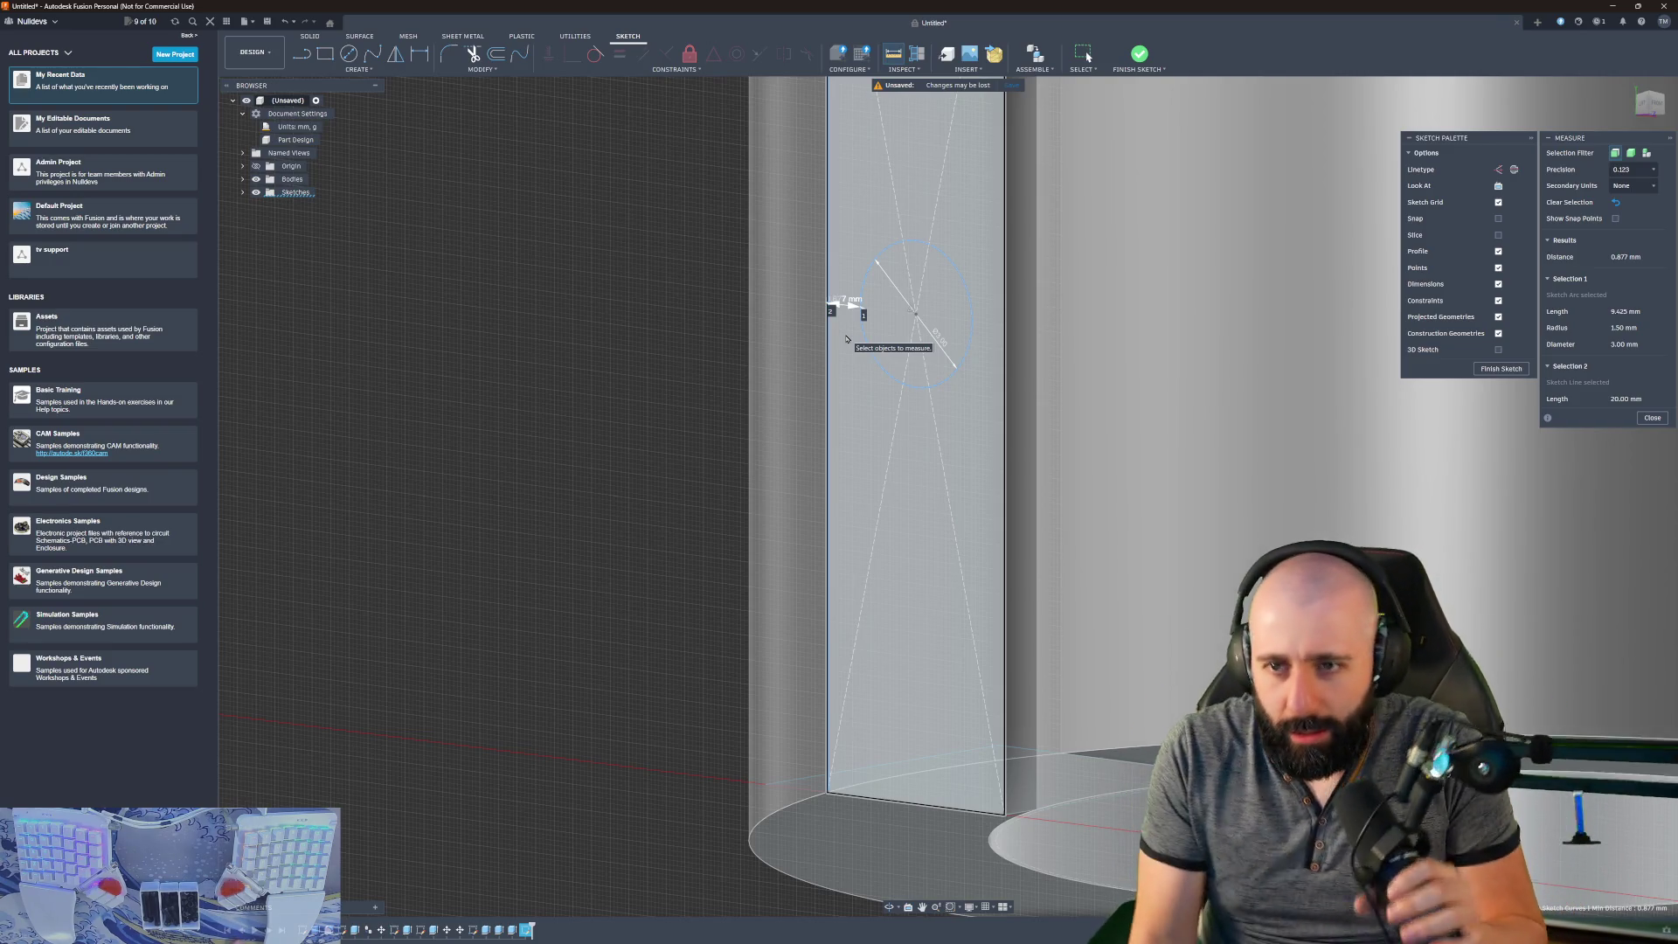
key(Escape)
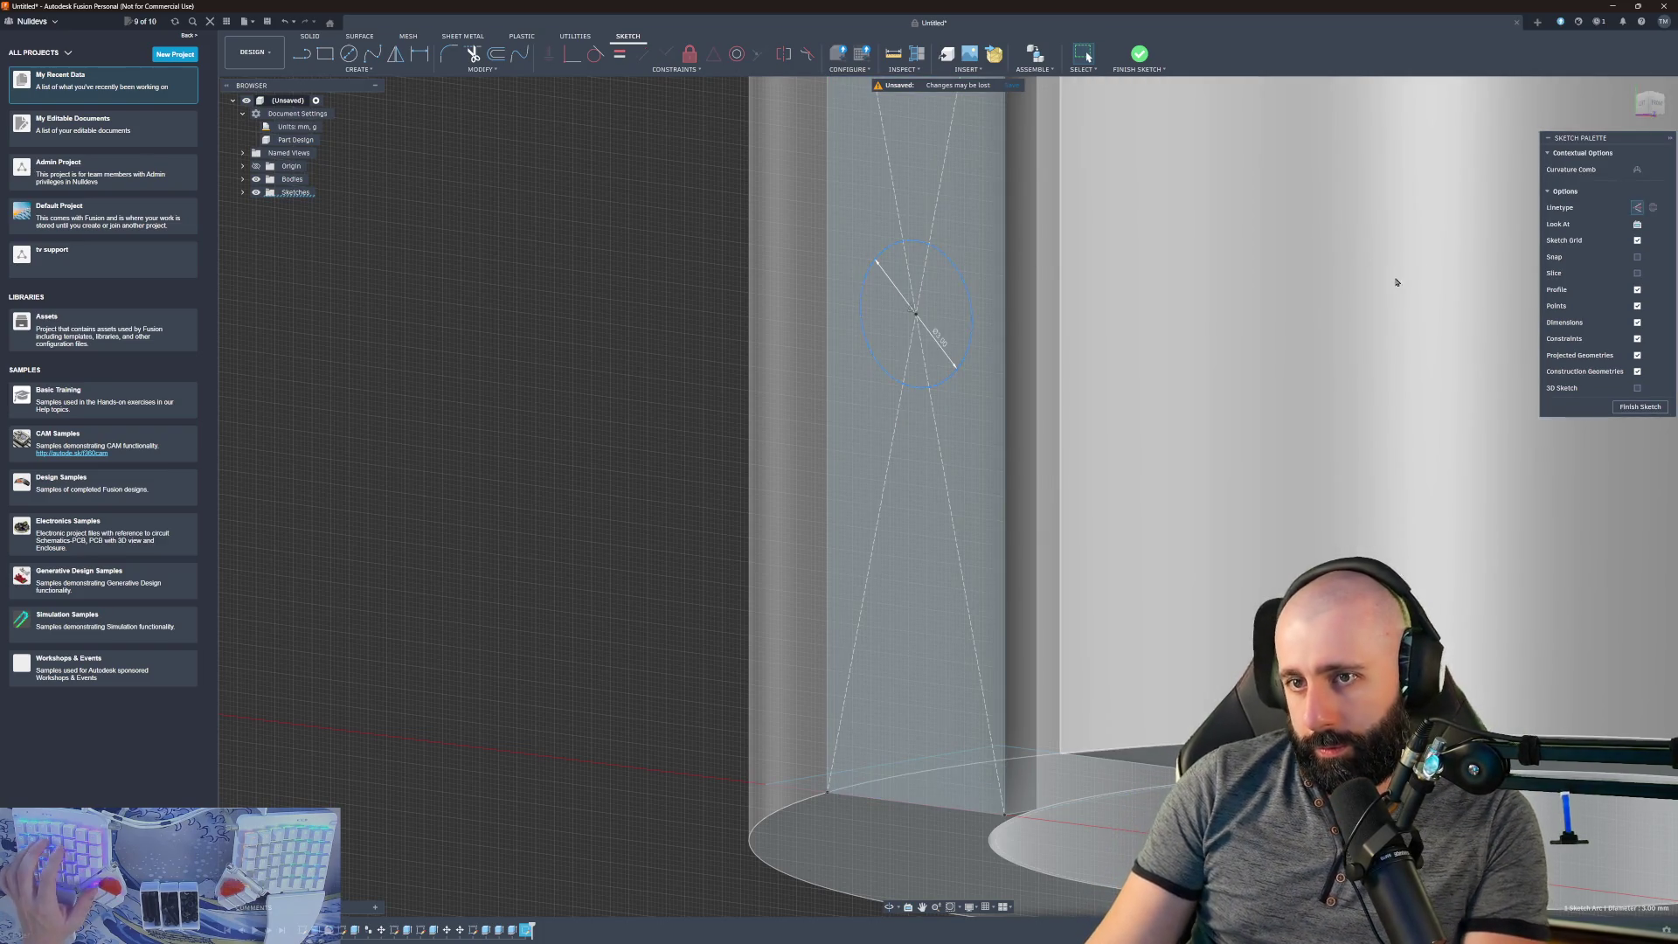
key(Escape)
- Extrude-cut the 3 mm circle through one side of the boss and check the hole size
key(e)
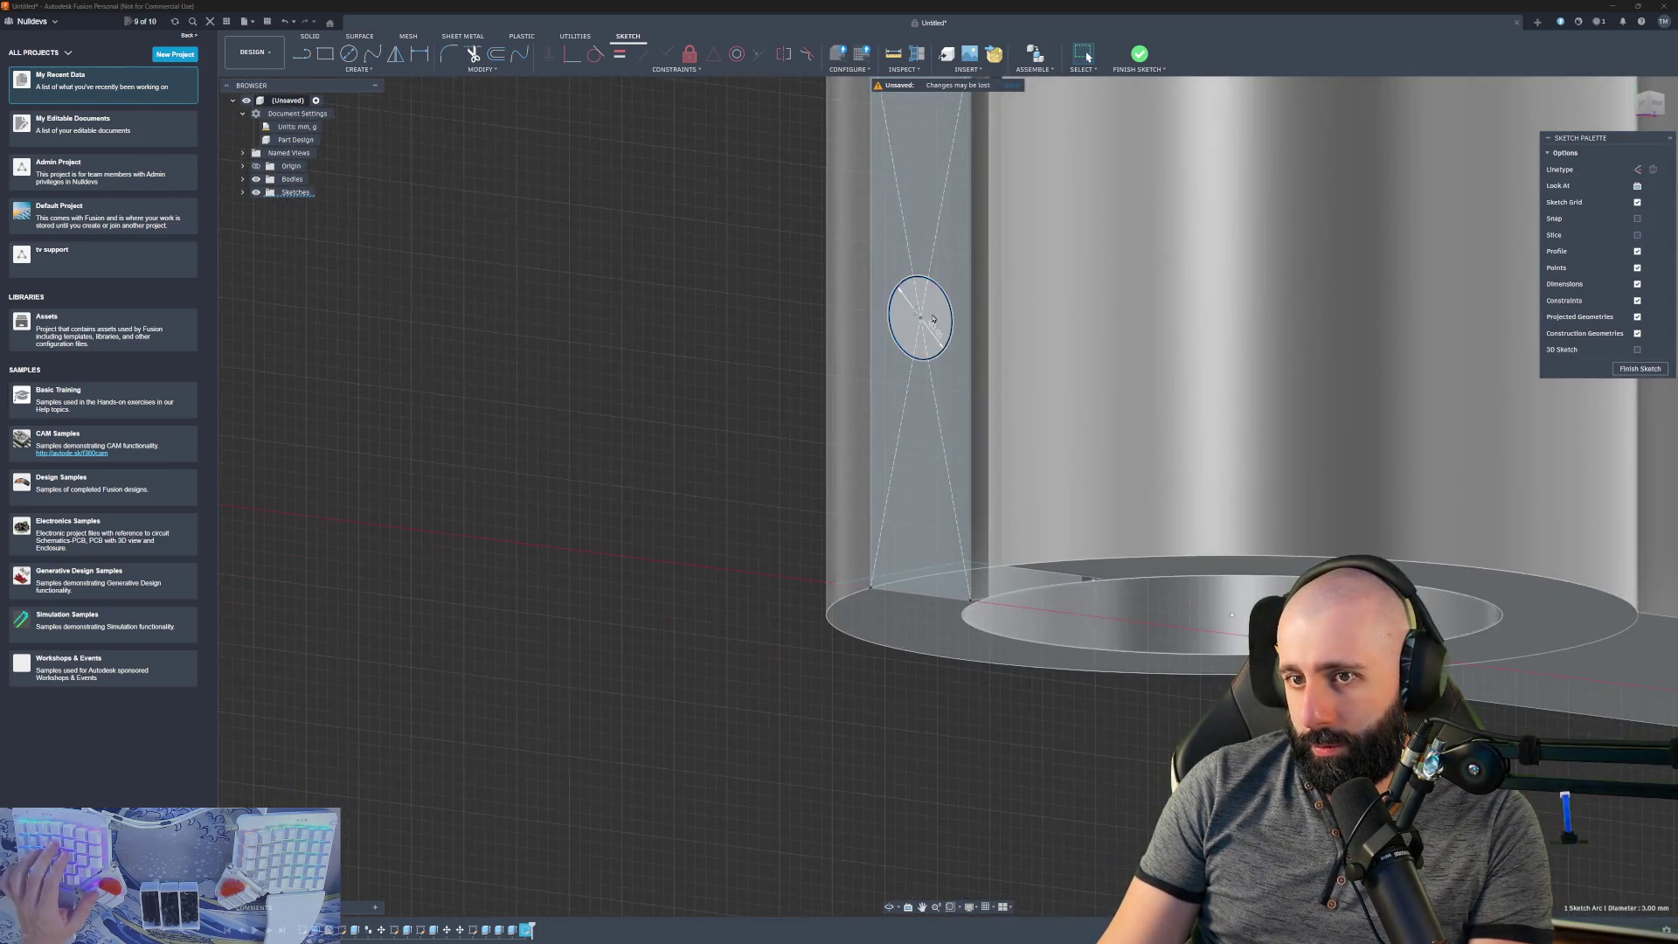
drag(926, 317, 749, 338)
key(Return)
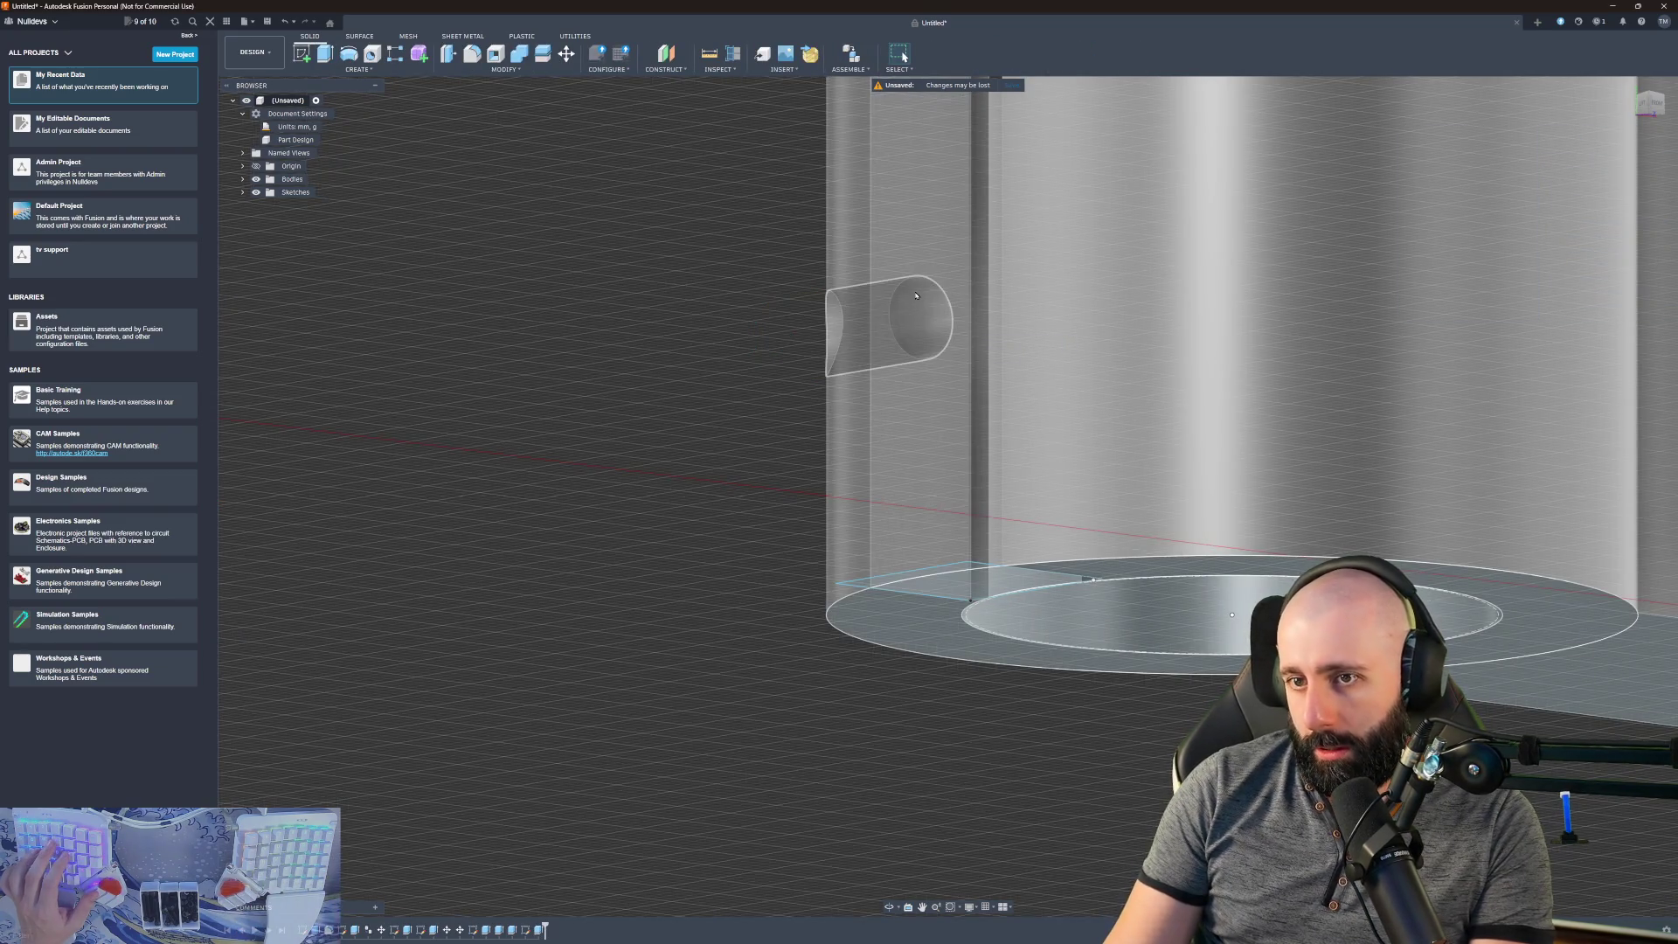
click(944, 326)
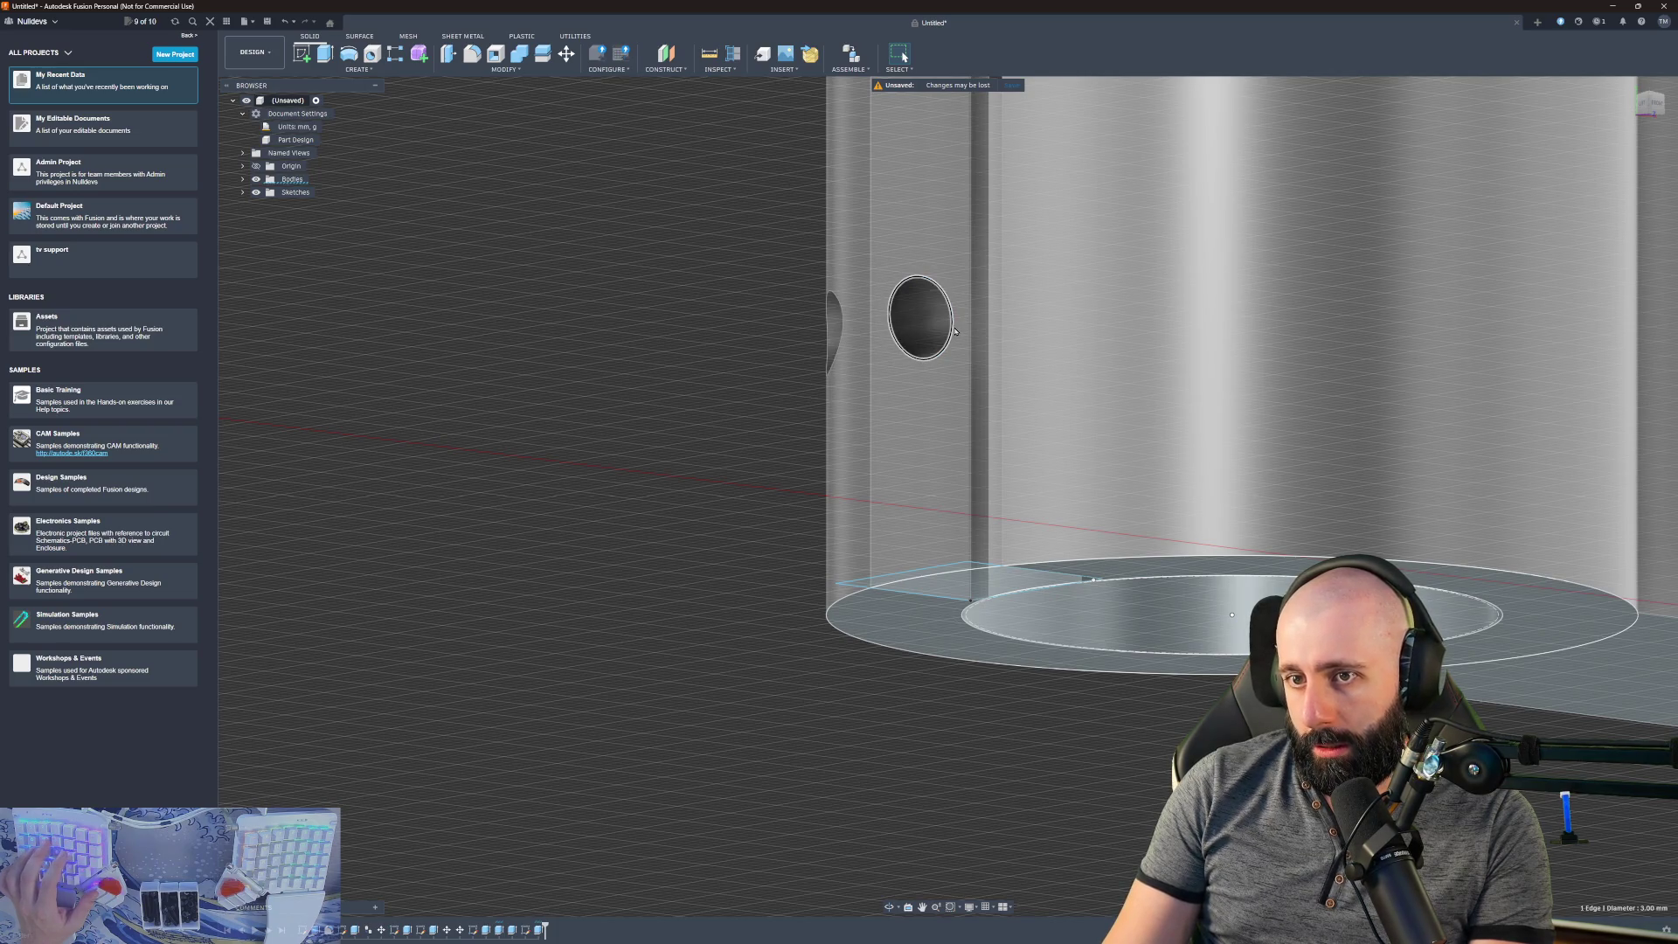
click(948, 333)
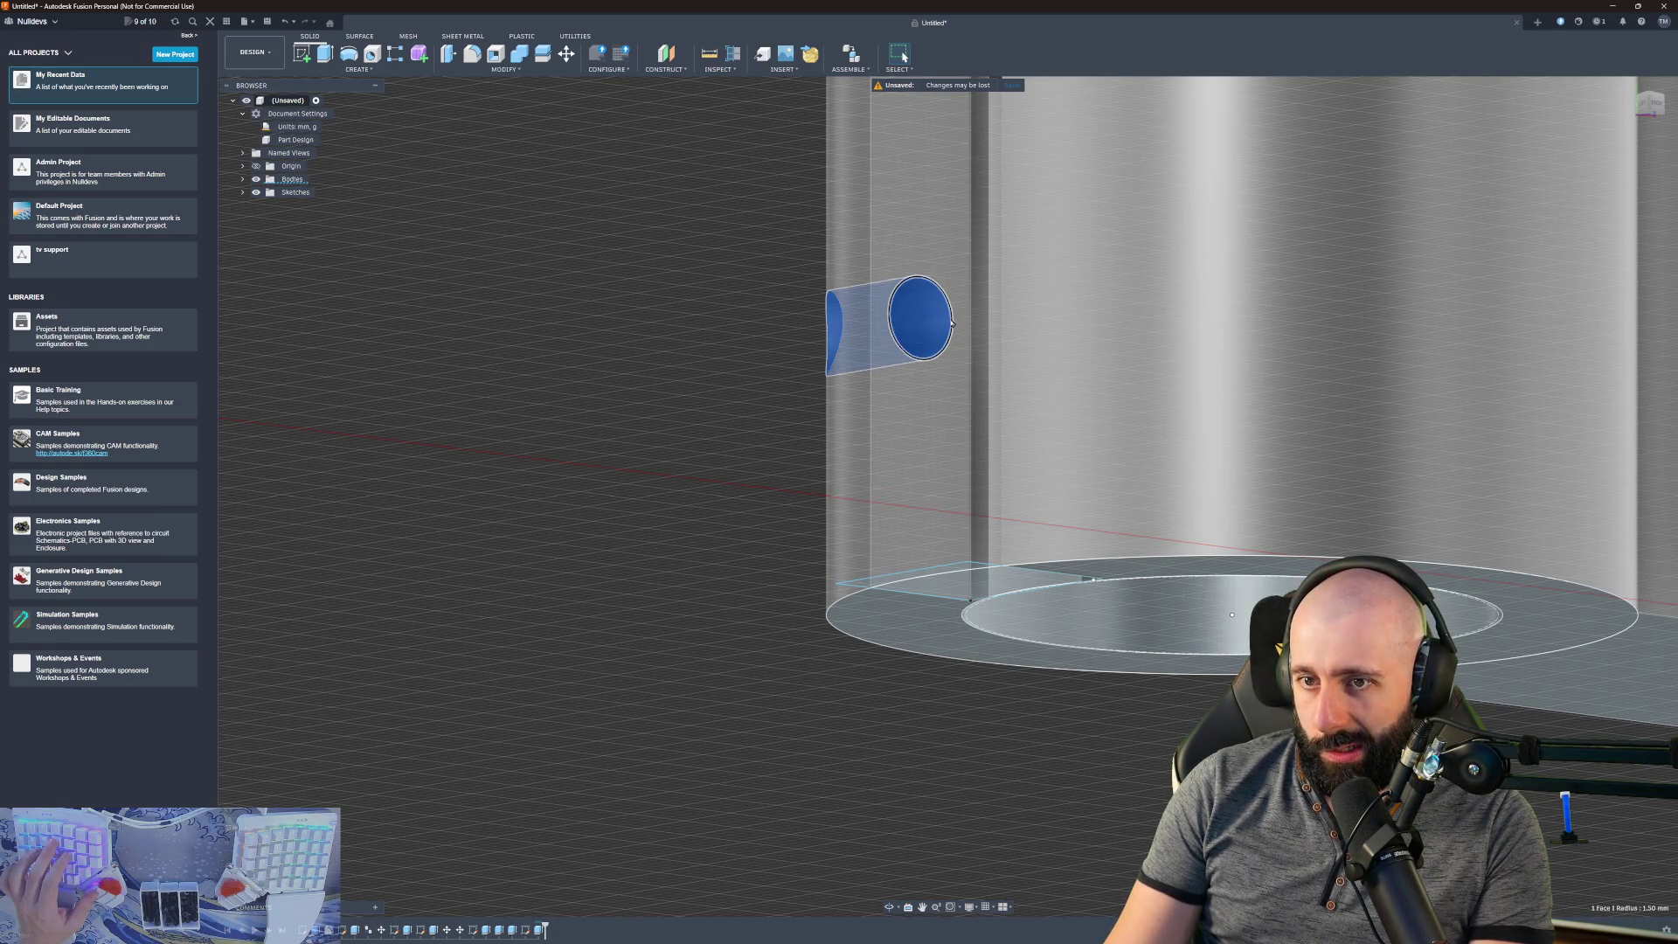
- Reopen the circle sketch and extrude-cut the profile 30 mm through the other side
key(e)
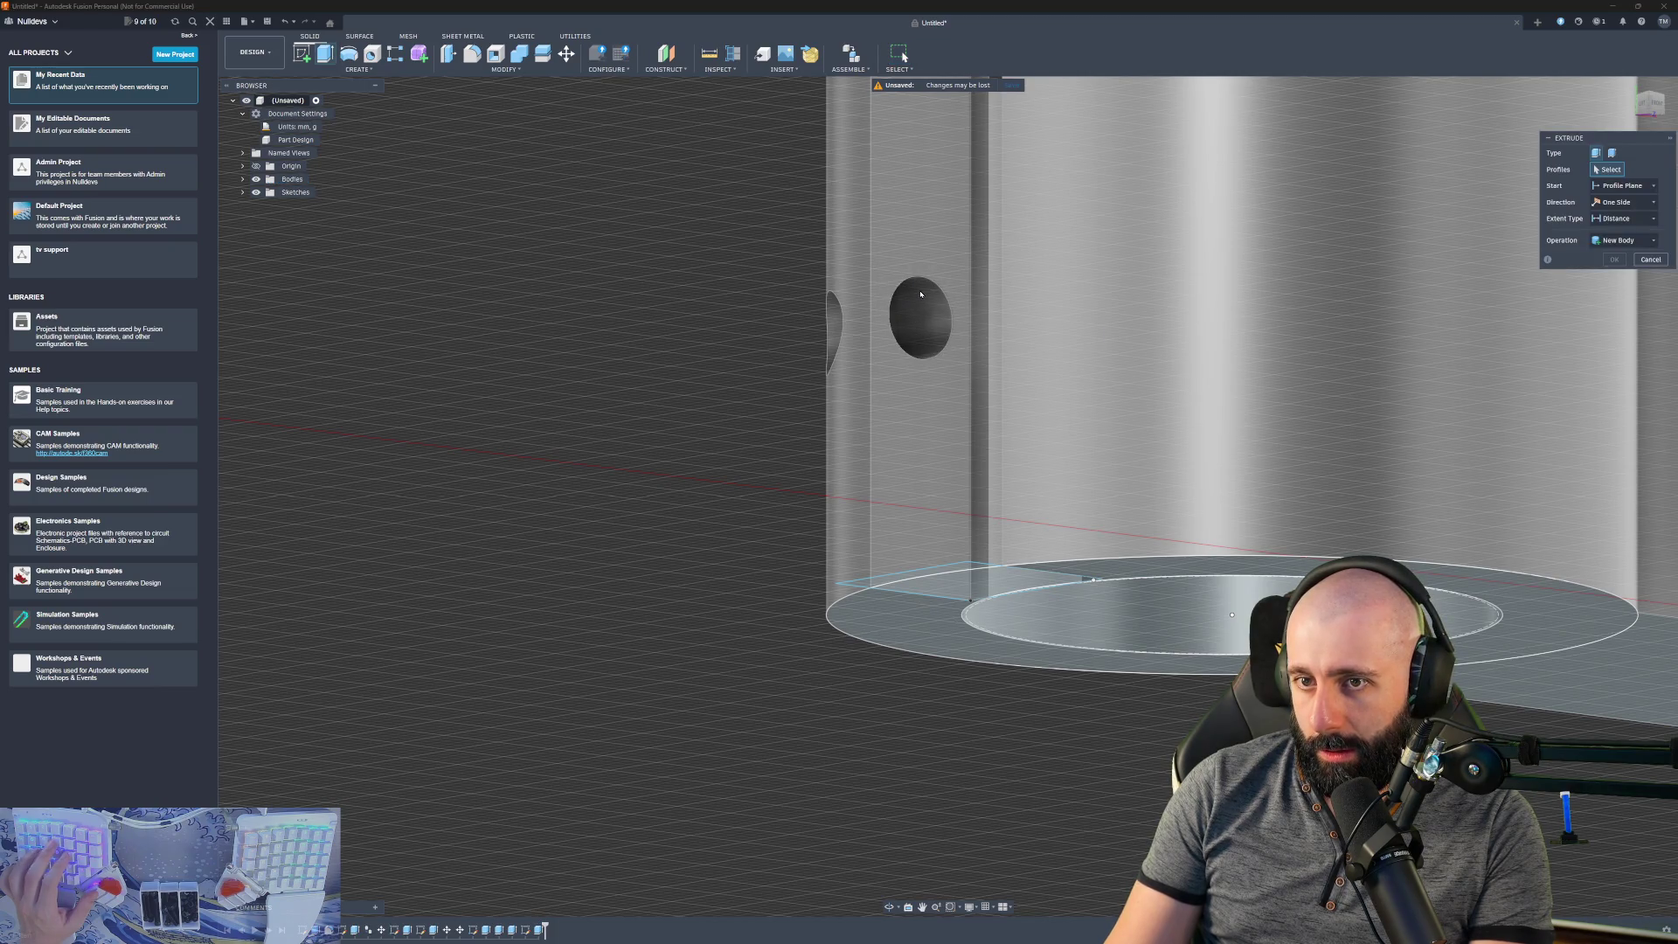
key(Escape)
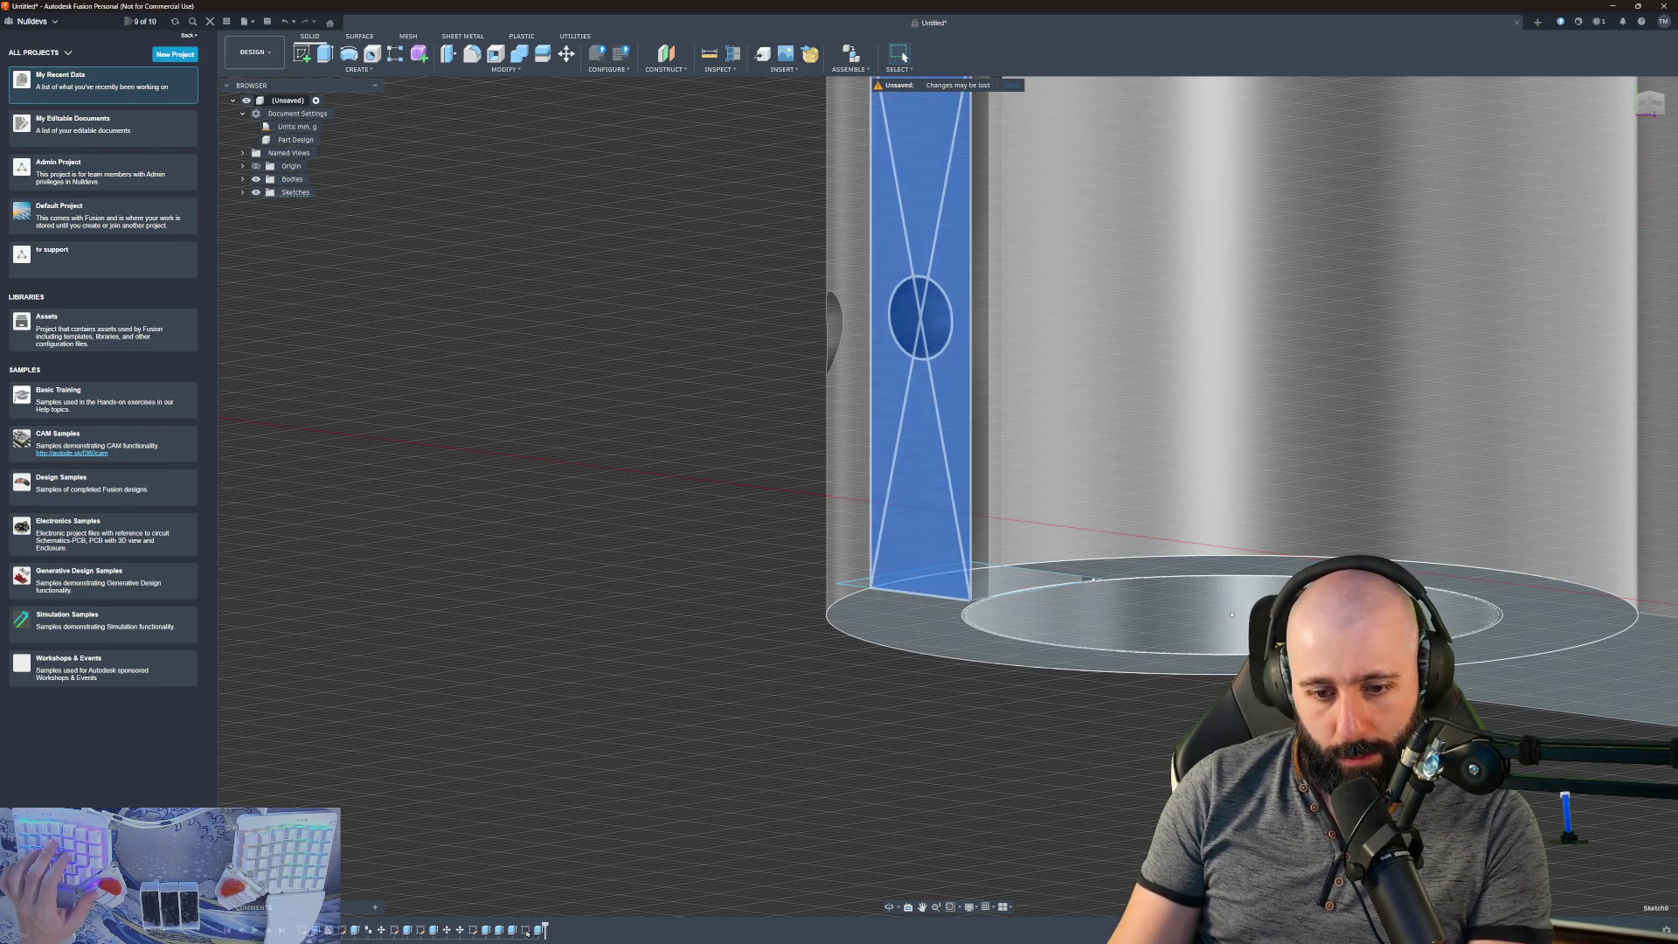
right_click(527, 932)
click(572, 826)
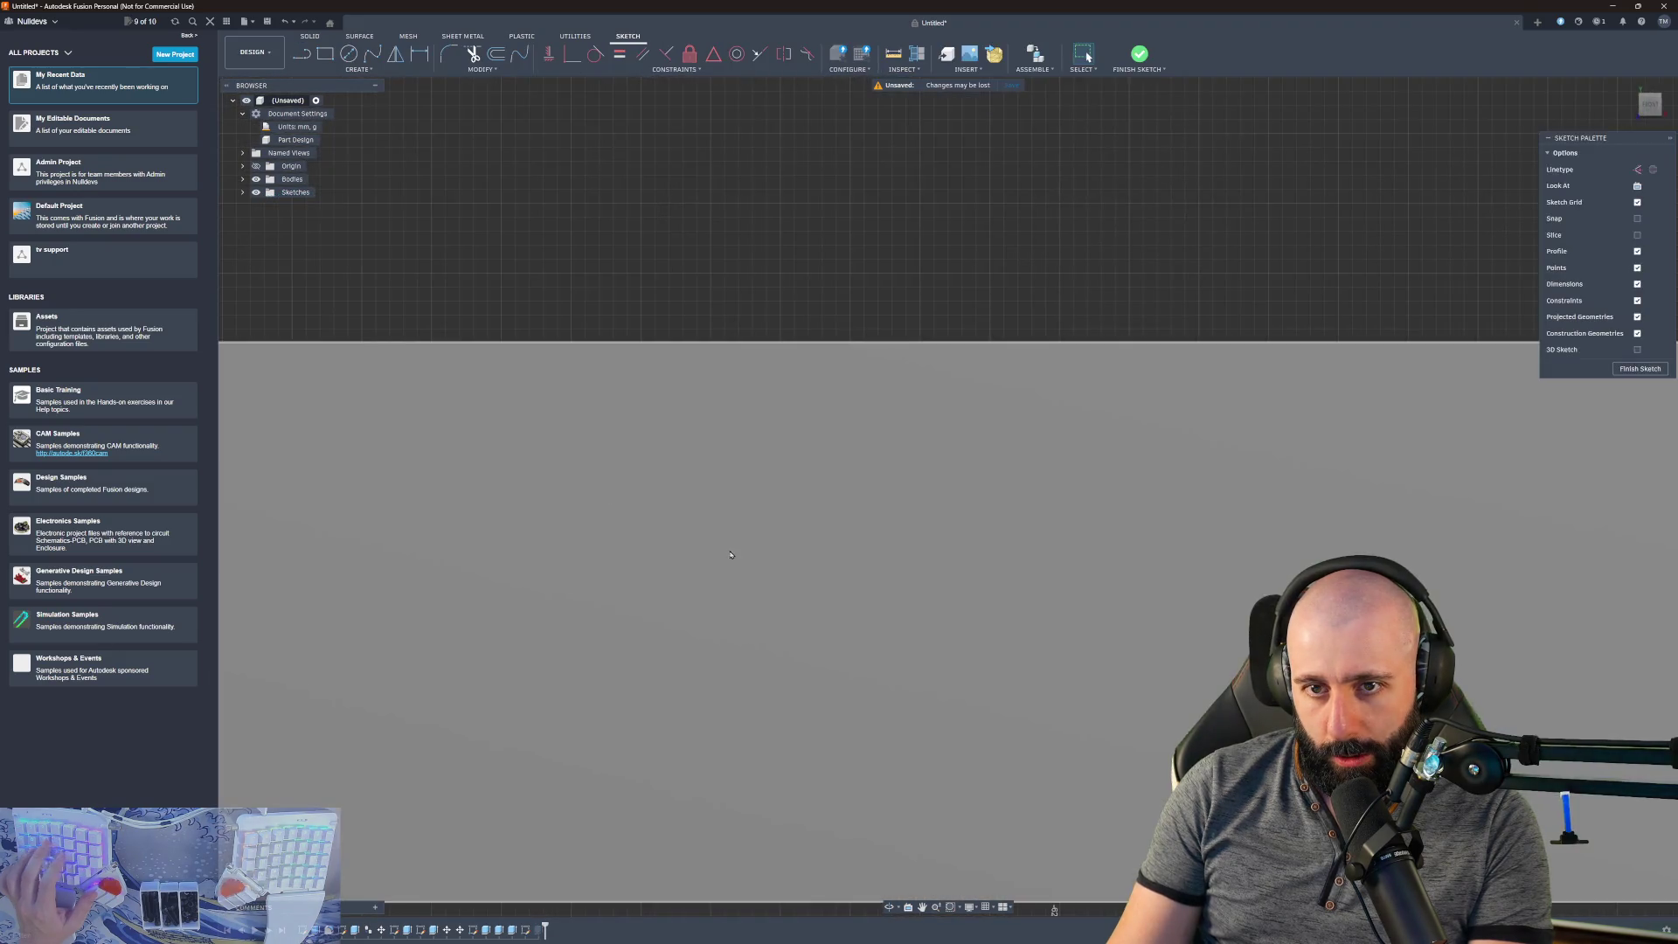
click(409, 322)
key(e)
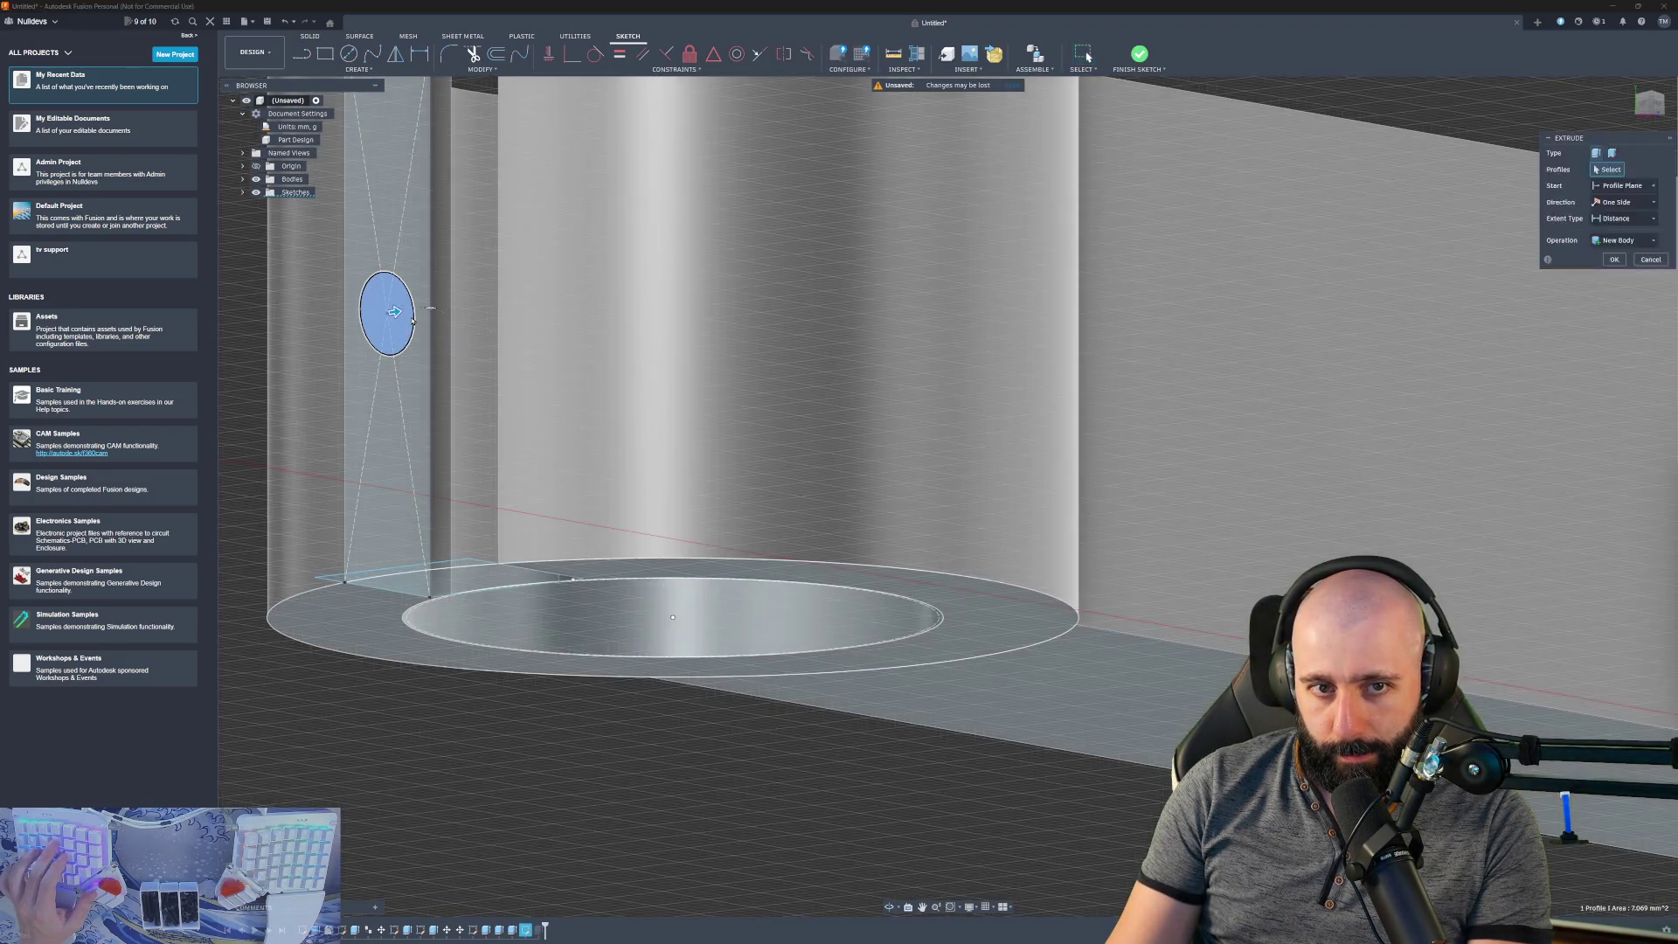
click(406, 317)
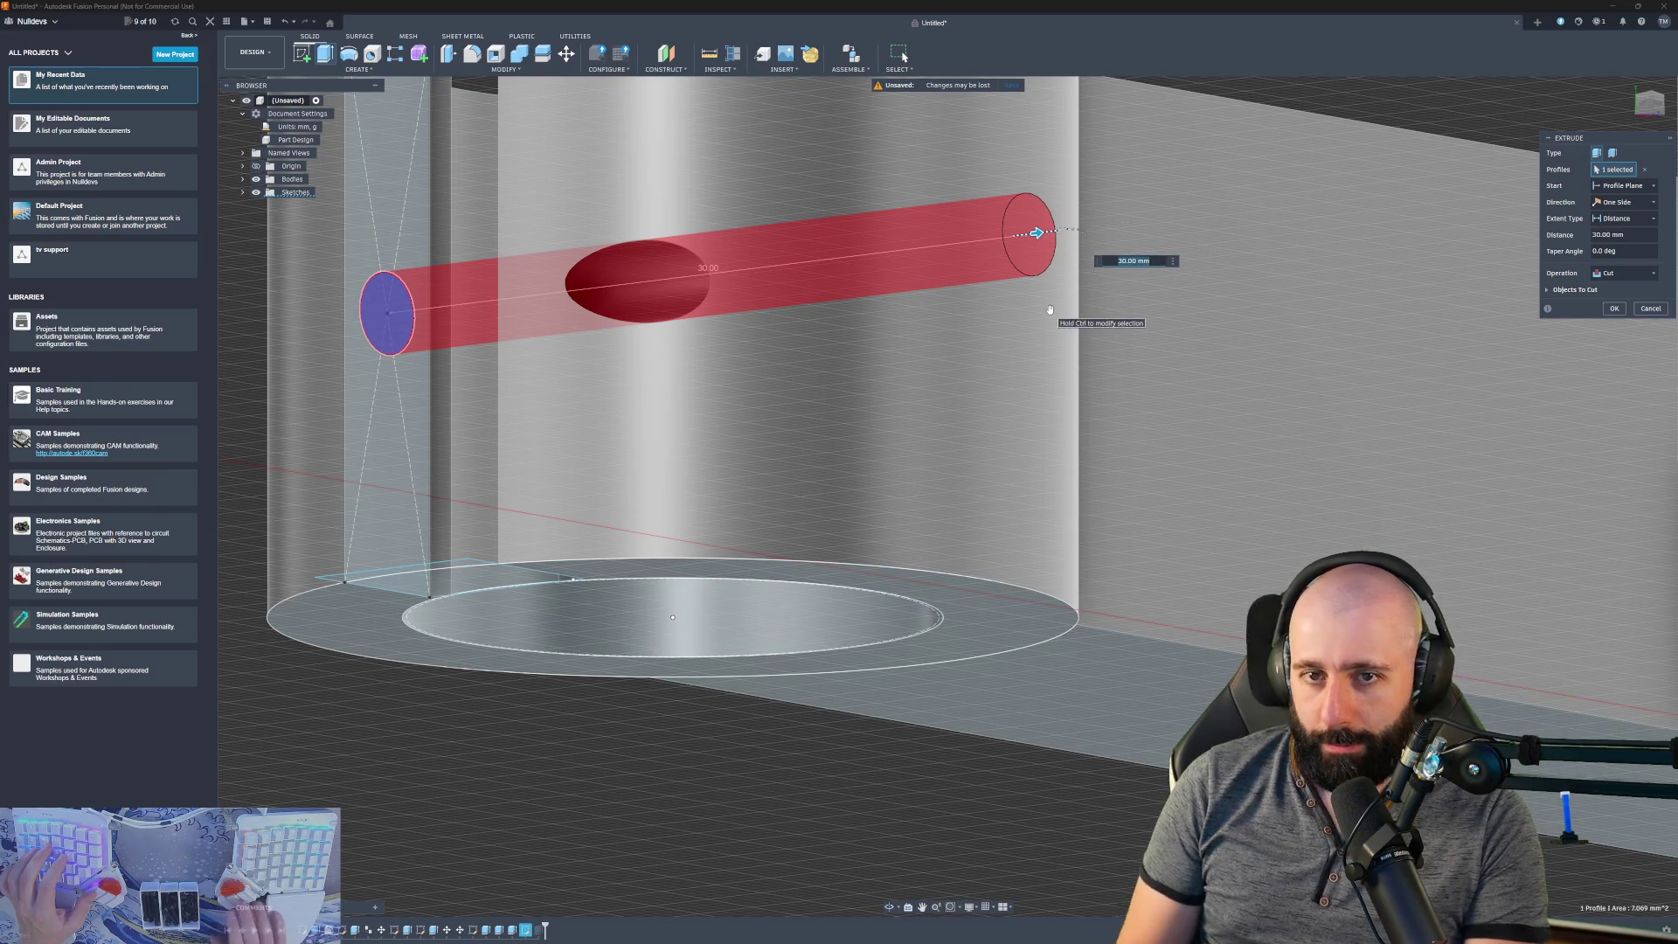
key(Return)
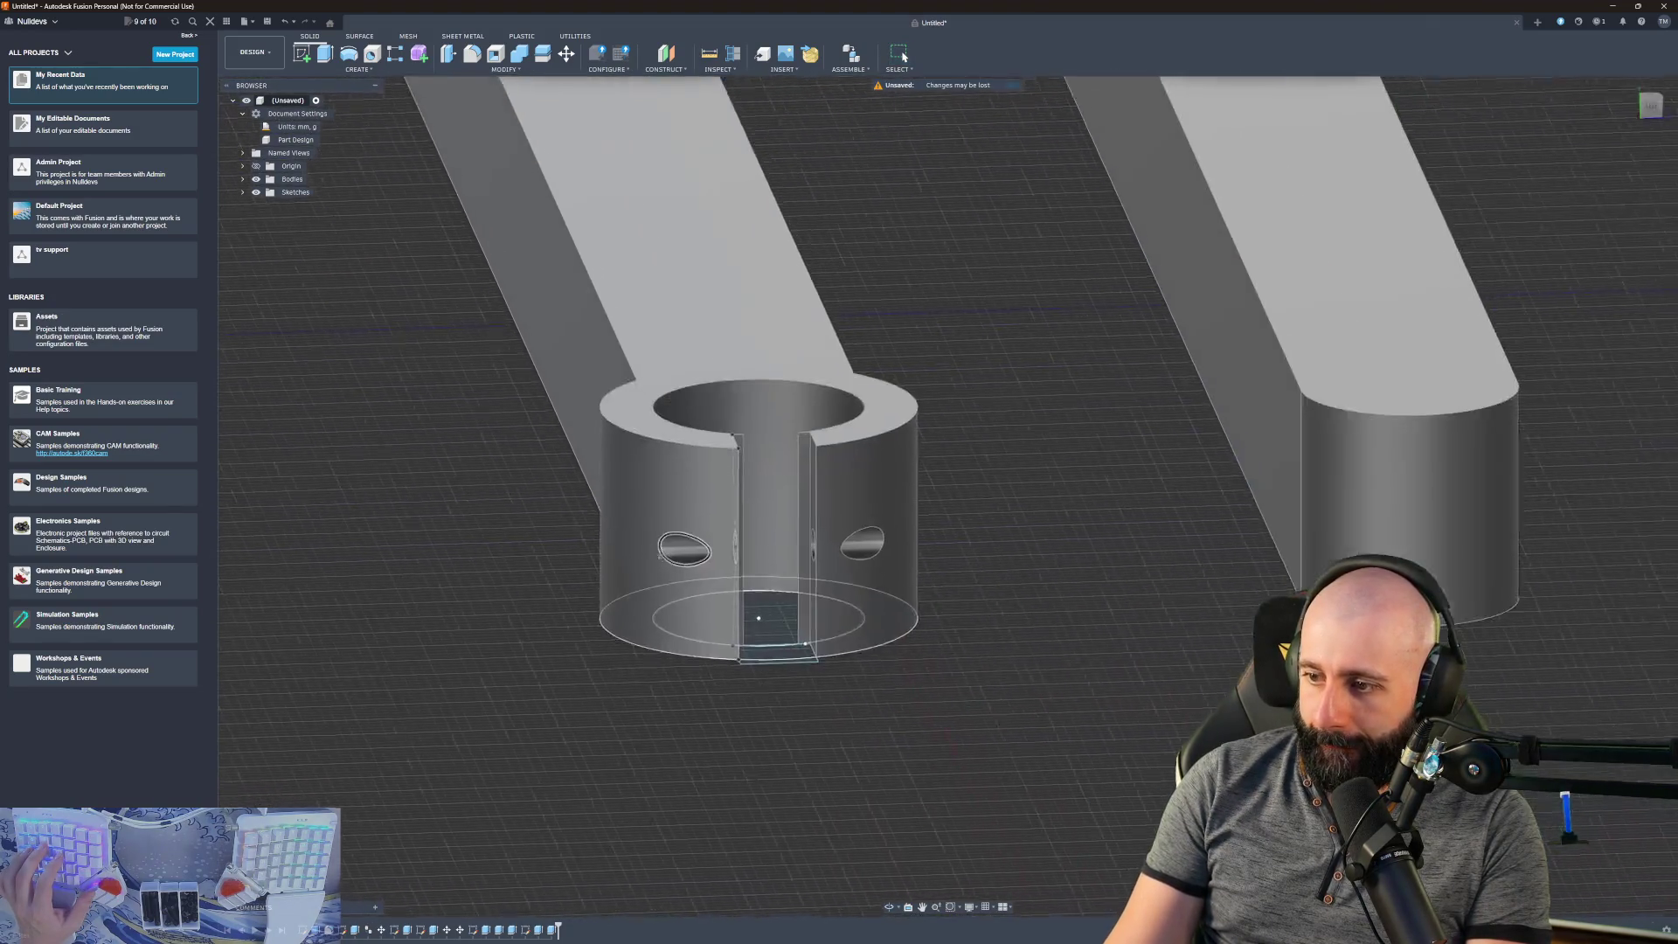
scroll(1102, 479, up, 5)
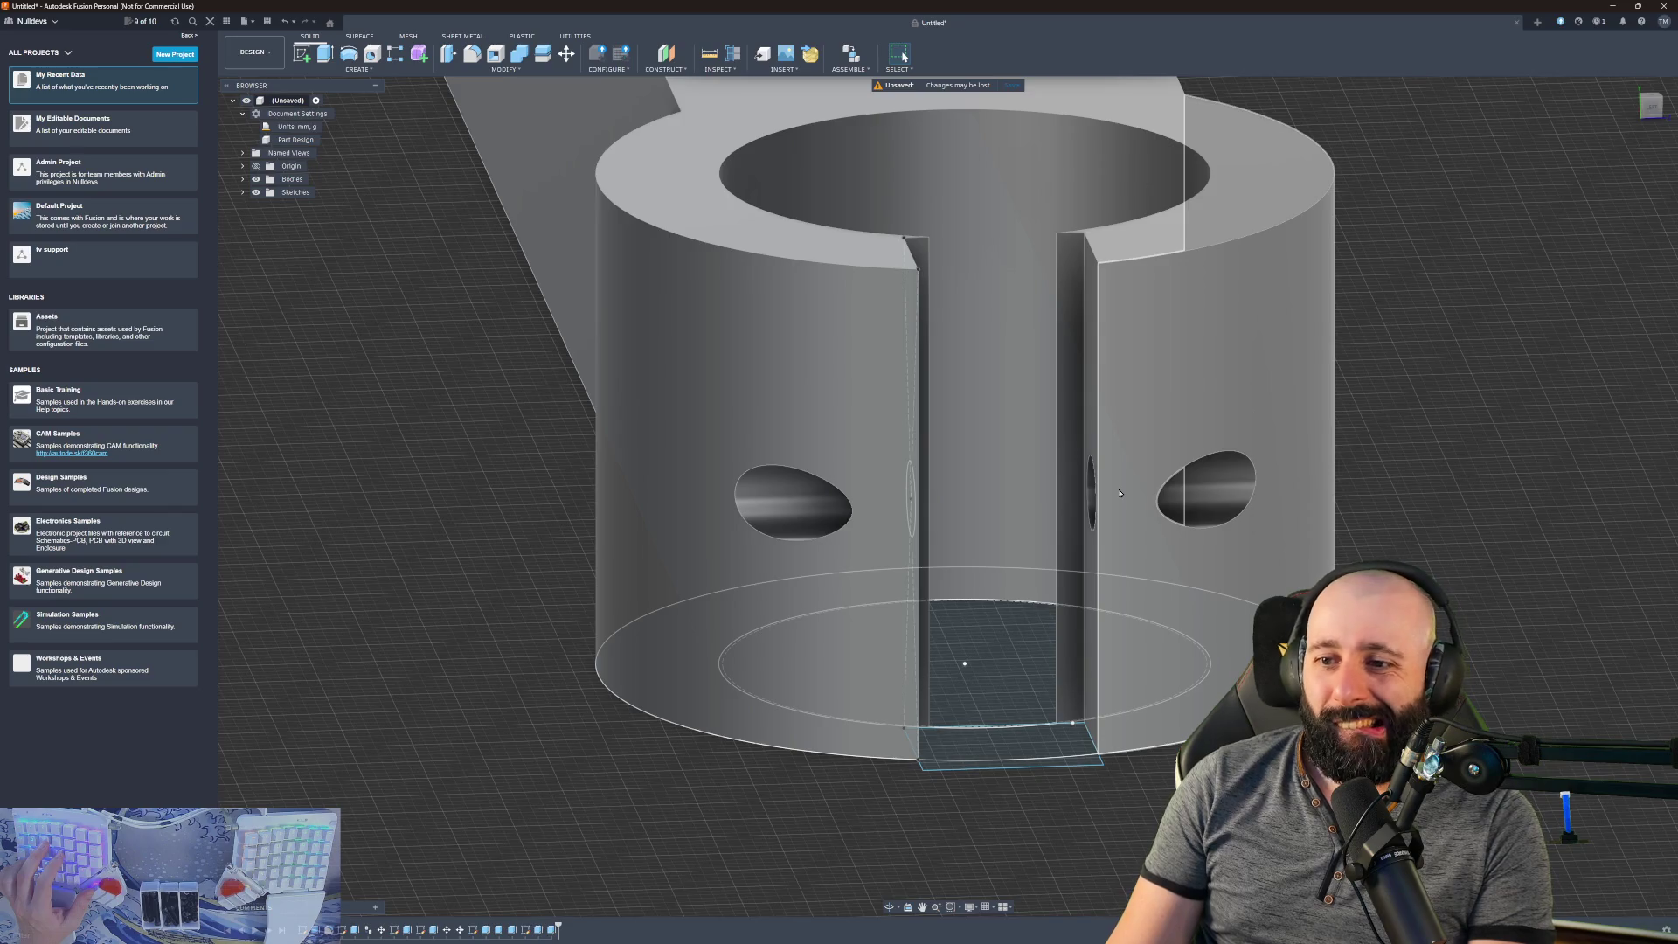
scroll(1120, 493, up, 3)
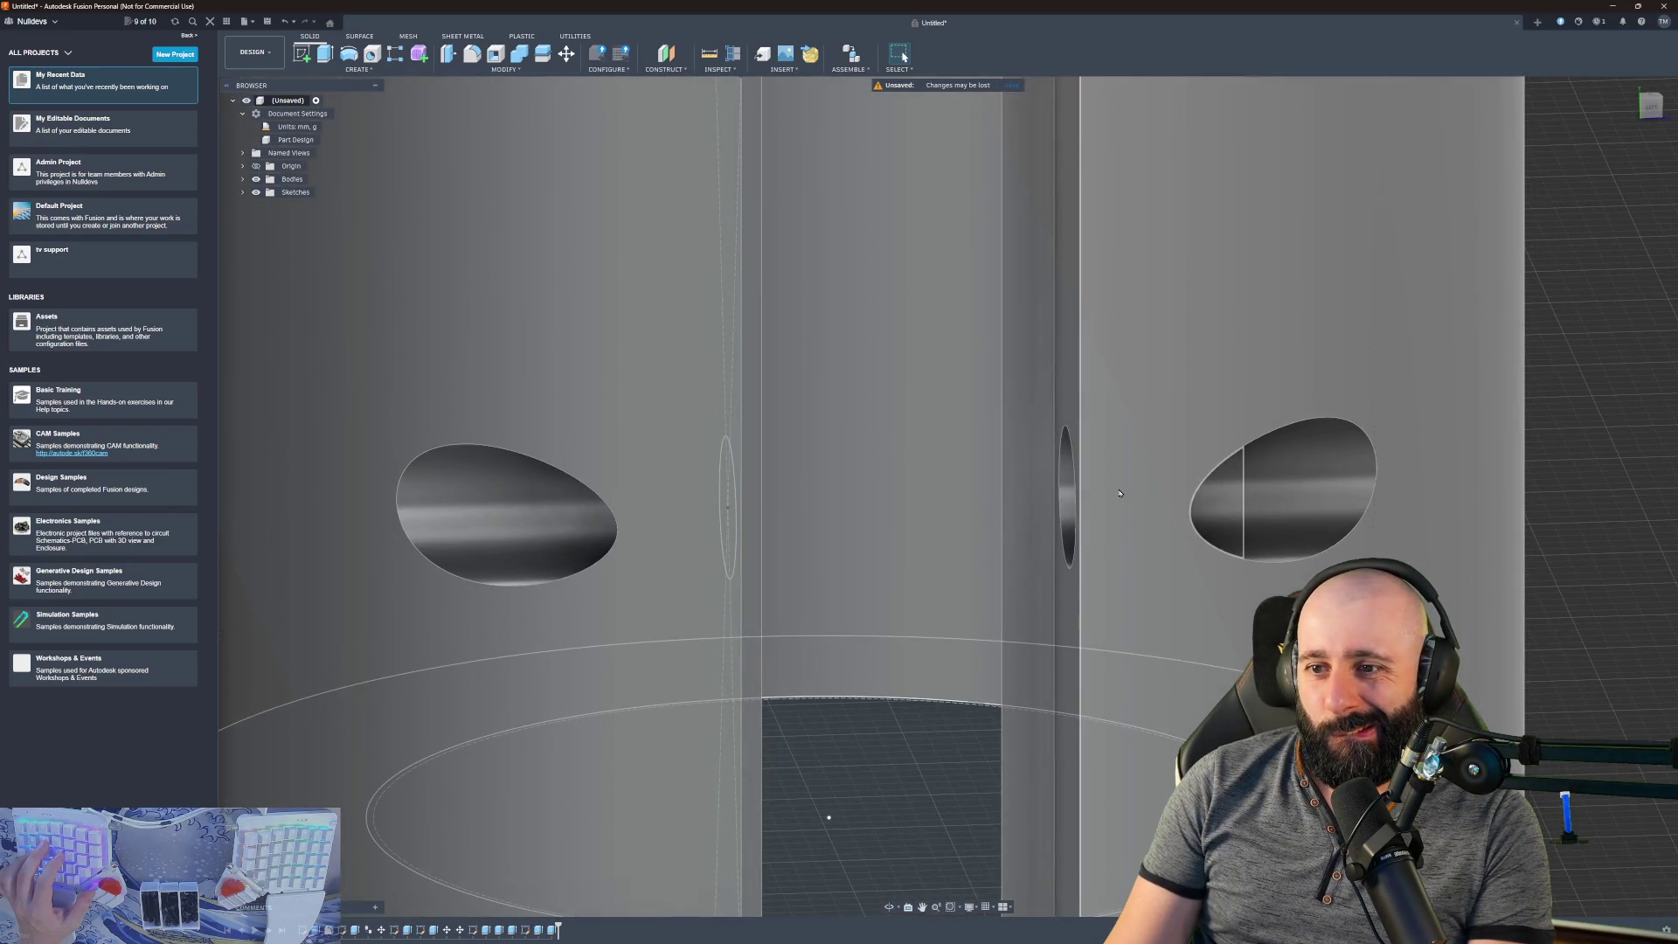
scroll(1138, 494, down, 5)
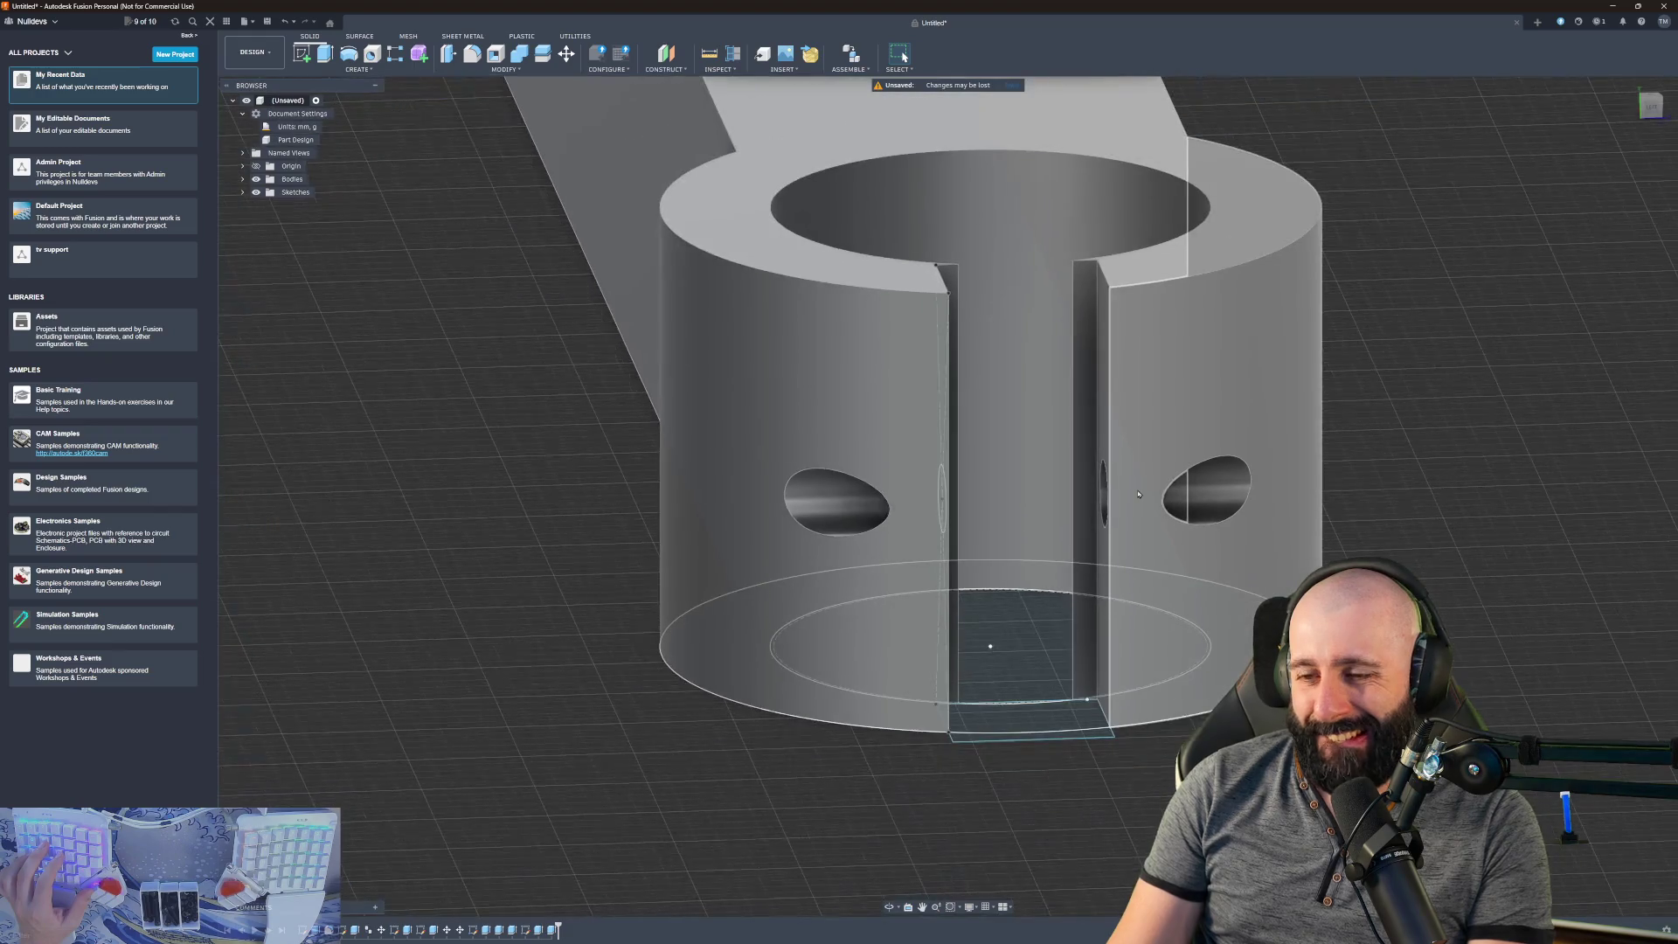
scroll(1138, 494, down, 2)
scroll(1138, 490, up, 4)
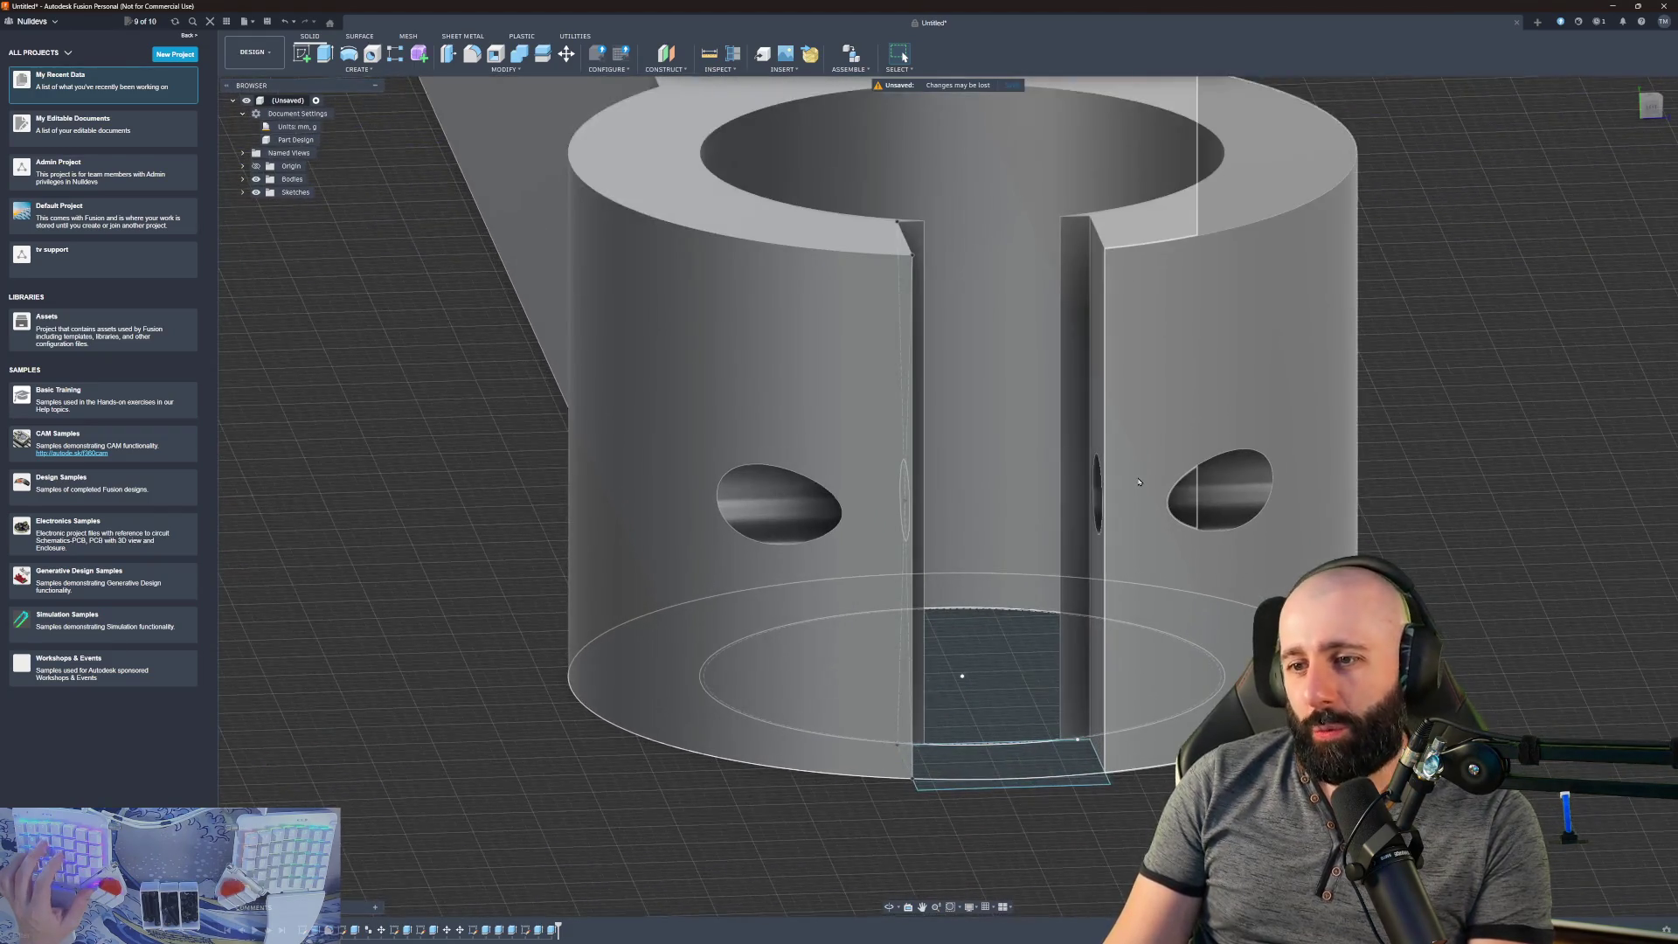
mouse_move(1128, 481)
middle_down()
mouse_move(1162, 482)
mouse_move(1019, 94)
mouse_move(1674, 26)
mouse_move(1486, 218)
mouse_move(1305, 367)
mouse_move(859, 365)
middle_up()
scroll(859, 365, down, 3)
scroll(859, 365, up, 6)
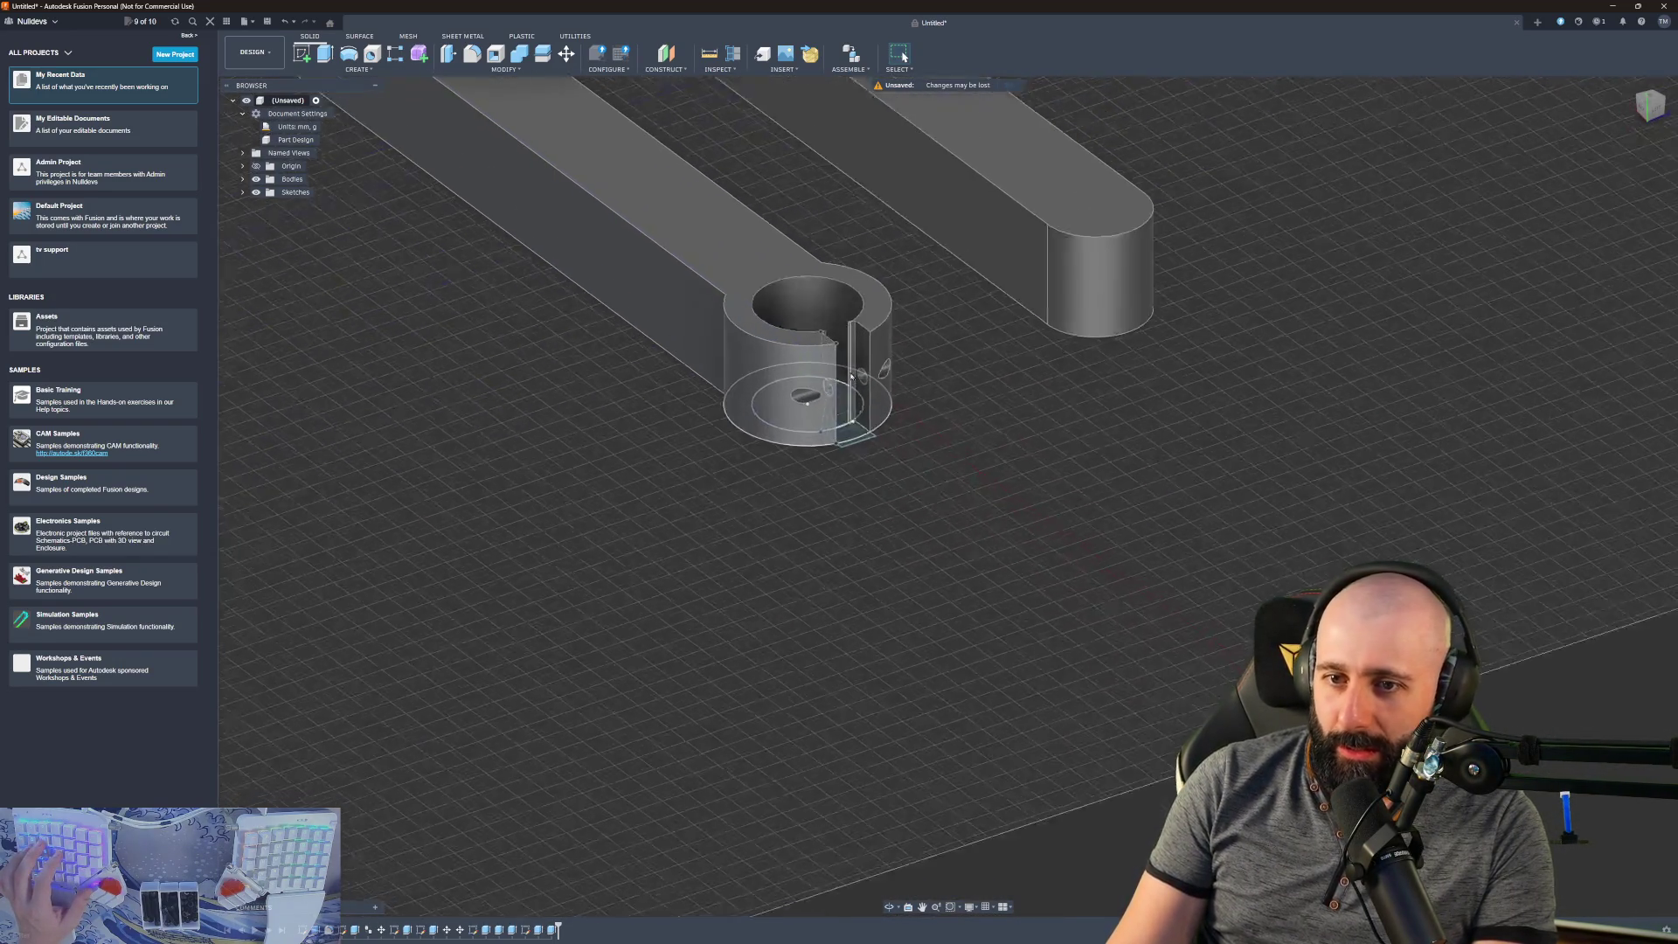
scroll(859, 366, up, 5)
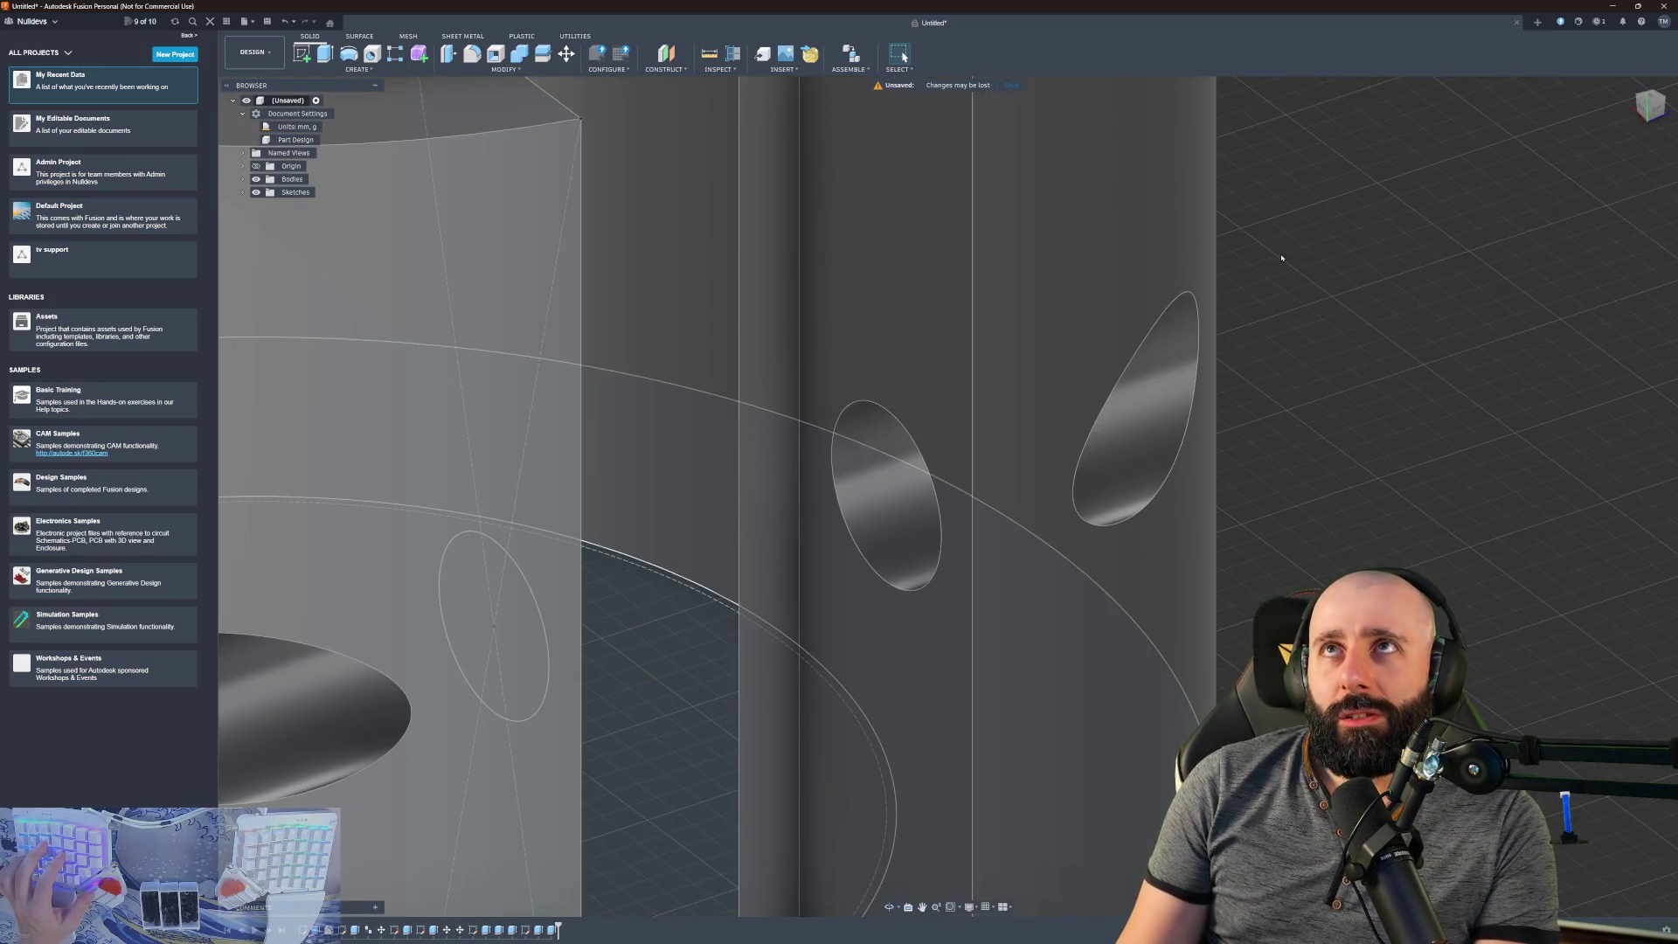
scroll(1253, 282, down, 5)
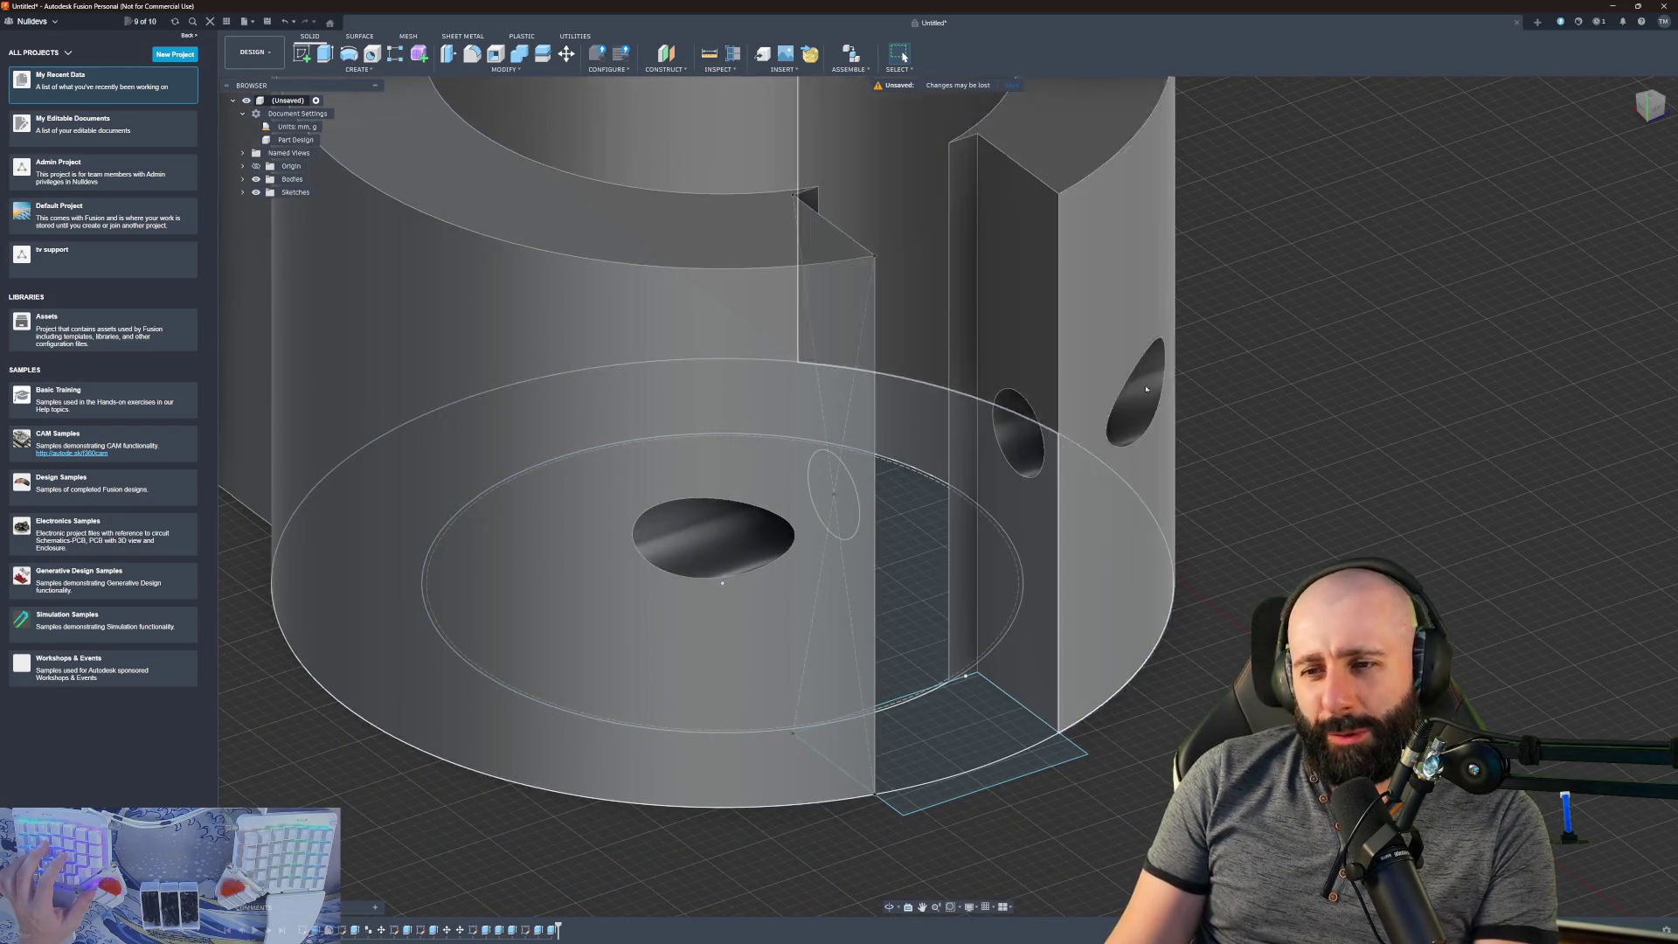
scroll(1088, 434, down, 4)
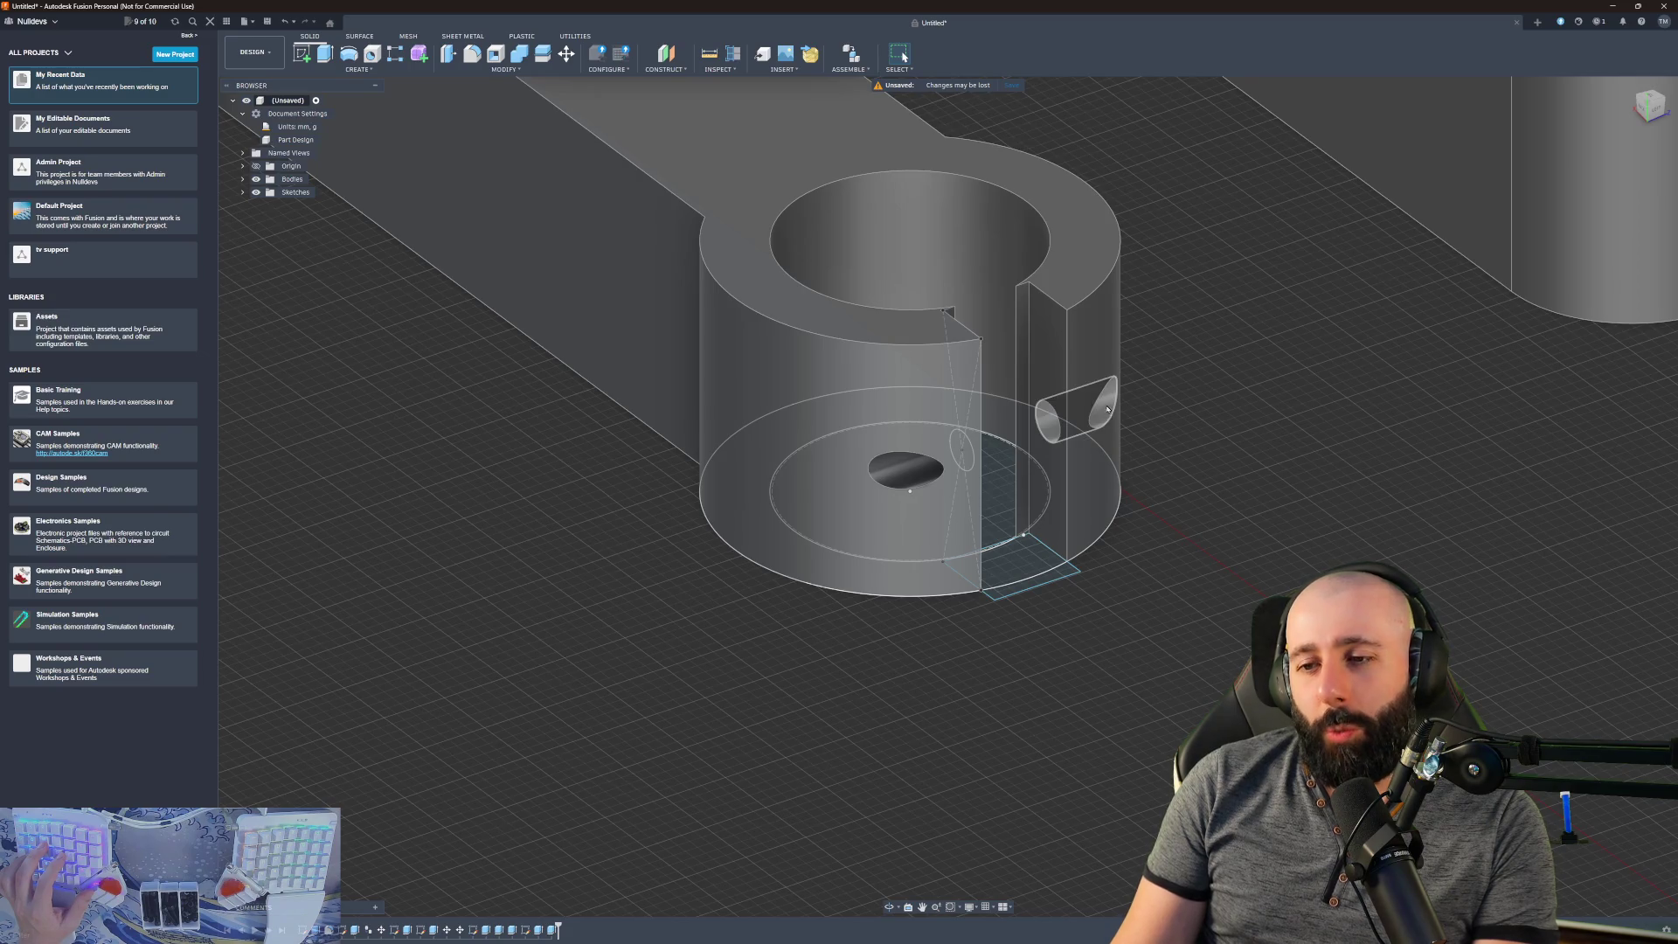
scroll(1113, 407, up, 4)
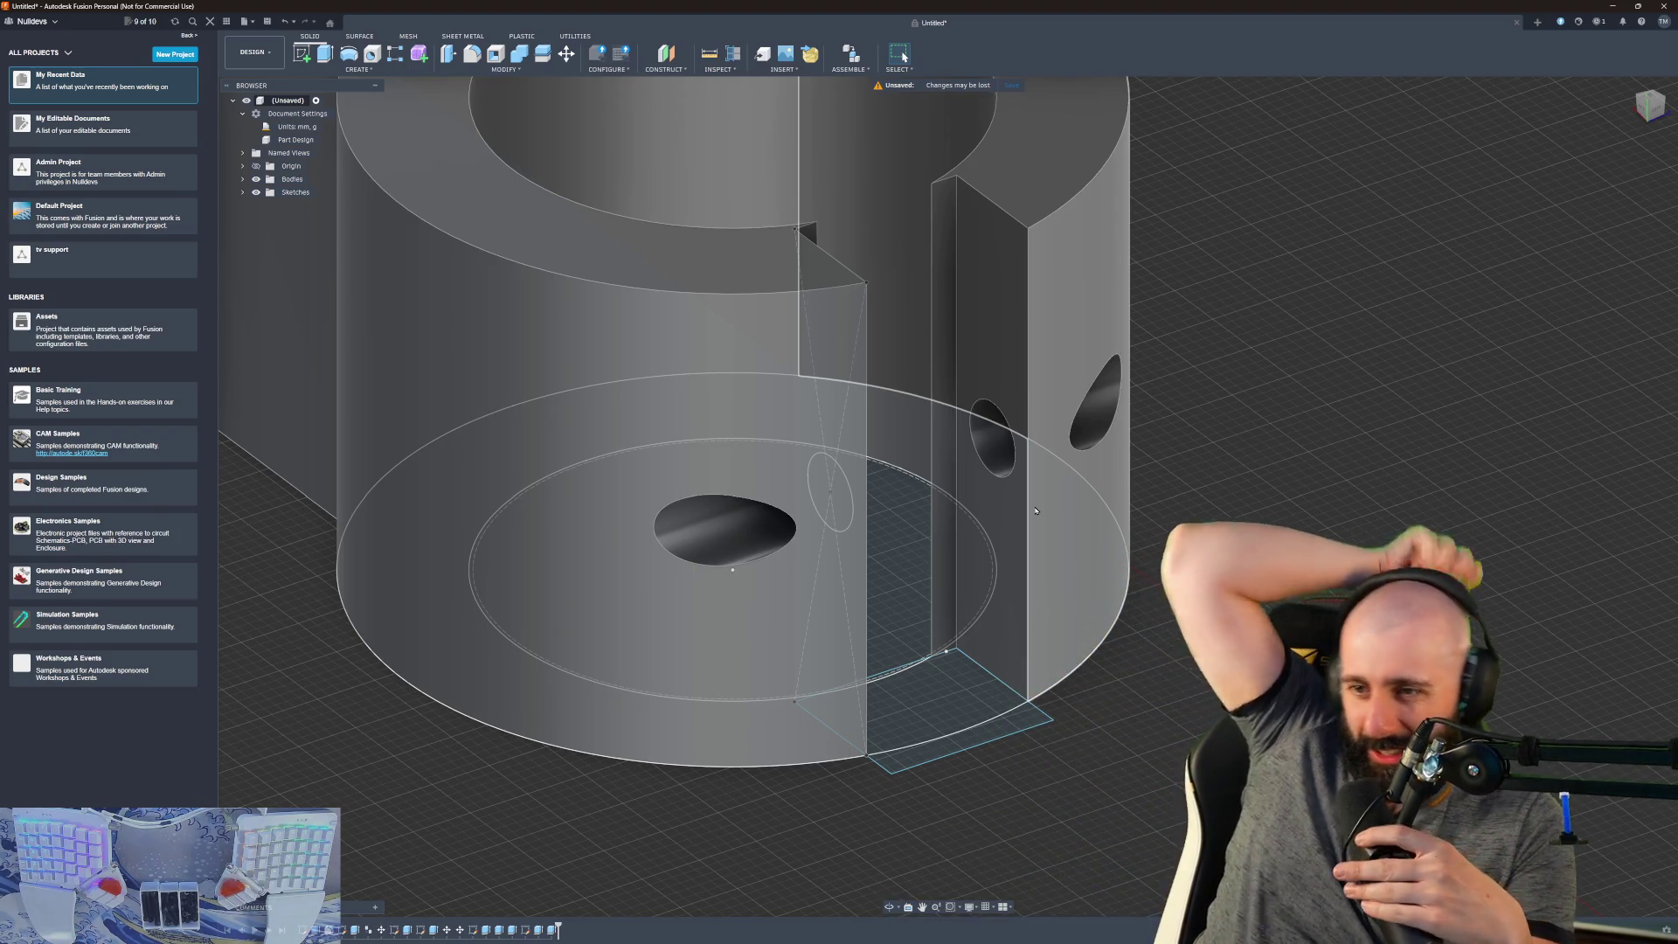
scroll(1036, 511, down, 3)
scroll(1099, 413, up, 8)
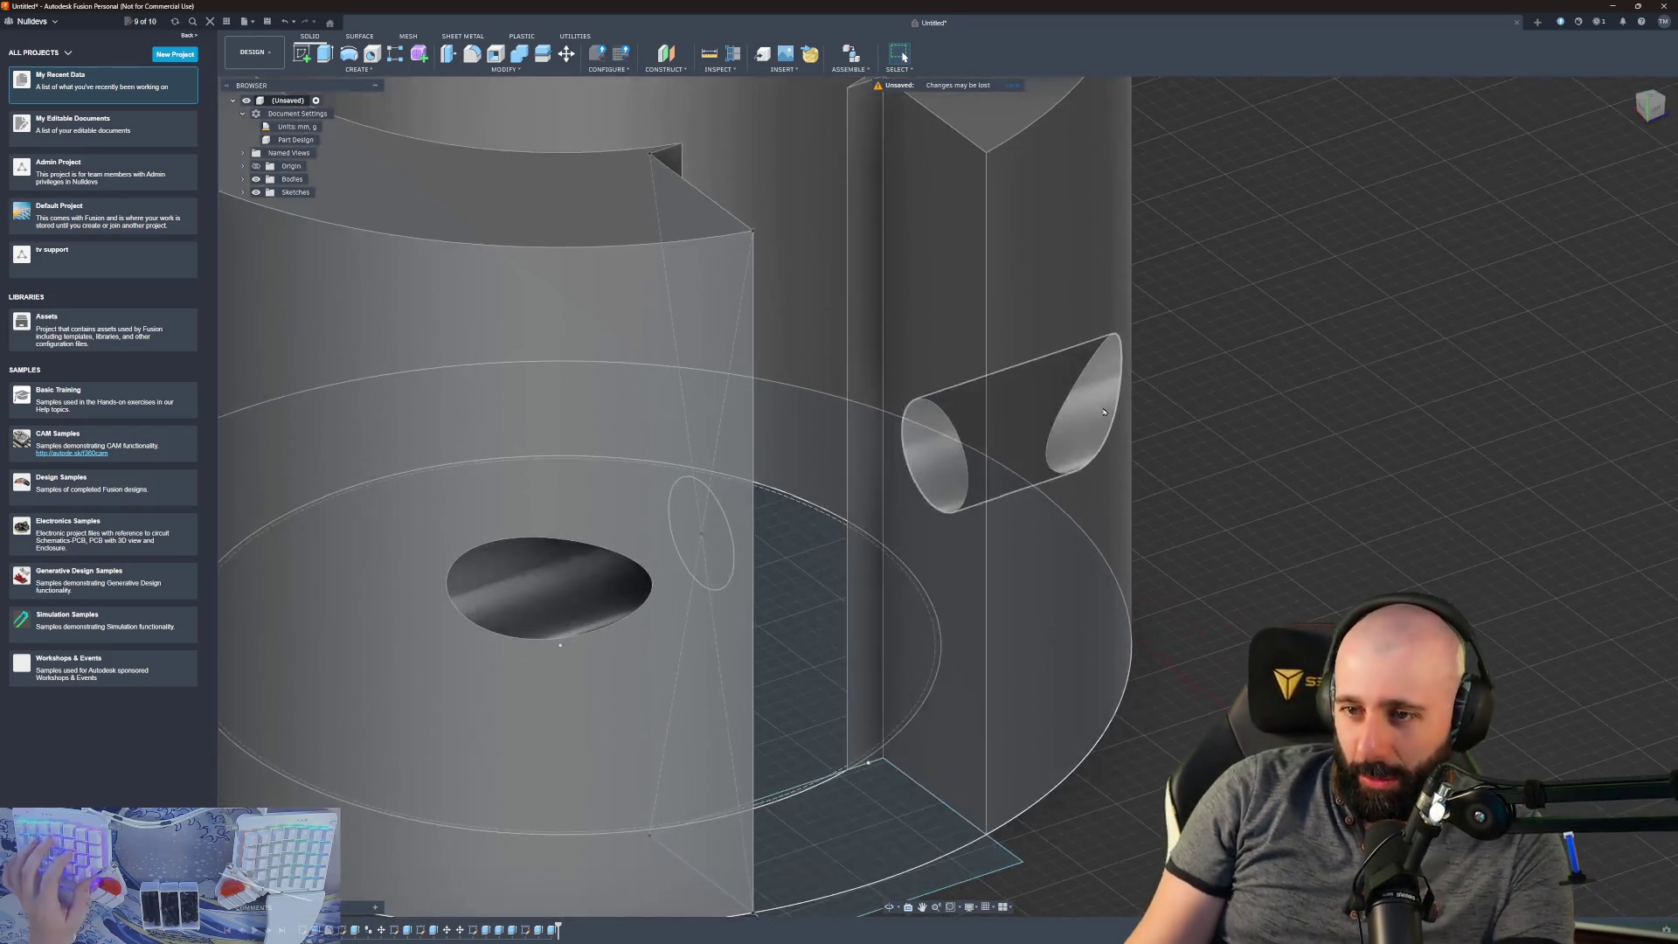
scroll(1099, 414, down, 10)
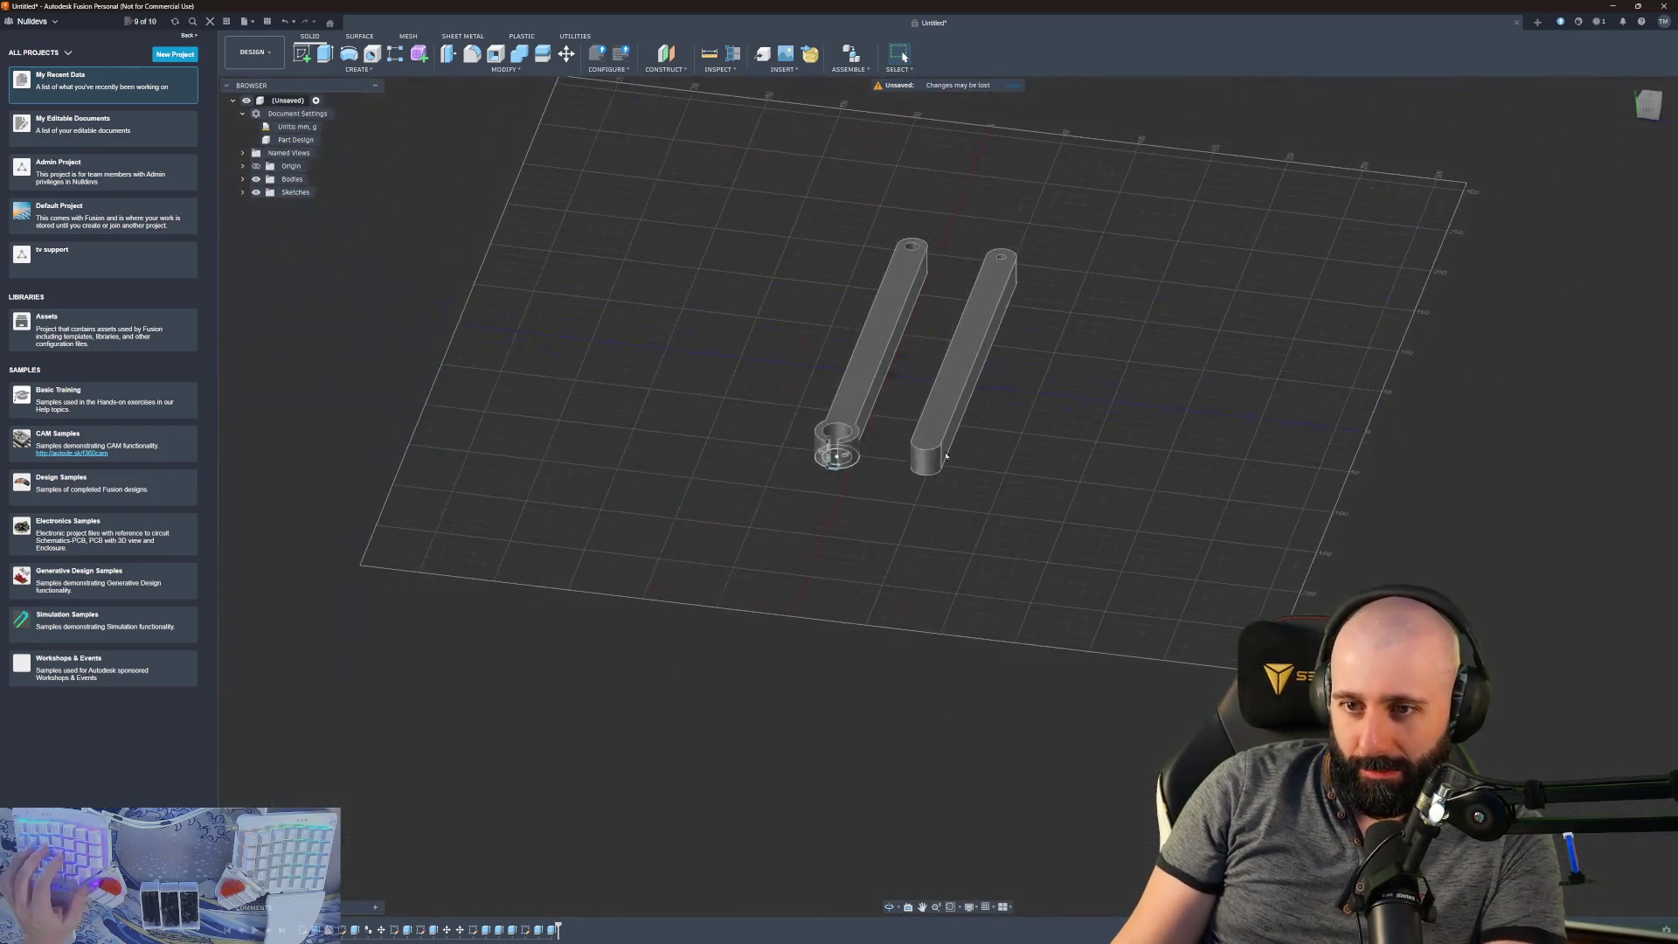
scroll(1105, 483, up, 10)
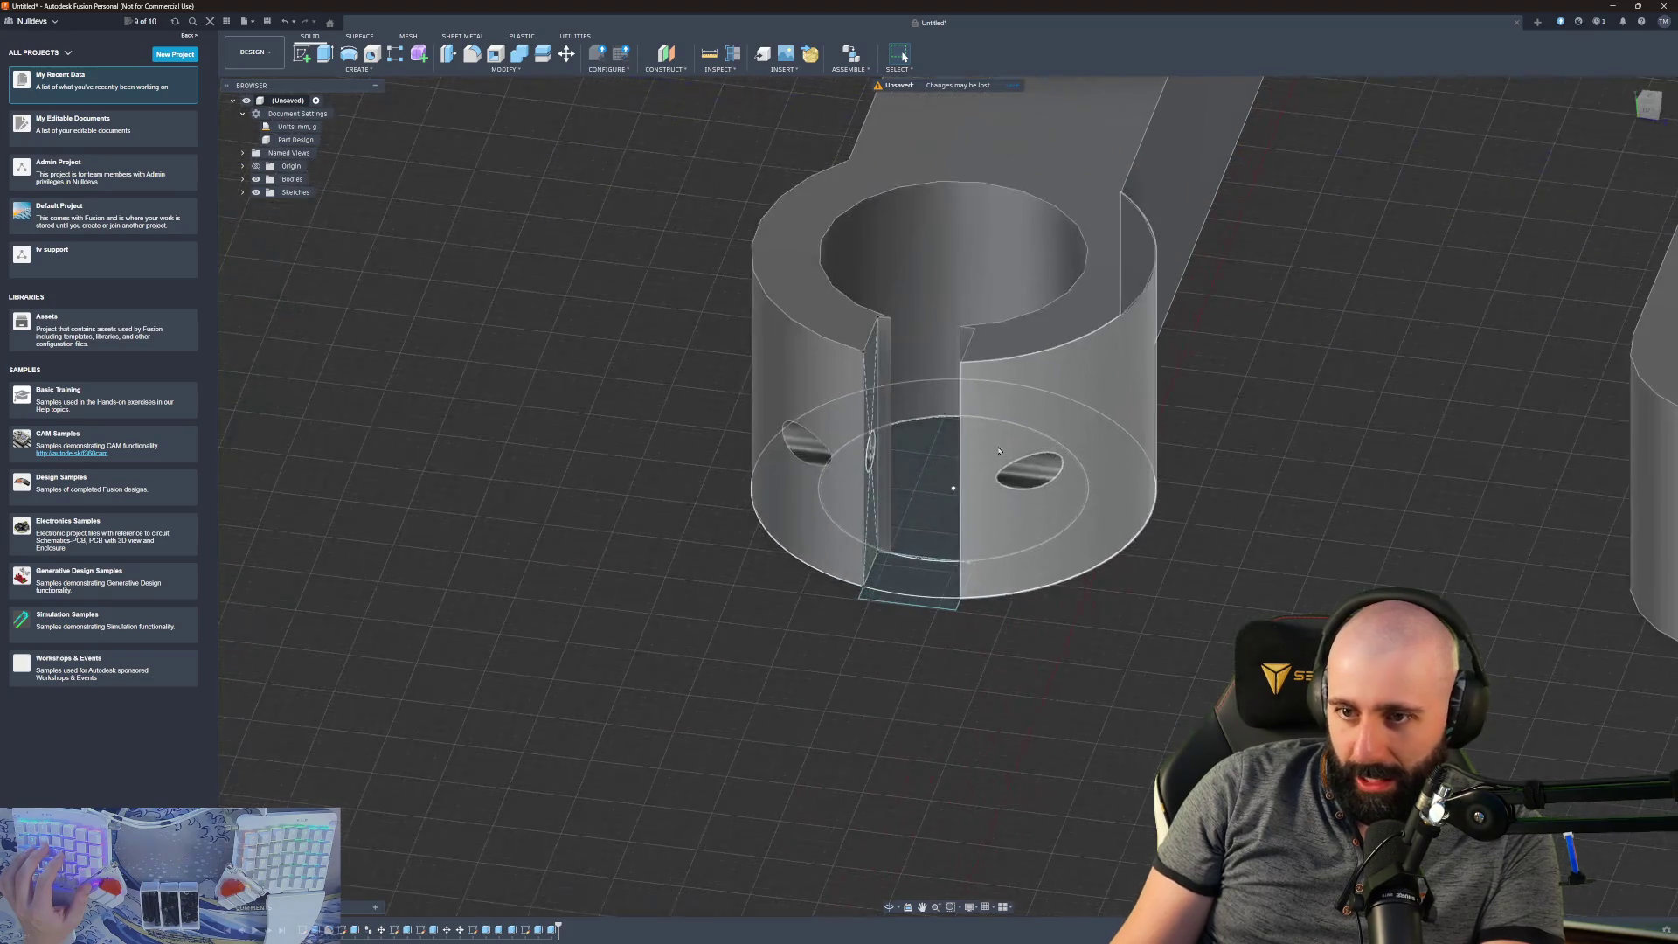
scroll(1106, 482, down, 10)
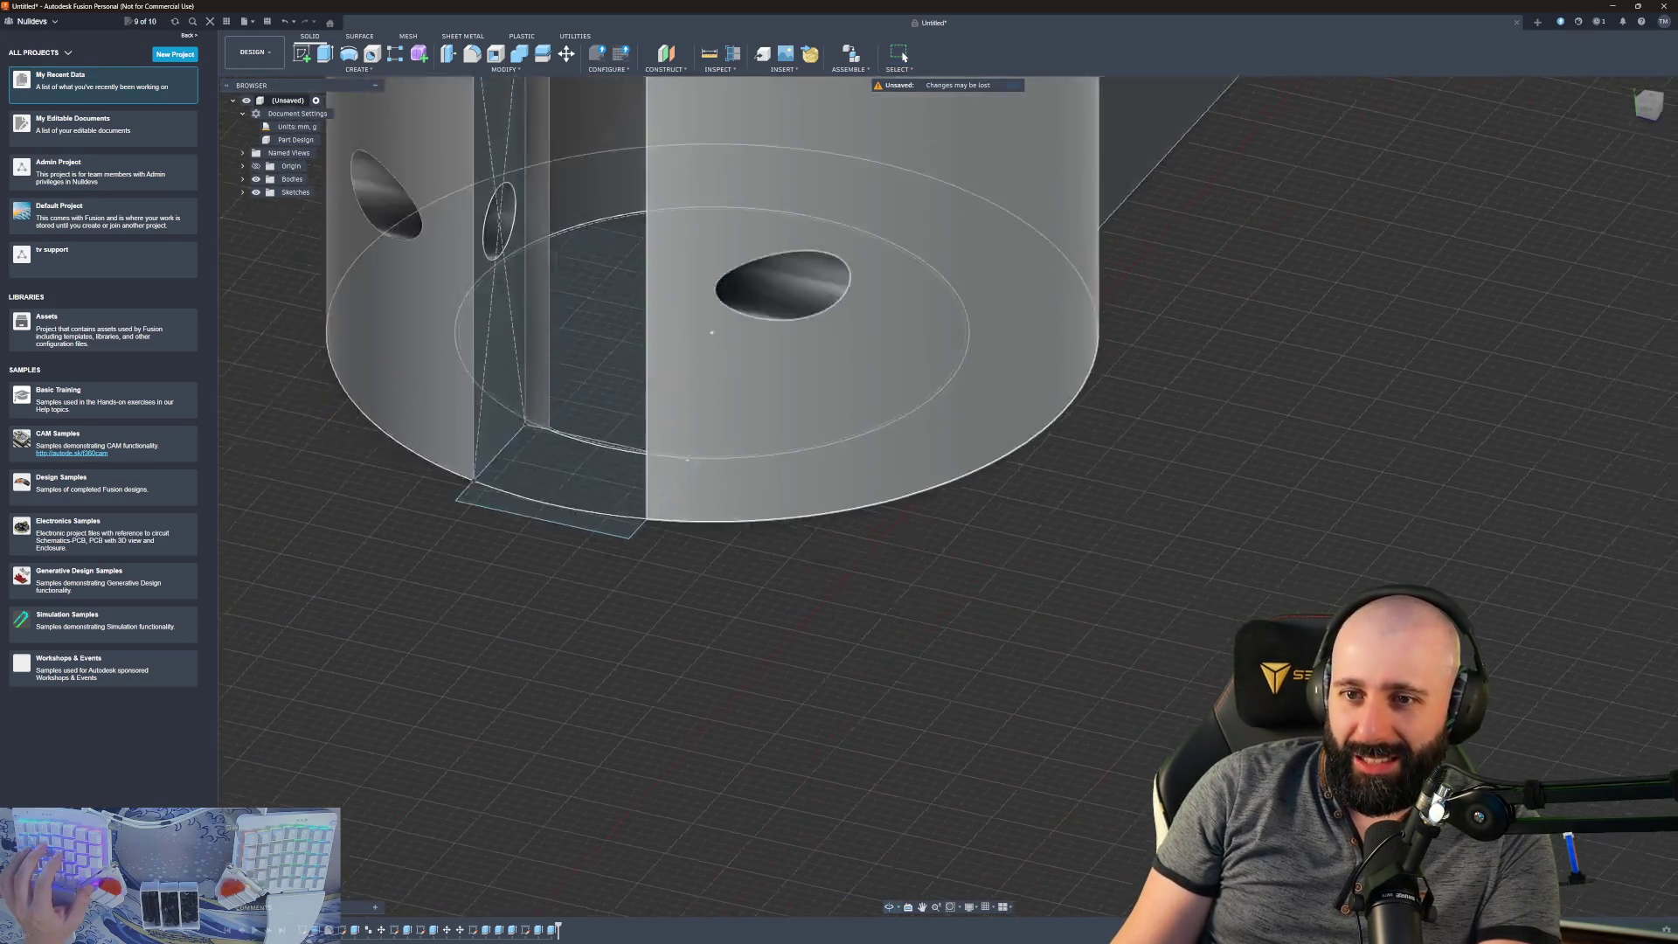
mouse_move(1034, 509)
shift+middle_down()
mouse_move(1086, 763)
mouse_move(1103, 769)
shift+middle_up()
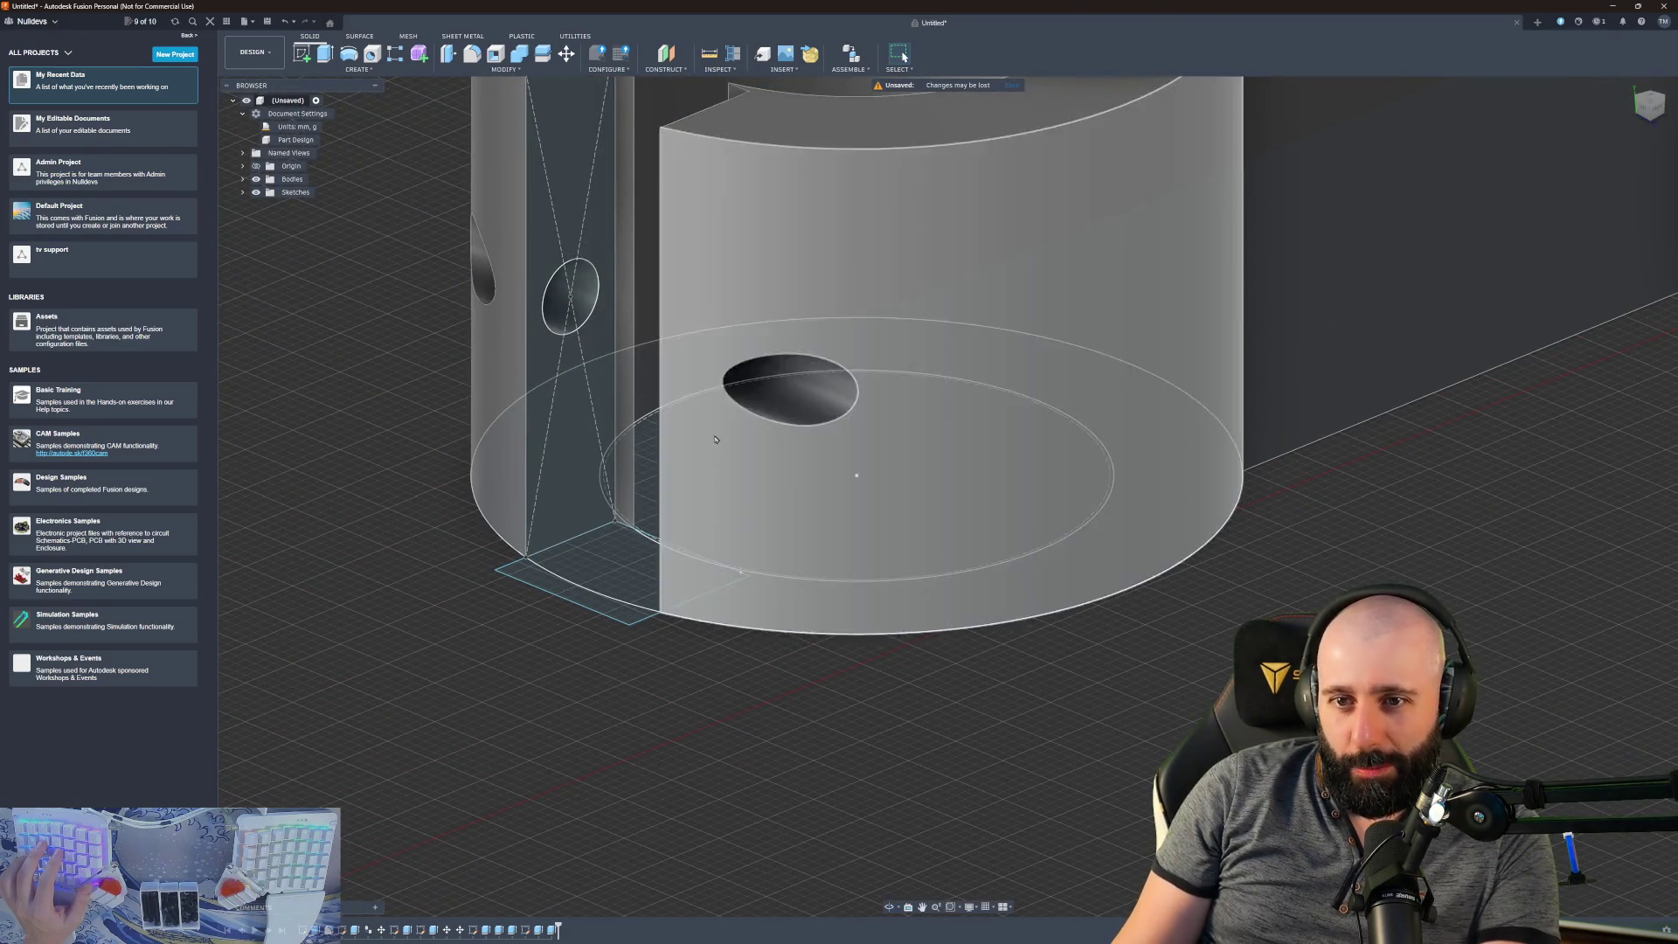
scroll(763, 383, up, 3)
scroll(760, 387, down, 3)
scroll(760, 387, down, 5)
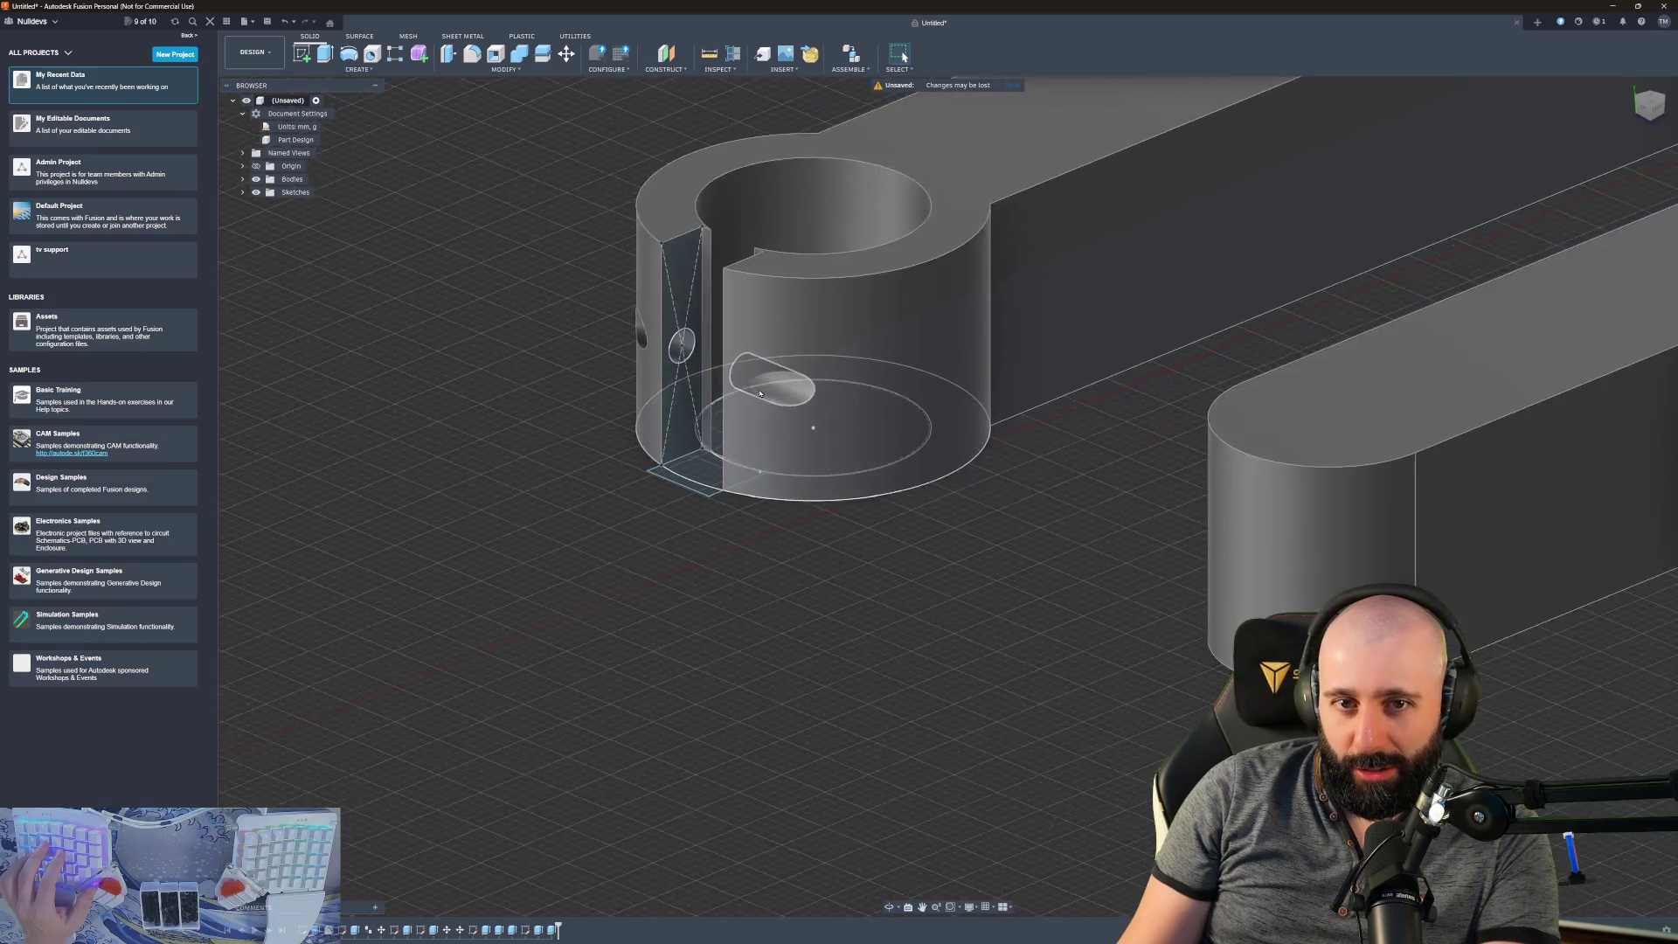
mouse_move(820, 318)
shift+middle_down()
mouse_move(899, 307)
mouse_move(978, 352)
mouse_move(1294, 454)
shift+middle_up()
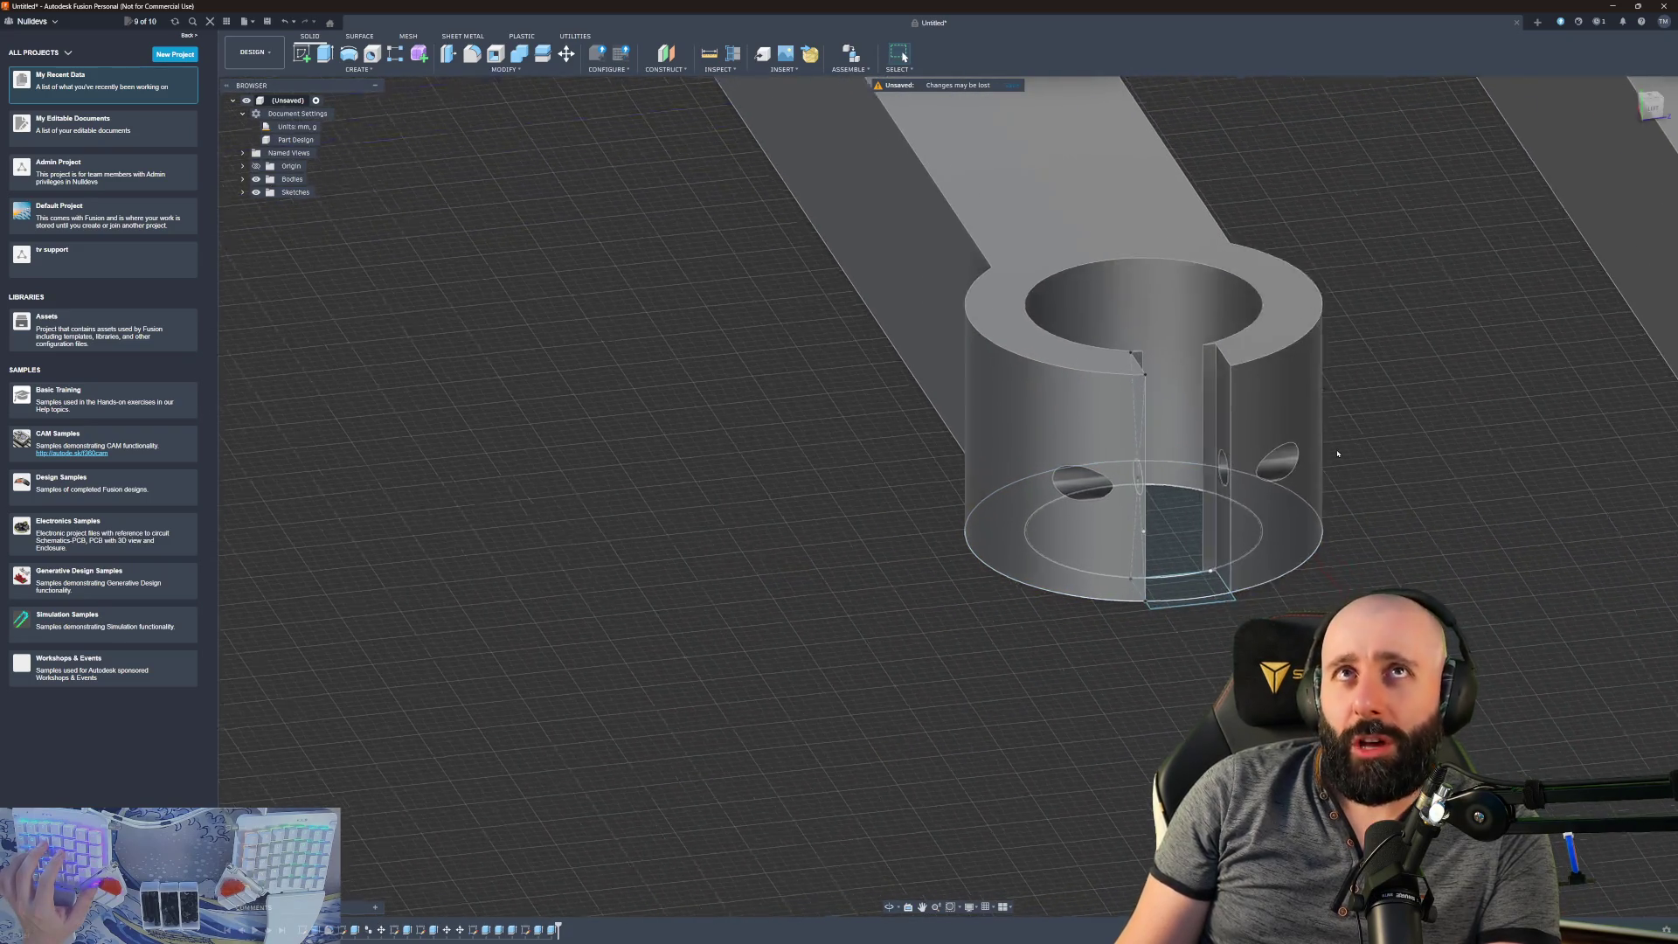
scroll(1163, 437, up, 5)
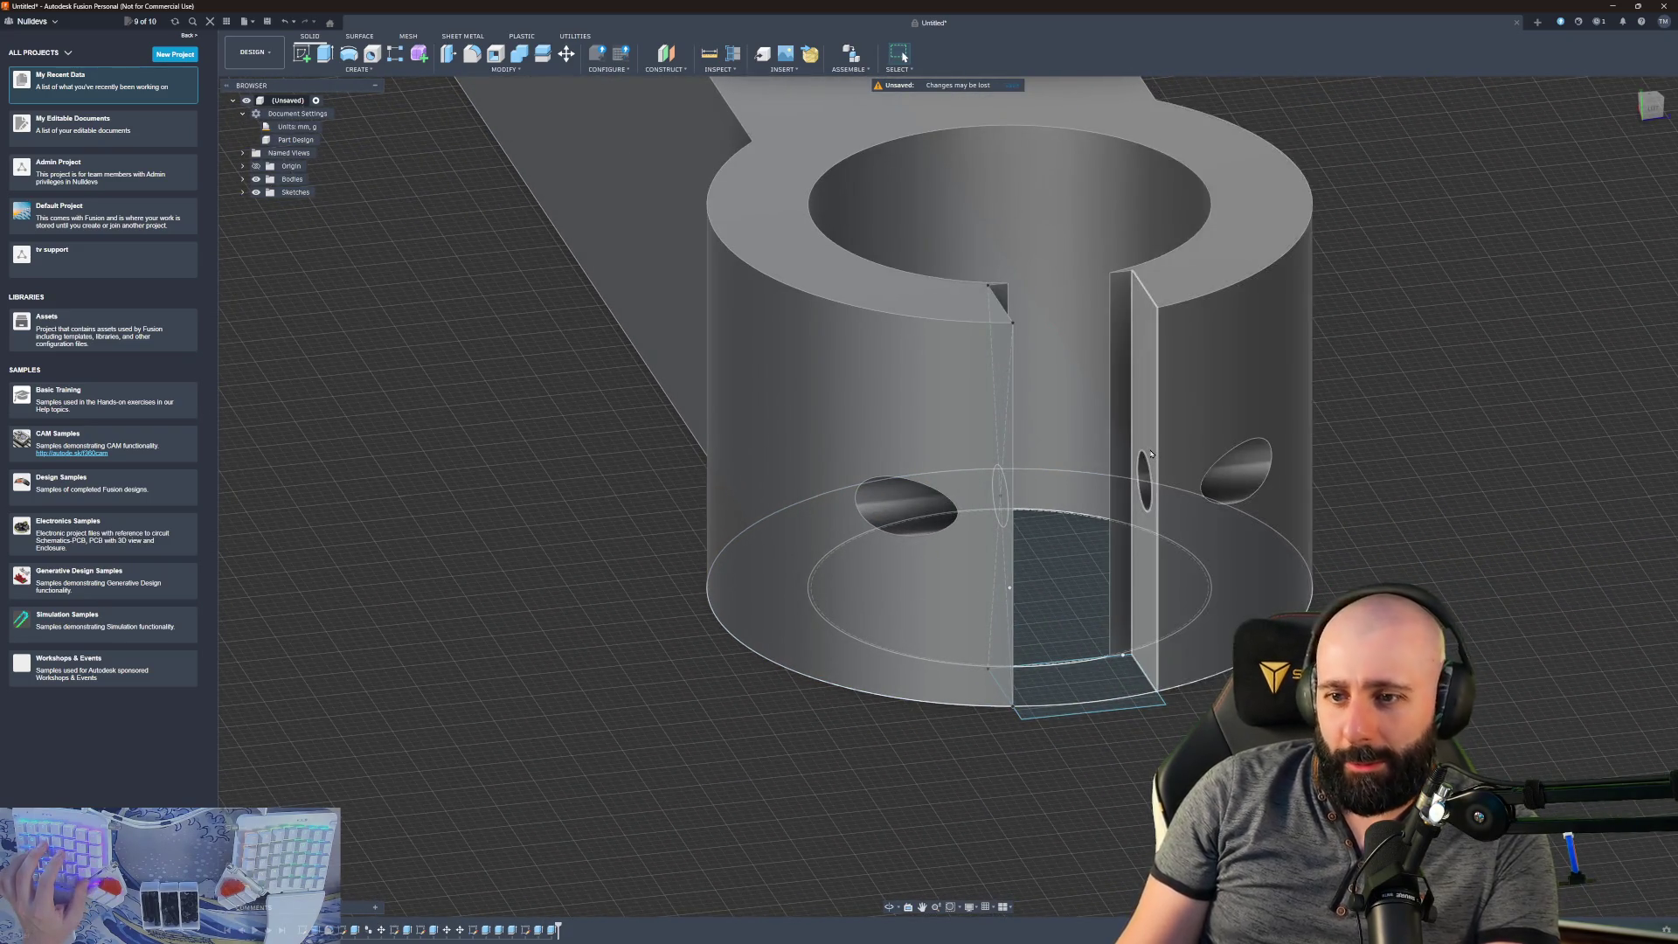
scroll(1150, 453, down, 10)
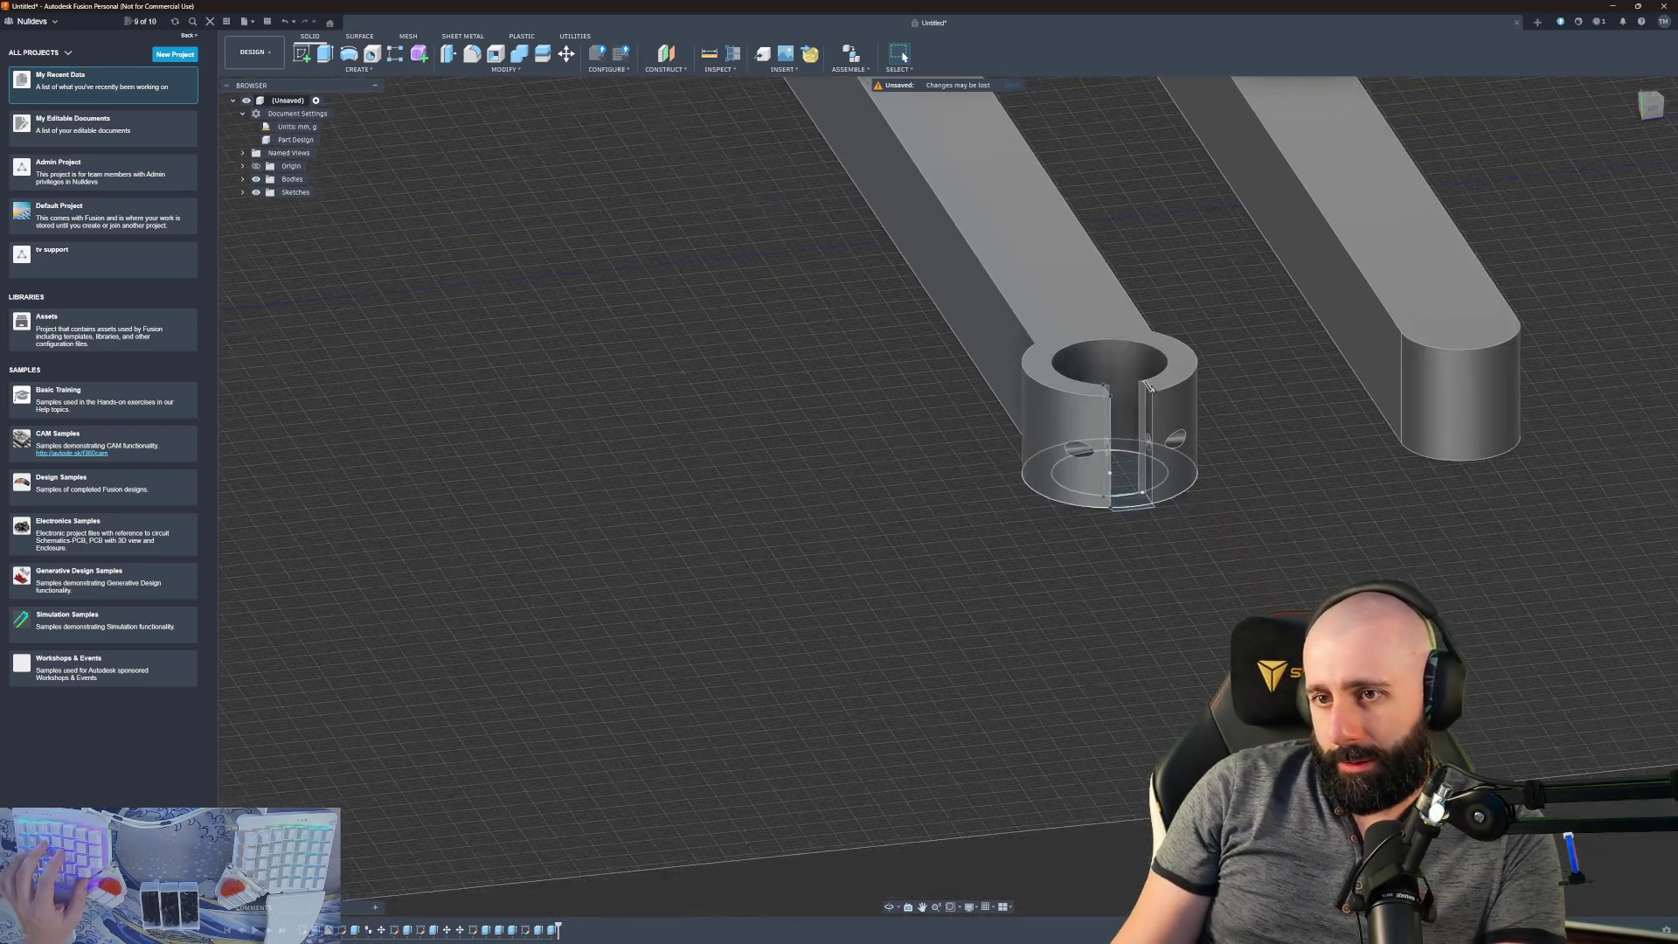
scroll(1047, 246, down, 3)
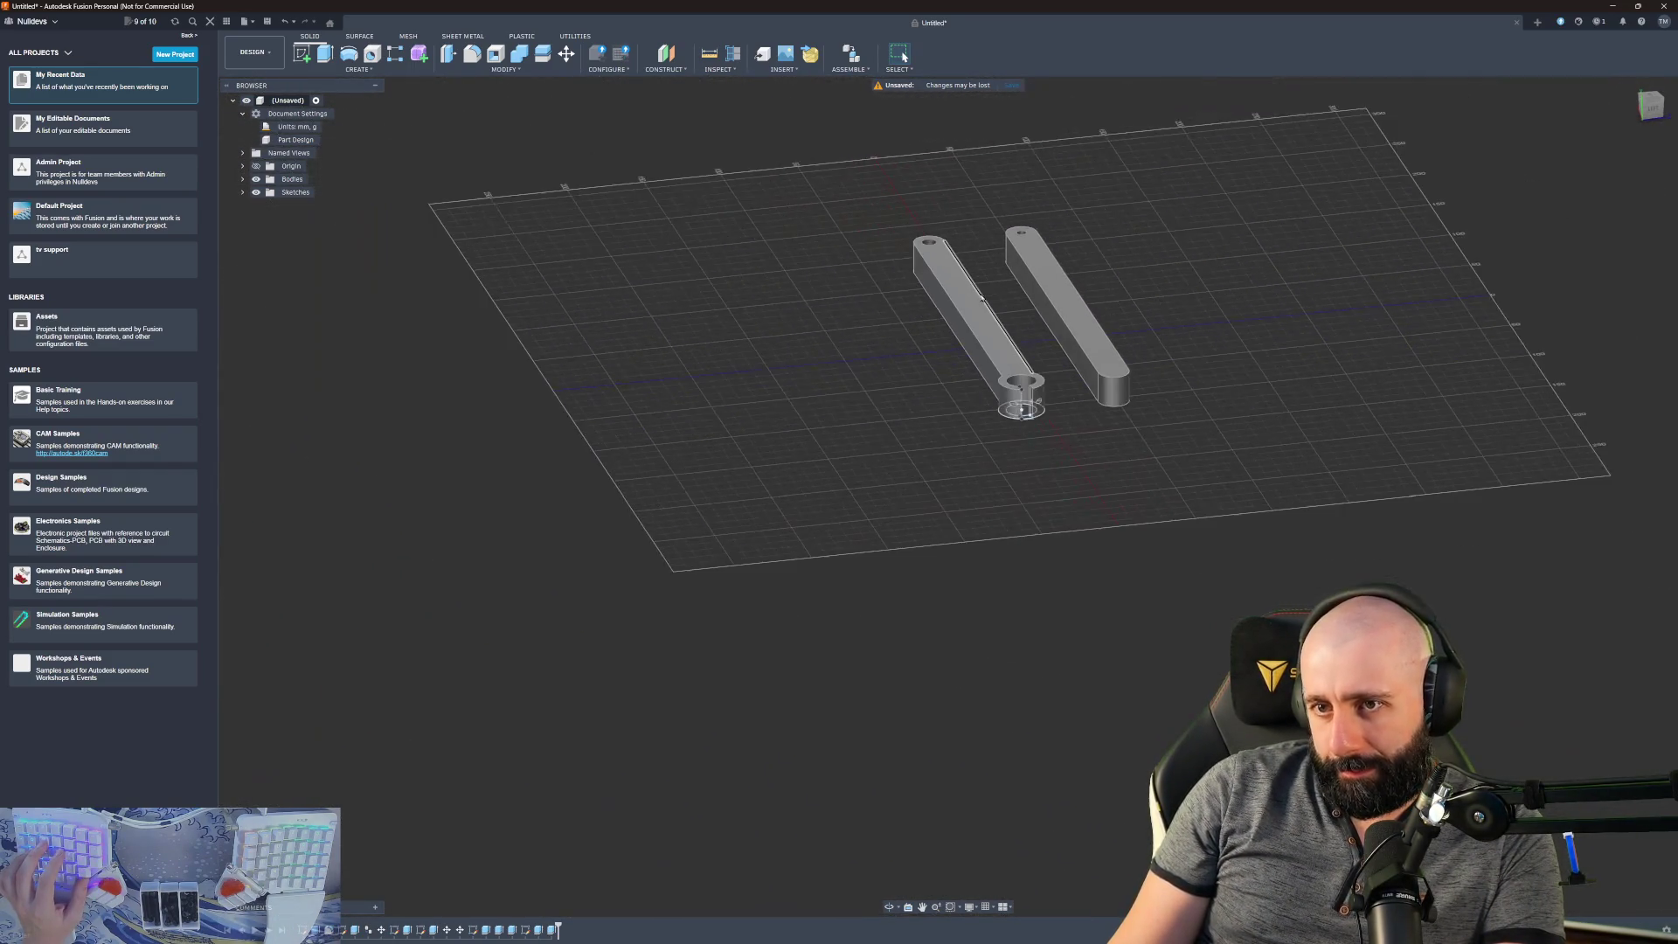
scroll(985, 299, up, 5)
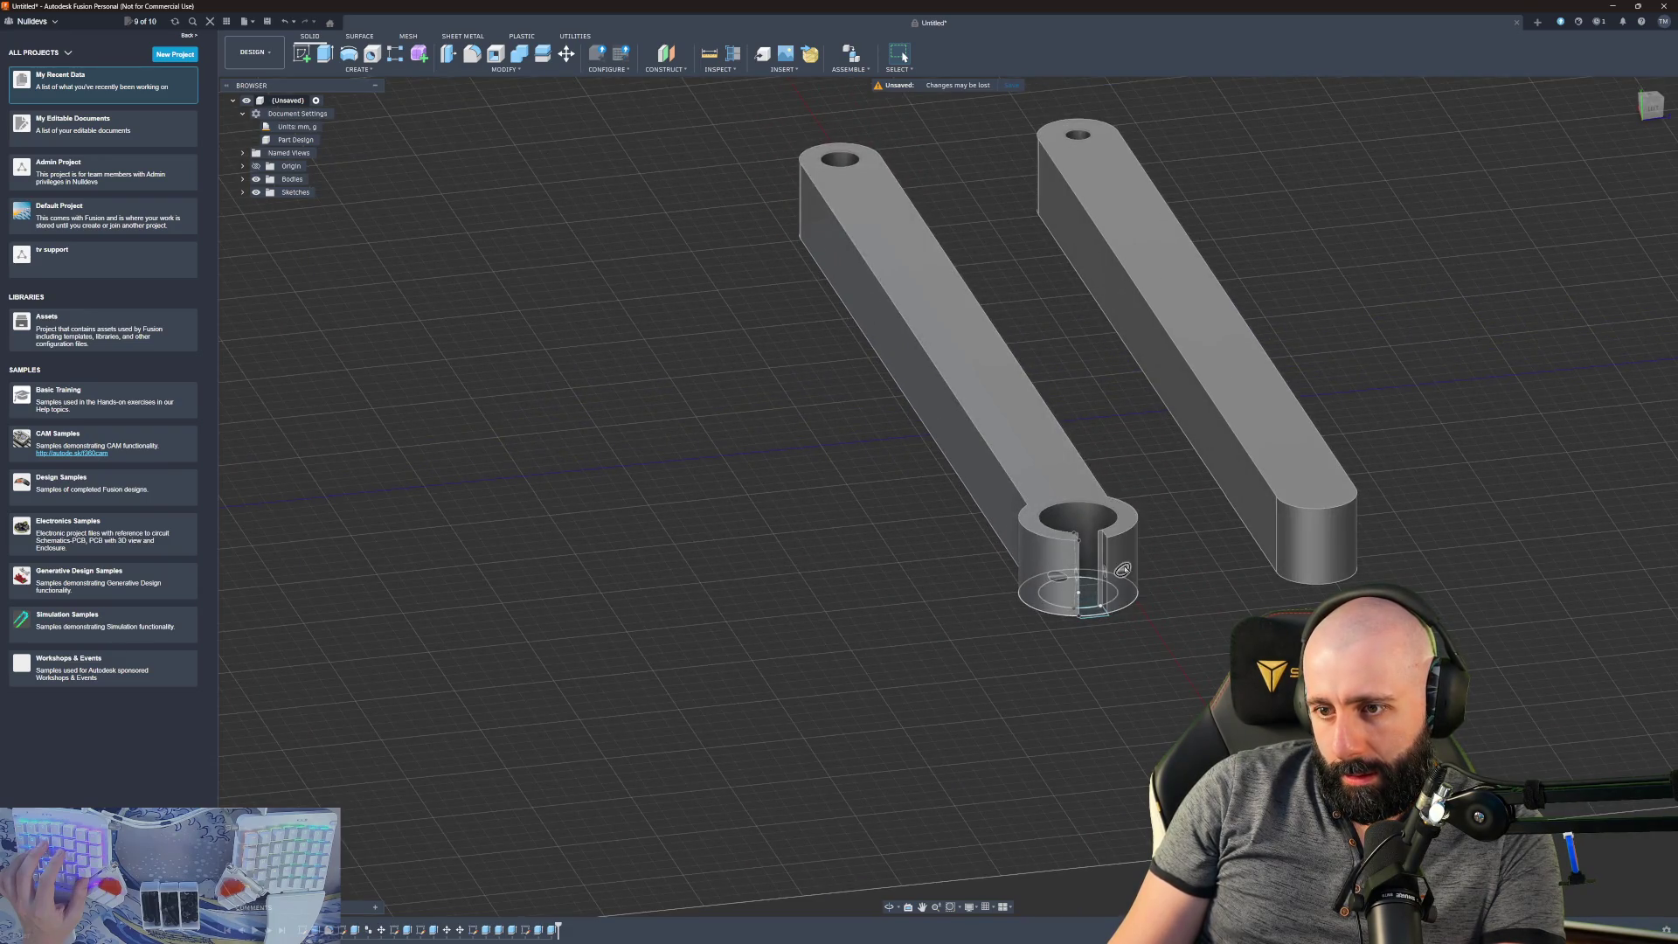
scroll(1120, 573, up, 2)
scroll(1120, 573, up, 4)
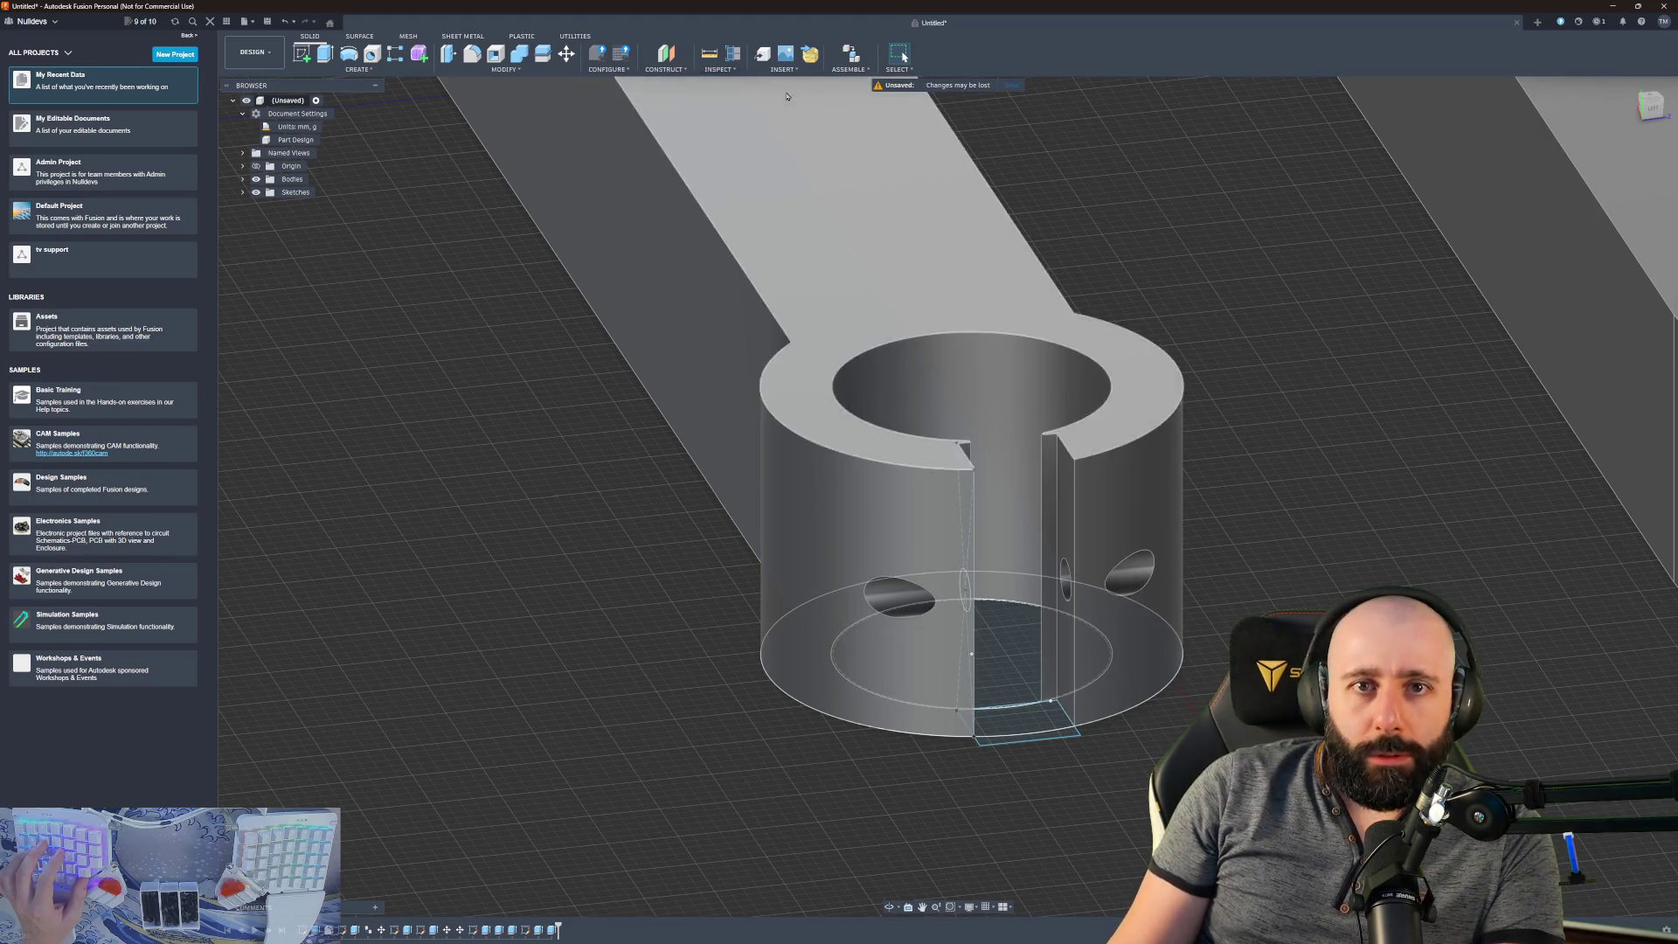
click(710, 56)
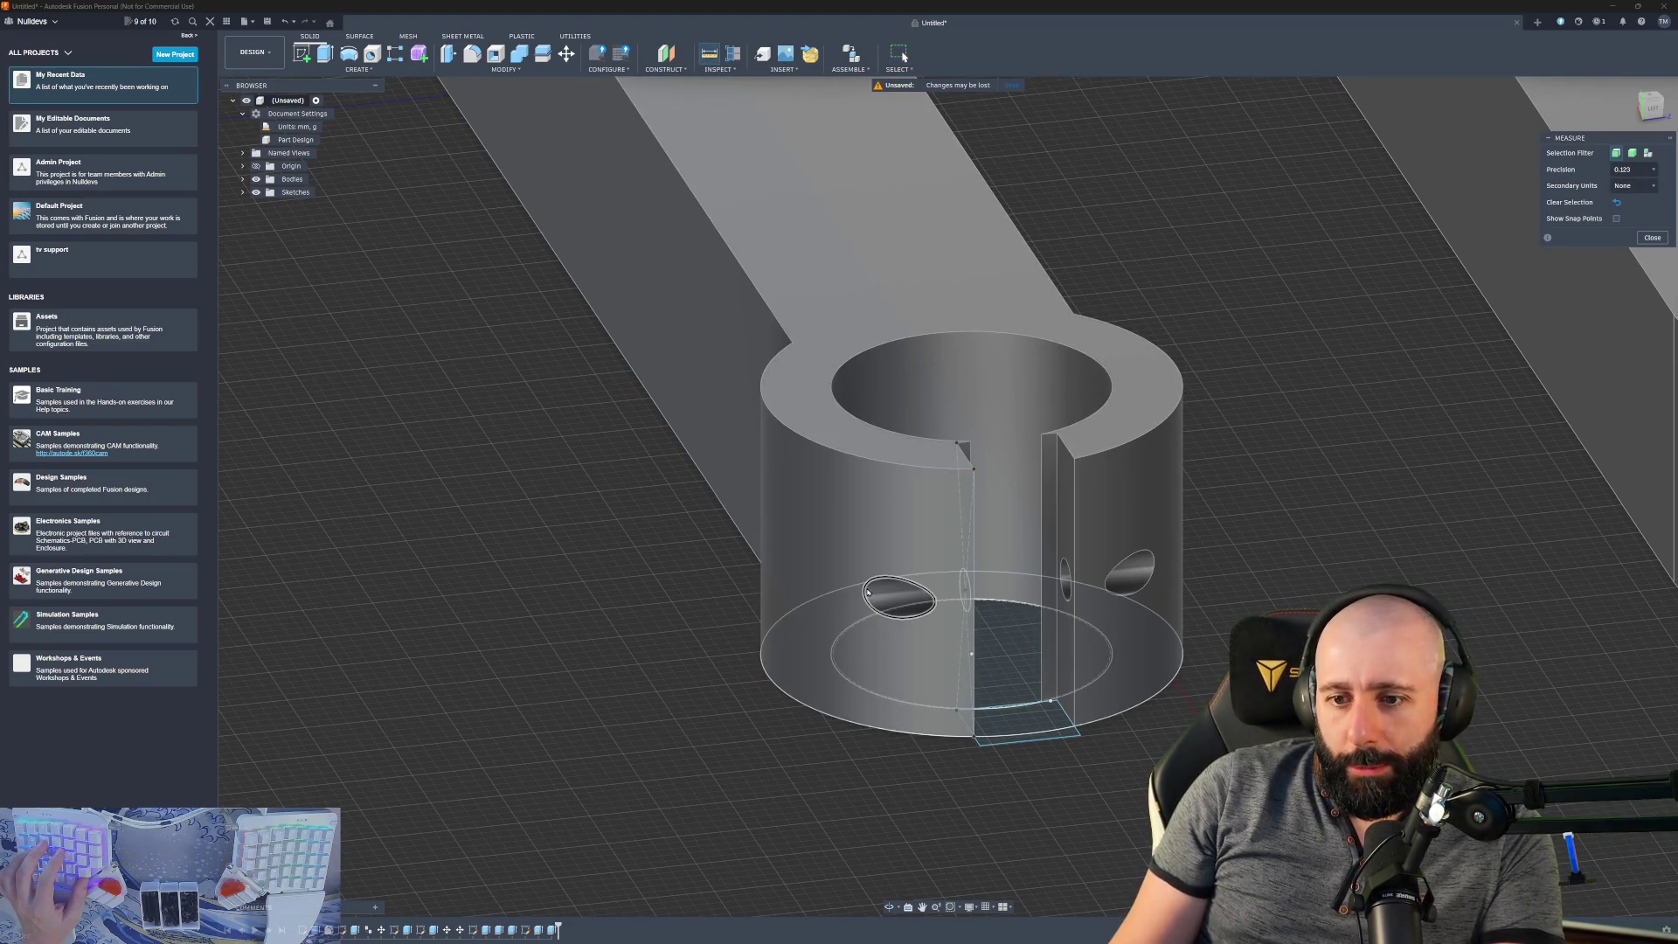
click(900, 616)
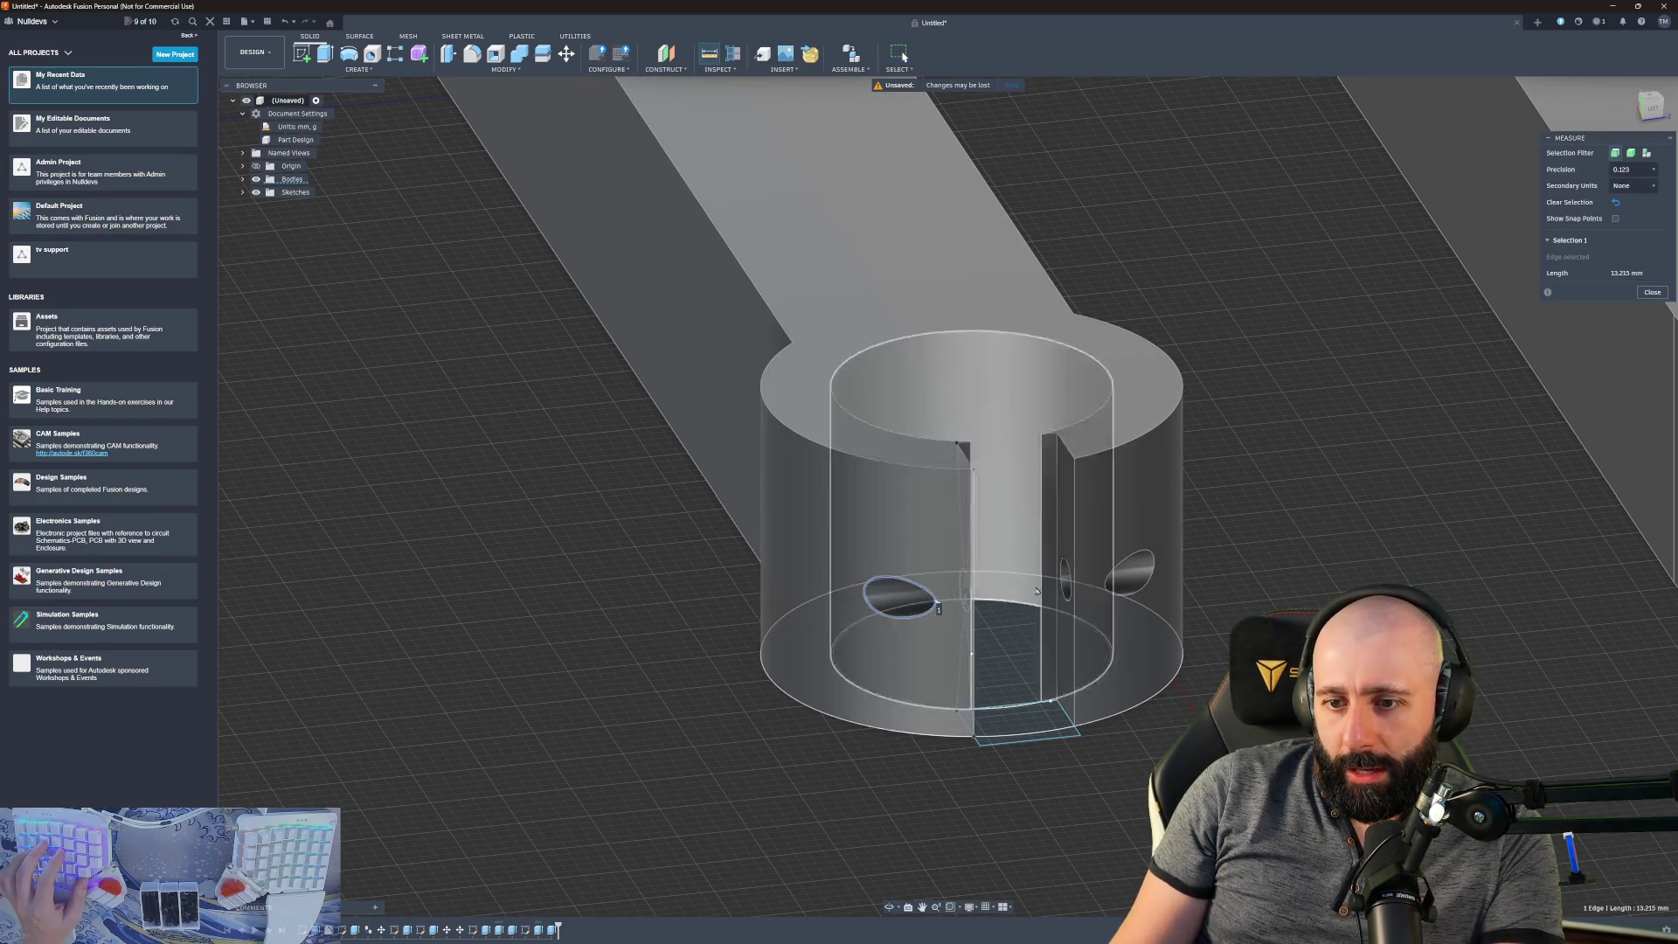
click(1156, 564)
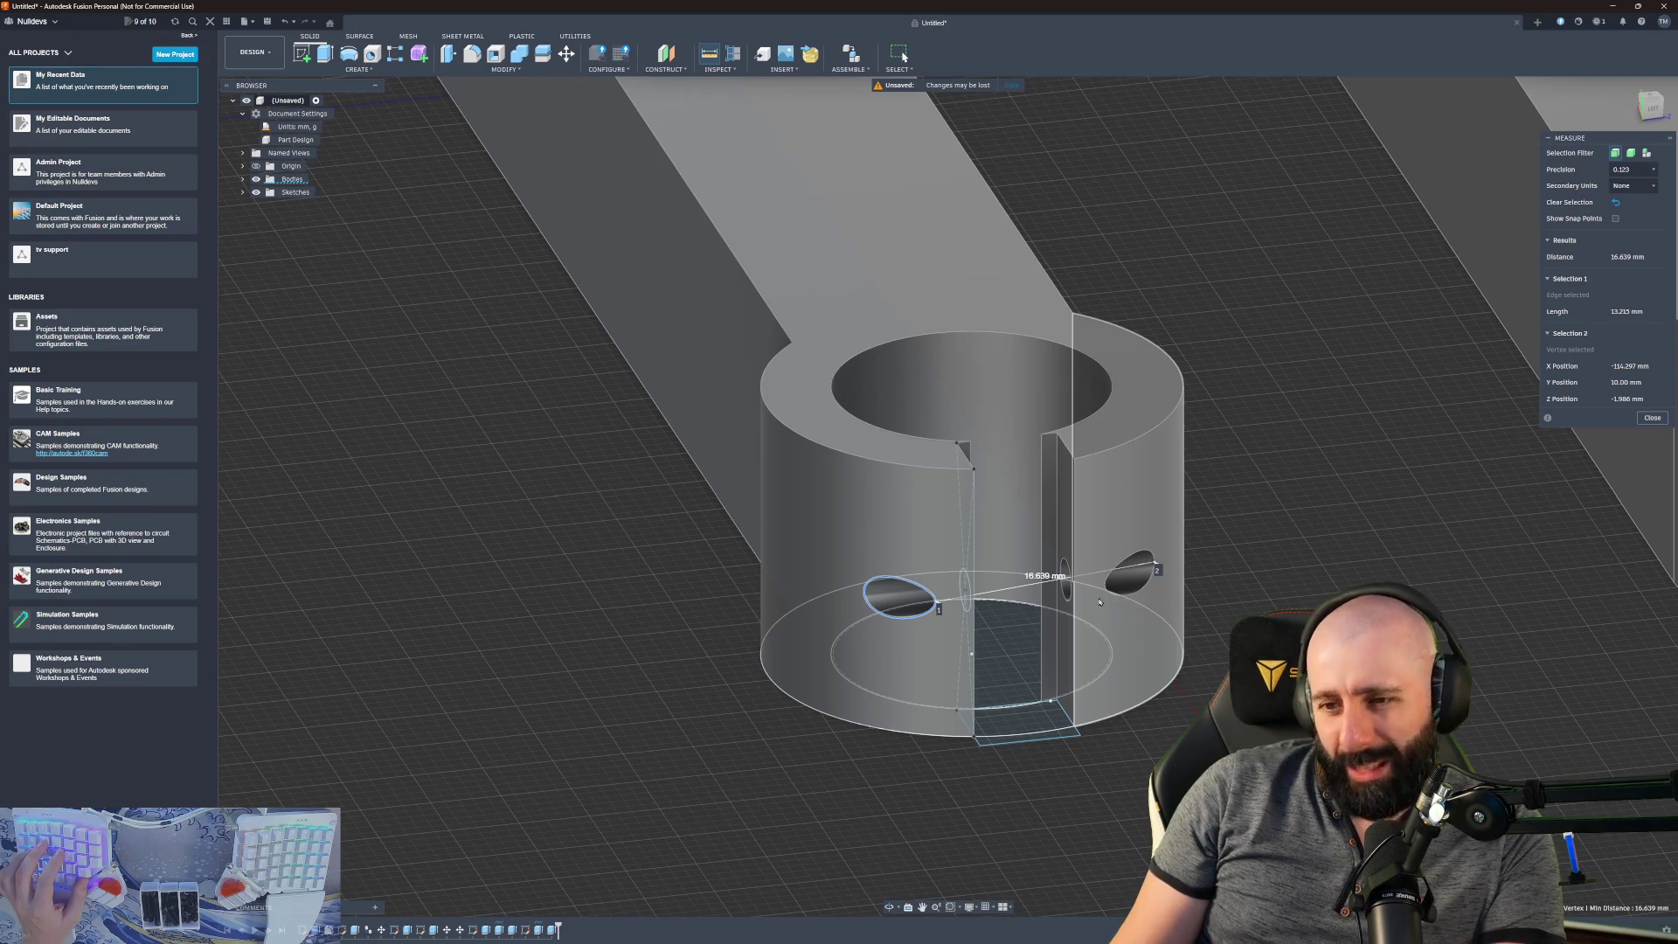
scroll(1100, 601, down, 10)
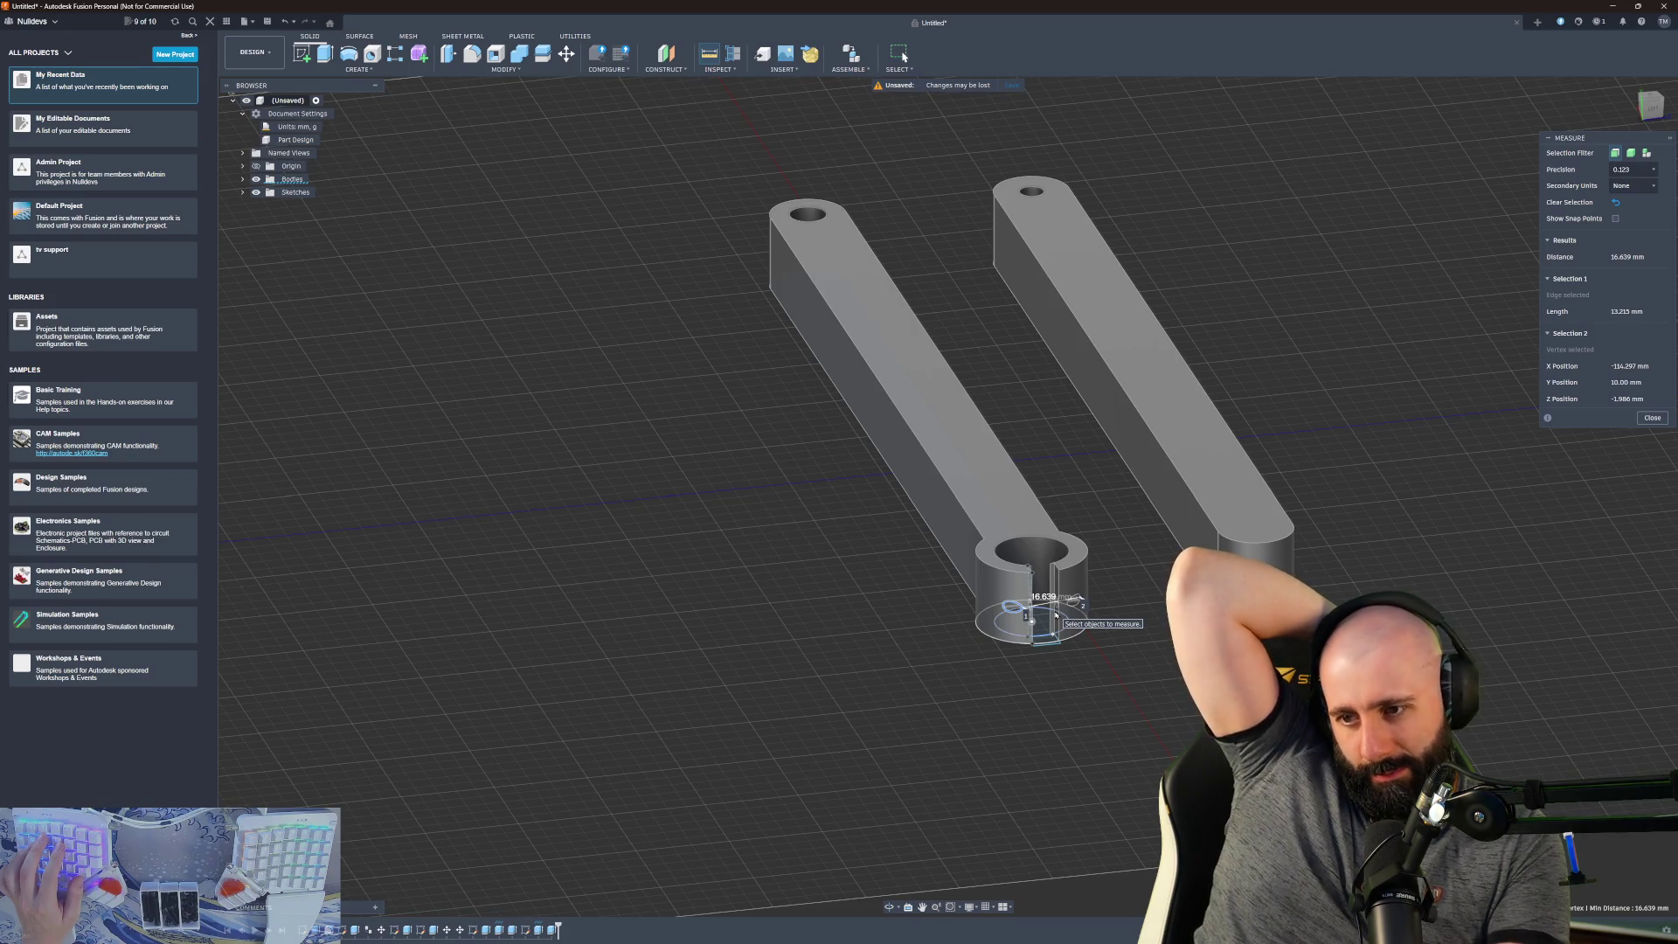
scroll(1055, 617, up, 2)
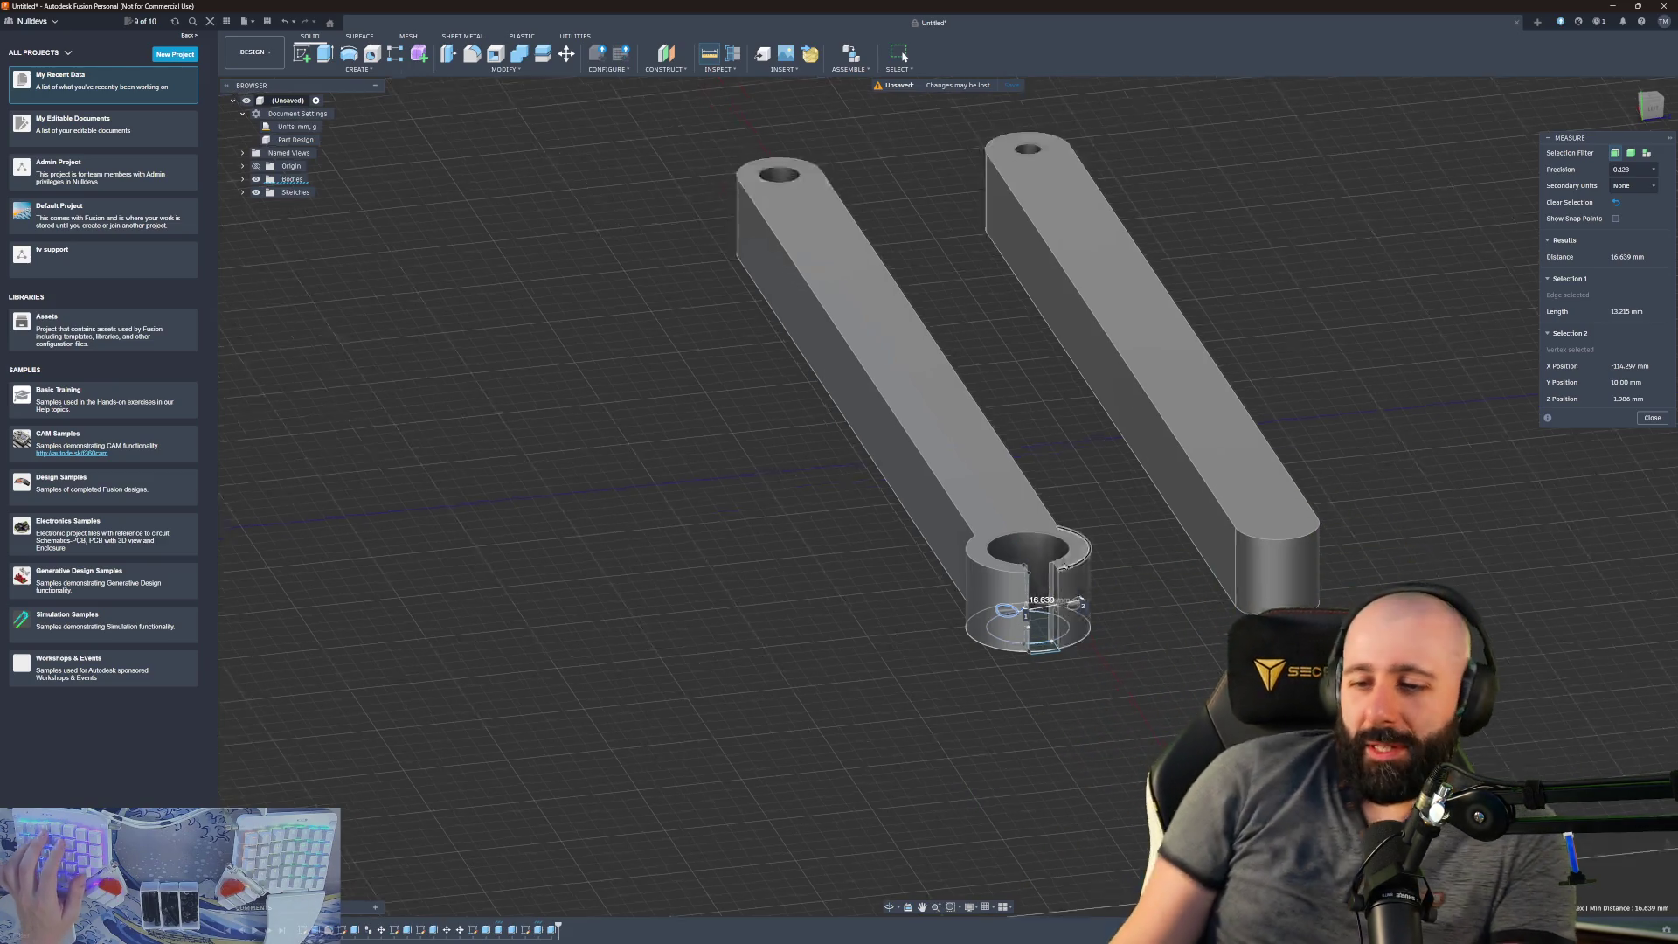
scroll(1075, 603, up, 6)
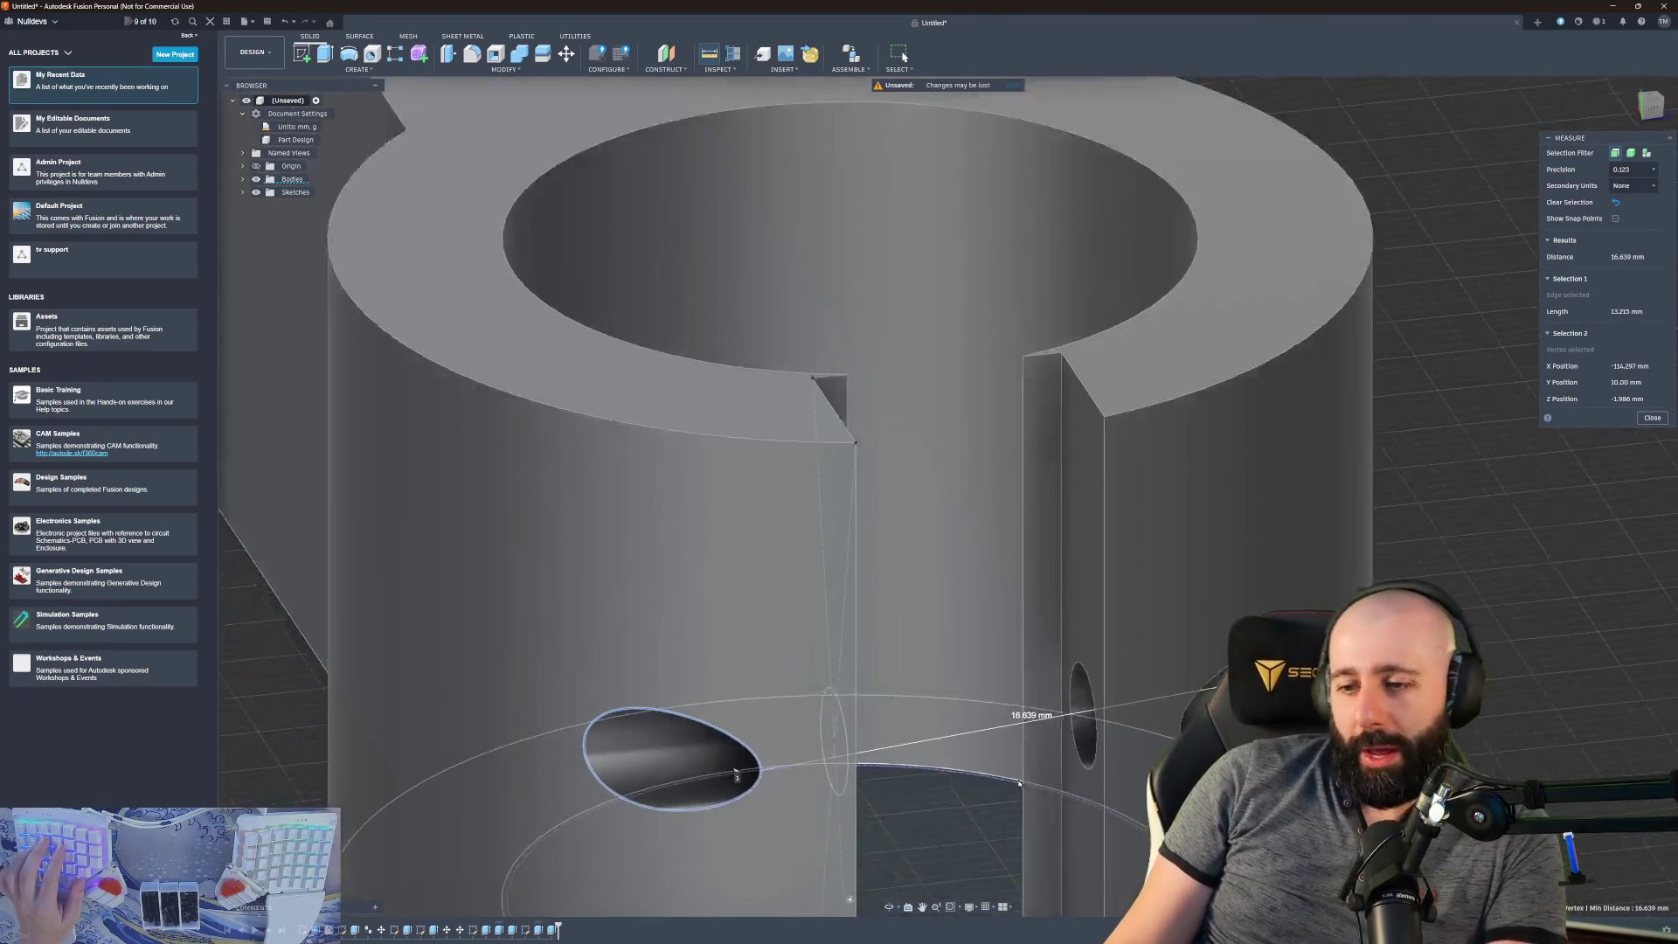
scroll(1019, 783, down, 10)
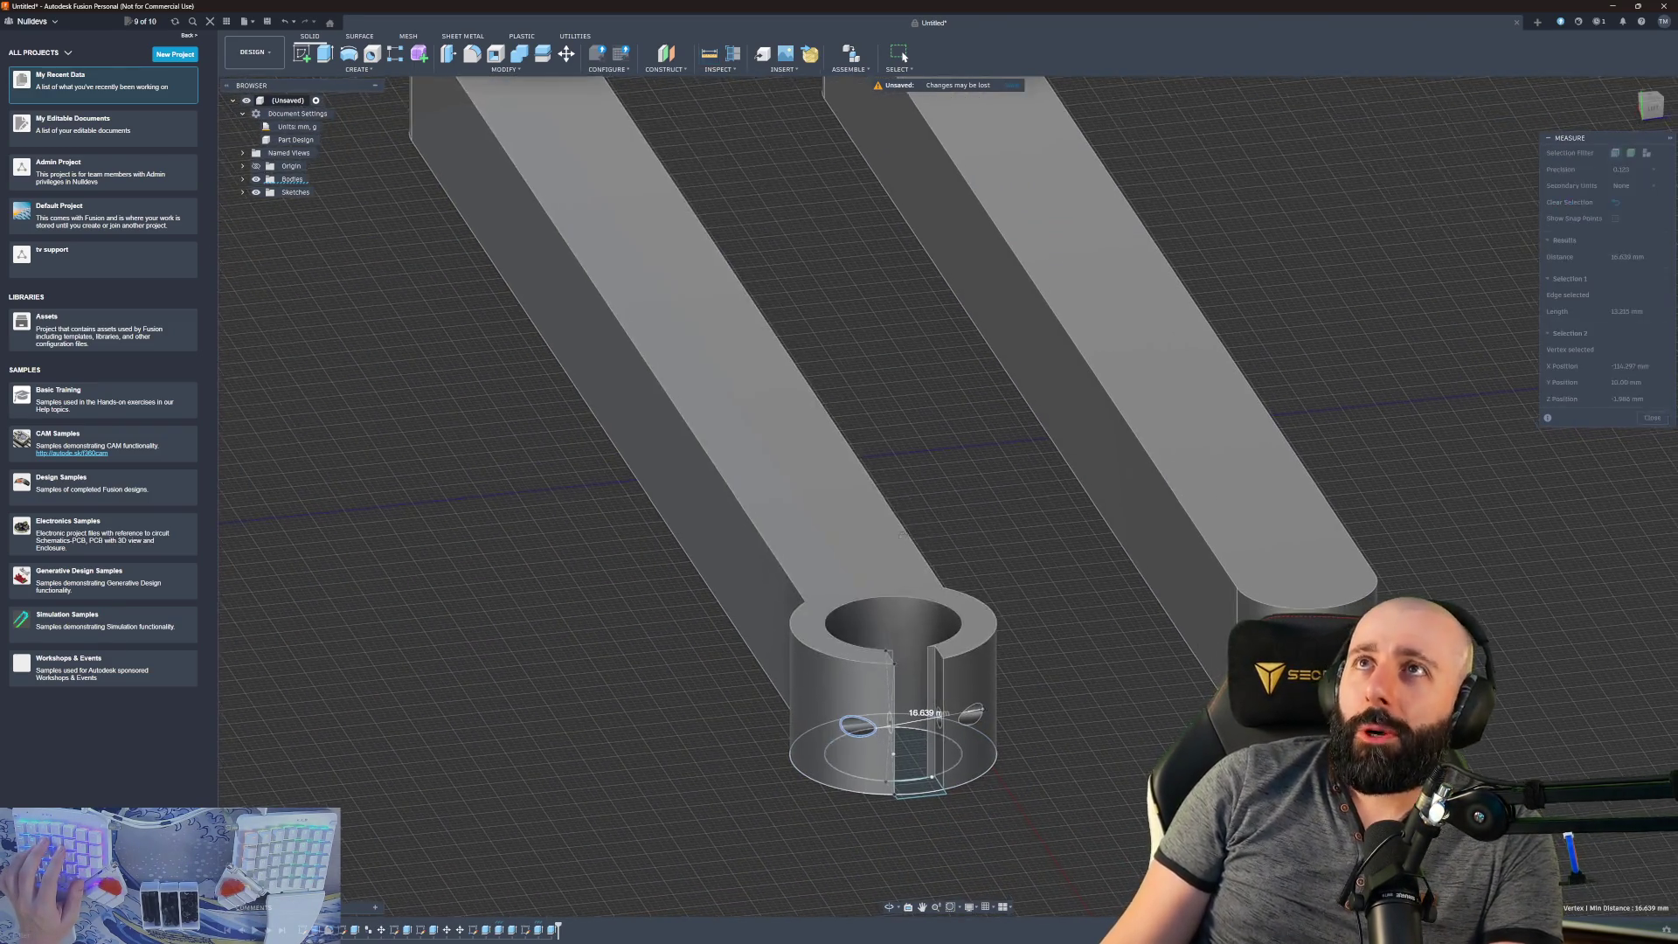
mouse_move(900, 533)
shift+middle_down()
mouse_move(979, 506)
mouse_move(611, 432)
shift+middle_up()
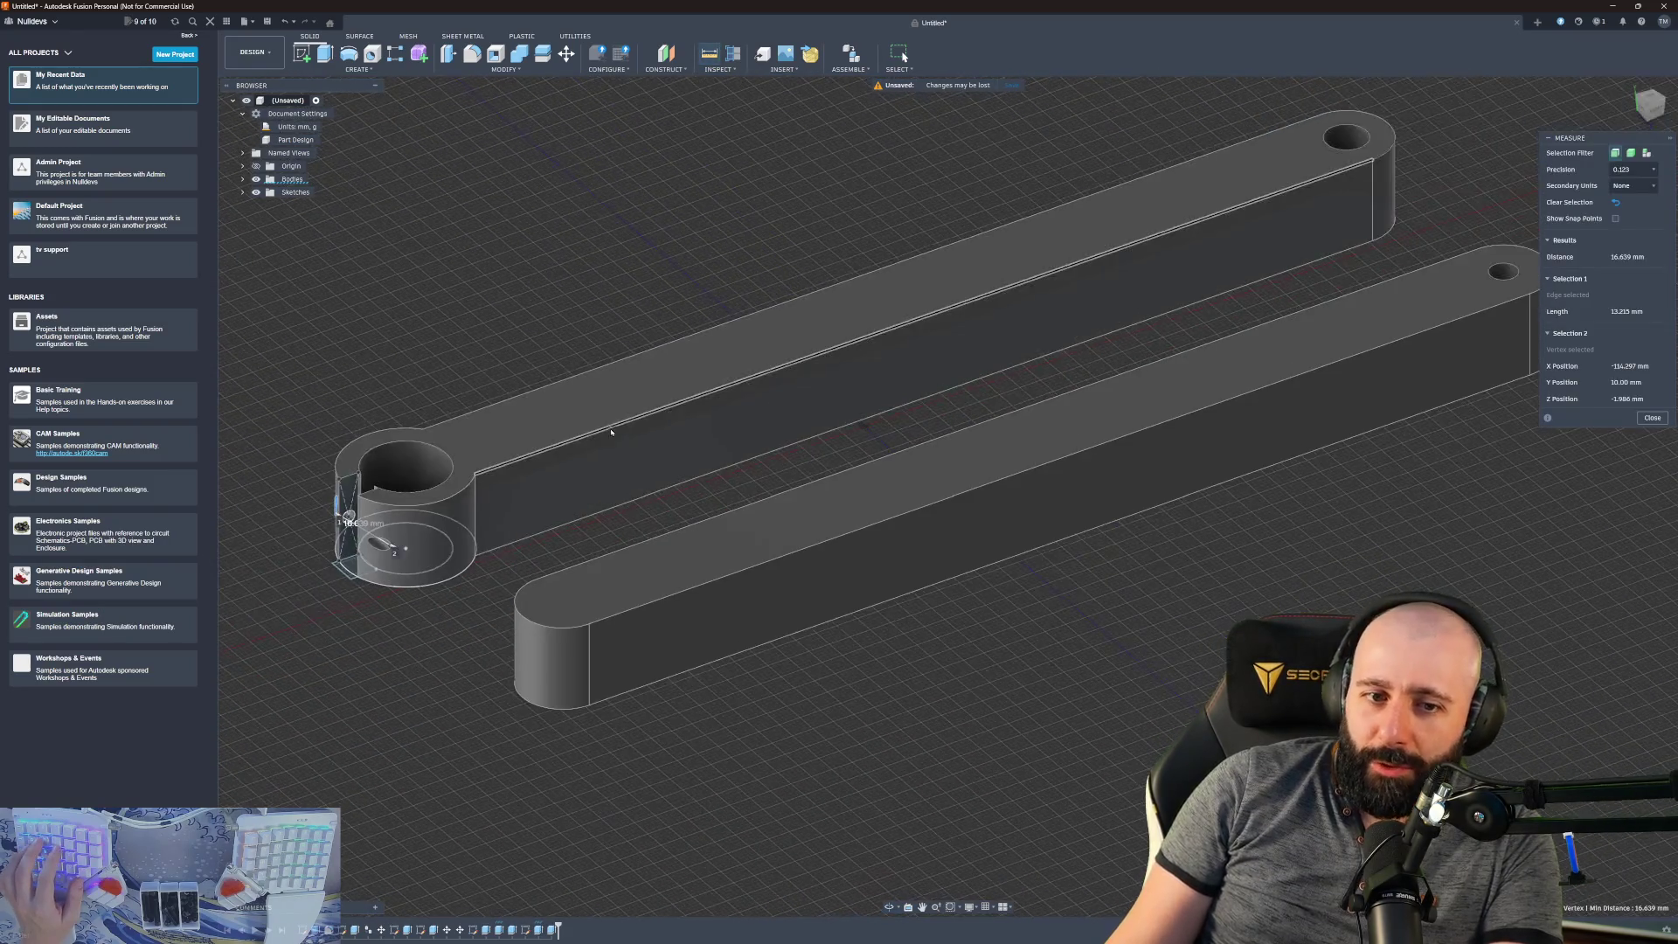
click(498, 465)
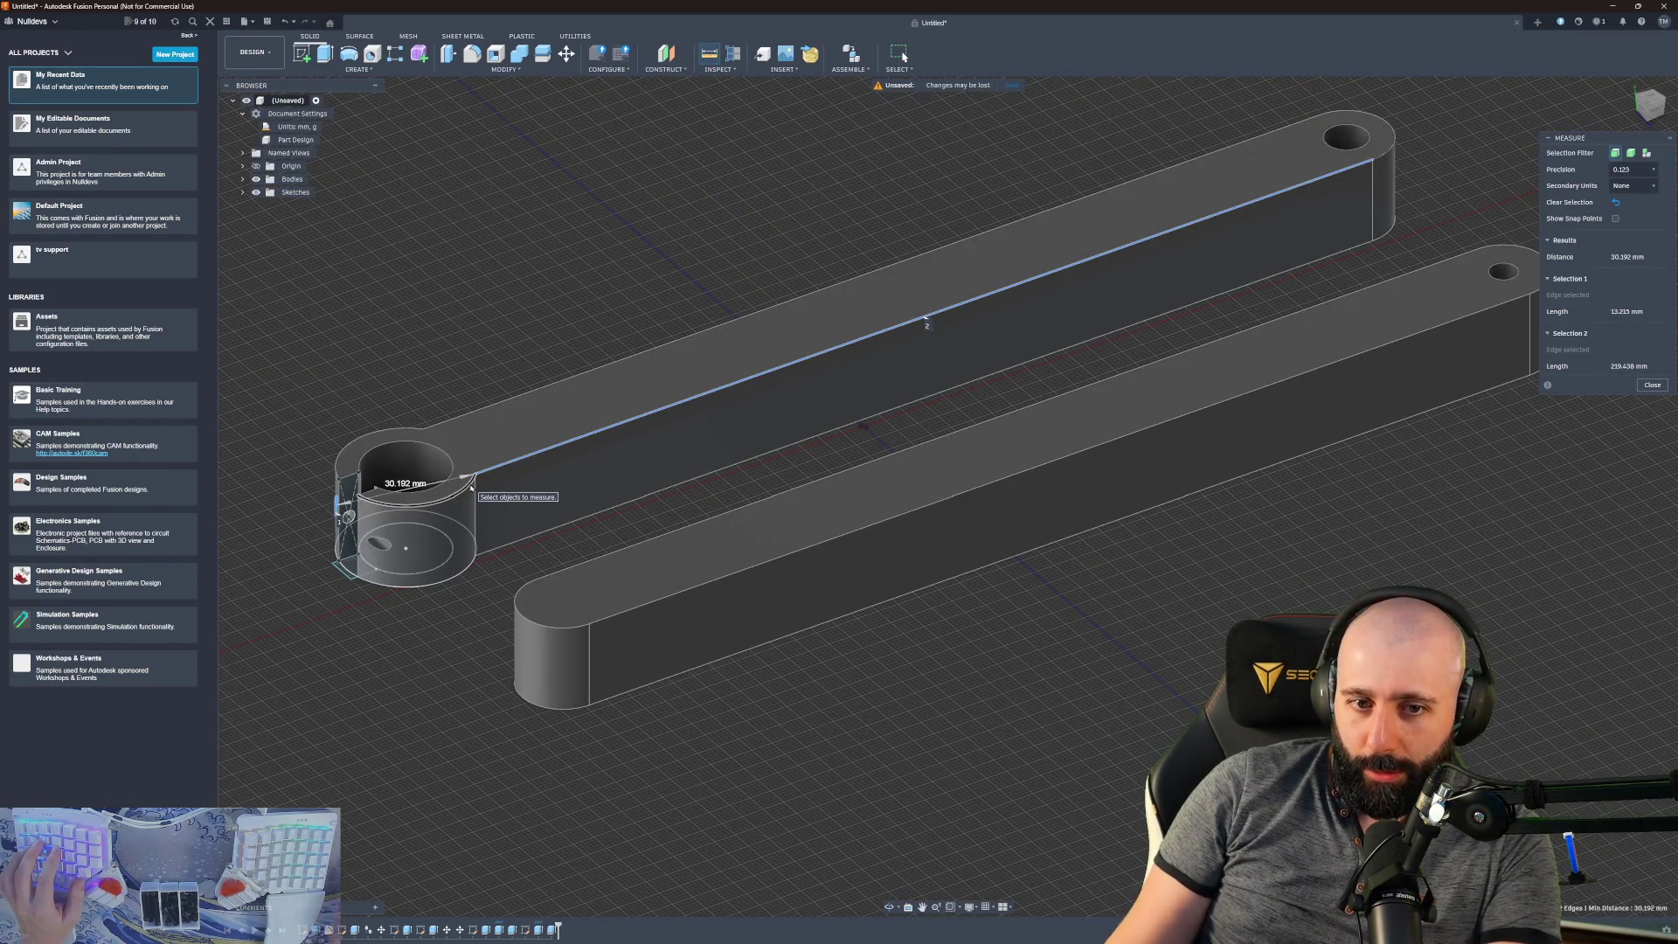
key(Escape)
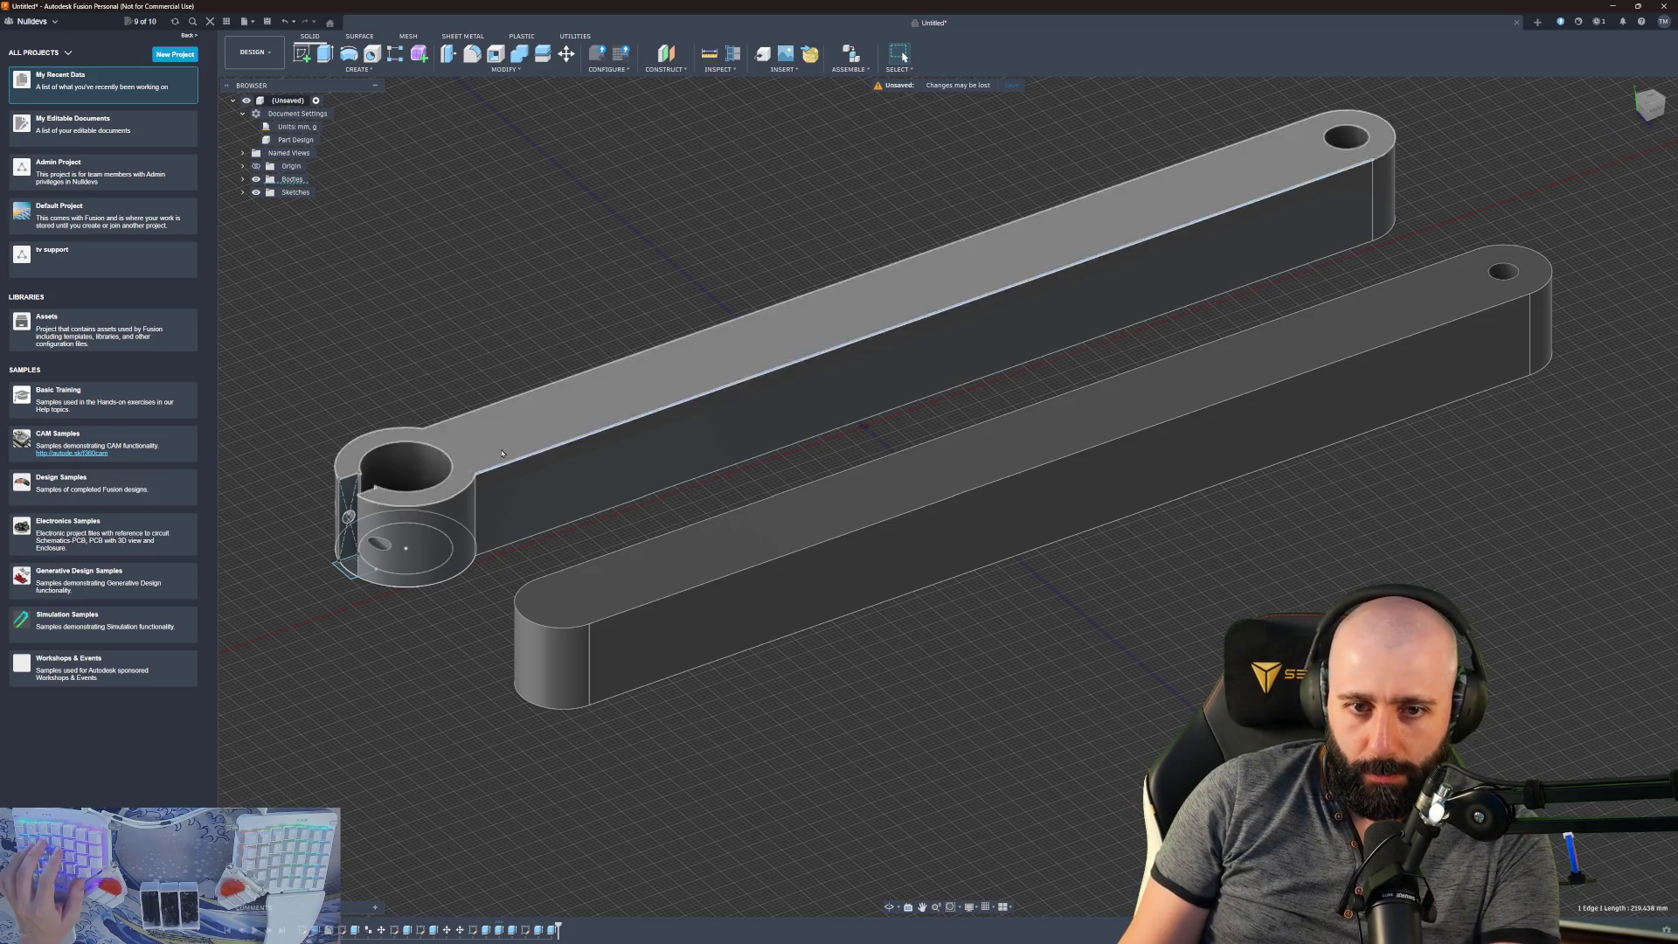
click(502, 447)
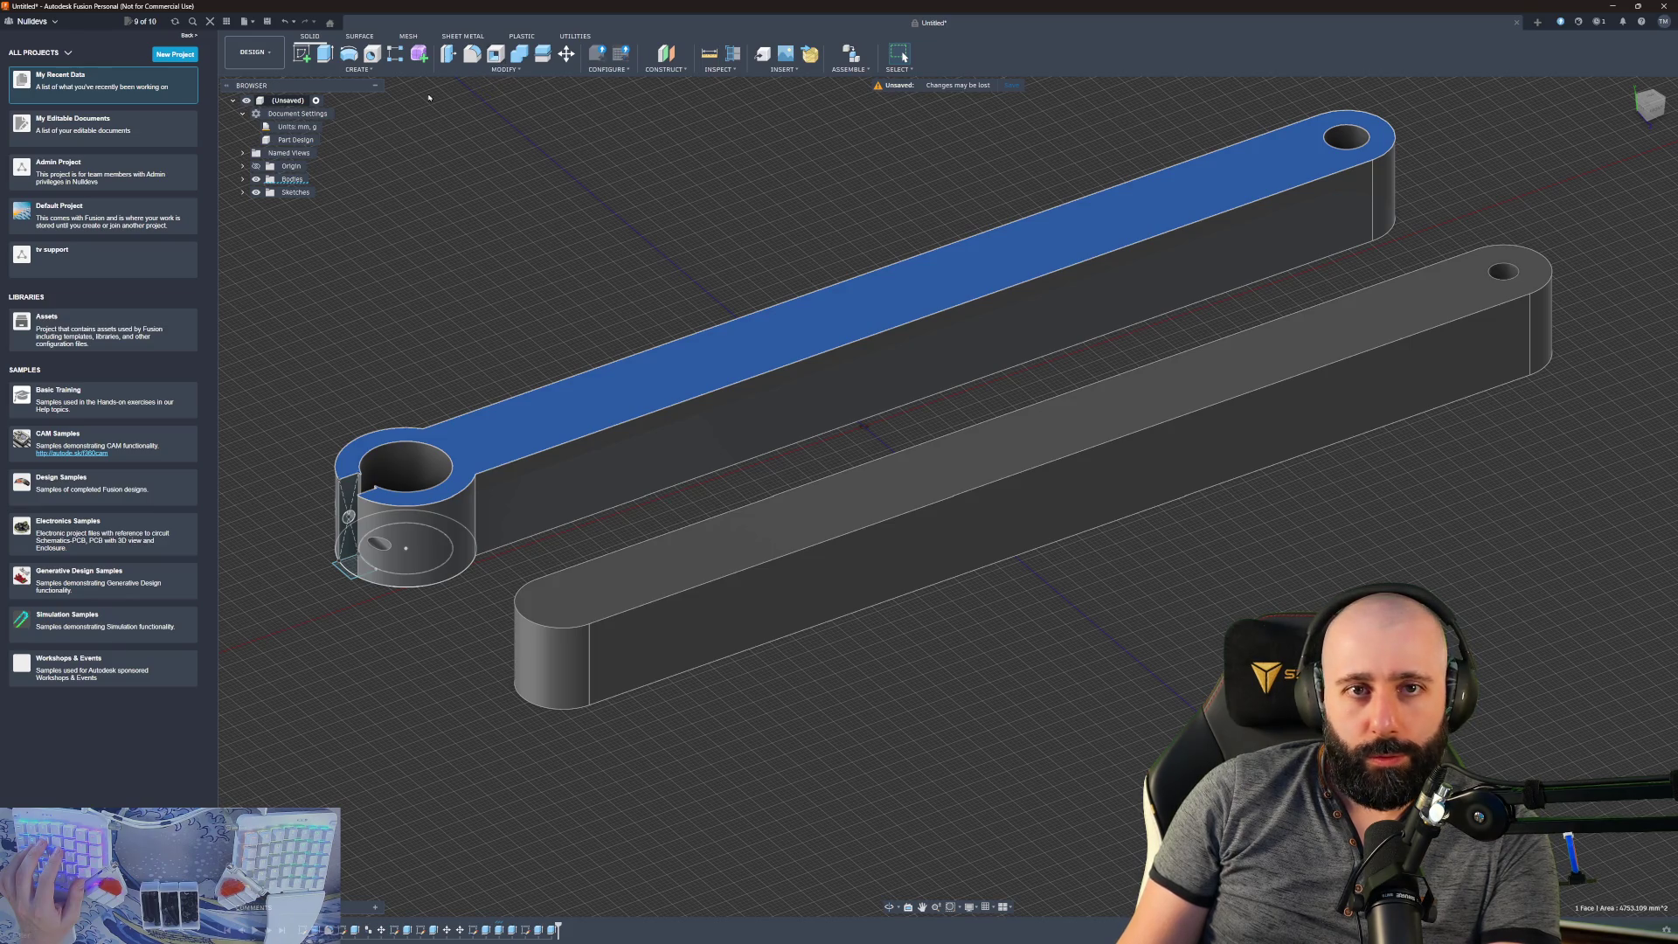
click(519, 68)
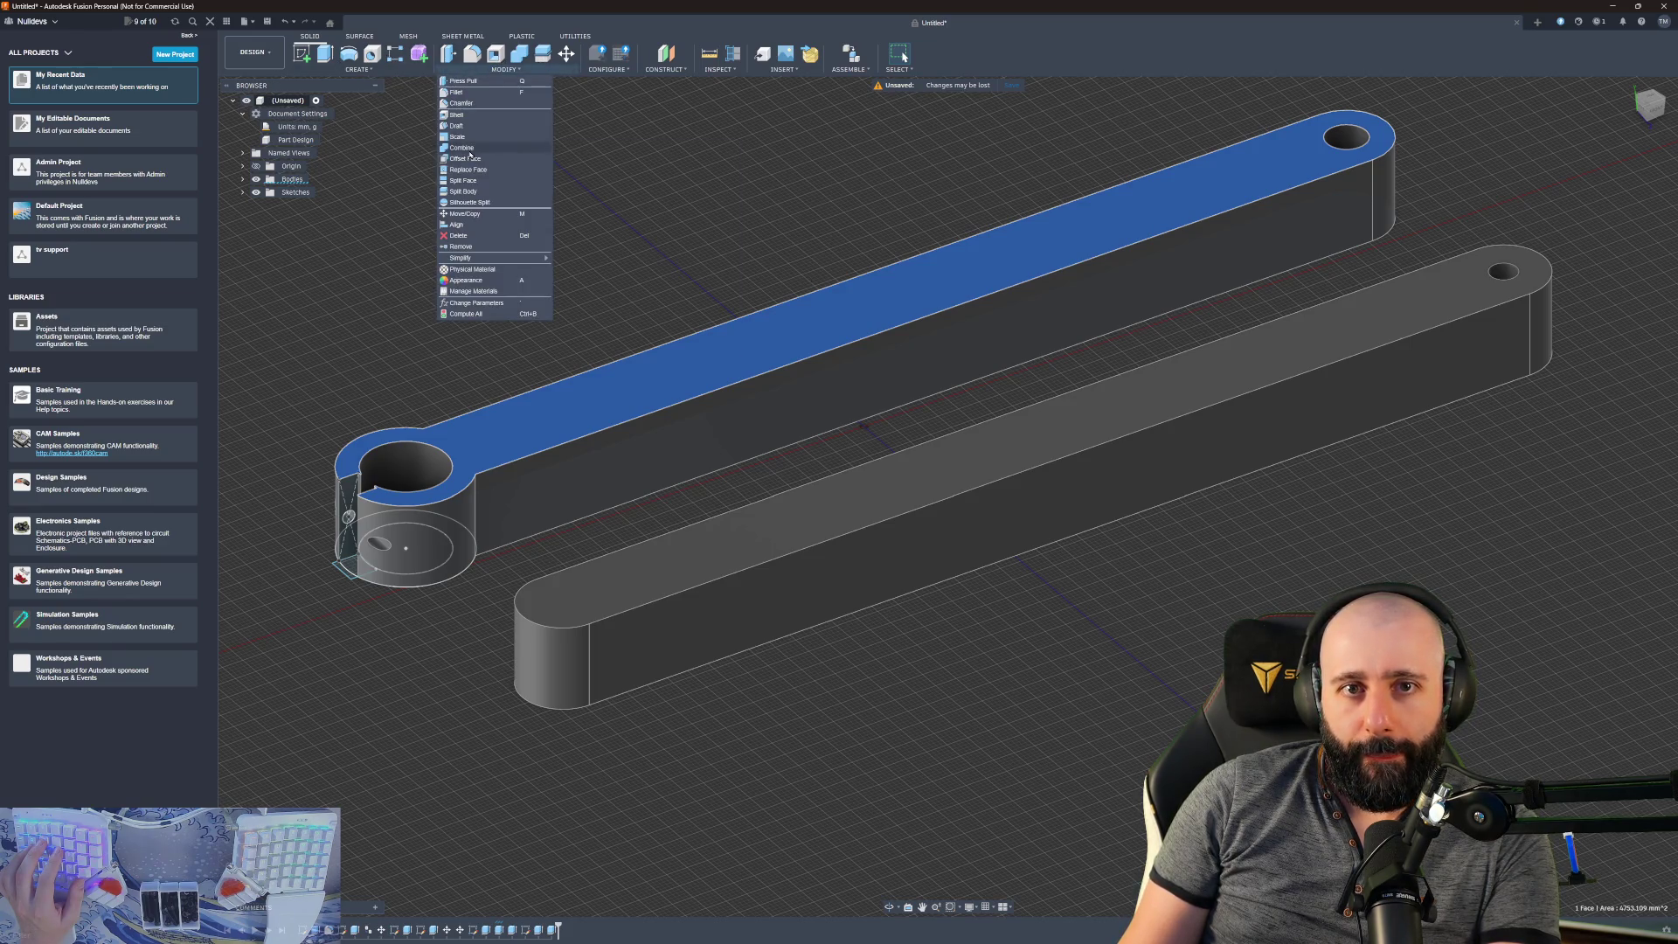
click(459, 126)
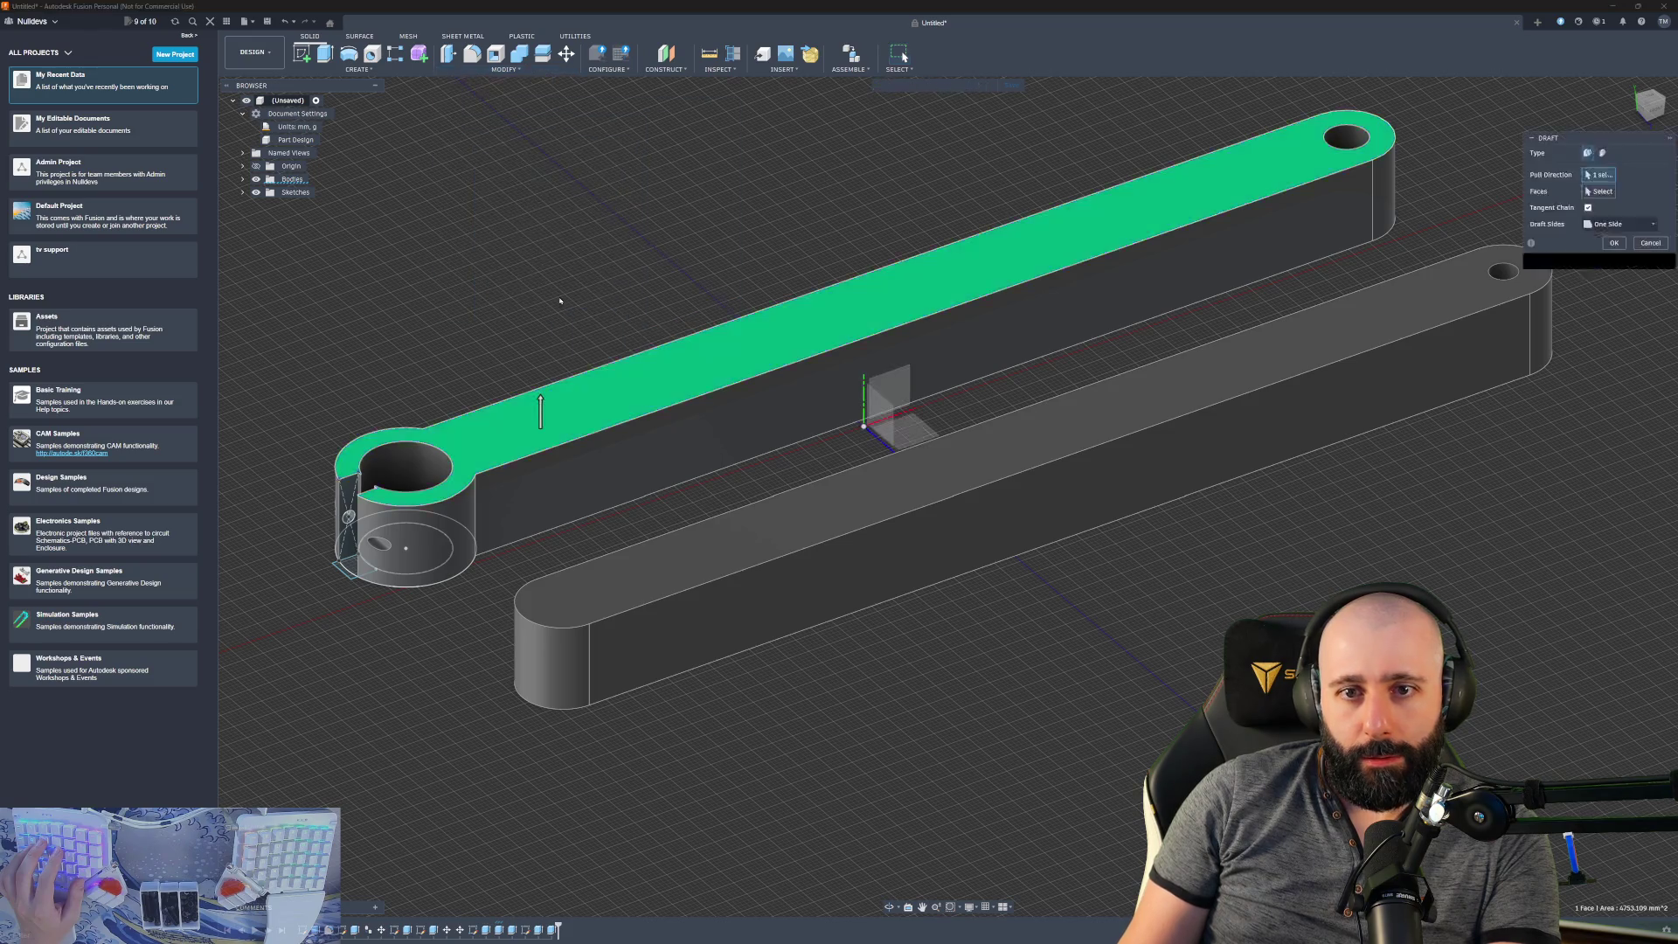
click(541, 404)
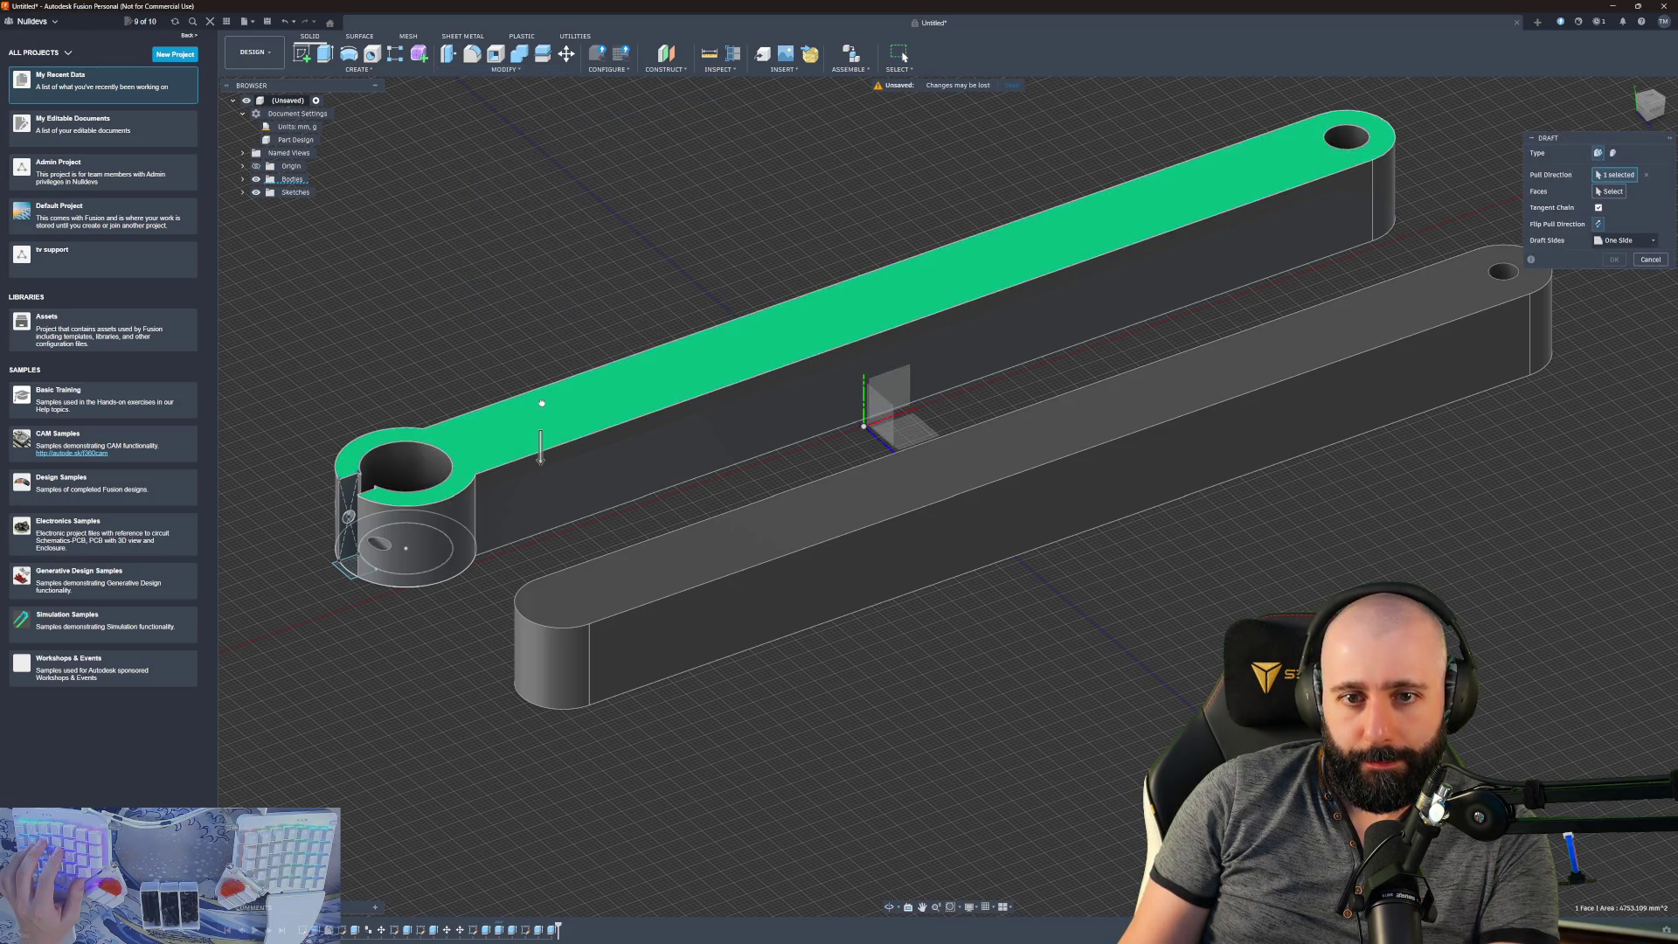
click(541, 456)
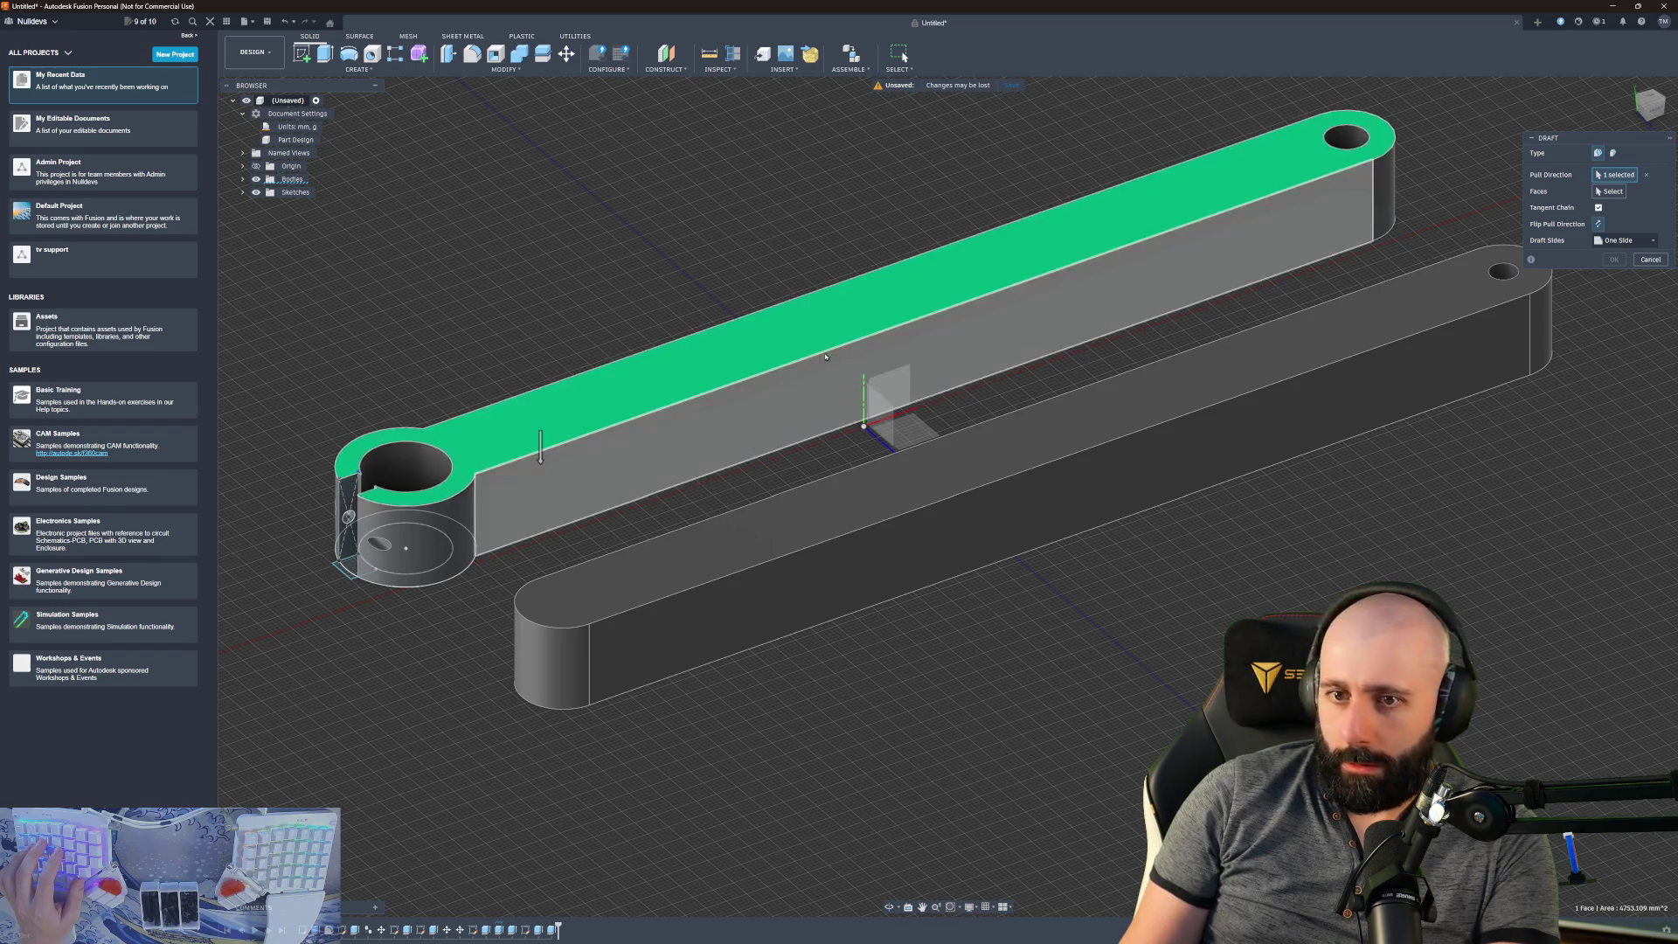
click(832, 362)
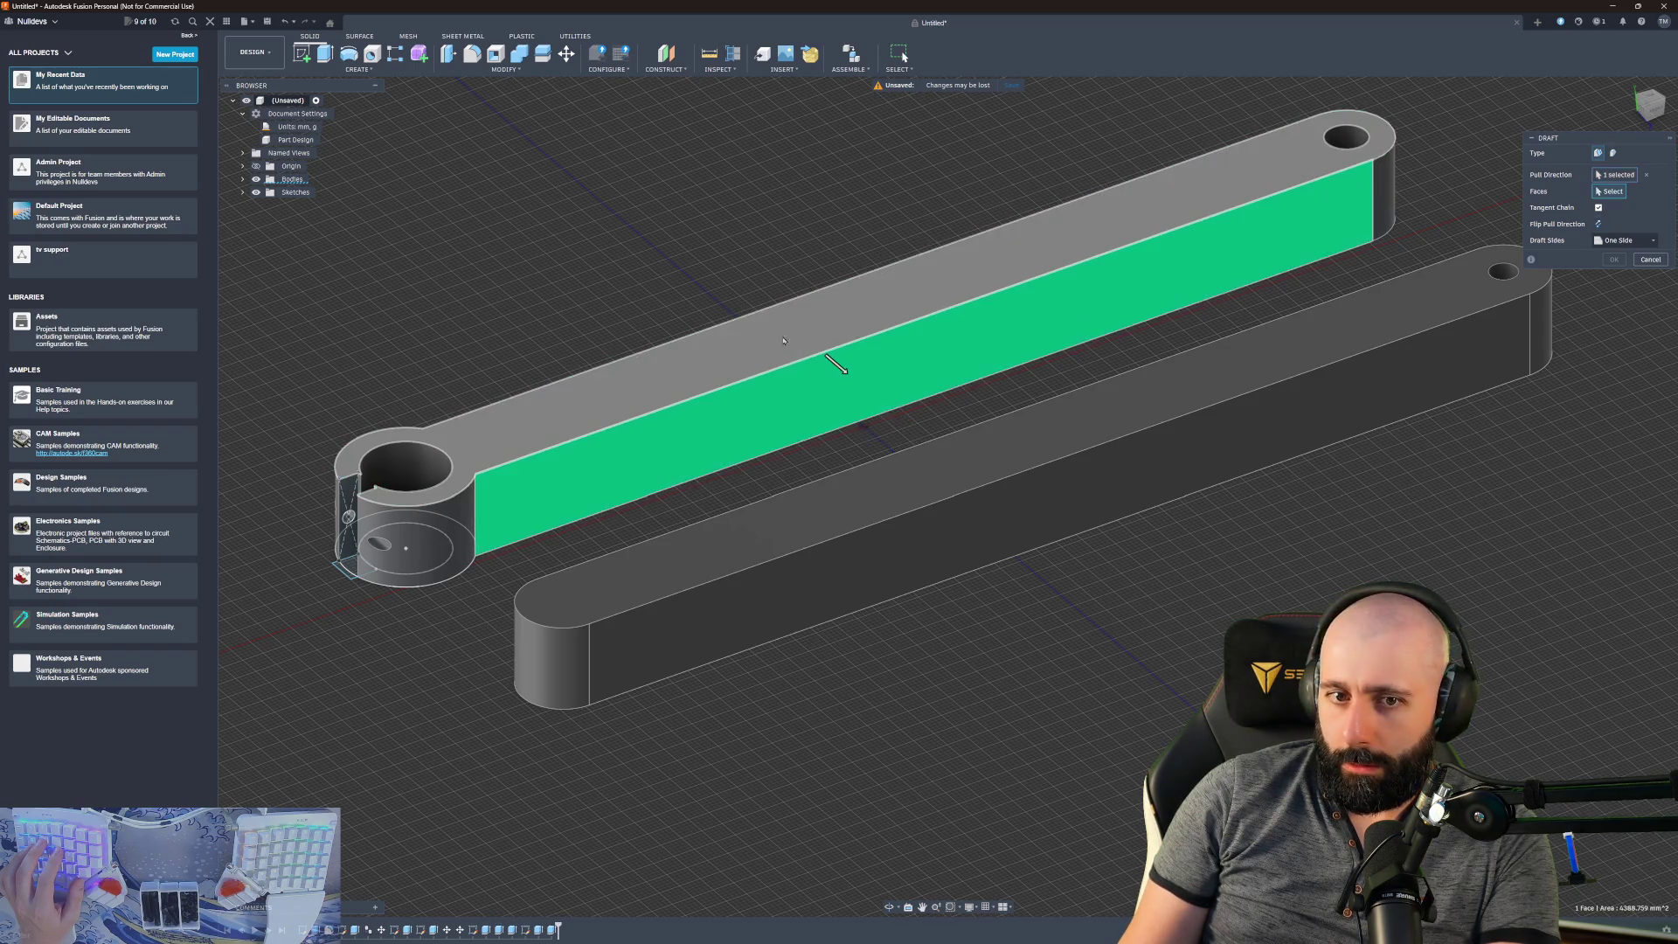
click(685, 371)
key(Escape)
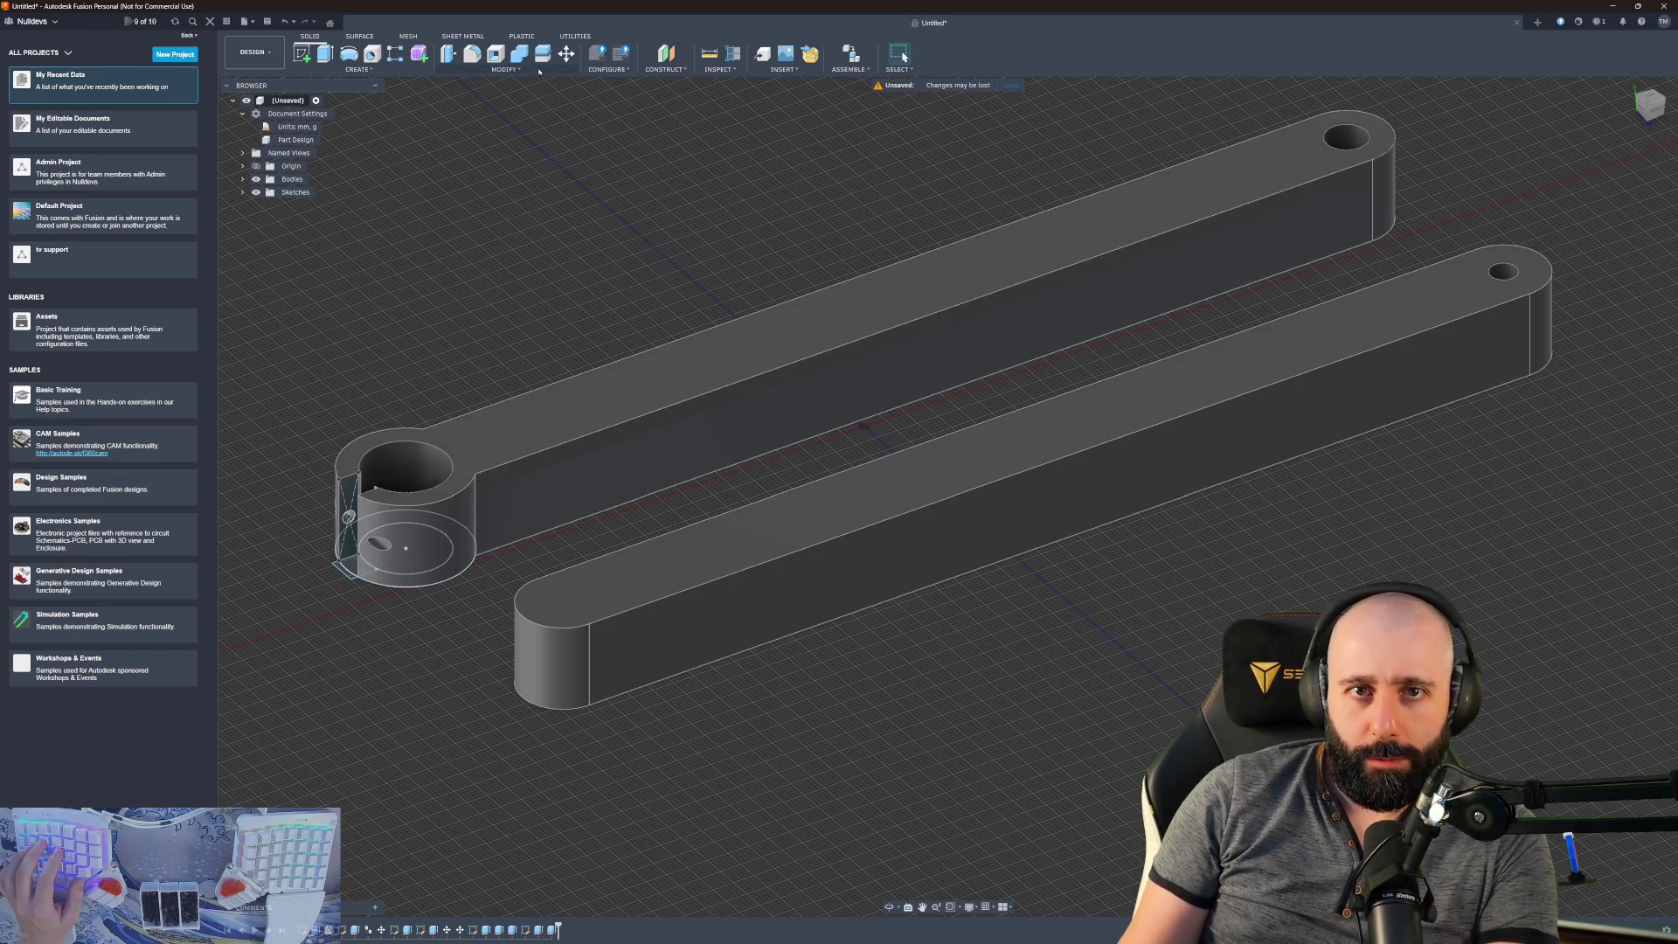
click(511, 74)
- Chamfer the three long top edges of the lever arm by 3 mm
click(489, 129)
click(1333, 135)
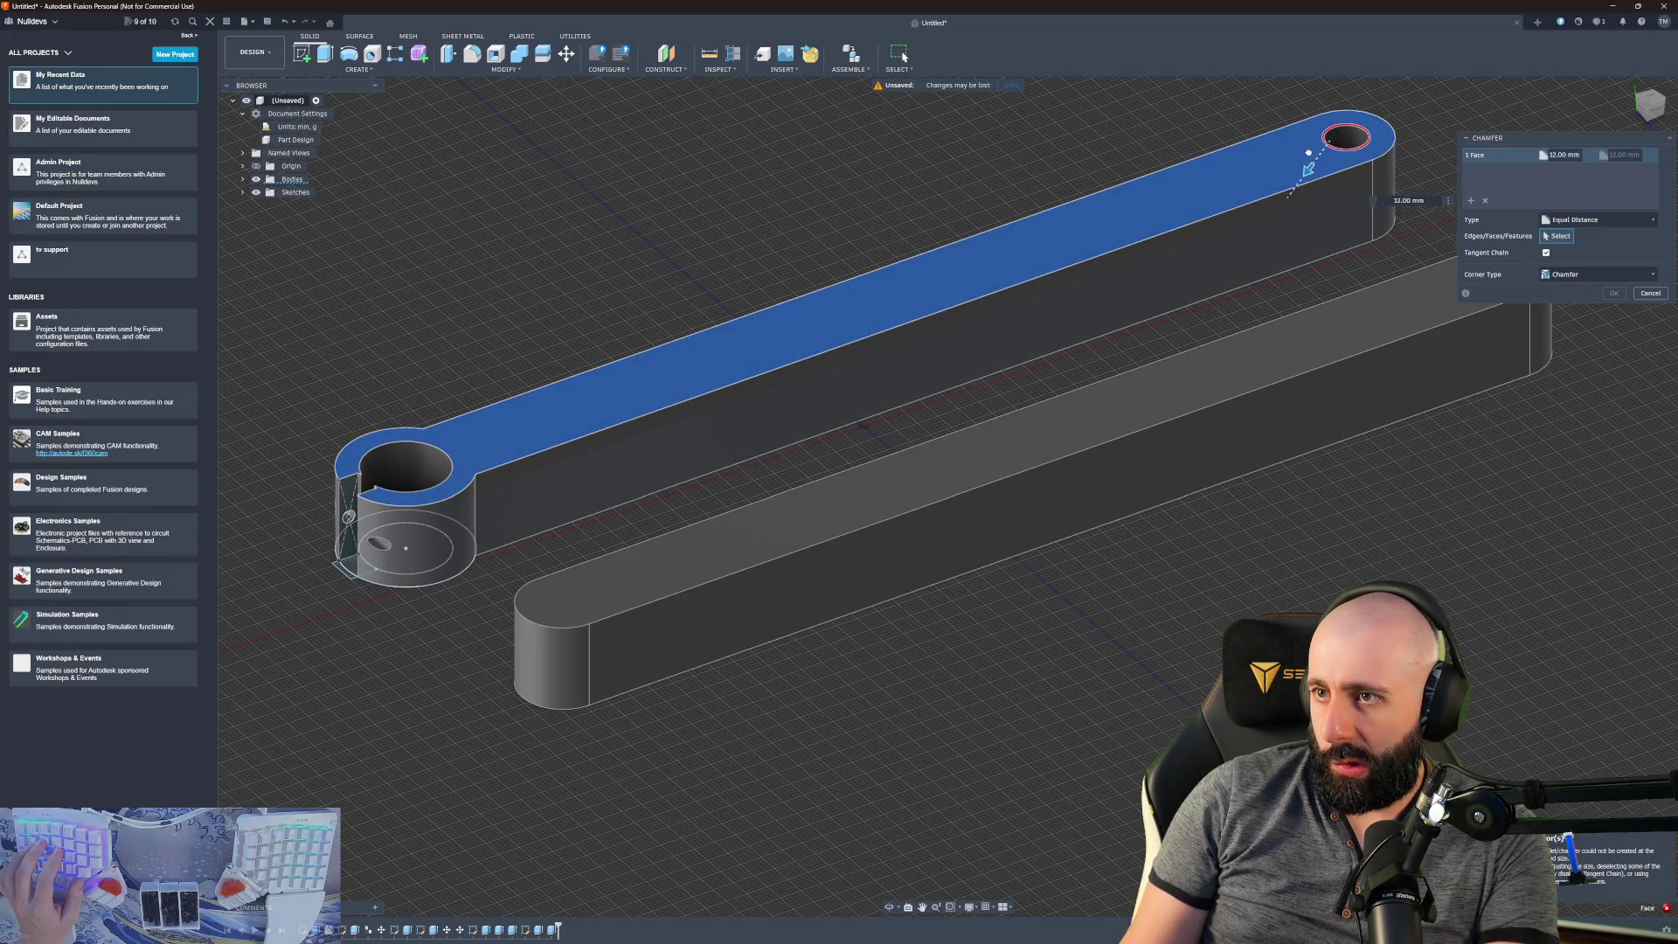
drag(1327, 143, 1311, 164)
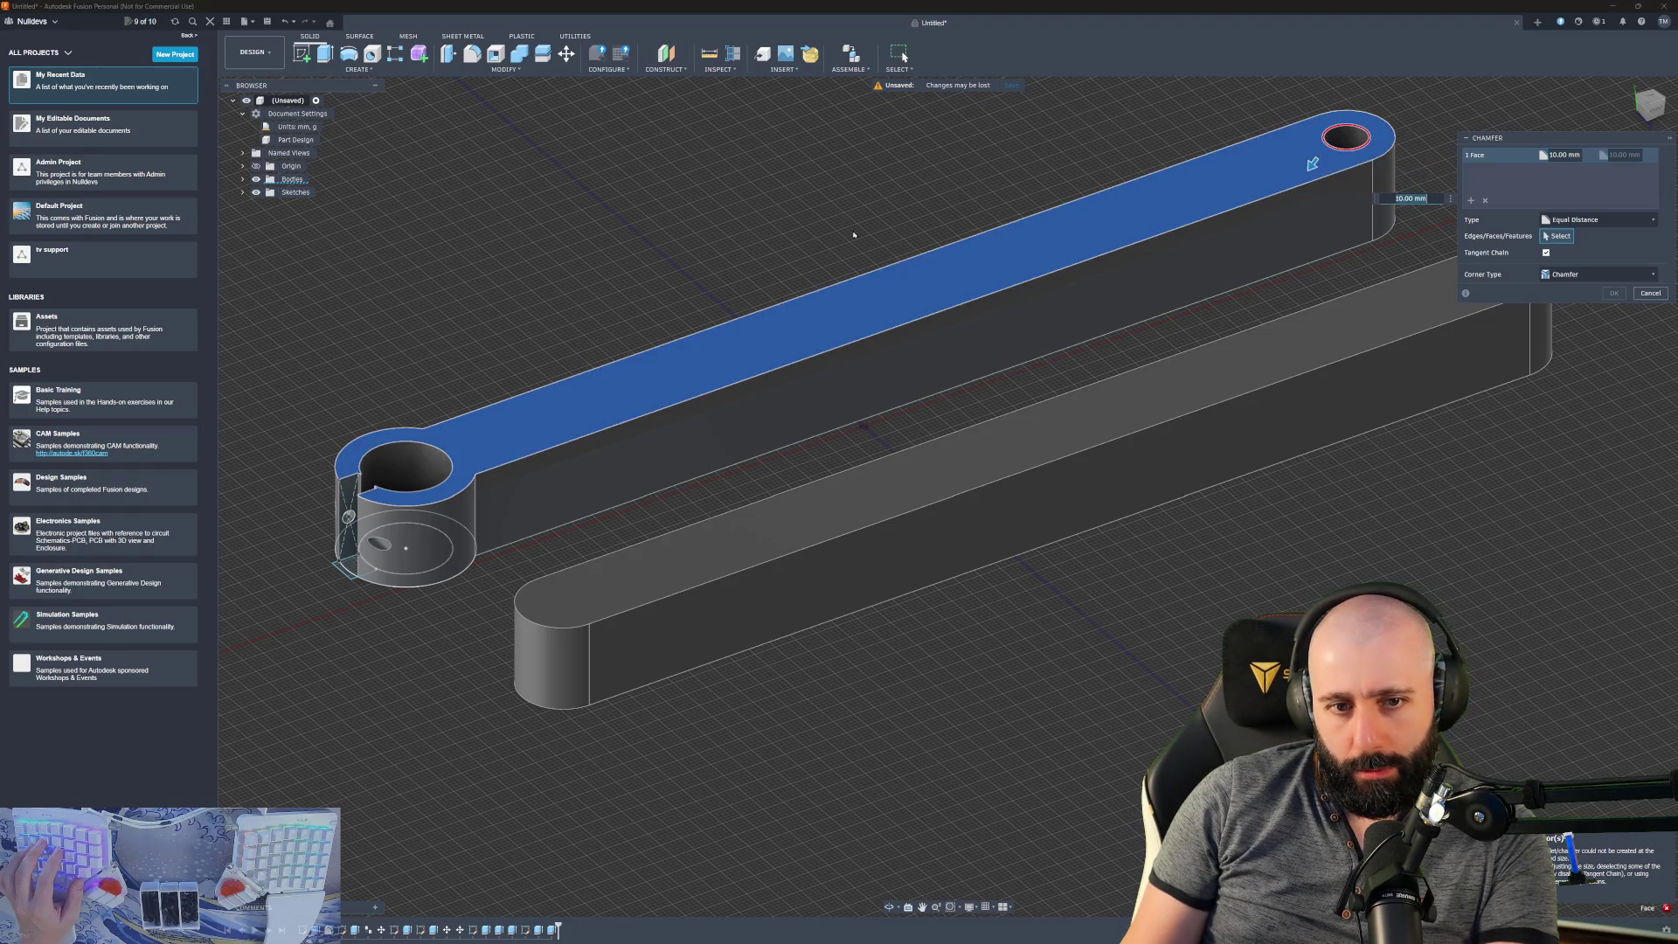
click(874, 302)
click(584, 436)
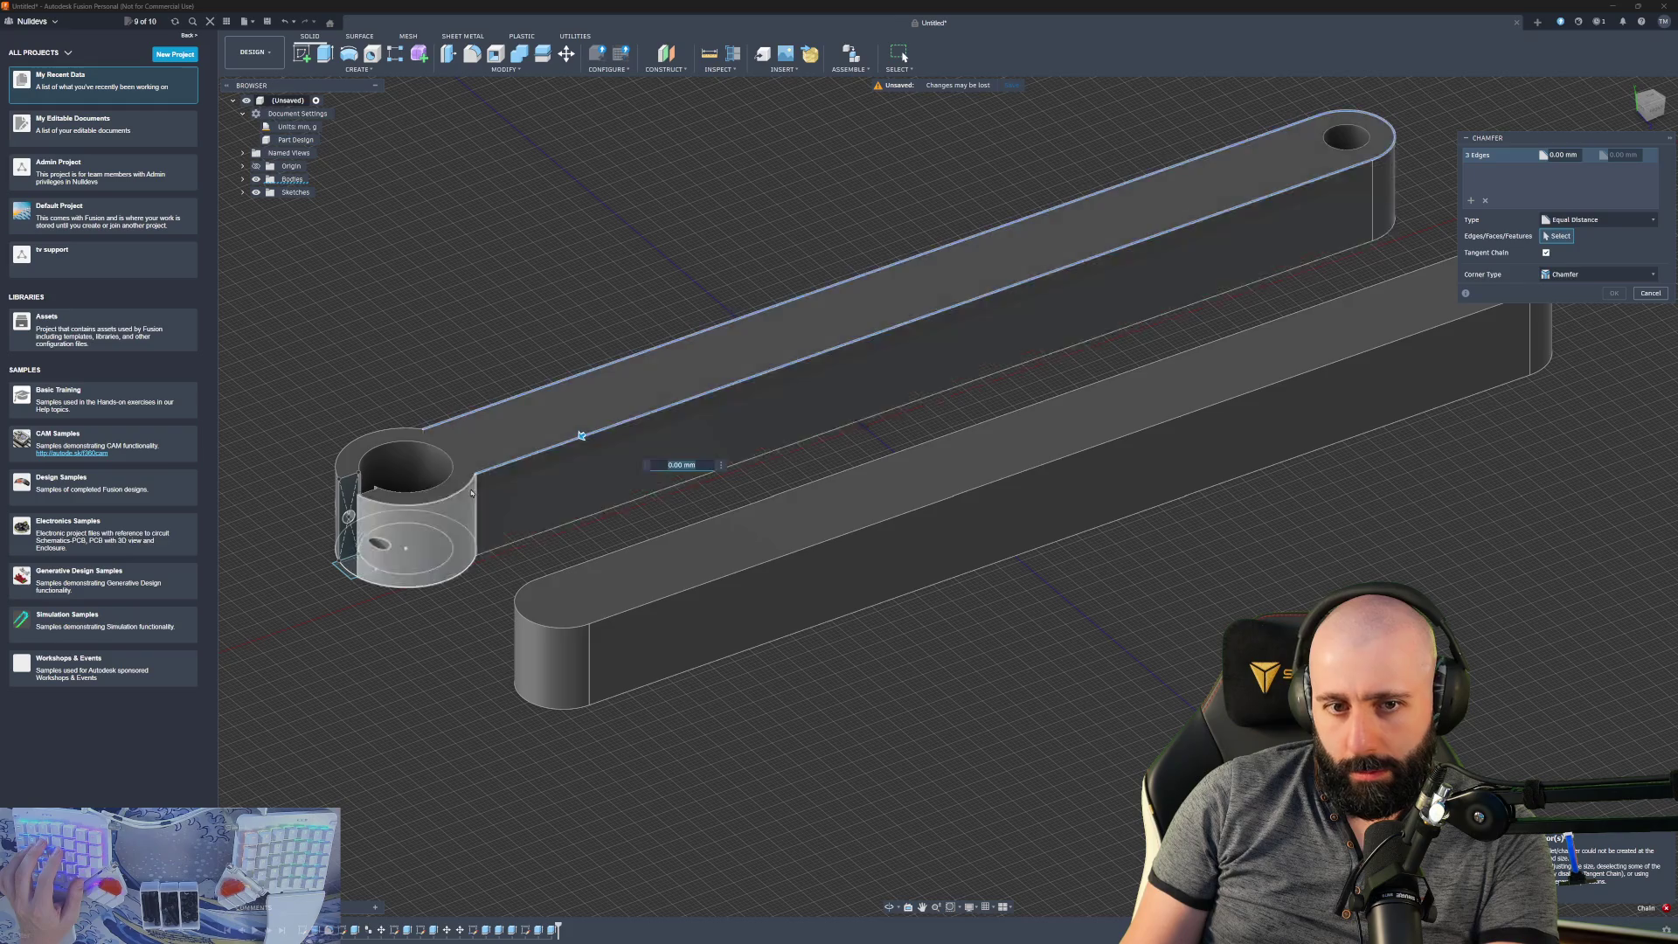
text(2)
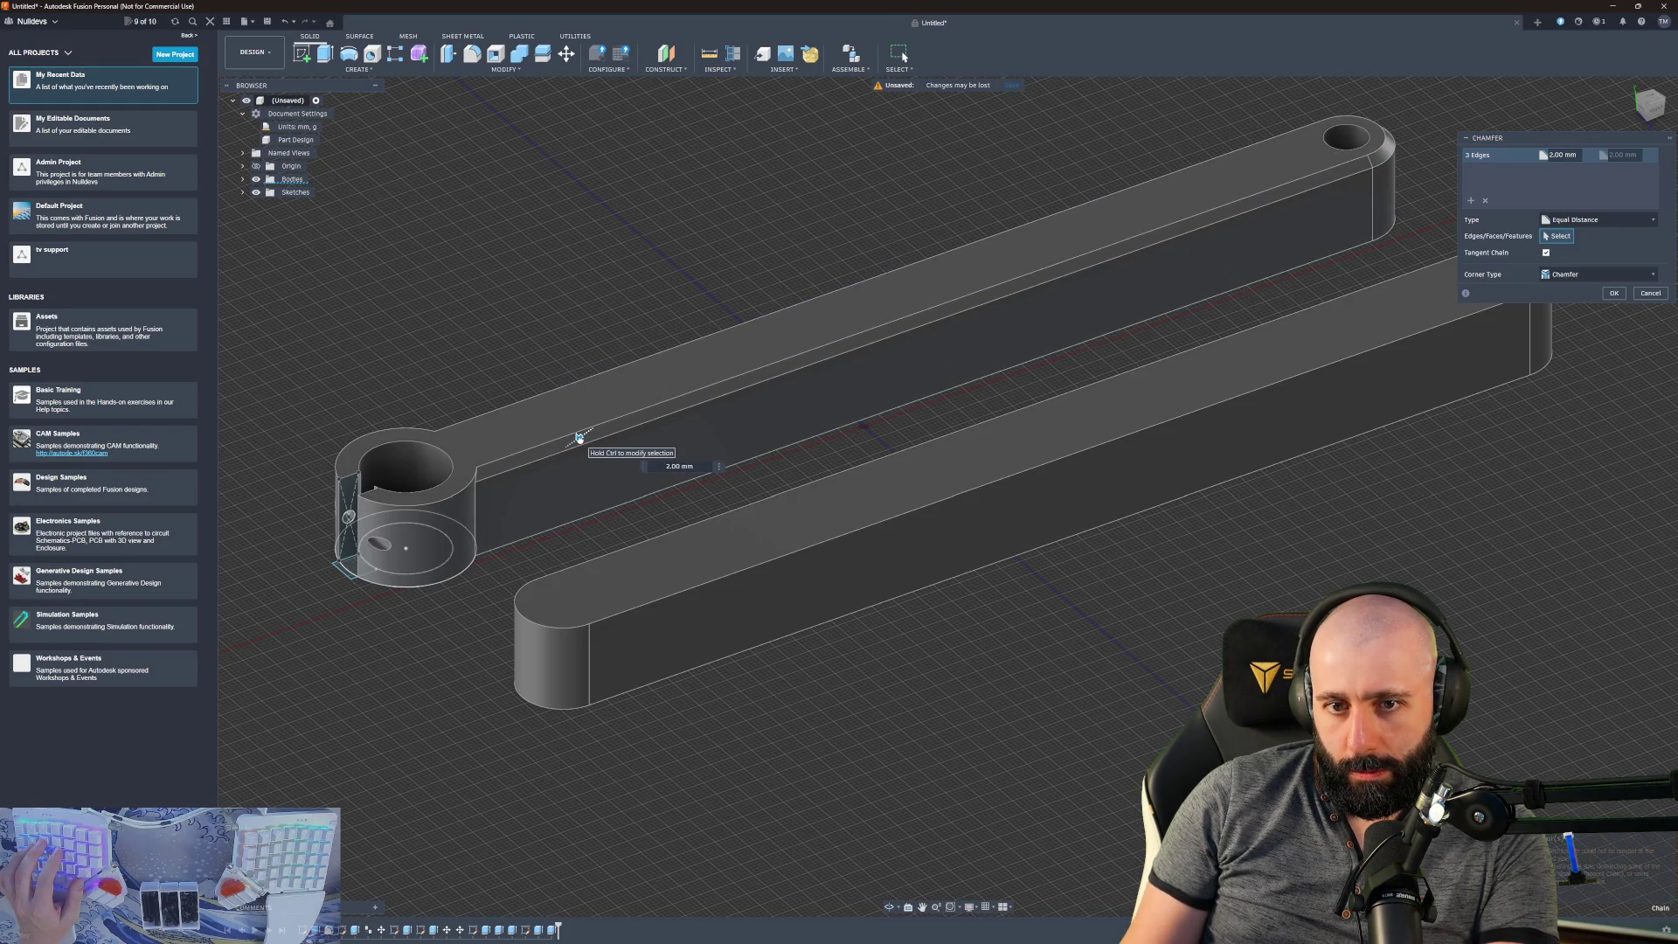
text(3)
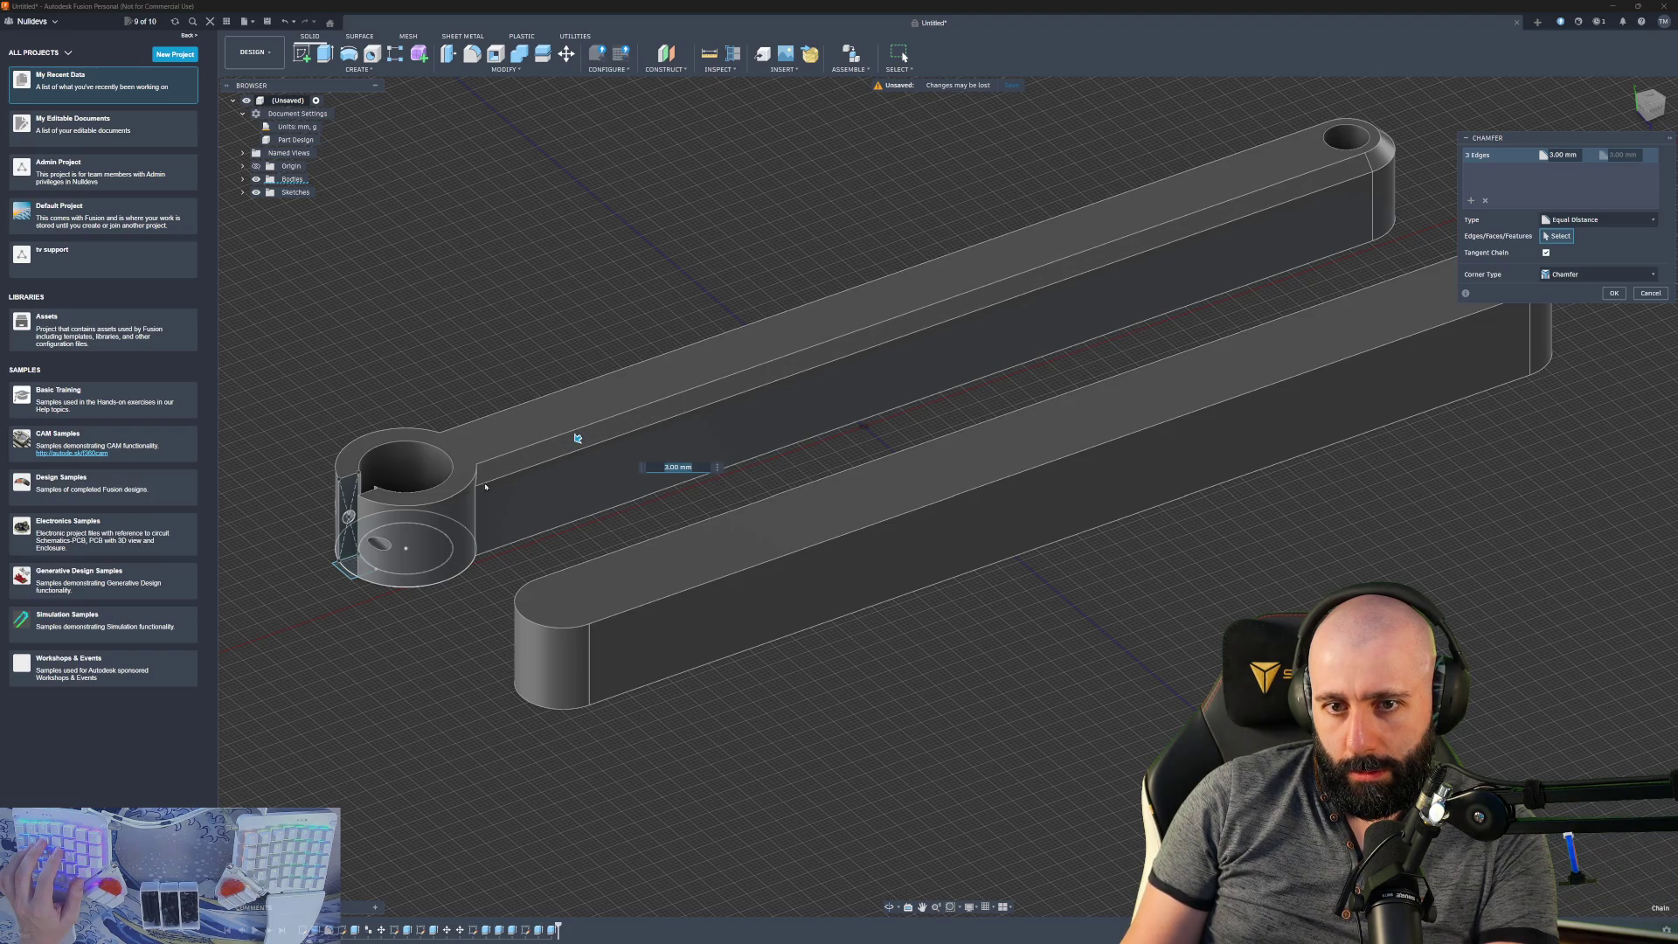
key(Return)
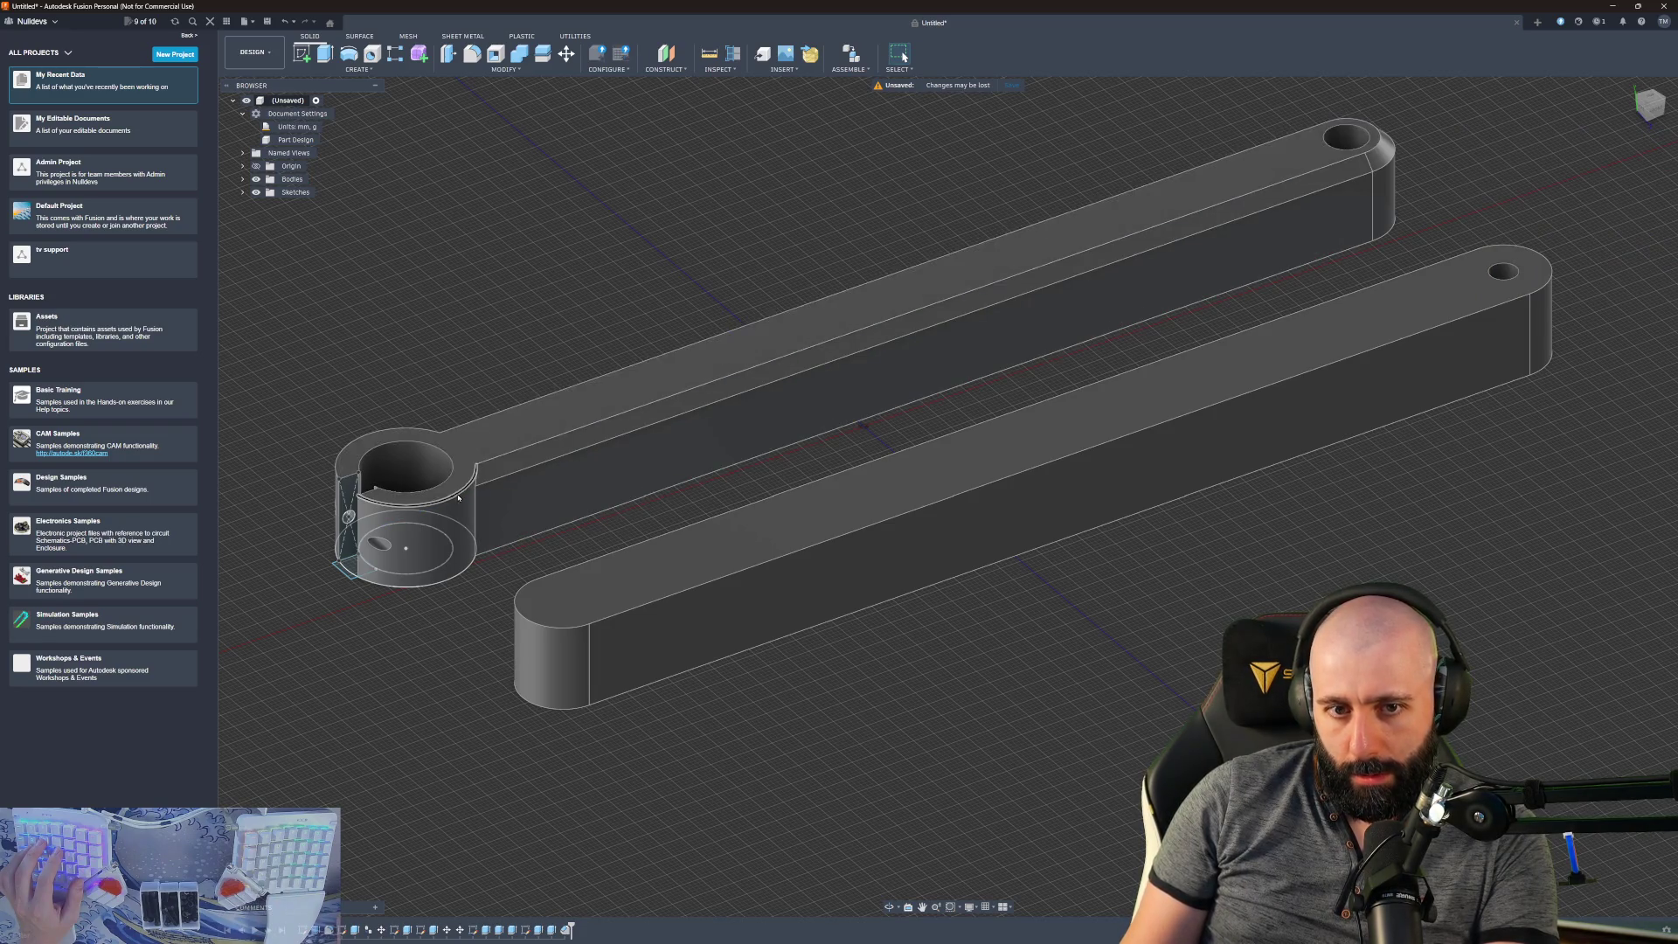
shift+middle_drag(478, 482, 660, 458)
- Apply a 4 mm chamfer to the split ring boss's top circular edges
click(708, 486)
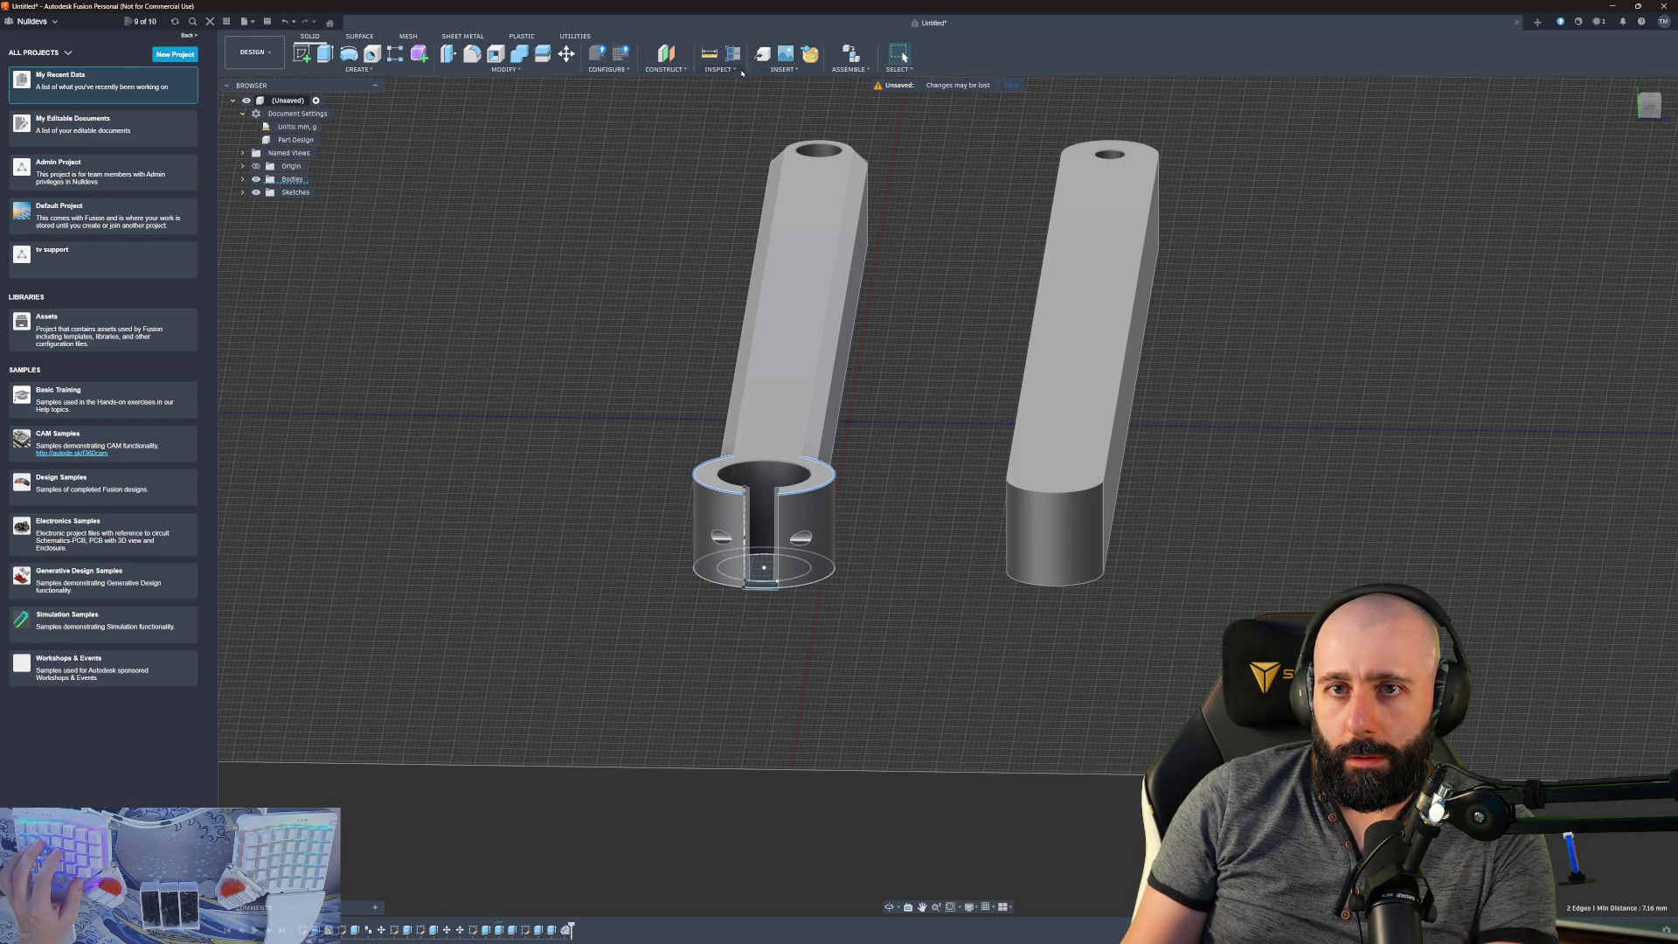
click(504, 70)
click(463, 103)
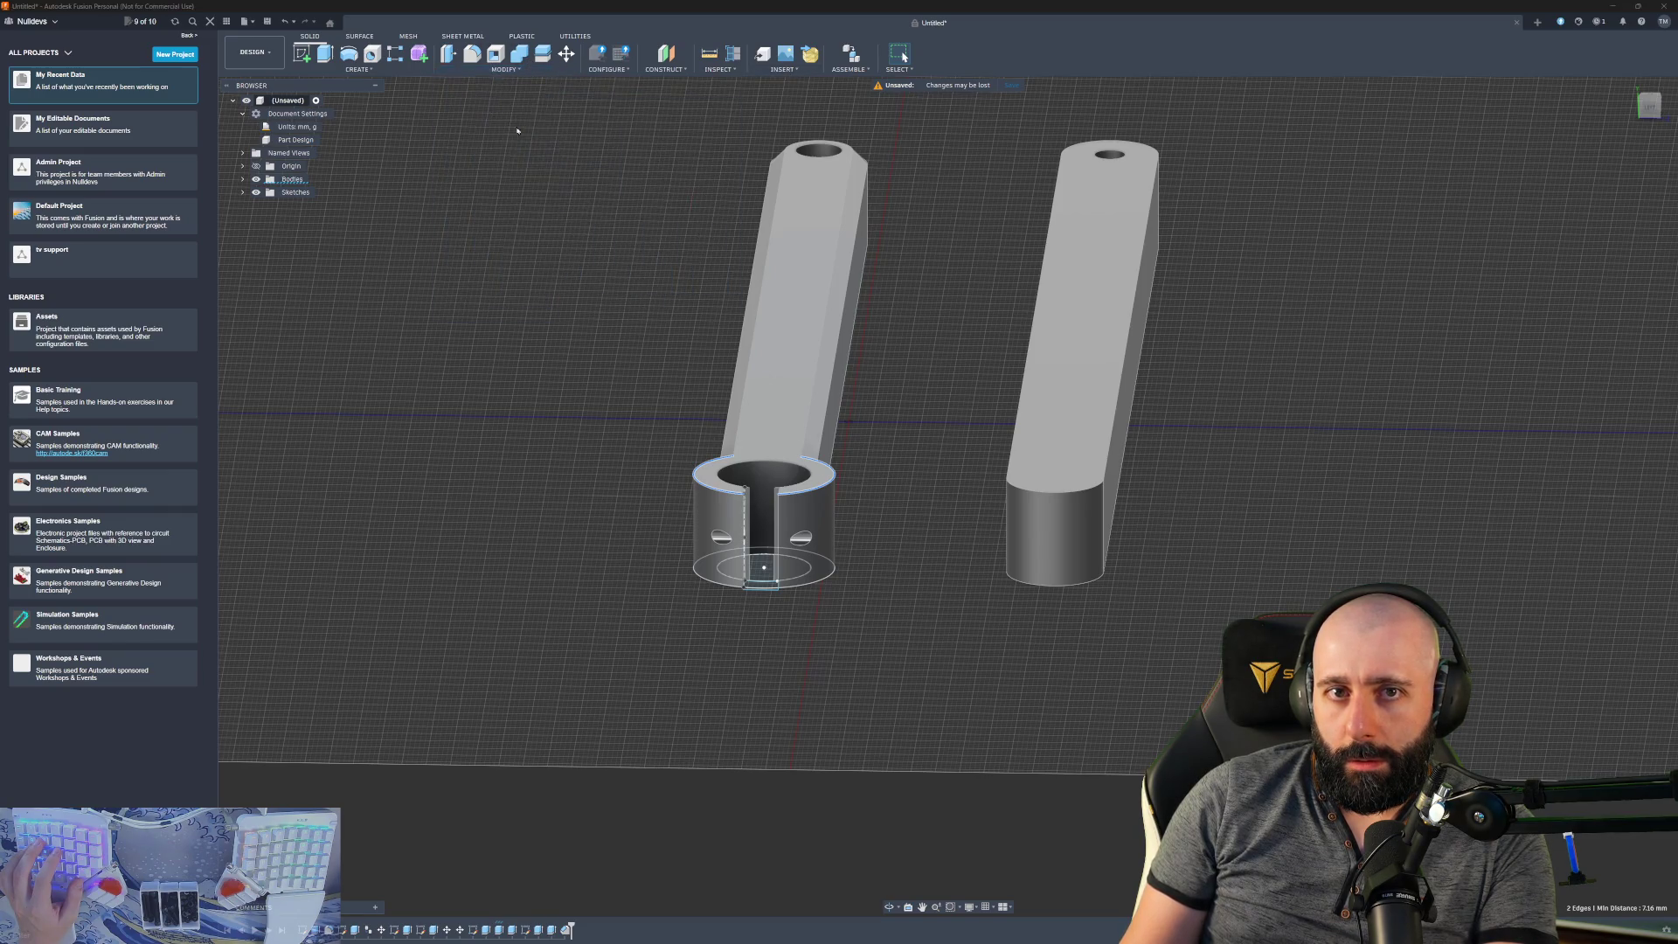
drag(822, 481, 814, 490)
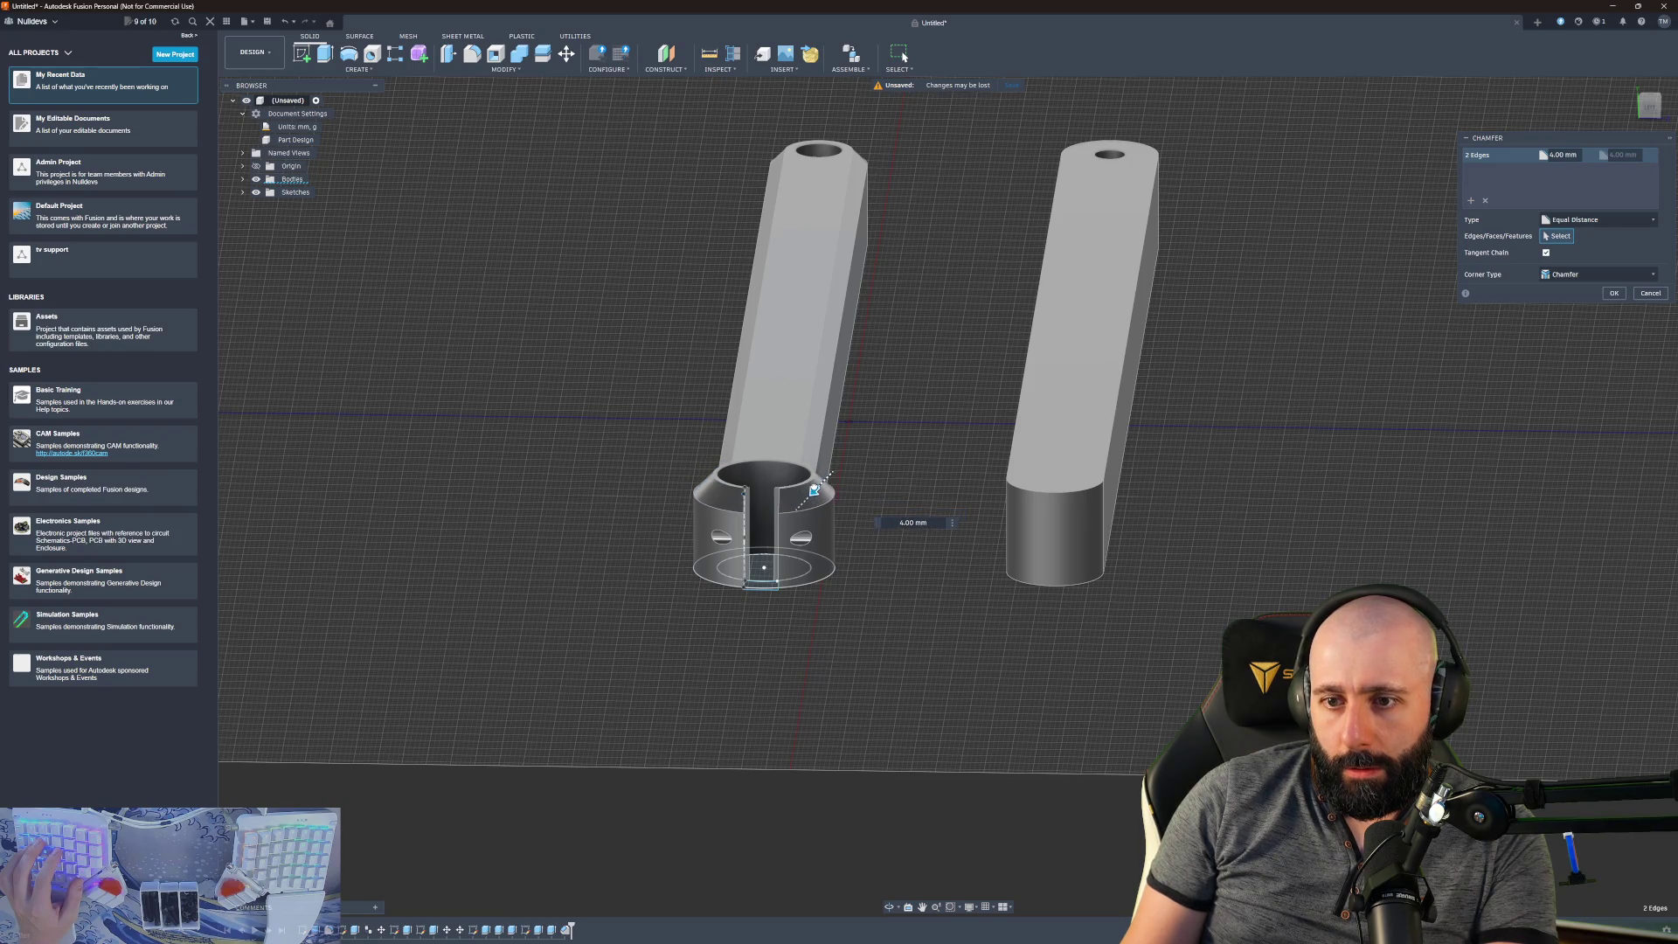
key(Return)
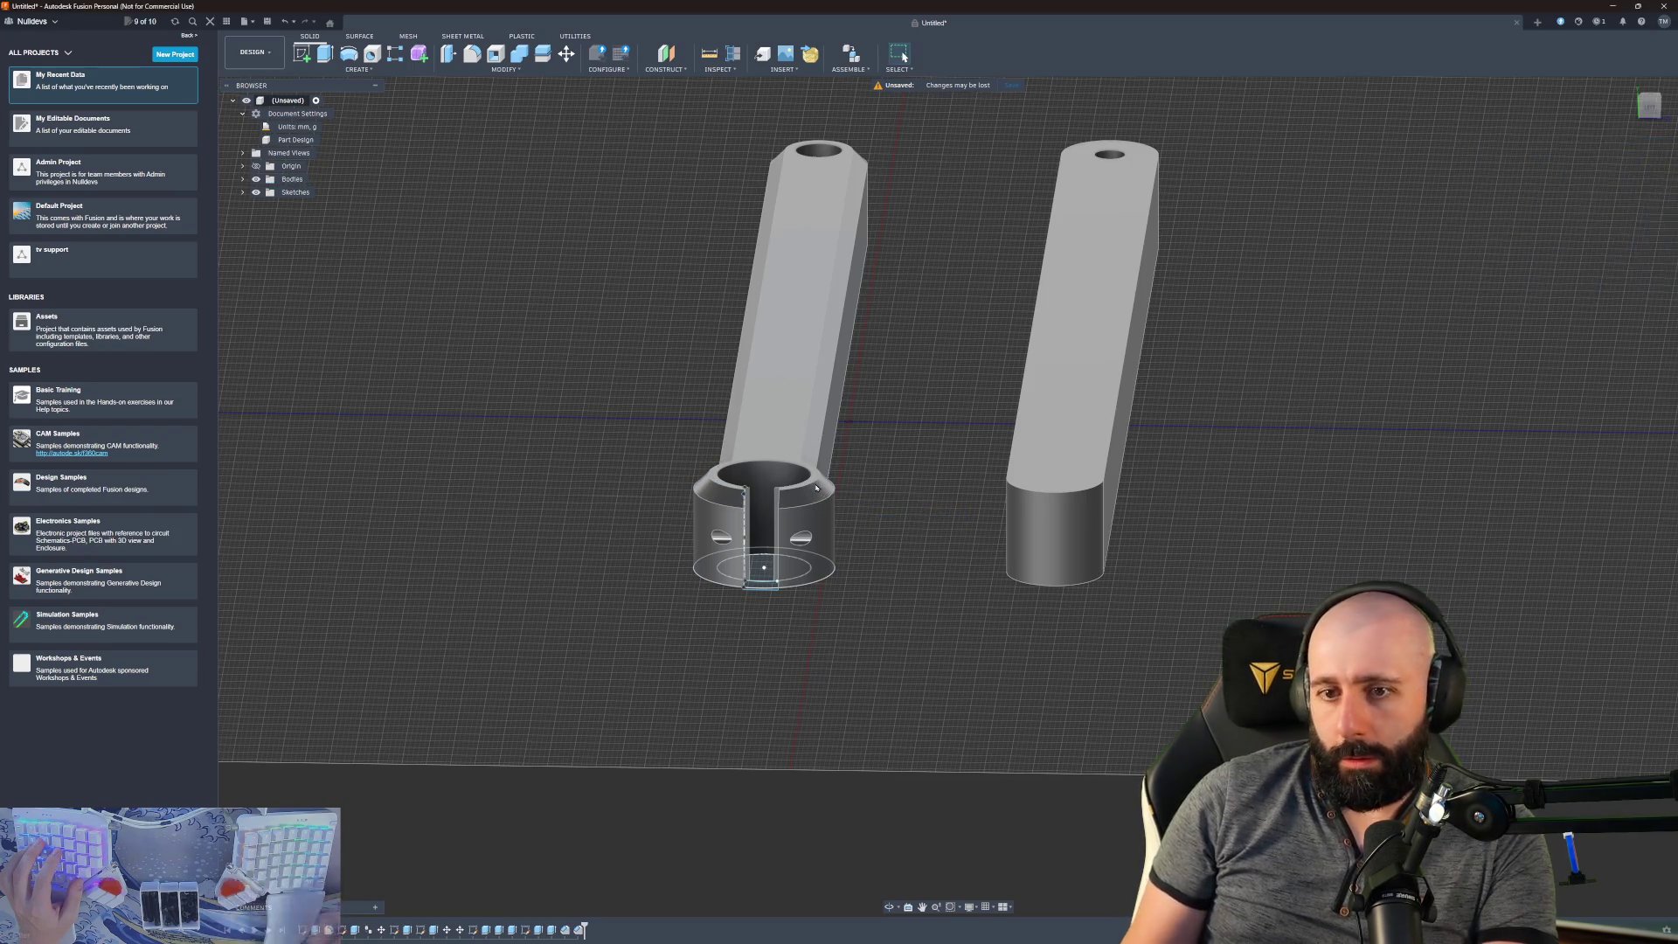
scroll(792, 491, up, 1)
scroll(792, 491, up, 2)
- From a low view, select the bar's long bottom edge and the ring's bottom curves
mouse_move(792, 491)
shift+middle_down()
mouse_move(918, 462)
mouse_move(901, 404)
shift+middle_up()
click(901, 404)
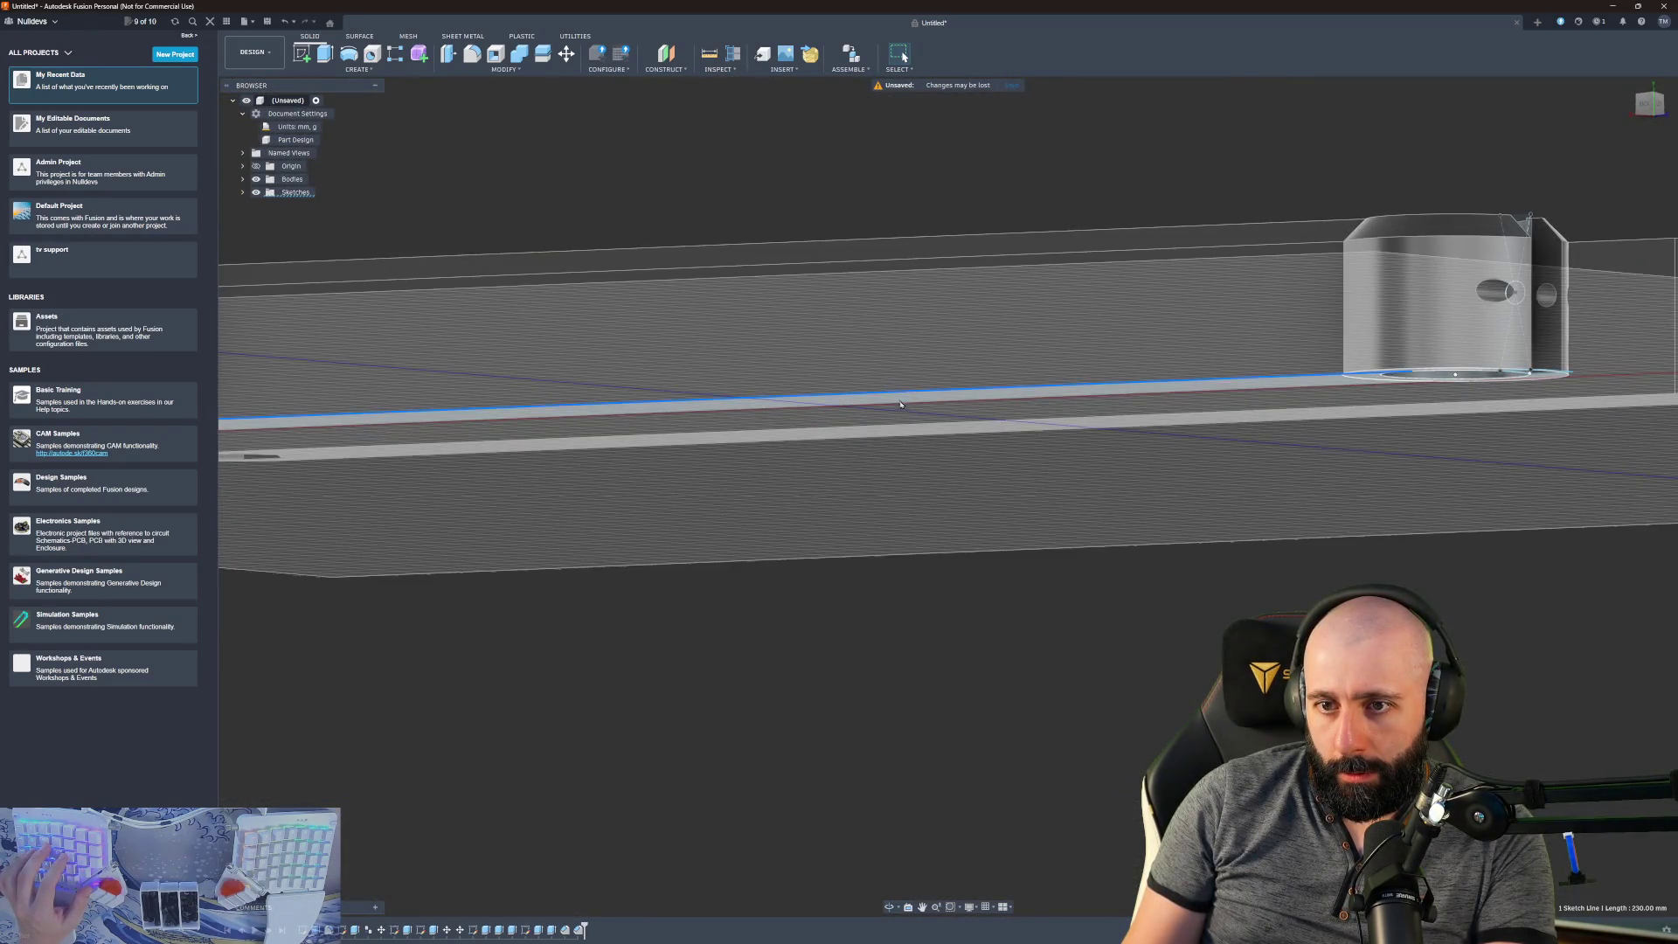
ctrl+click(904, 407)
scroll(1264, 441, up, 5)
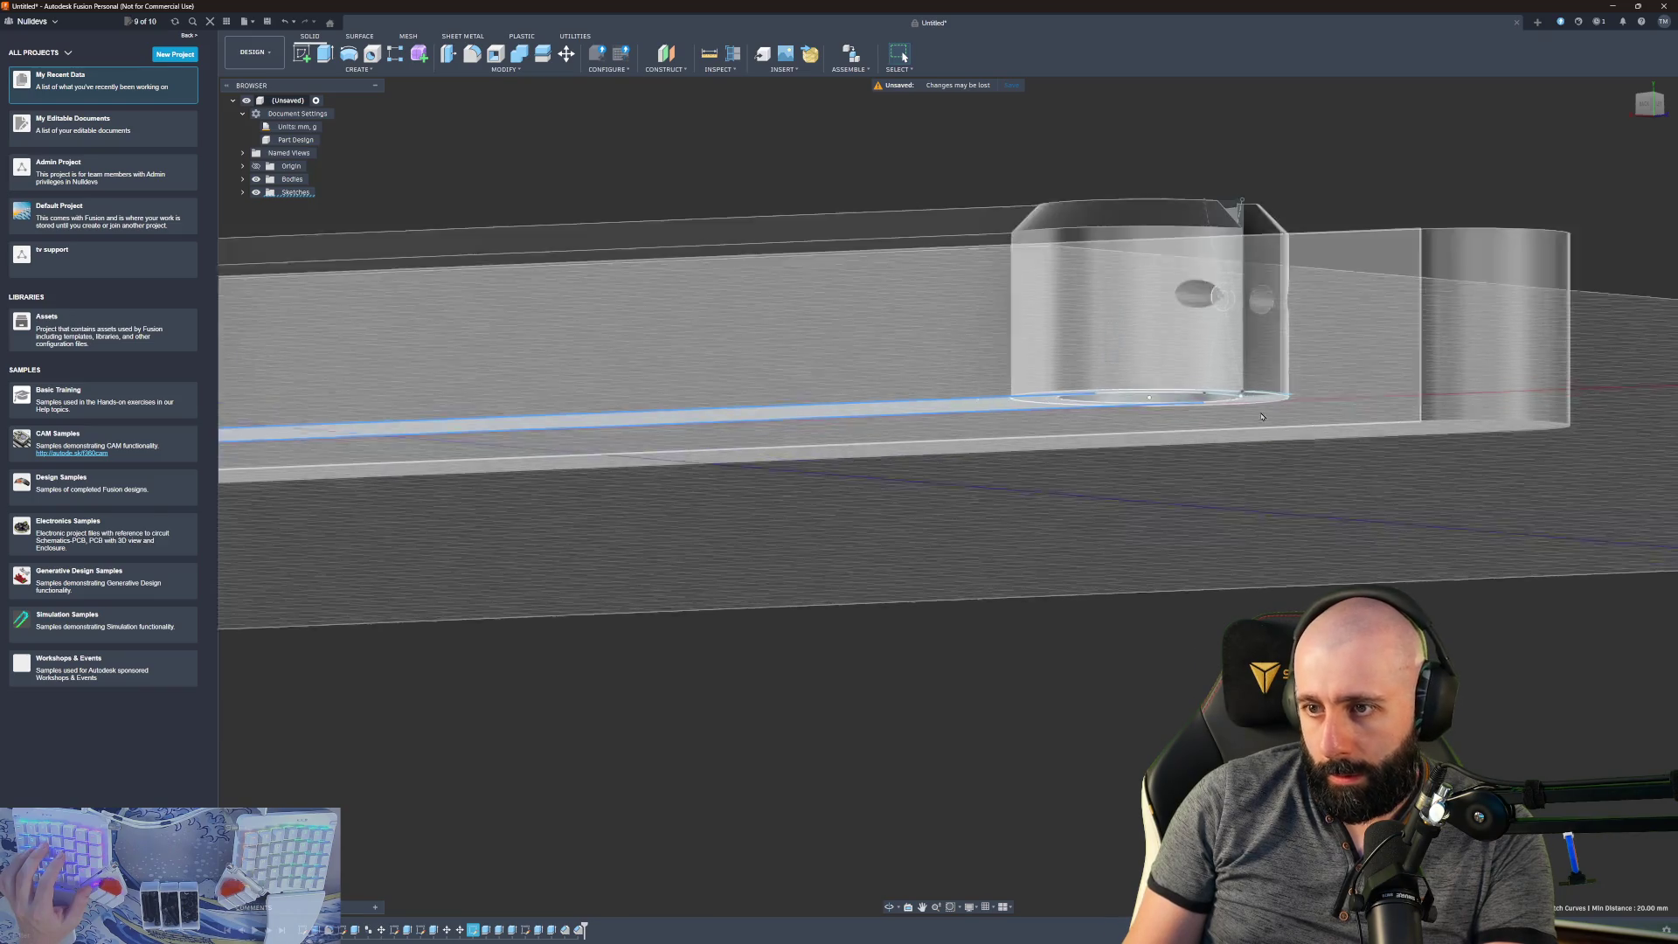
mouse_move(1311, 441)
middle_down()
mouse_move(1265, 441)
mouse_move(1246, 103)
mouse_move(989, 401)
middle_up()
ctrl+click(1246, 103)
scroll(989, 401, down, 5)
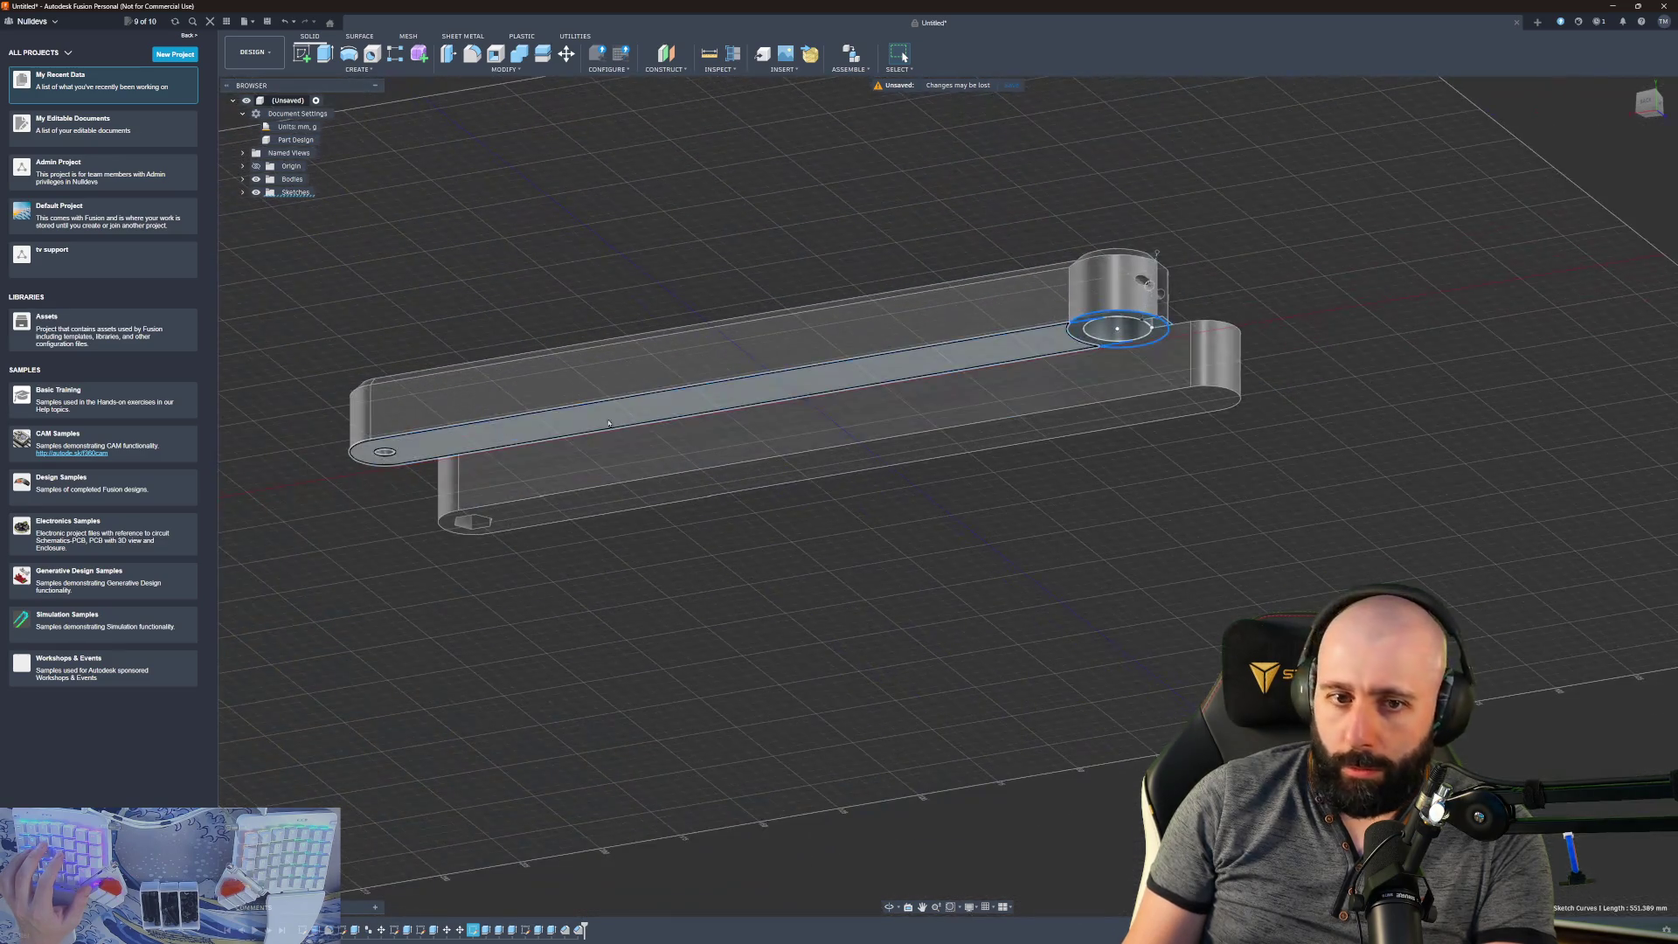
ctrl+click(369, 468)
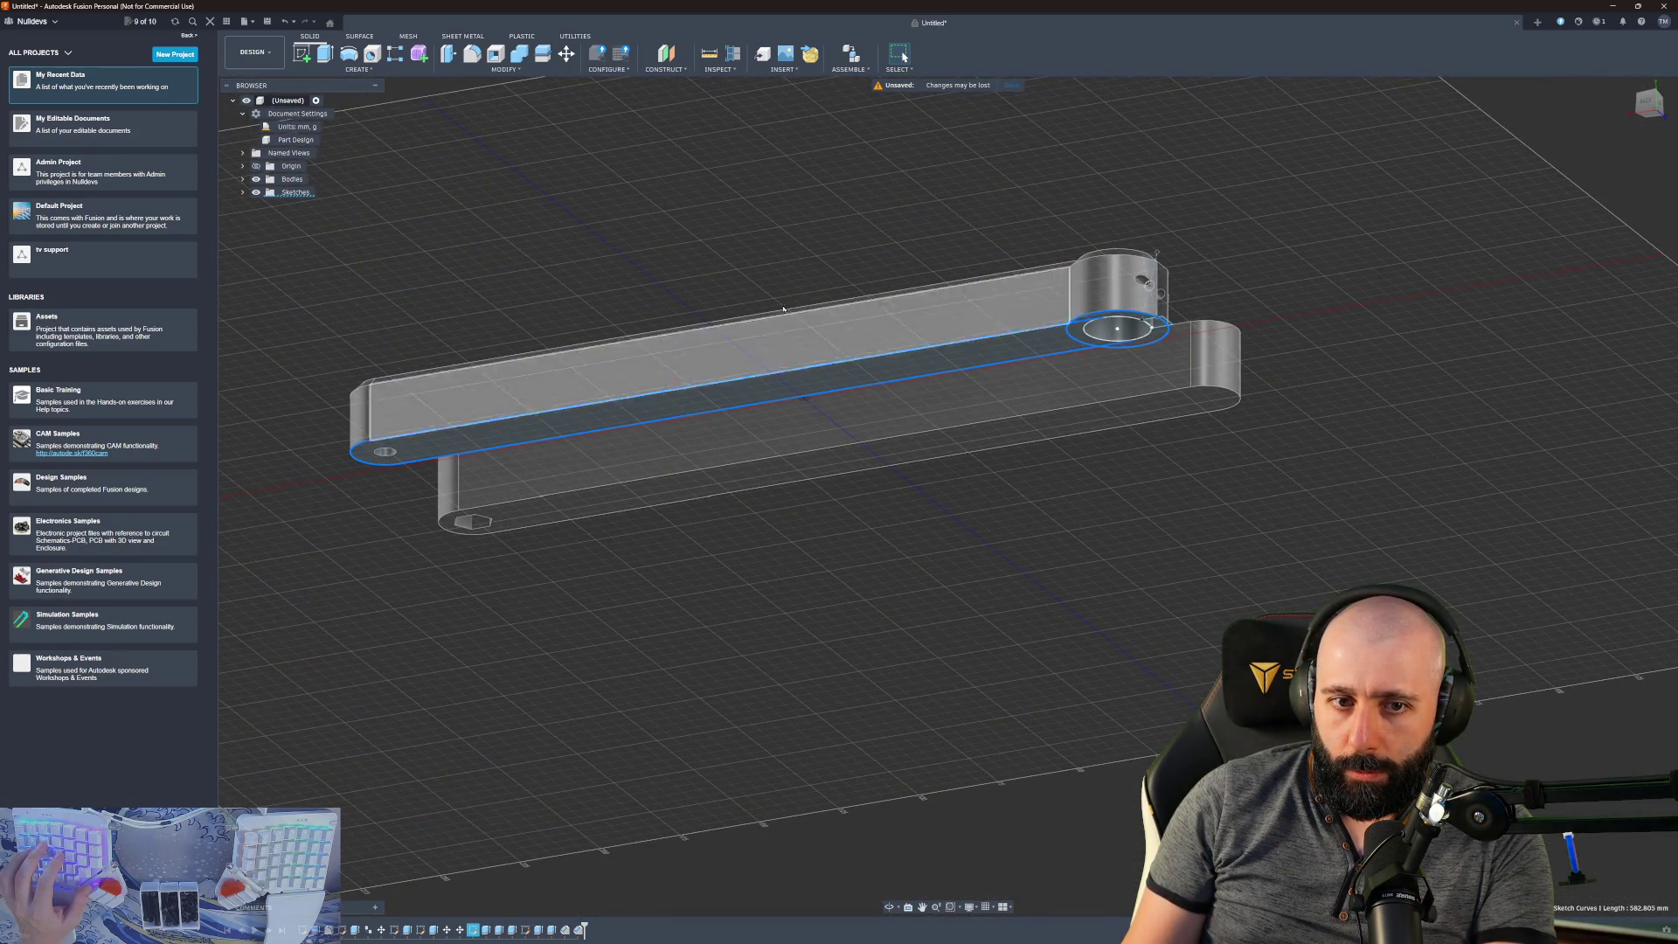
- Chamfer the bar's bottom edge chain and the boss's bottom circular edge by 3 mm
click(487, 69)
click(490, 98)
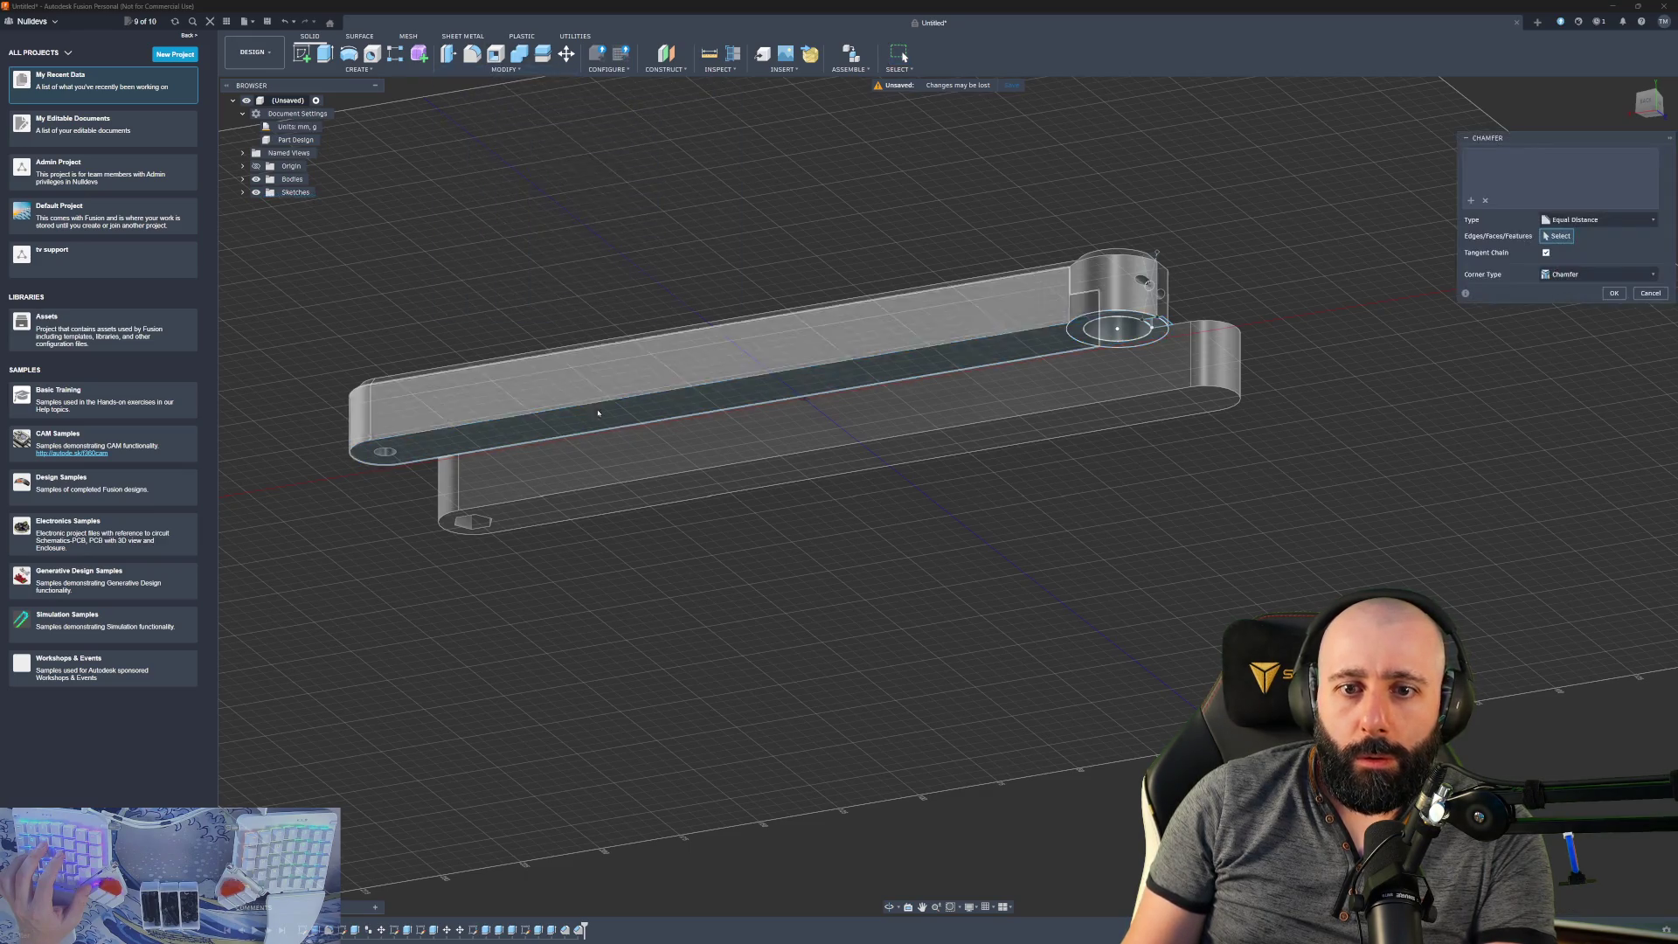
click(888, 395)
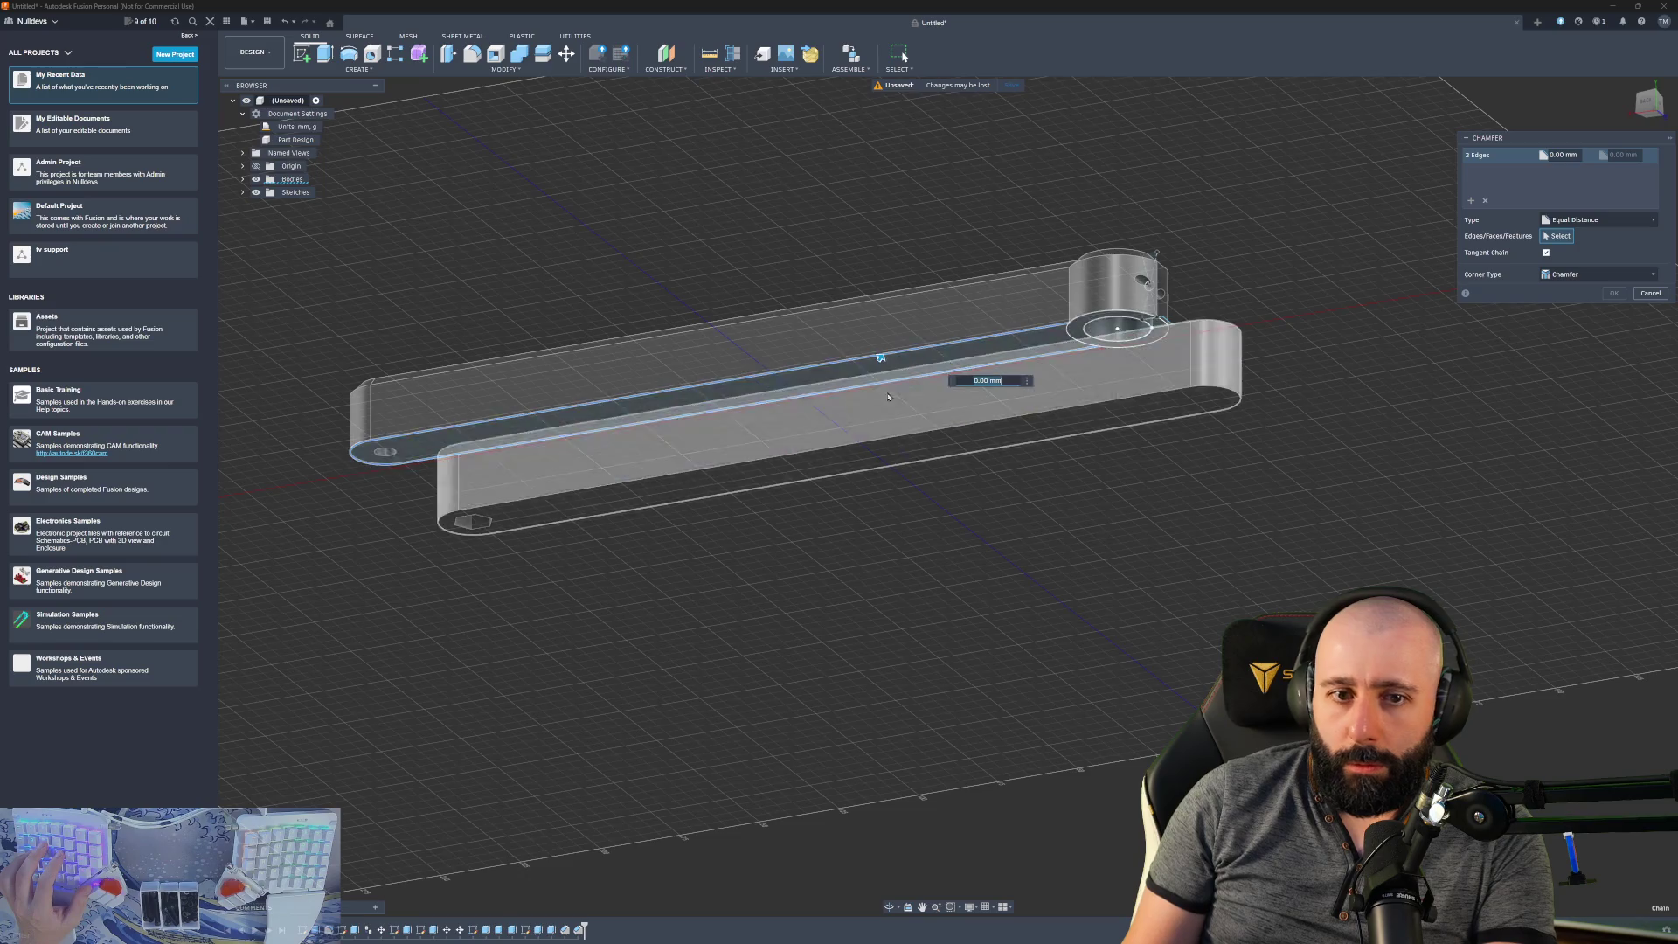
click(1082, 322)
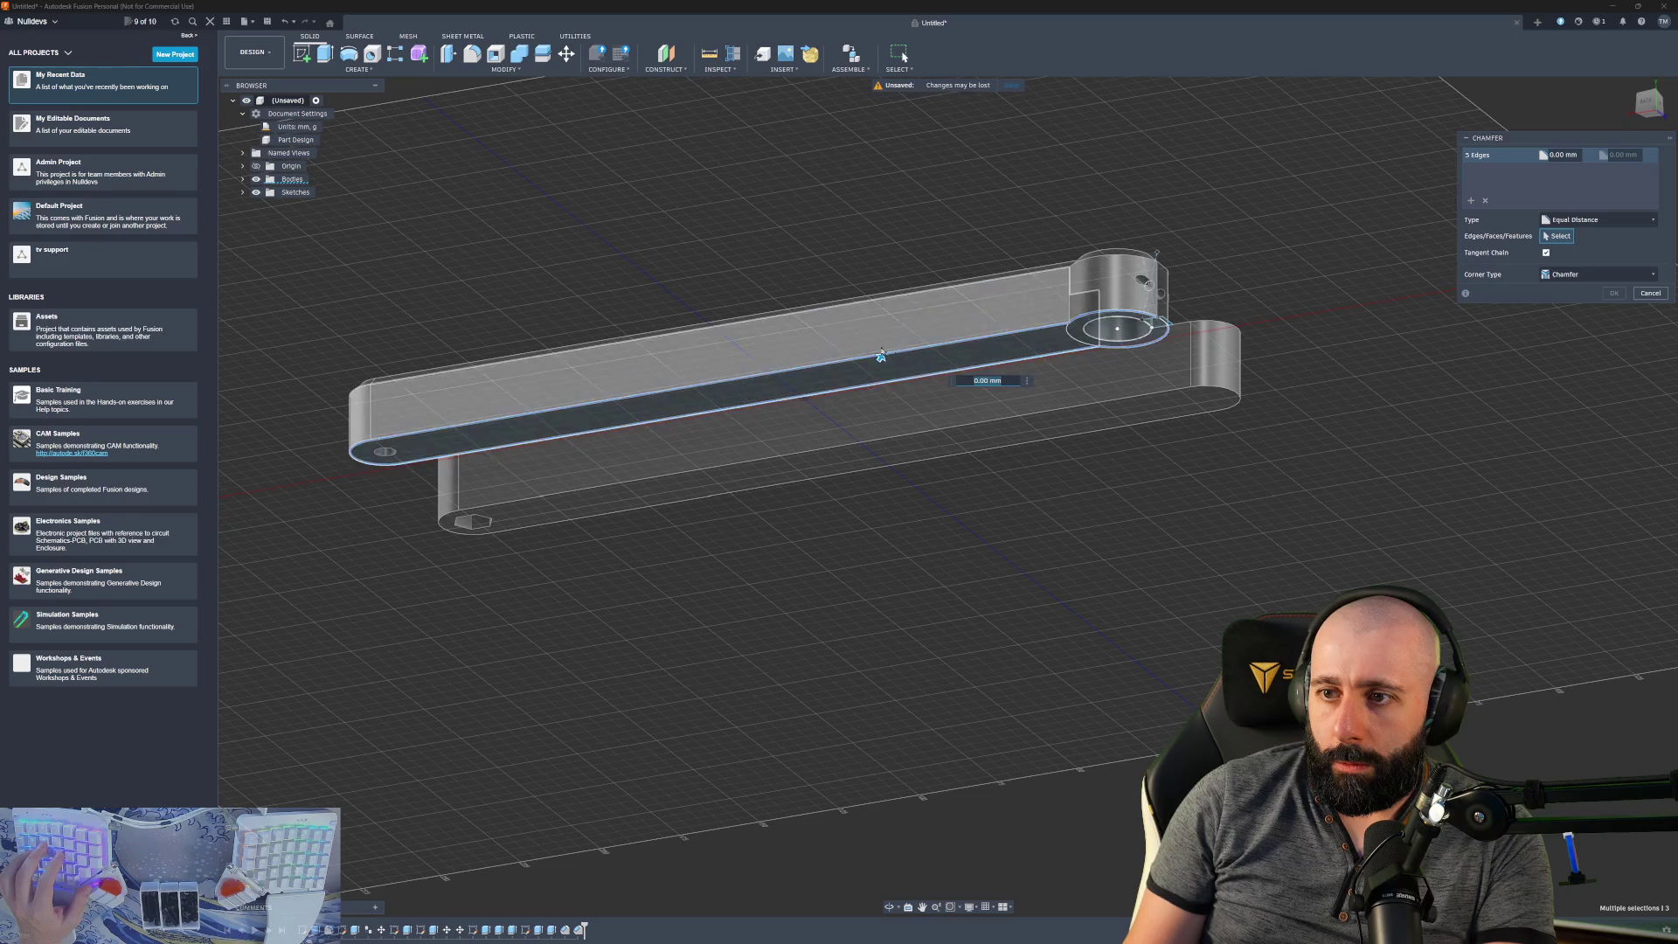
scroll(1073, 341, up, 8)
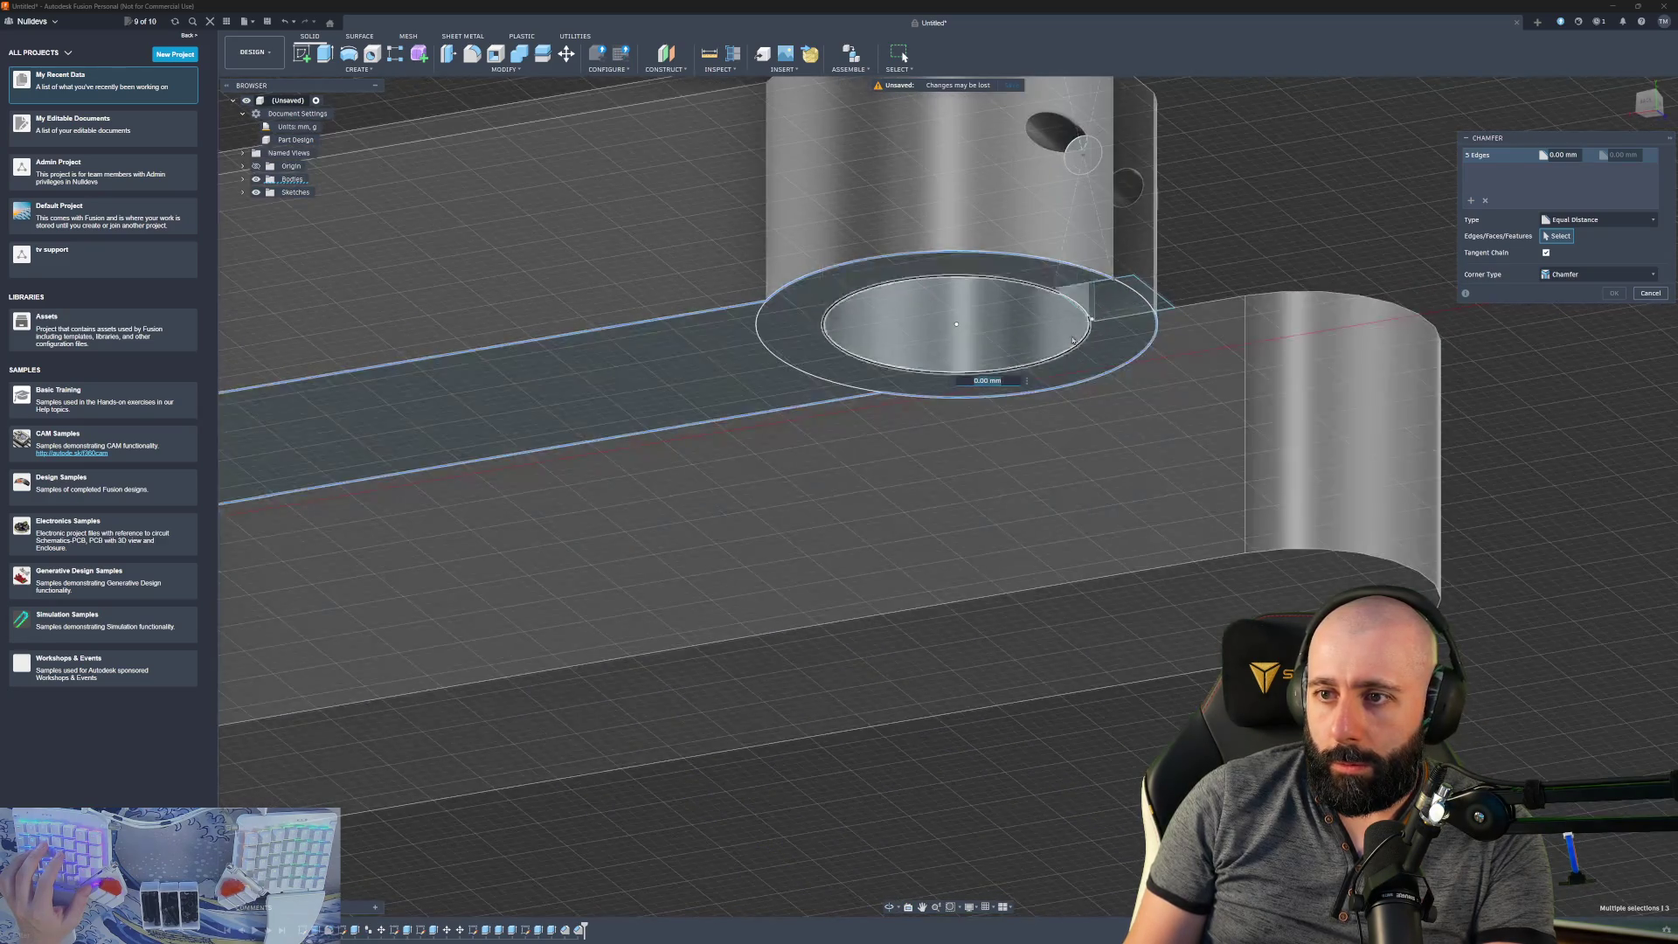
scroll(1073, 341, down, 5)
drag(476, 393, 480, 388)
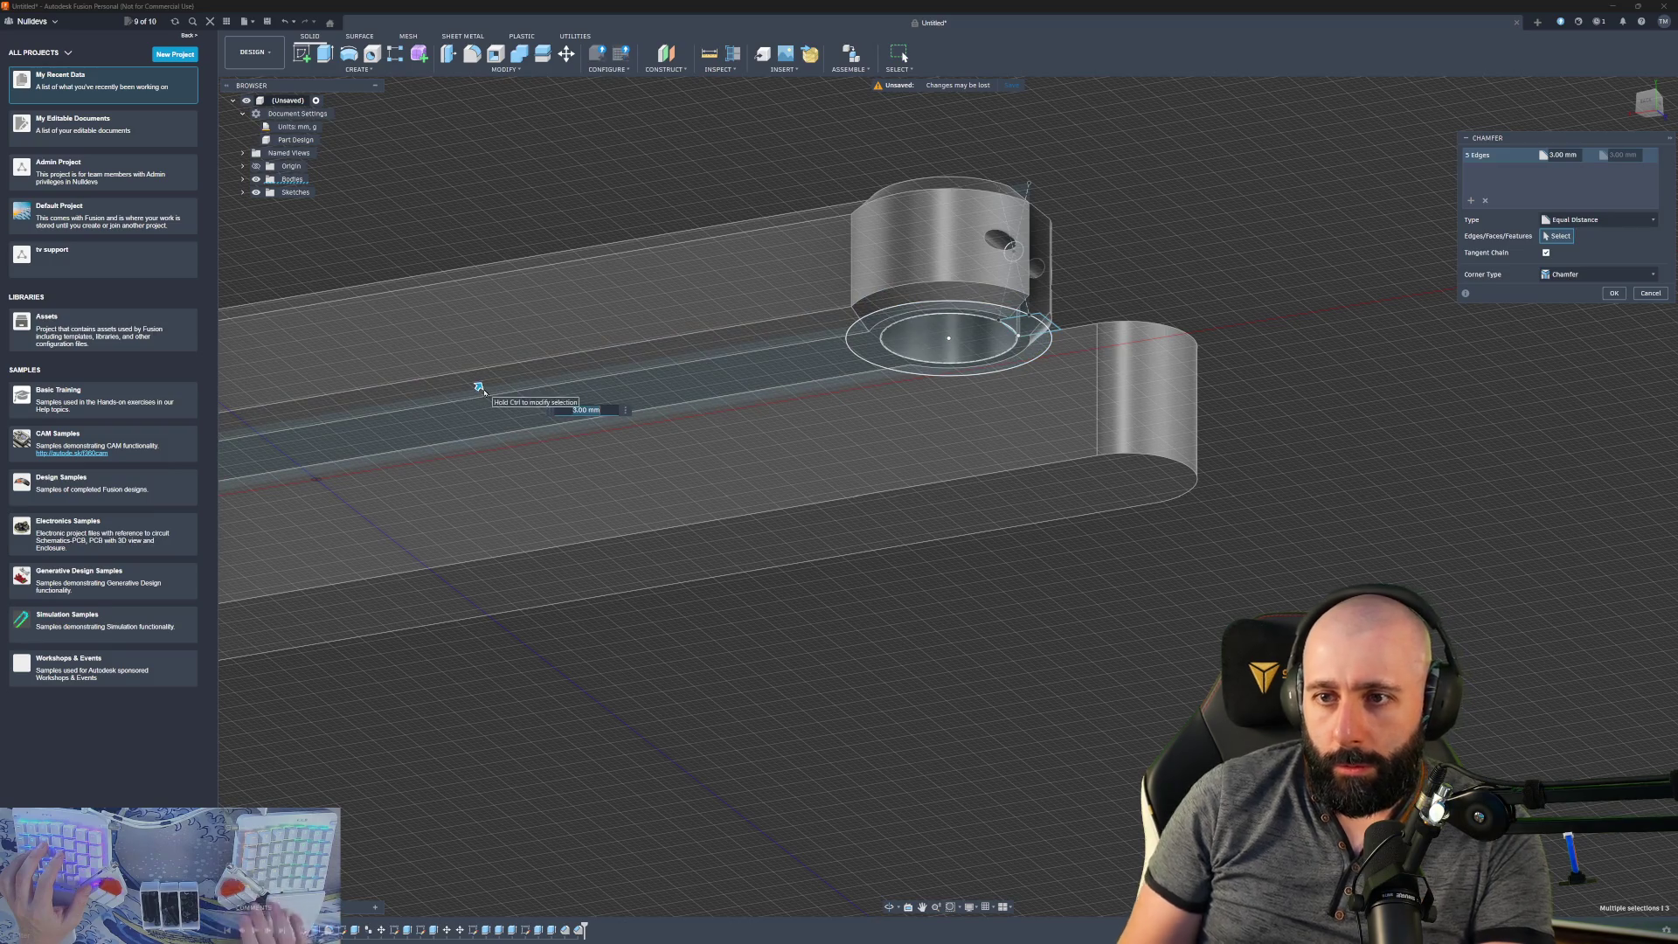
key(Return)
mouse_move(1177, 301)
shift+middle_down()
mouse_move(1132, 306)
mouse_move(1006, 411)
mouse_move(414, 427)
shift+middle_up()
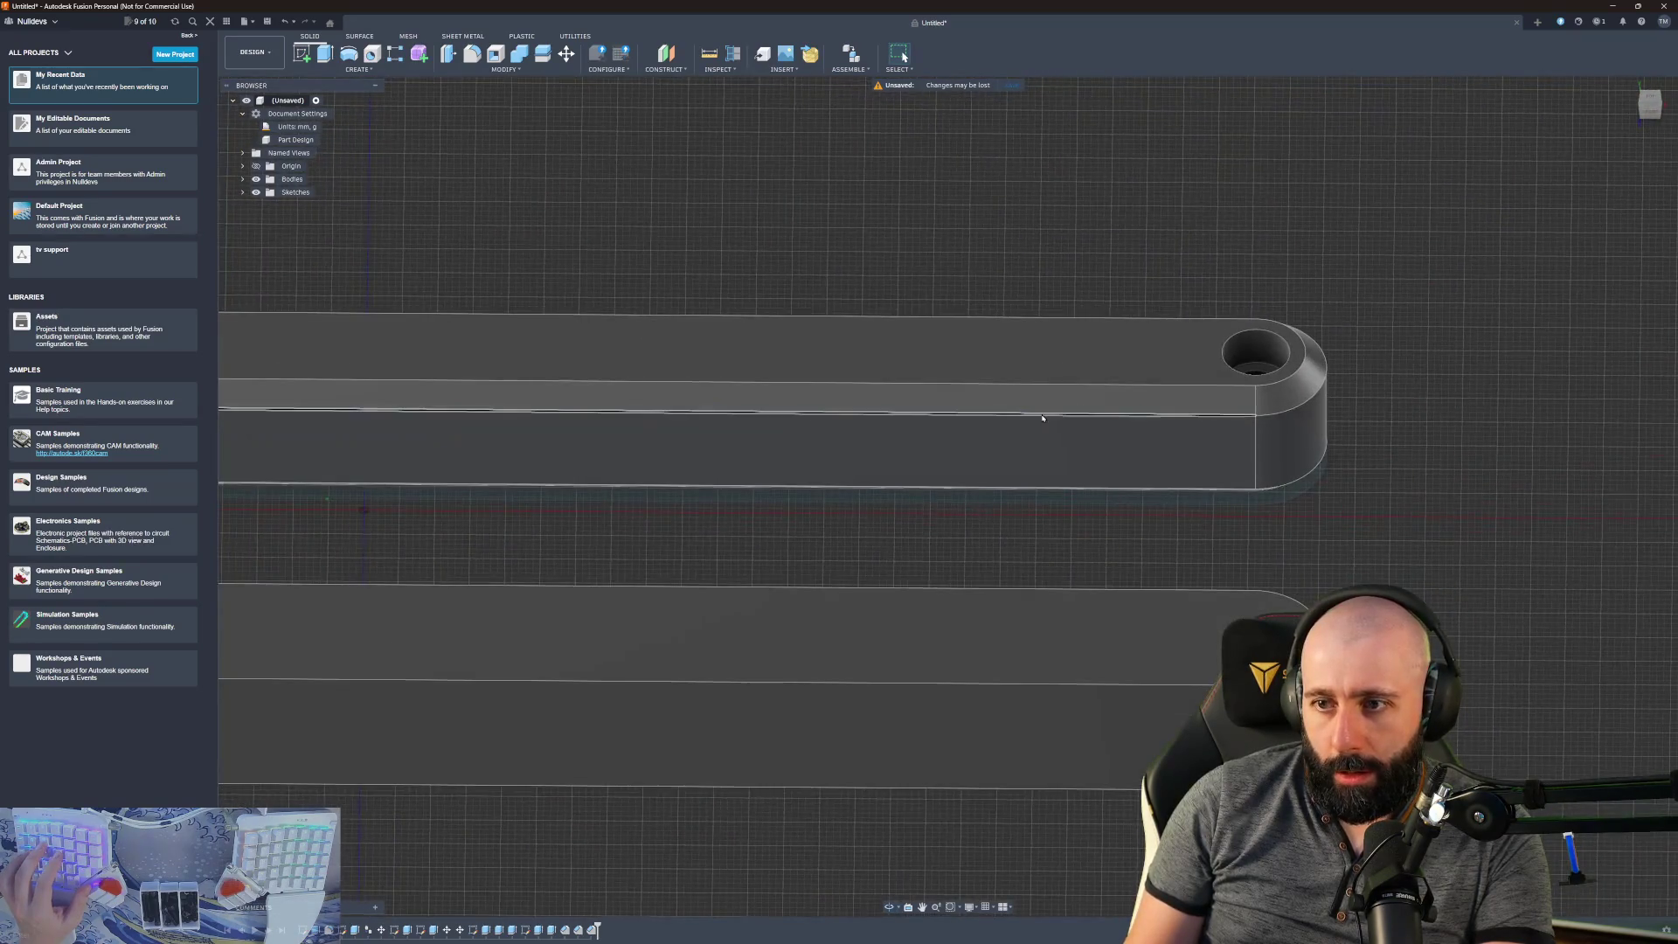
- Zoom out and centre the view so both full-length bars and their end holes fit
scroll(414, 428, down, 3)
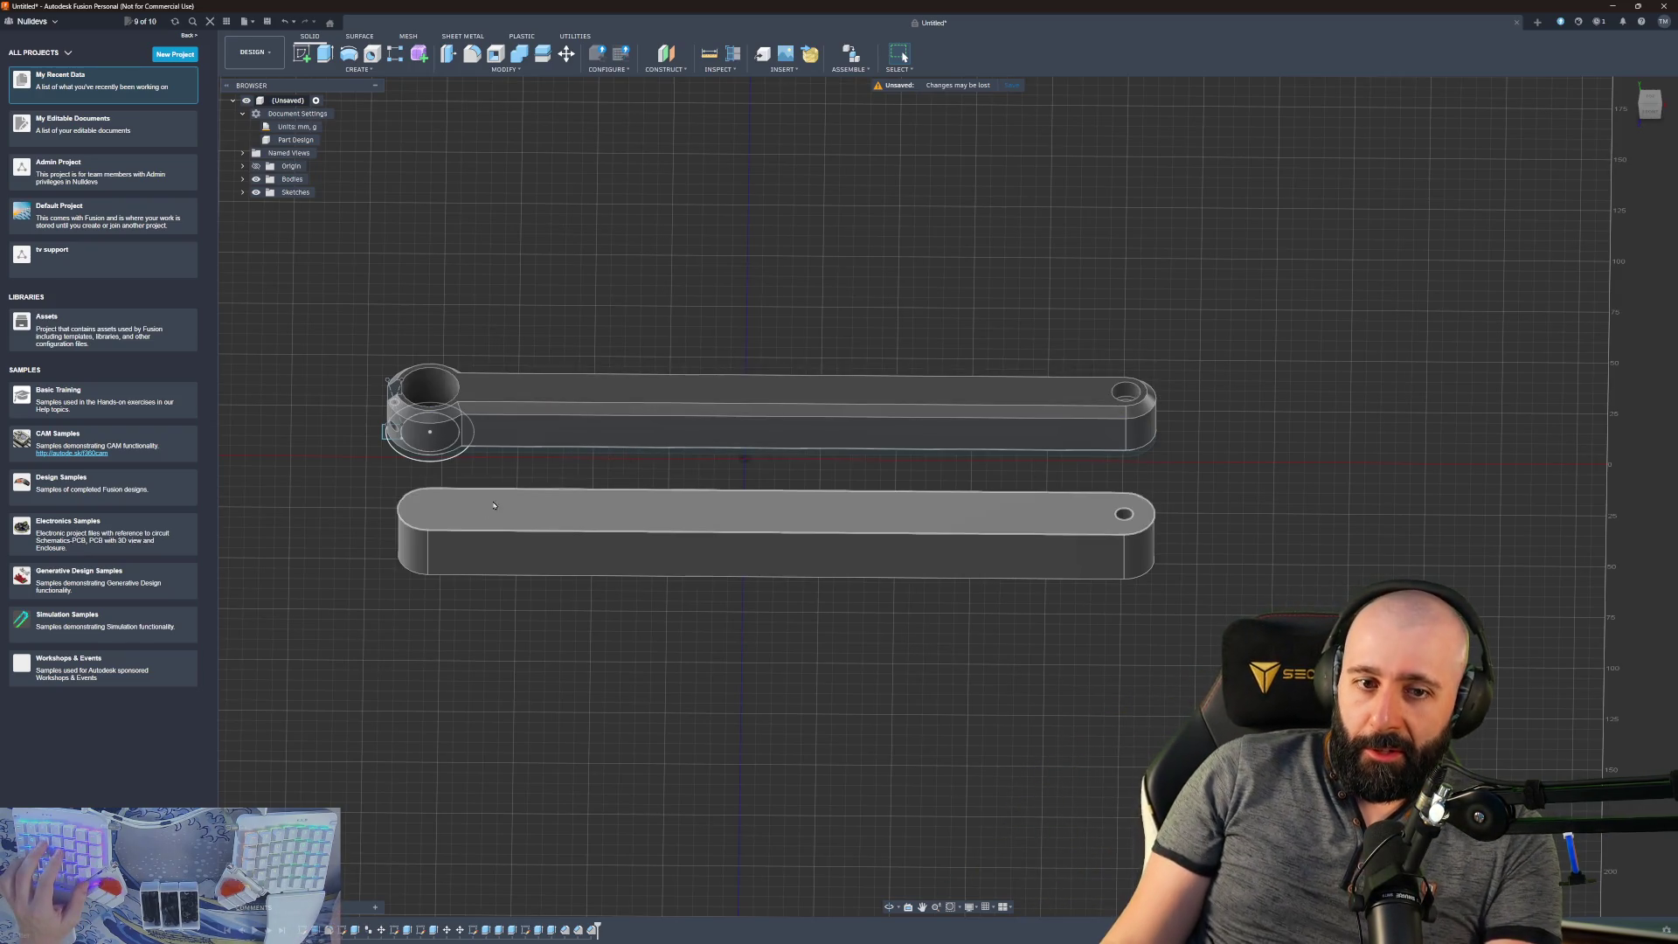
middle_drag(345, 556, 593, 458)
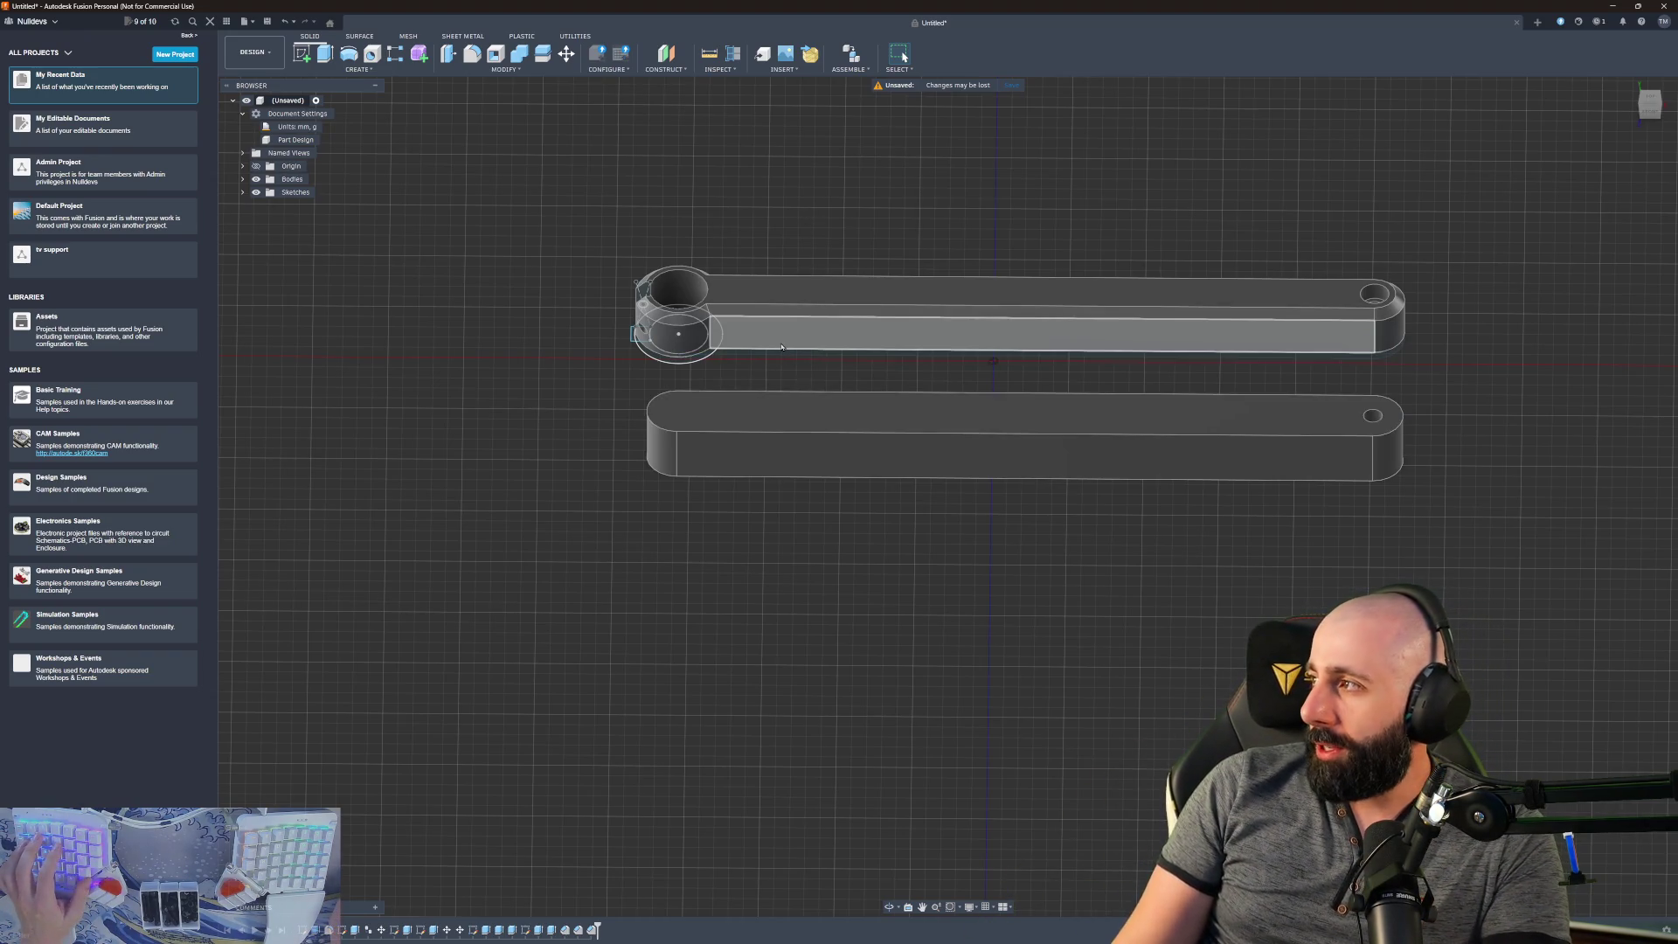
scroll(717, 406, up, 3)
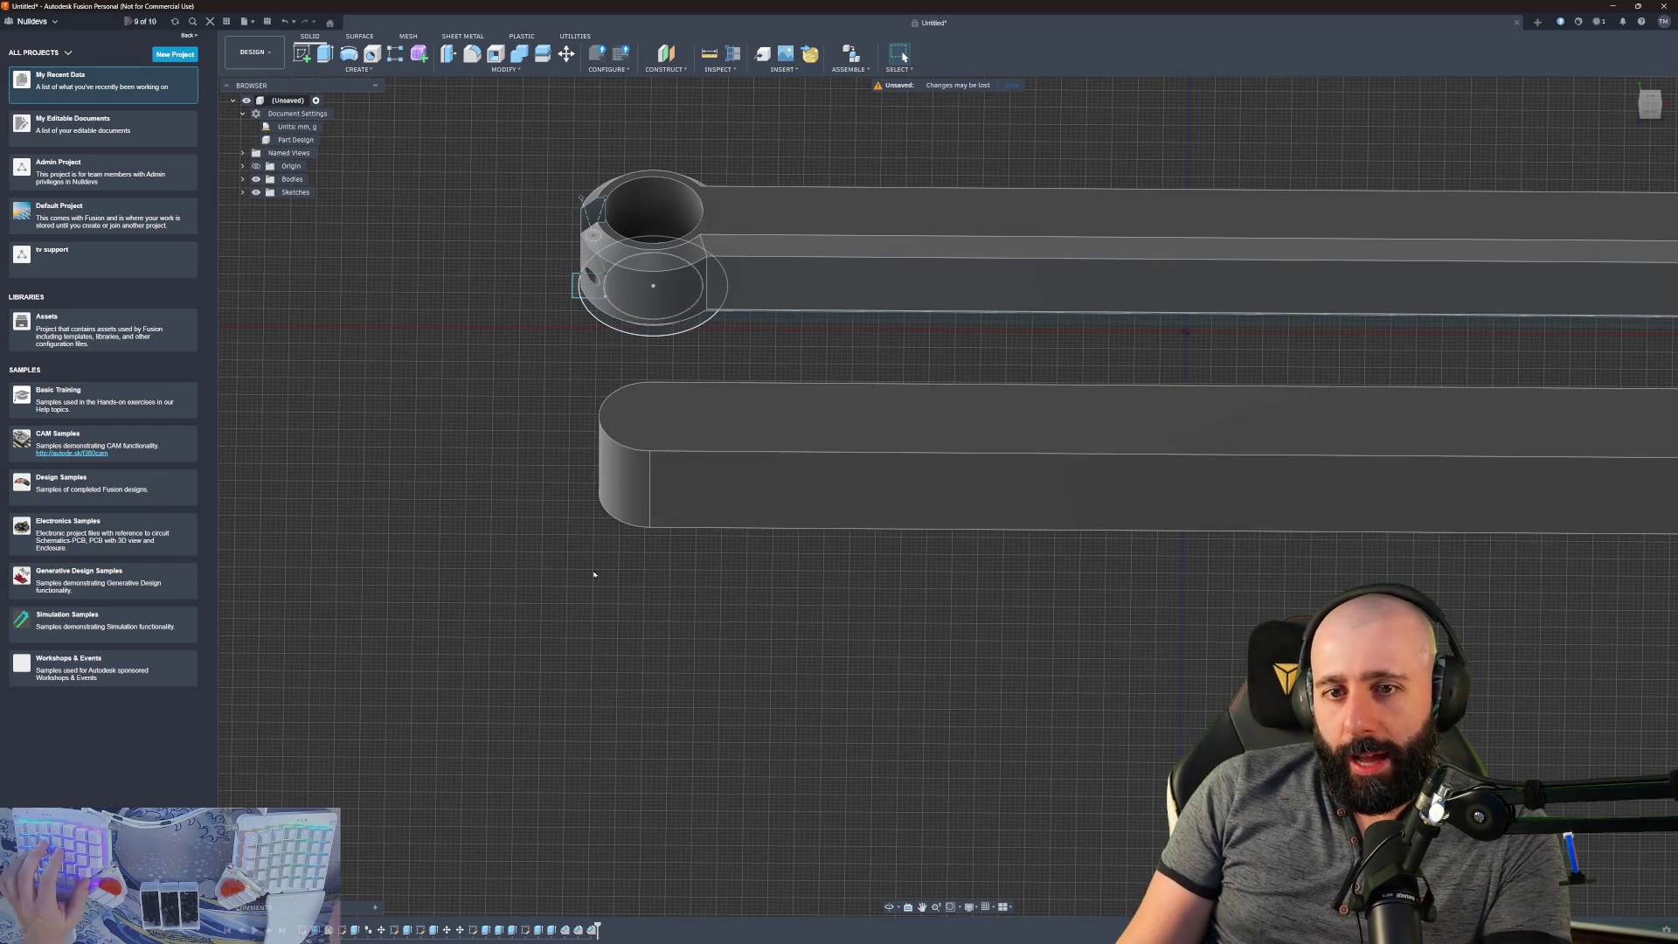
scroll(611, 559, down, 5)
scroll(743, 525, up, 4)
scroll(835, 486, down, 4)
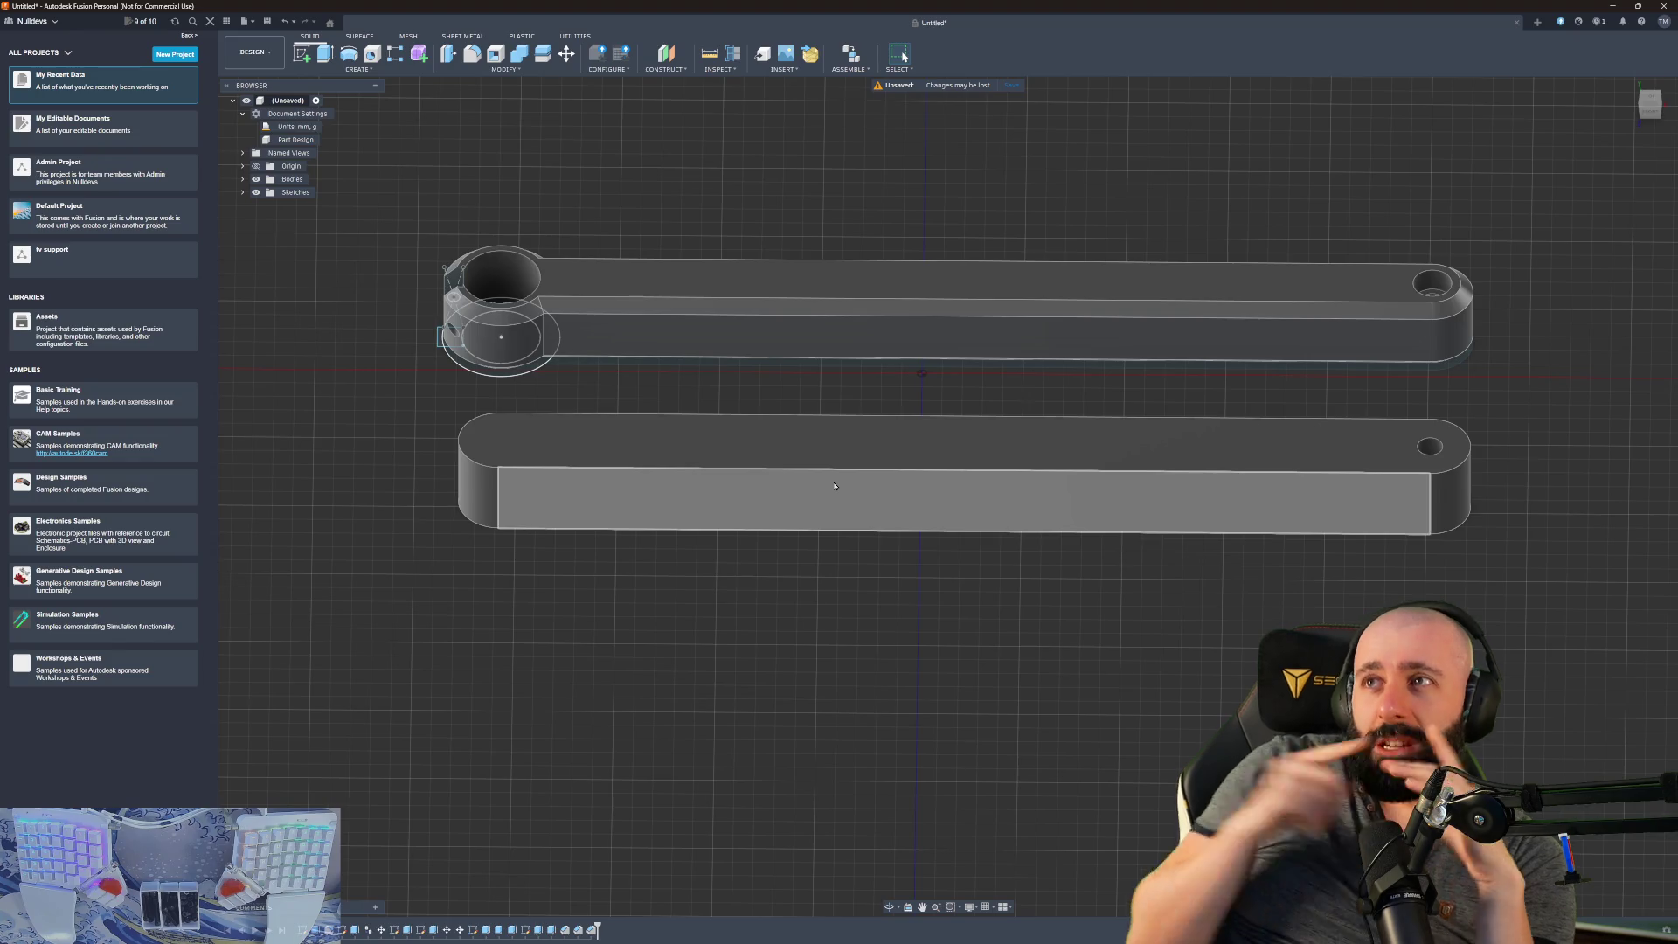
- Return to the home view and orbit low to frame both bars' rounded ends
scroll(484, 483, up, 5)
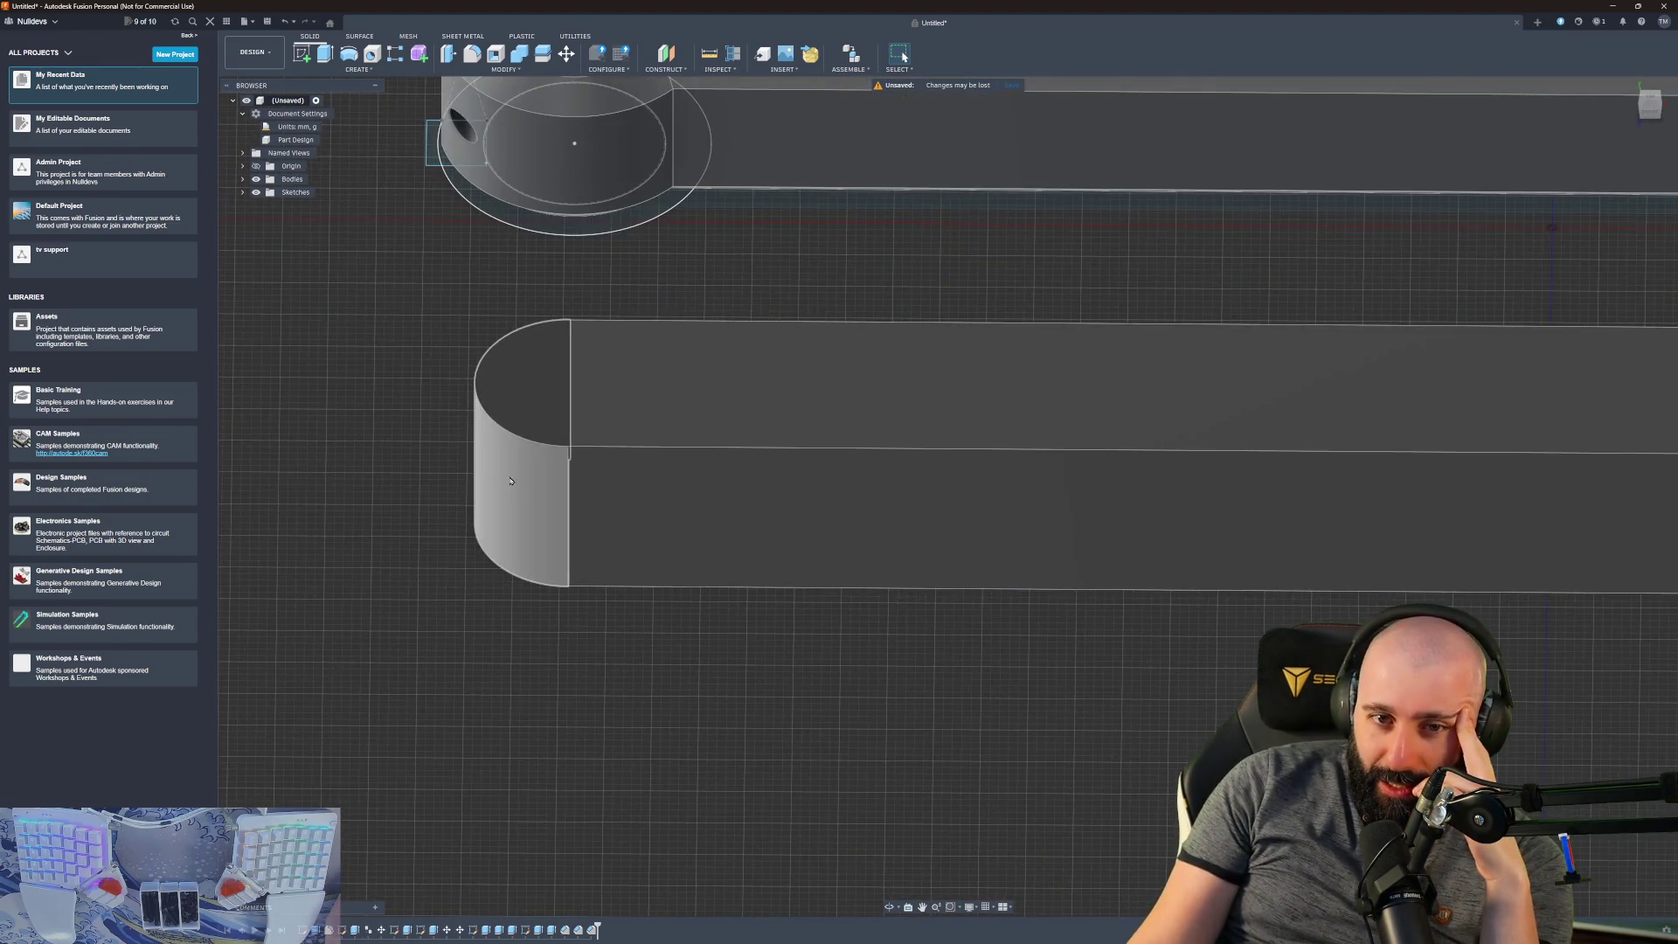
middle_drag(511, 481, 700, 445)
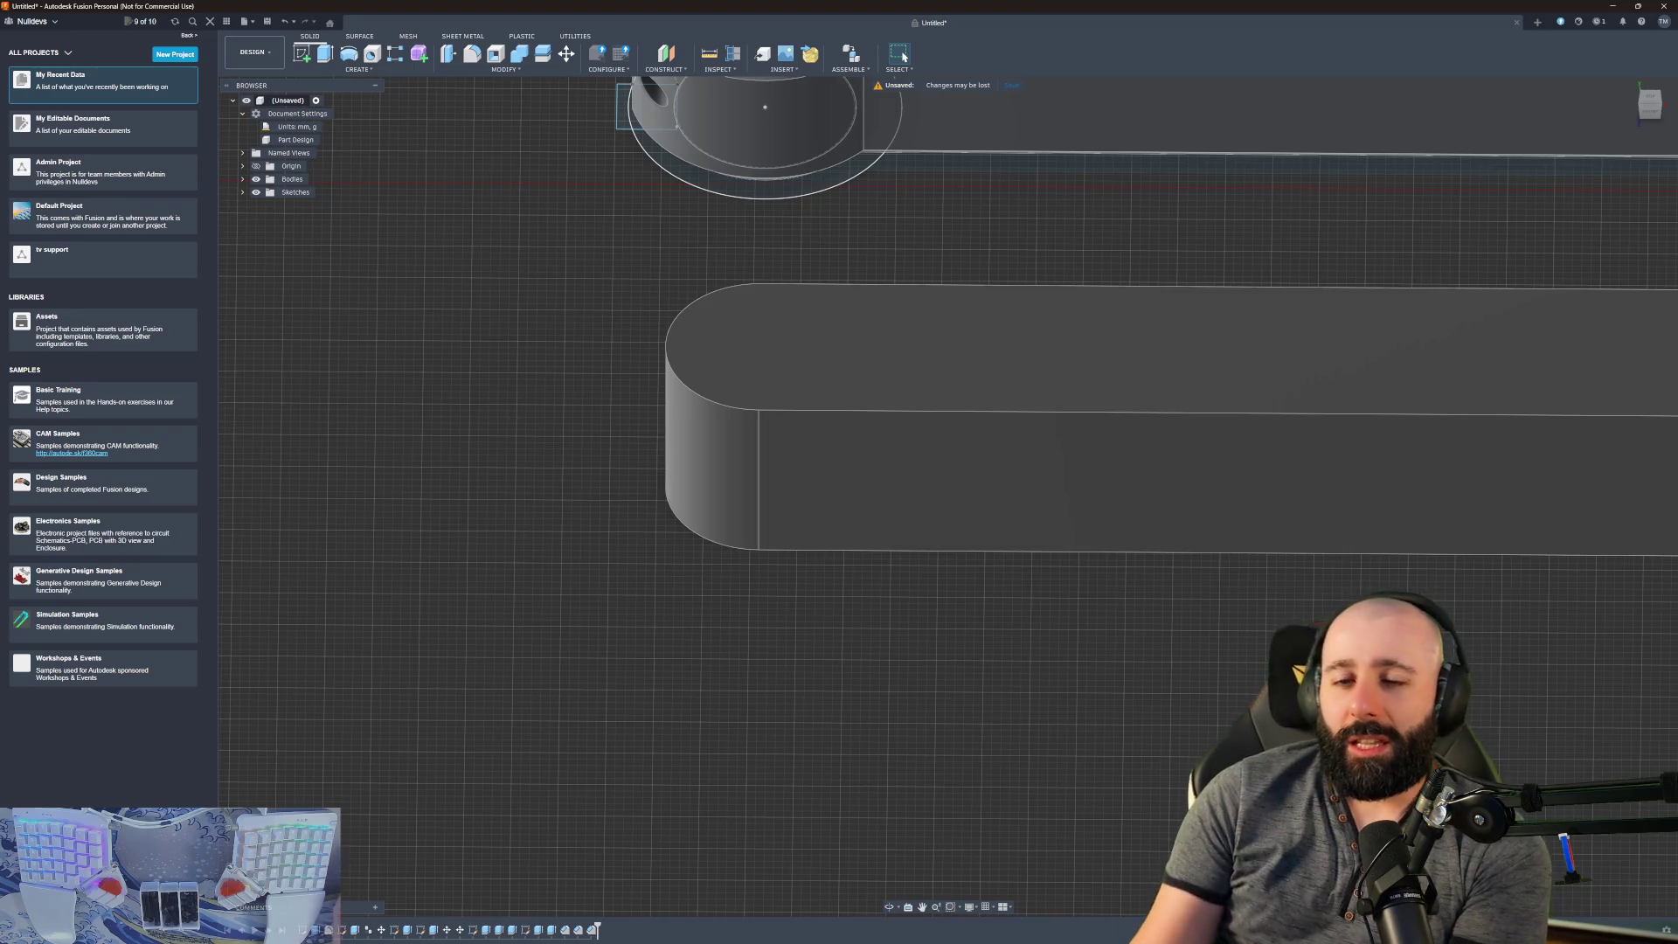
key(Home)
shift+middle_drag(961, 541, 887, 590)
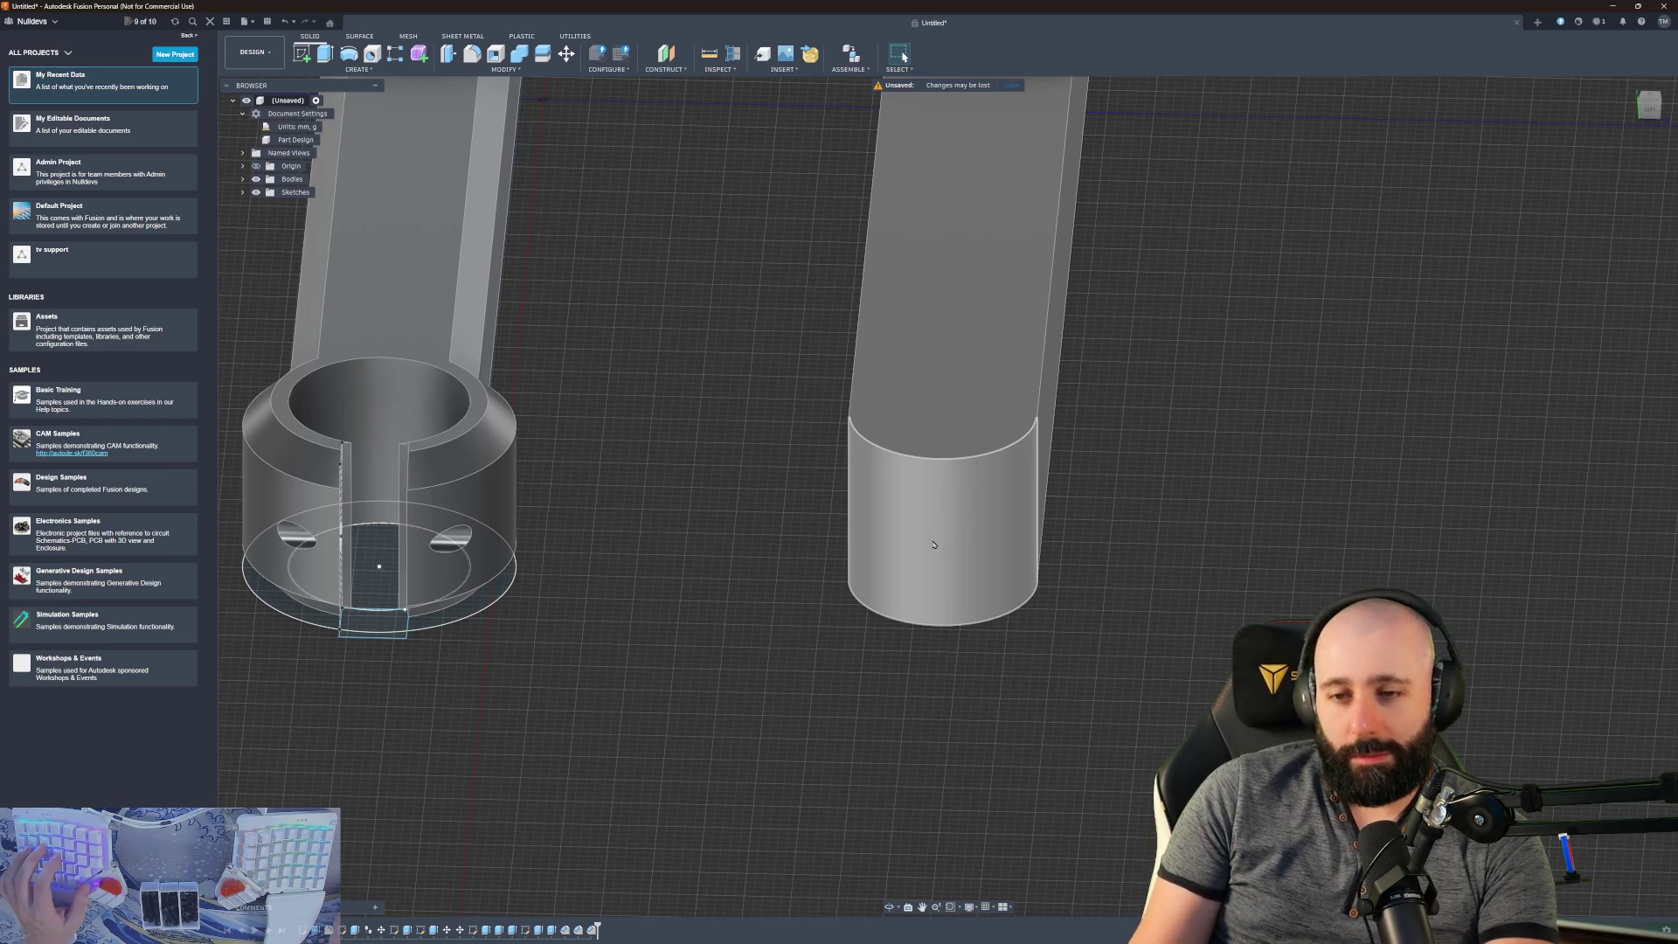
scroll(960, 536, up, 3)
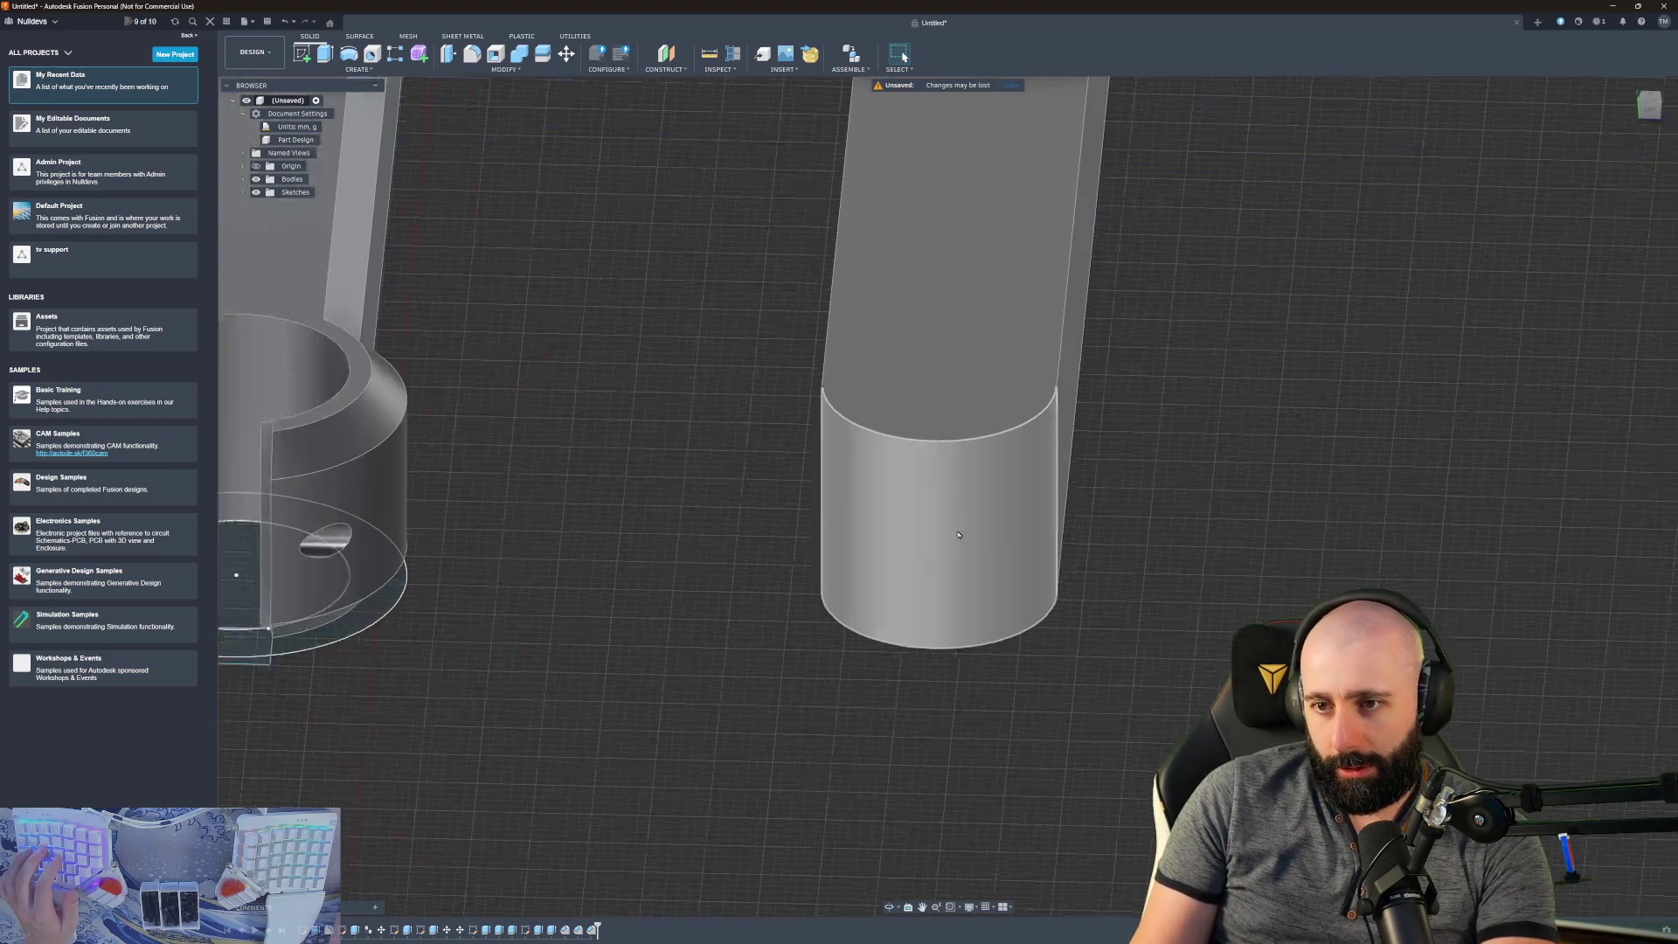
middle_drag(815, 174, 843, 305)
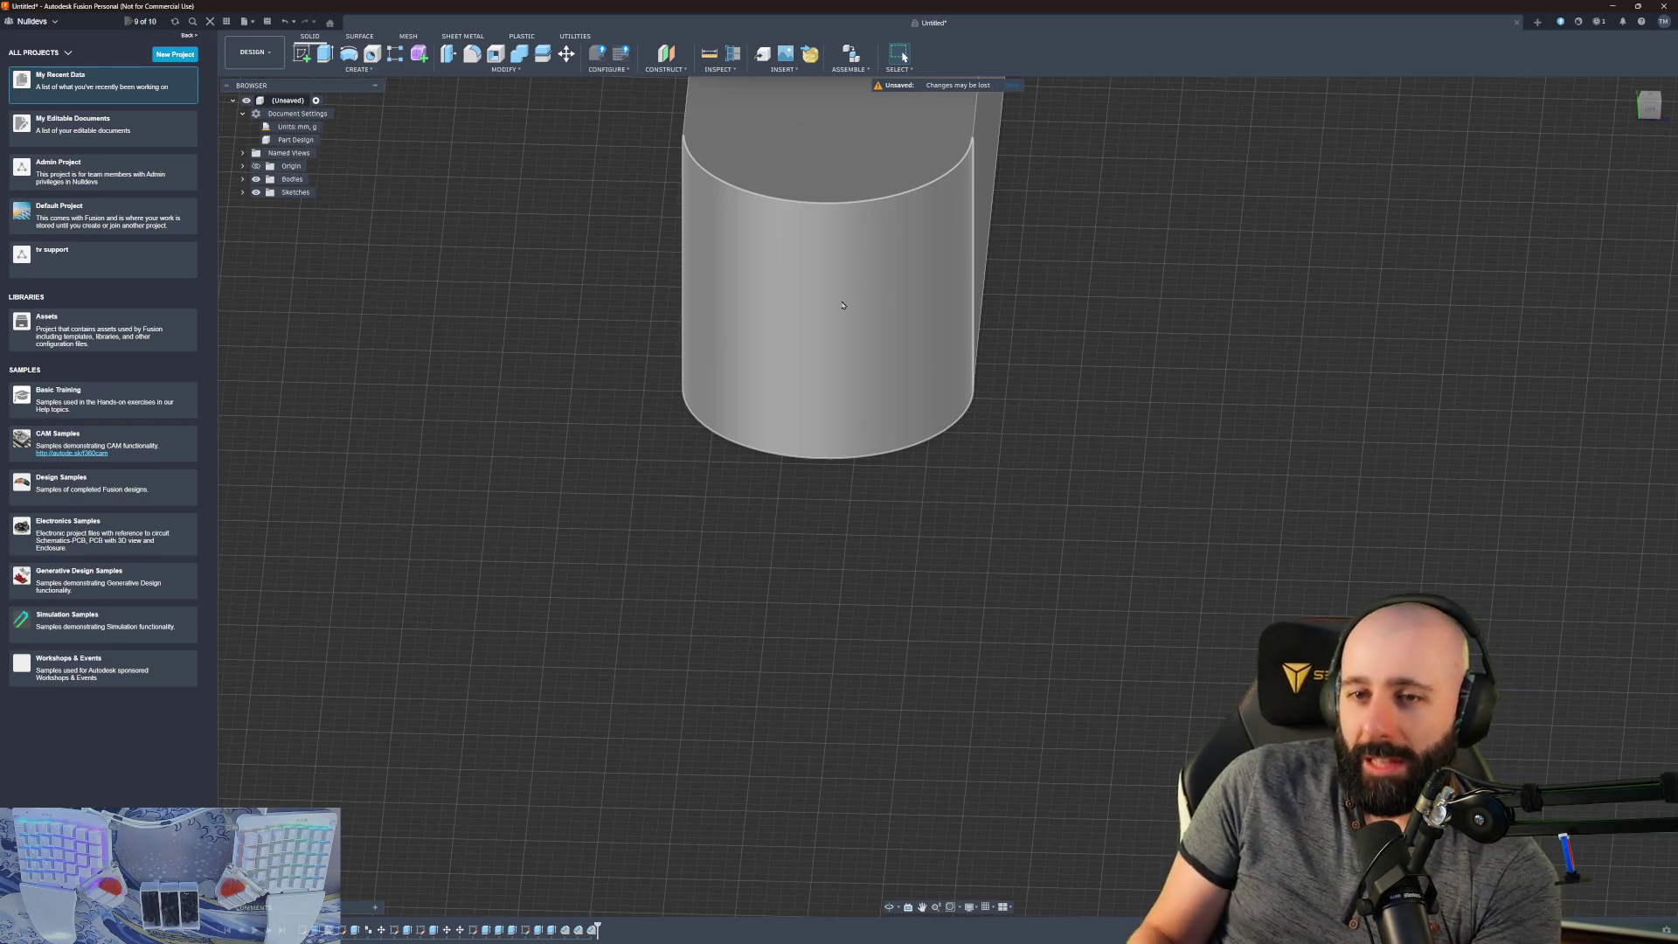
- Zoom in on the plain bar's rounded end and select its curved 10 mm radius face
scroll(787, 349, down, 5)
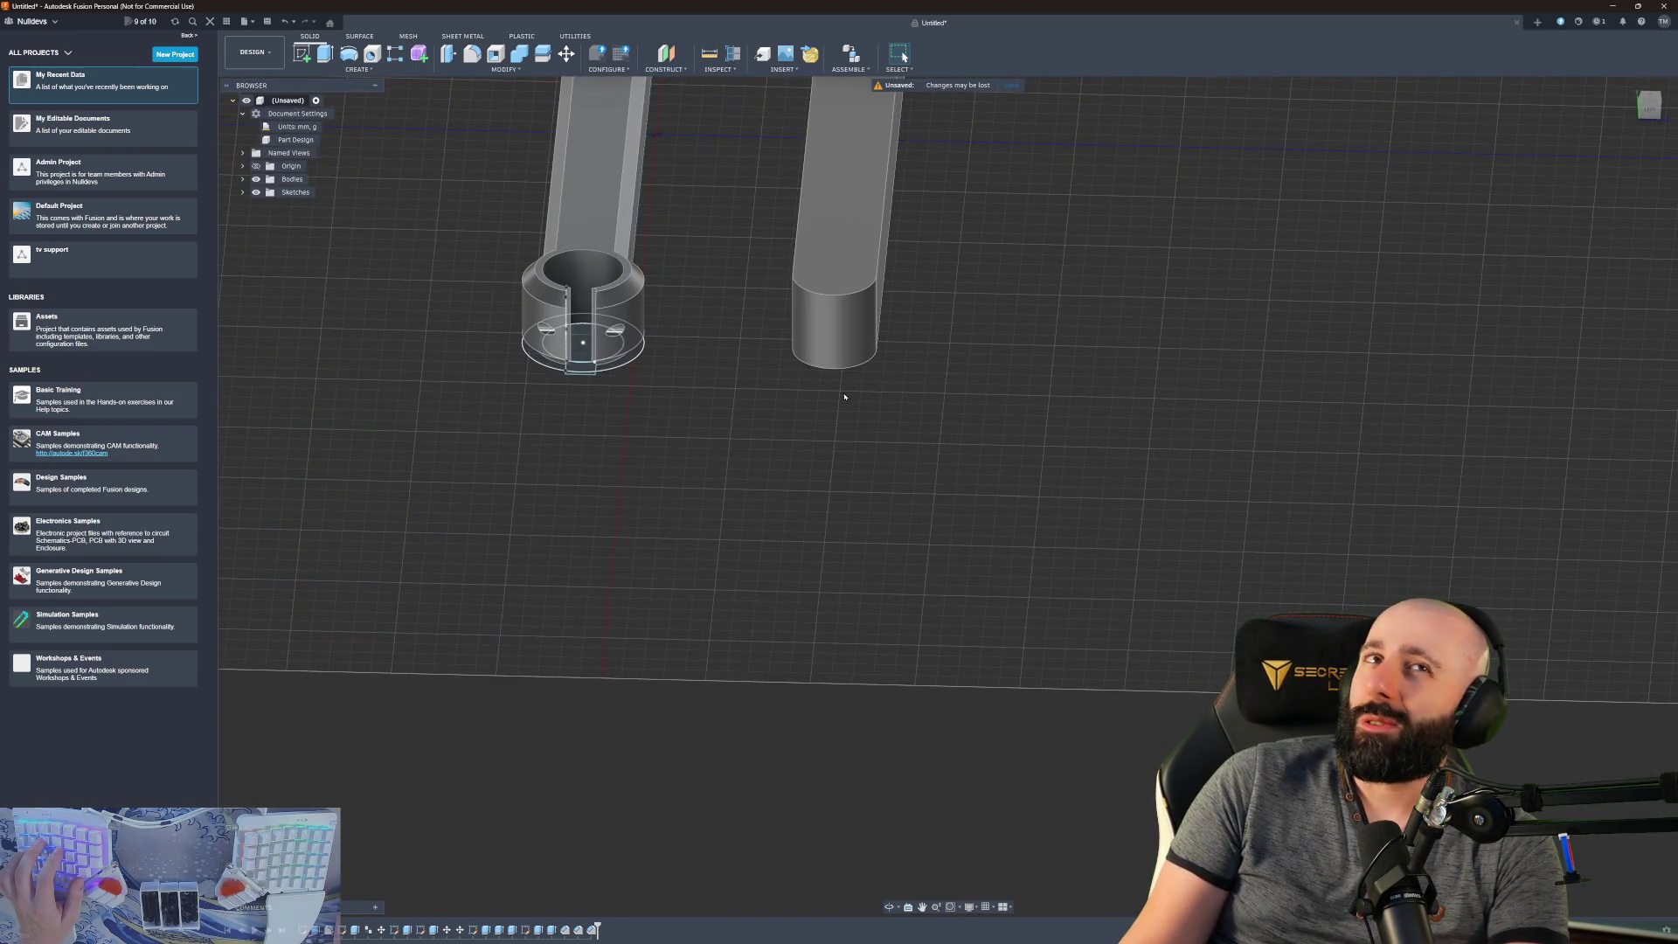
scroll(891, 475, up, 5)
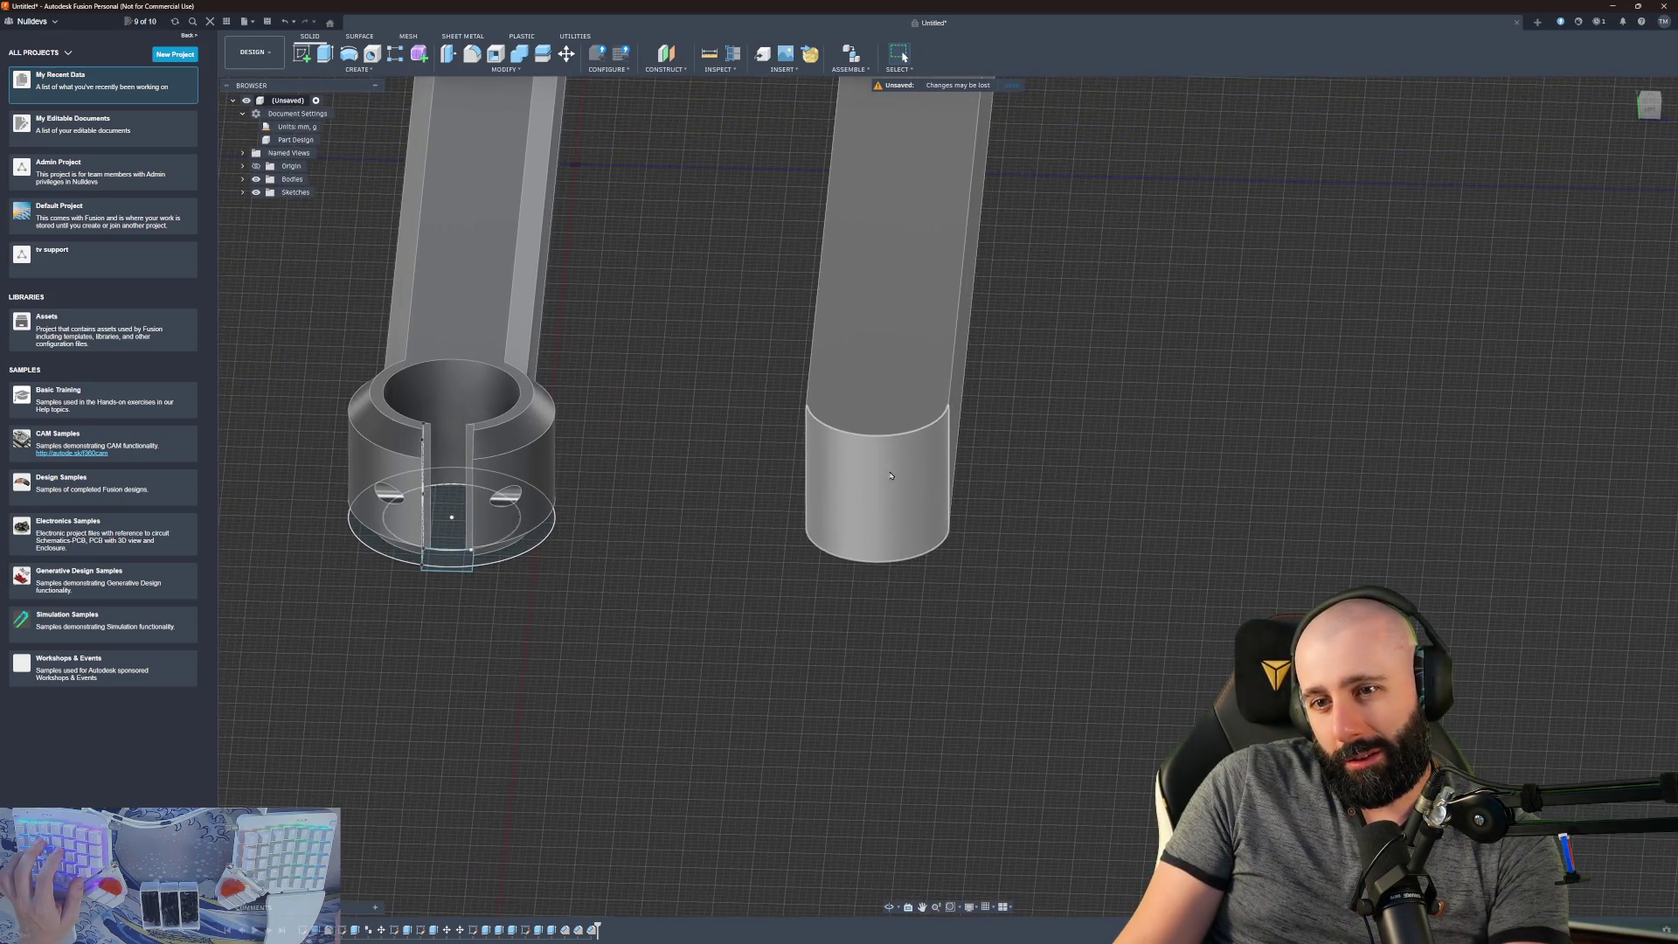
scroll(891, 476, down, 3)
scroll(900, 469, up, 4)
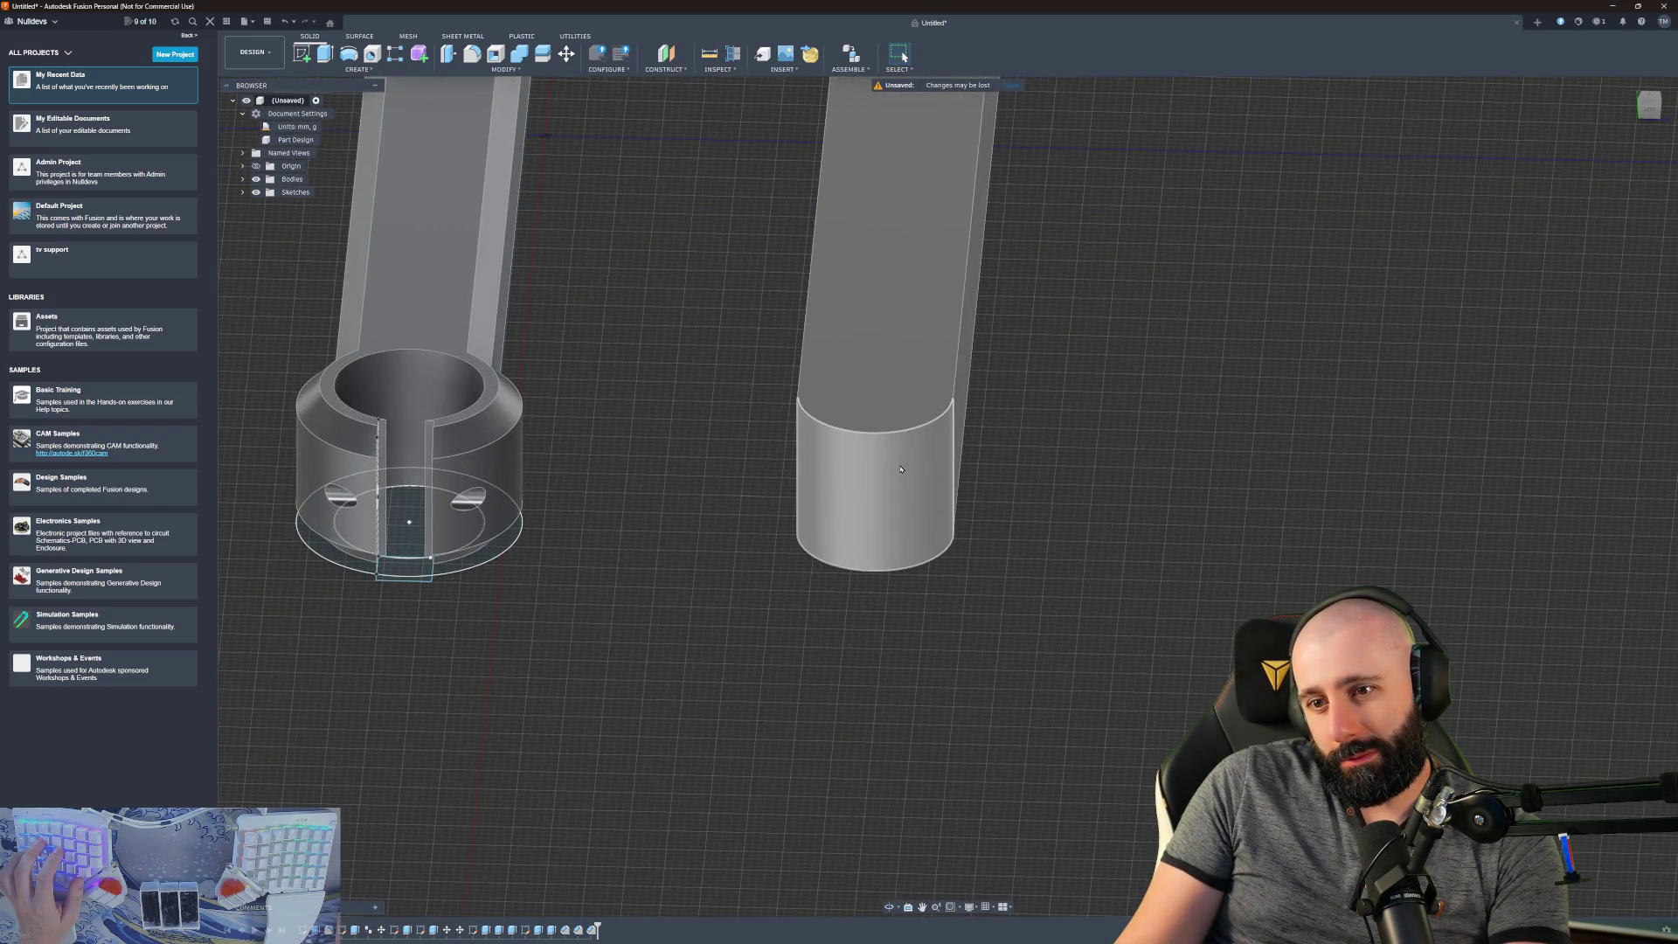
scroll(900, 469, down, 10)
scroll(901, 470, up, 8)
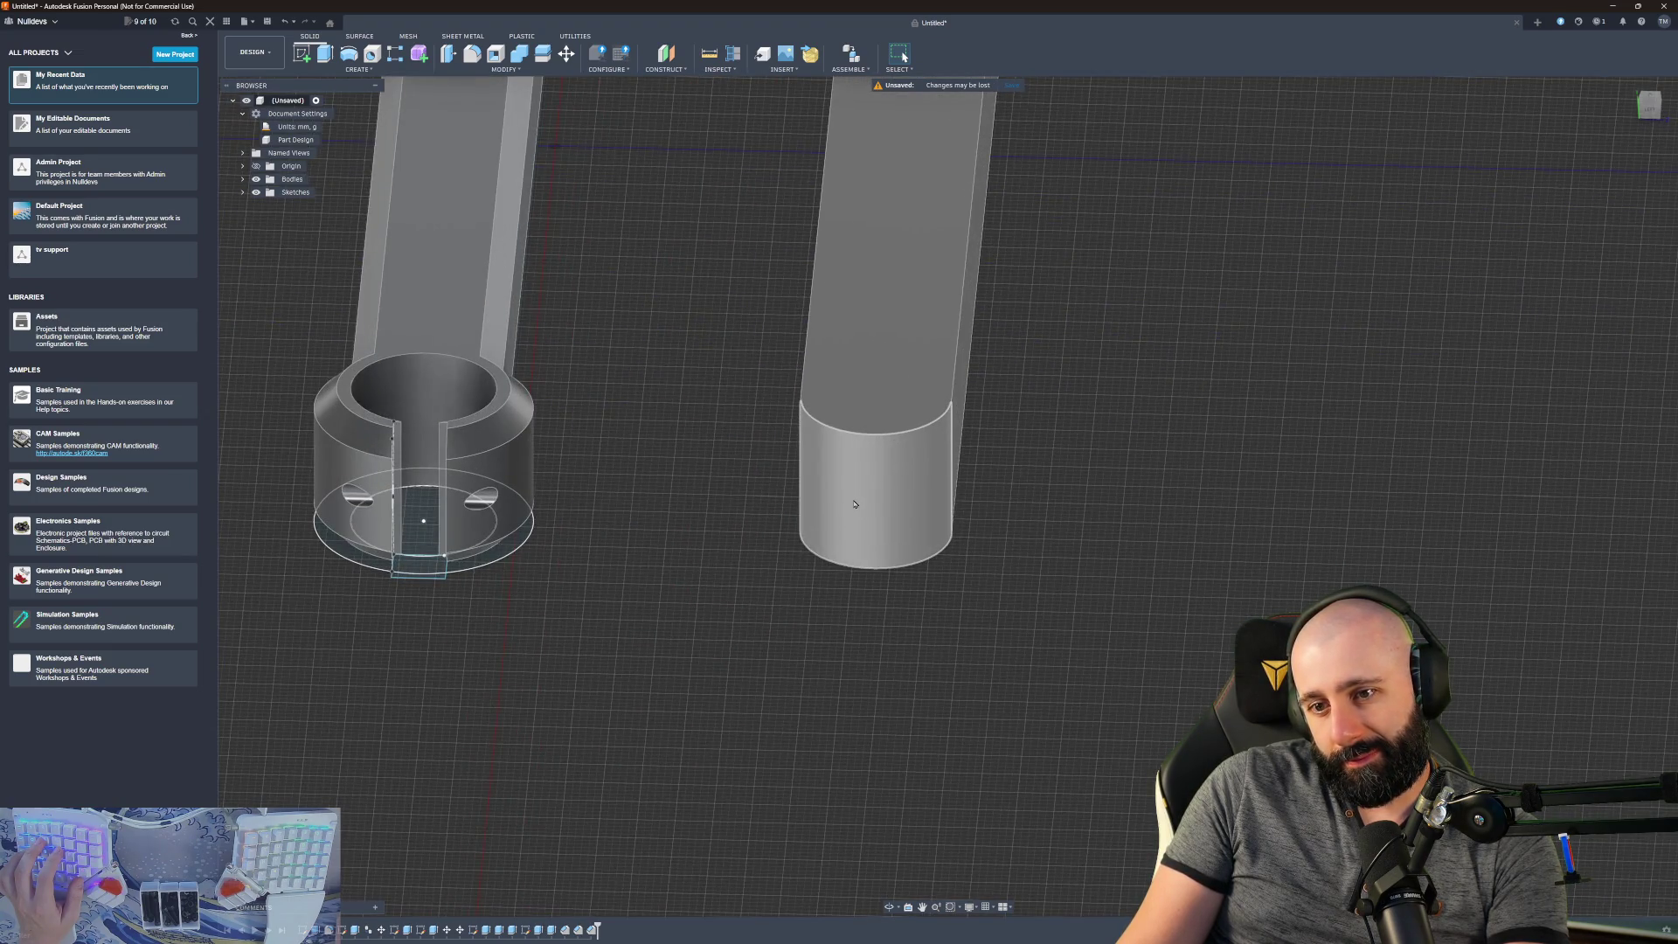
scroll(854, 504, down, 4)
scroll(855, 500, up, 5)
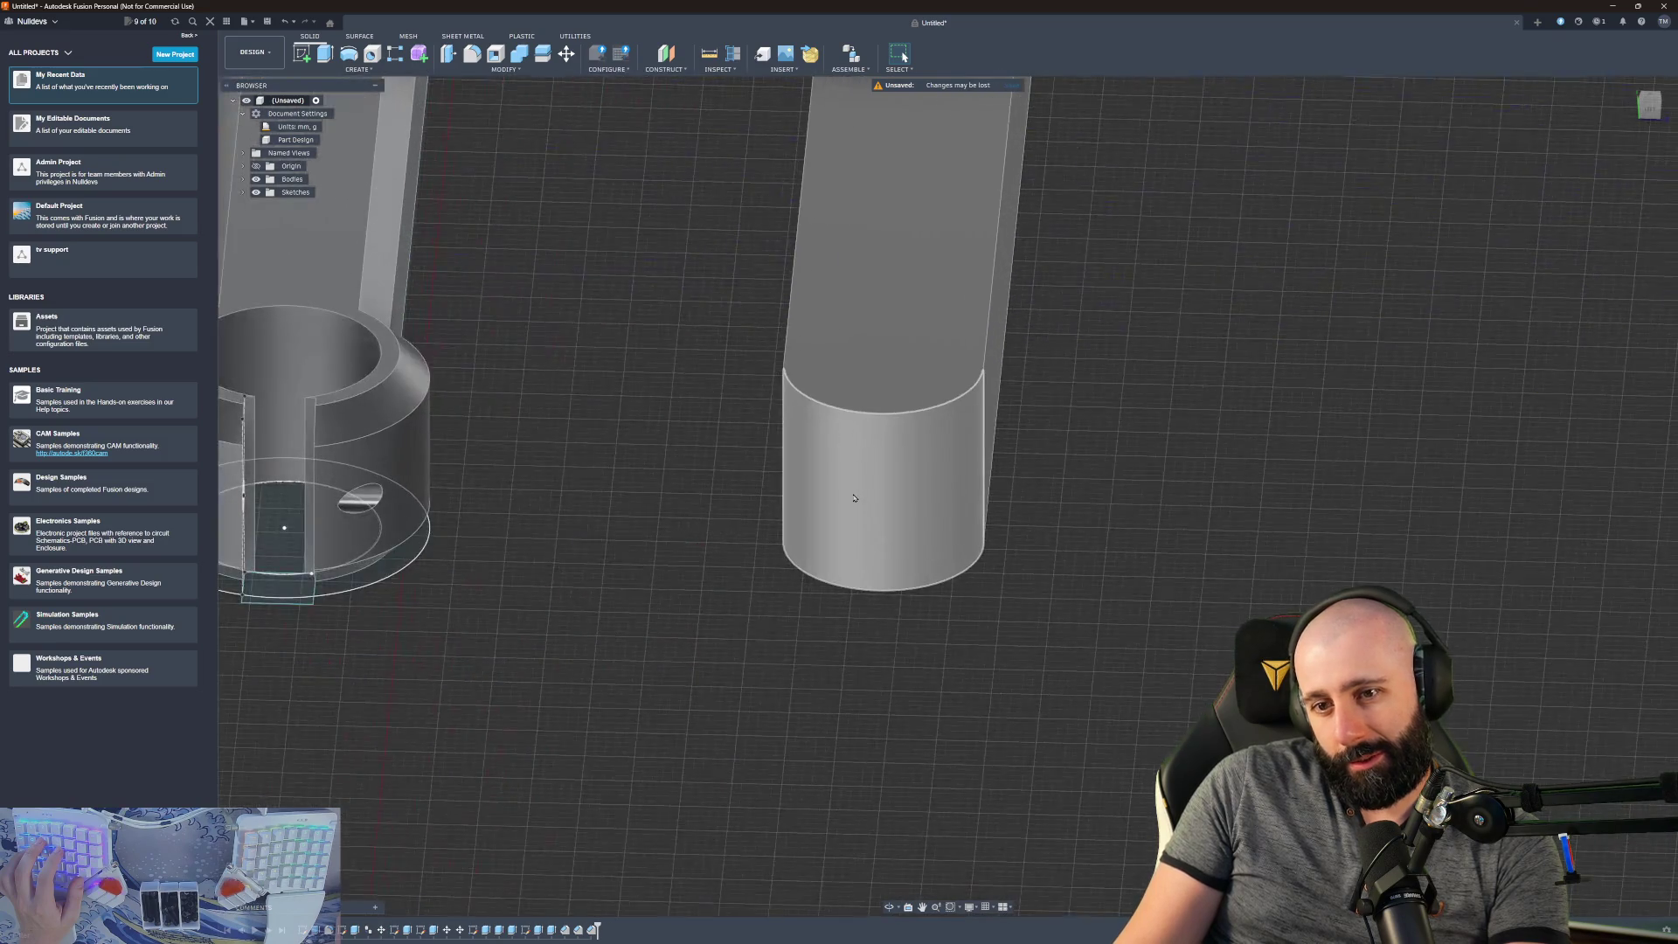
scroll(853, 498, up, 4)
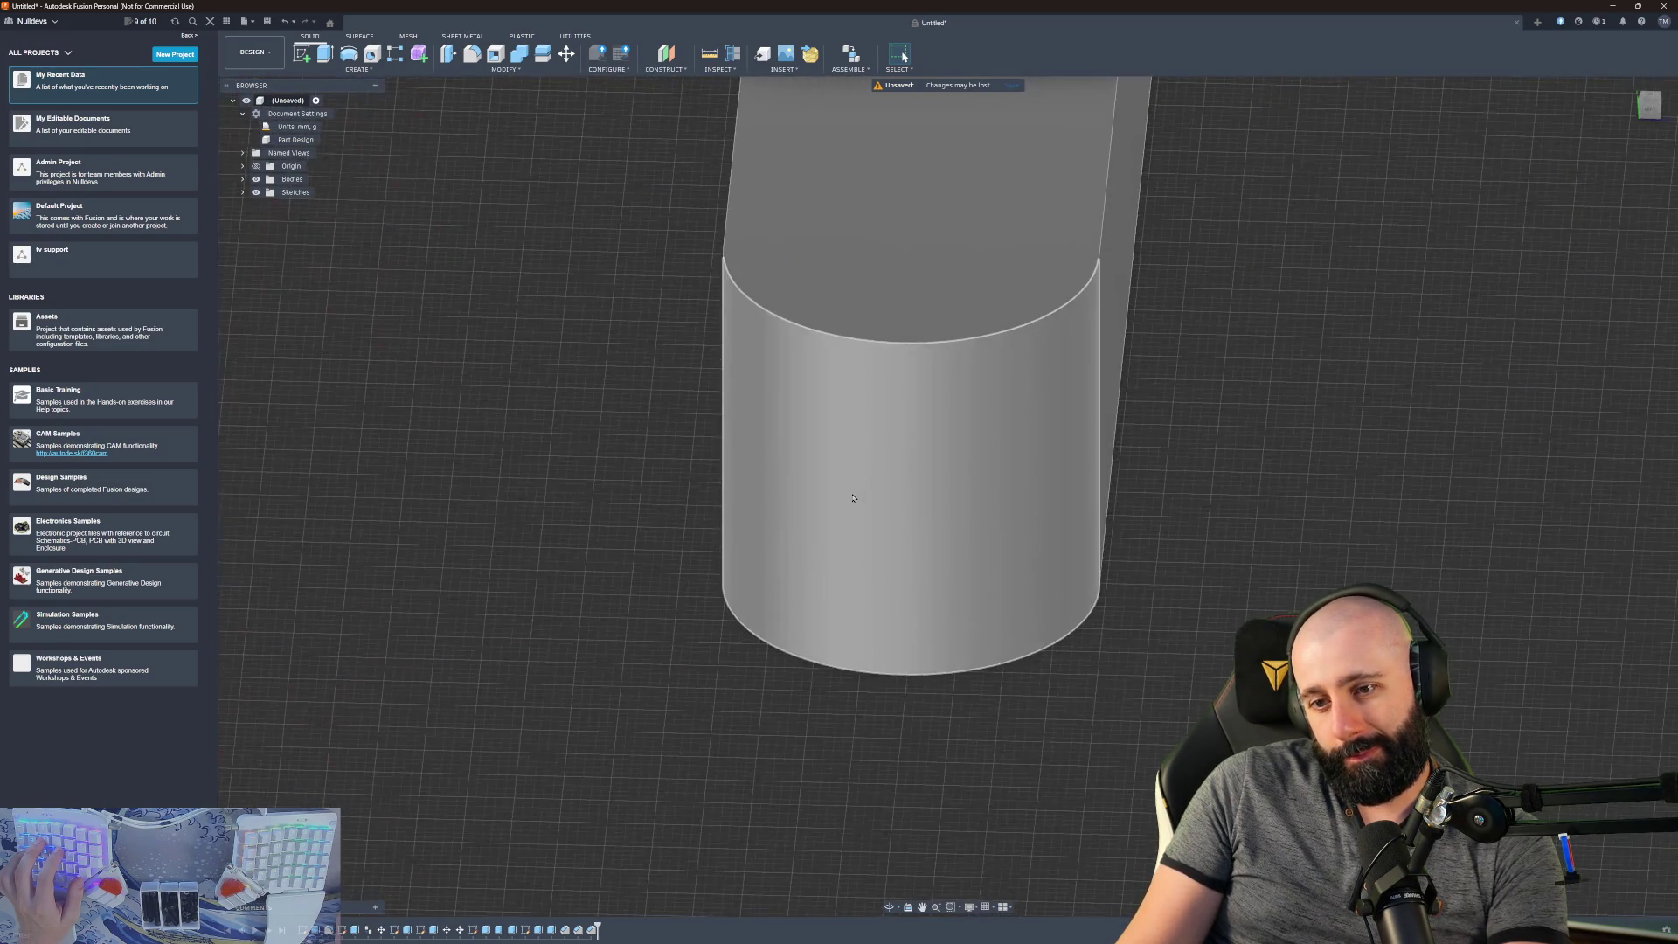
scroll(853, 498, down, 3)
scroll(867, 497, up, 4)
scroll(867, 498, down, 7)
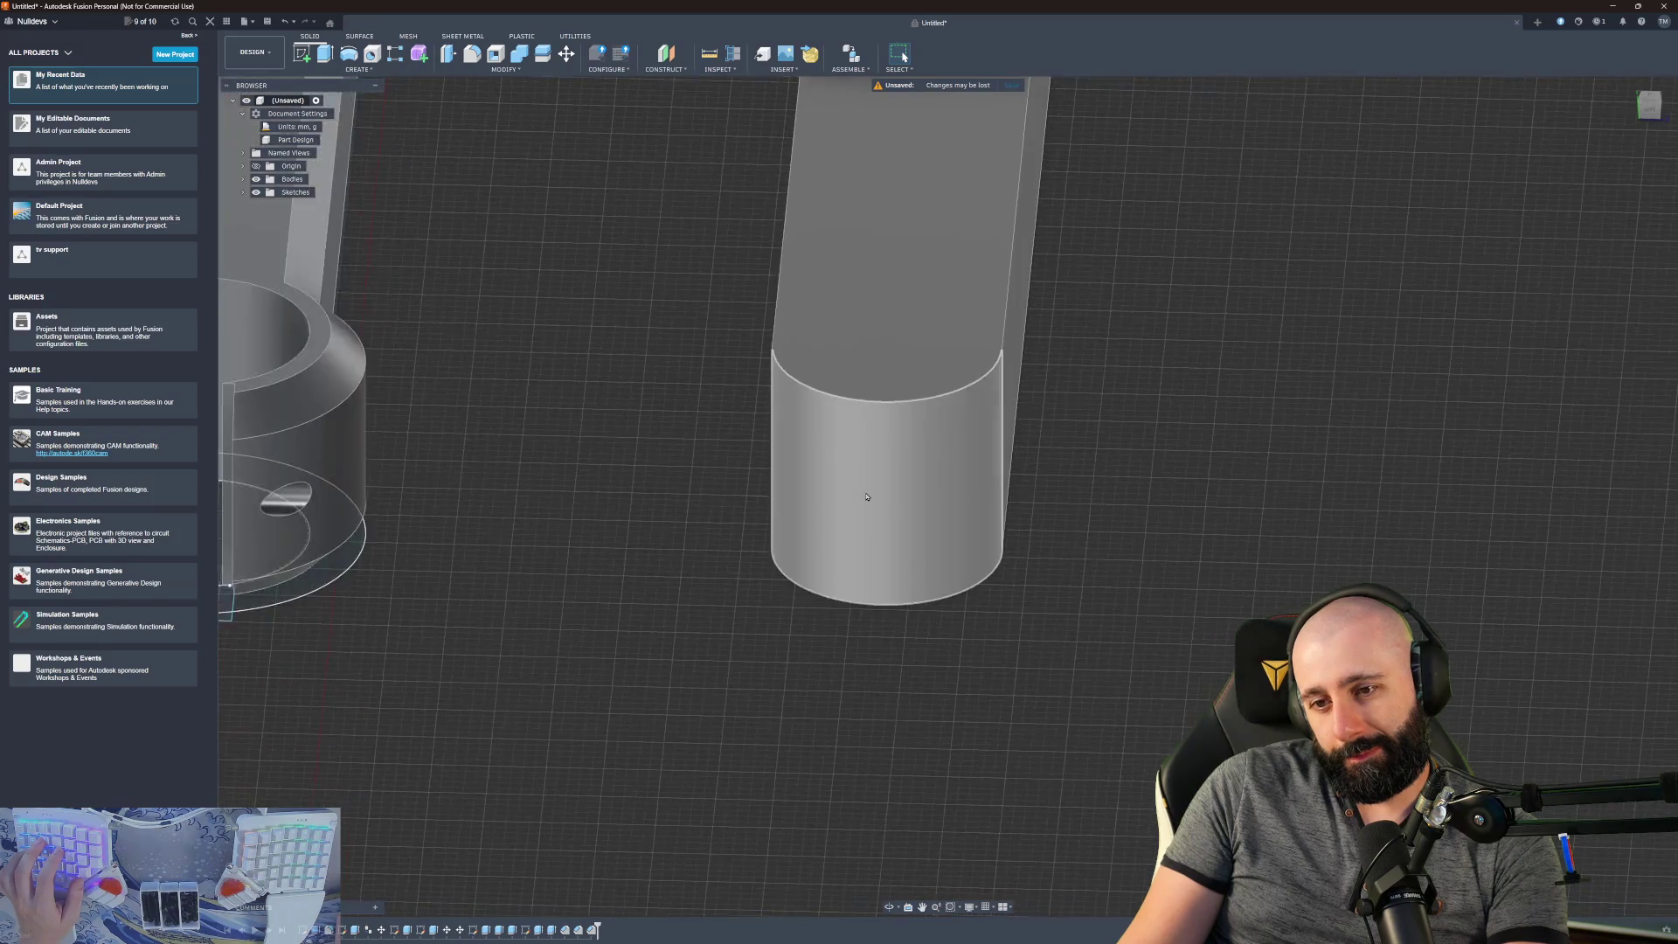
click(868, 499)
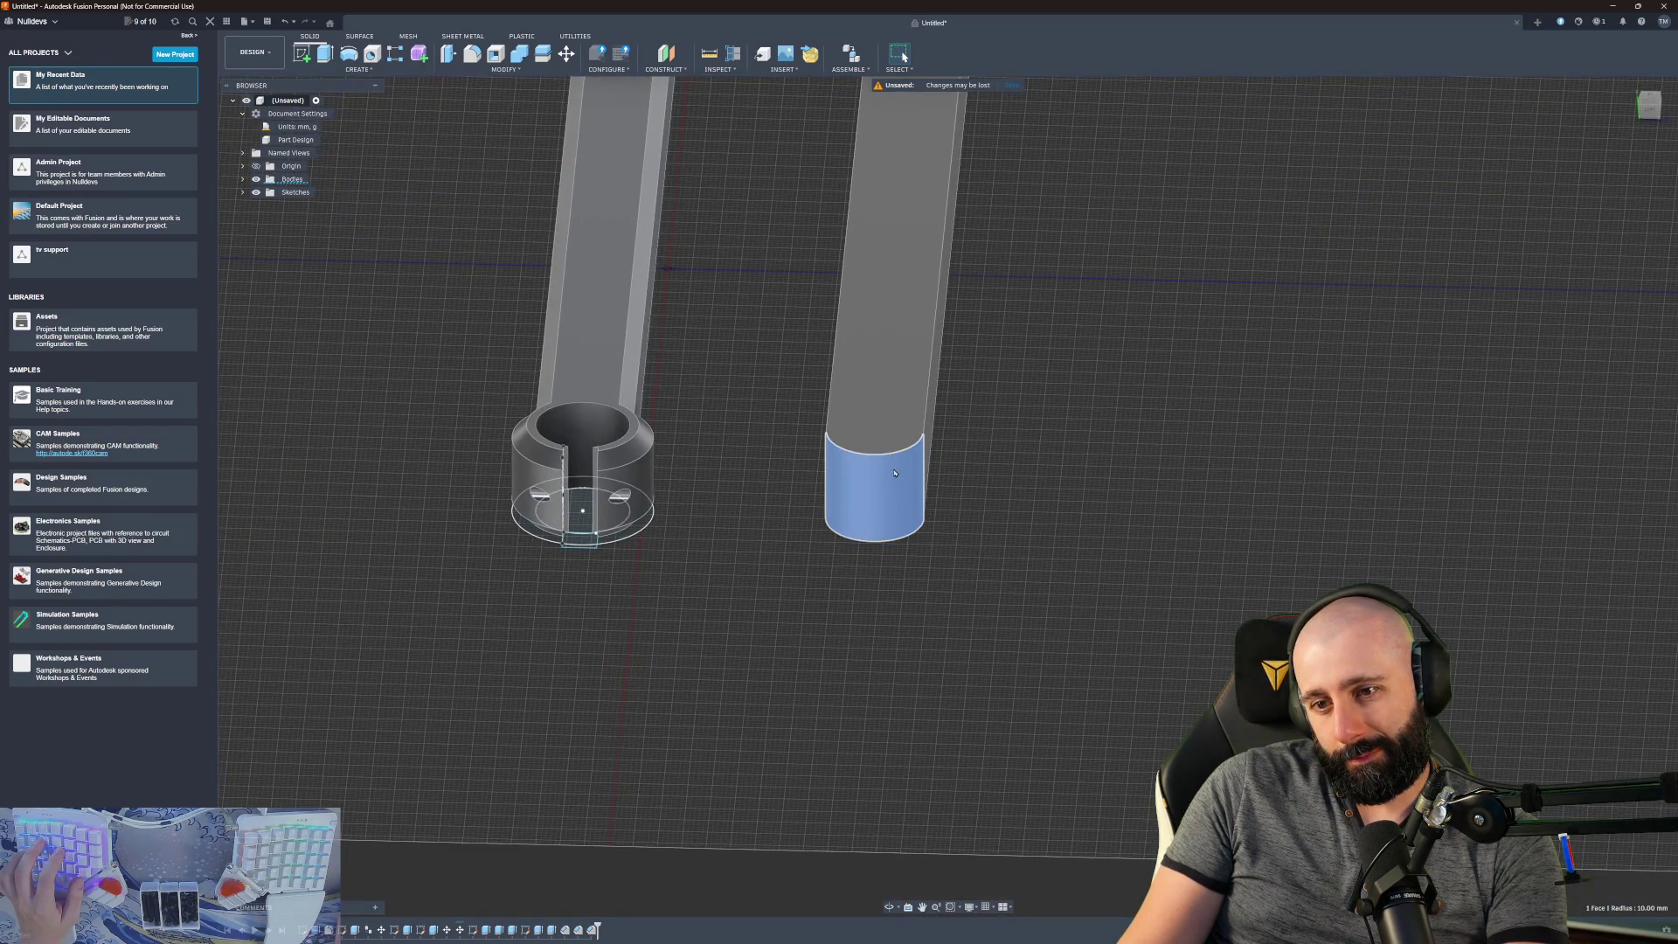
- Orbit and zoom from a low side view up to an elevated view of both bars
shift+middle_drag(827, 455, 913, 293)
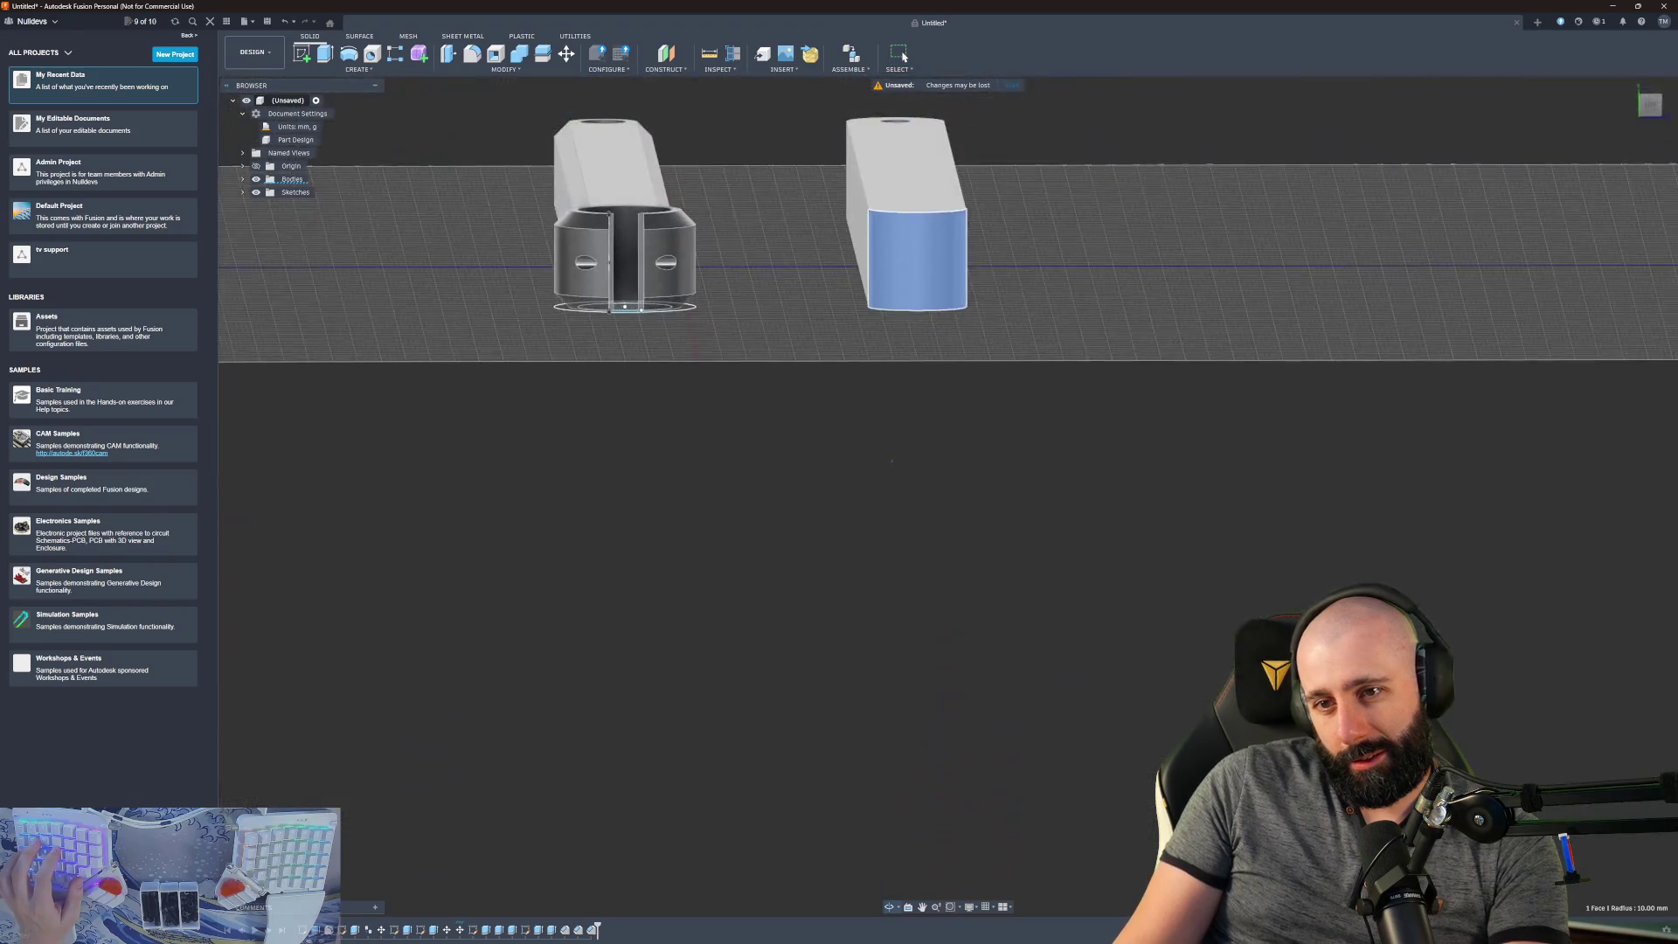
scroll(978, 262, up, 3)
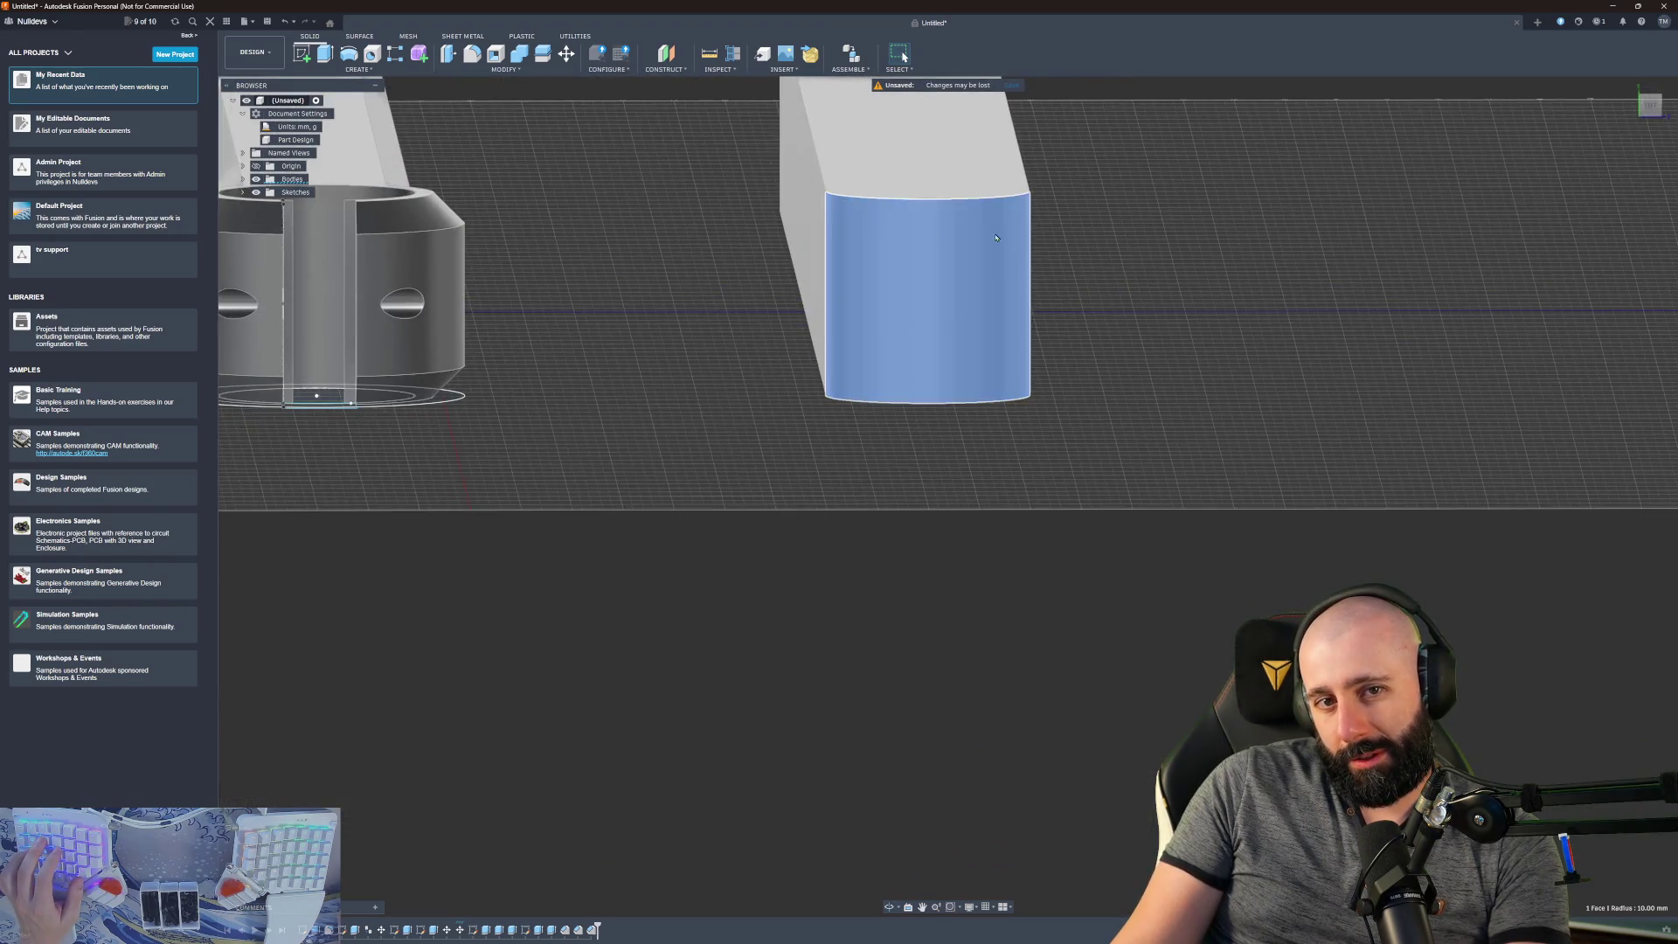
scroll(1034, 244, down, 3)
mouse_move(1034, 244)
shift+middle_down()
mouse_move(987, 297)
mouse_move(1061, 259)
shift+middle_up()
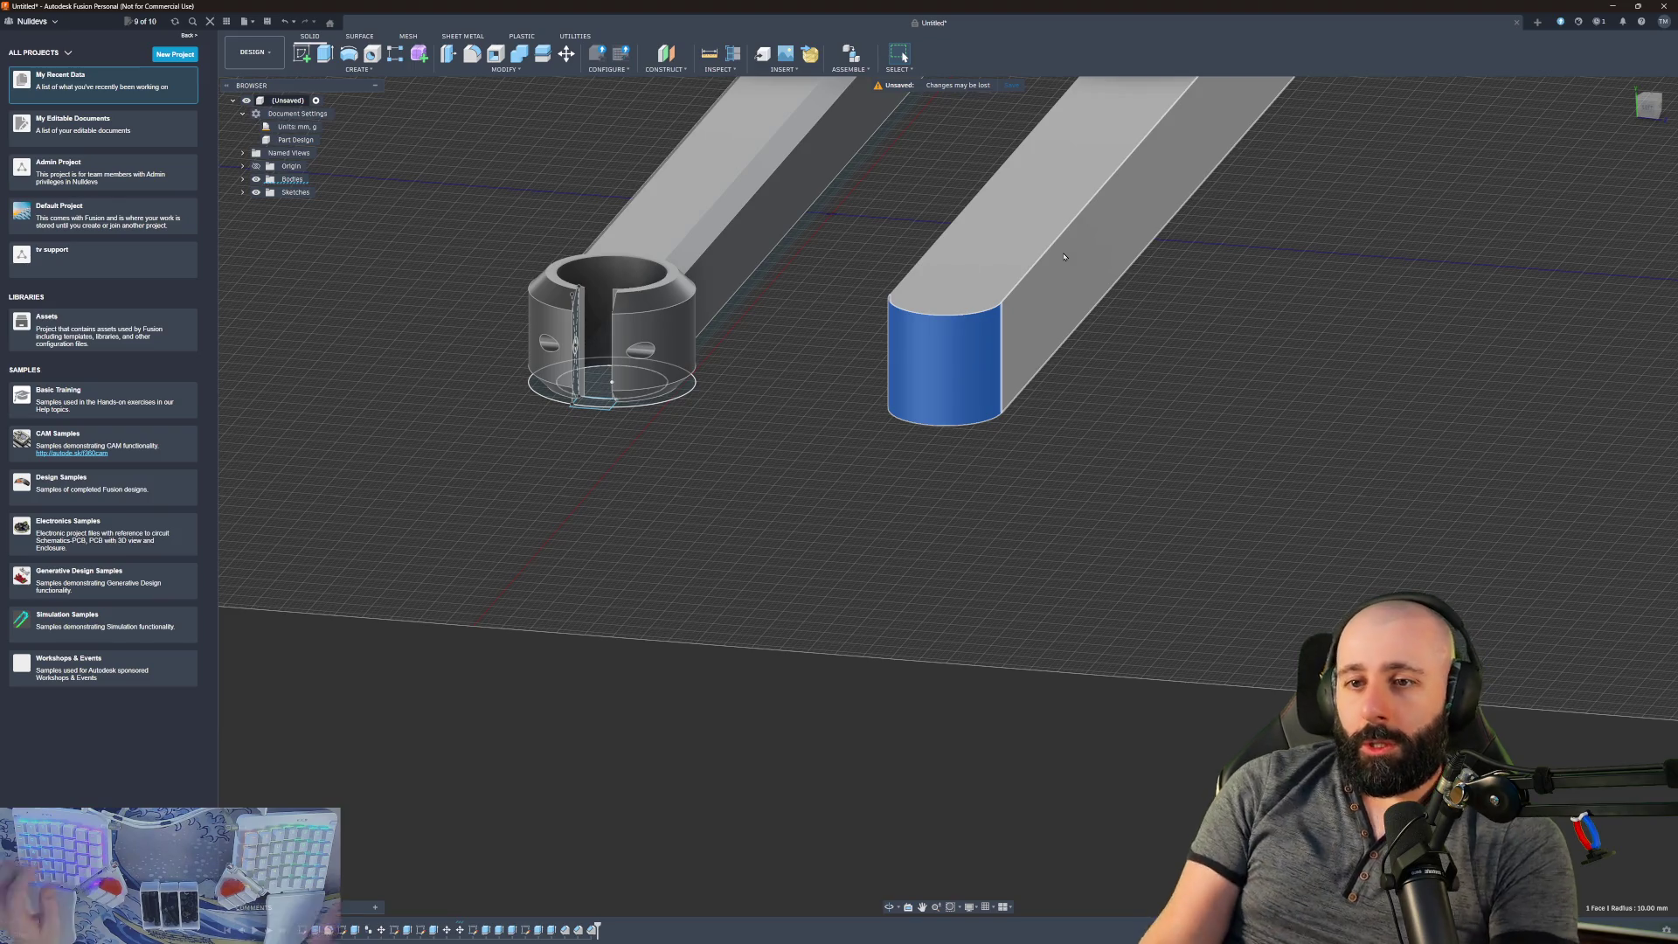
scroll(824, 348, up, 4)
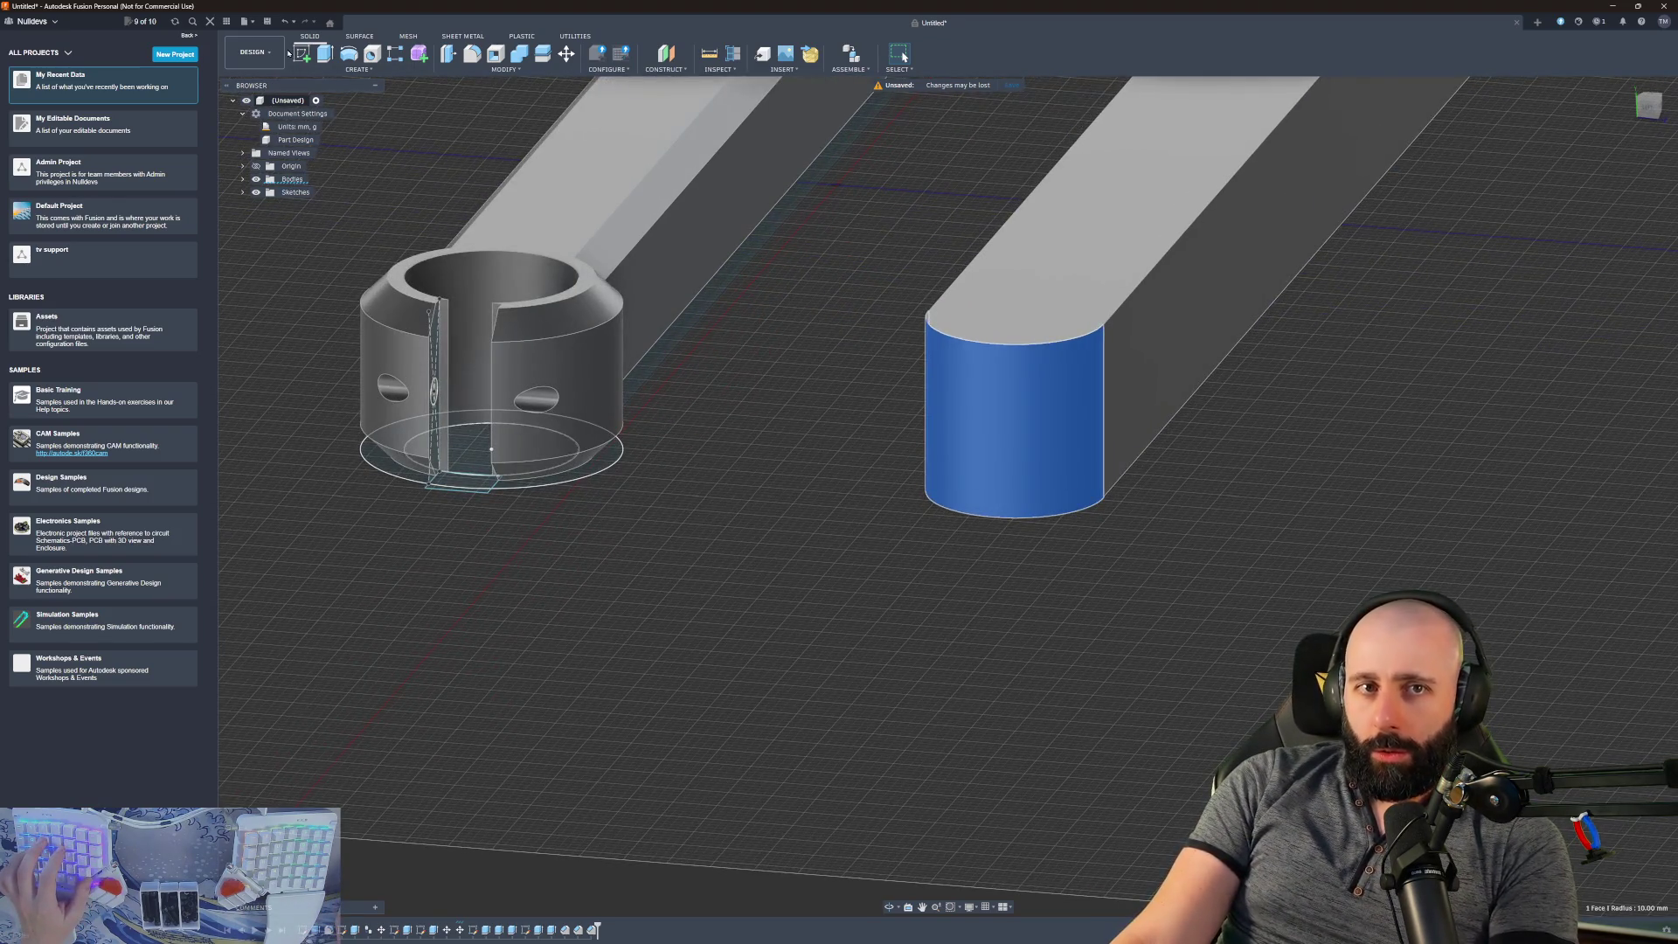
- Clear the face selection and swing the view around the plain bar's rounded end
key(Escape)
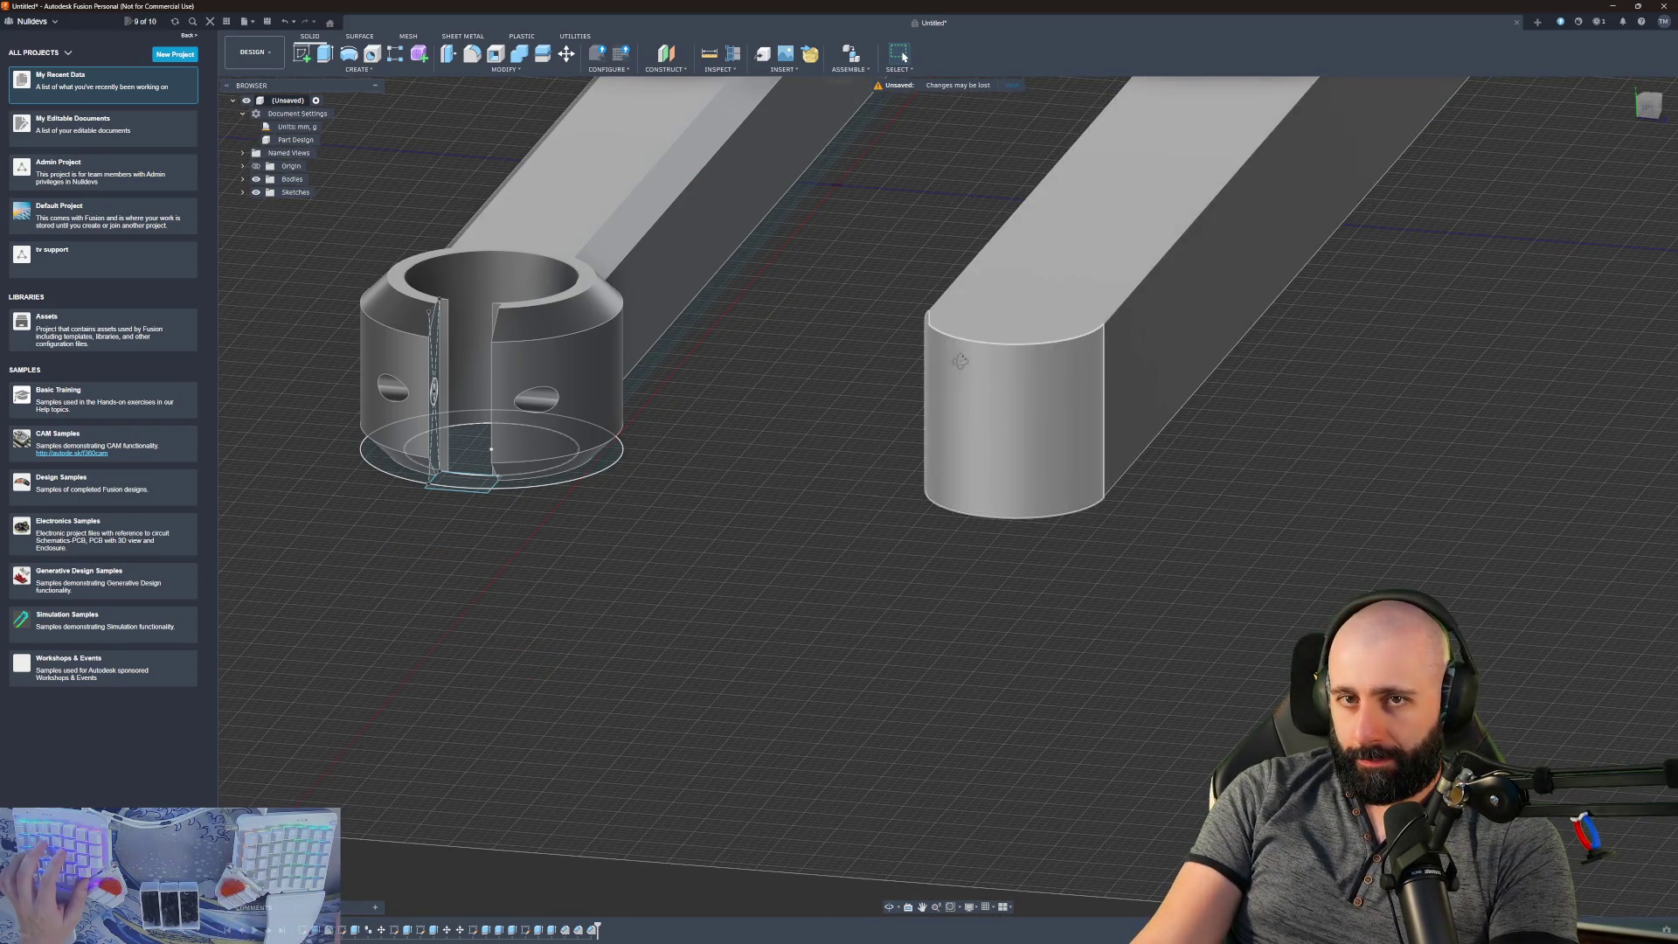
mouse_move(954, 359)
shift+middle_down()
mouse_move(891, 376)
mouse_move(945, 487)
shift+middle_up()
scroll(891, 375, down, 5)
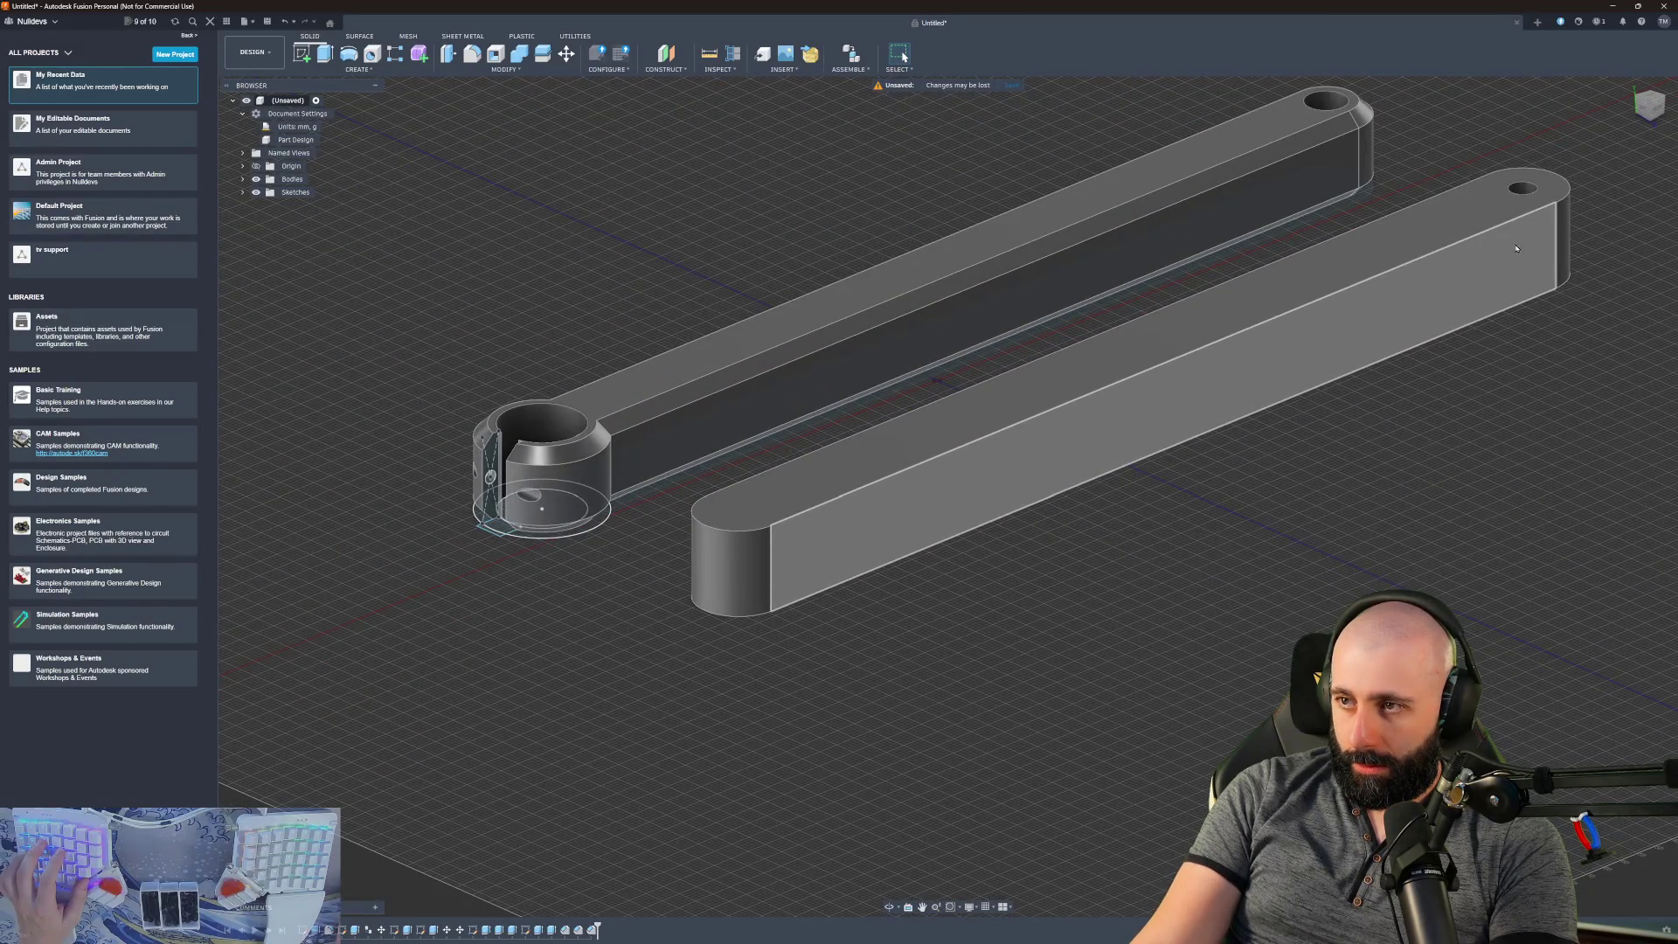
mouse_move(771, 531)
shift+middle_down()
mouse_move(900, 487)
mouse_move(920, 289)
mouse_move(857, 297)
mouse_move(821, 271)
mouse_move(657, 708)
shift+middle_up()
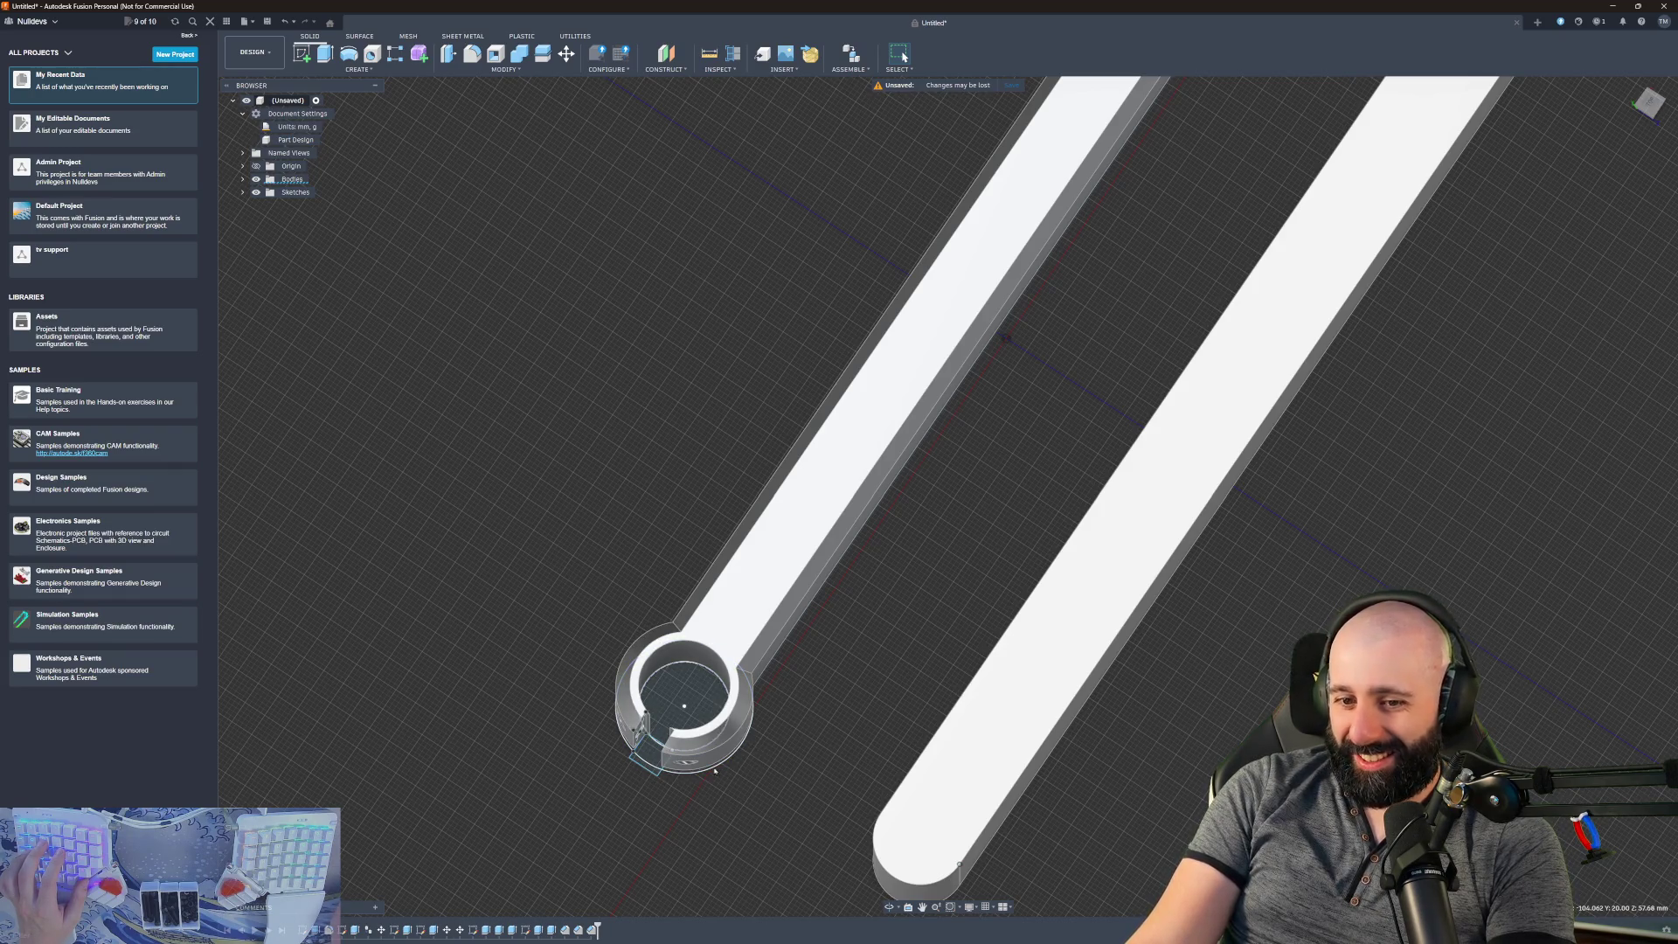
- Zoom out, orbit to a shallower diagonal, then zoom in on the split boss and rounded bar end
scroll(898, 656, down, 5)
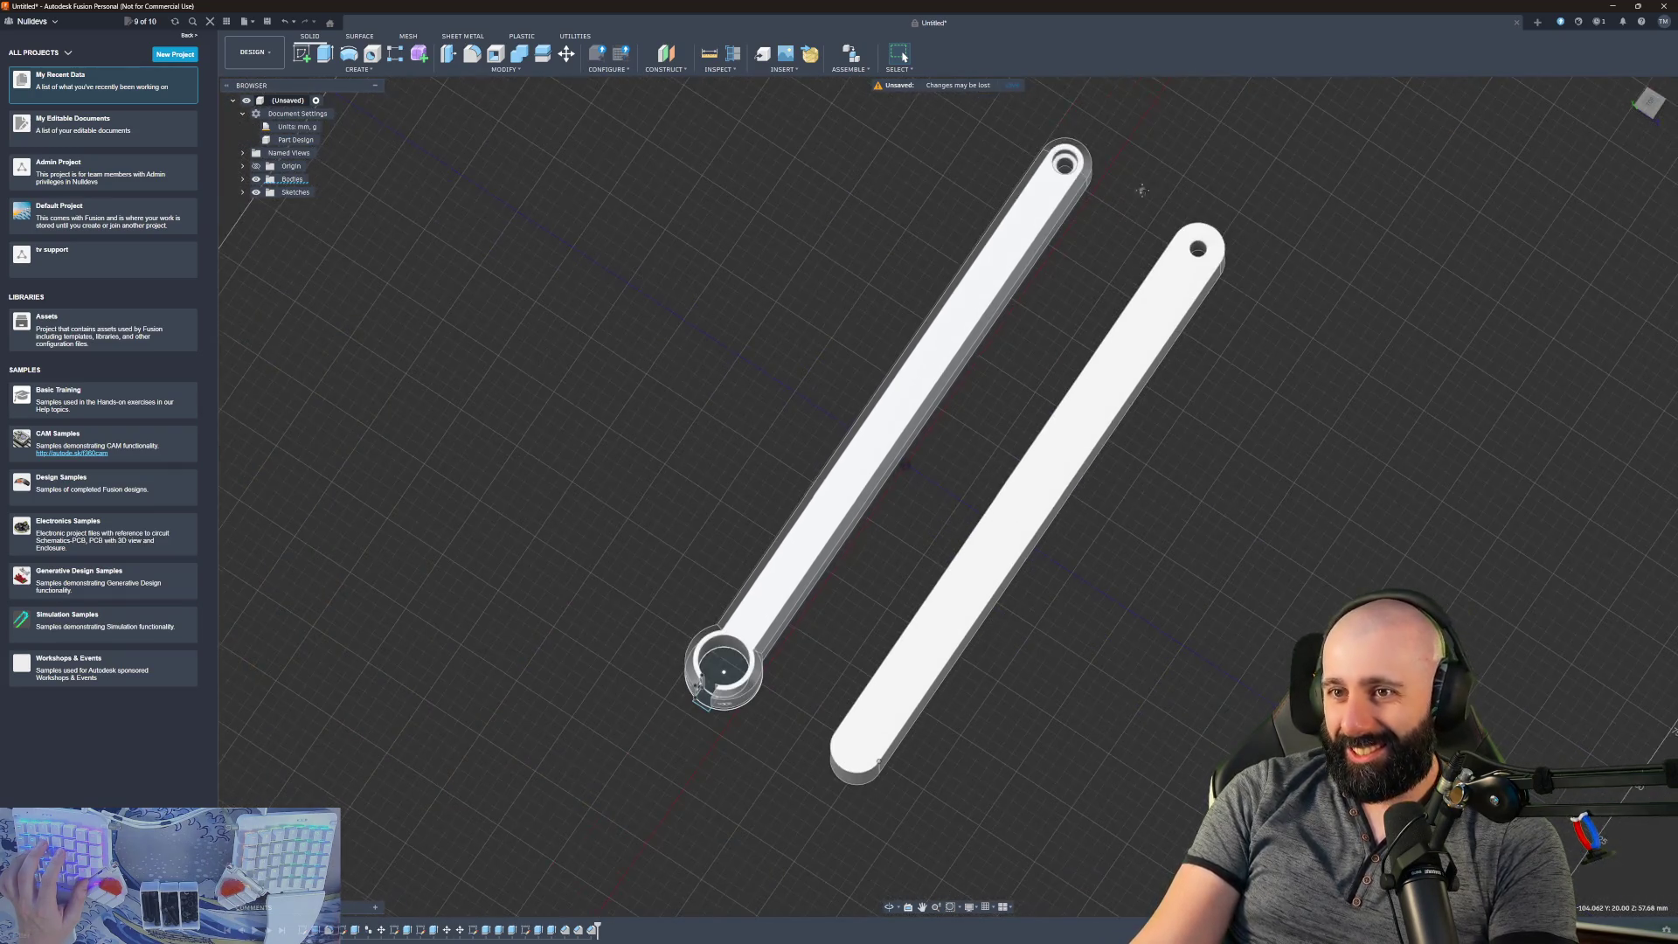
scroll(834, 540, up, 5)
scroll(834, 540, down, 2)
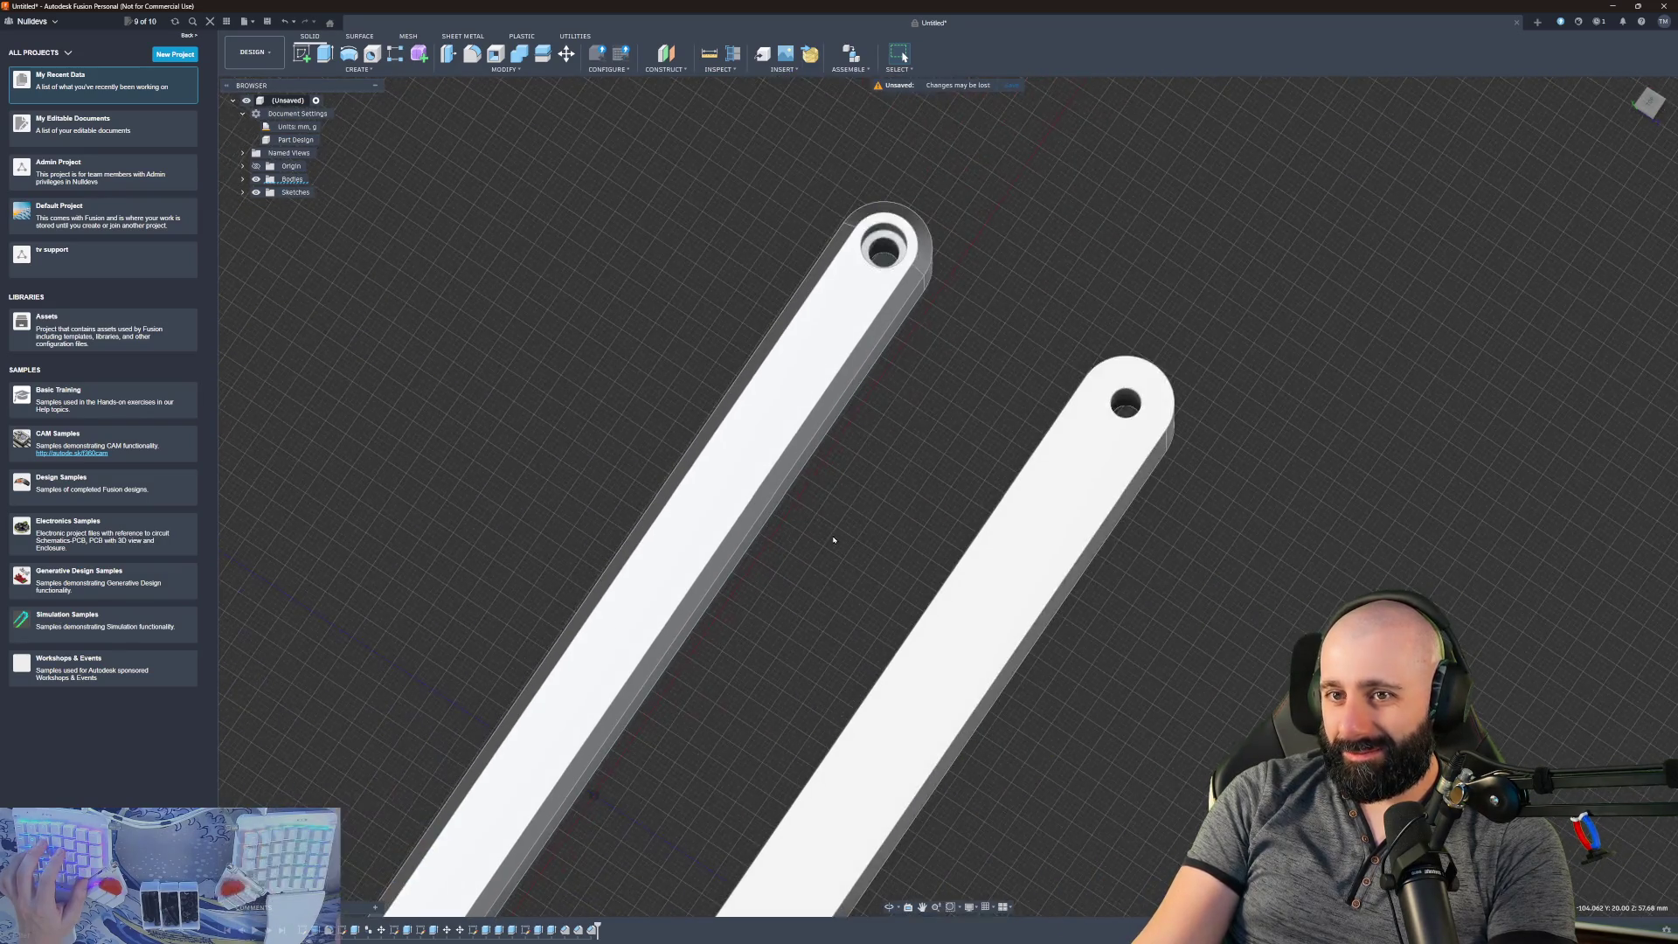
mouse_move(907, 606)
shift+middle_down()
mouse_move(898, 507)
mouse_move(895, 606)
mouse_move(980, 509)
shift+middle_up()
scroll(980, 510, up, 5)
scroll(980, 510, down, 5)
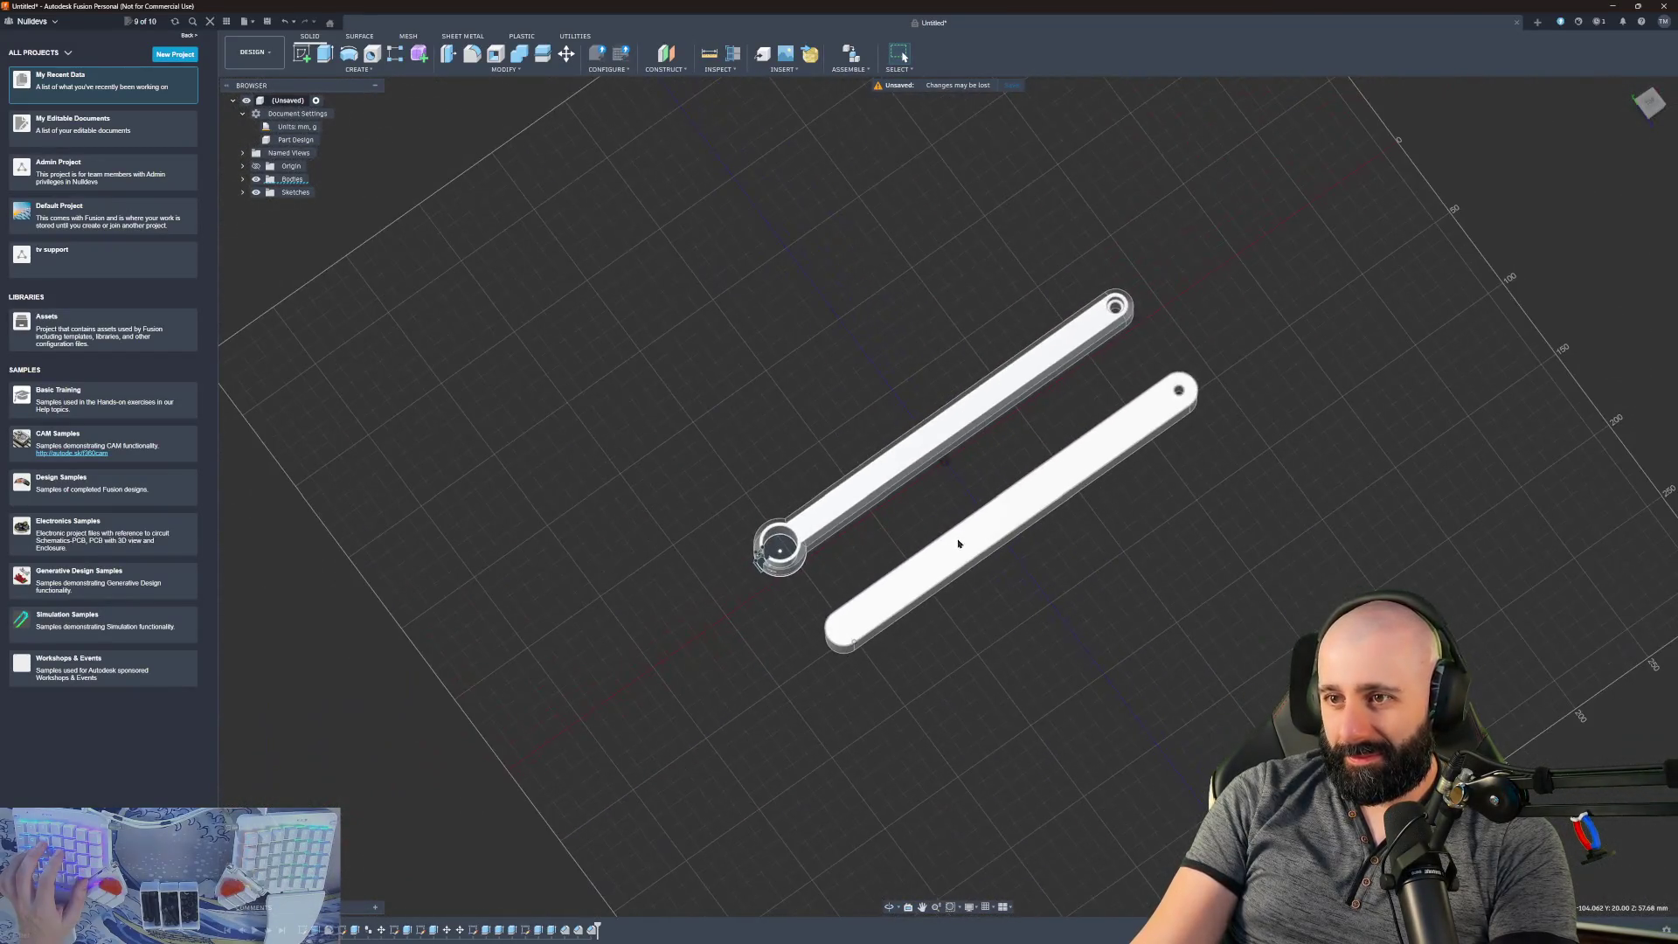
scroll(964, 534, down, 3)
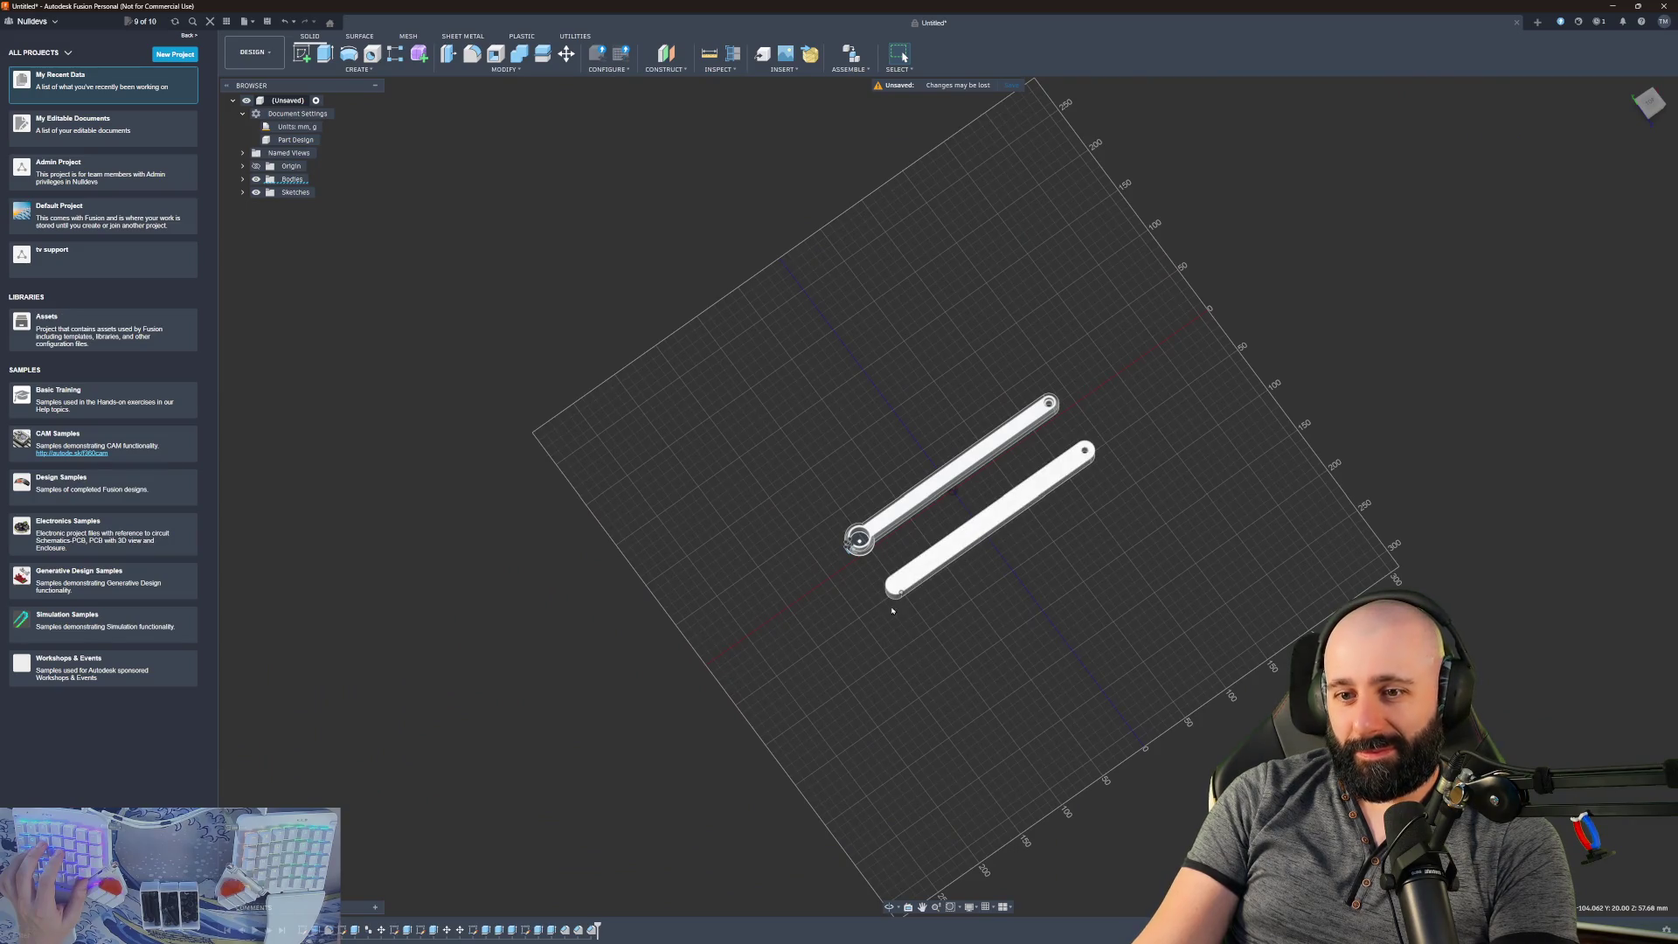
scroll(892, 594, up, 6)
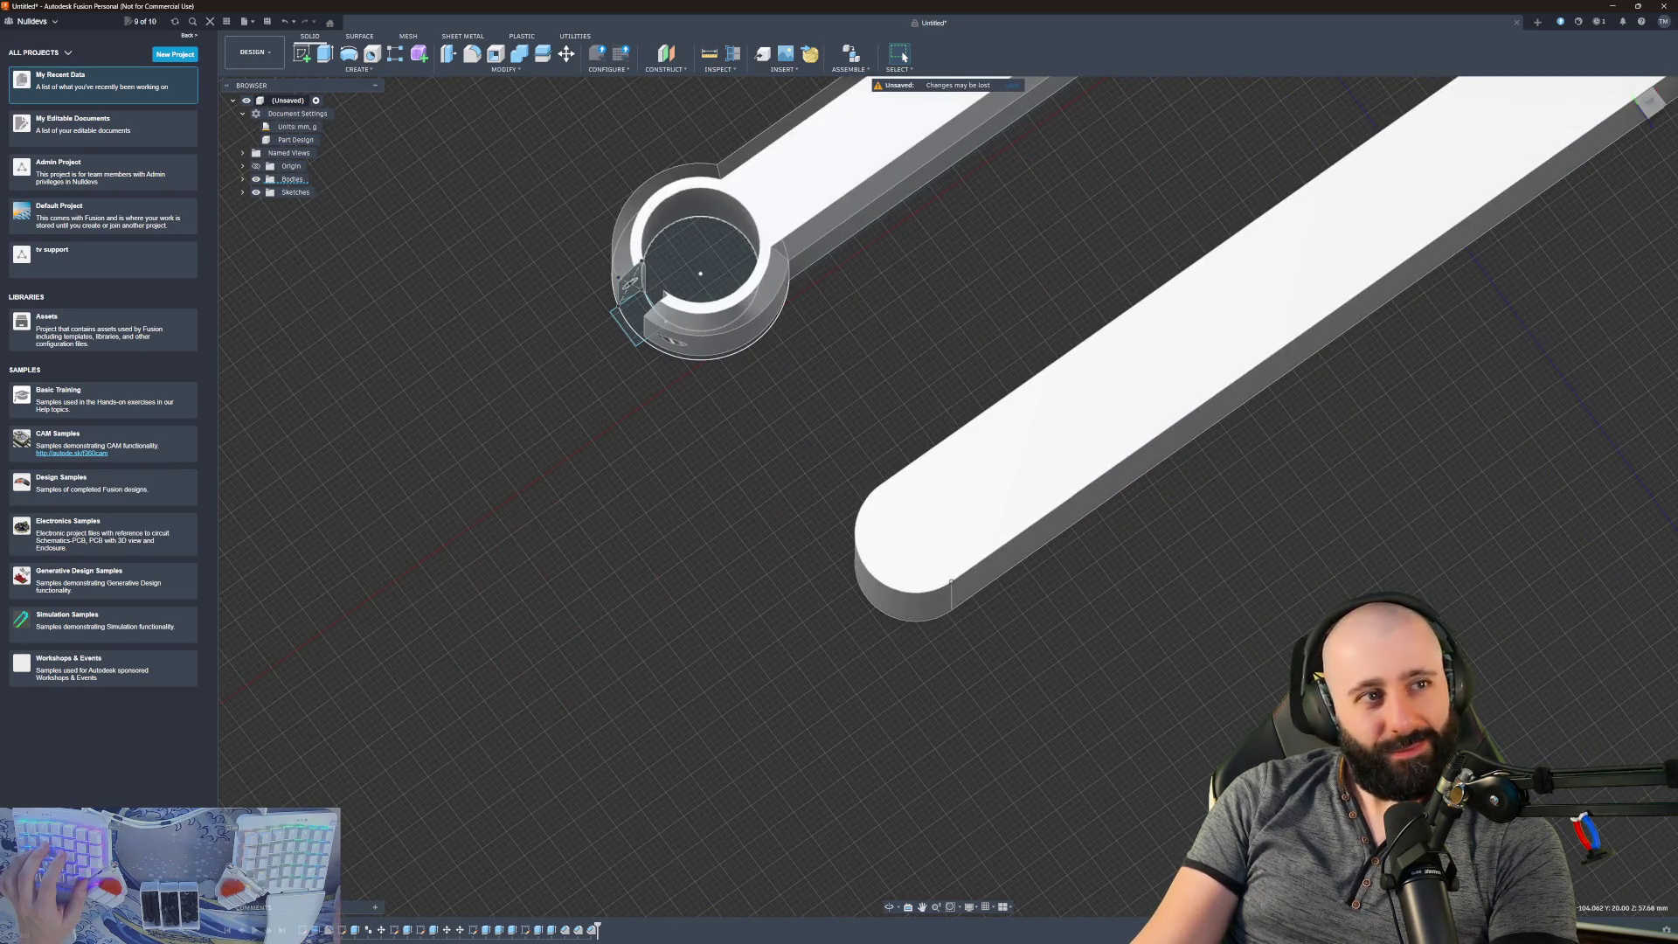
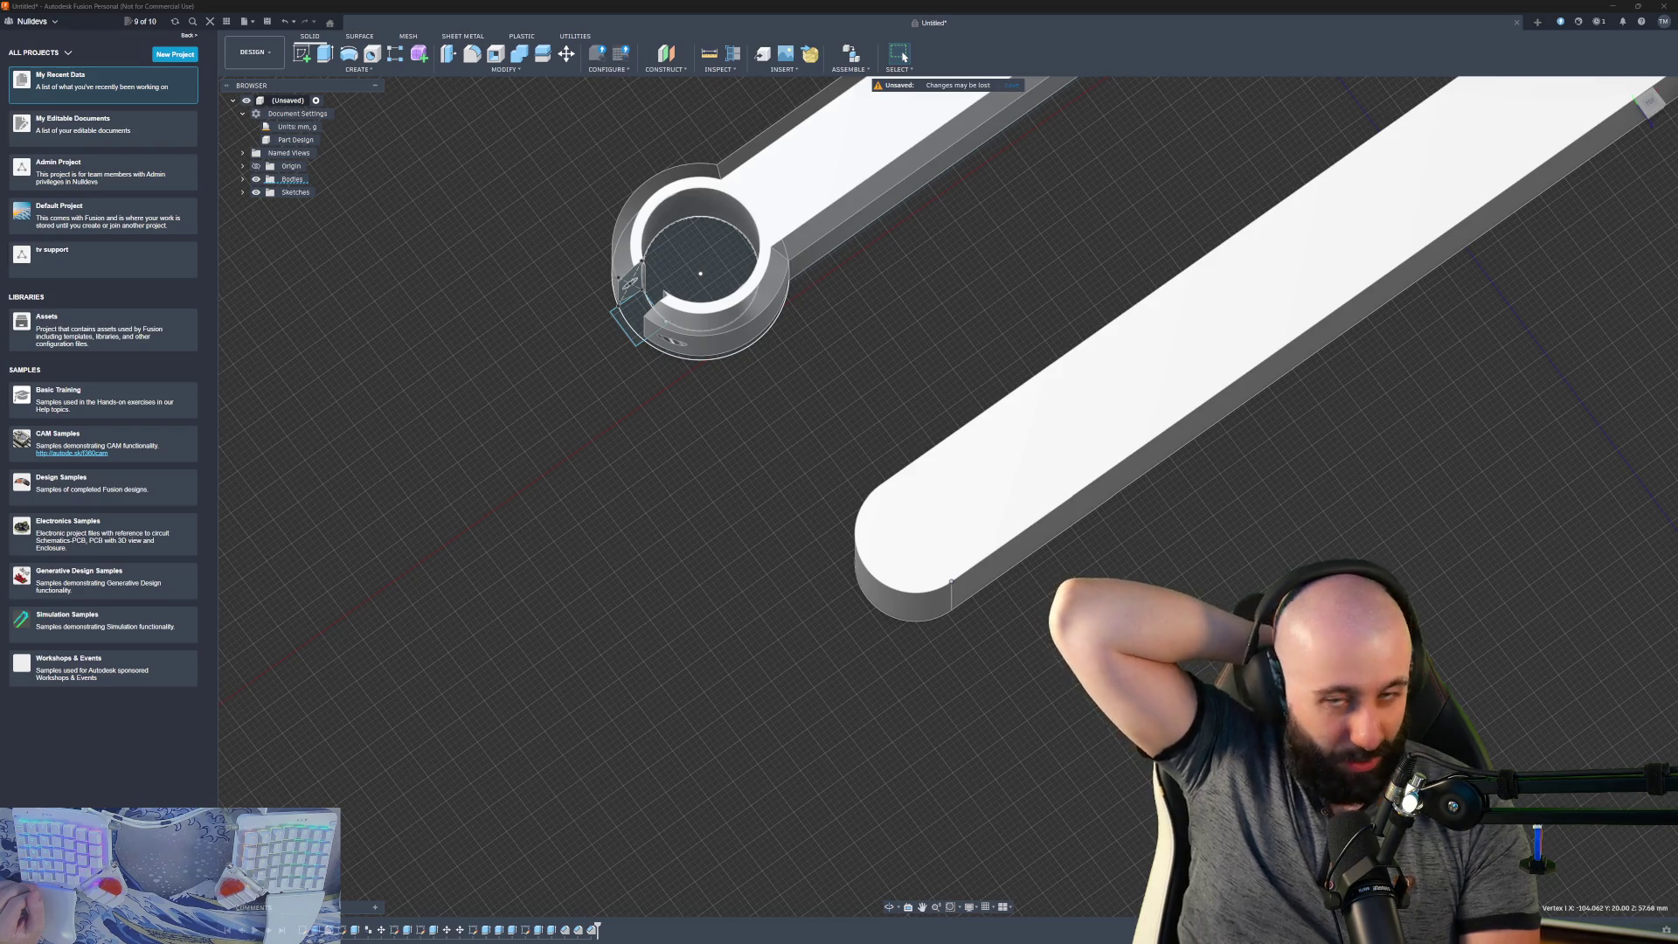
- Frame both bars in a low side view, then bring the SMALLRIG Amazon page forward
key(F6)
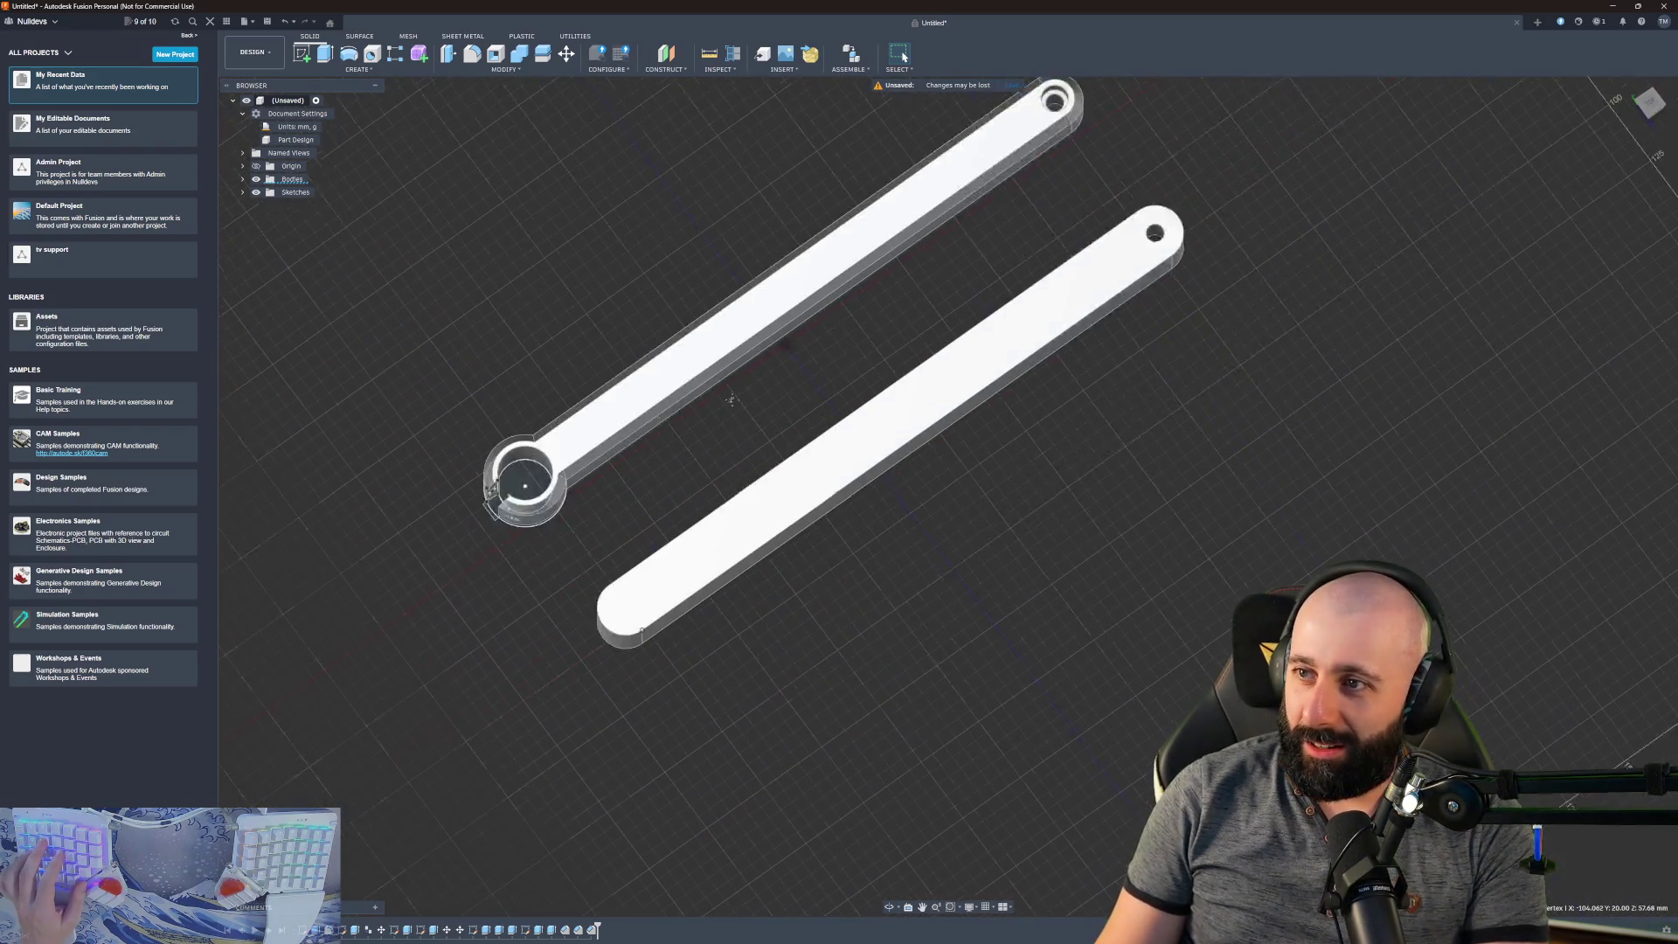
middle_drag(732, 400, 583, 444)
scroll(592, 453, up, 5)
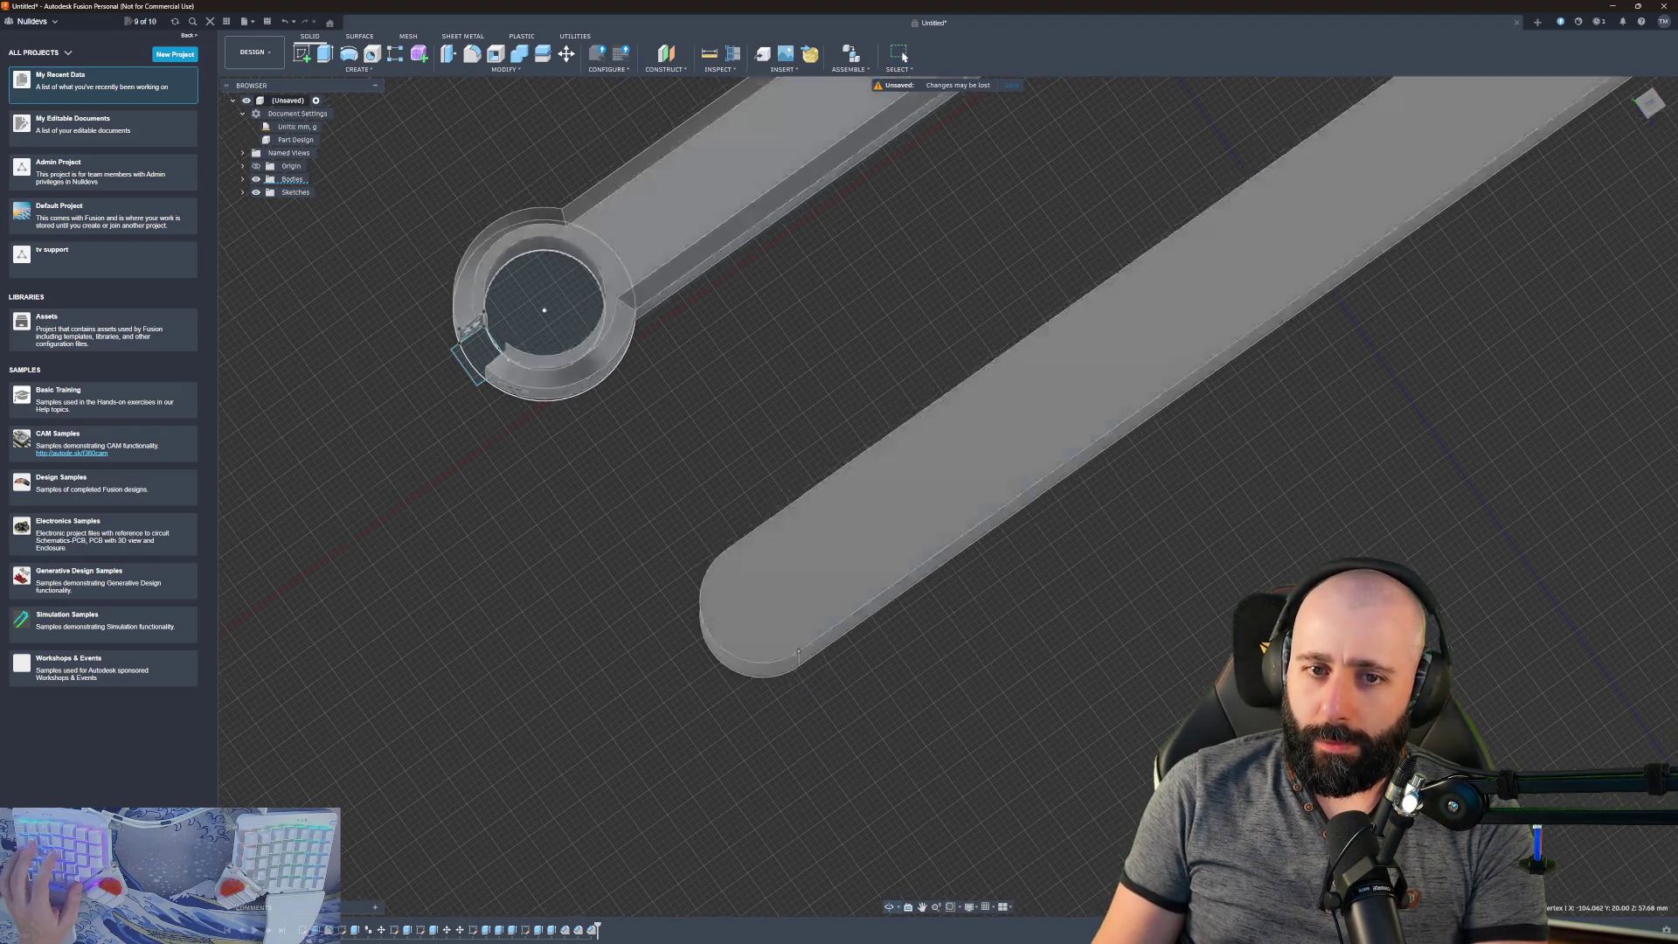
mouse_move(868, 506)
shift+middle_down()
mouse_move(822, 538)
mouse_move(835, 384)
shift+middle_up()
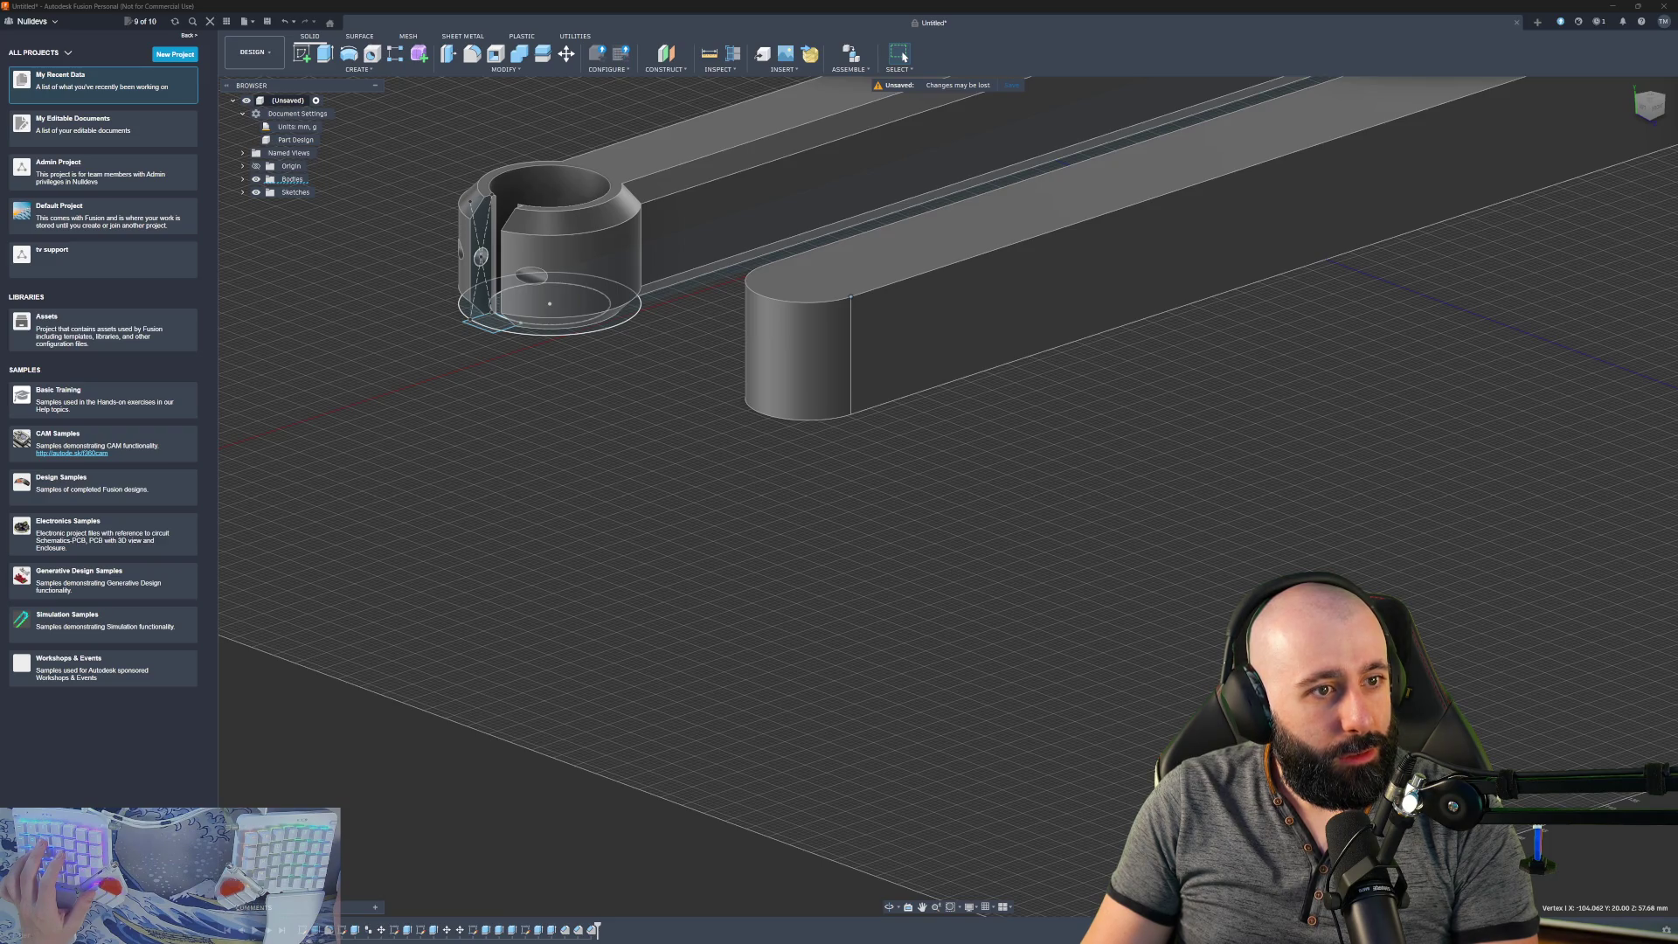
key(alt+Tab)
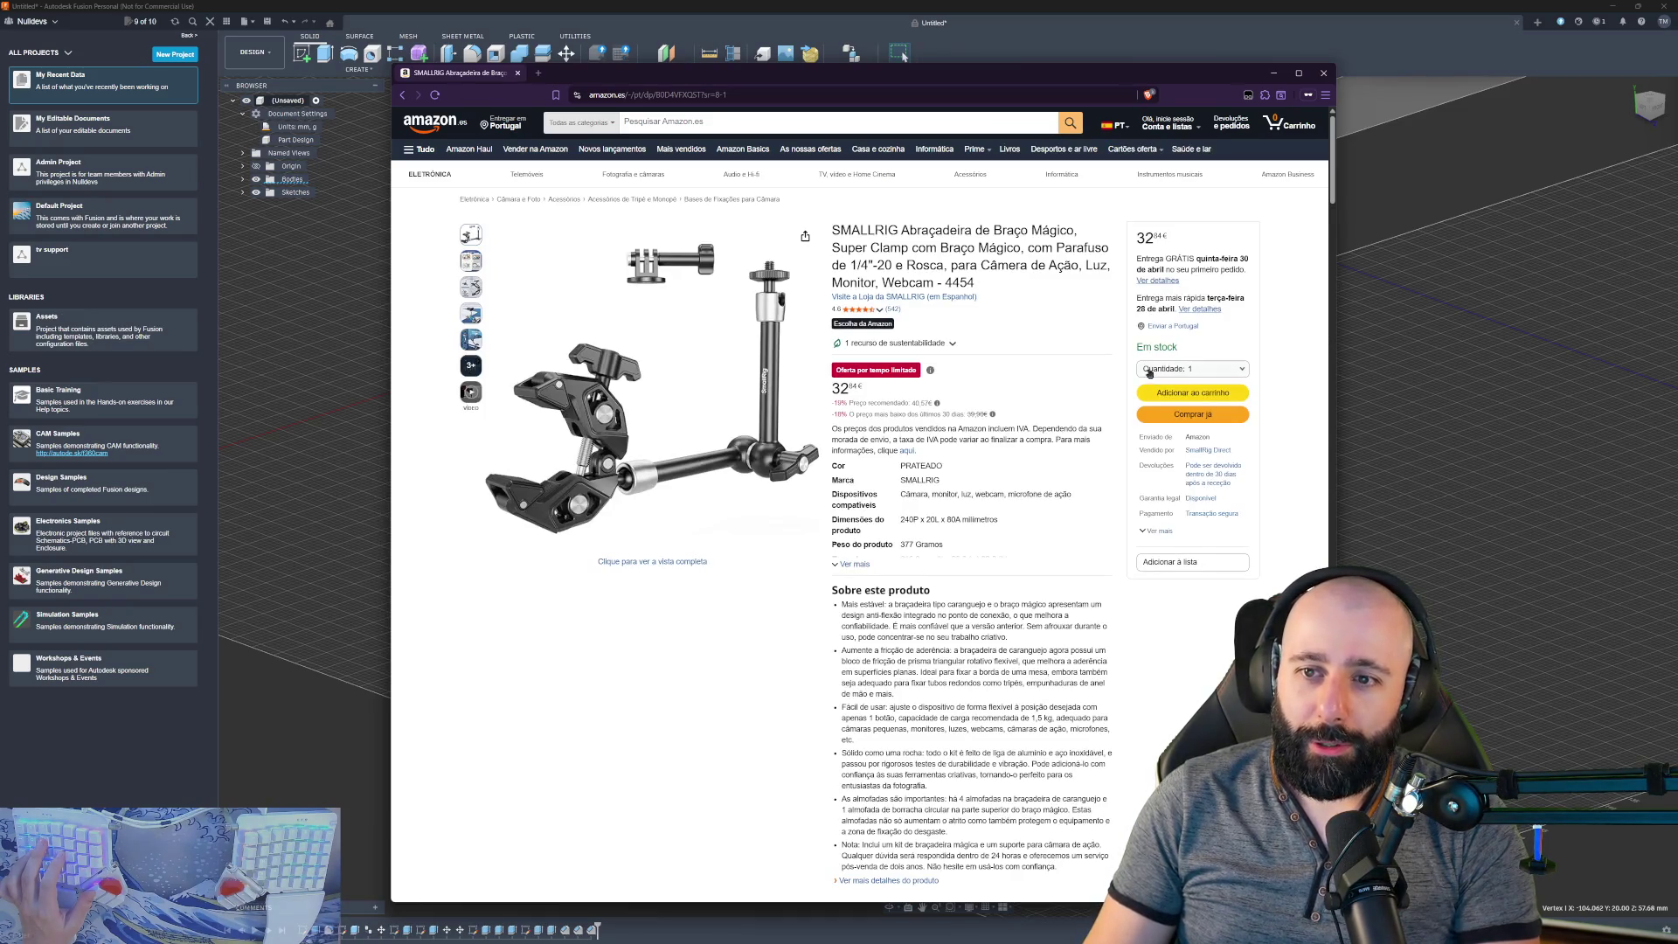
scroll(751, 271, down, 2)
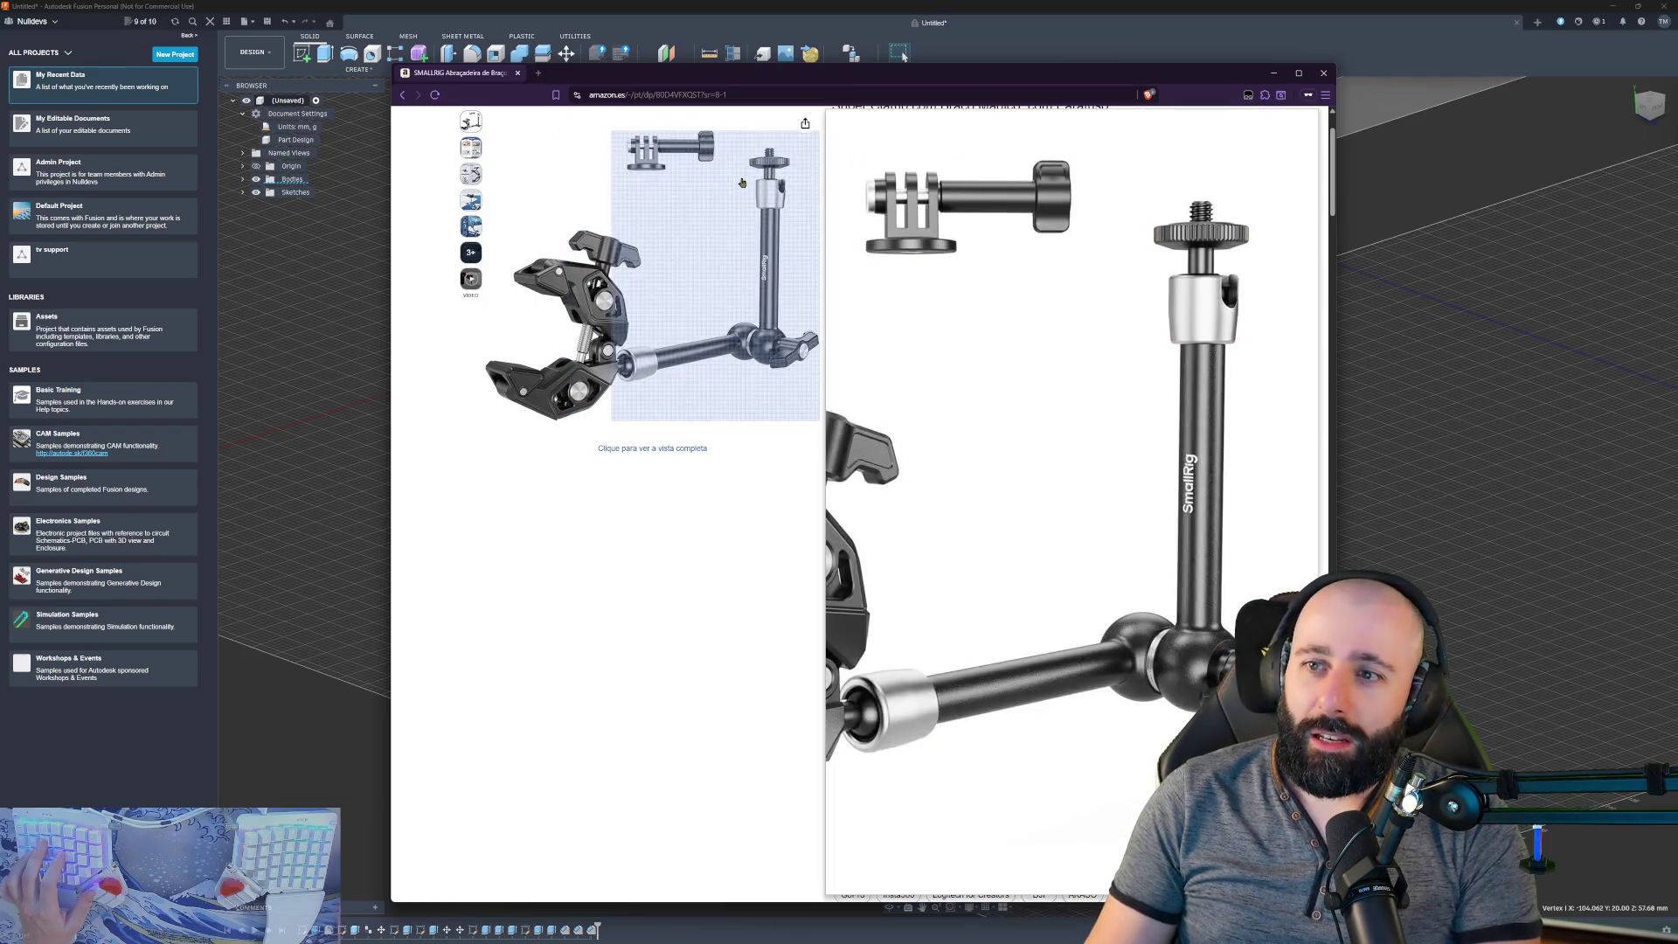
click(712, 240)
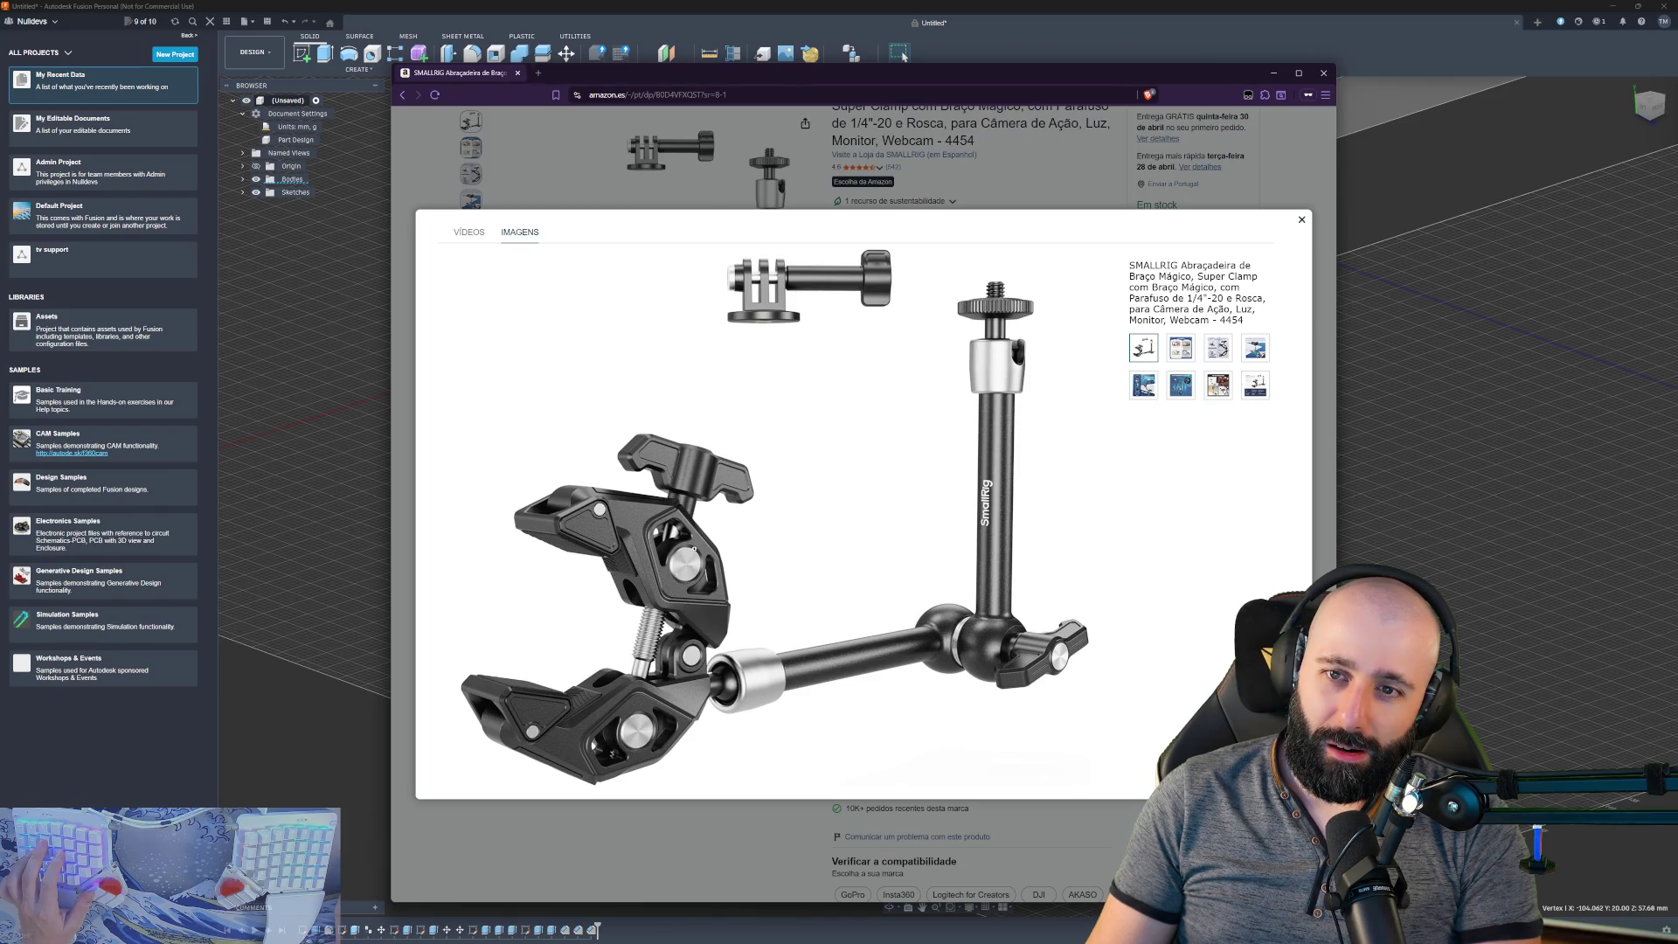
click(1017, 200)
scroll(1018, 218, up, 2)
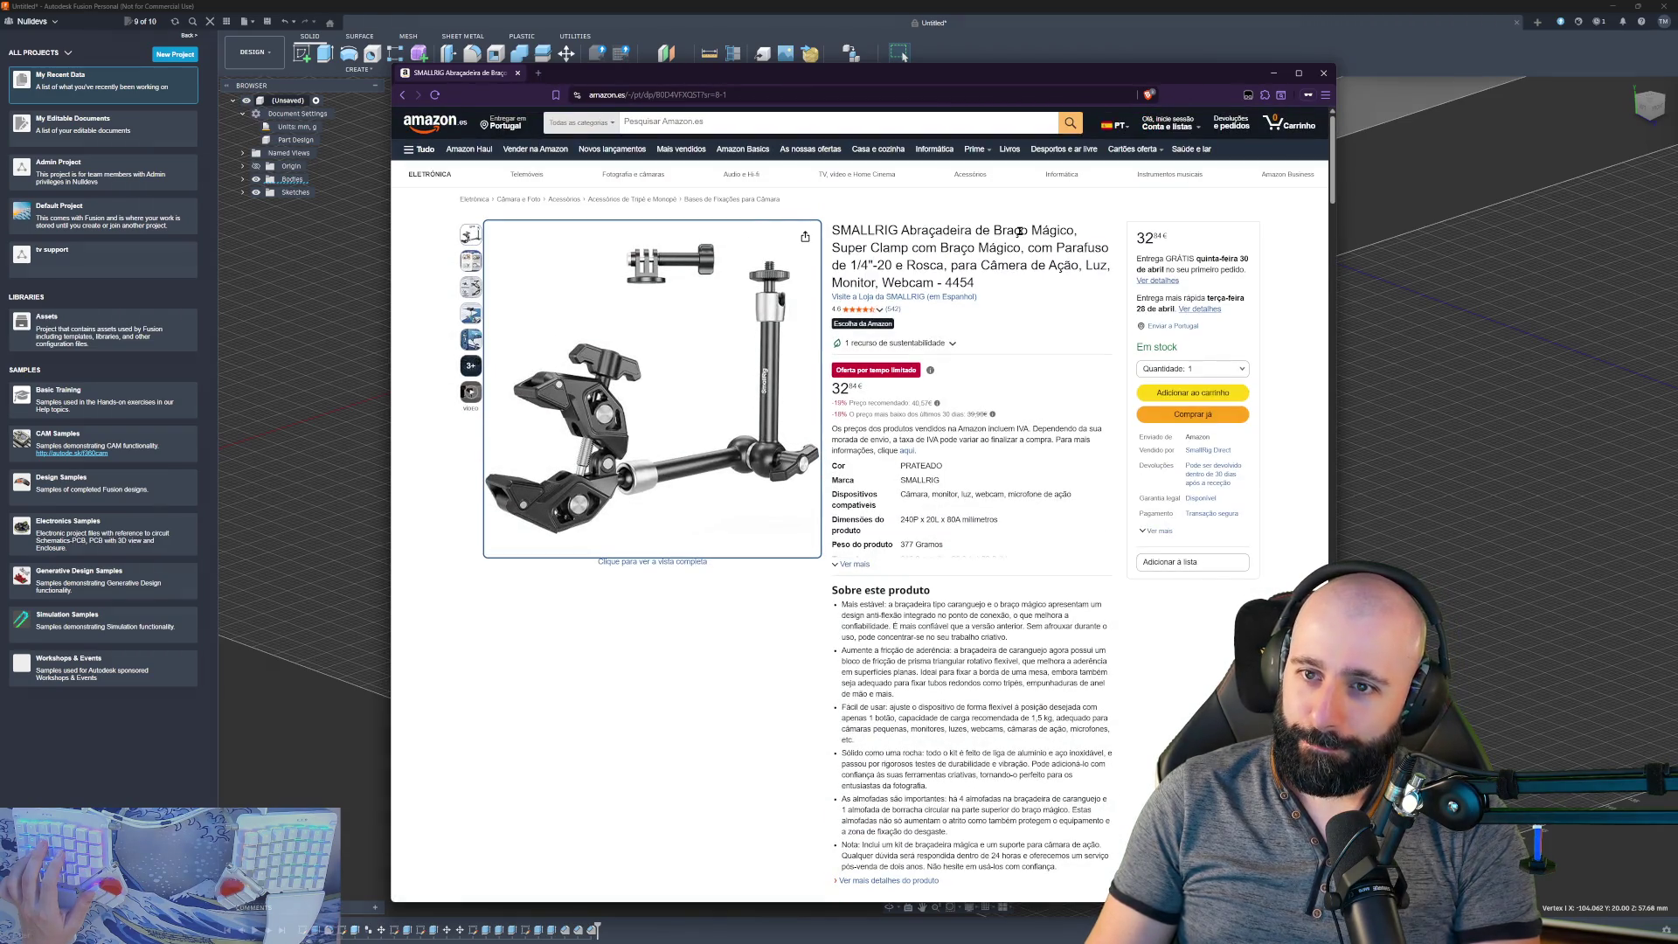
scroll(1019, 232, down, 1)
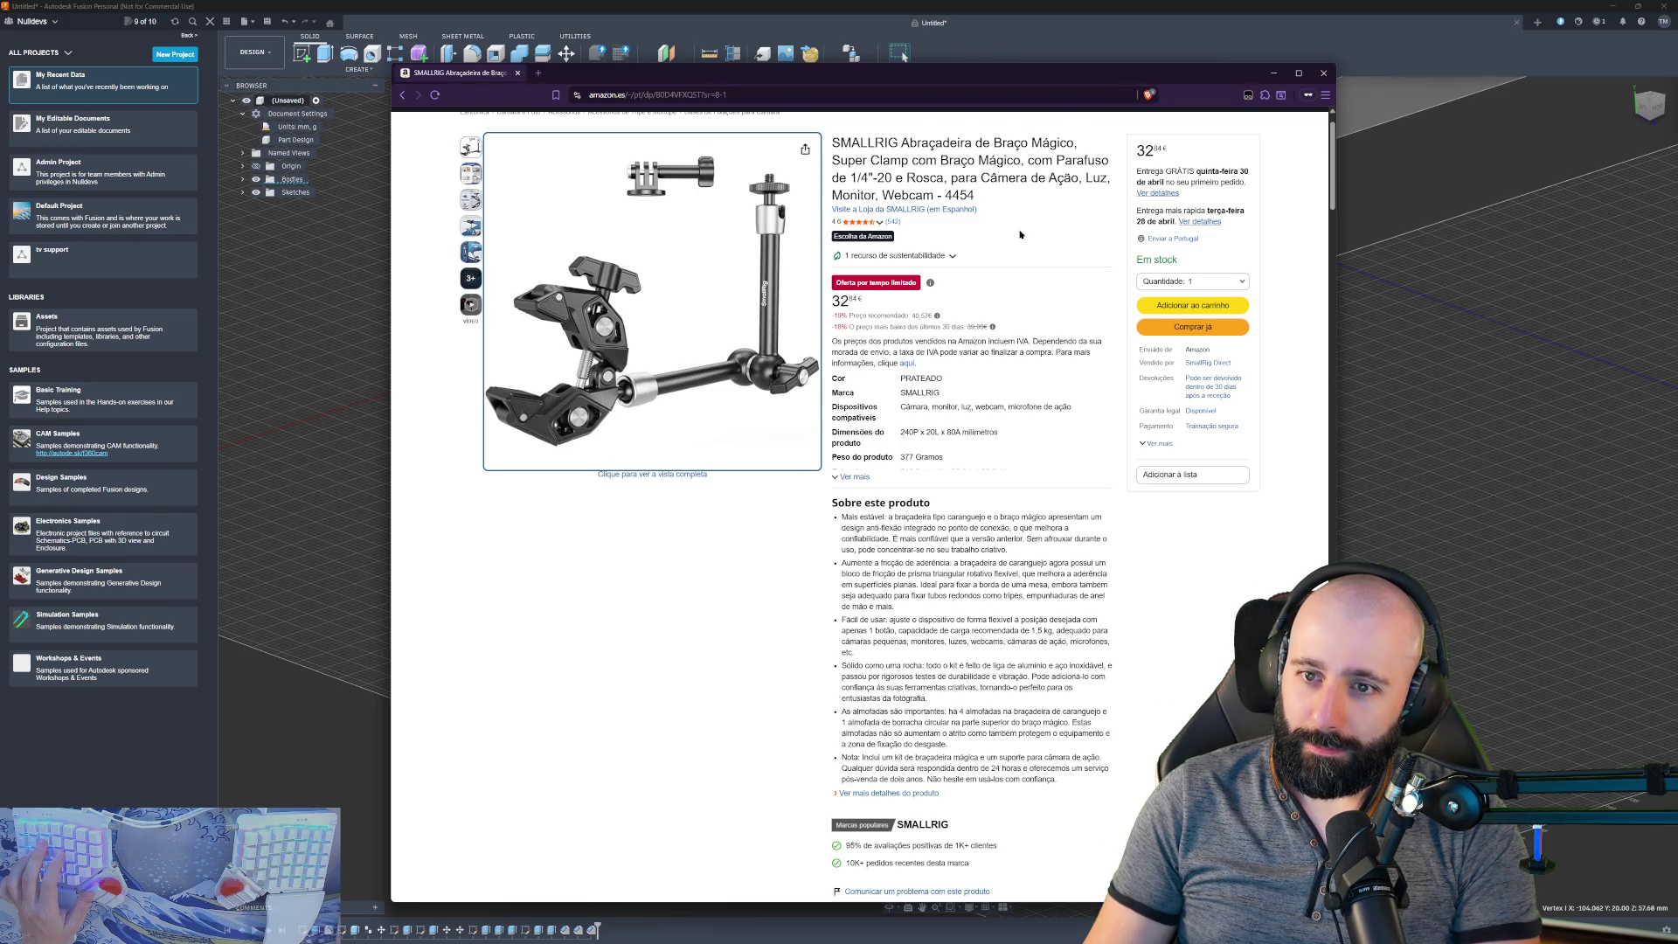
scroll(1020, 234, down, 5)
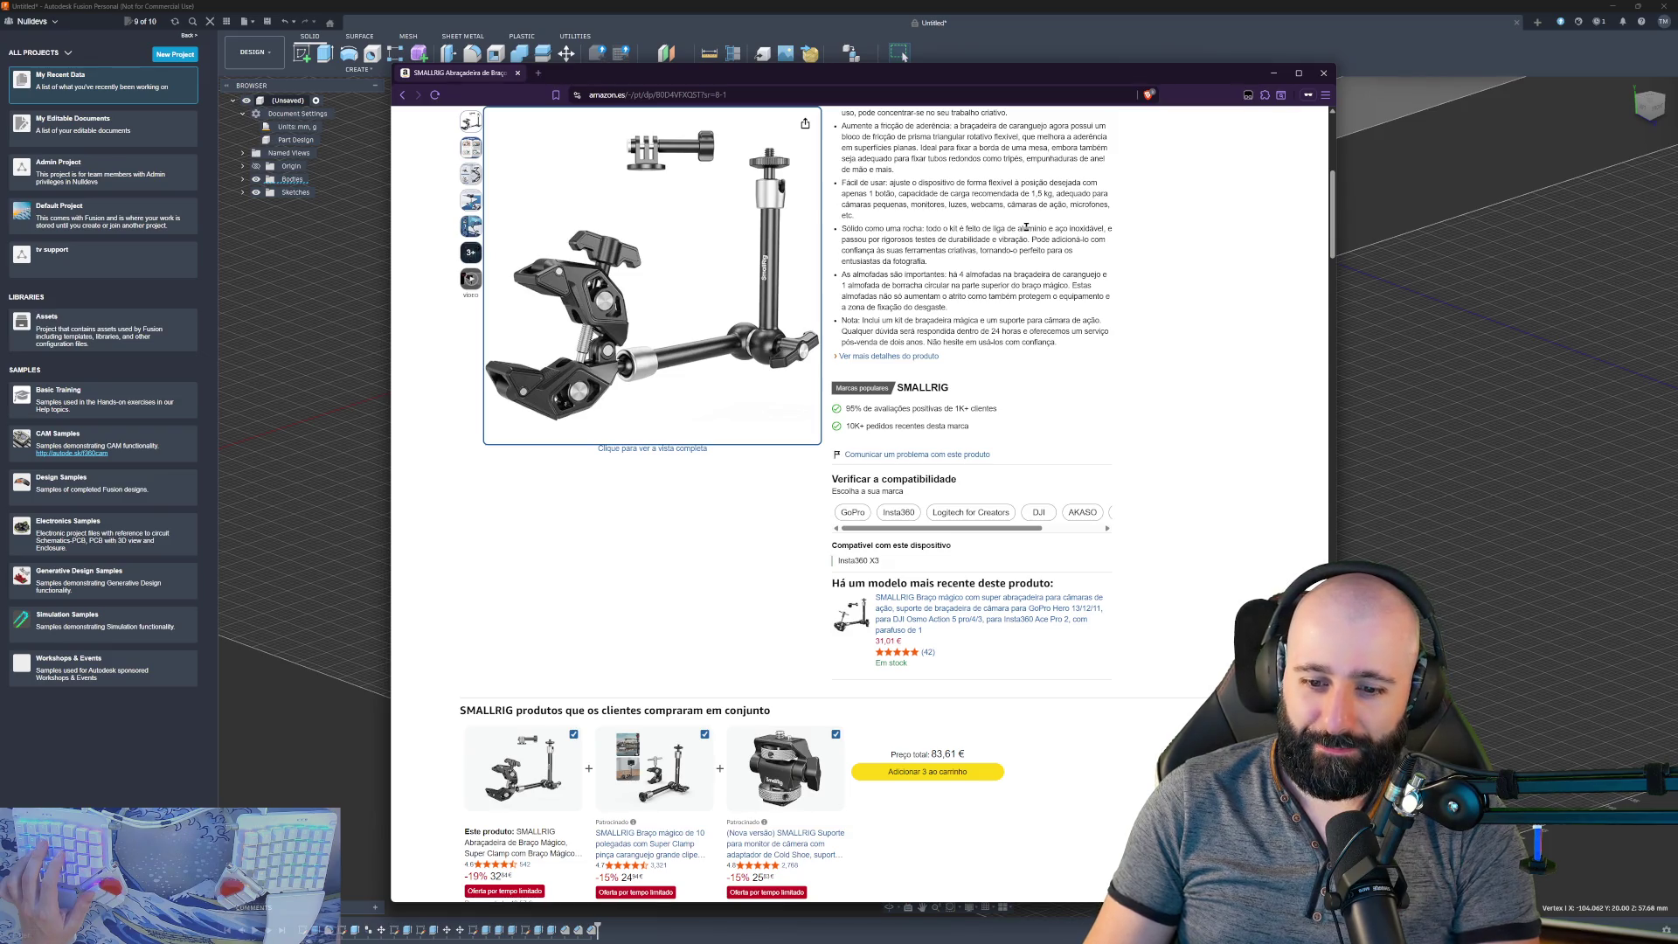
scroll(1023, 229, down, 3)
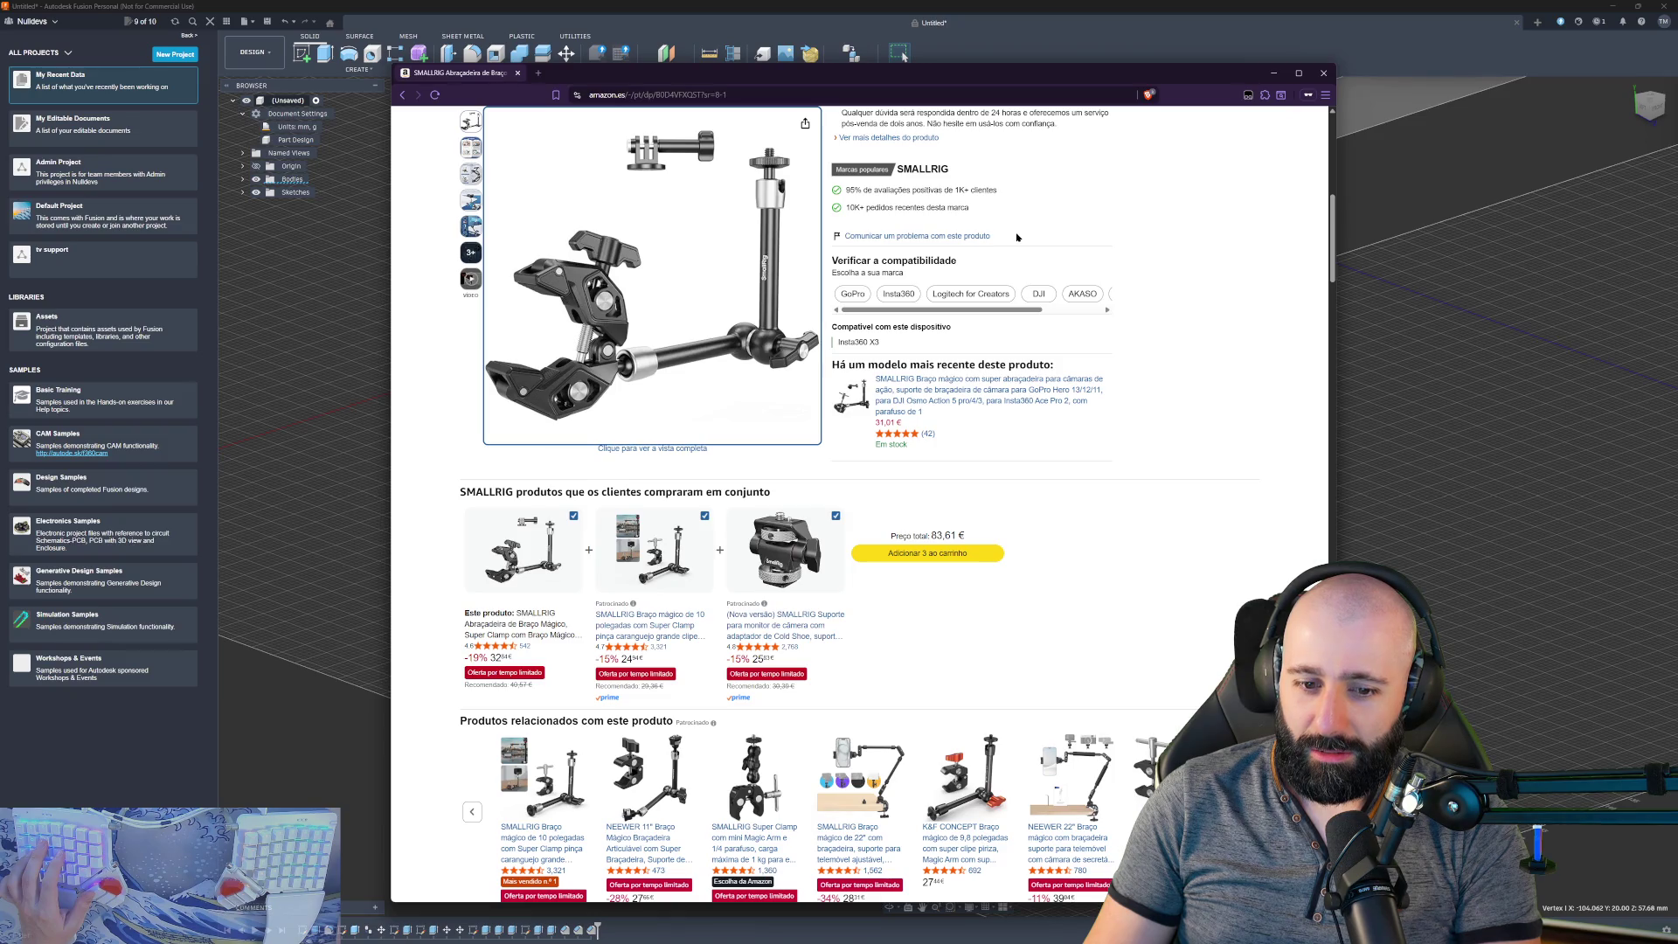
scroll(1011, 239, down, 1)
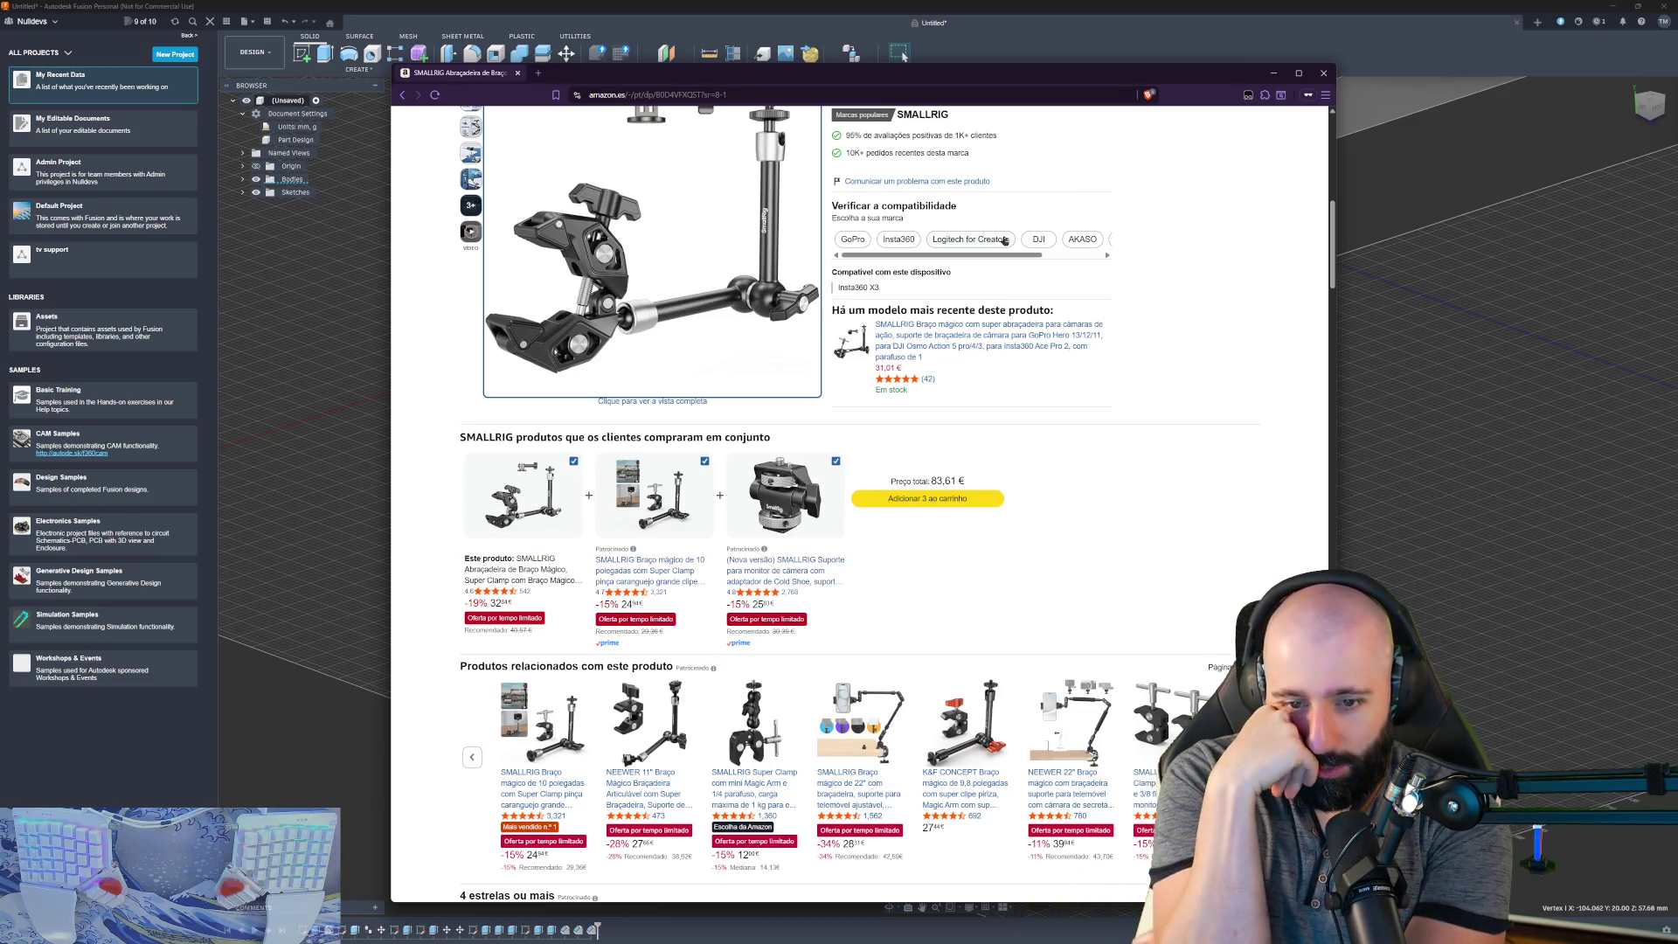
mouse_move(719, 166)
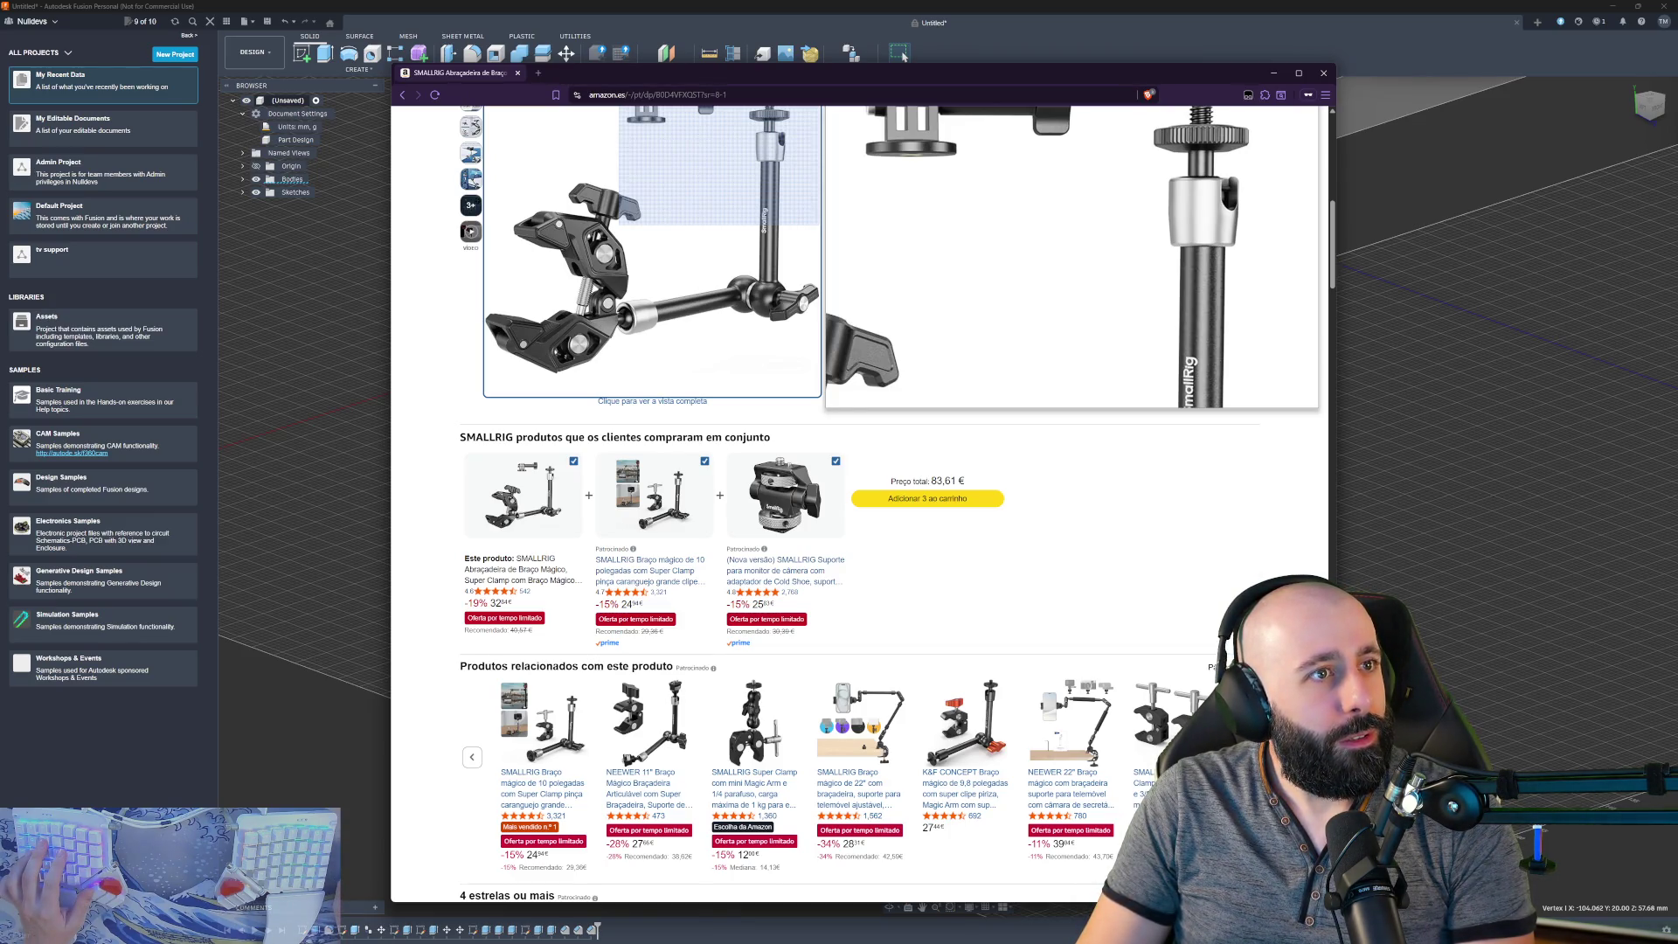
click(902, 55)
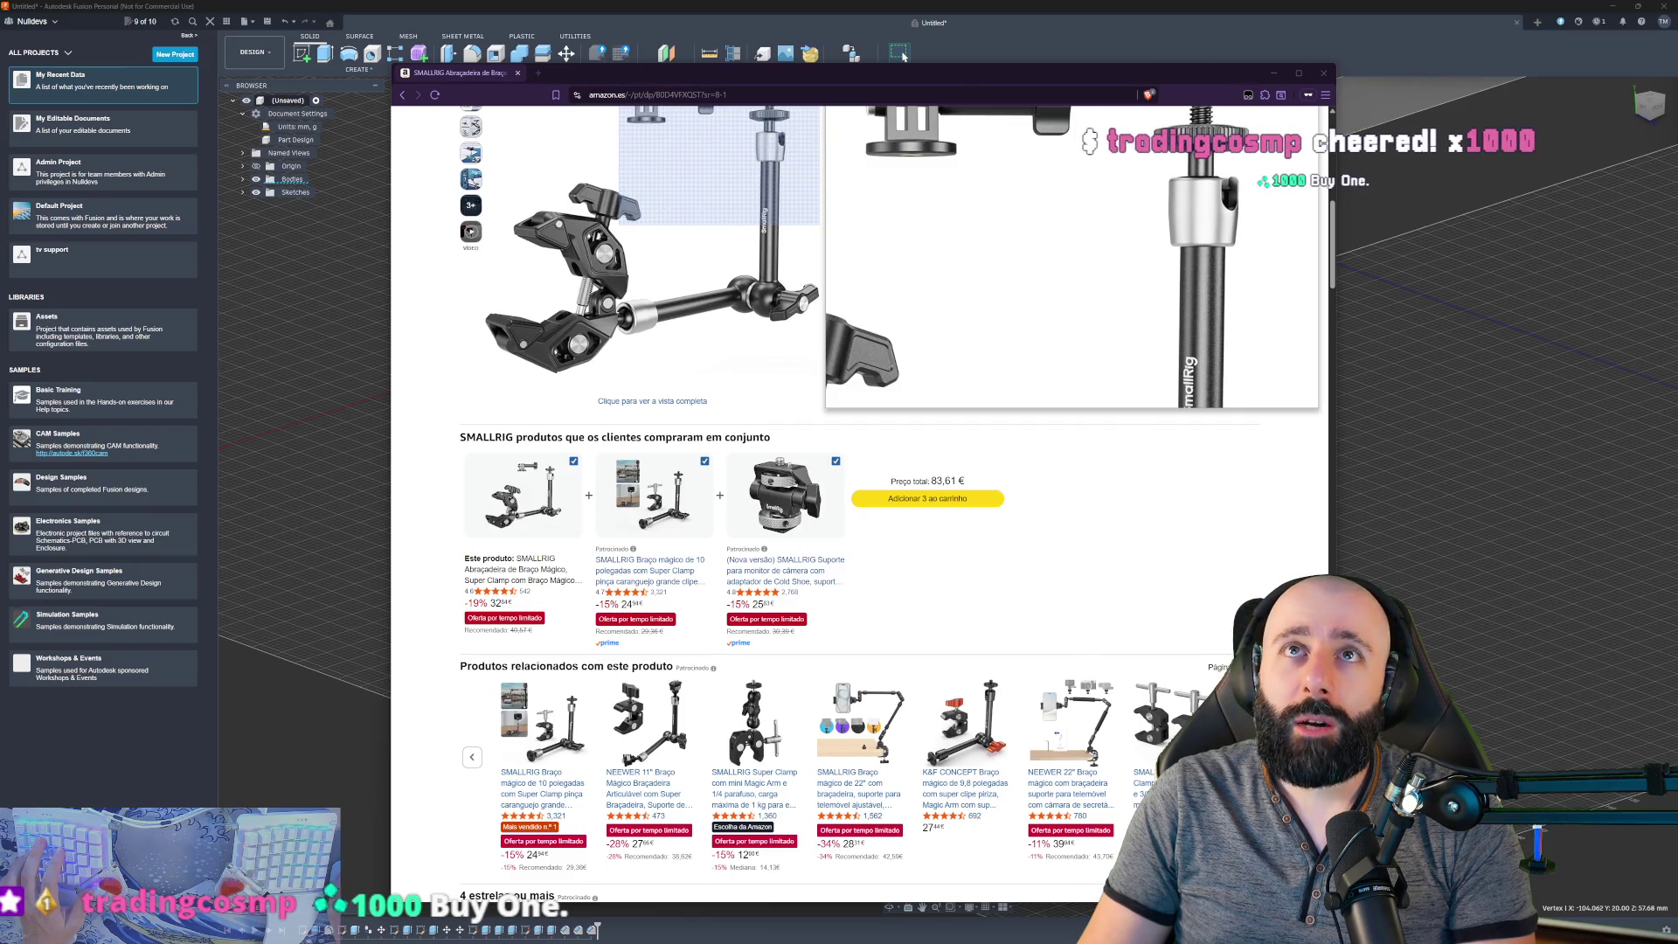
scroll(1014, 374, up, 2)
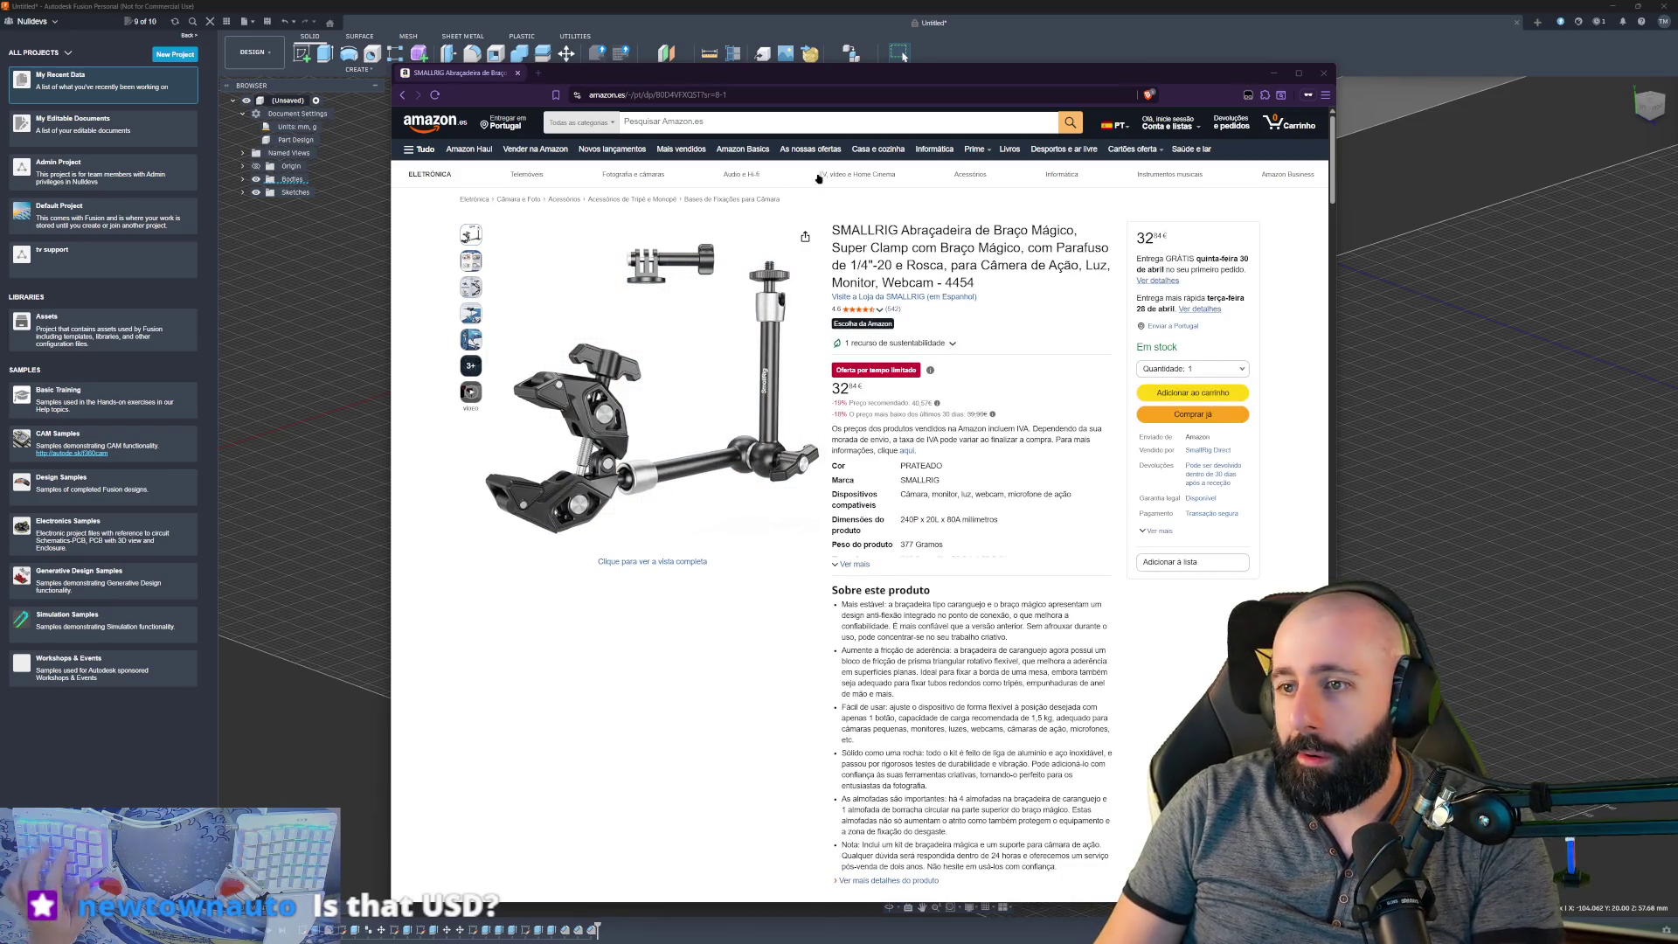
- Review the SMALLRIG clamp listing (240 x 20 x 80 mm, 377 g), then hide the browser
drag(1162, 75, 1165, 64)
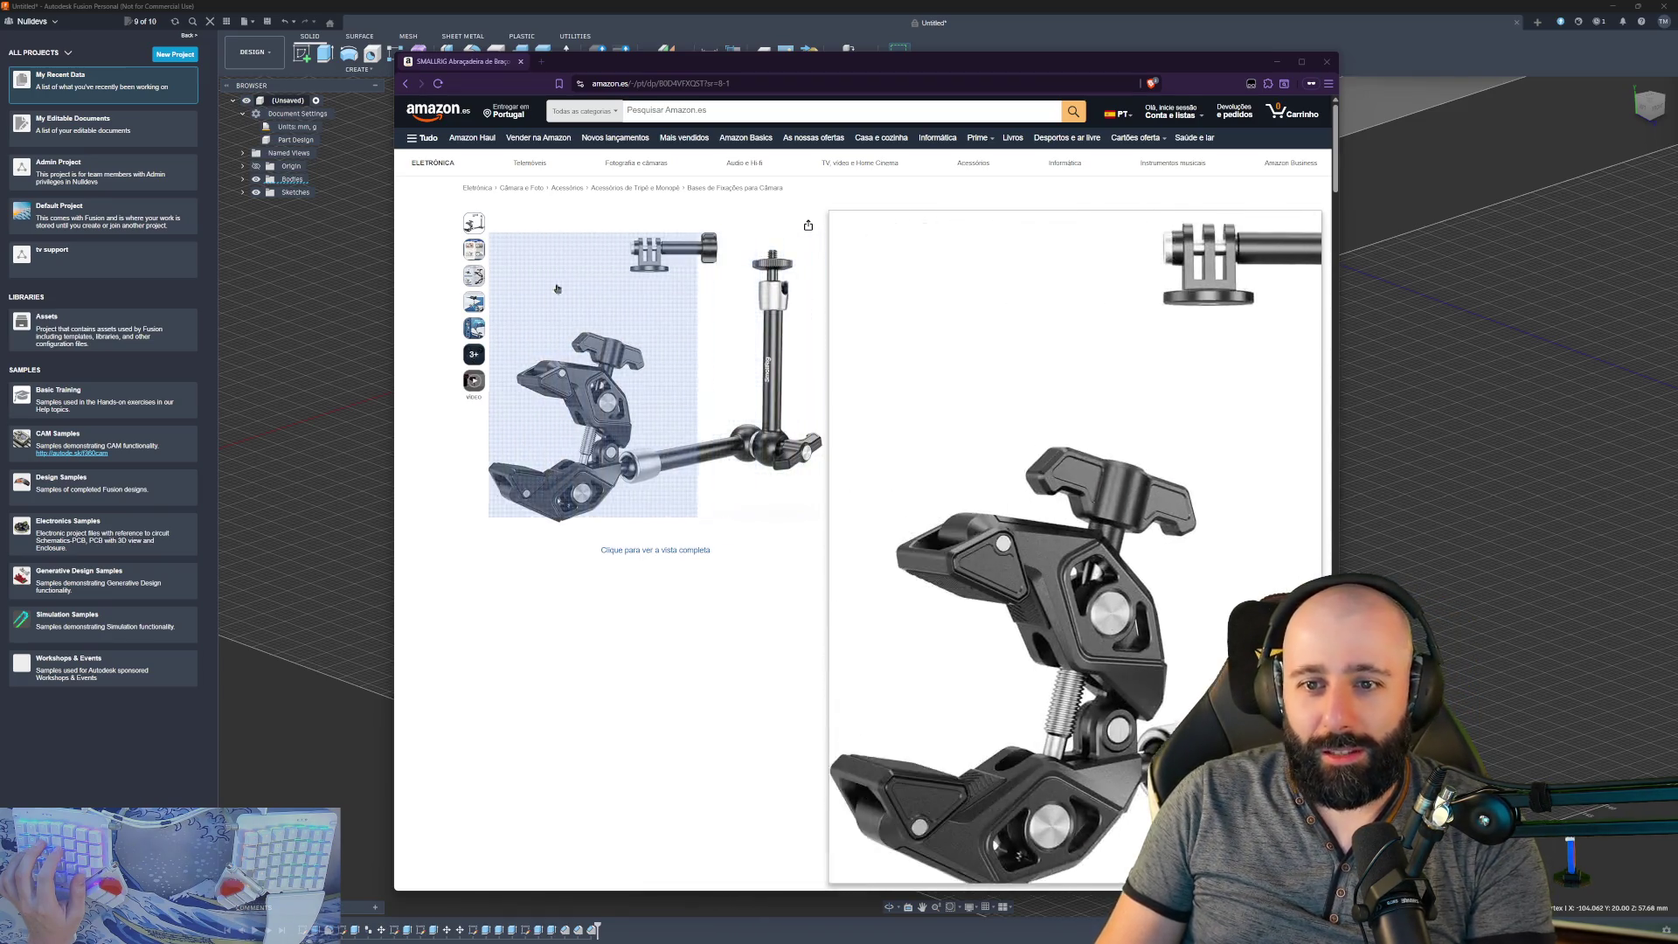
mouse_move(473, 249)
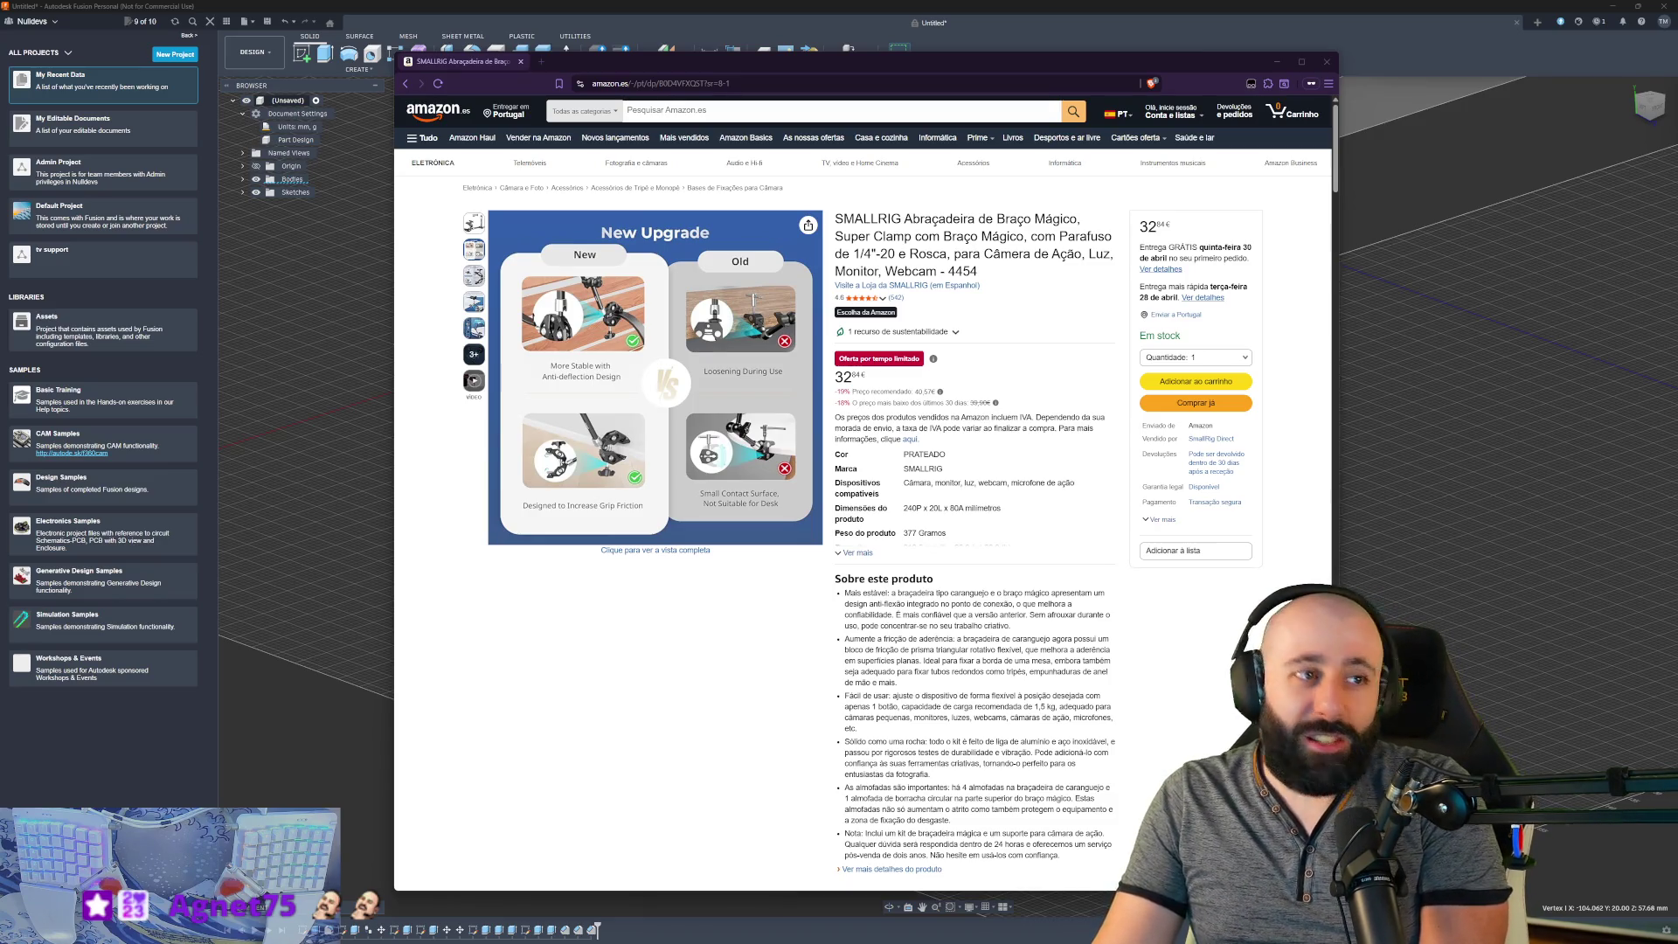
mouse_move(758, 452)
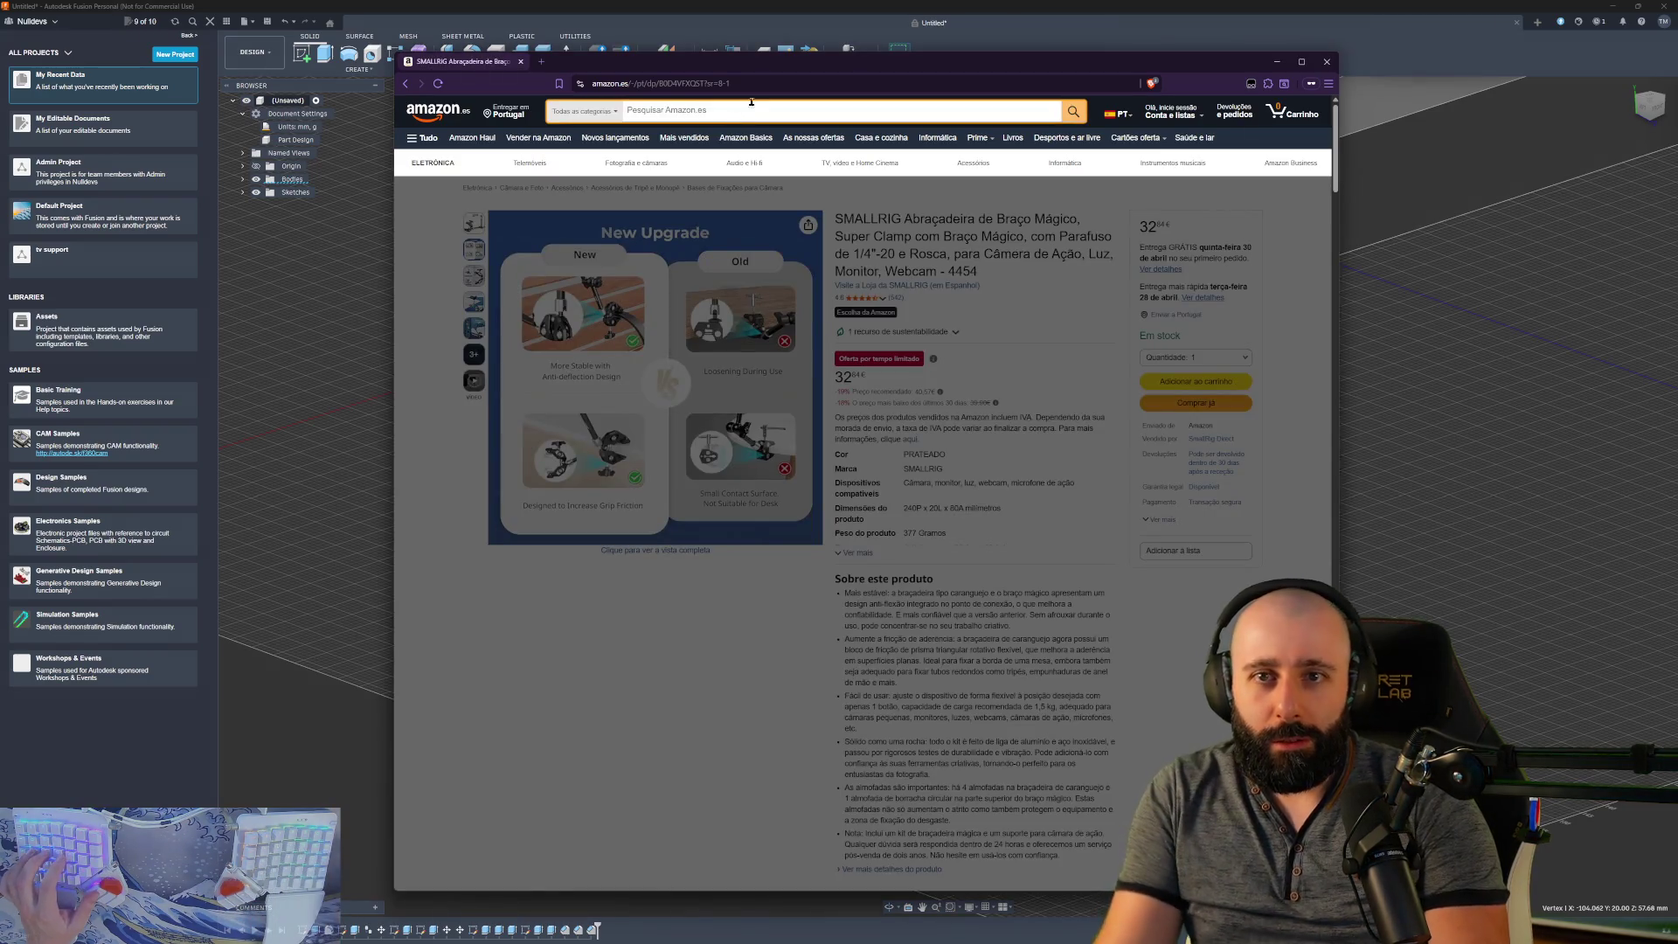
key(super+Down)
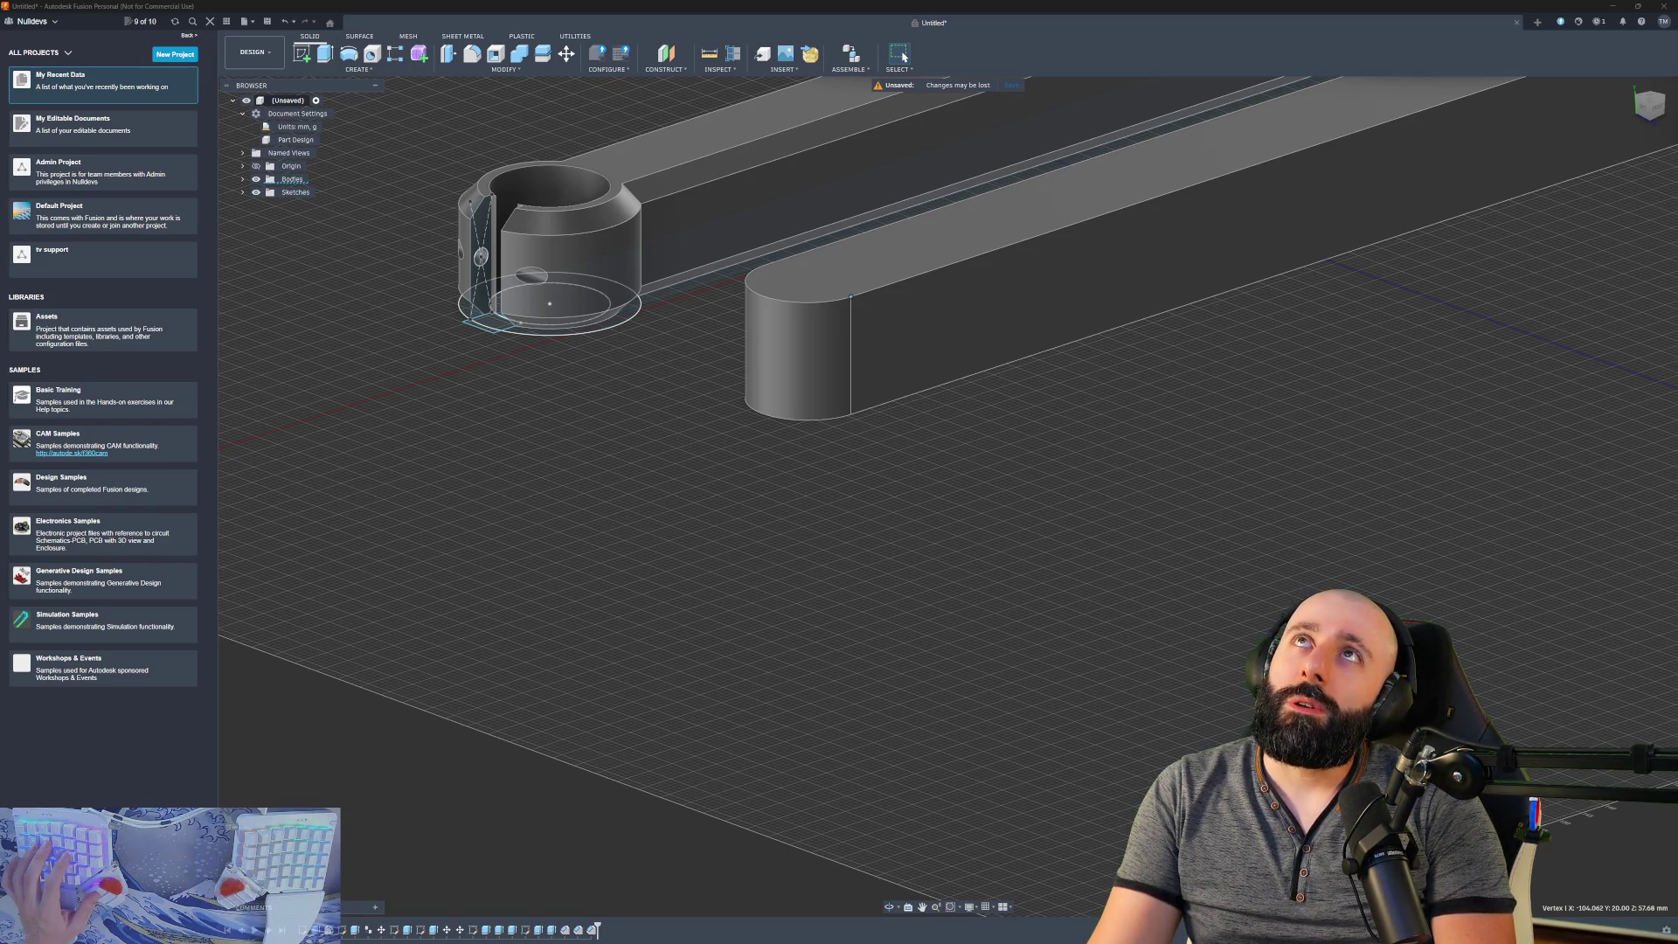
- Bring the browser with the OBSBOT Tiny 3 webcam listing back over Fusion
key(alt+Tab)
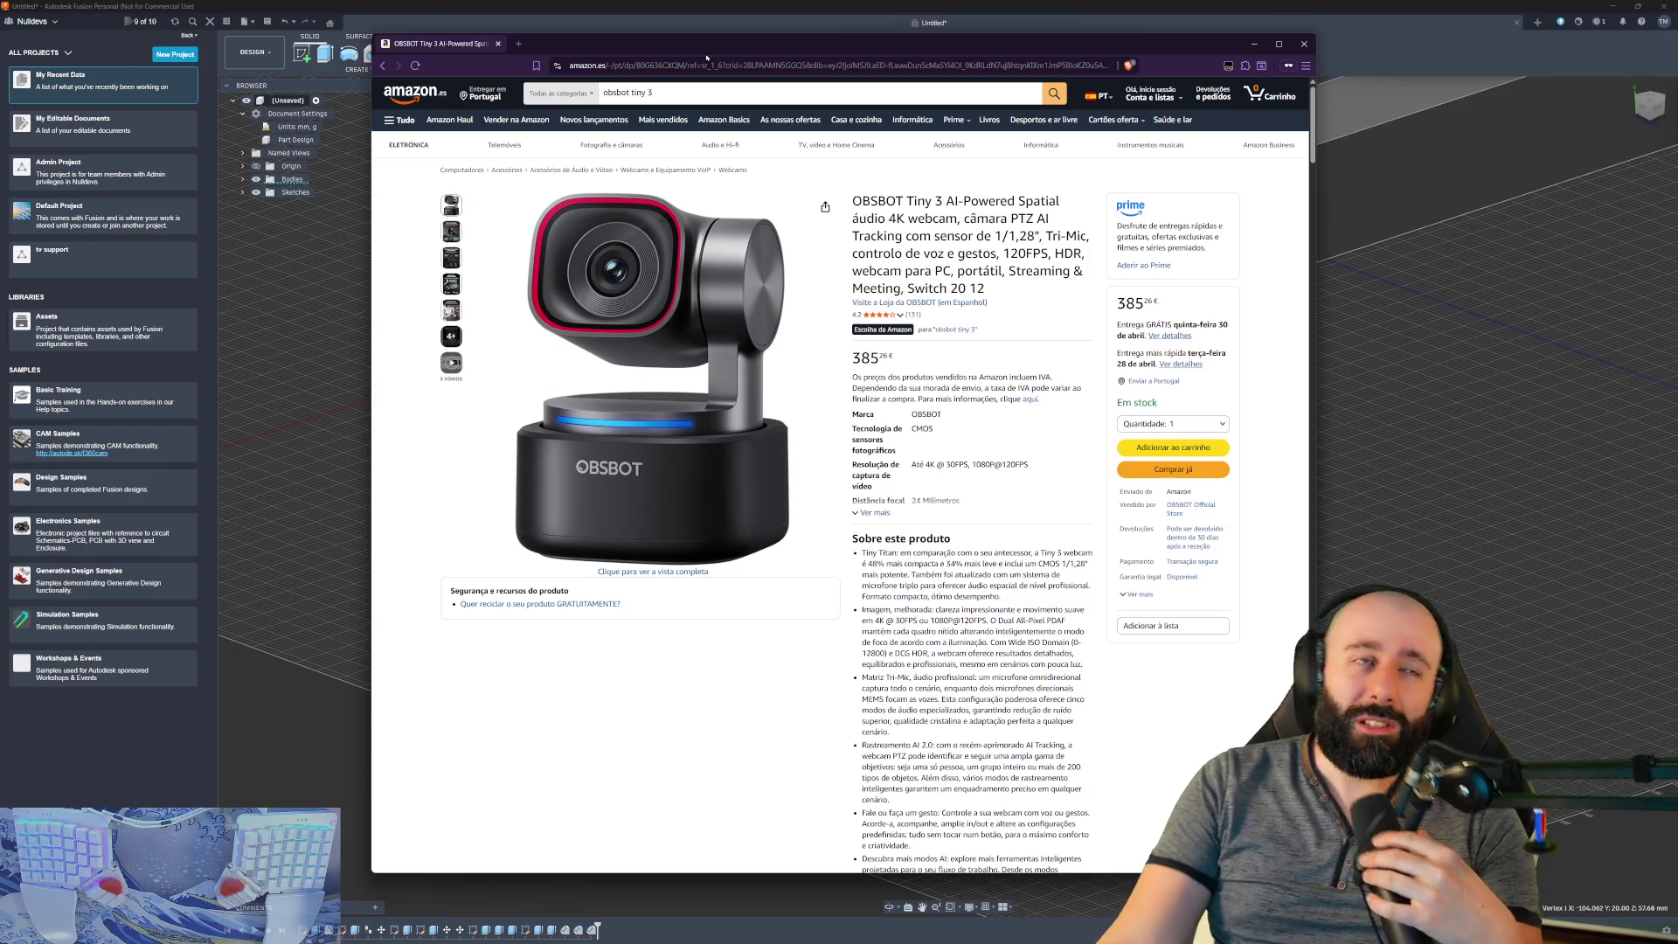
- Return the browser to the SMALLRIG clamp listing, then tuck it away to show the model
key(super+Up)
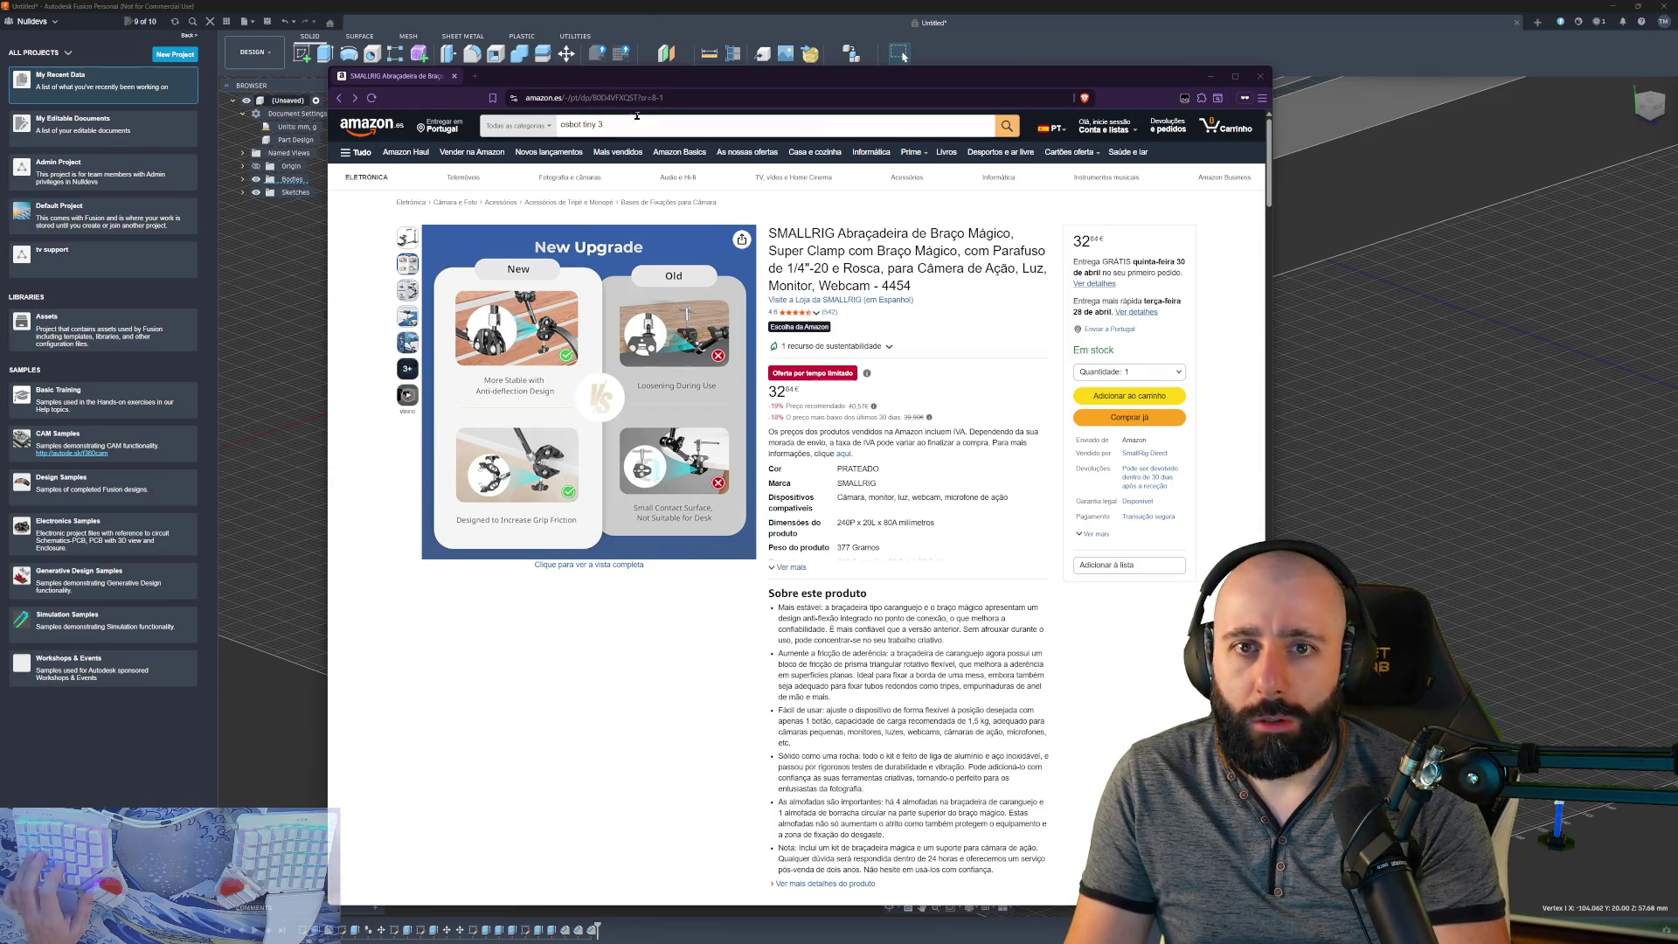
key(super+Down)
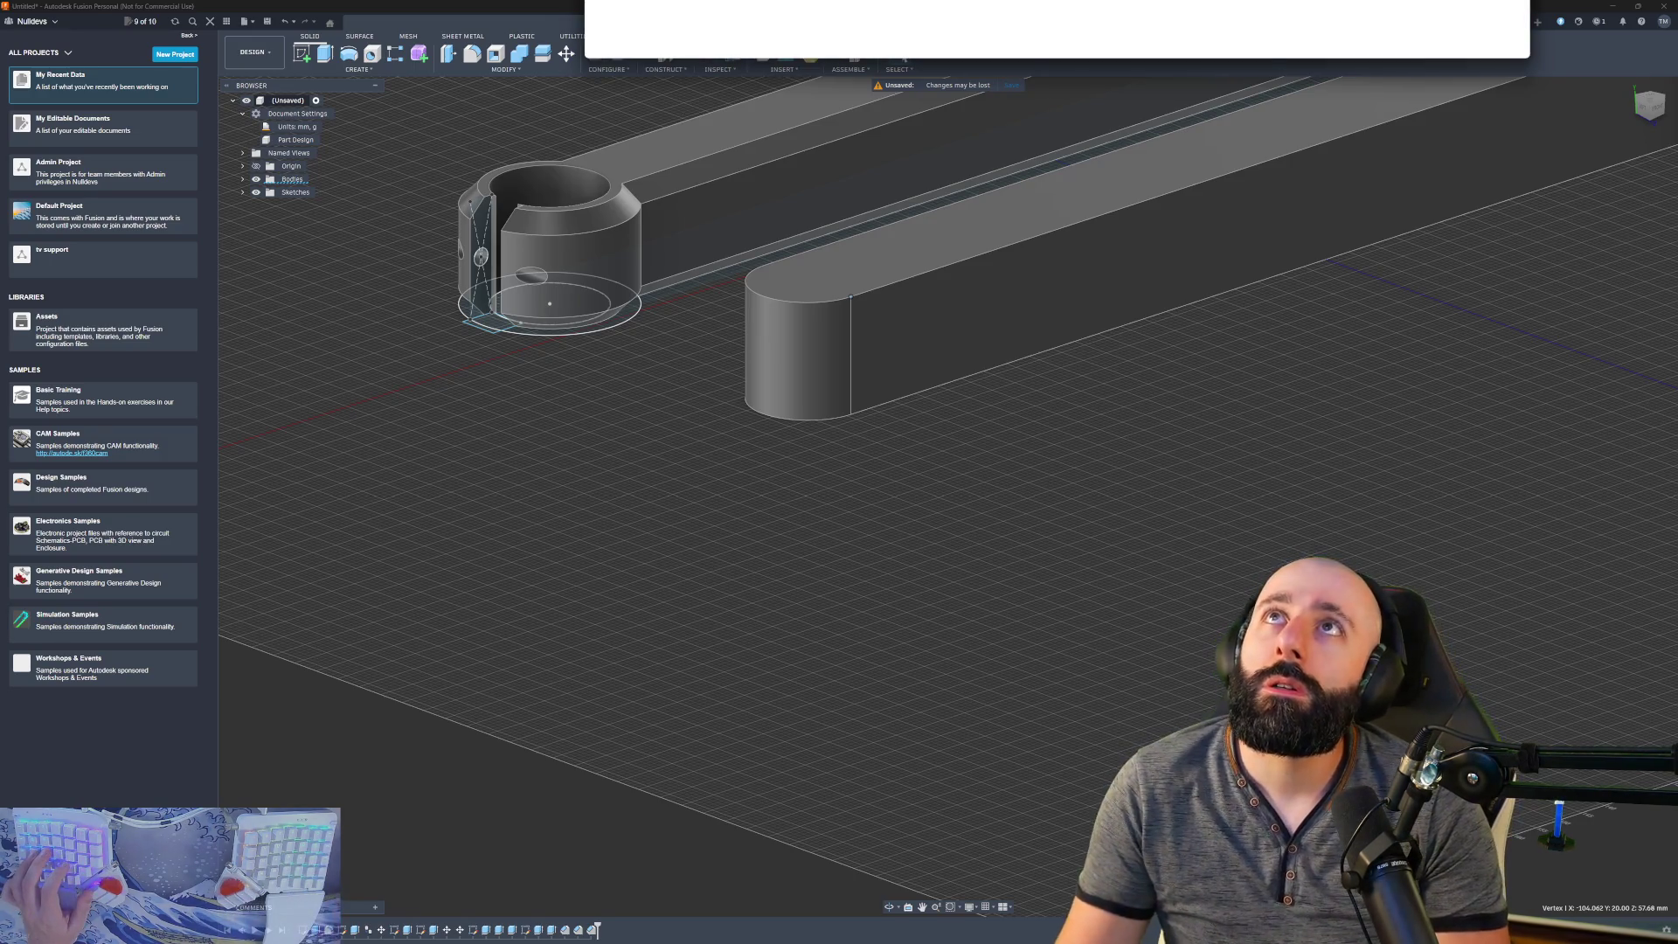
- Move the browser over Fusion and compare the SMALLRIG and K&F CONCEPT product pages
click(690, 13)
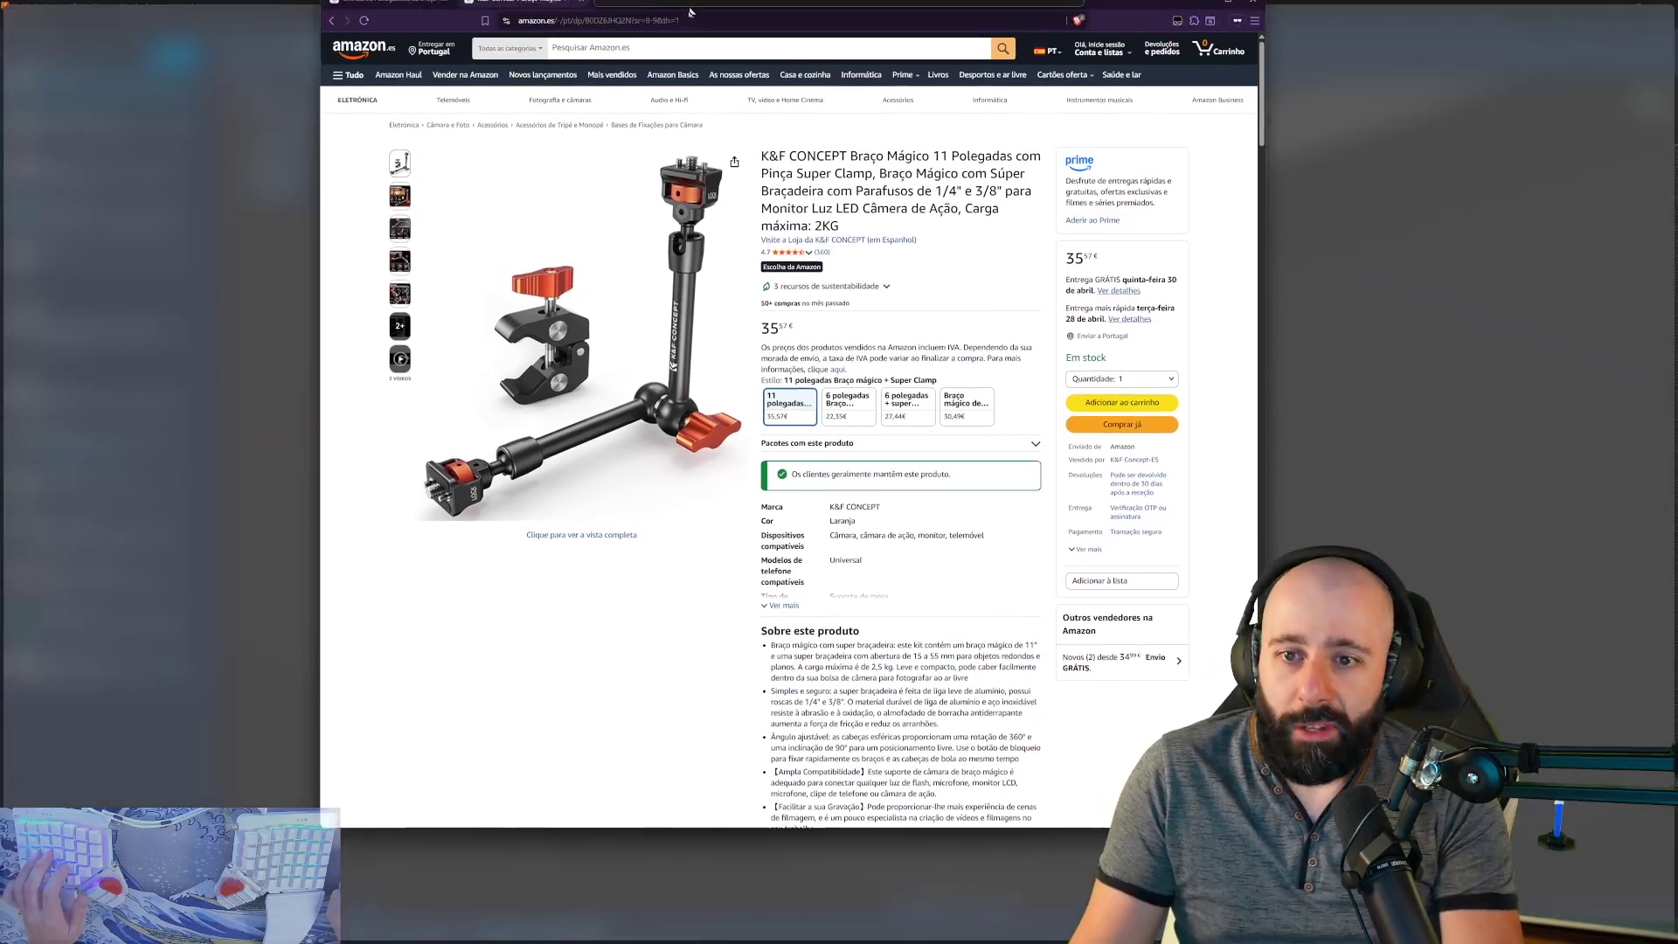
drag(689, 13, 687, 78)
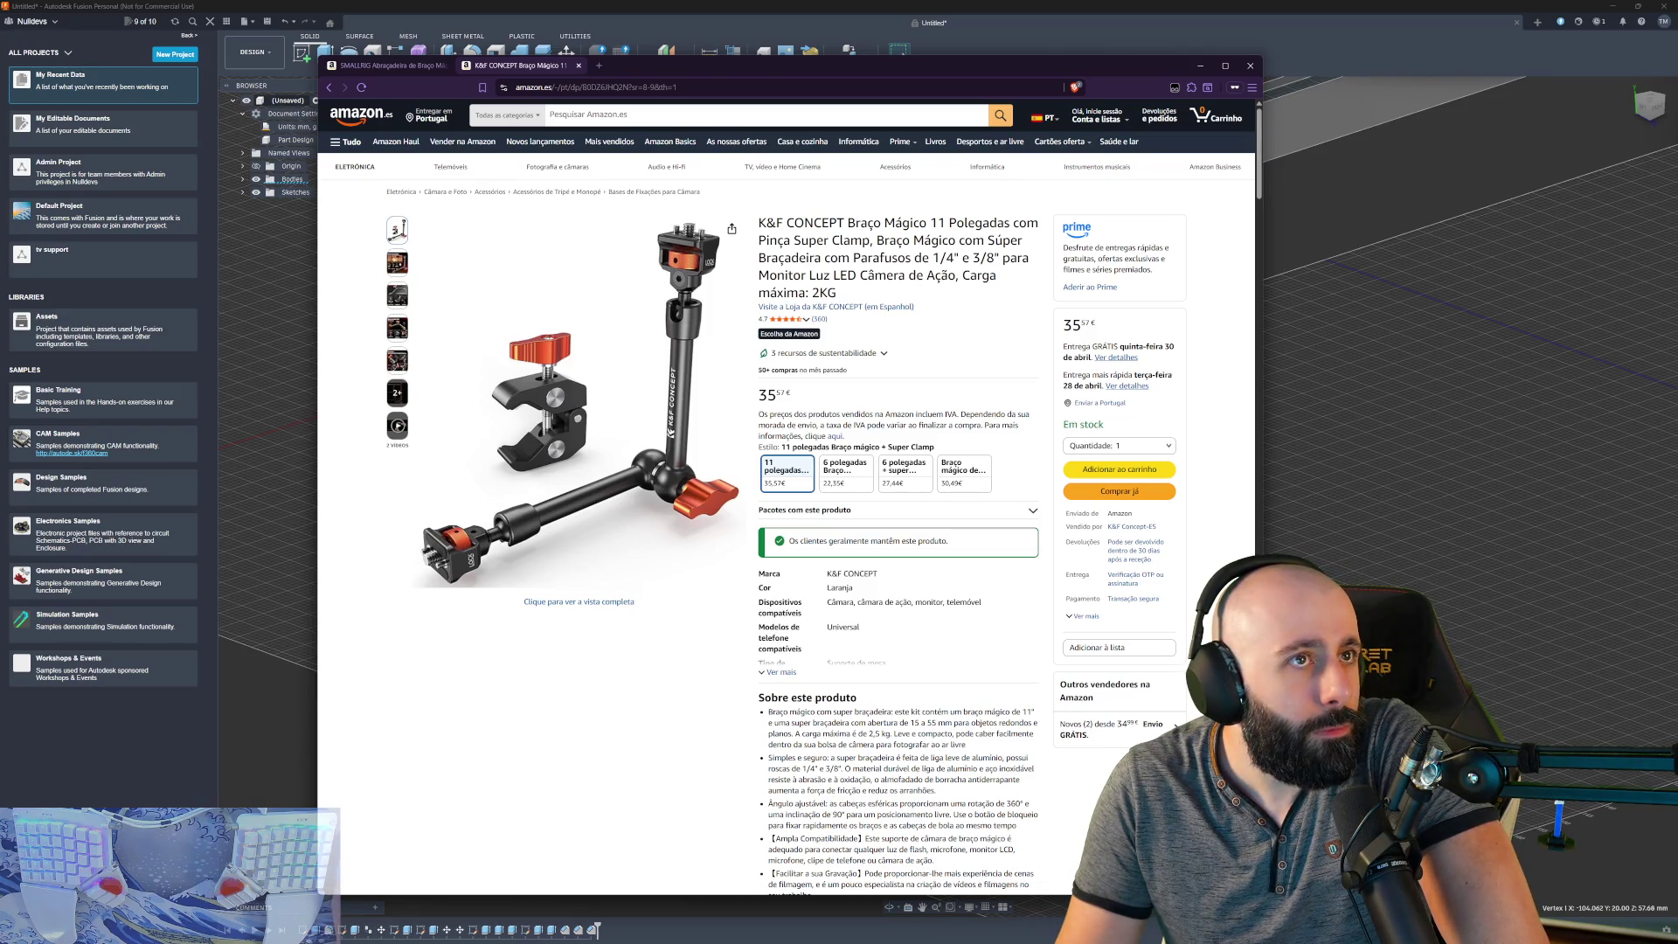
click(386, 65)
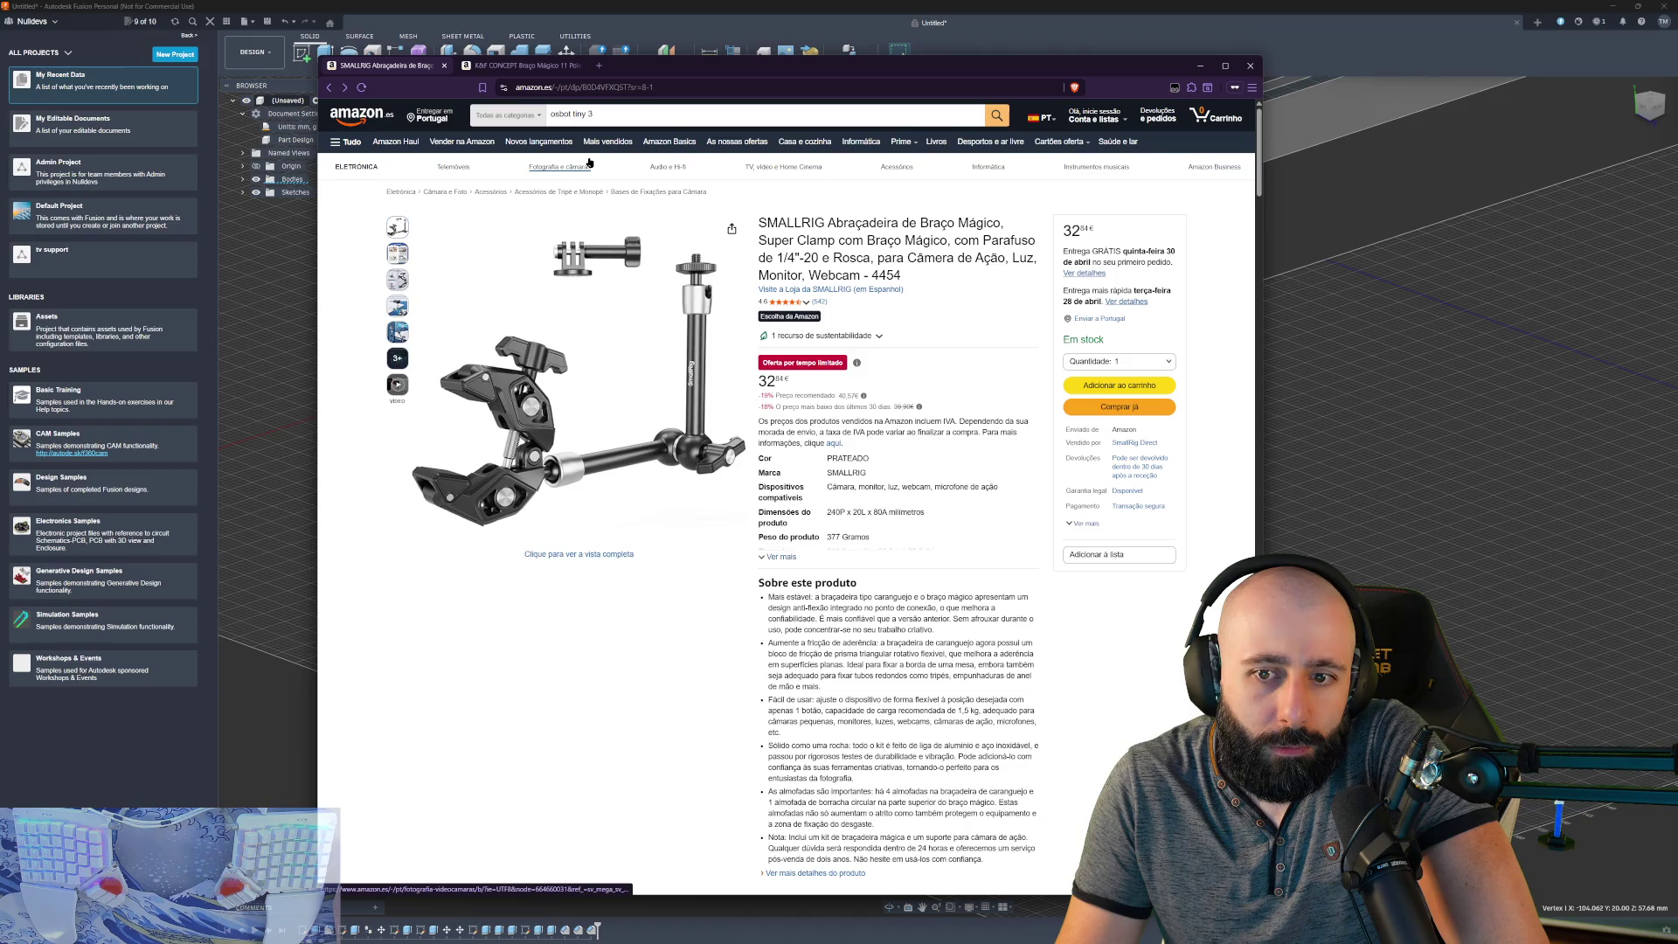
click(520, 65)
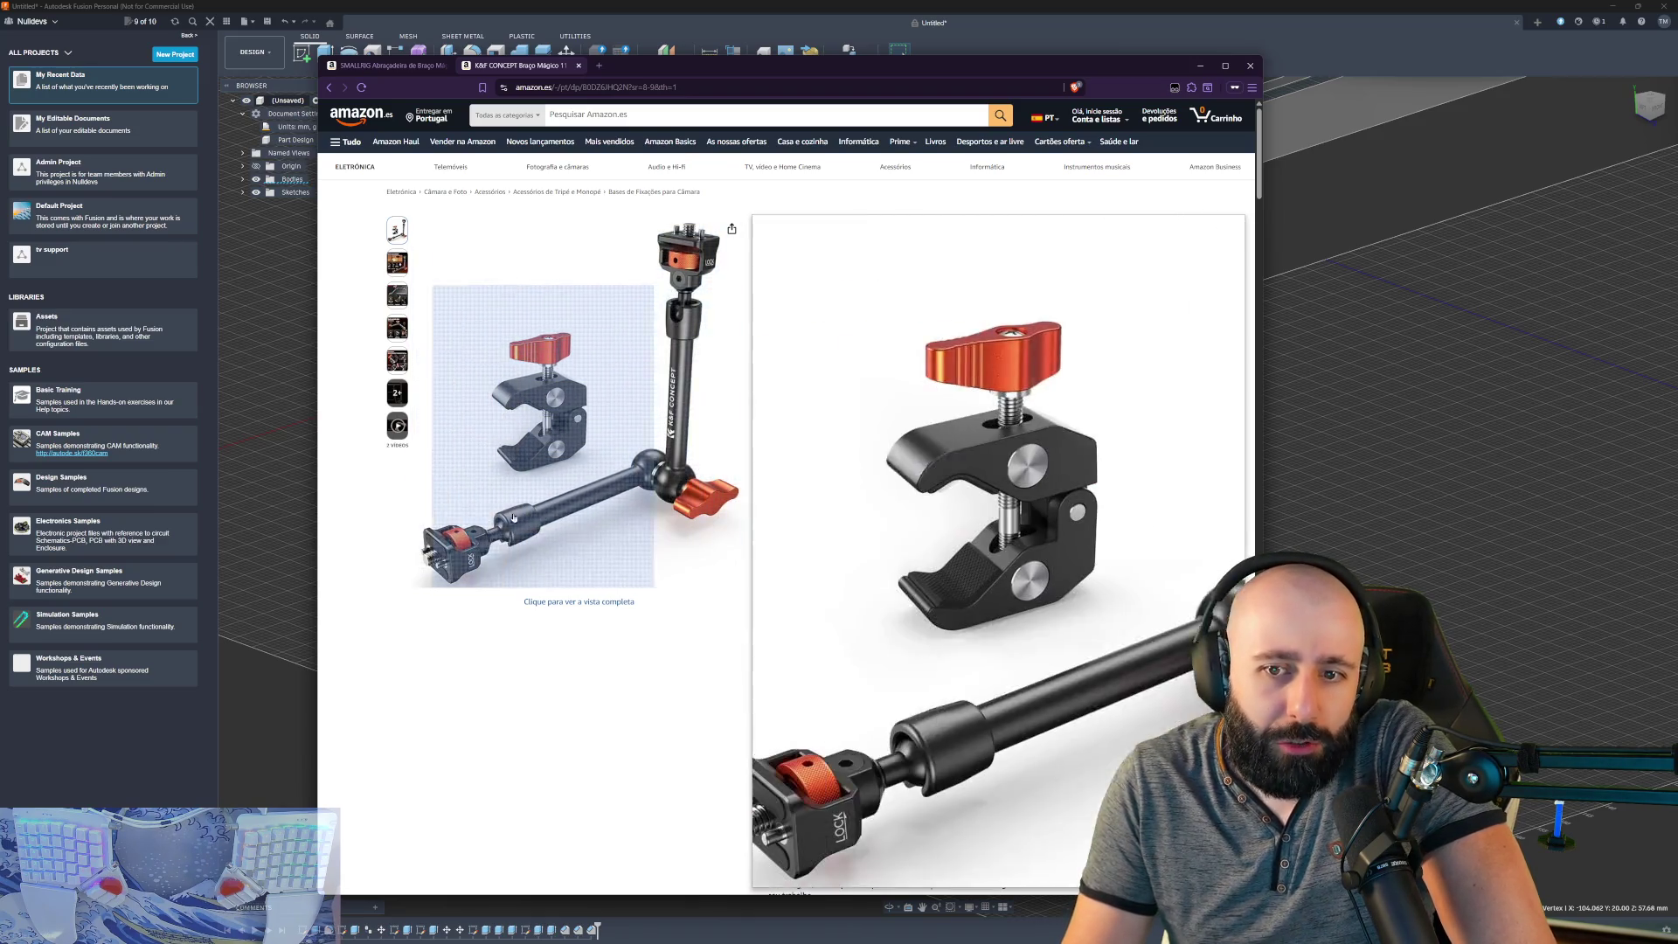
click(385, 65)
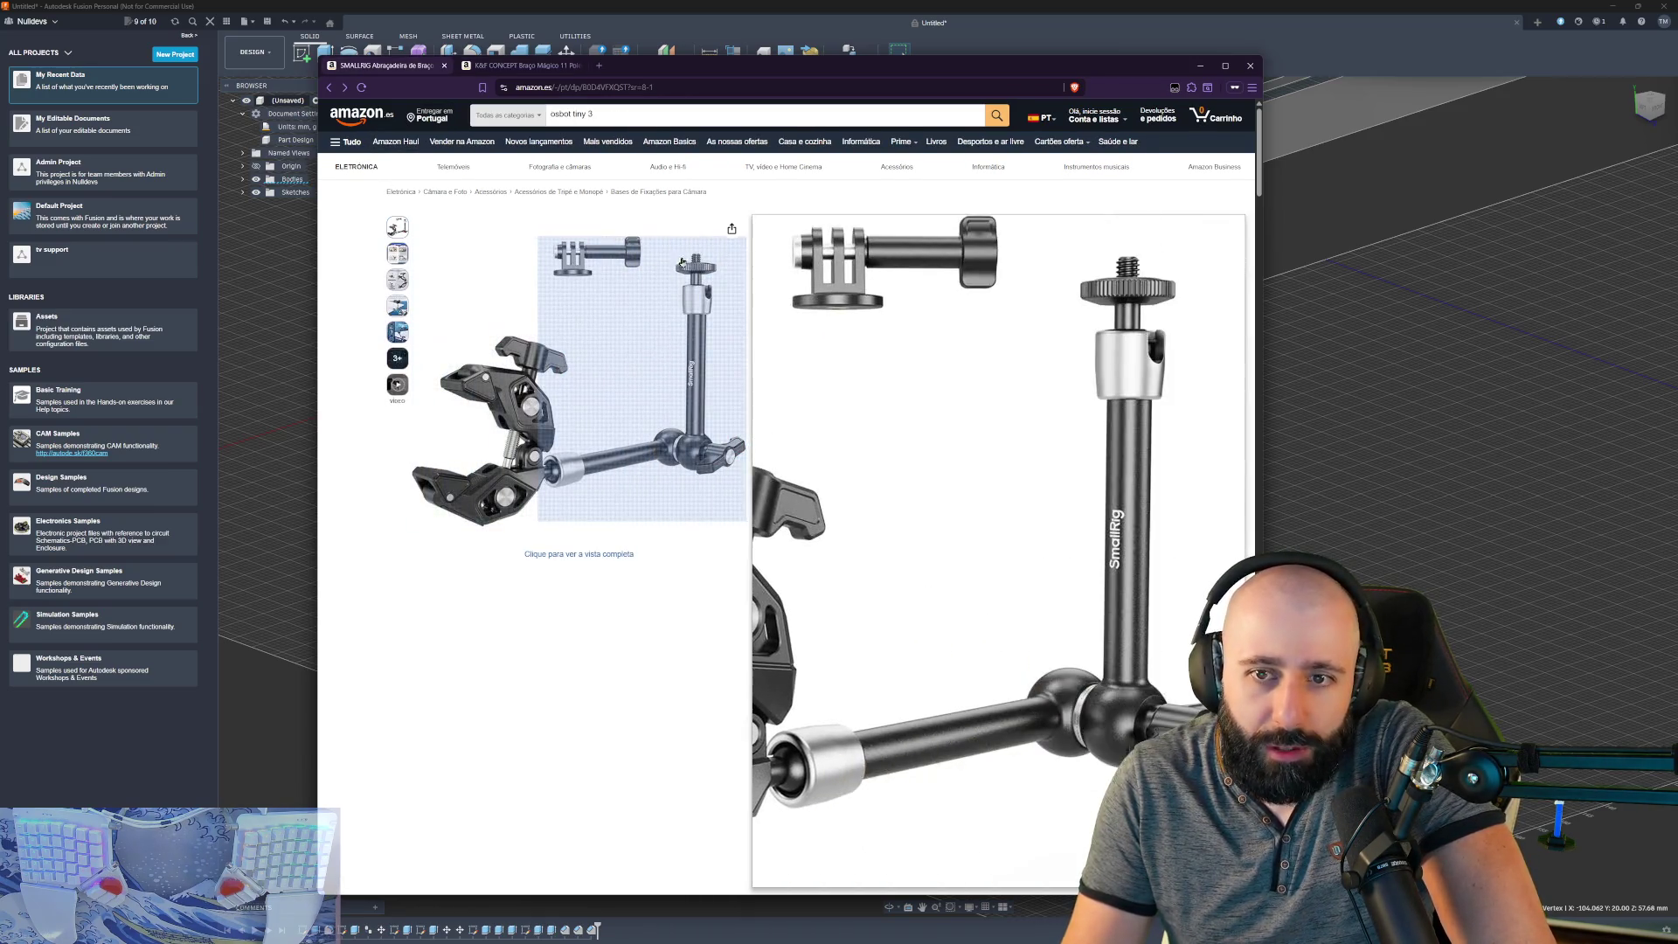
click(520, 65)
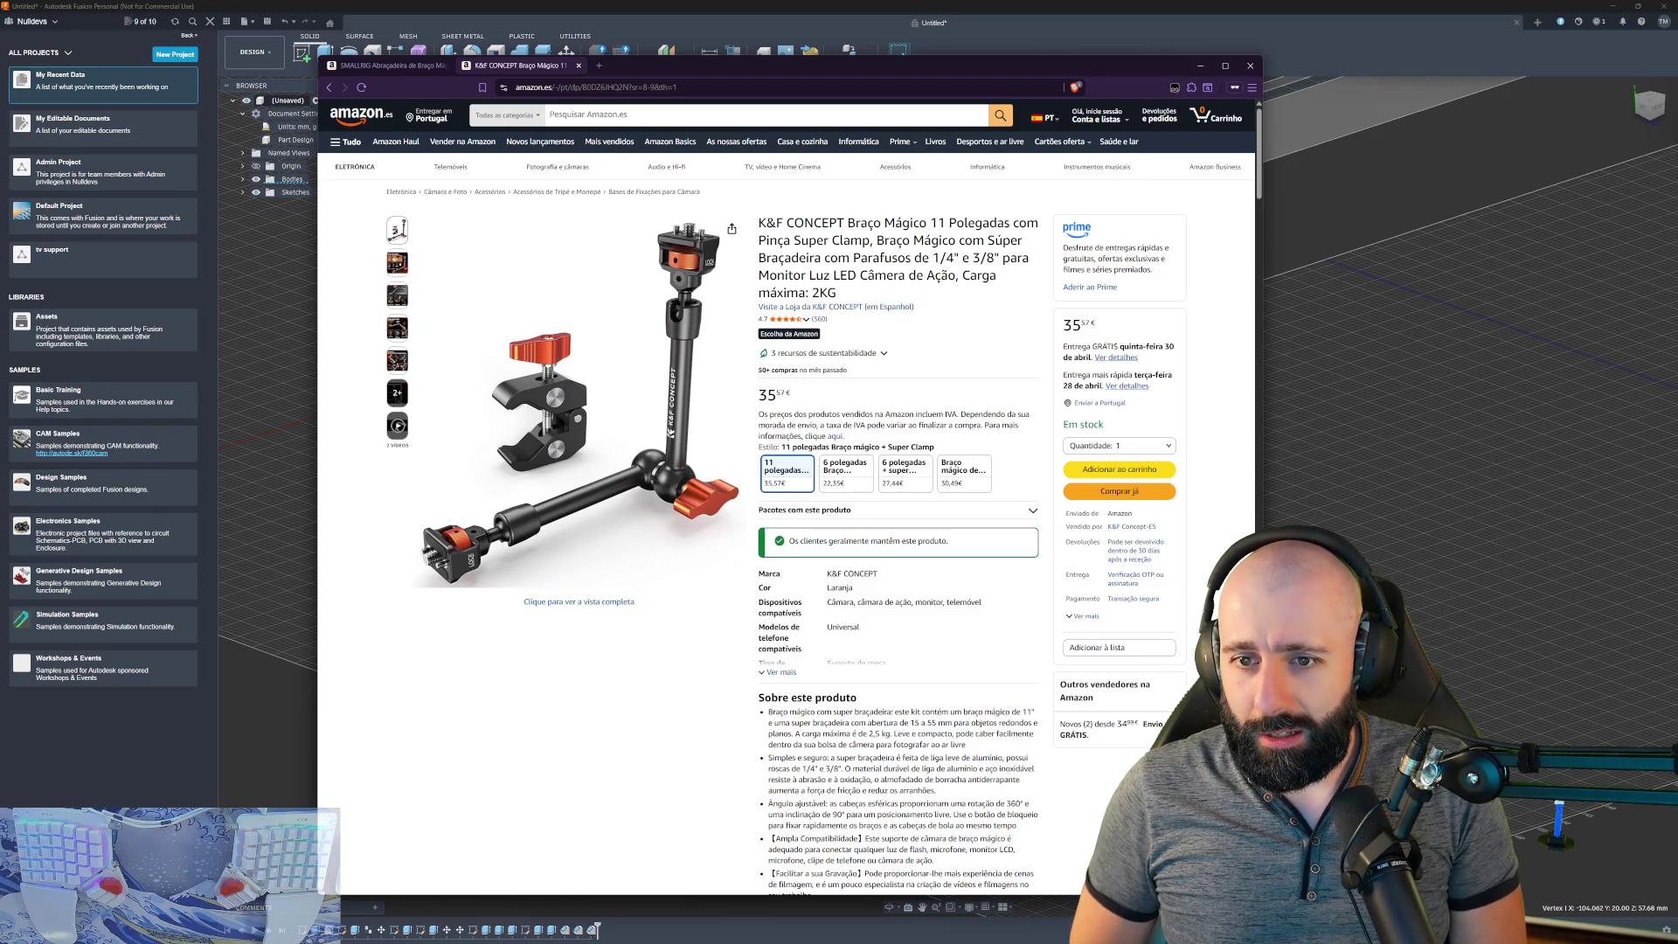
- Inspect the K&F CONCEPT product images, then minimize the browser
mouse_move(694, 391)
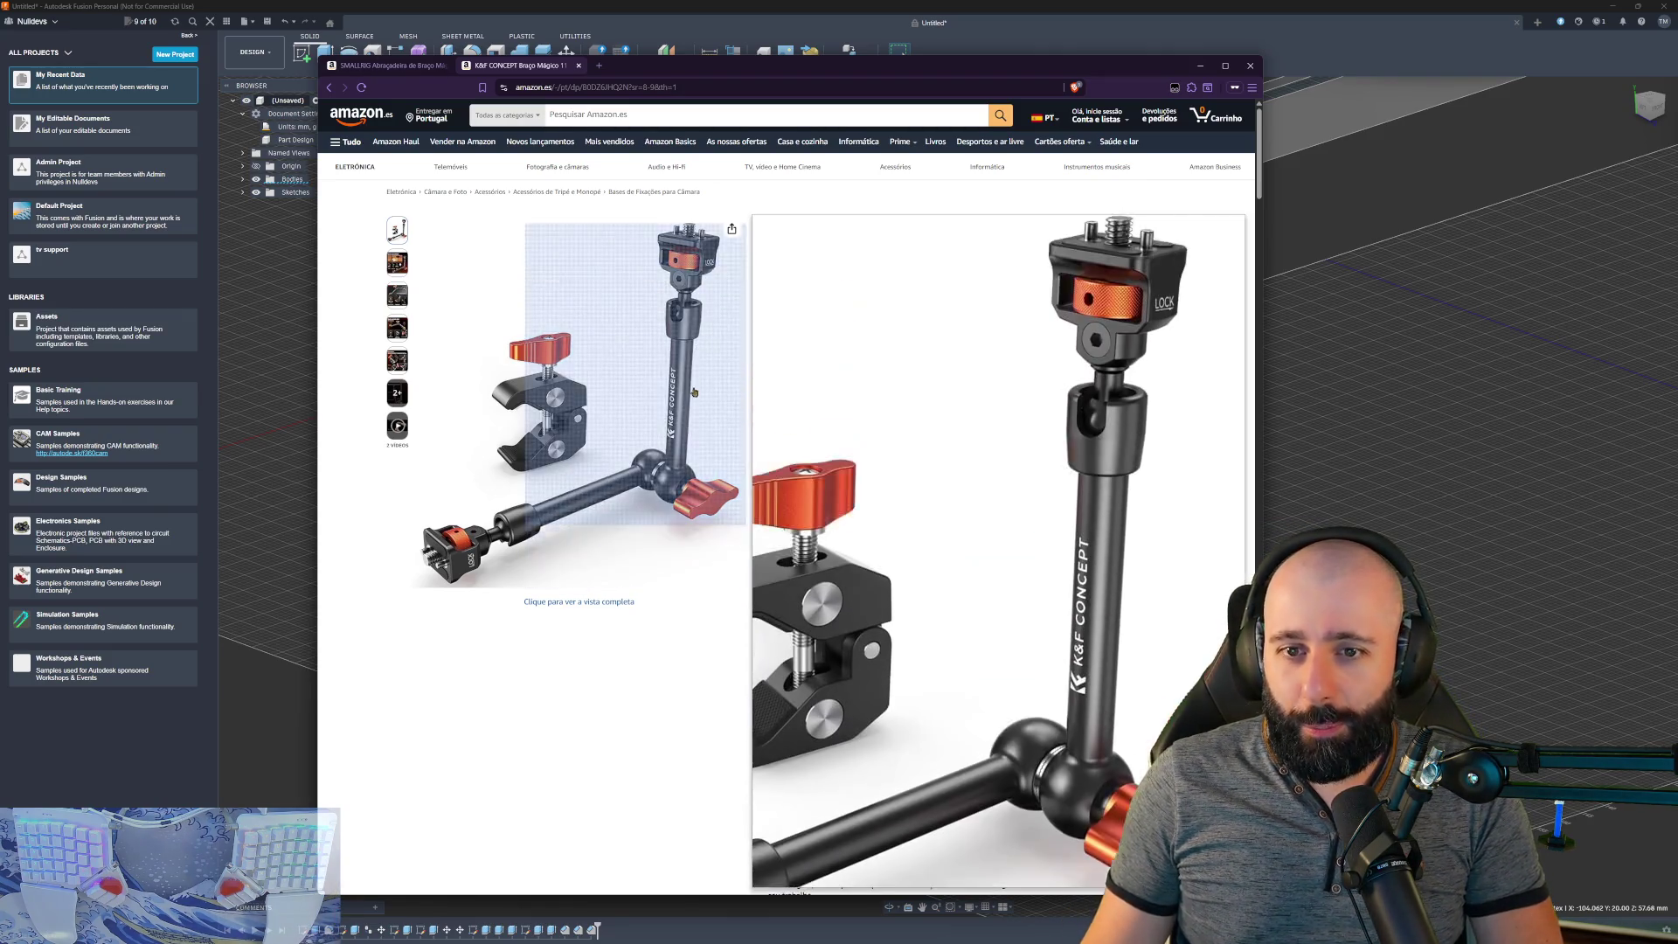
mouse_move(398, 330)
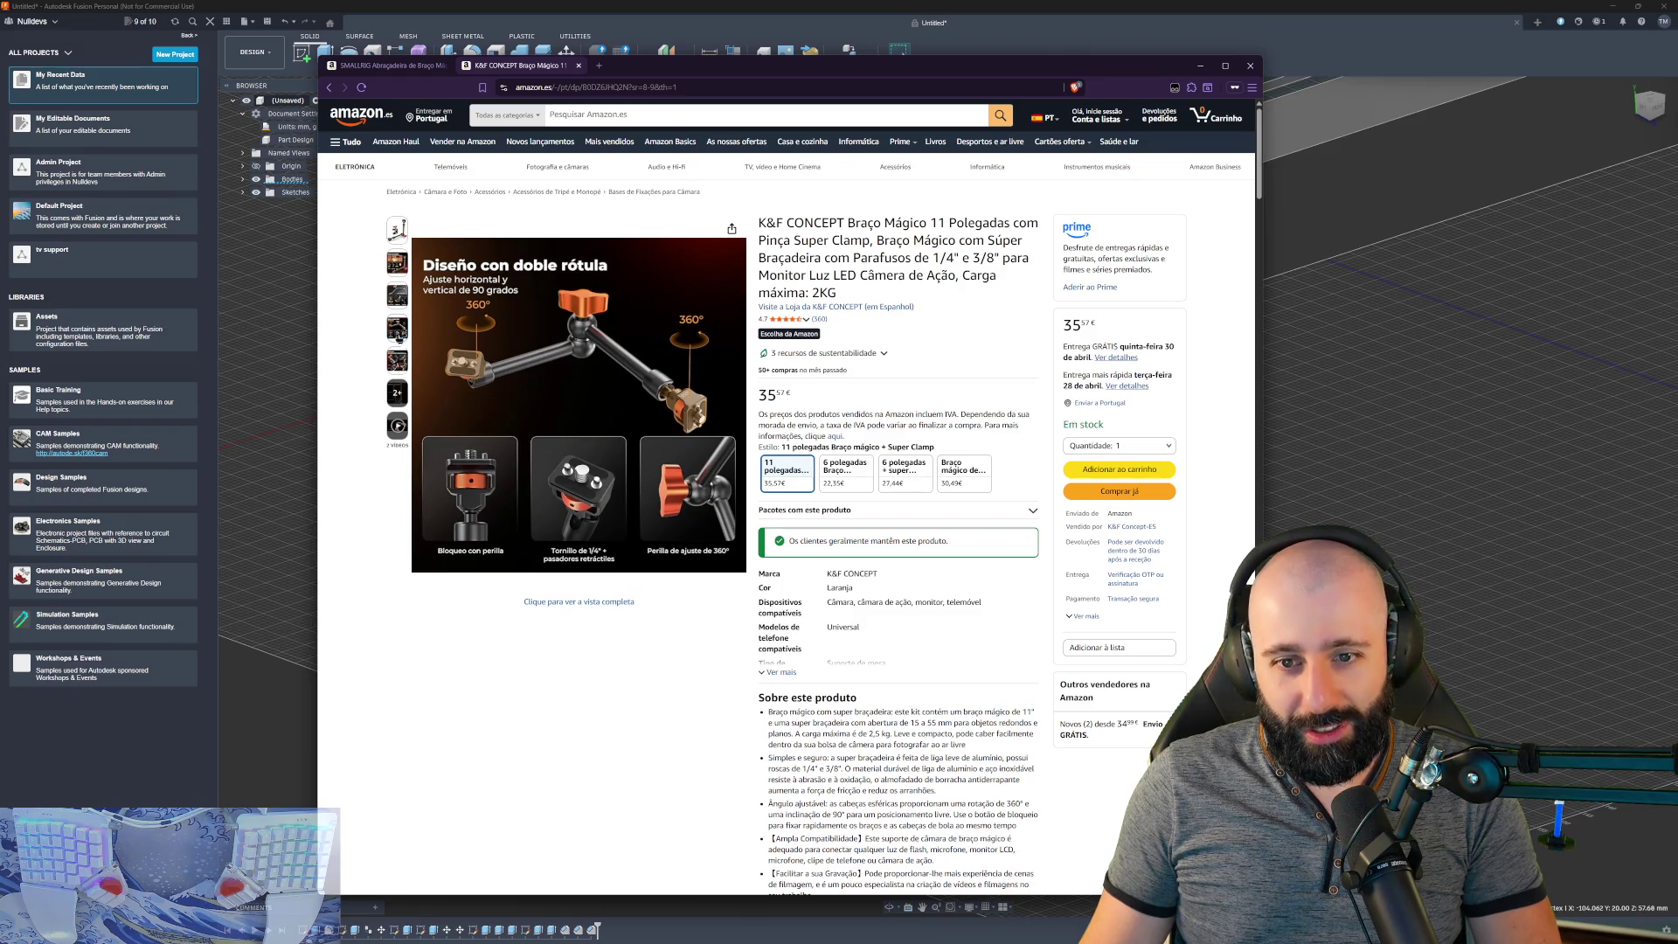
mouse_move(397, 360)
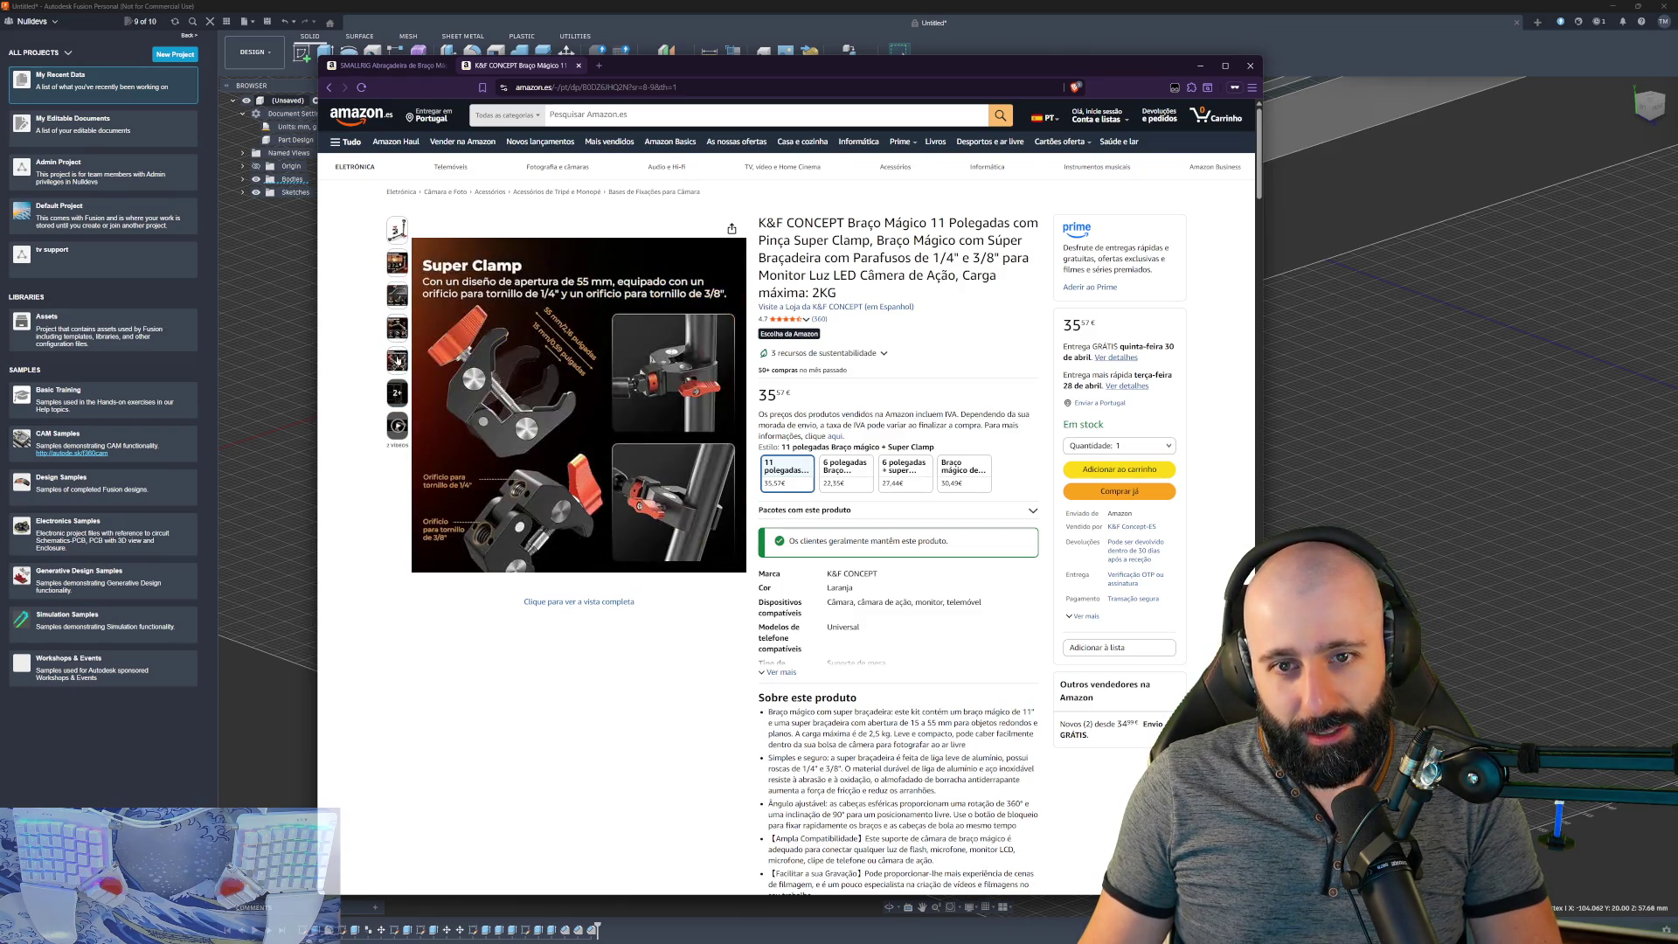
mouse_move(463, 367)
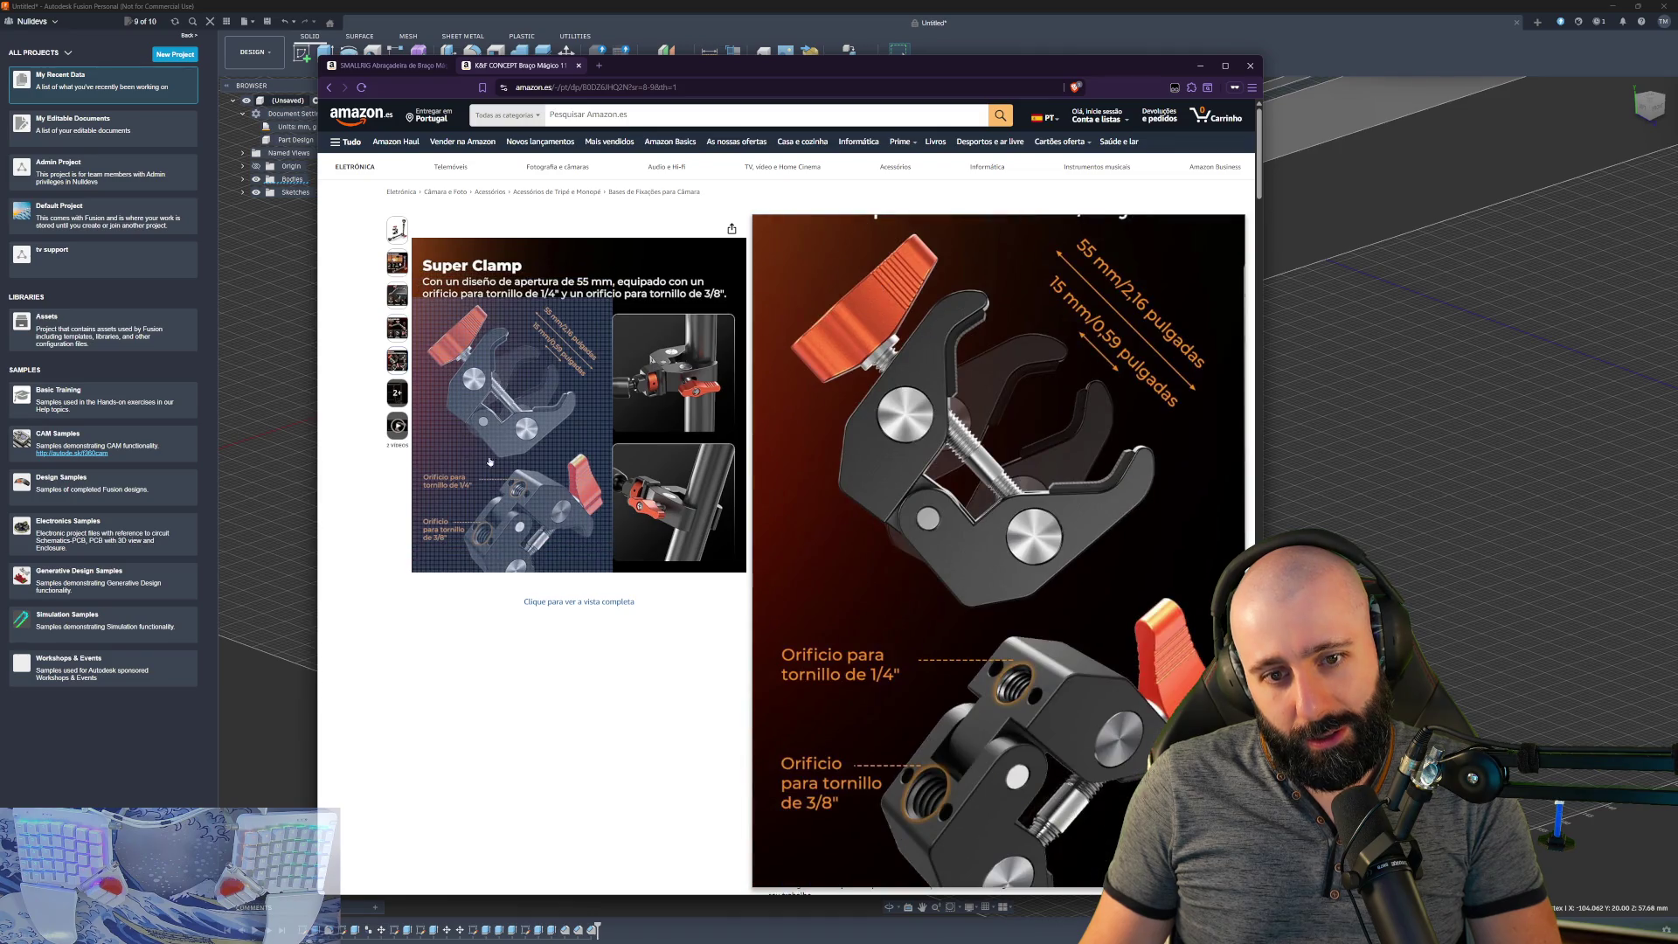
mouse_move(406, 255)
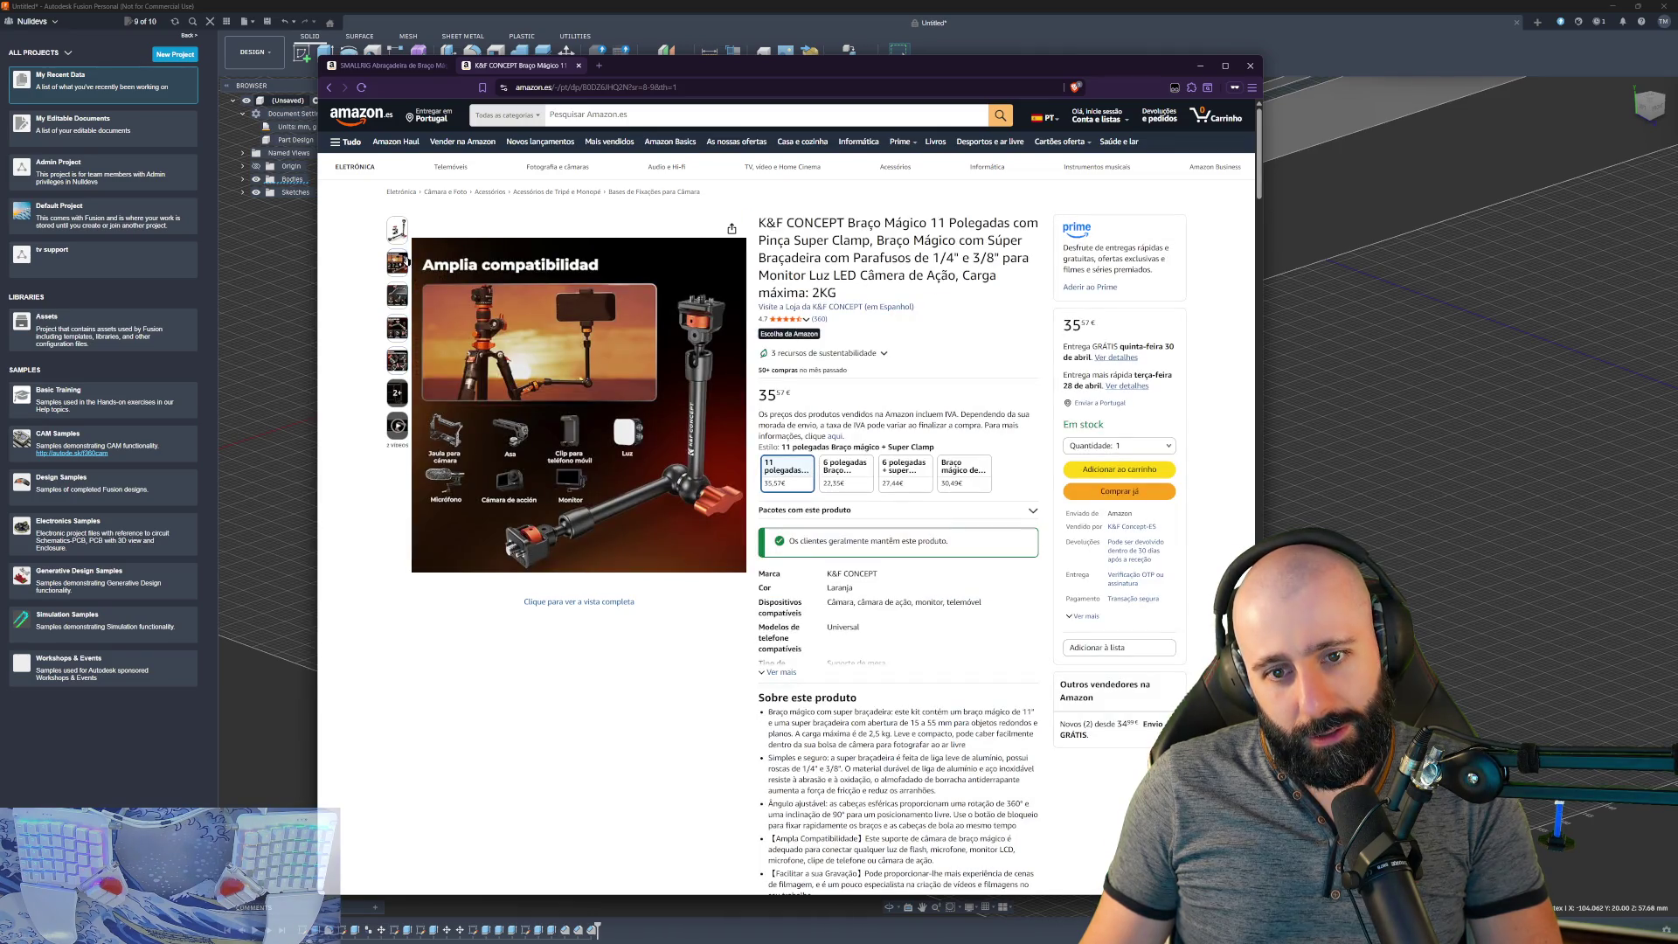
mouse_move(405, 300)
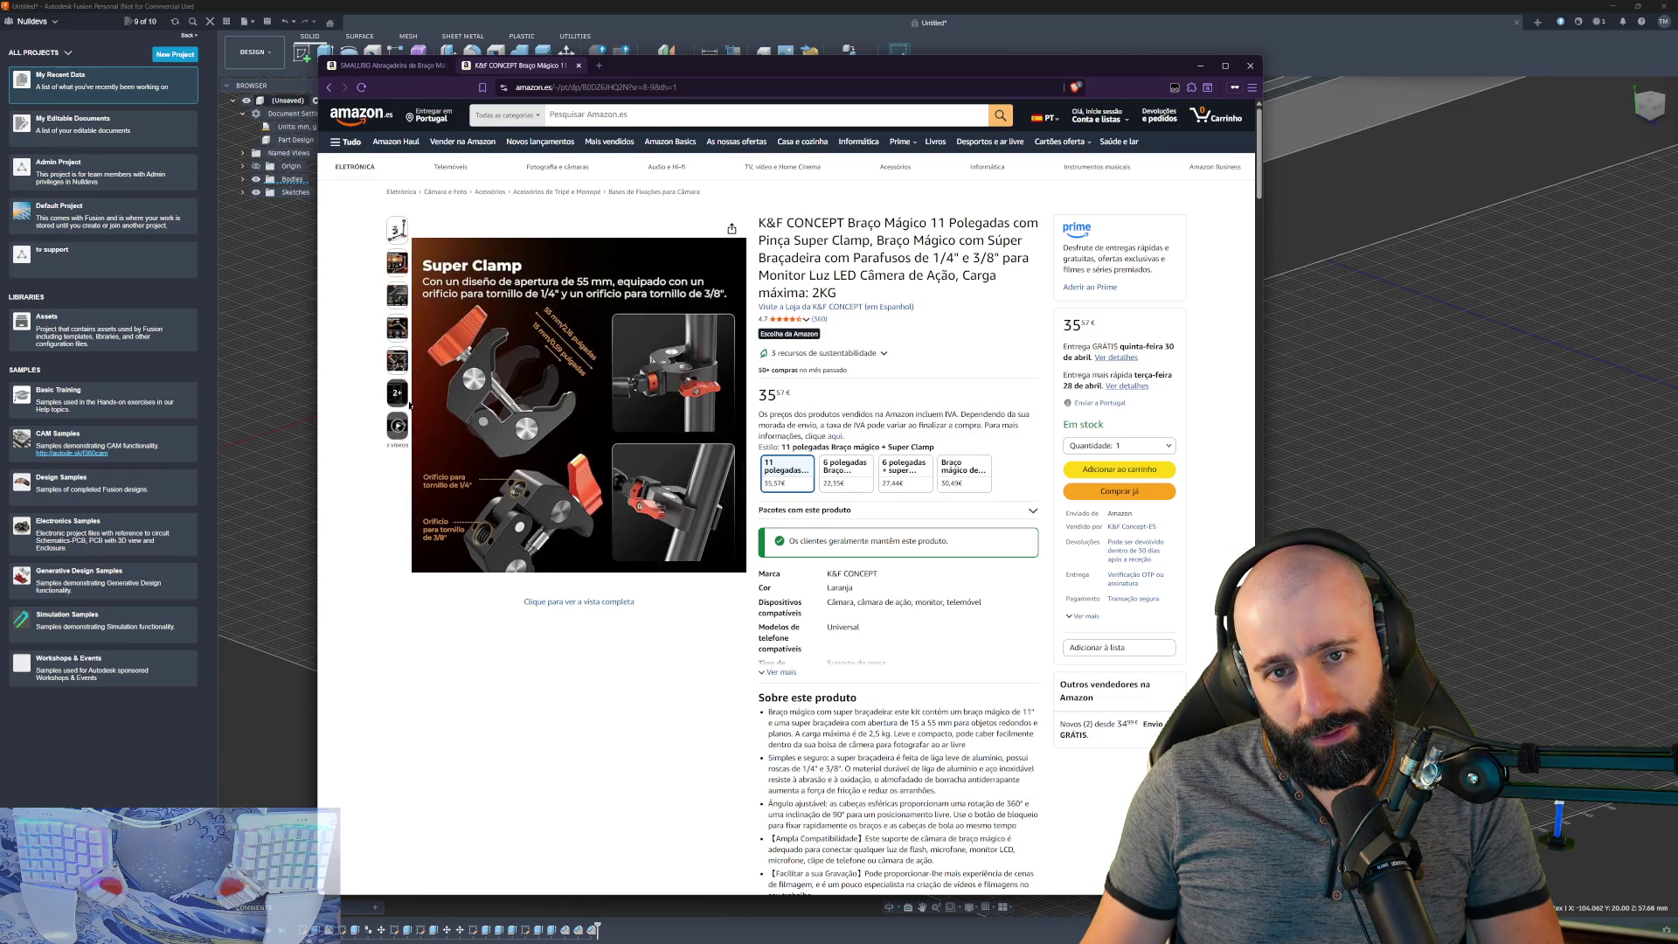
mouse_move(404, 426)
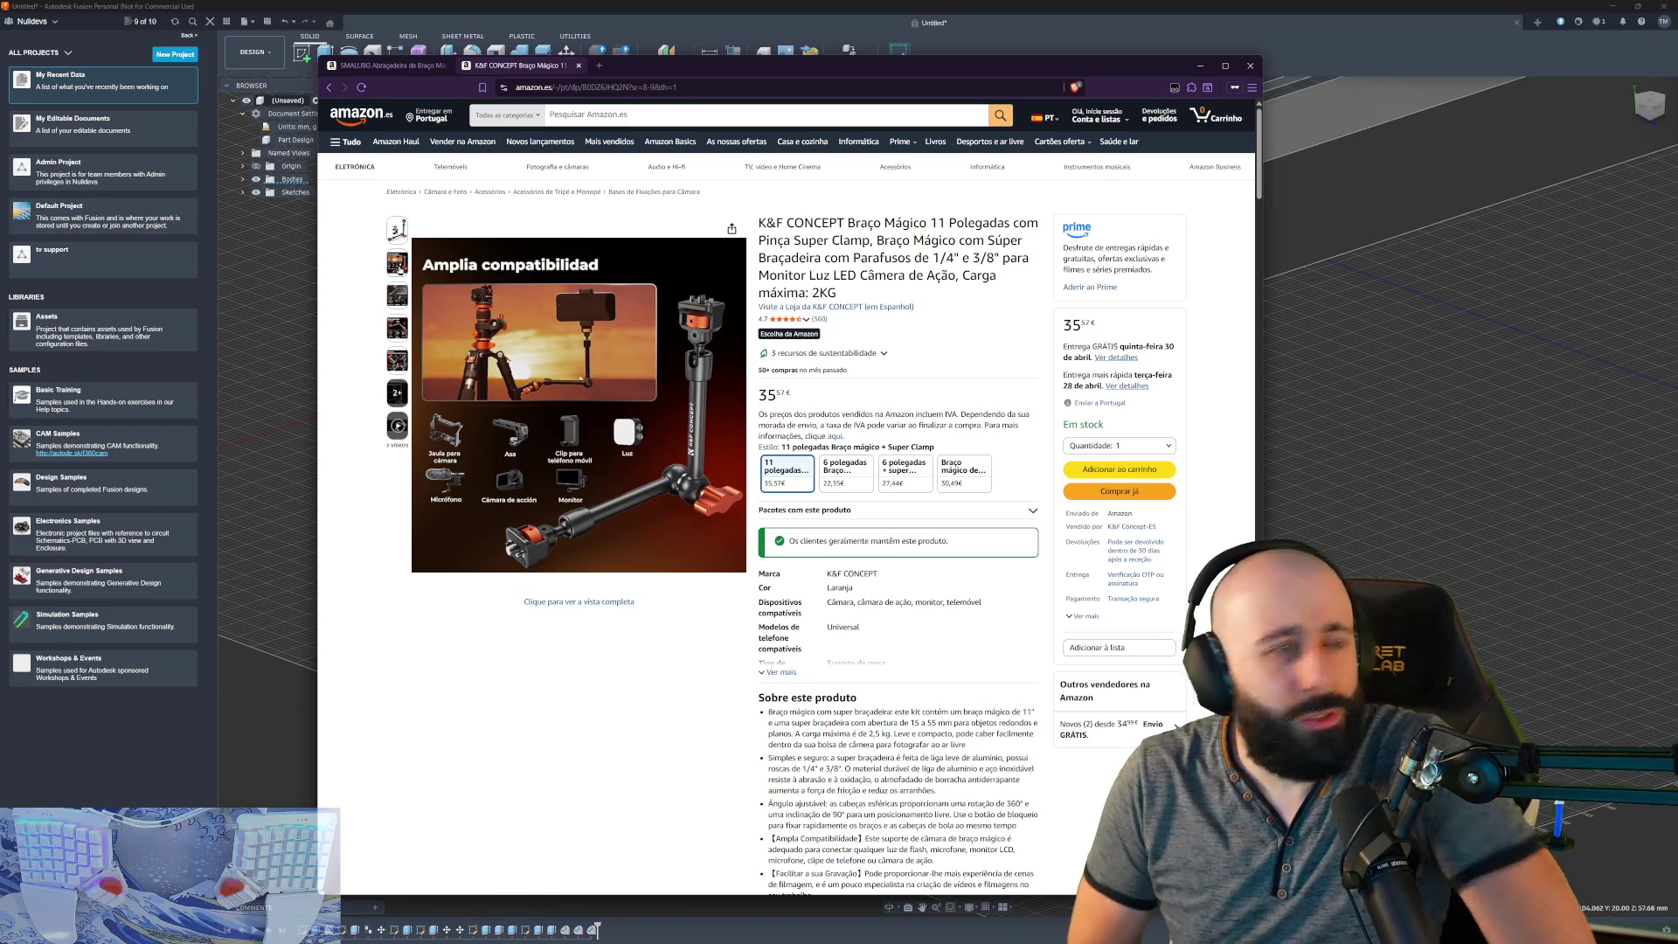
mouse_move(496, 232)
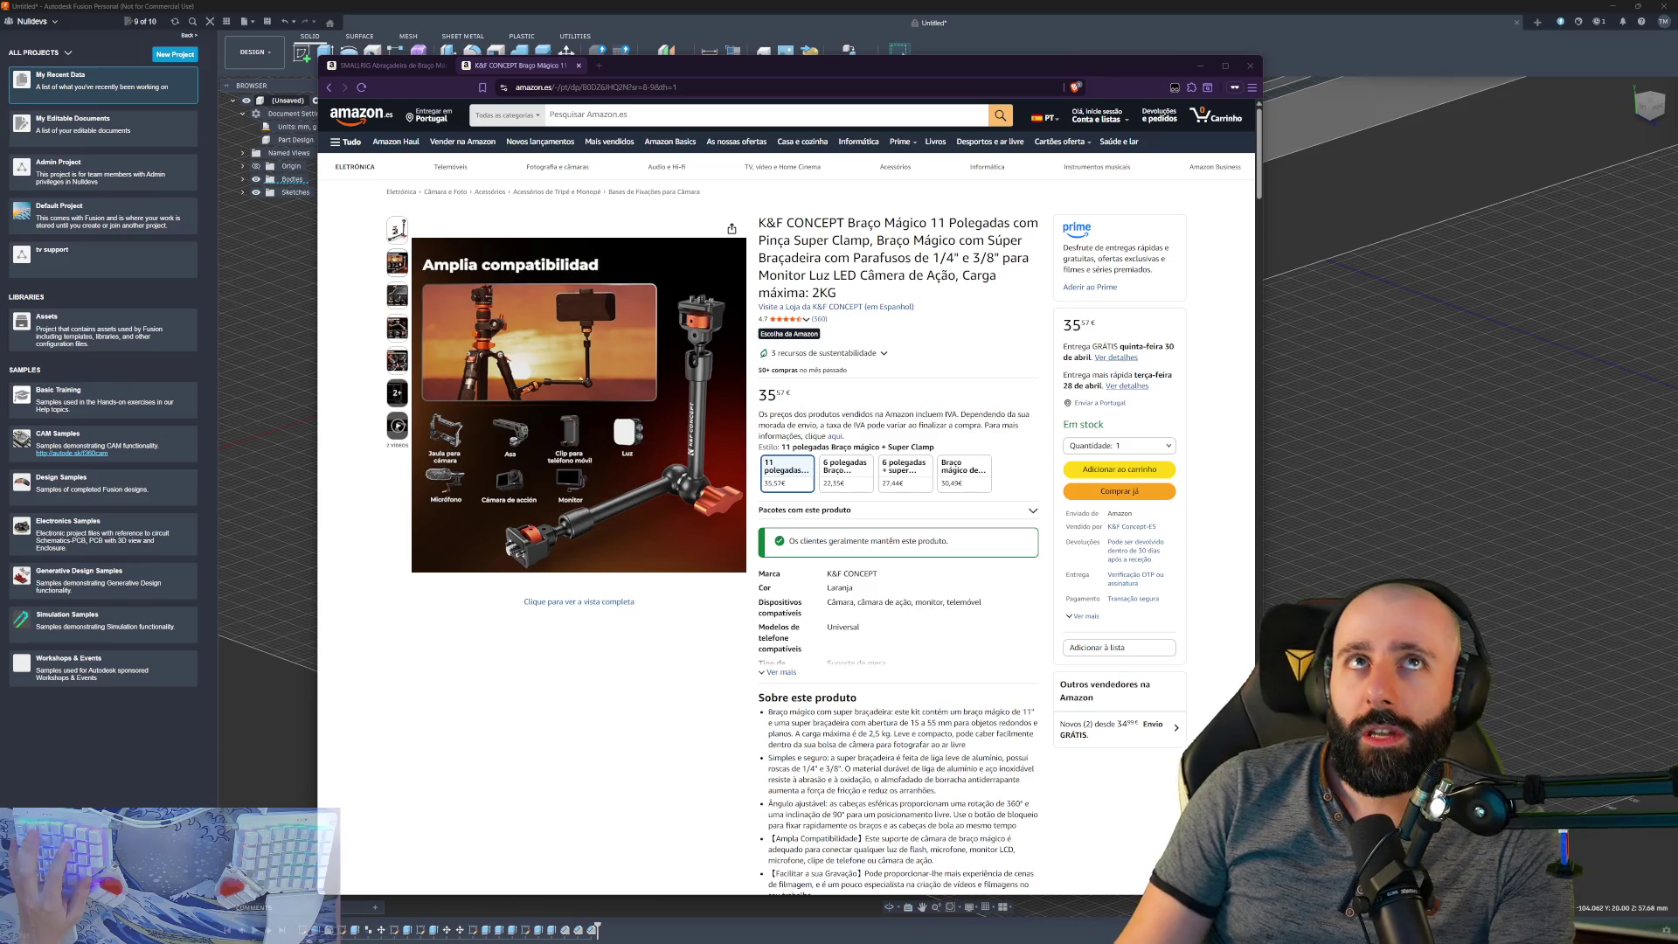
click(904, 54)
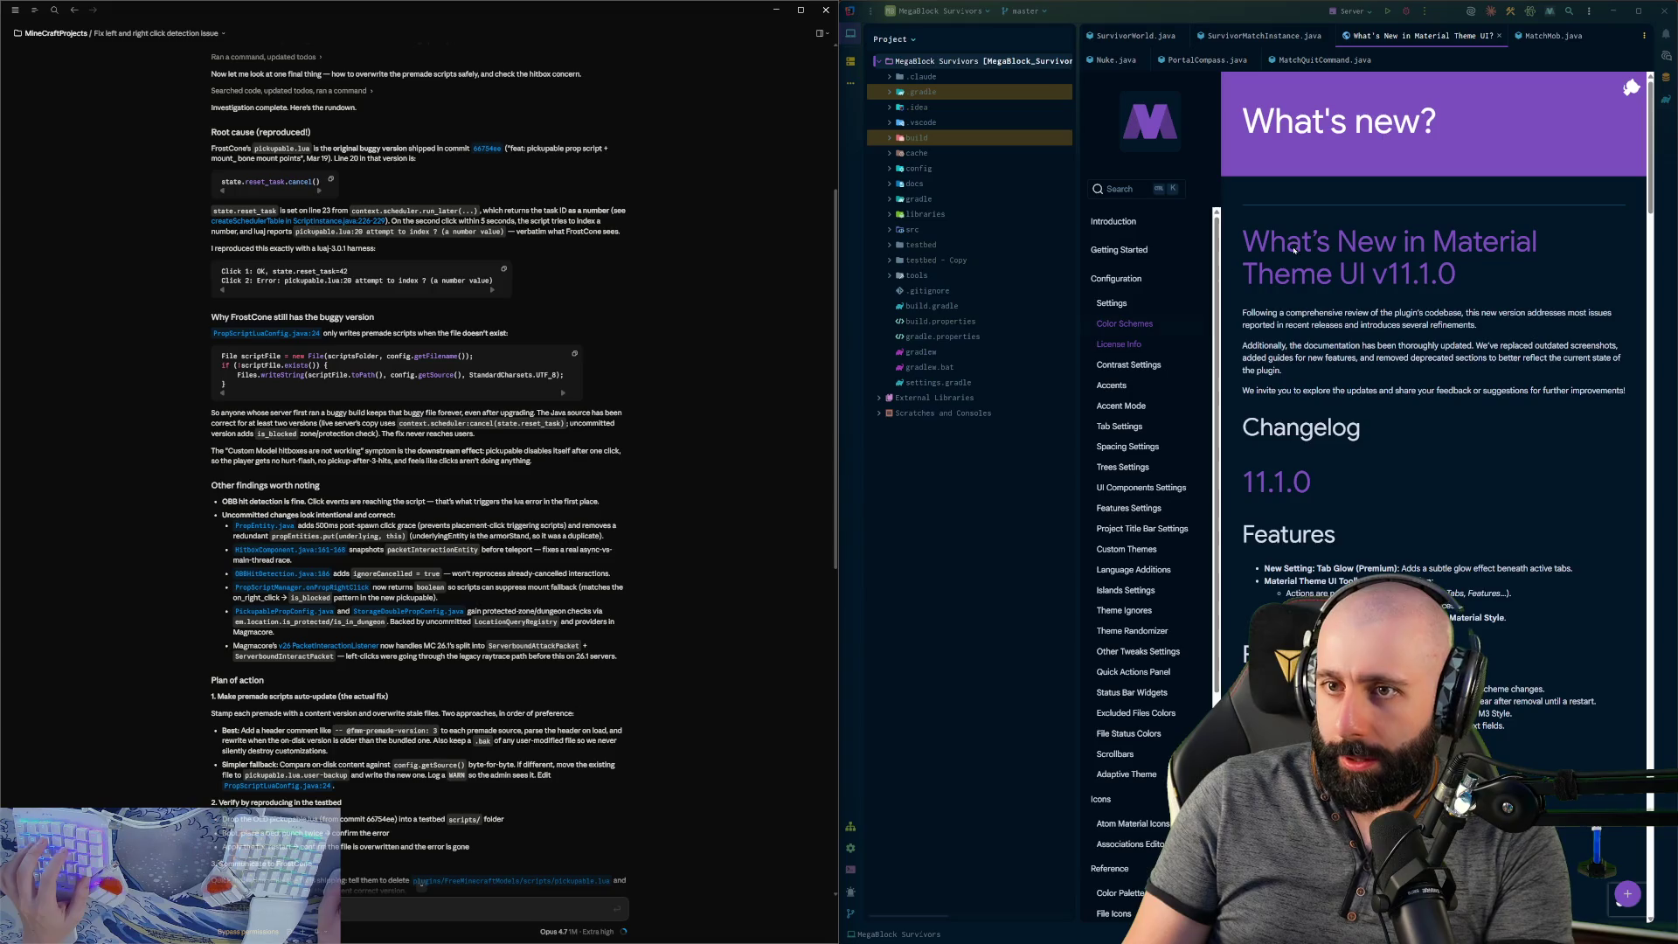
- Close IntelliJ's 'What's New in Material Theme UI?' tab and preview Claude's recent sessions
click(1498, 35)
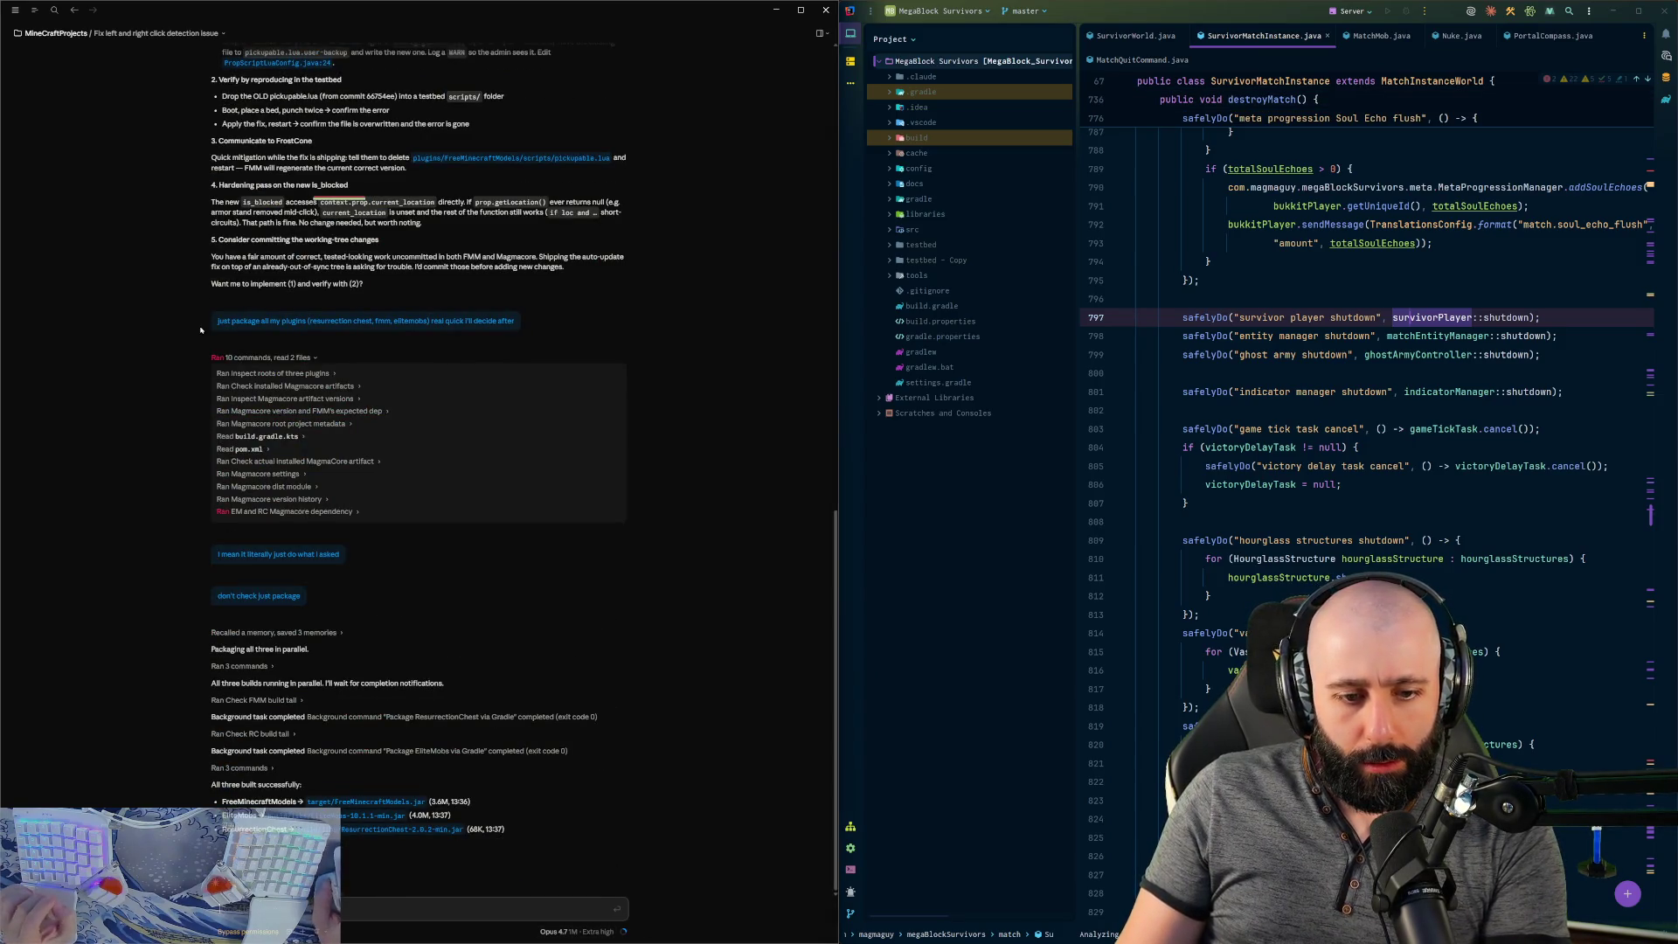
mouse_move(33, 17)
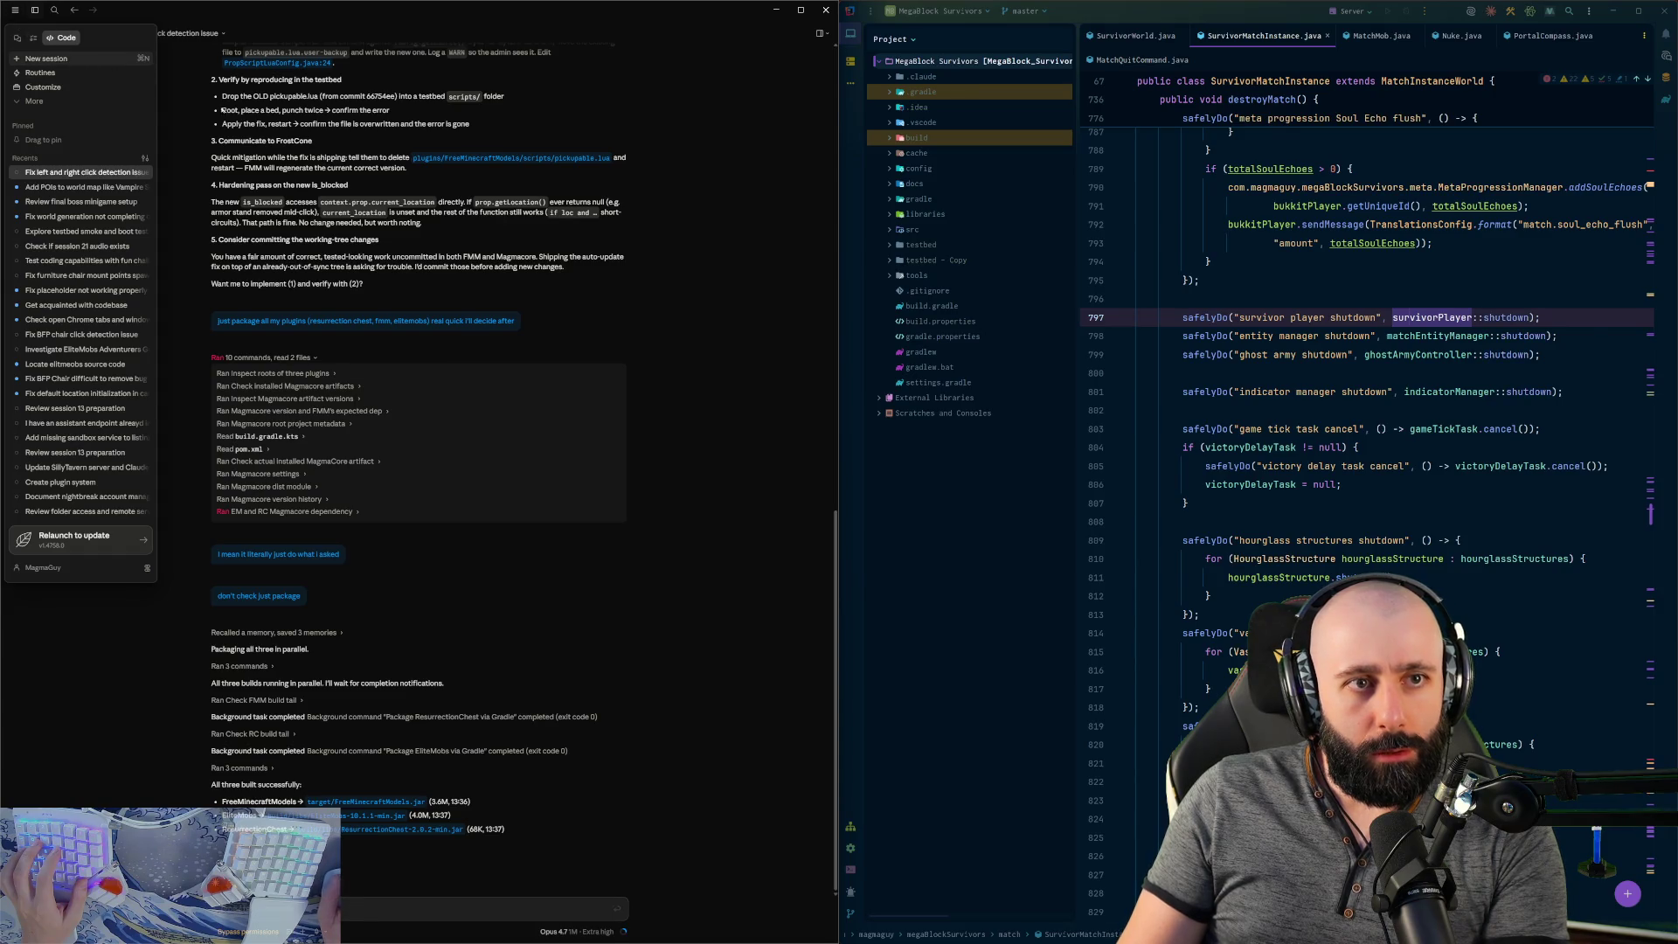
- Start a new session drafting furniture purchasing for FMM, modelled on EliteMobs menus and Vault
click(45, 58)
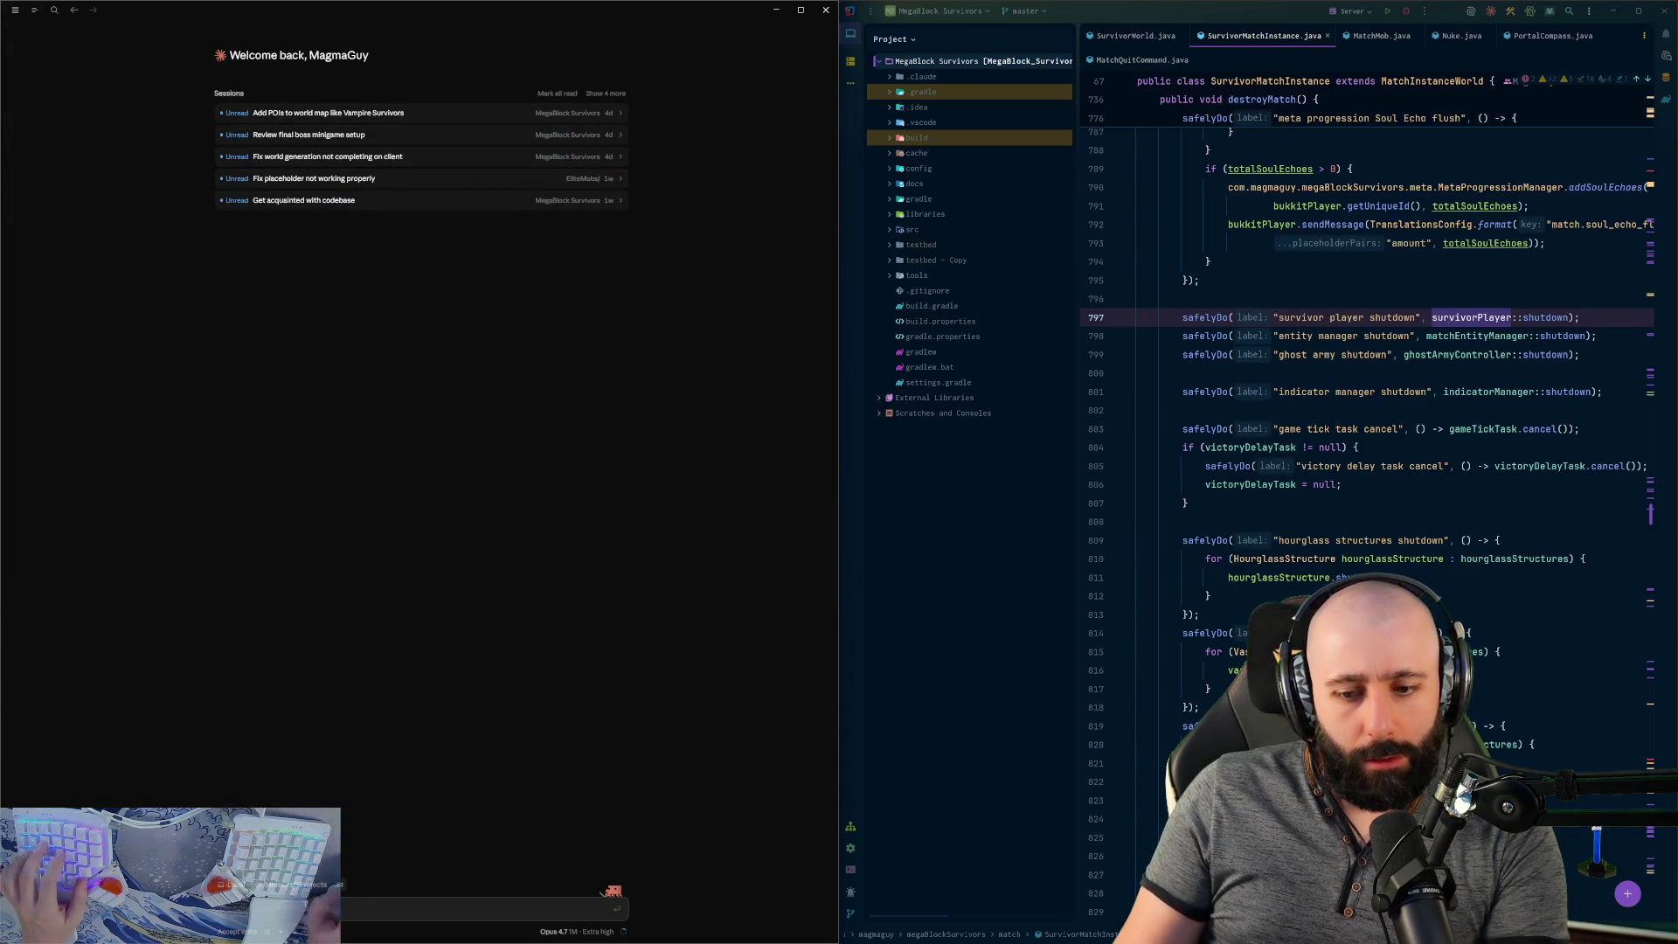
text(Look at the fmm code, Look)
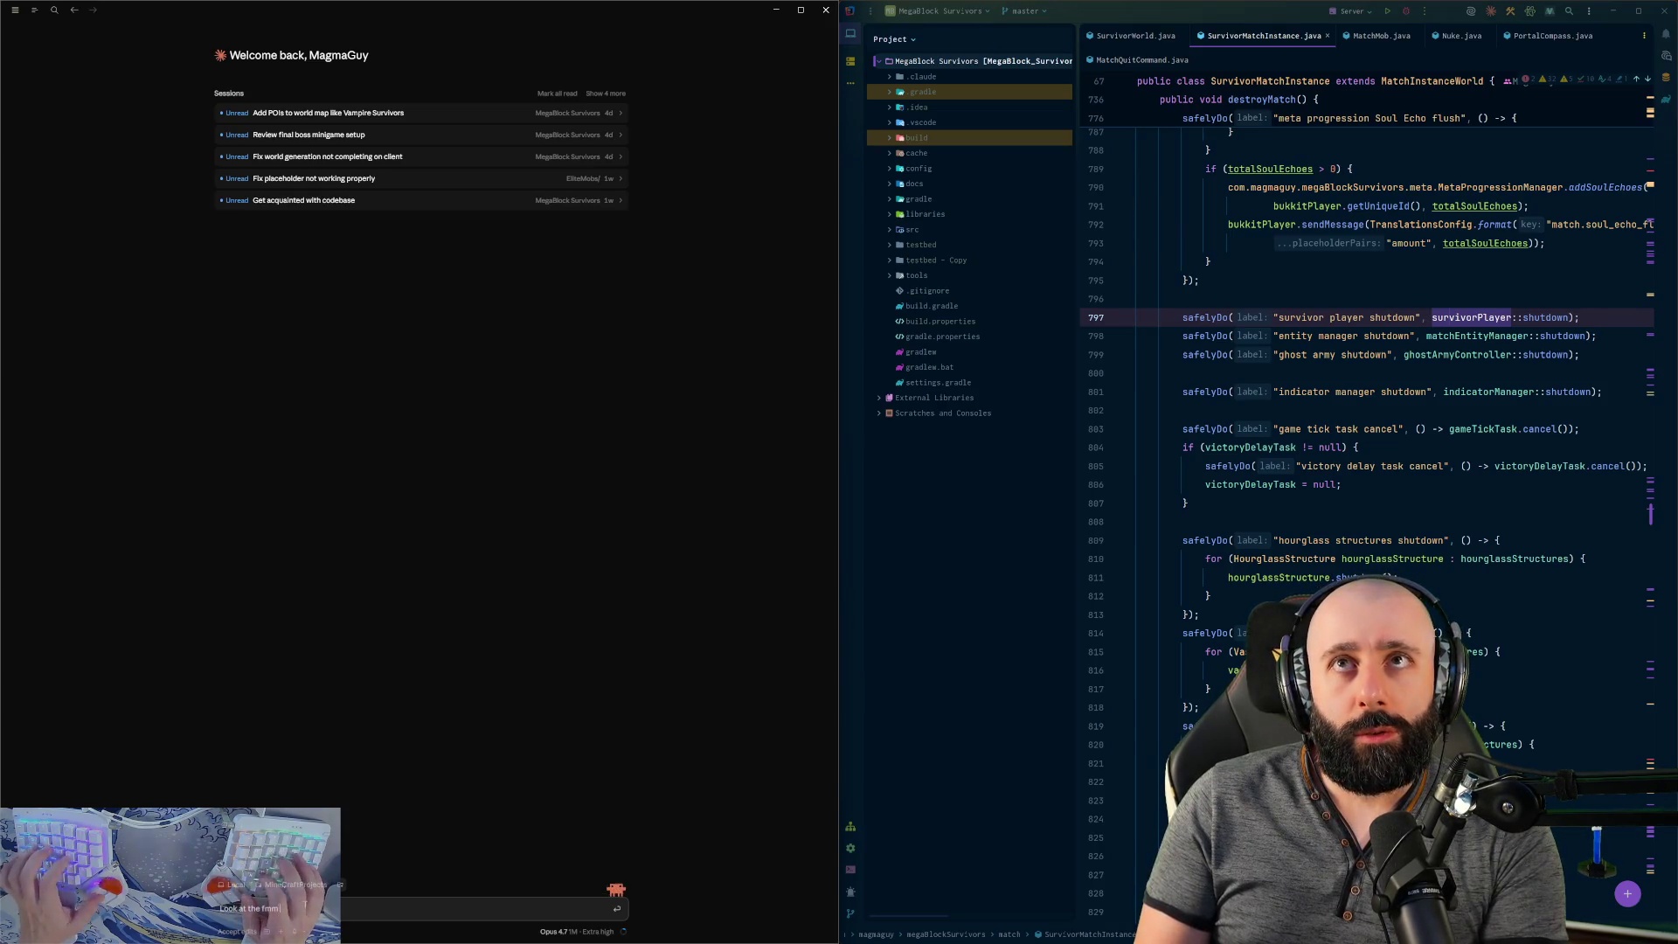
text( at h)
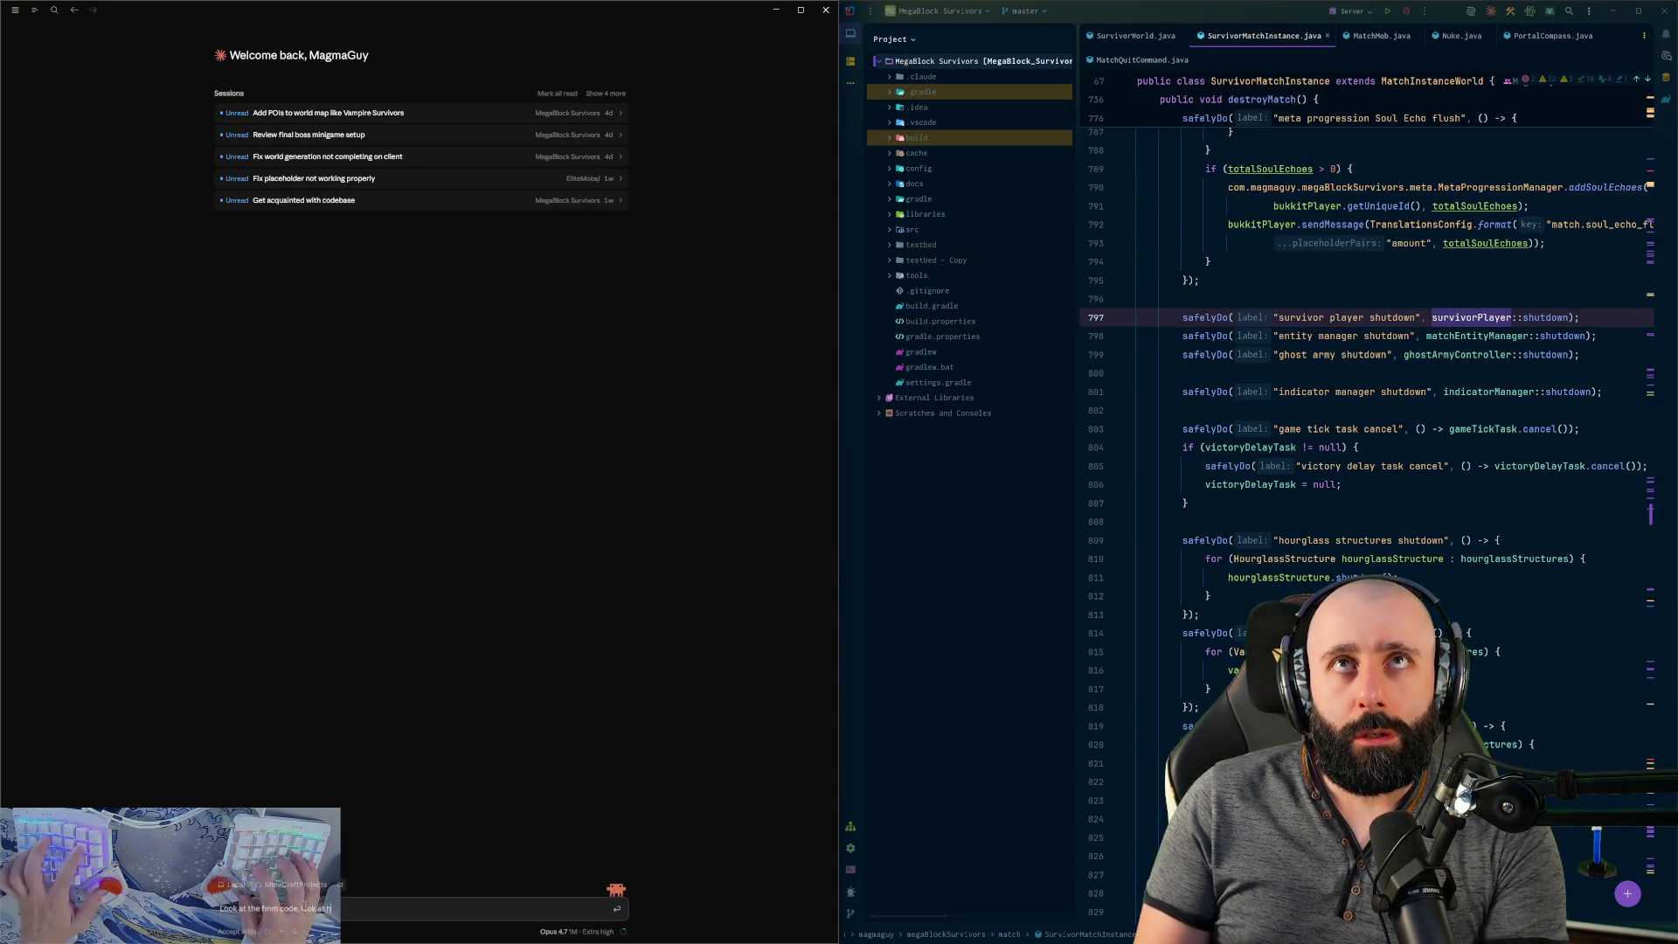
text(ow elitemobs implements)
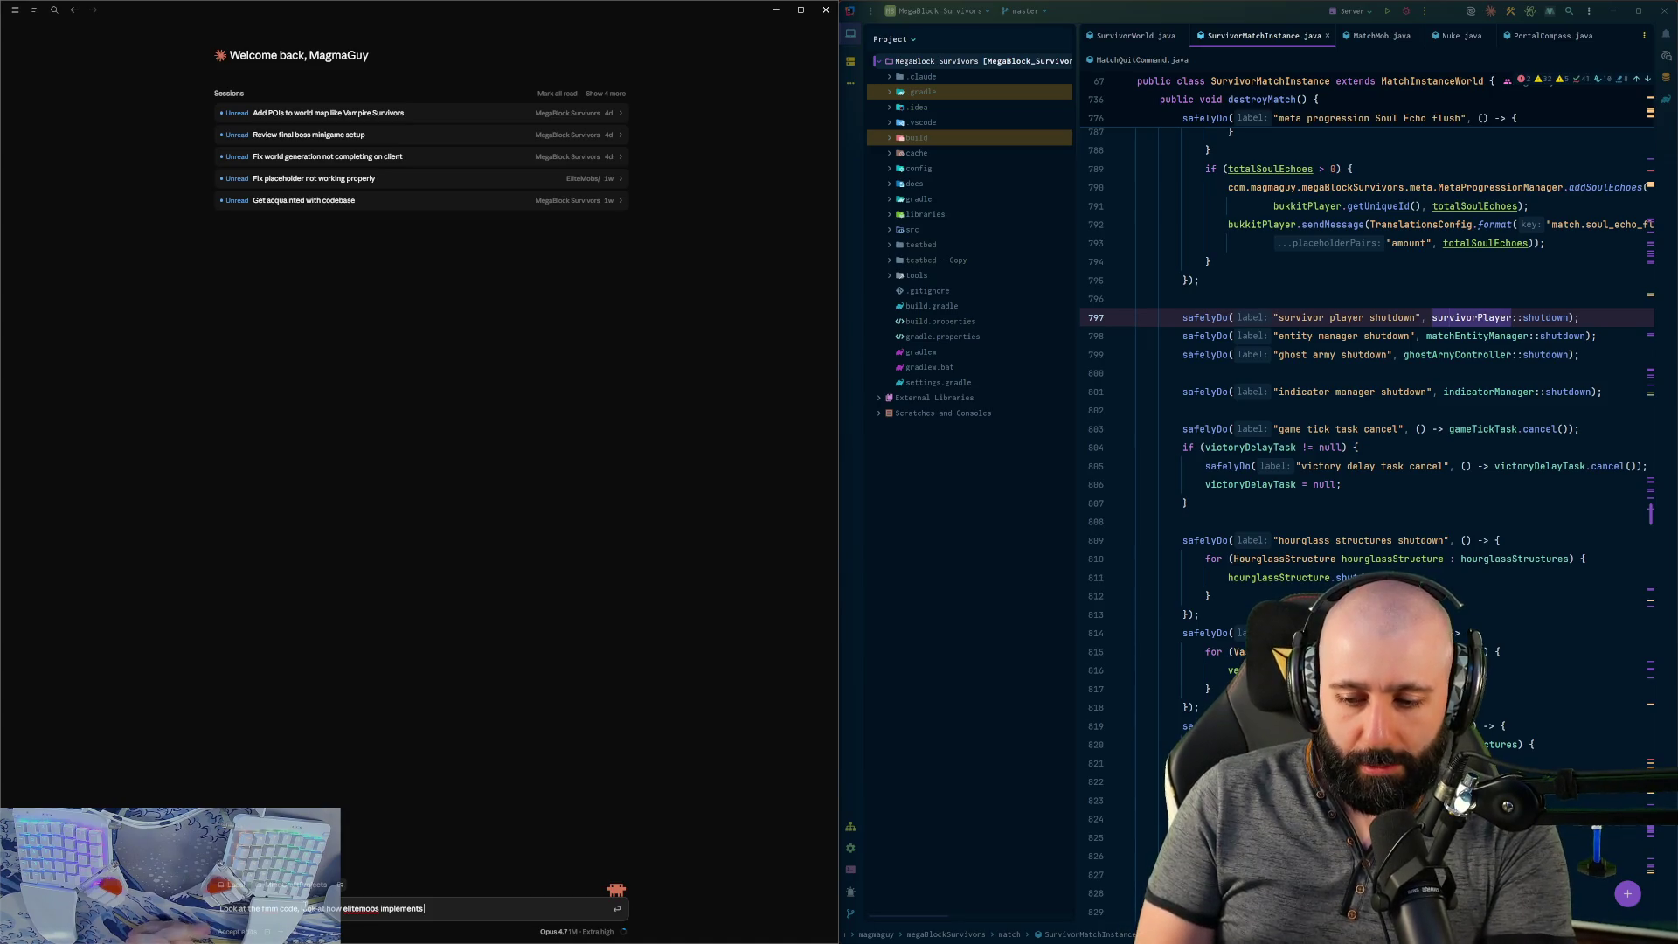
text( menus and)
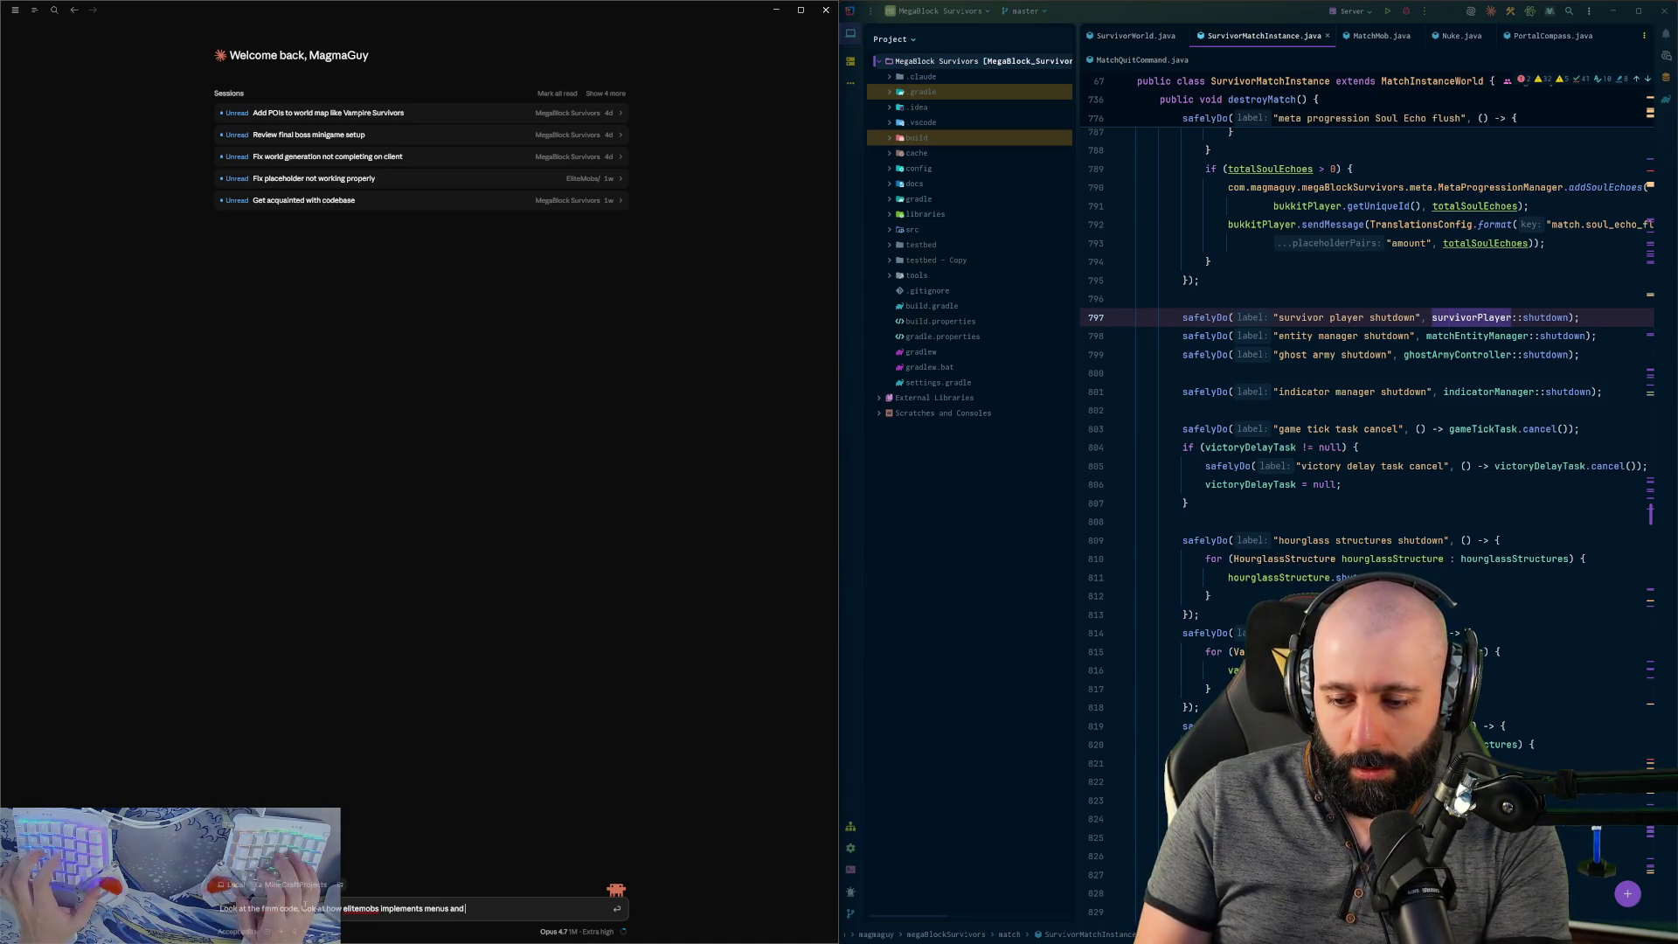
text( vault, I wan)
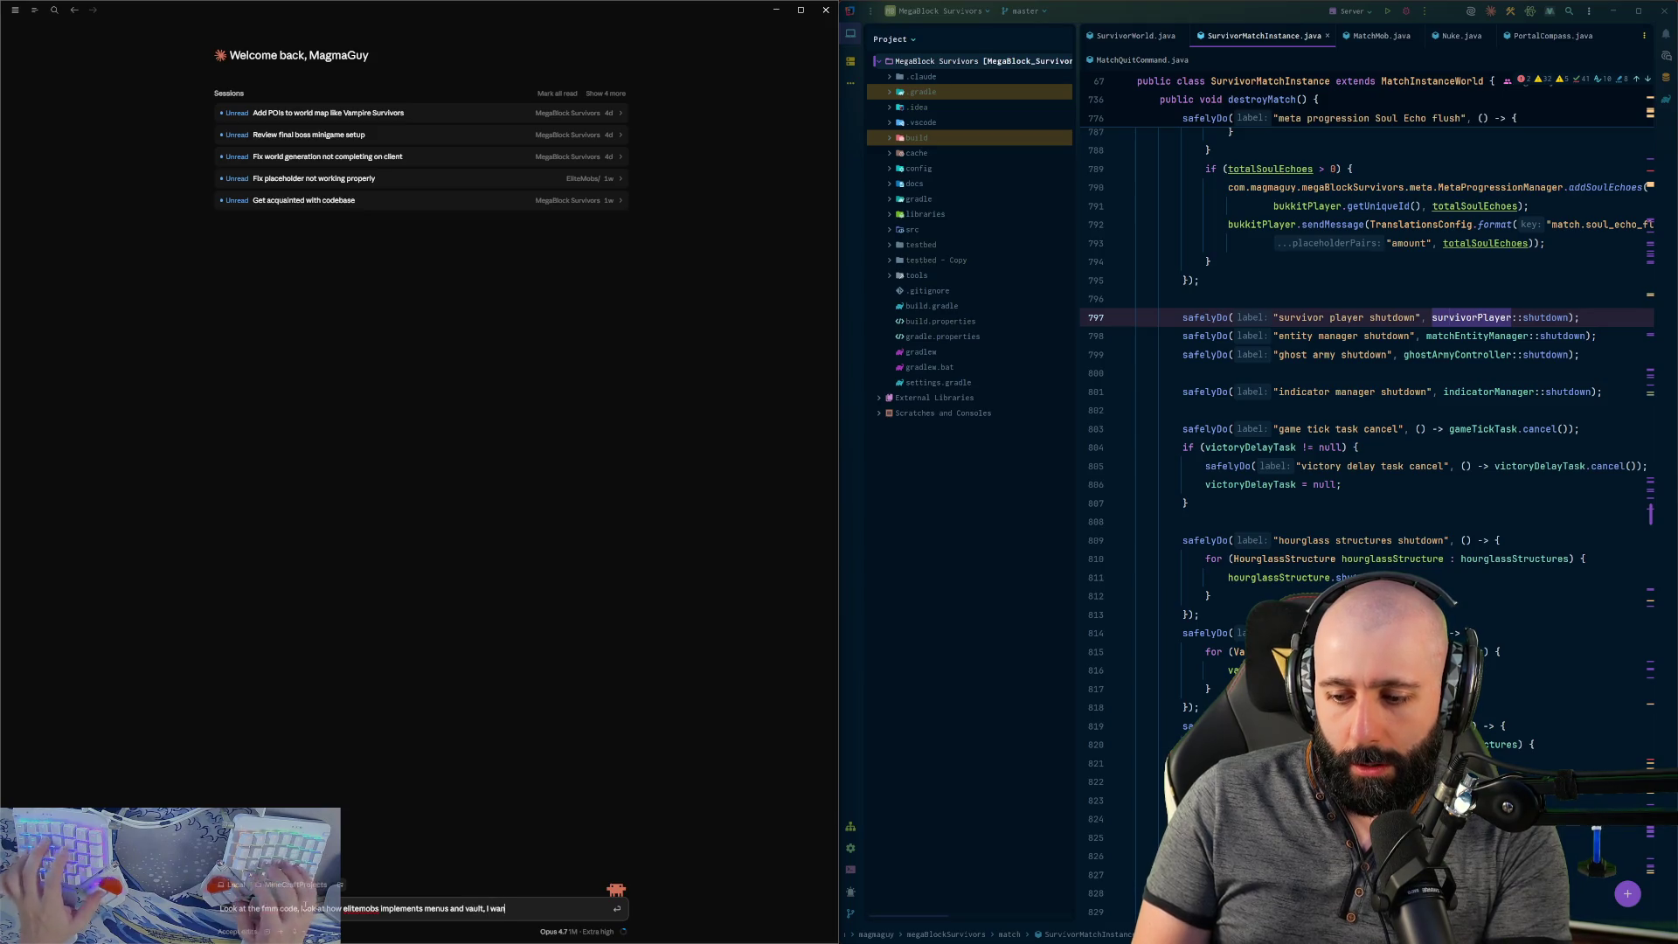
text(t to add a way )
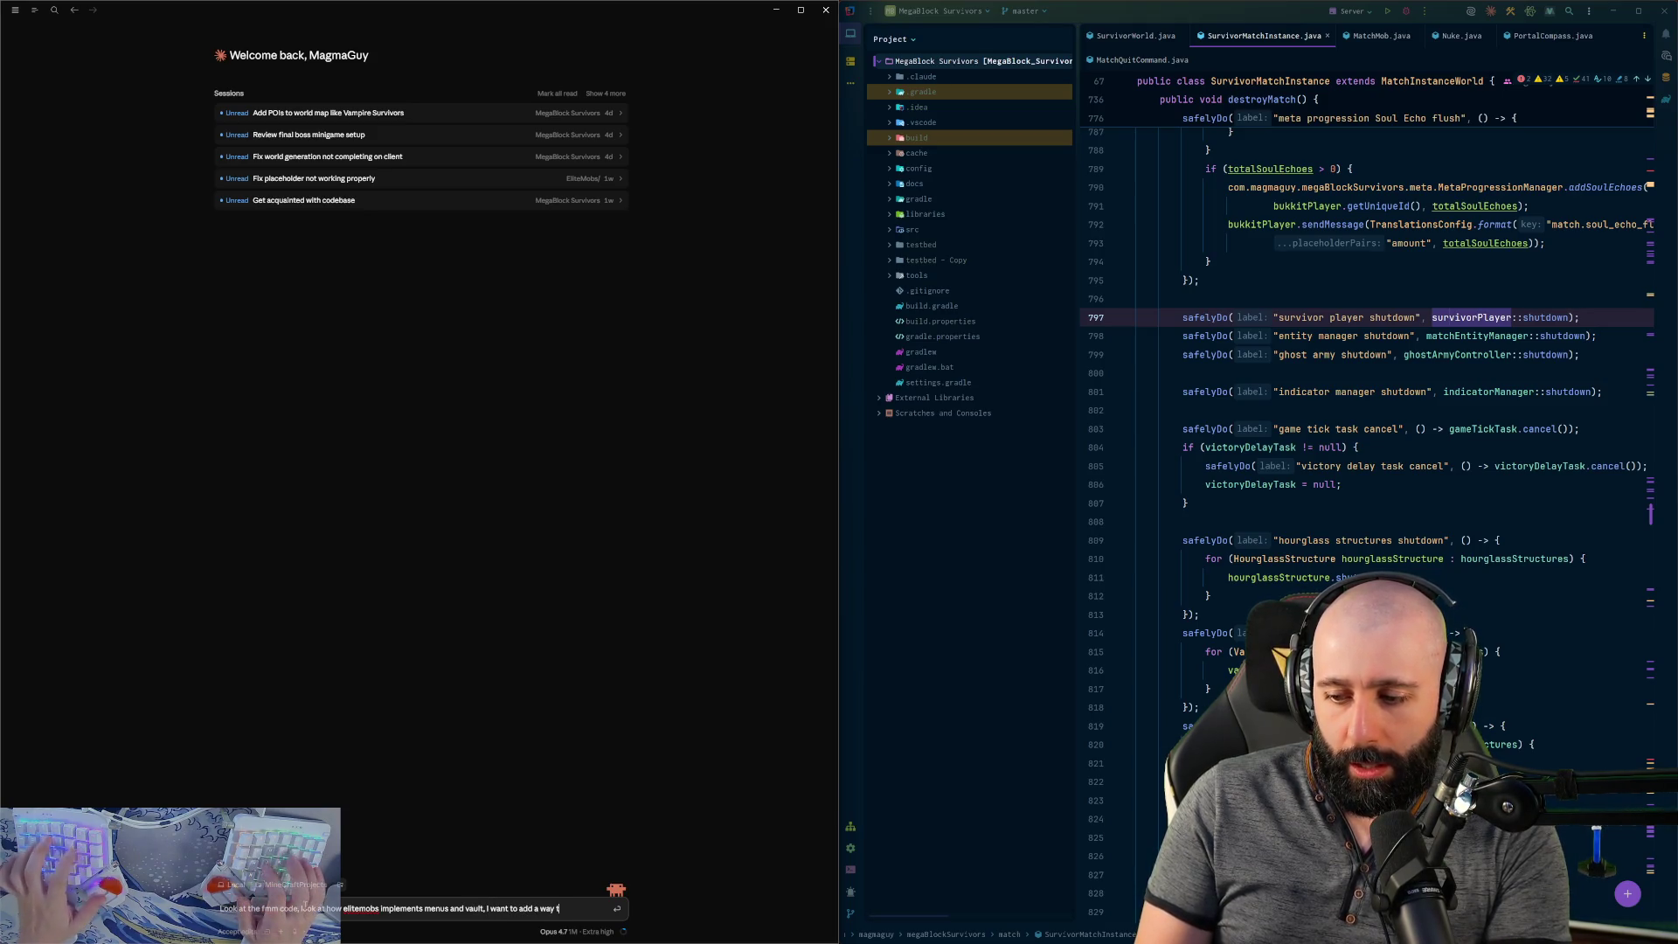
text( to pu)
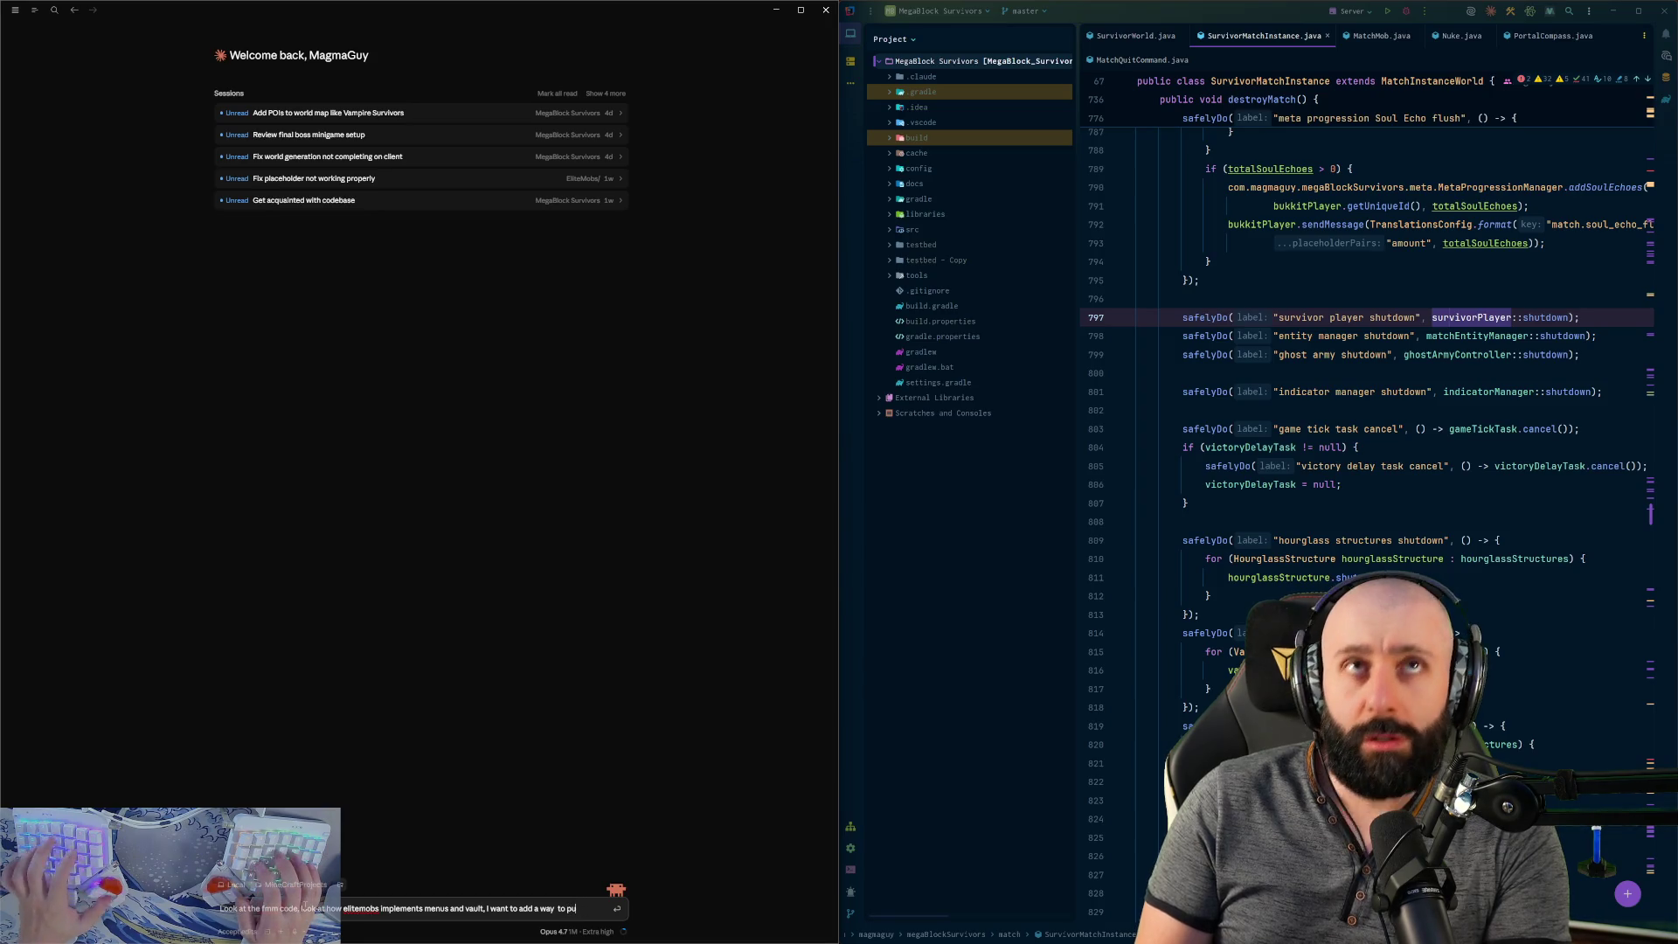
text(rchase)
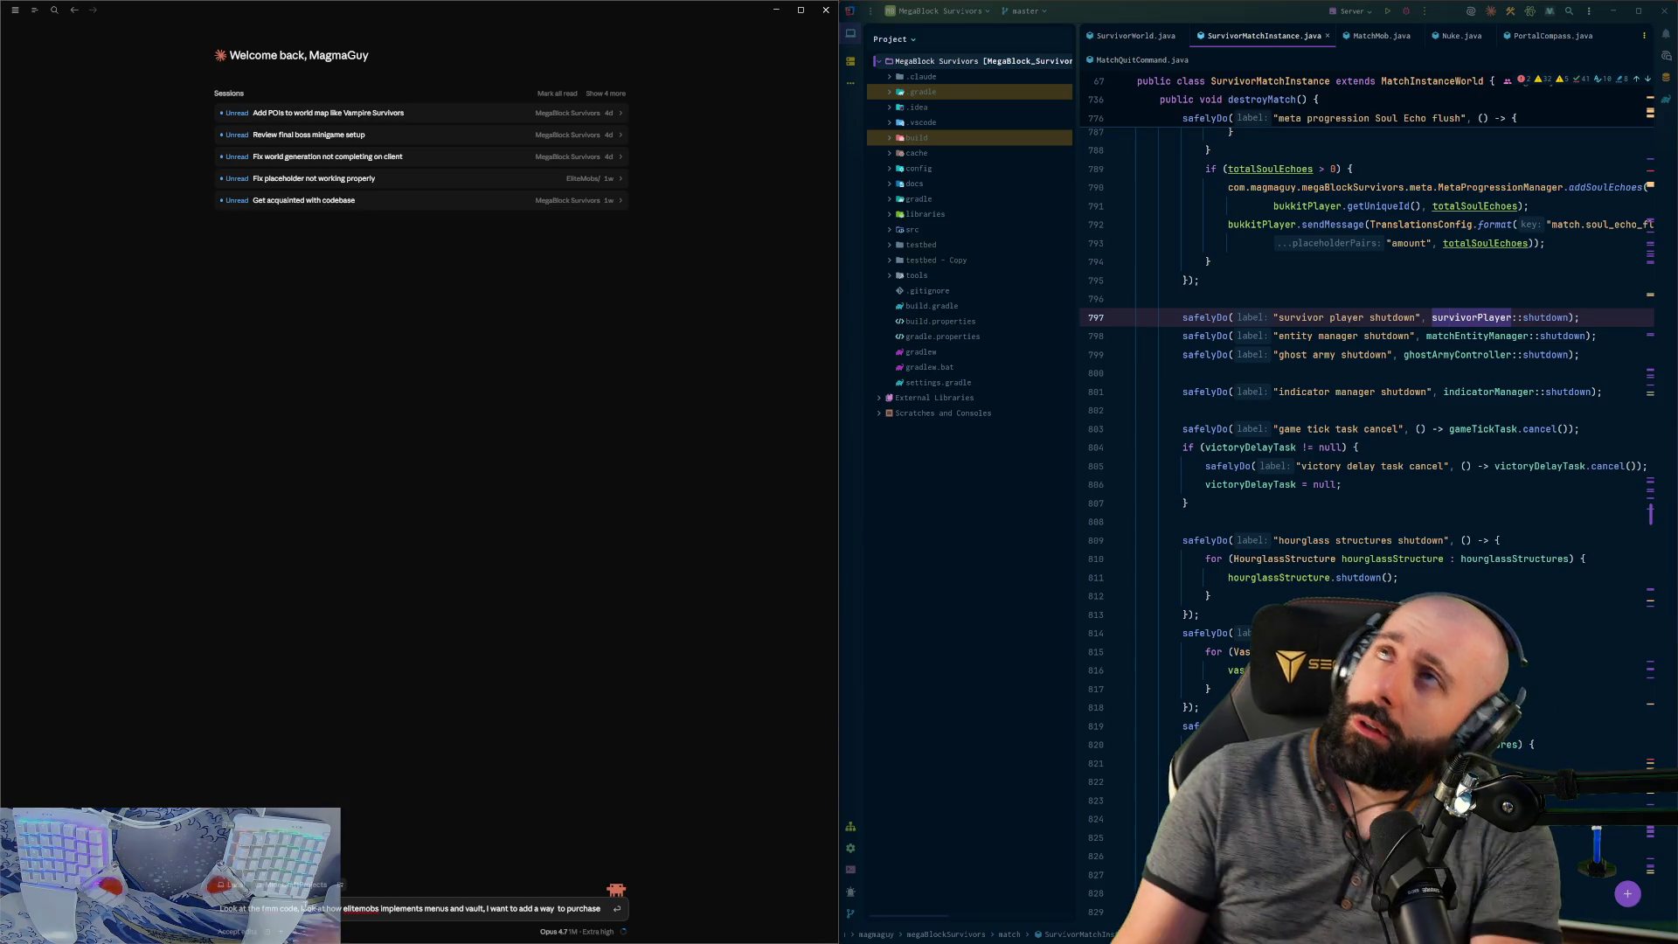
text(itrnitu)
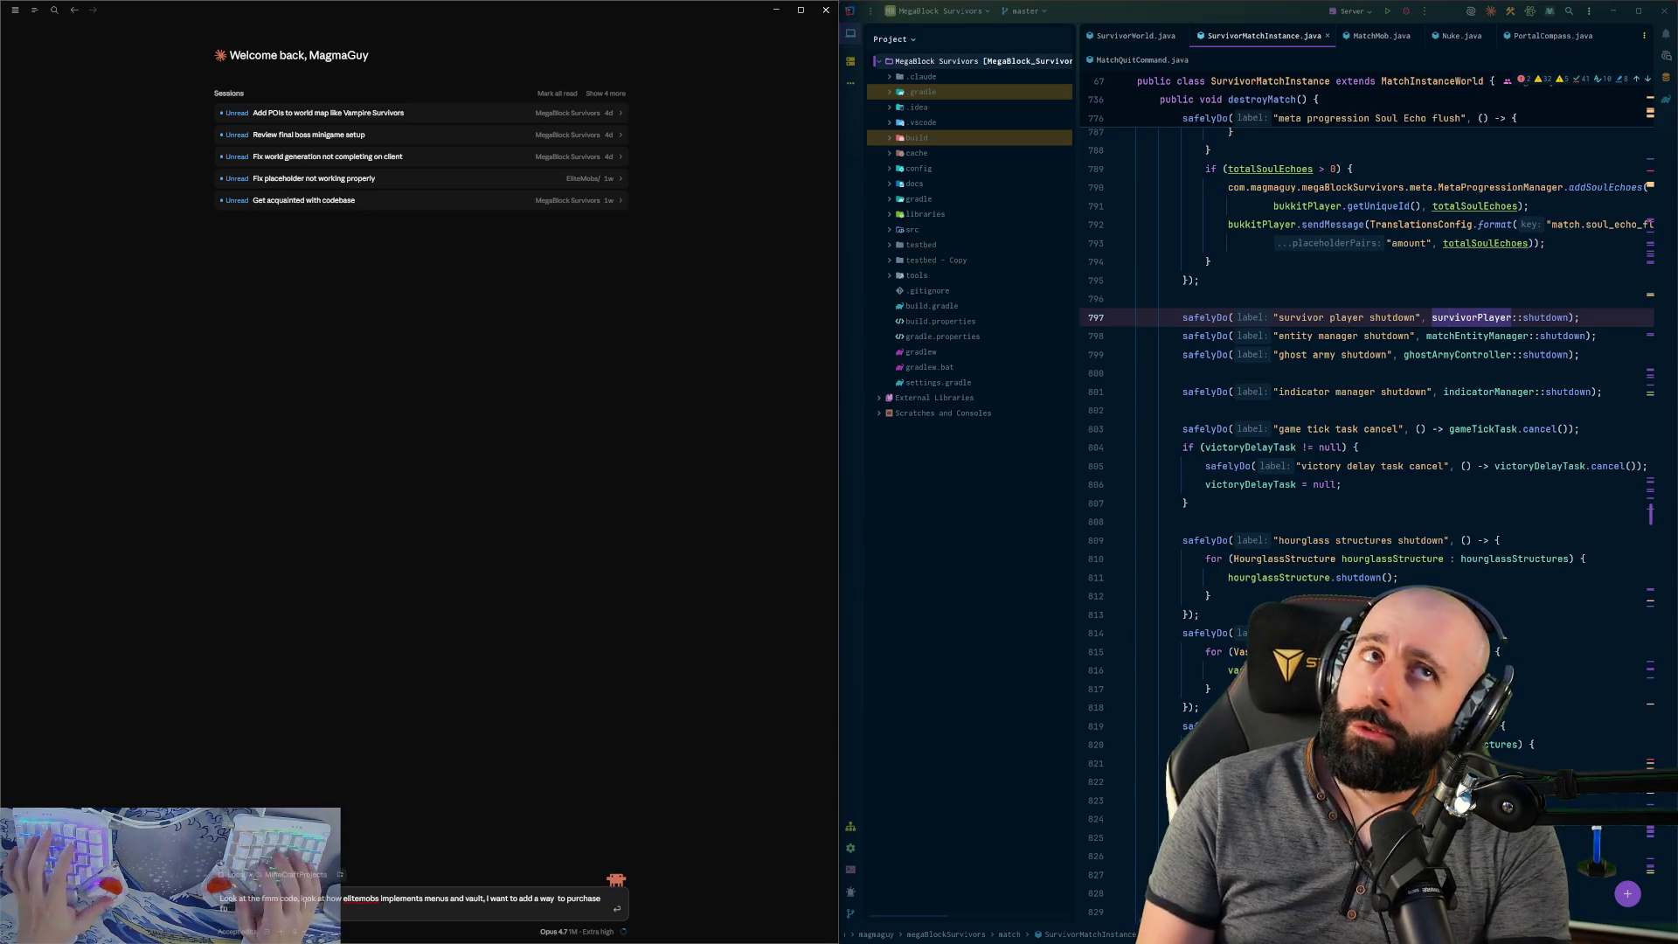
text(re from the)
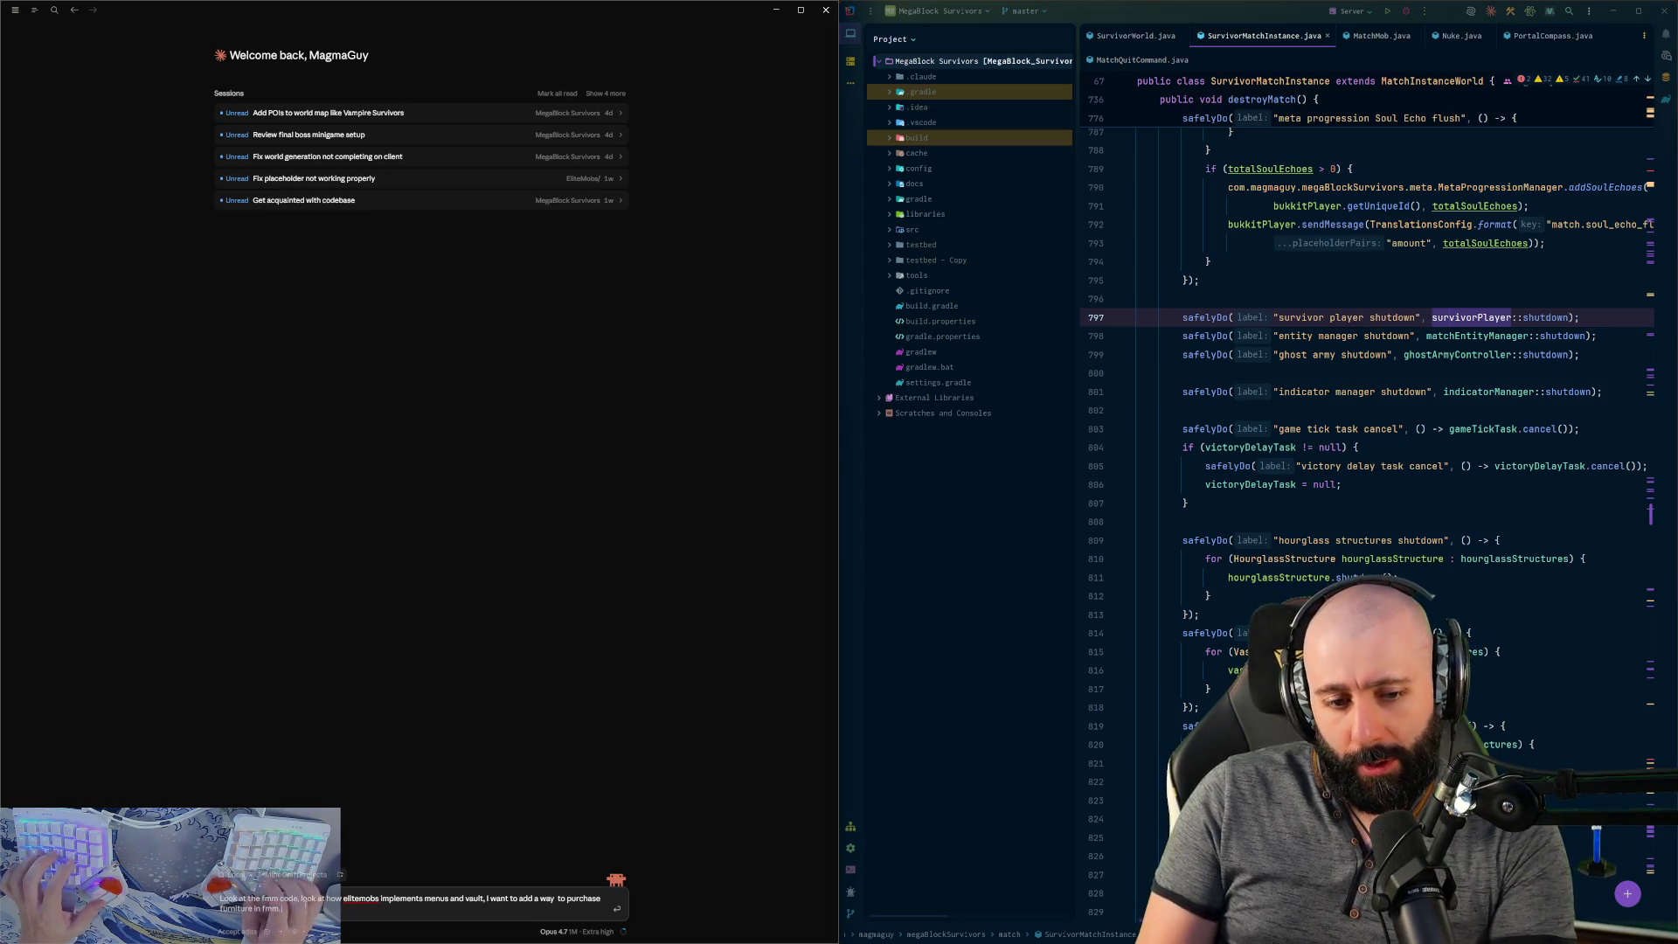
text(Right now)
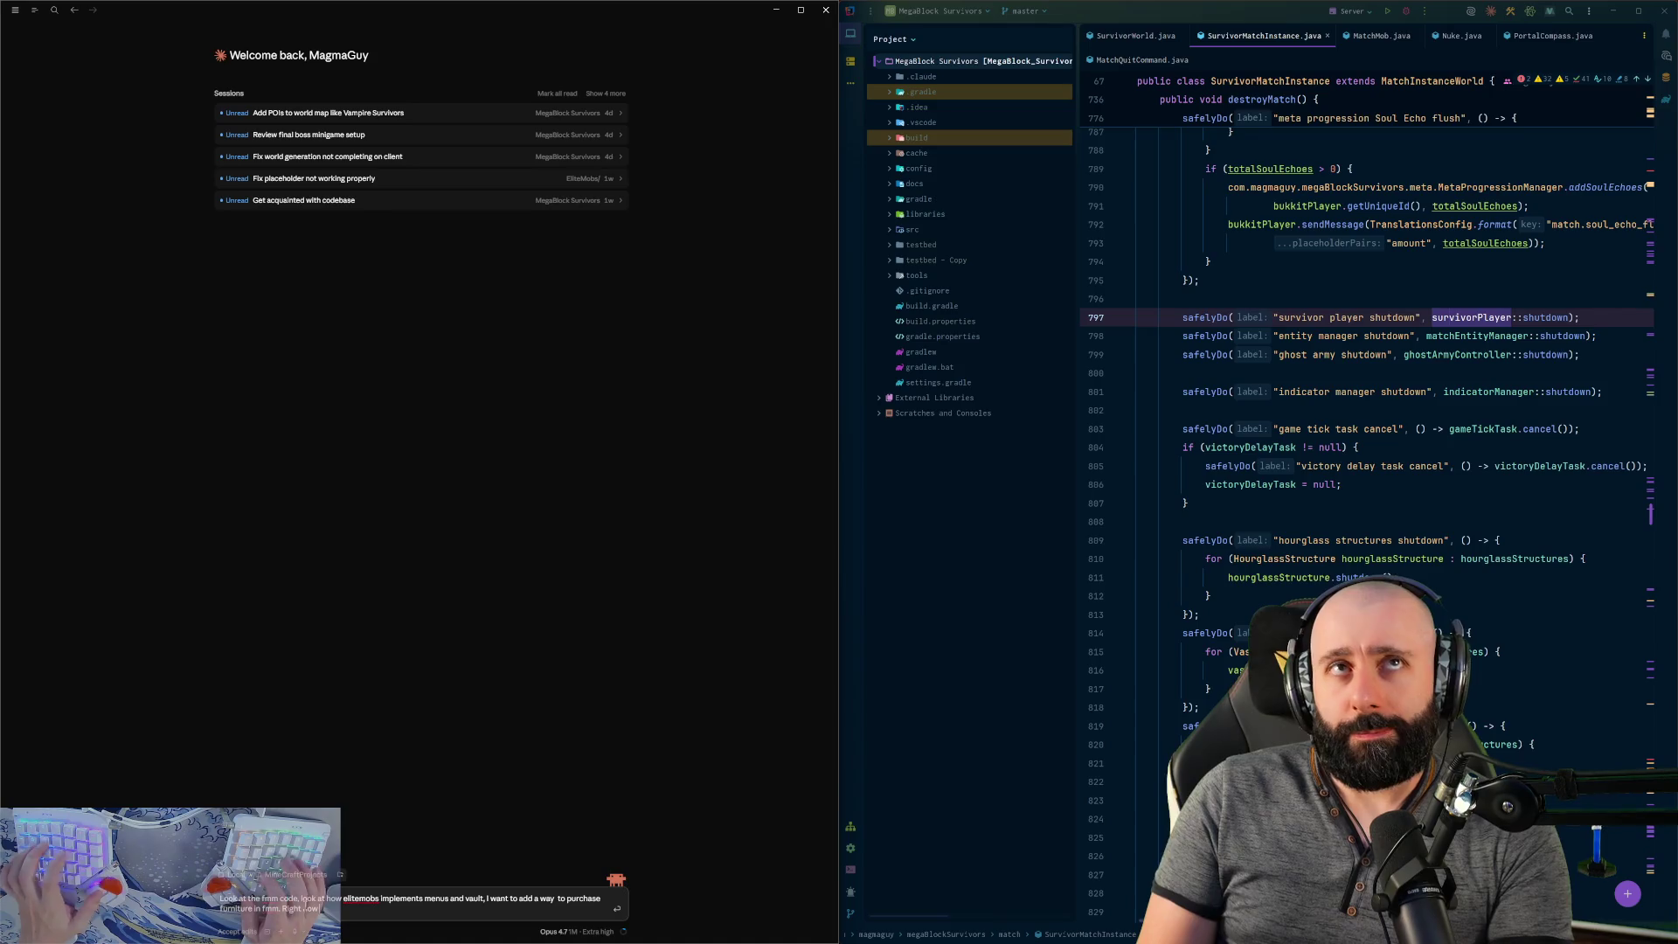
text( furniture)
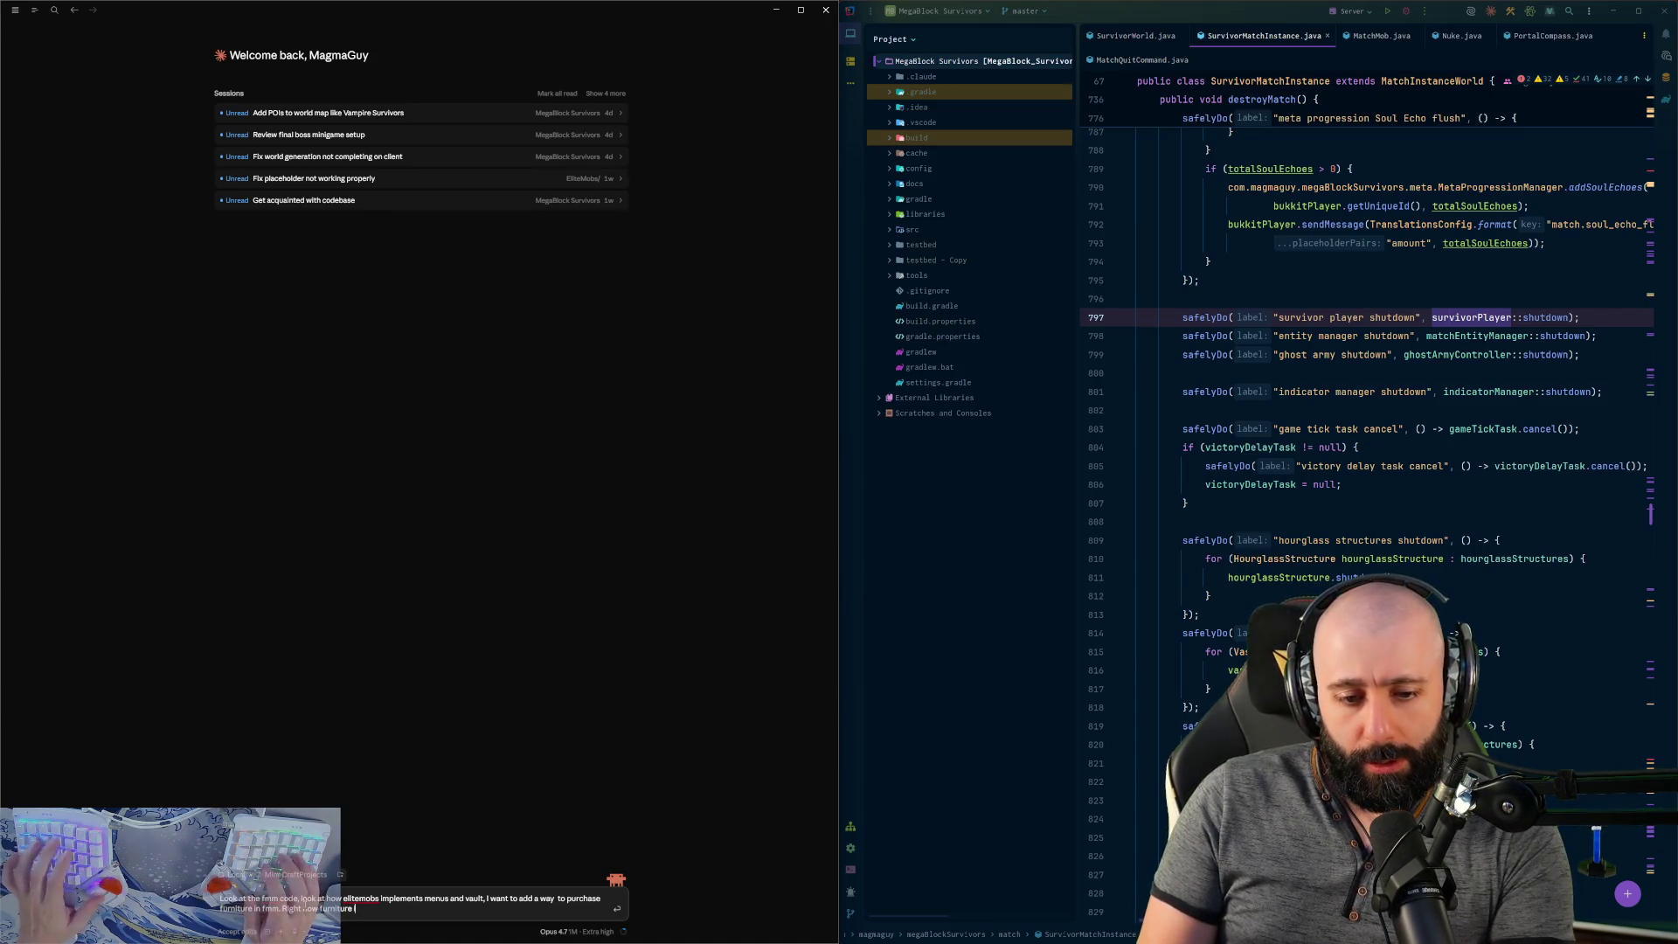
text( is define)
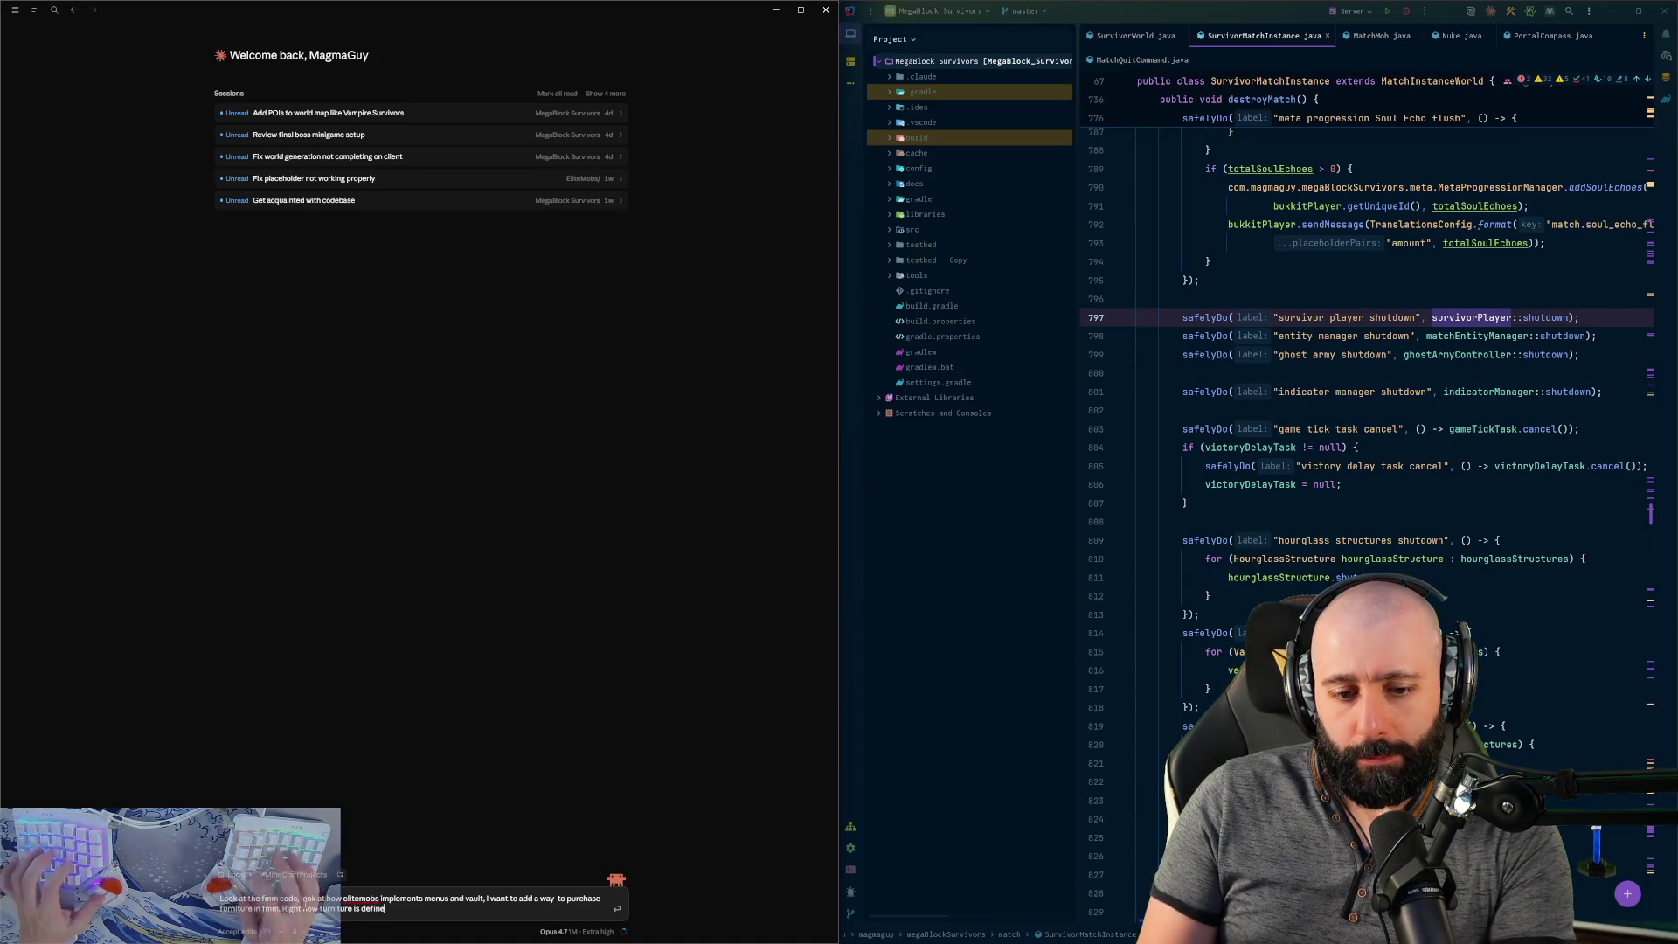
text(d by the simple)
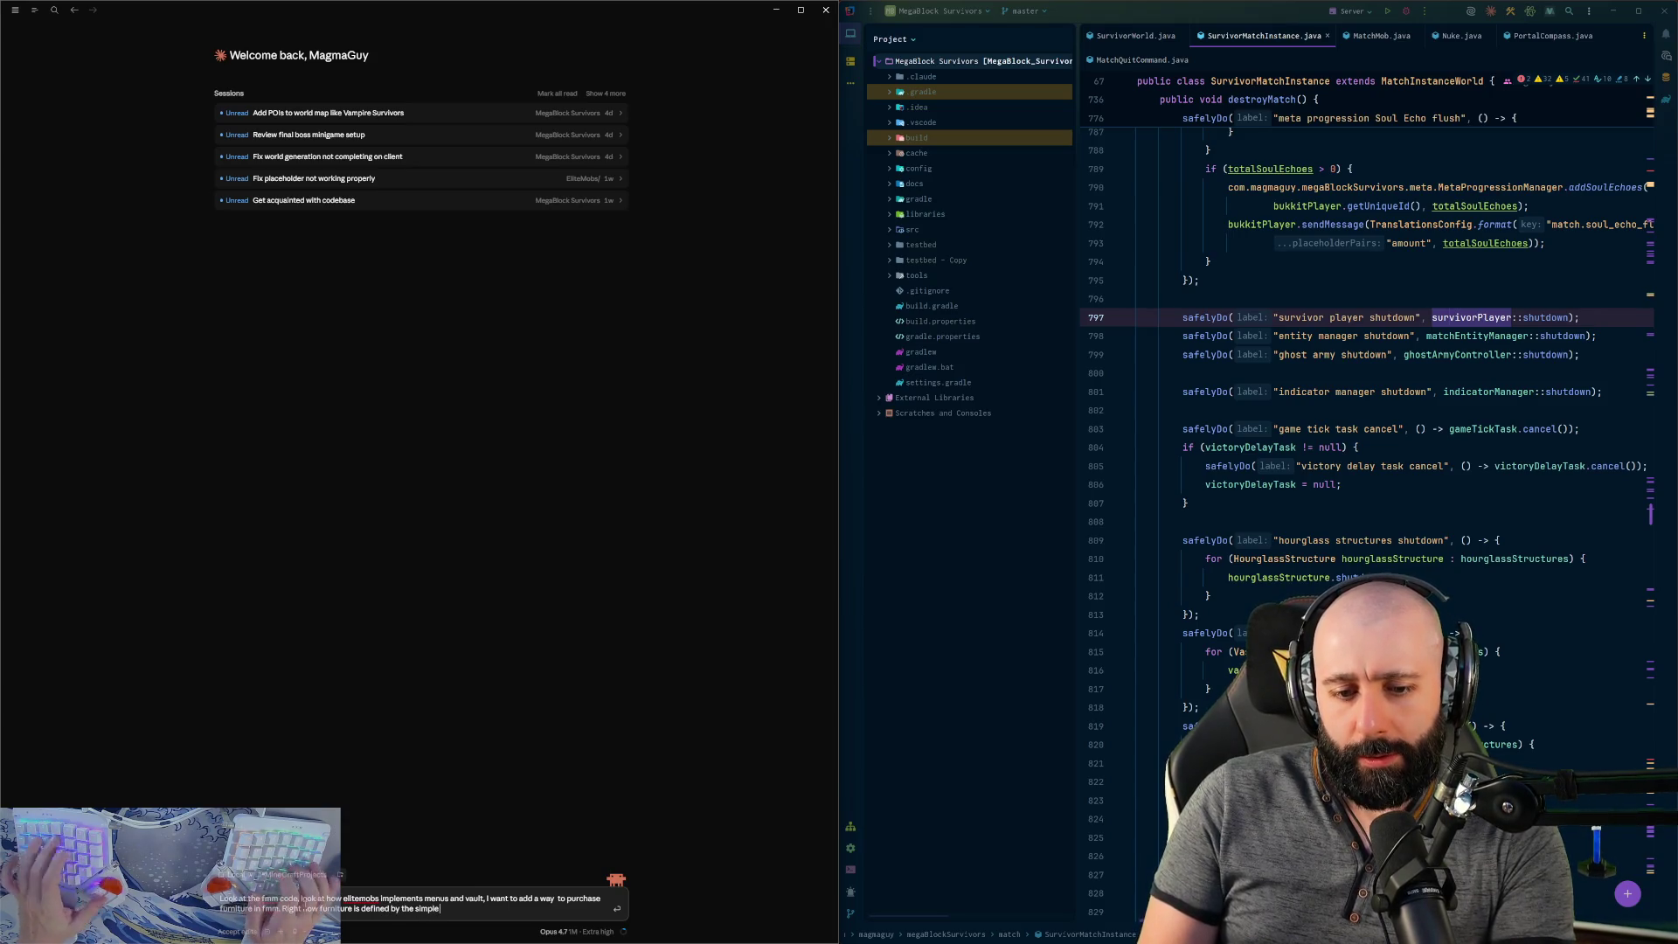
text( fact that)
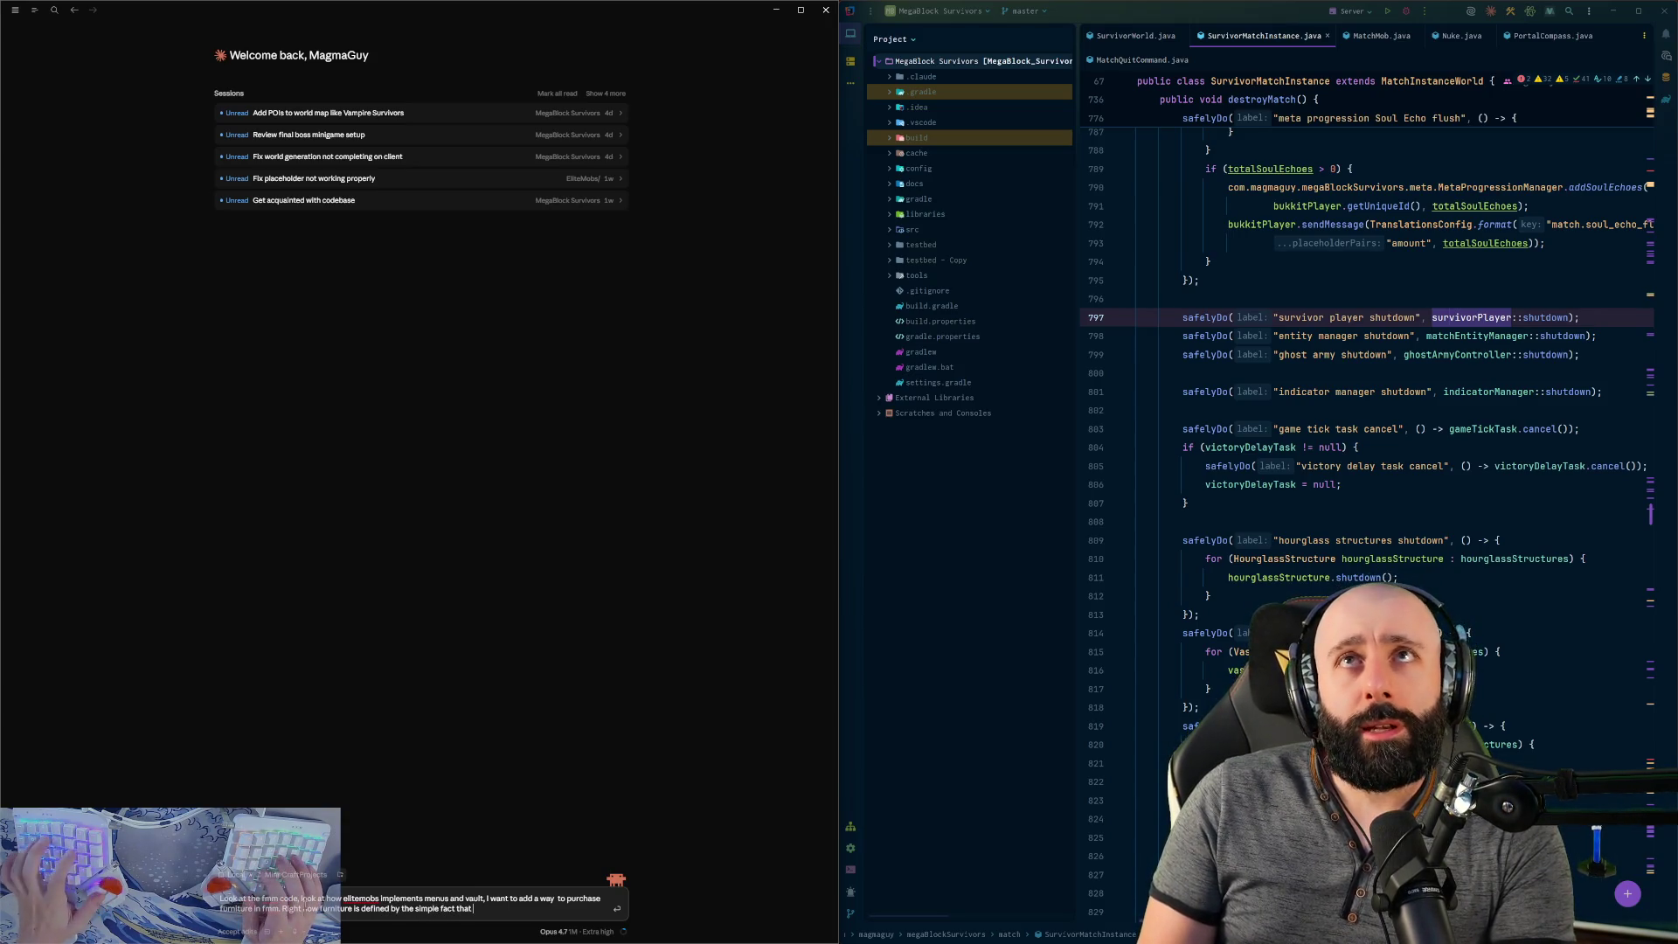
text( it is)
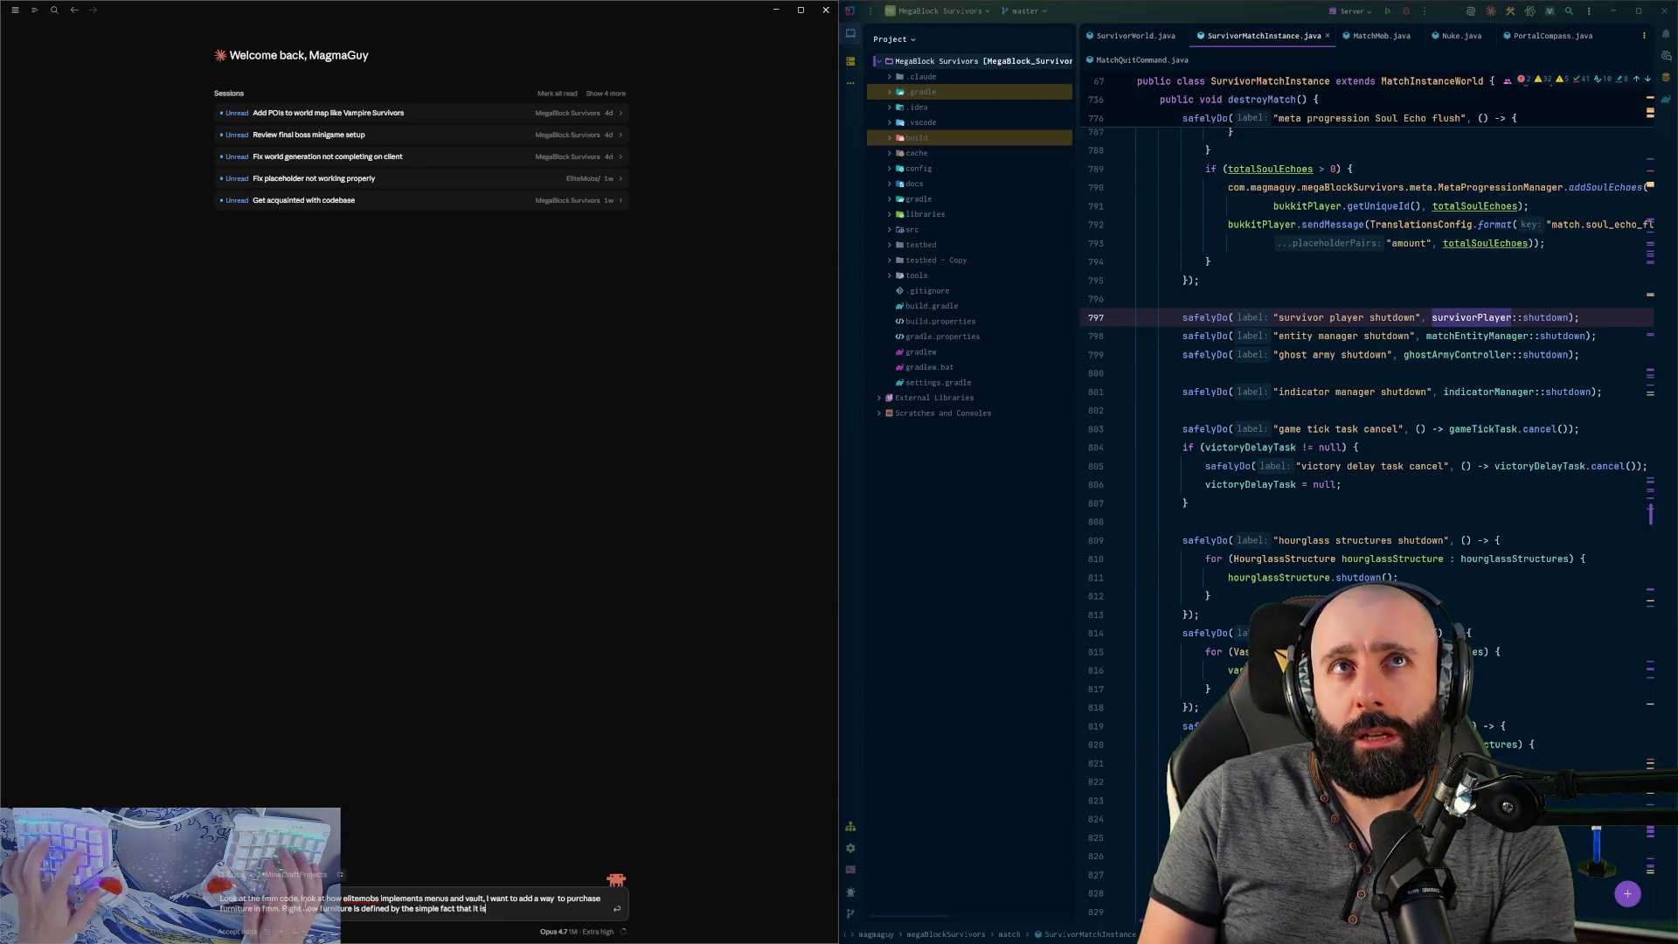
text( craftable.)
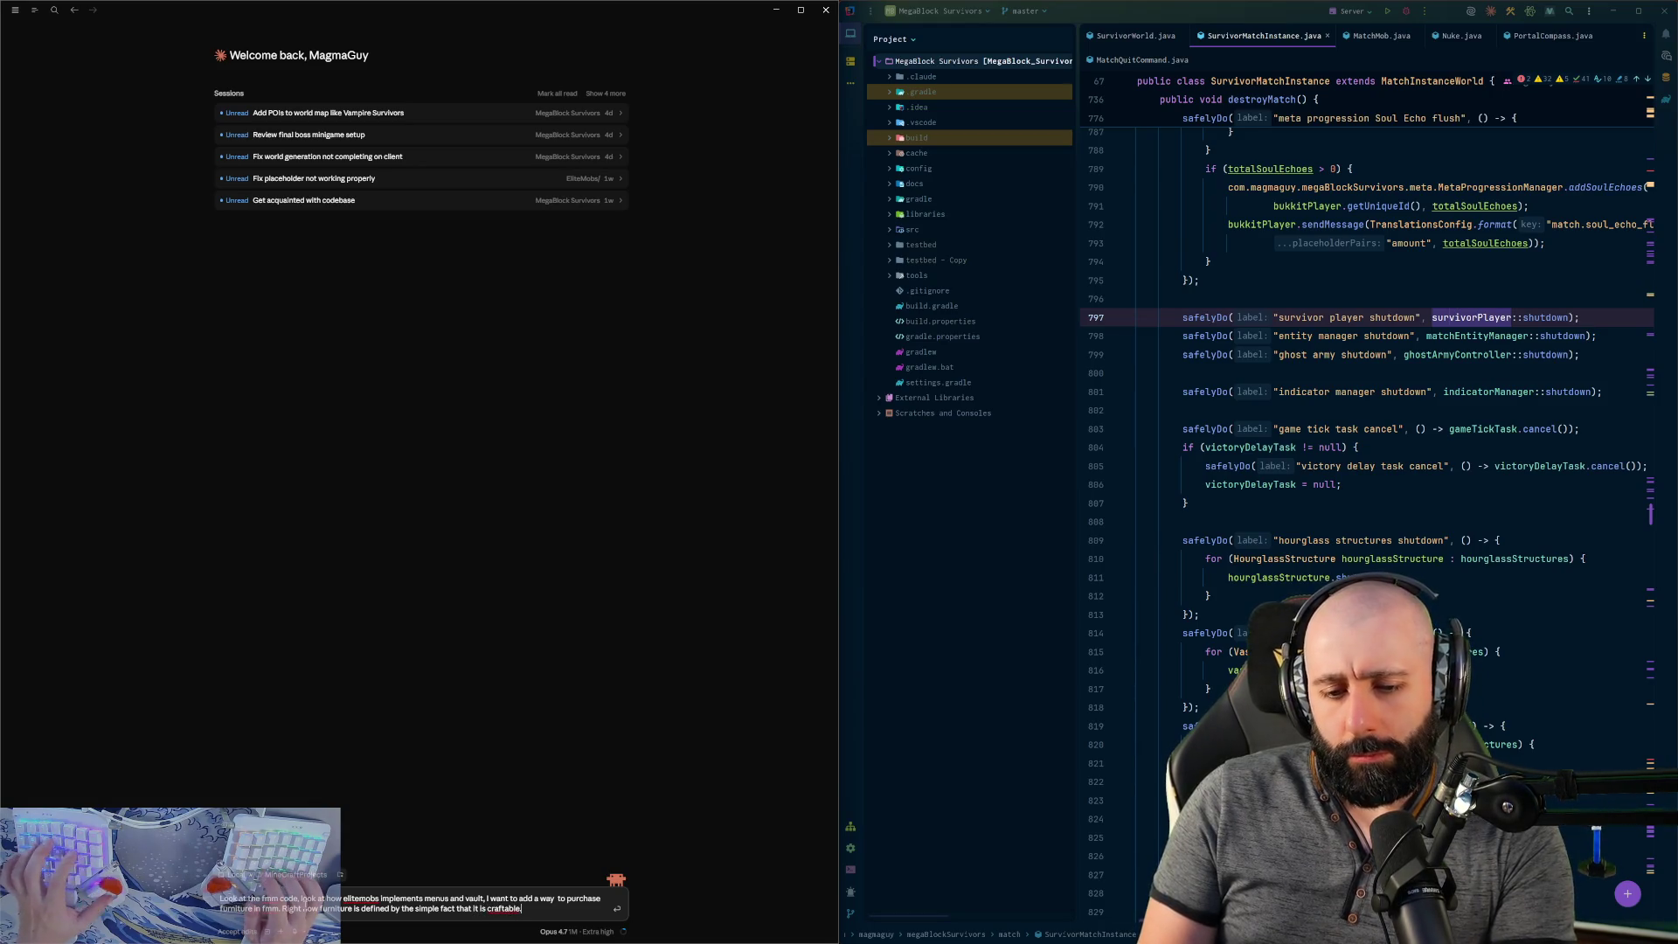
- Specify craftability as the filter, disabled by default, with a configurable default price of 100
key(BackSpace)
text(, so that)
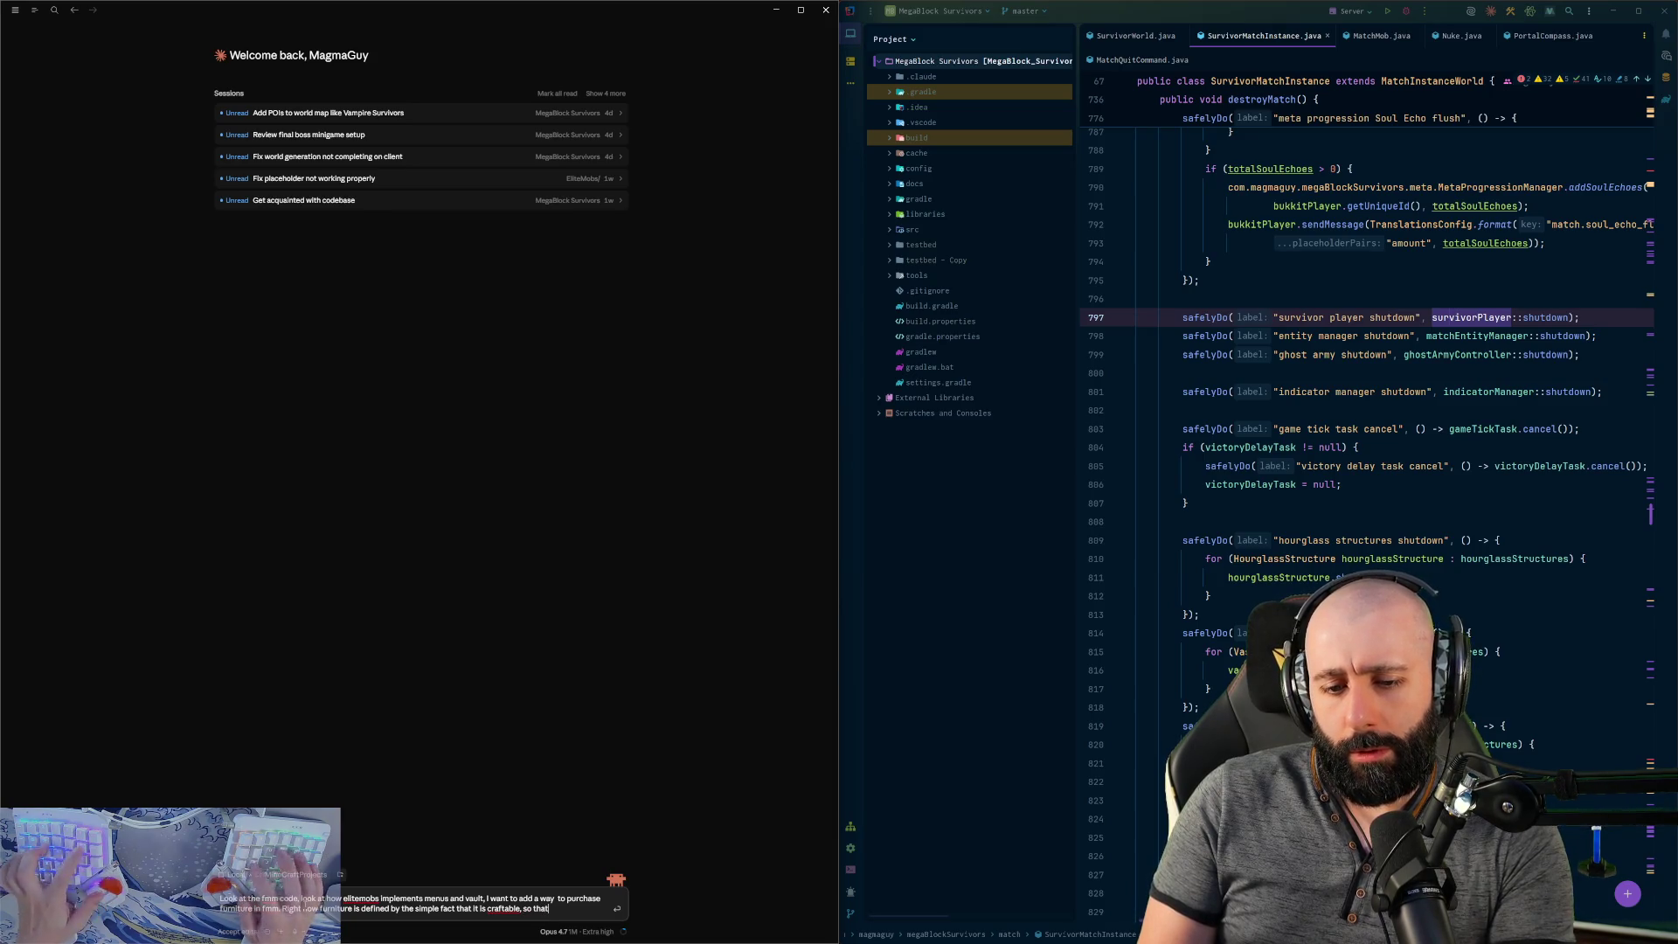
text( should be the fill)
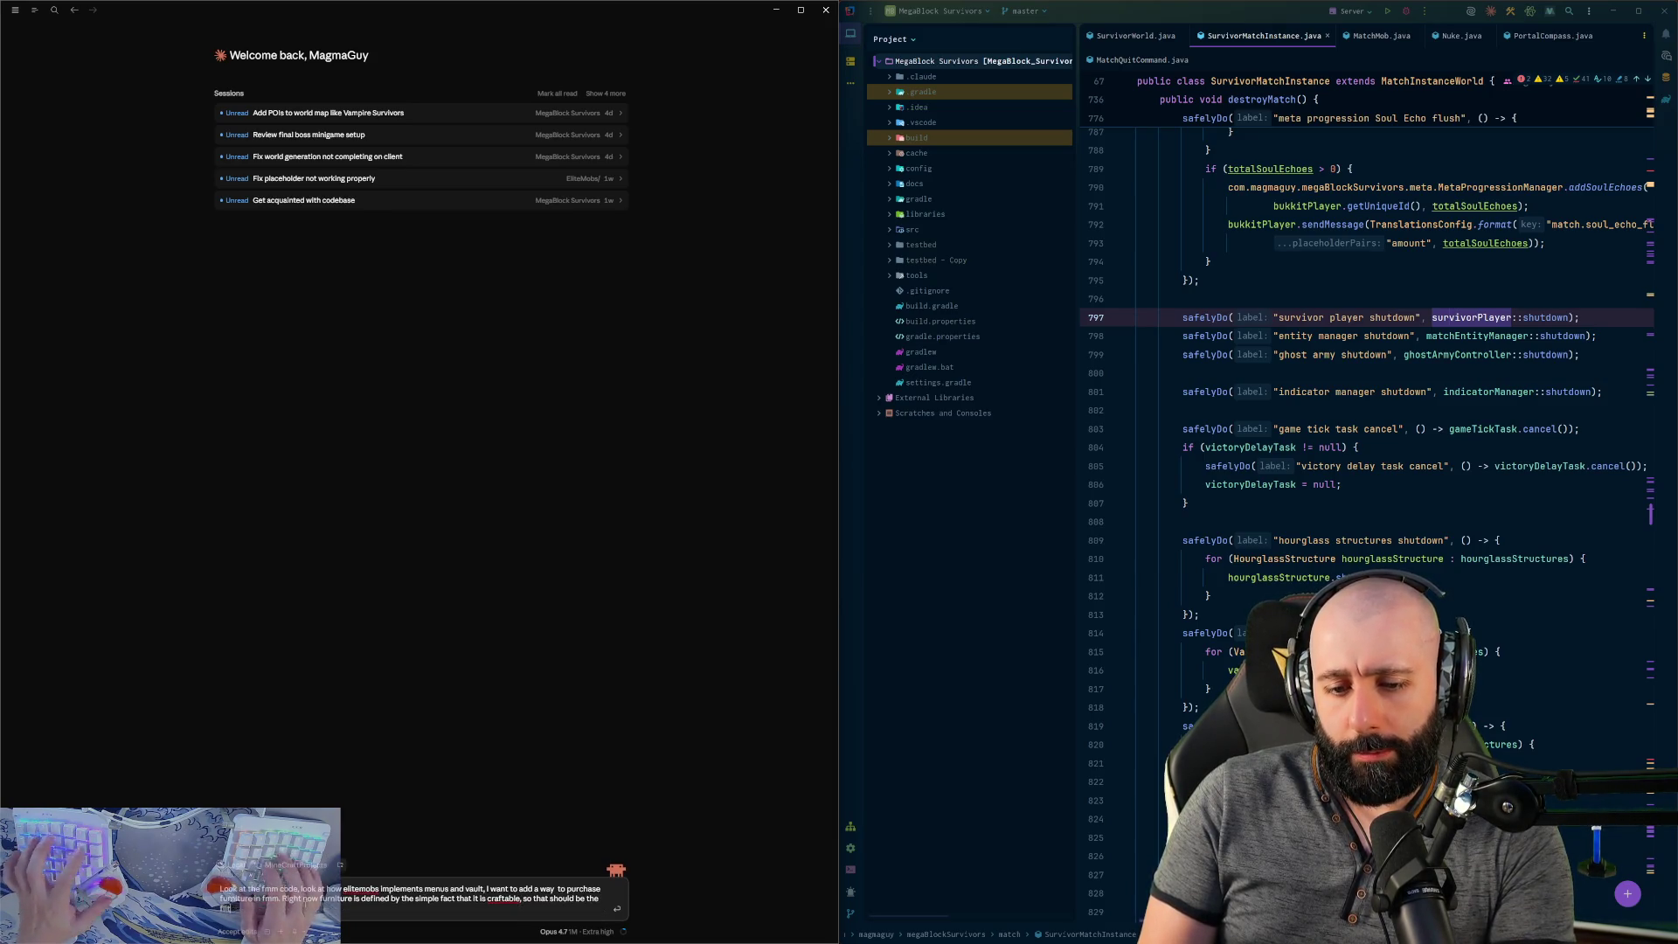
text(ter.)
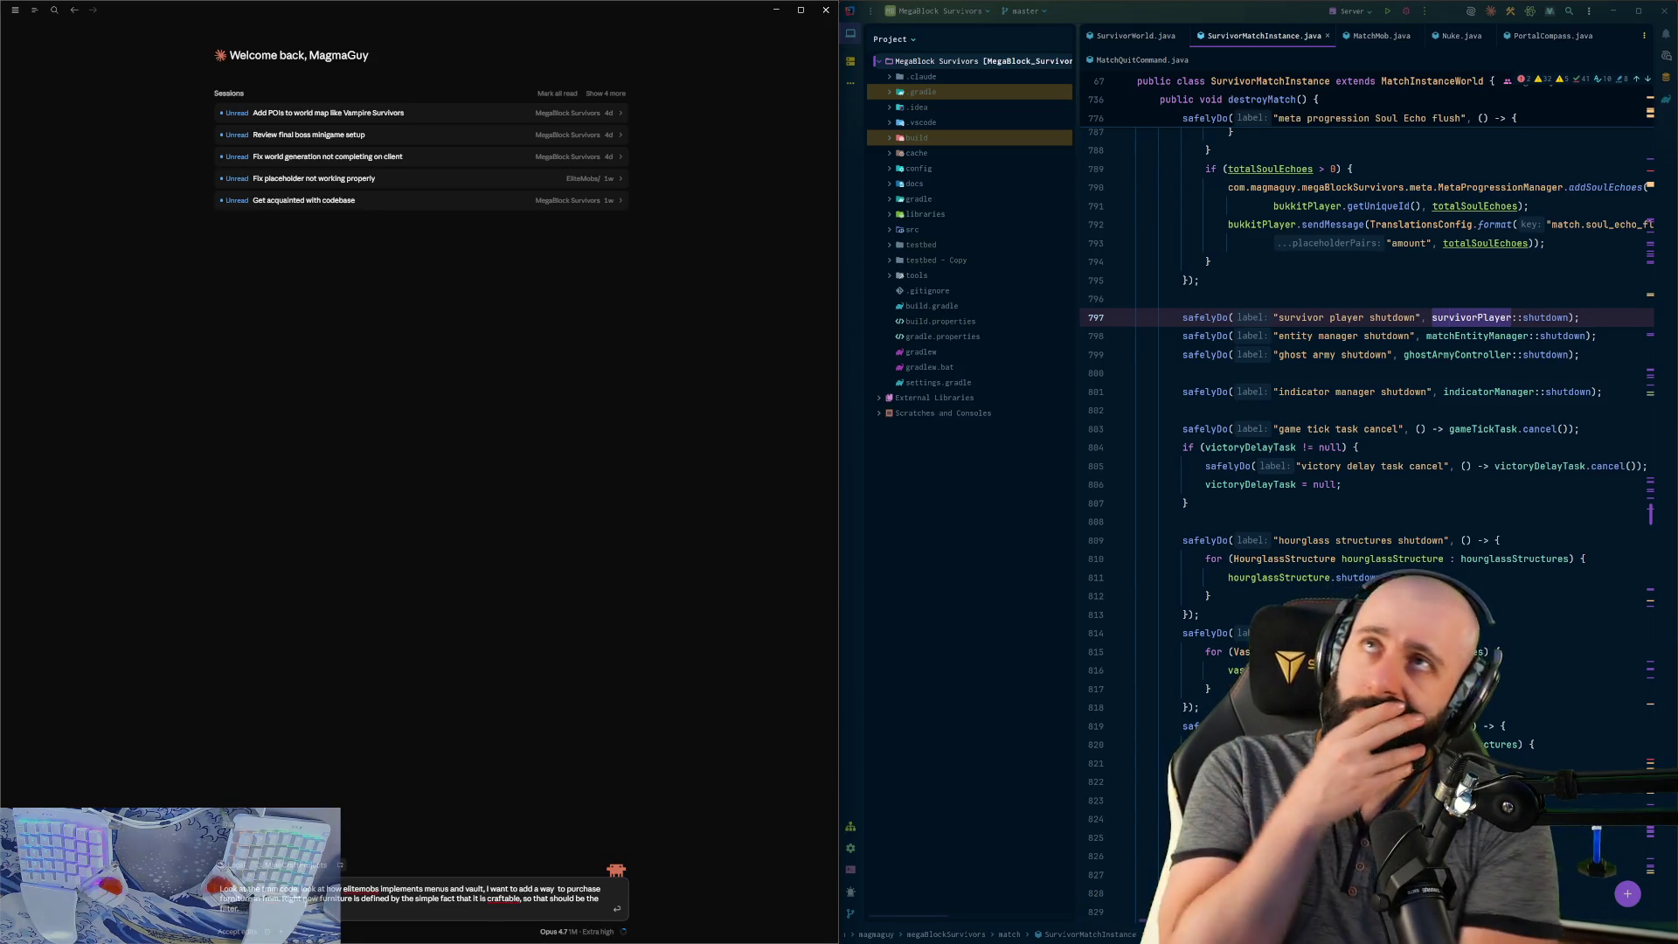
text( Ths)
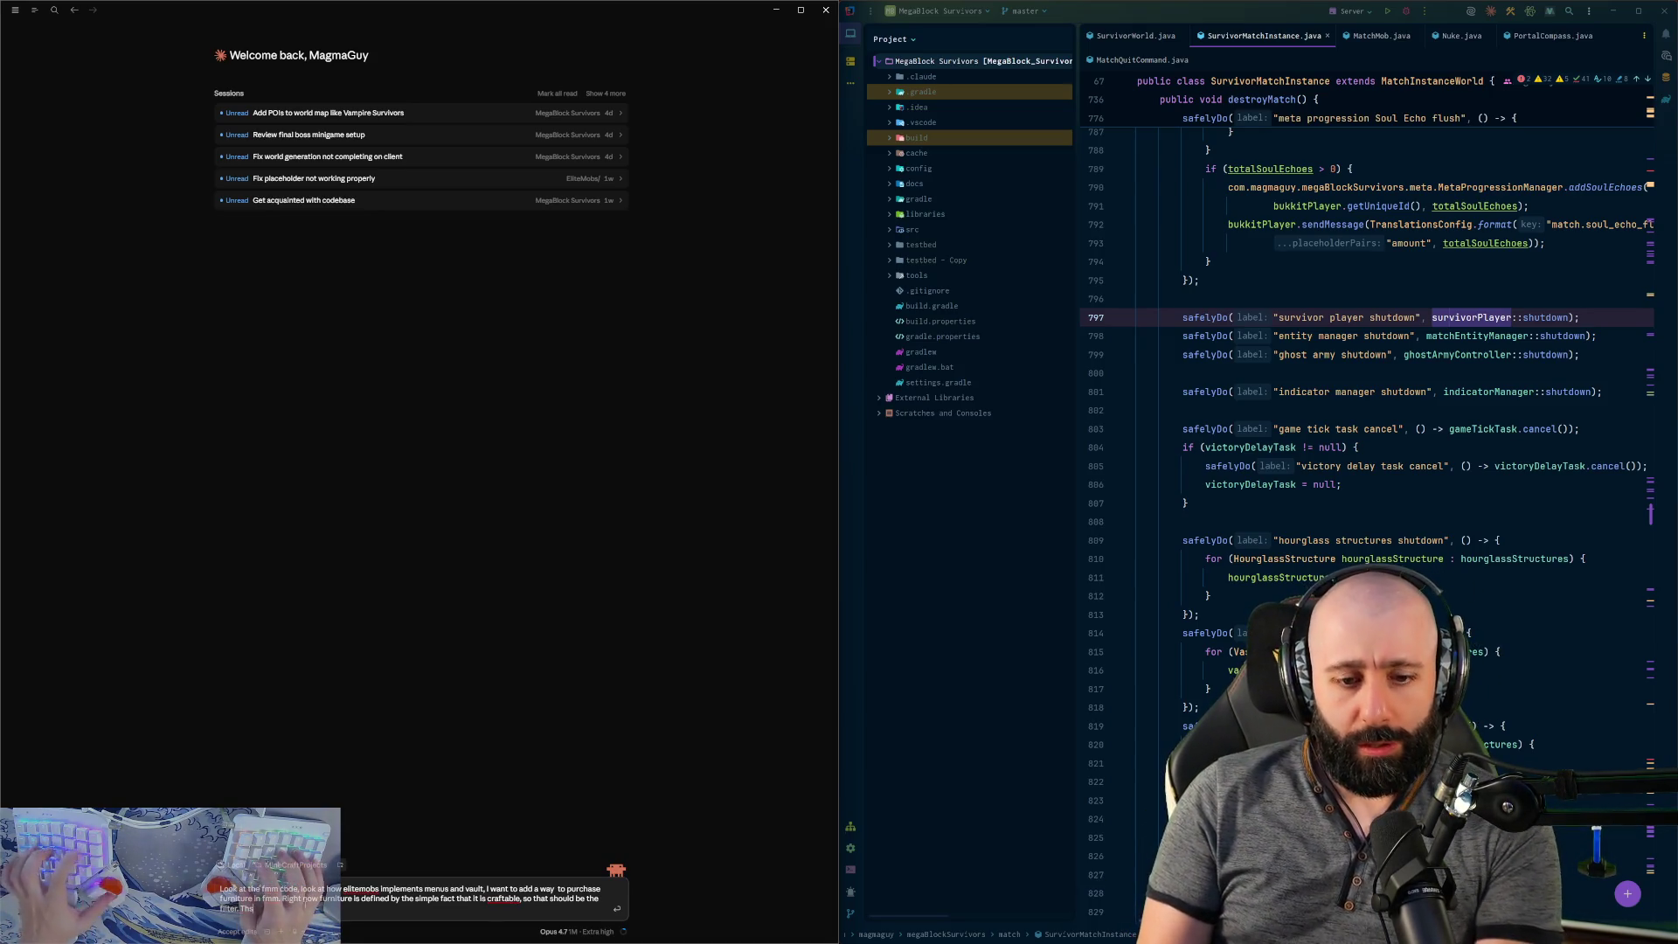
text( an optional feature)
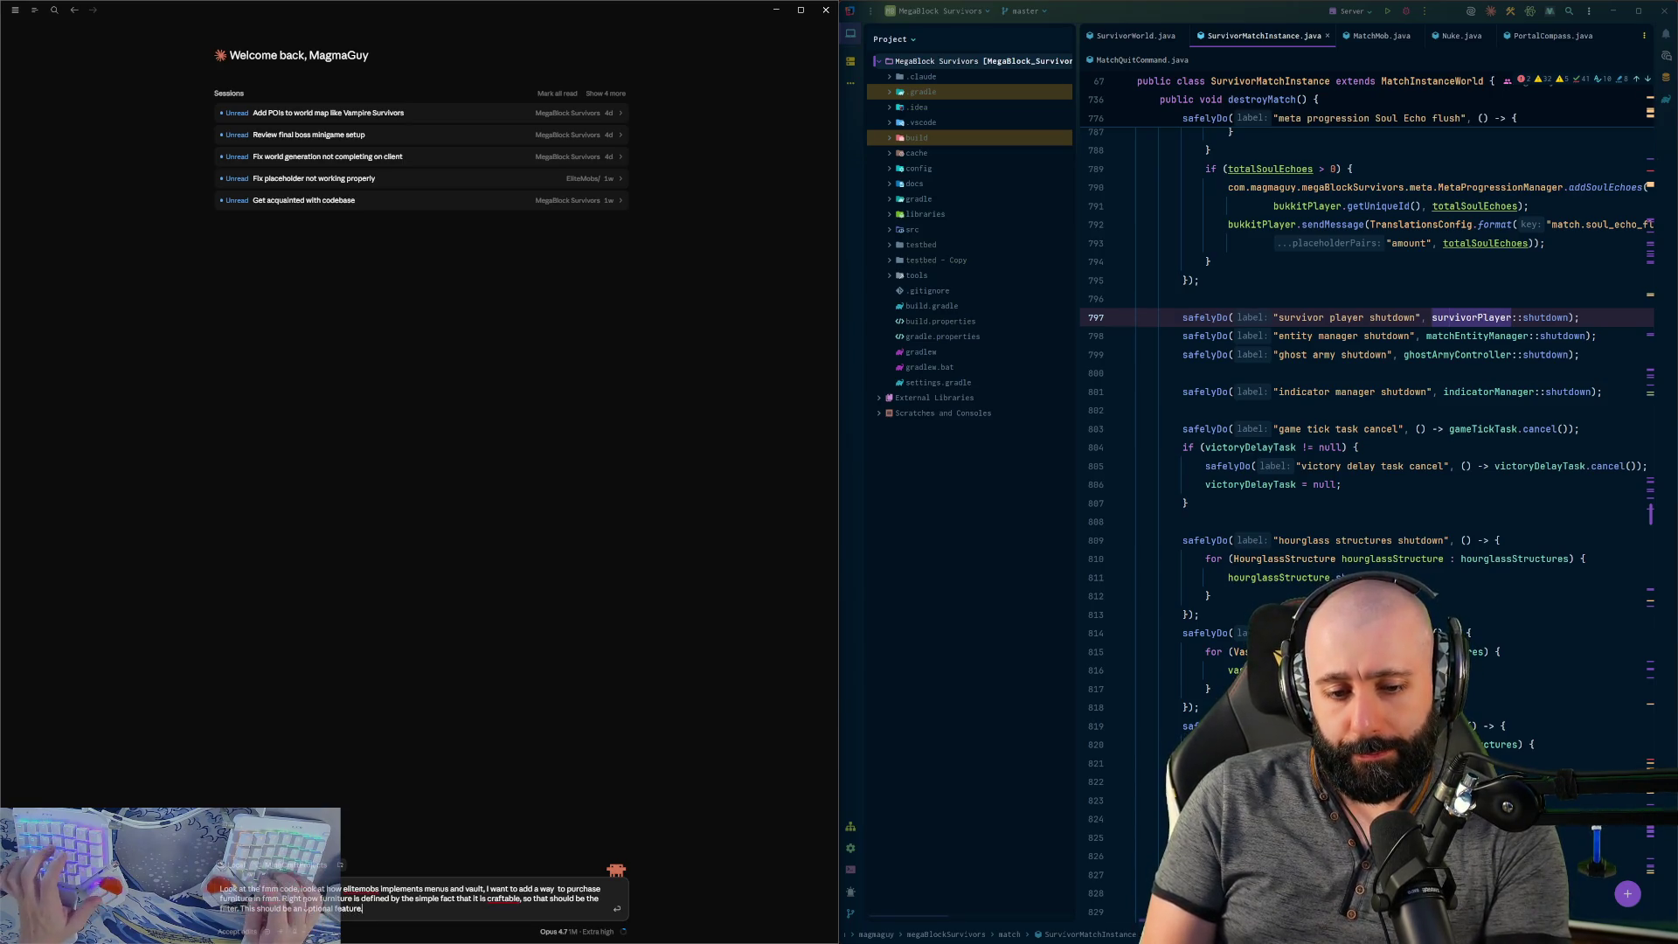
key(BackSpace)
text(,)
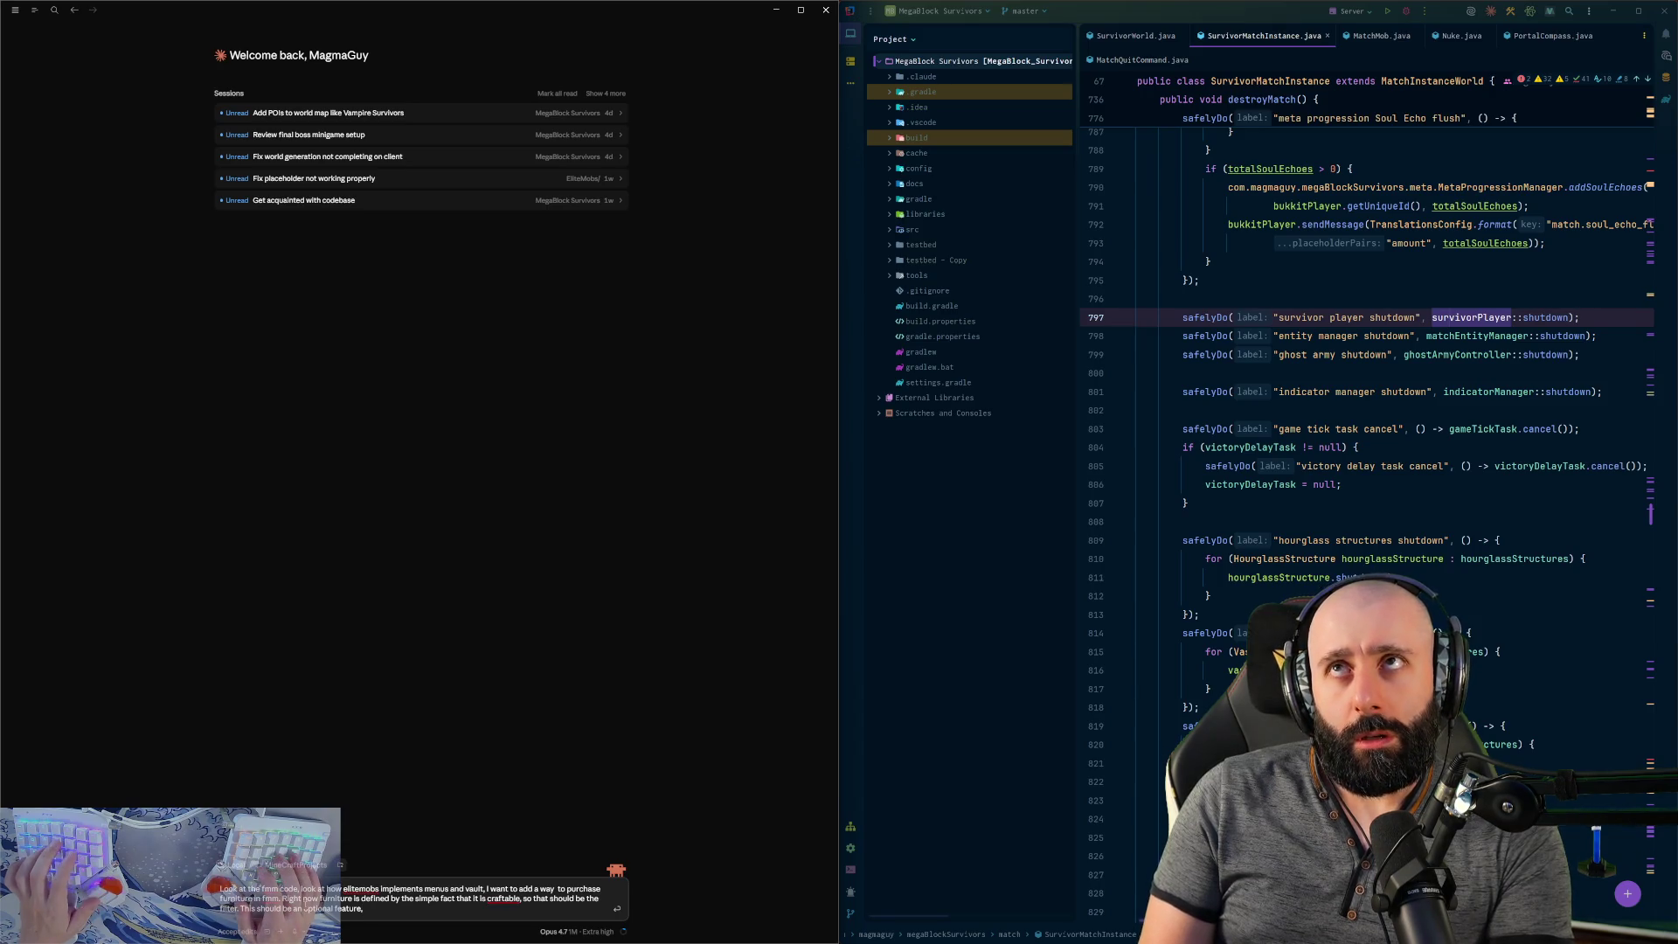
text( config should default)
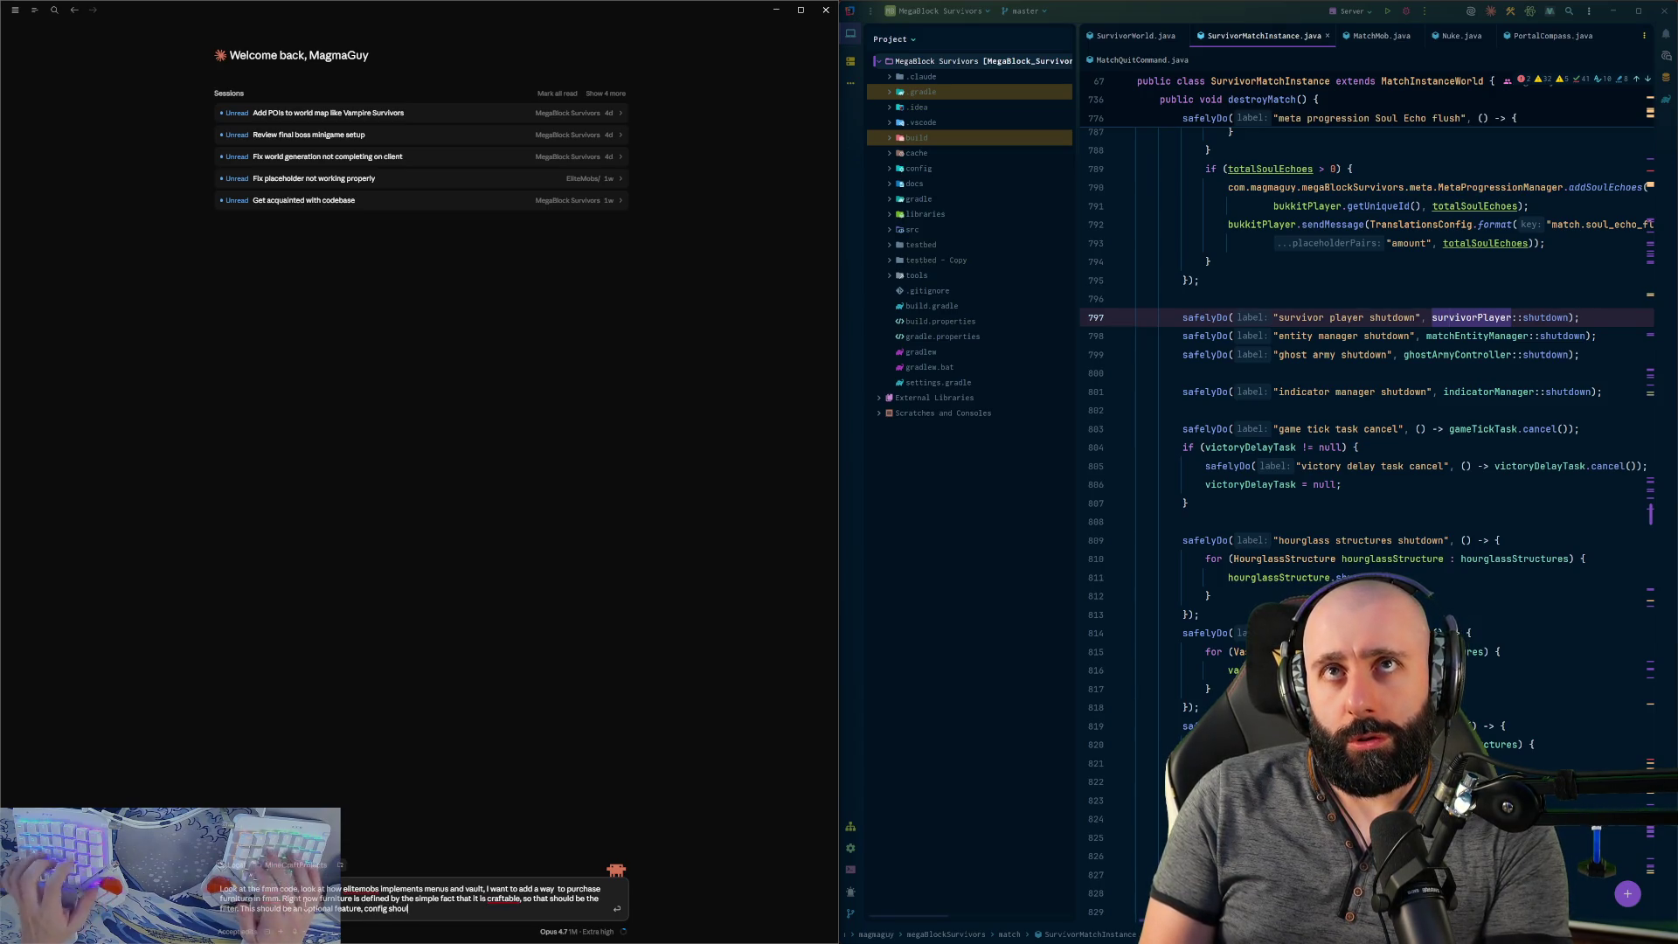
text( to)
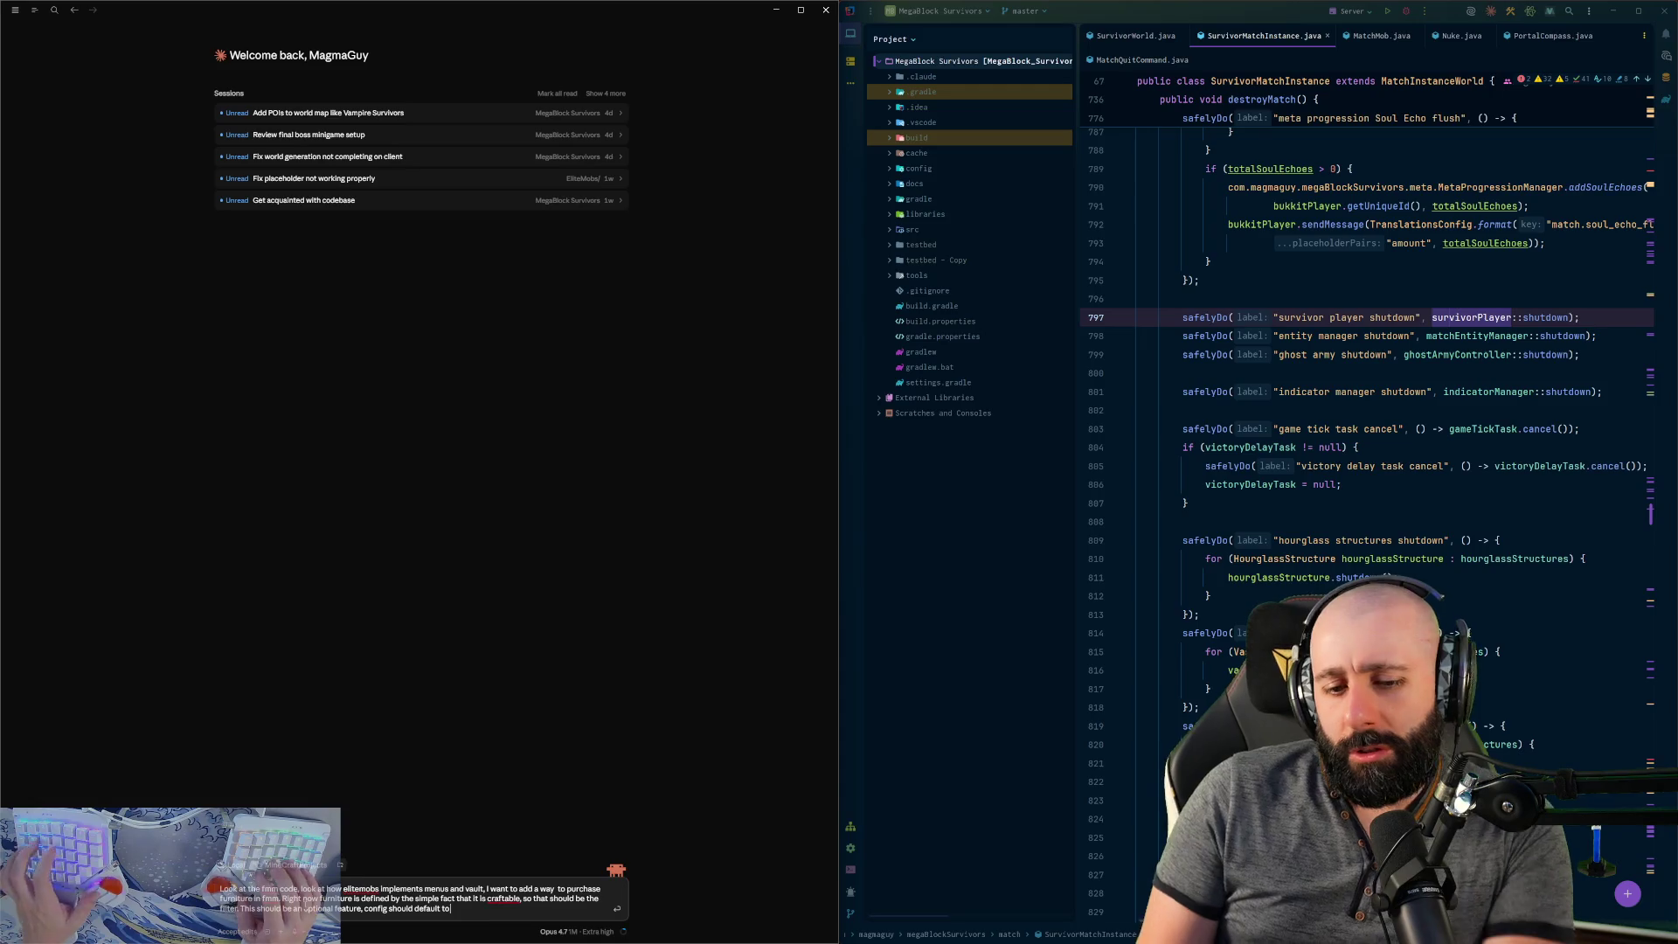
text( it)
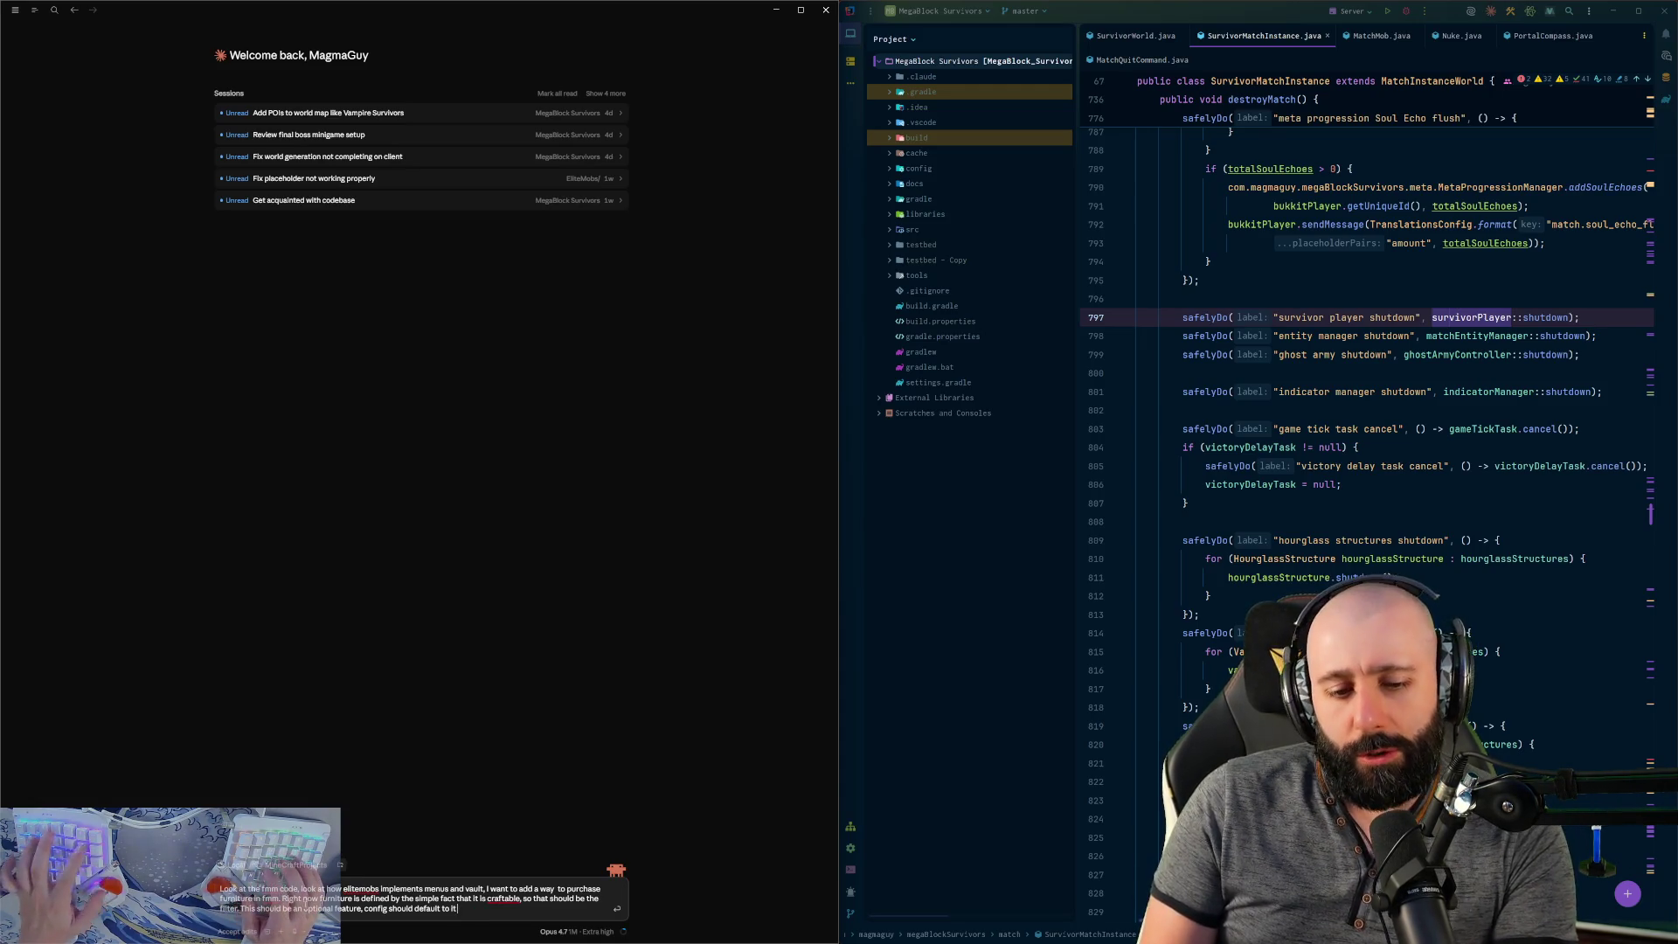
text( not being e)
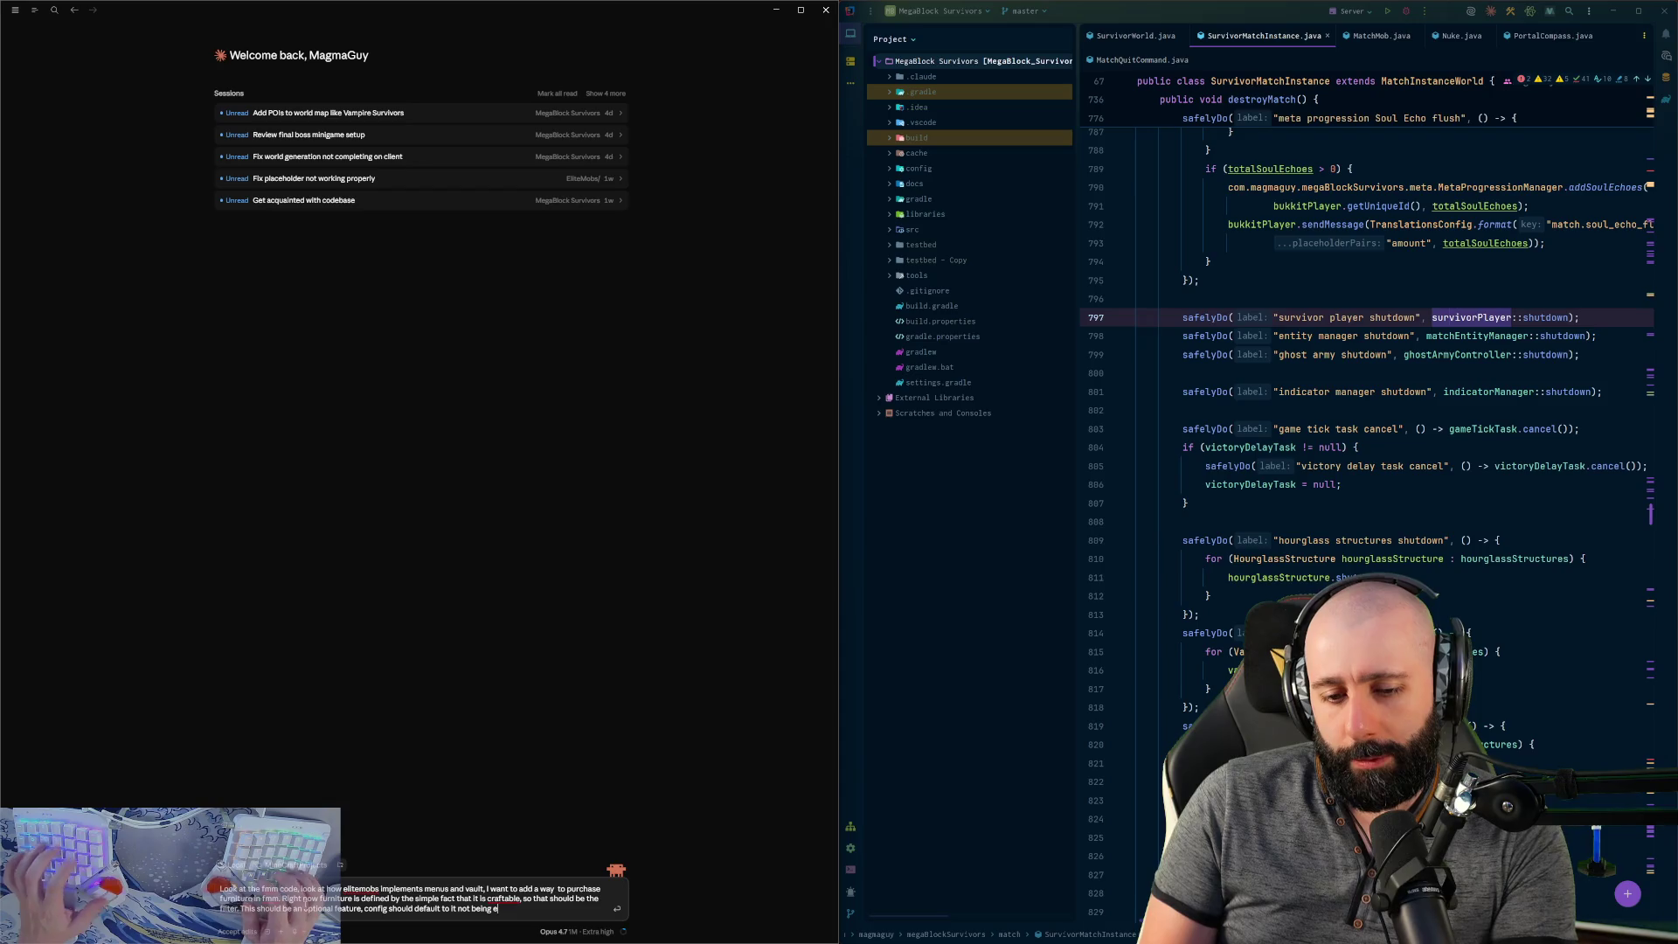
text(nabled.)
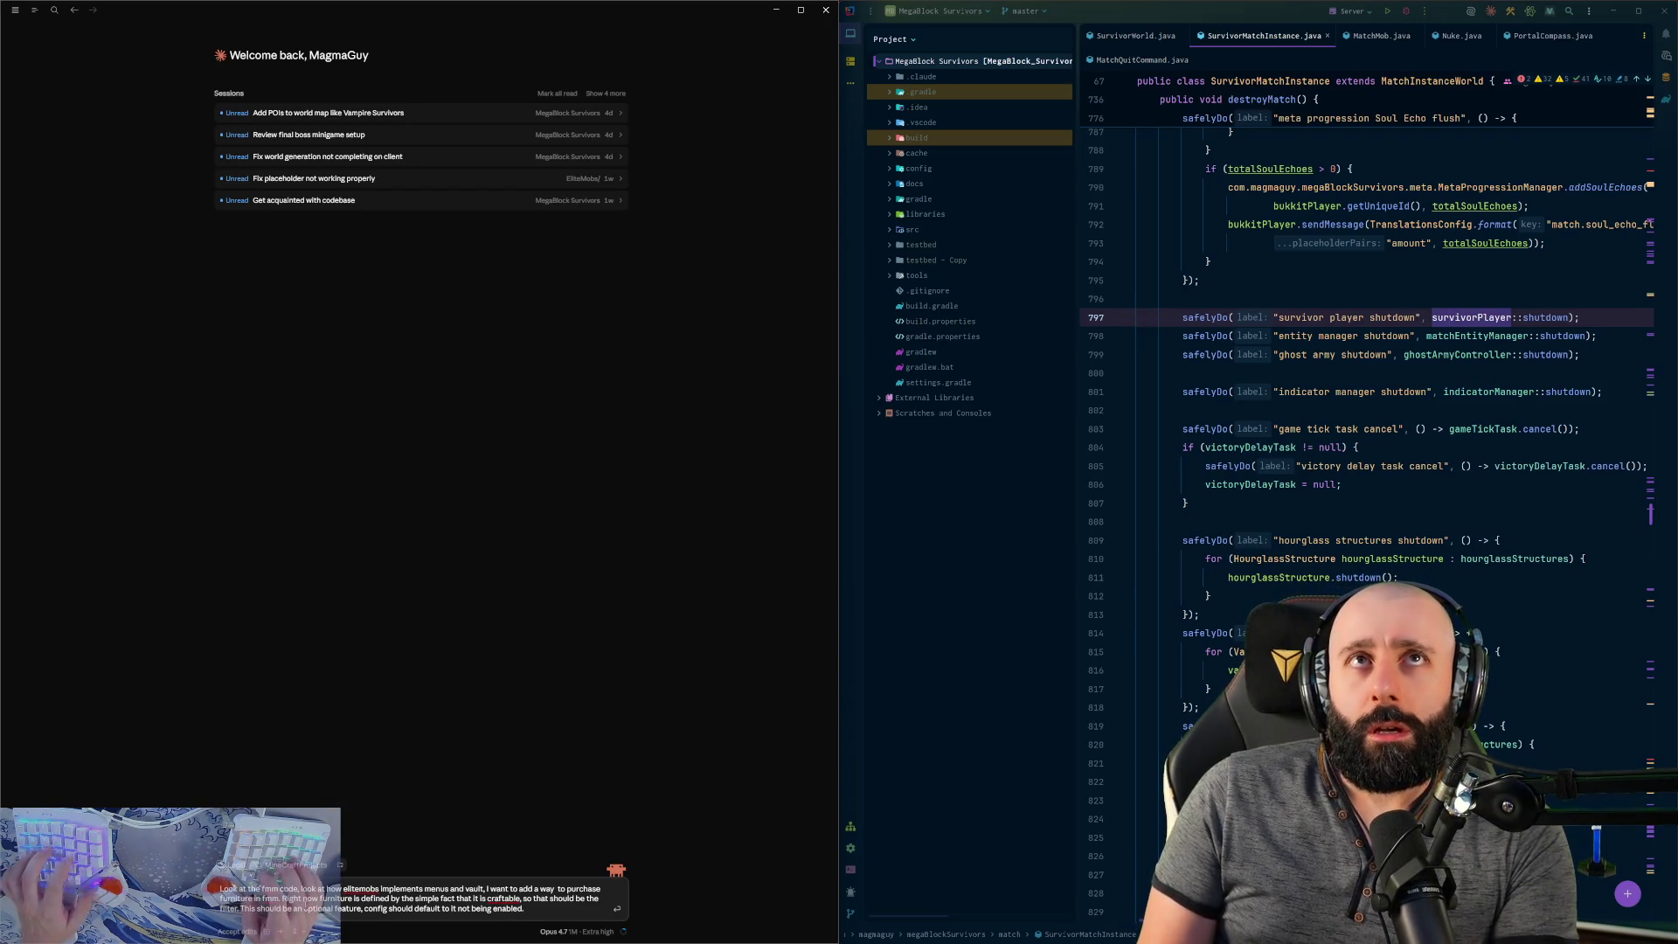
text( THerenee)
key(BackSpace)
key(BackSpace)
key(BackSpace)
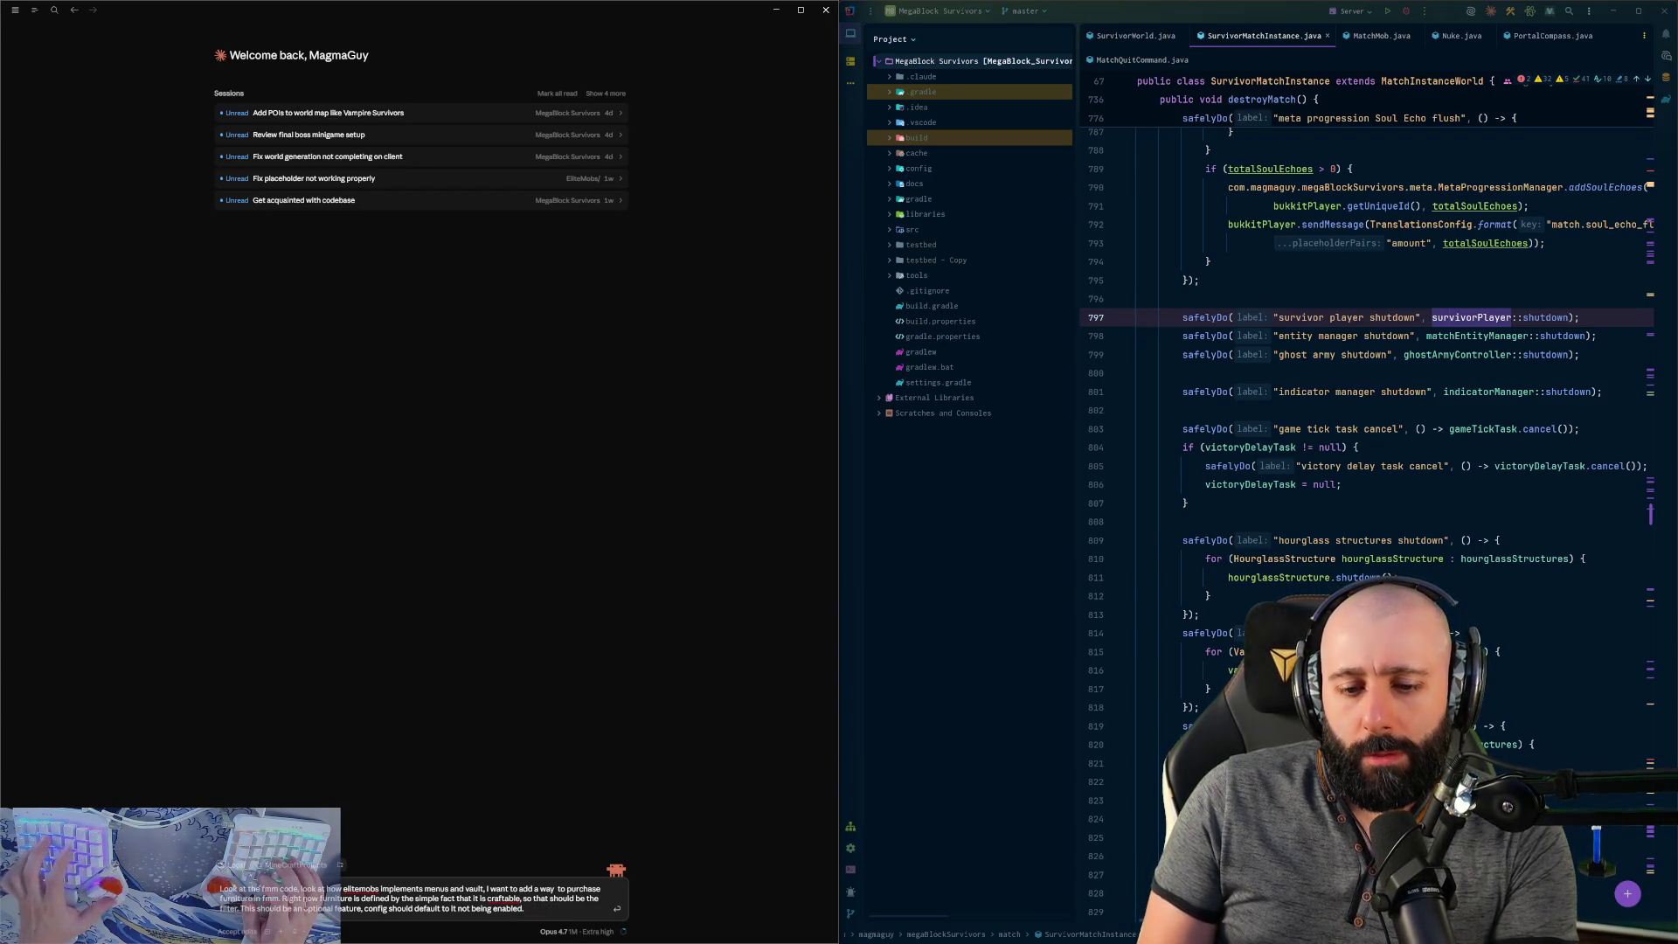
text(e default price)
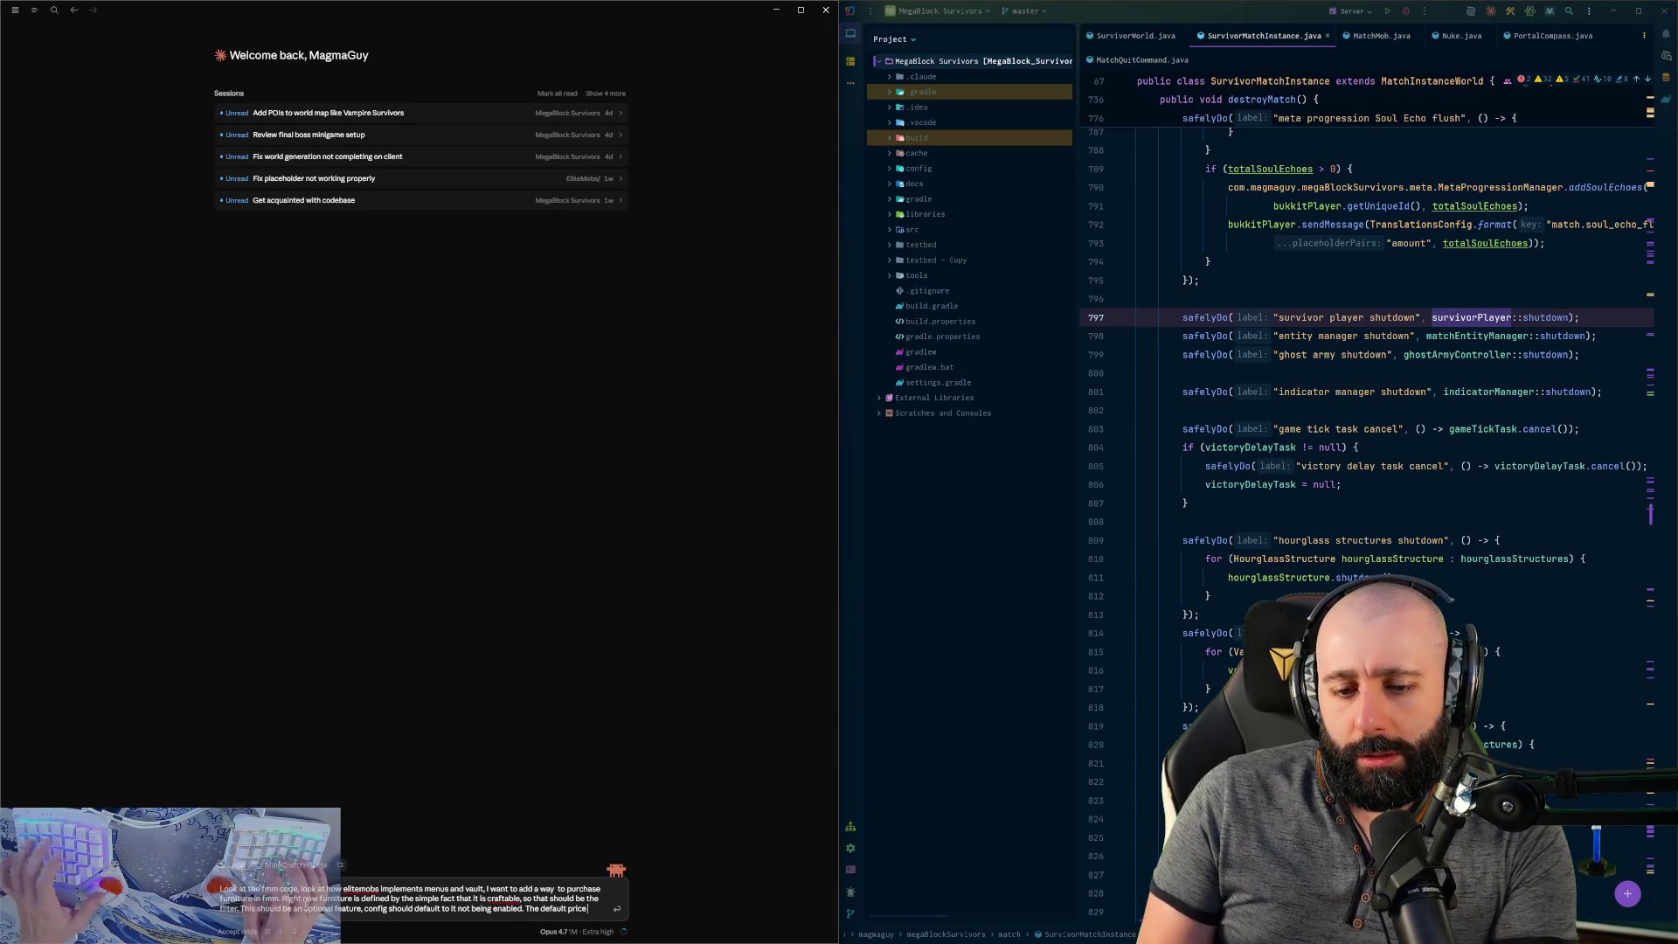
text( for anything in there)
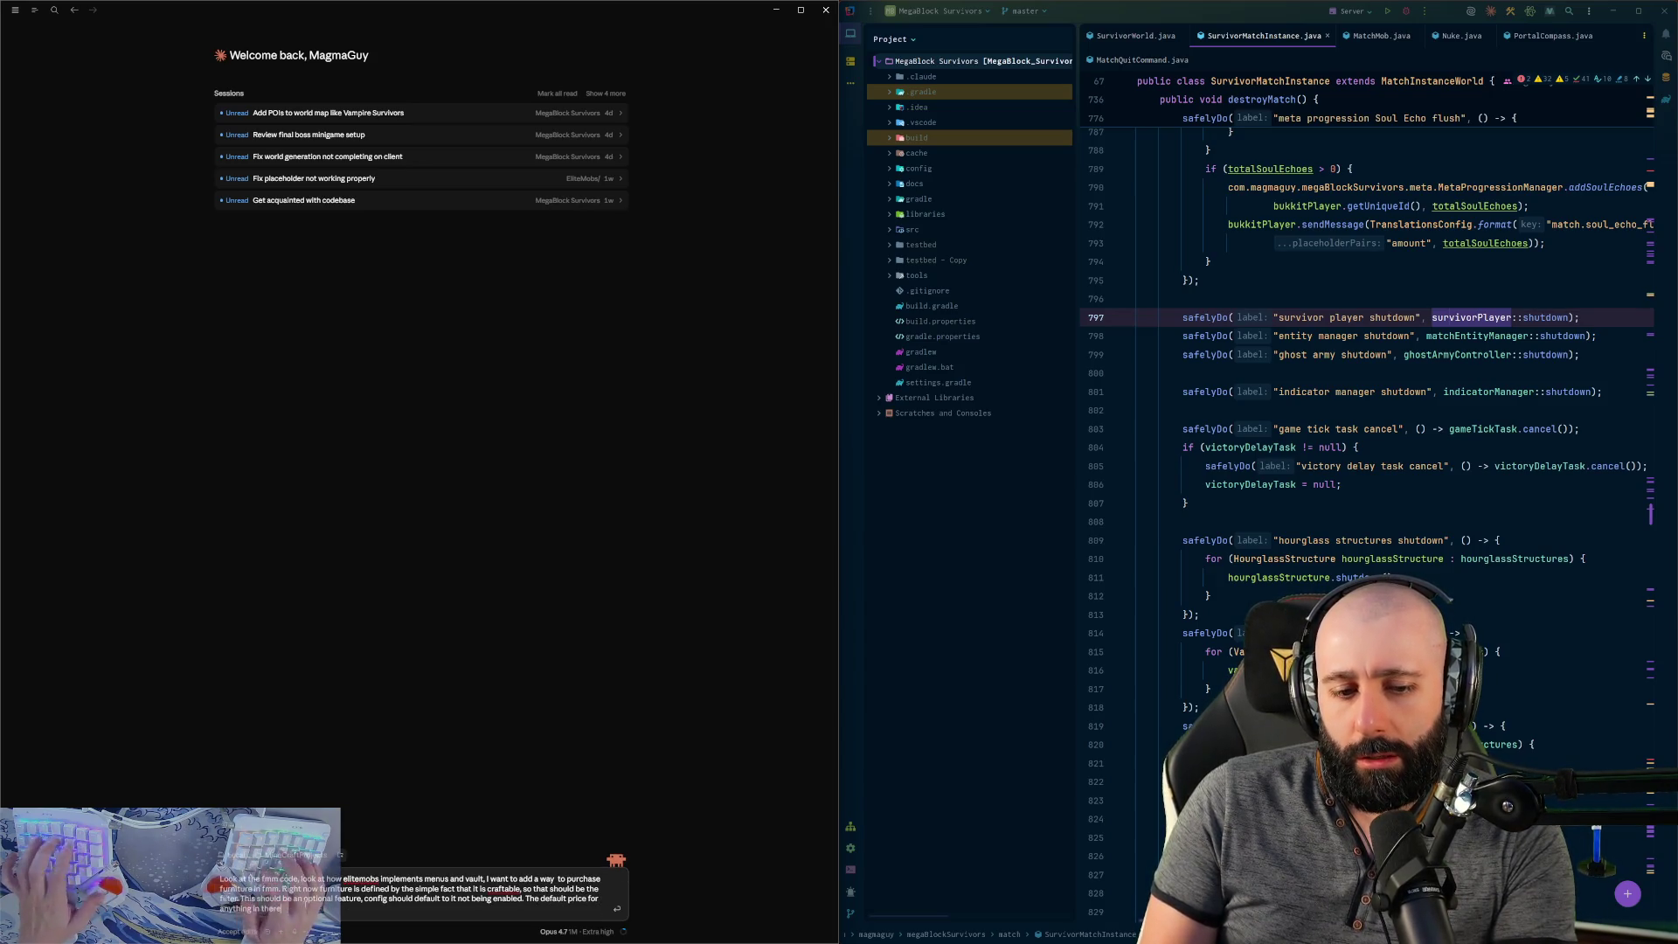
text( should be 100)
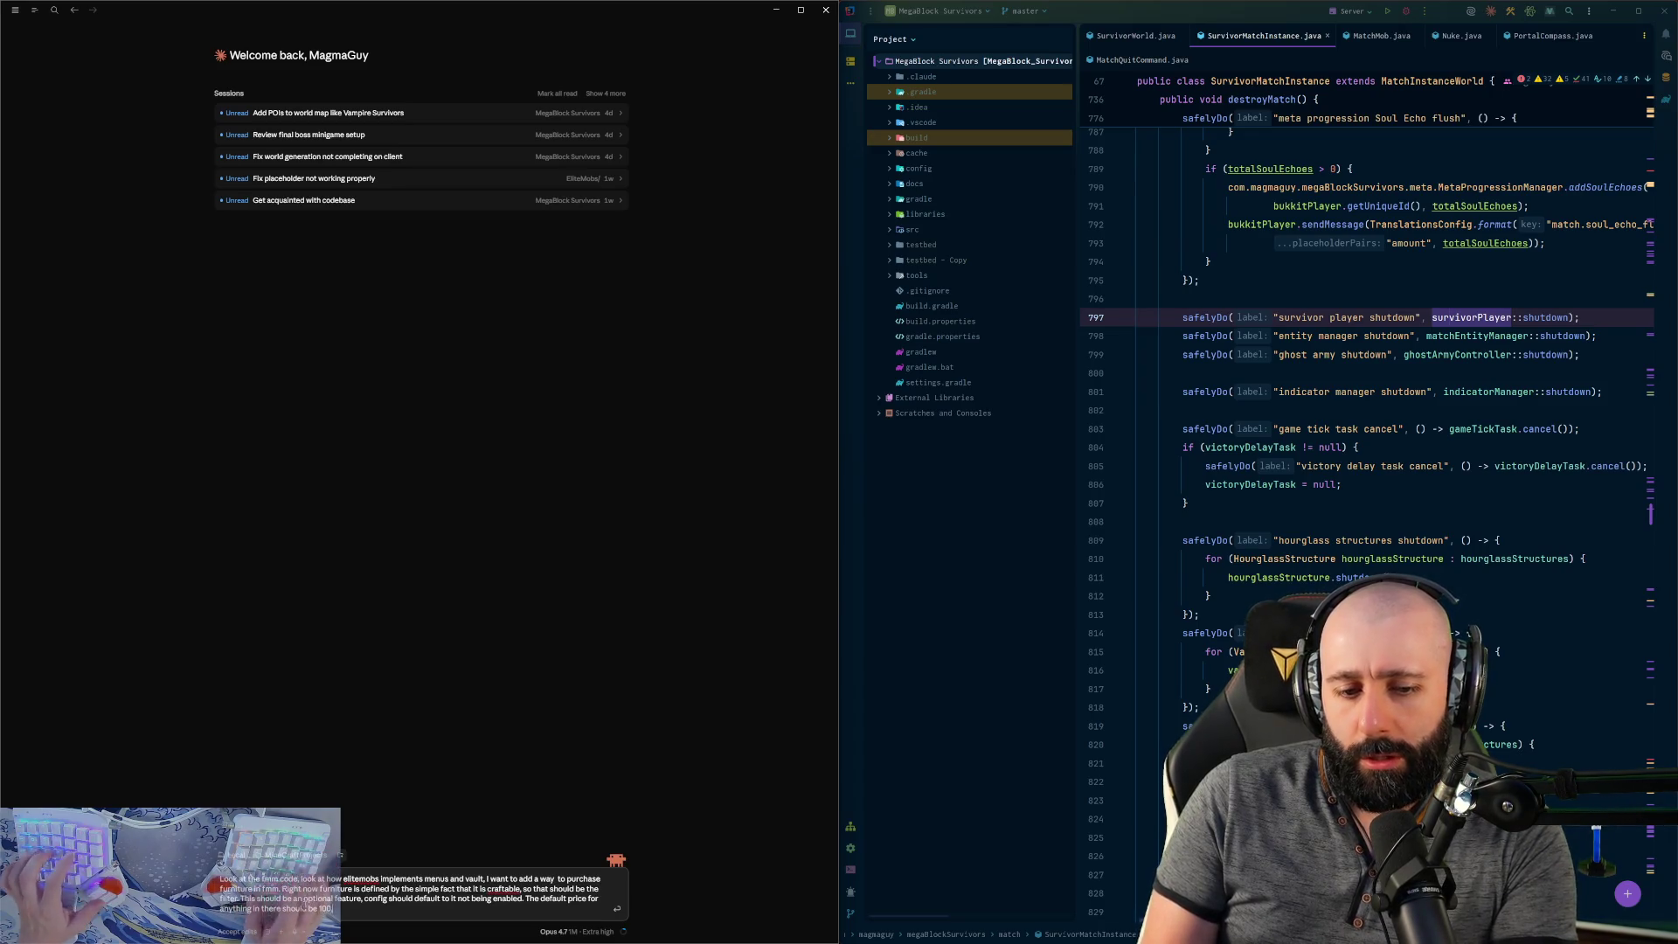
text(, configurable on the)
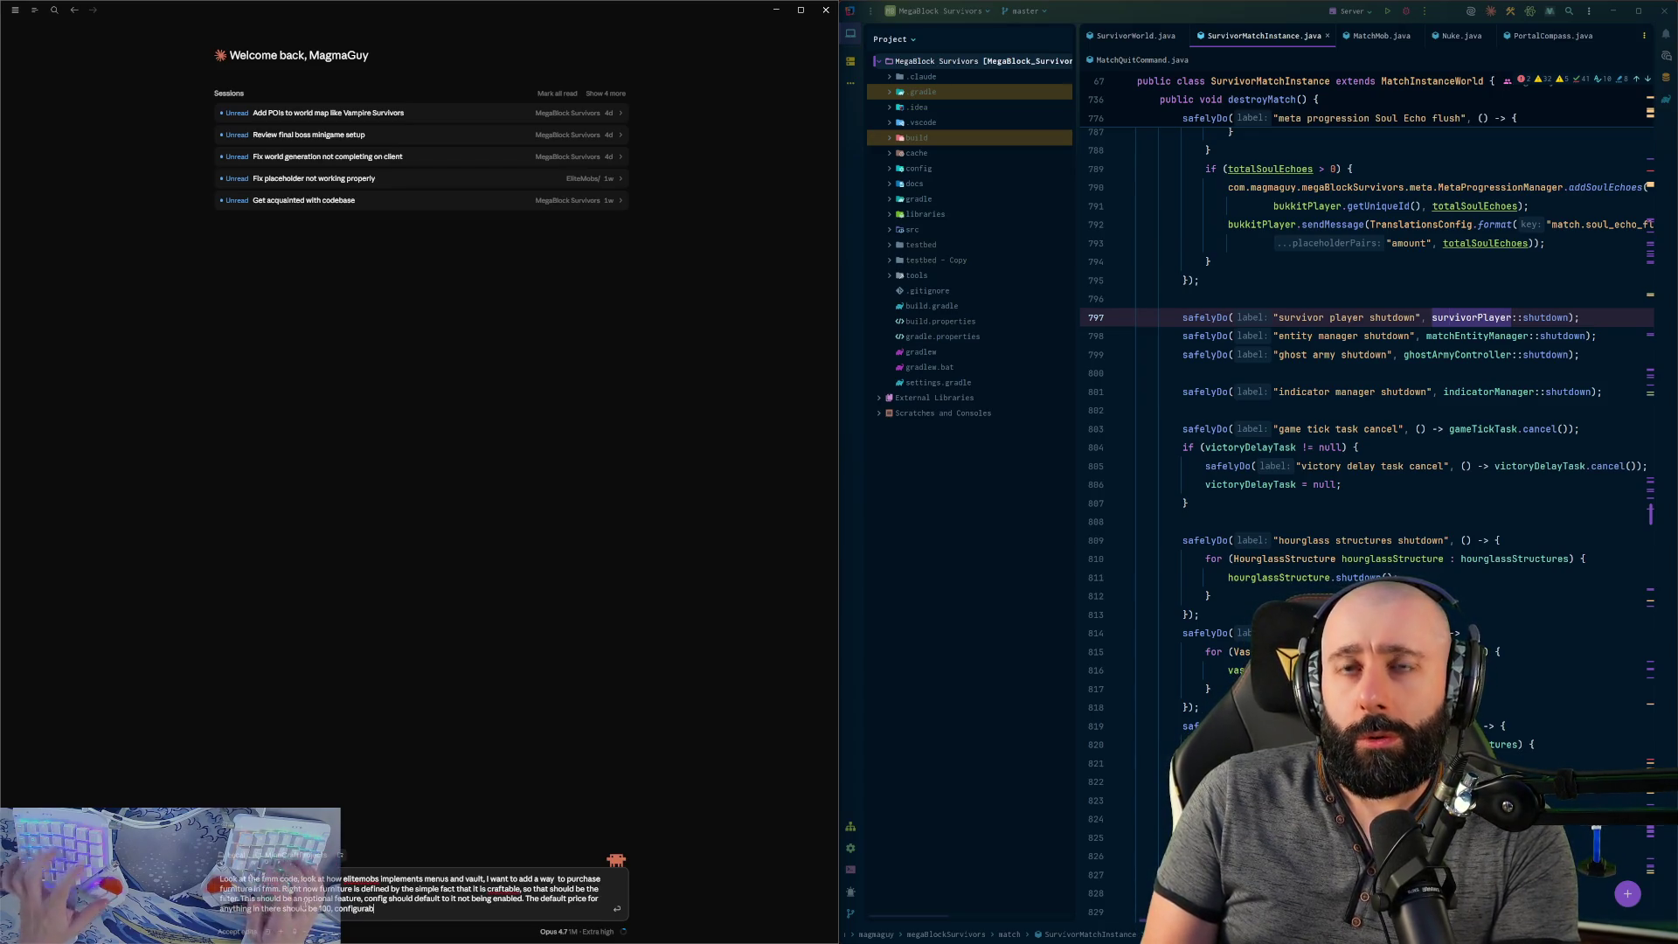
text( configur)
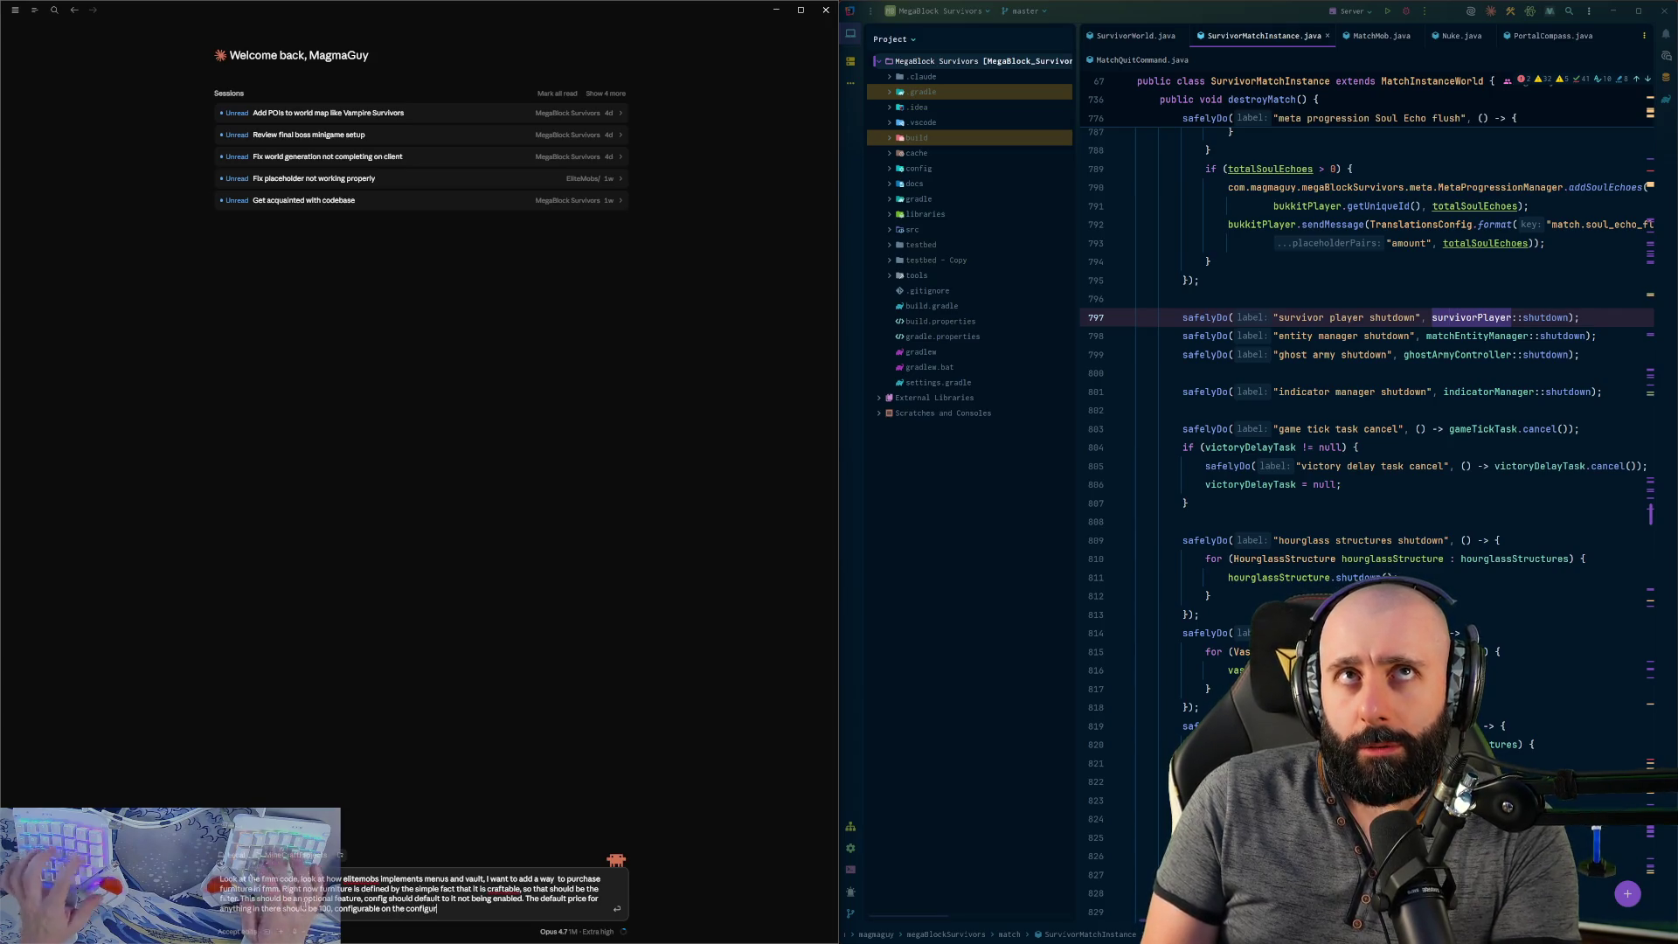
text(ation file for the)
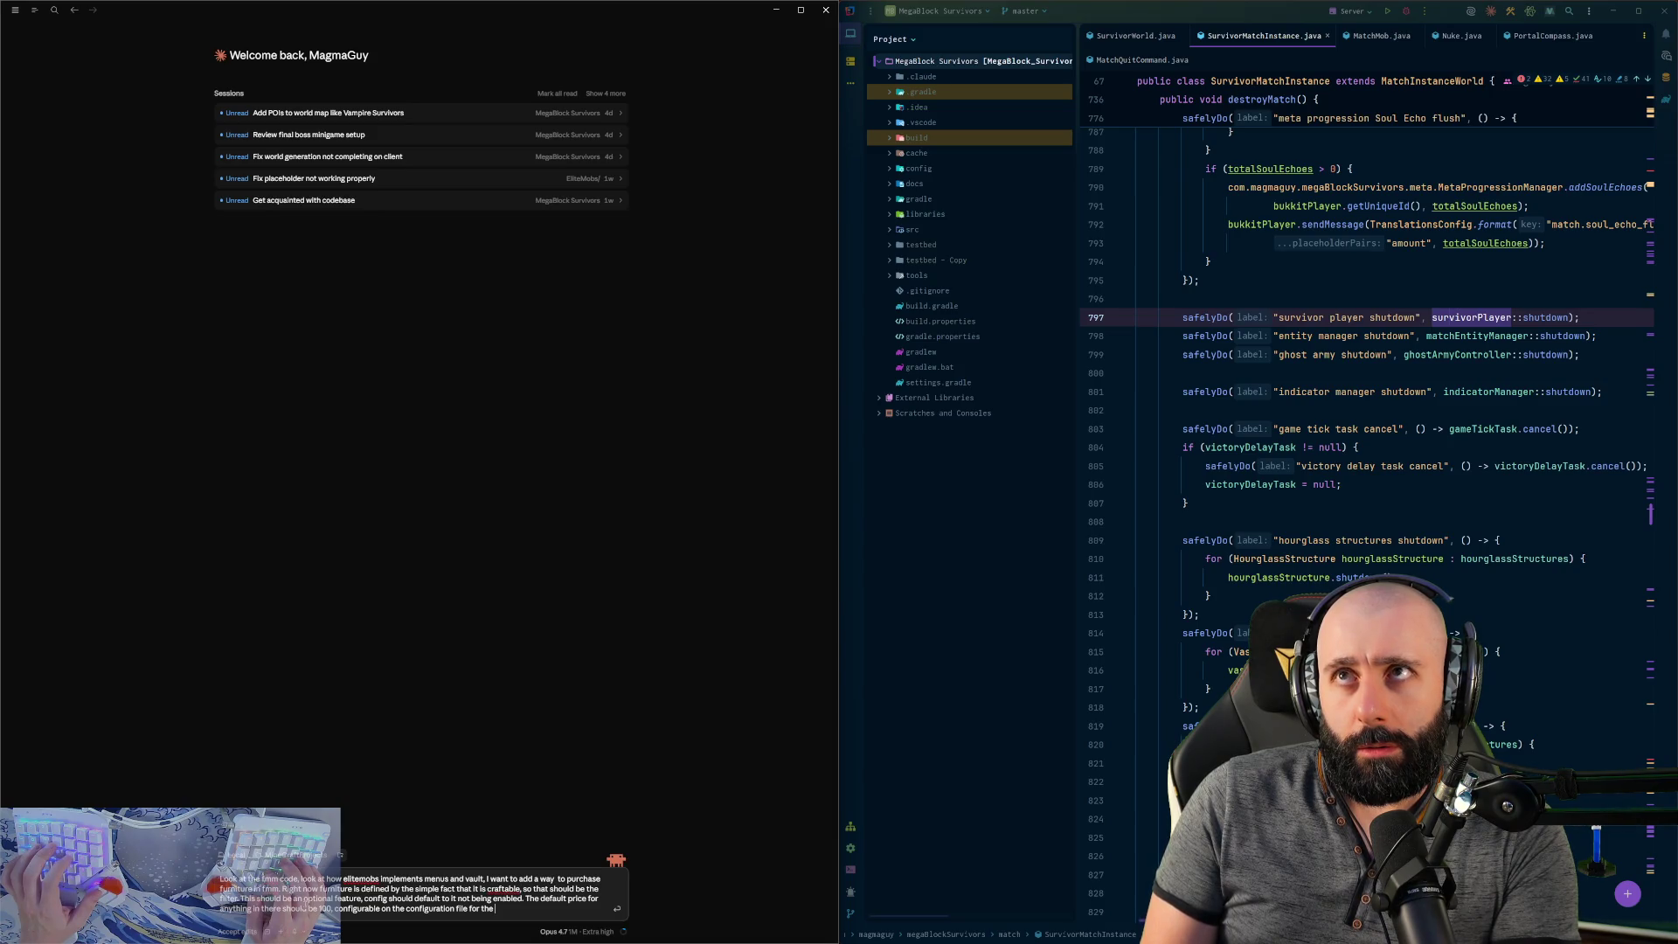
text( prop.)
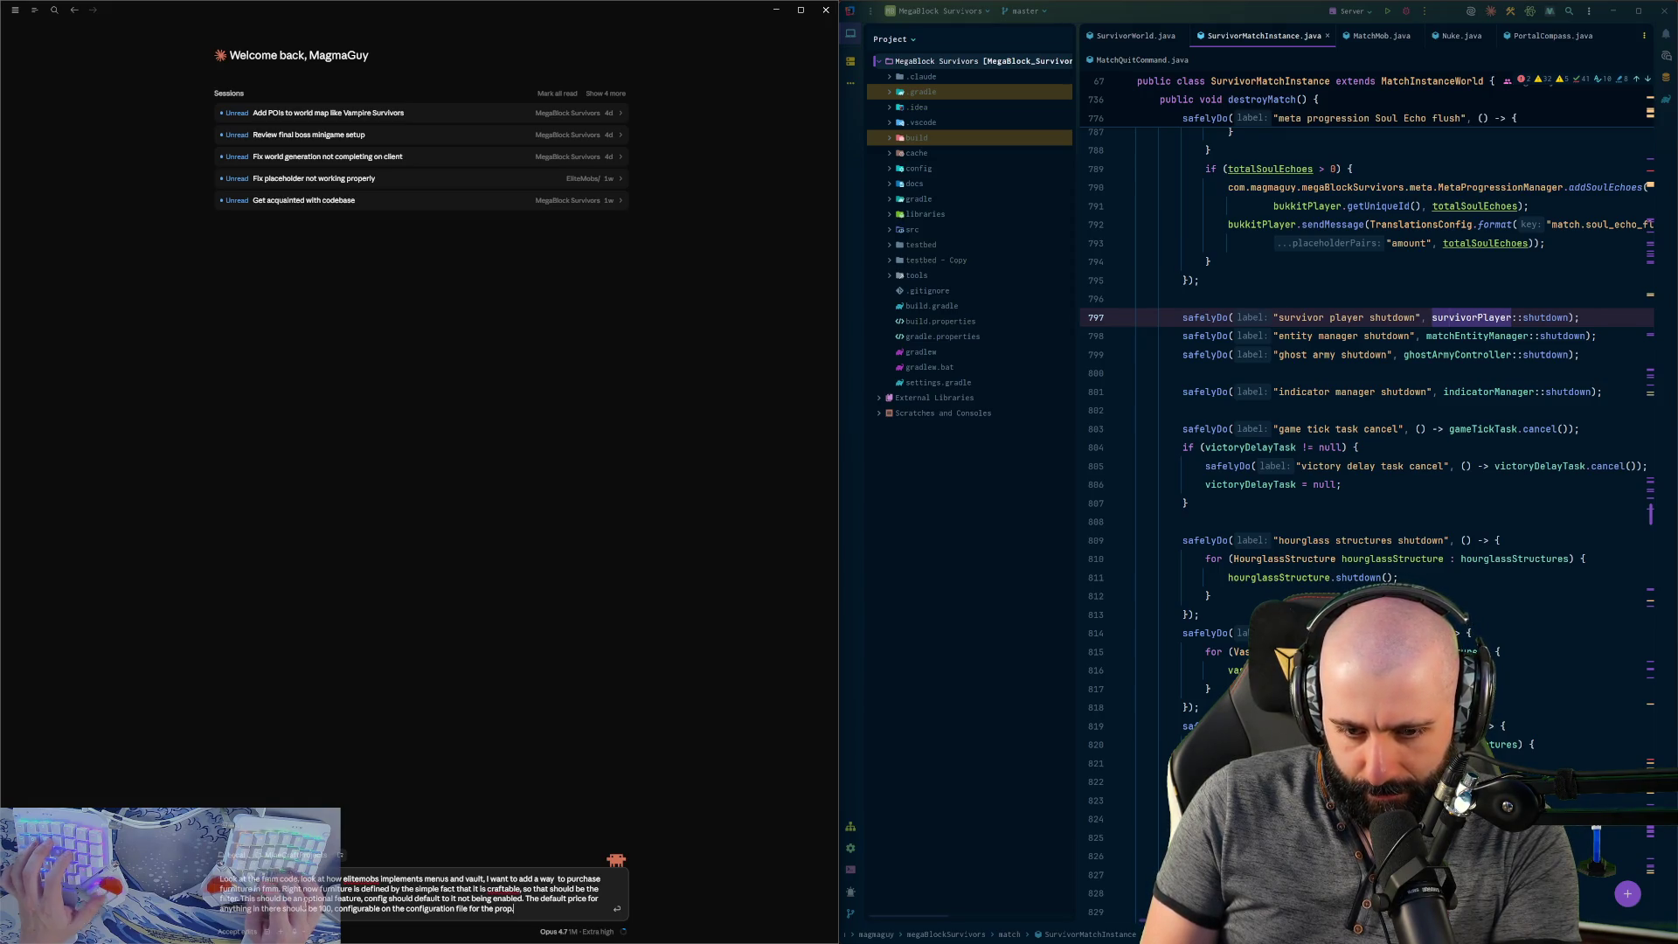
key(BackSpace)
text( if that seems to)
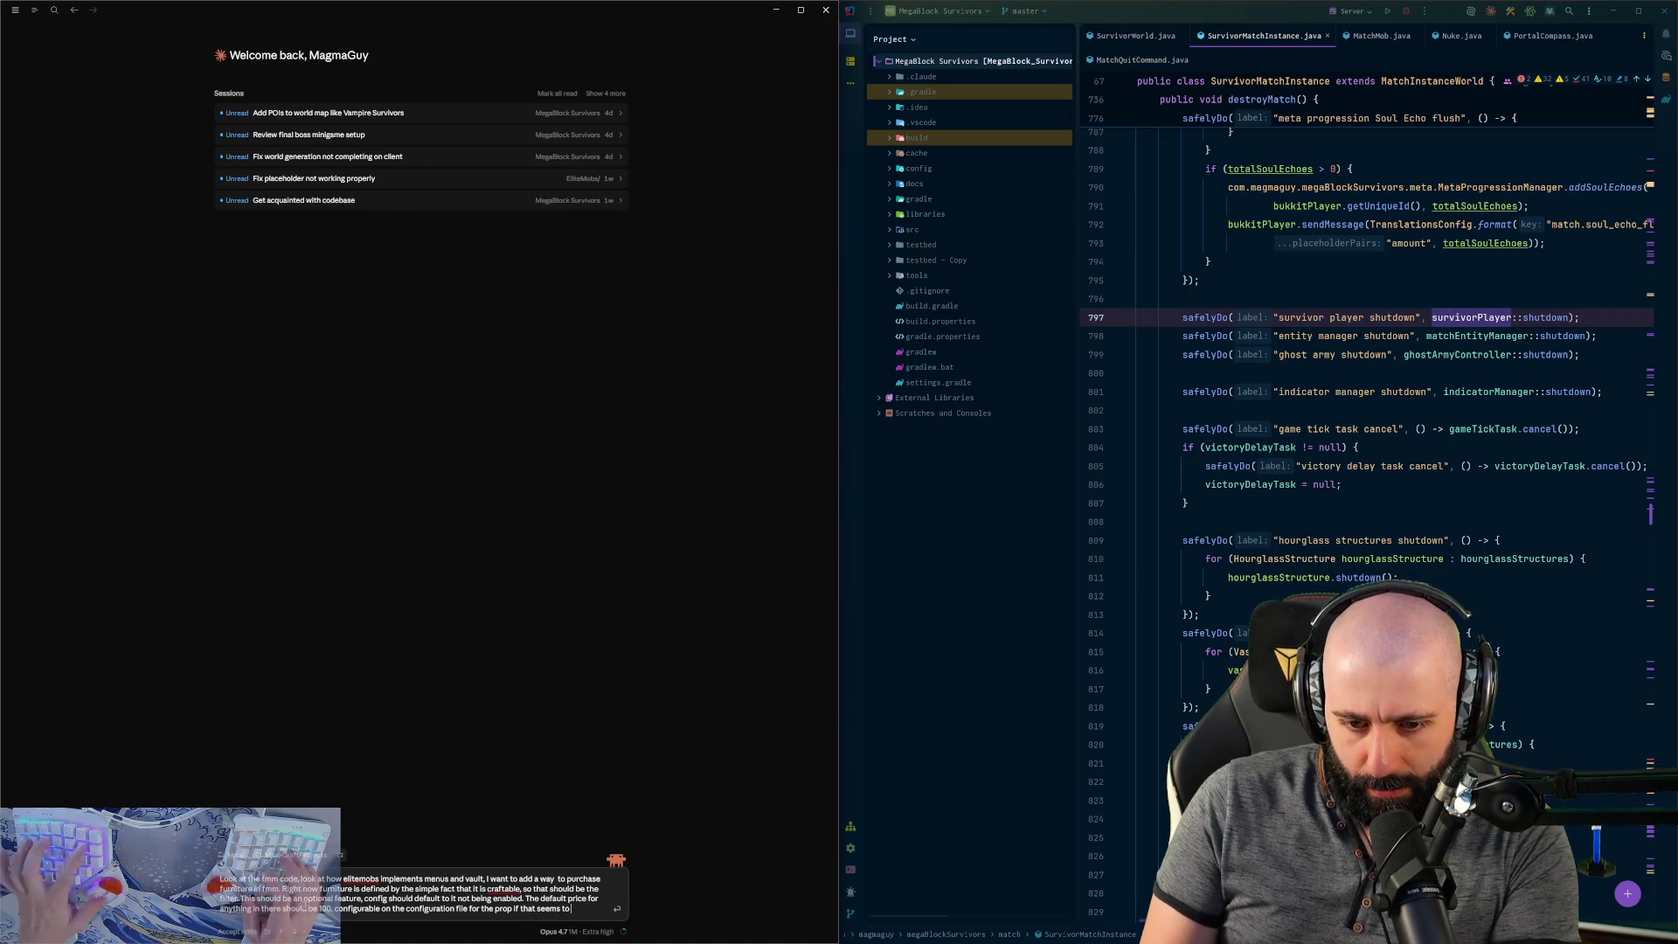
text( be the most )
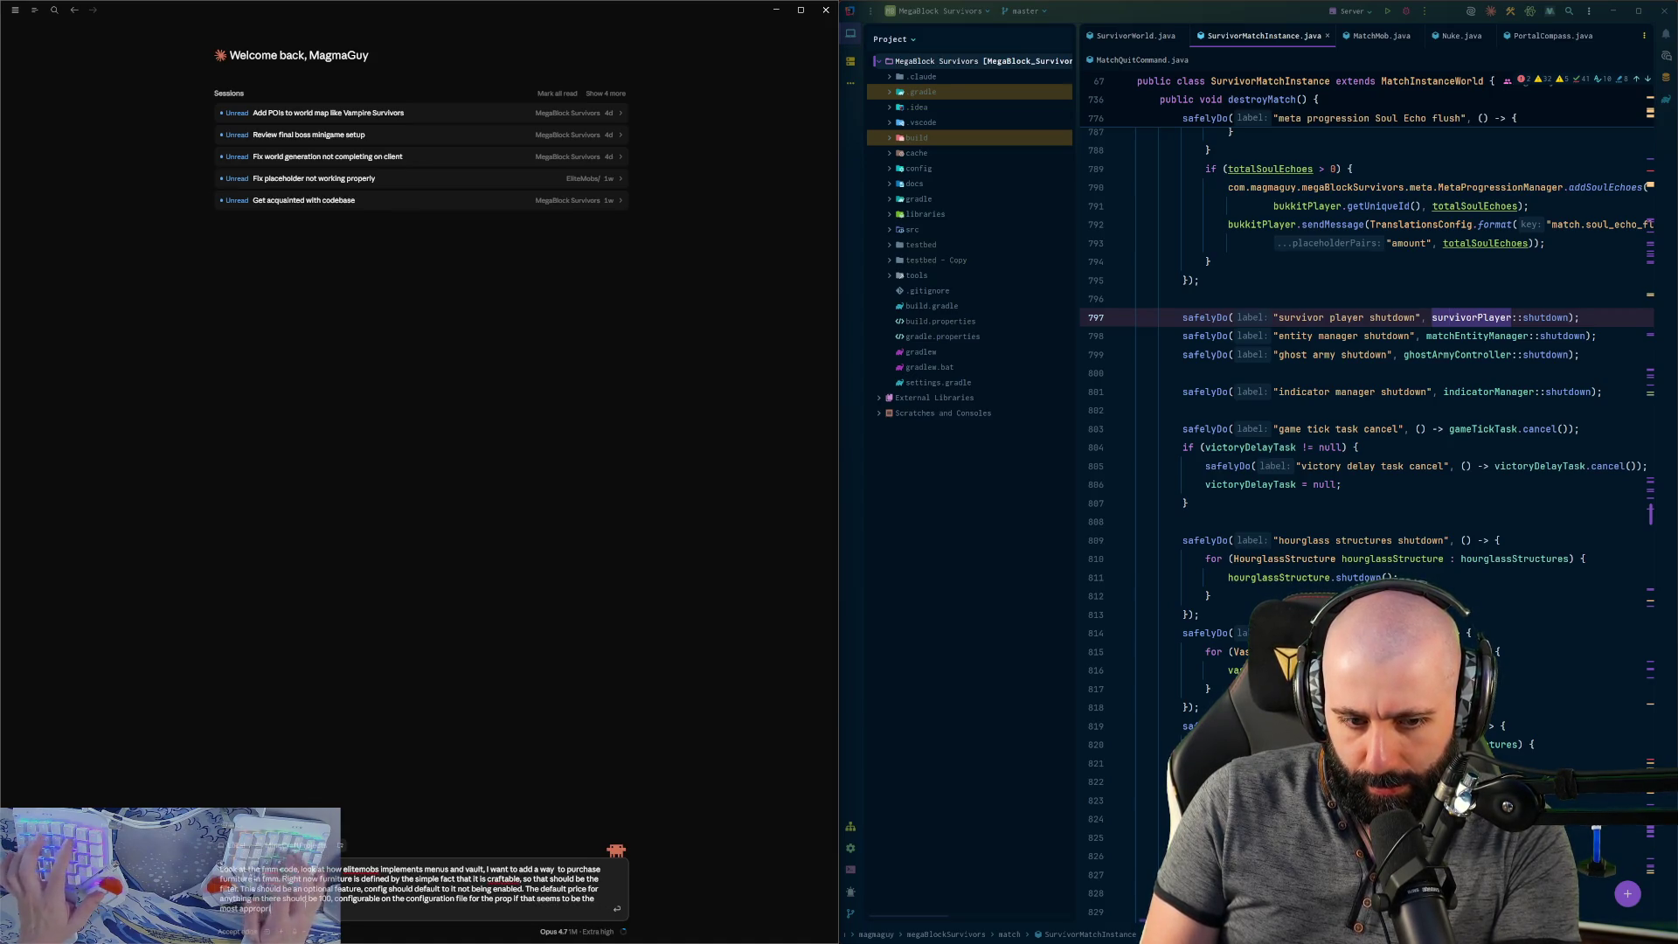
text(appropriate place for that to b)
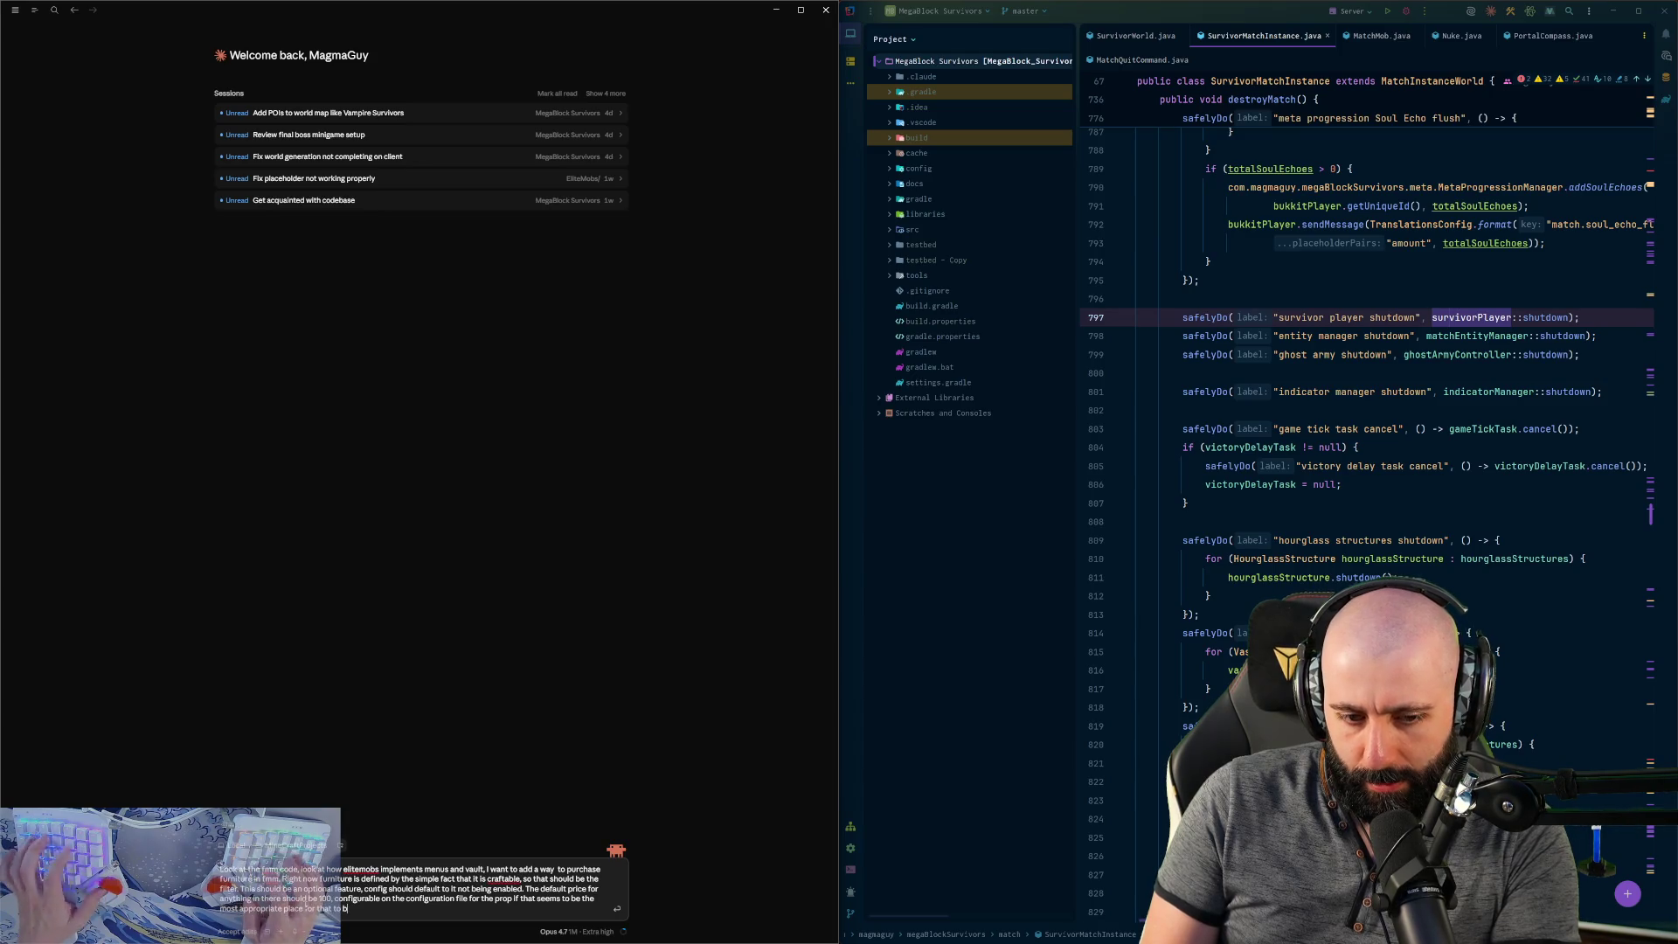
text(e in.)
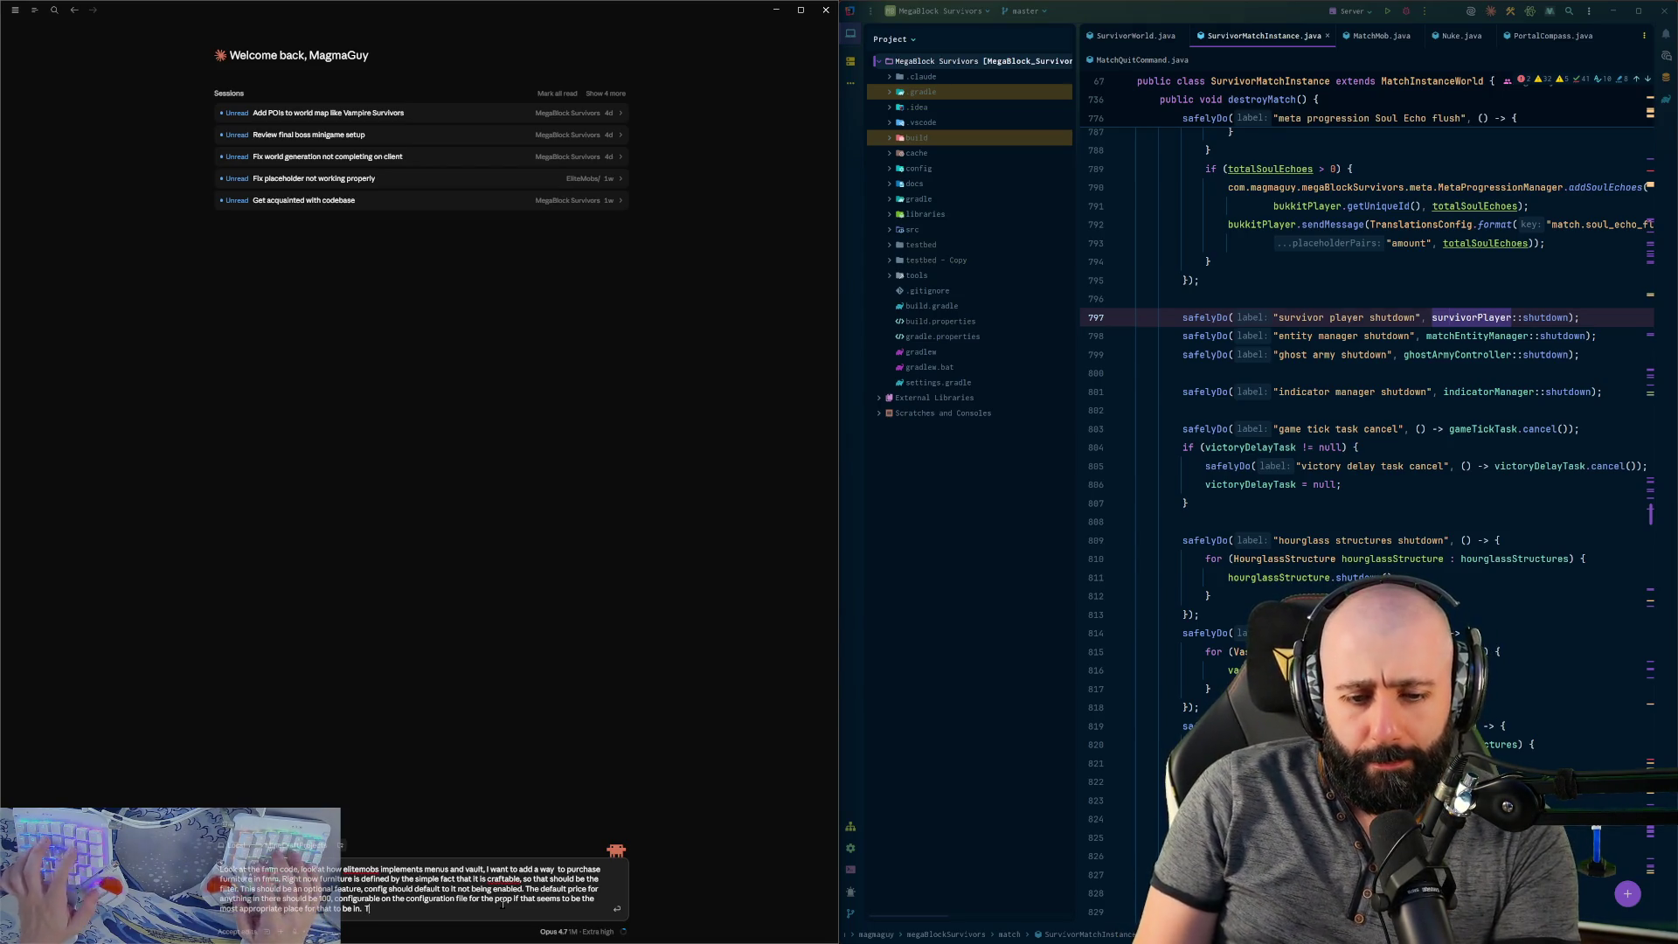
- Add a config setting letting admins control which craftable items appear in the store
text(There hsould)
key(ctrl+BackSpace)
text(should also)
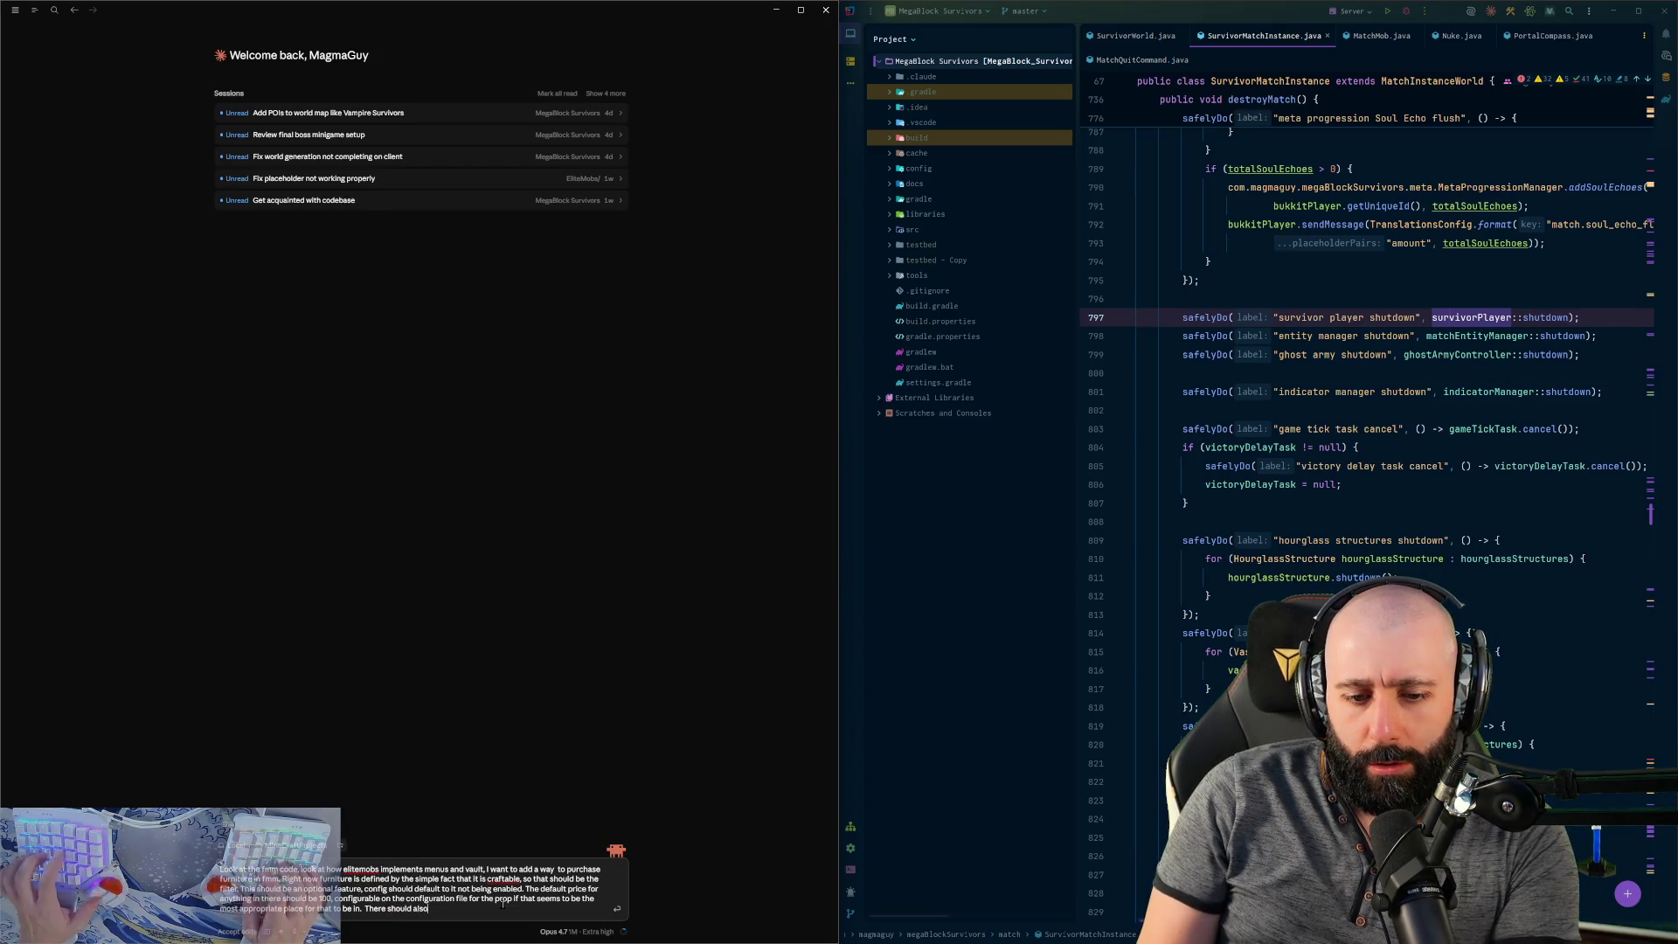
text( be a config setting)
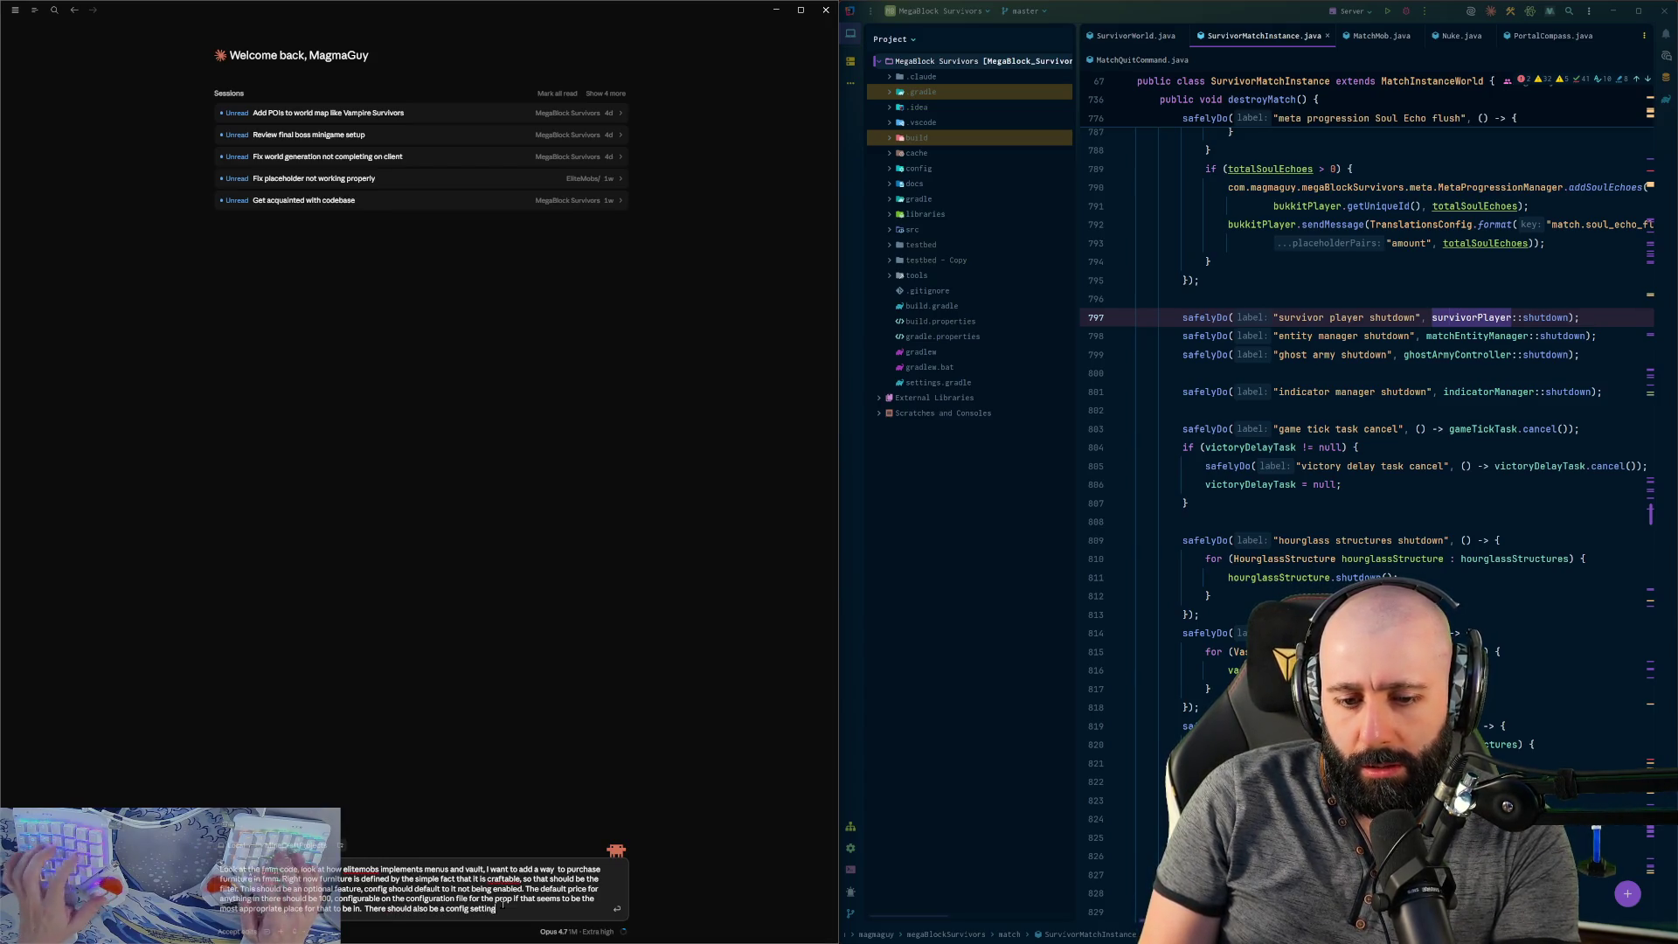
text( in the same loc)
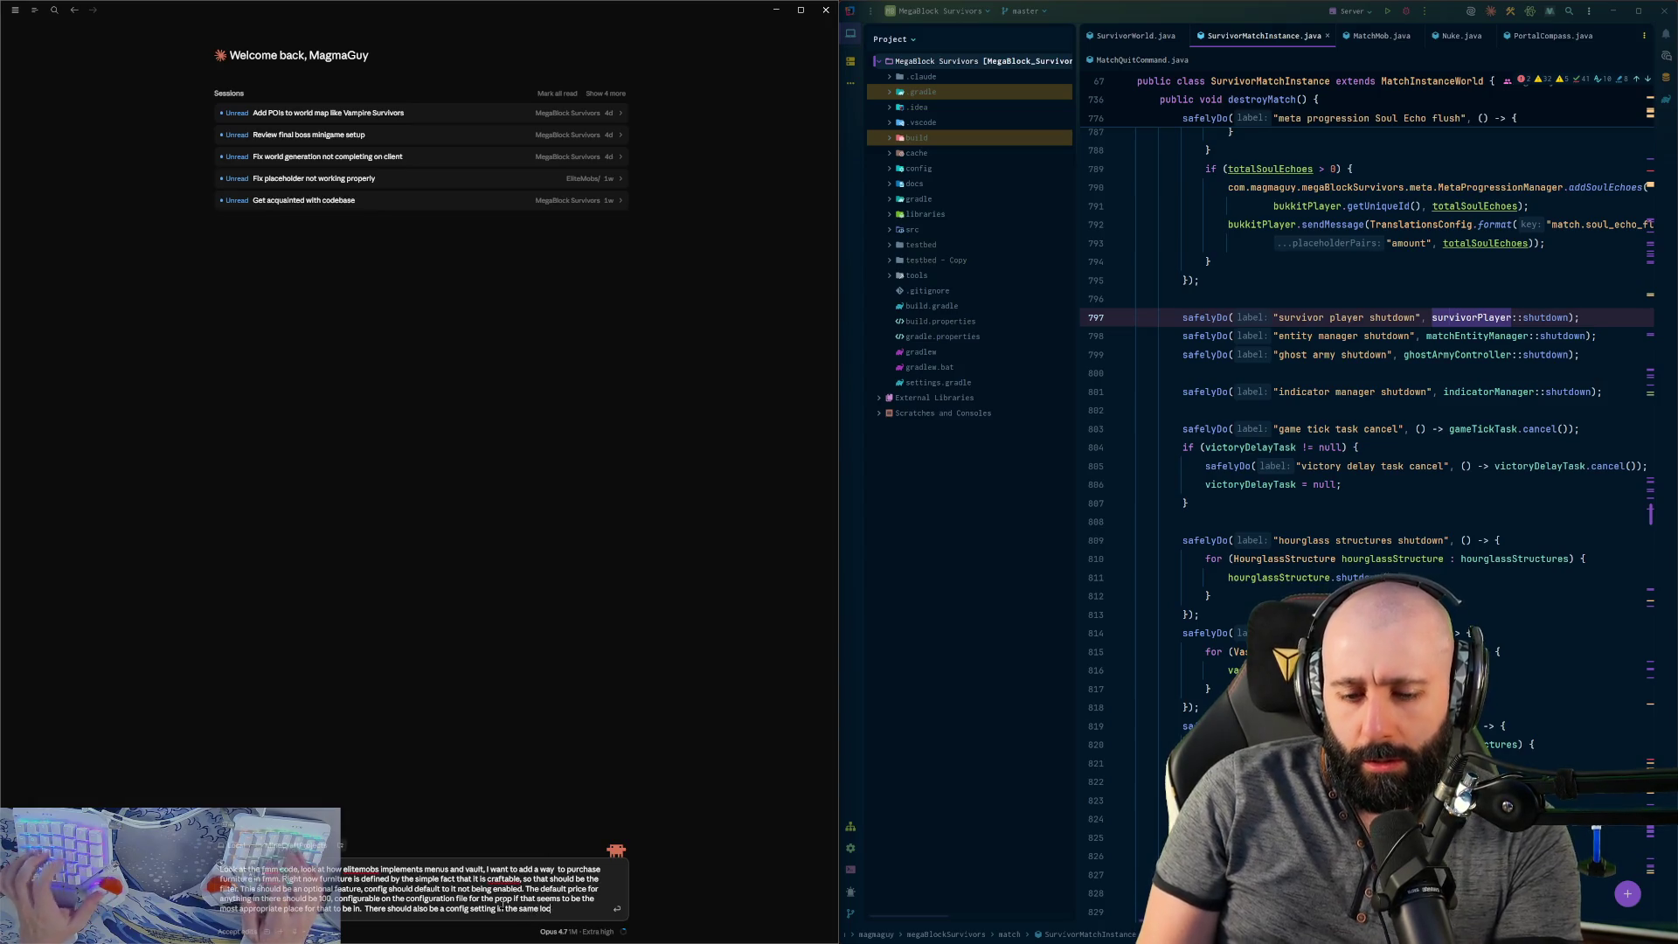
text(ation t)
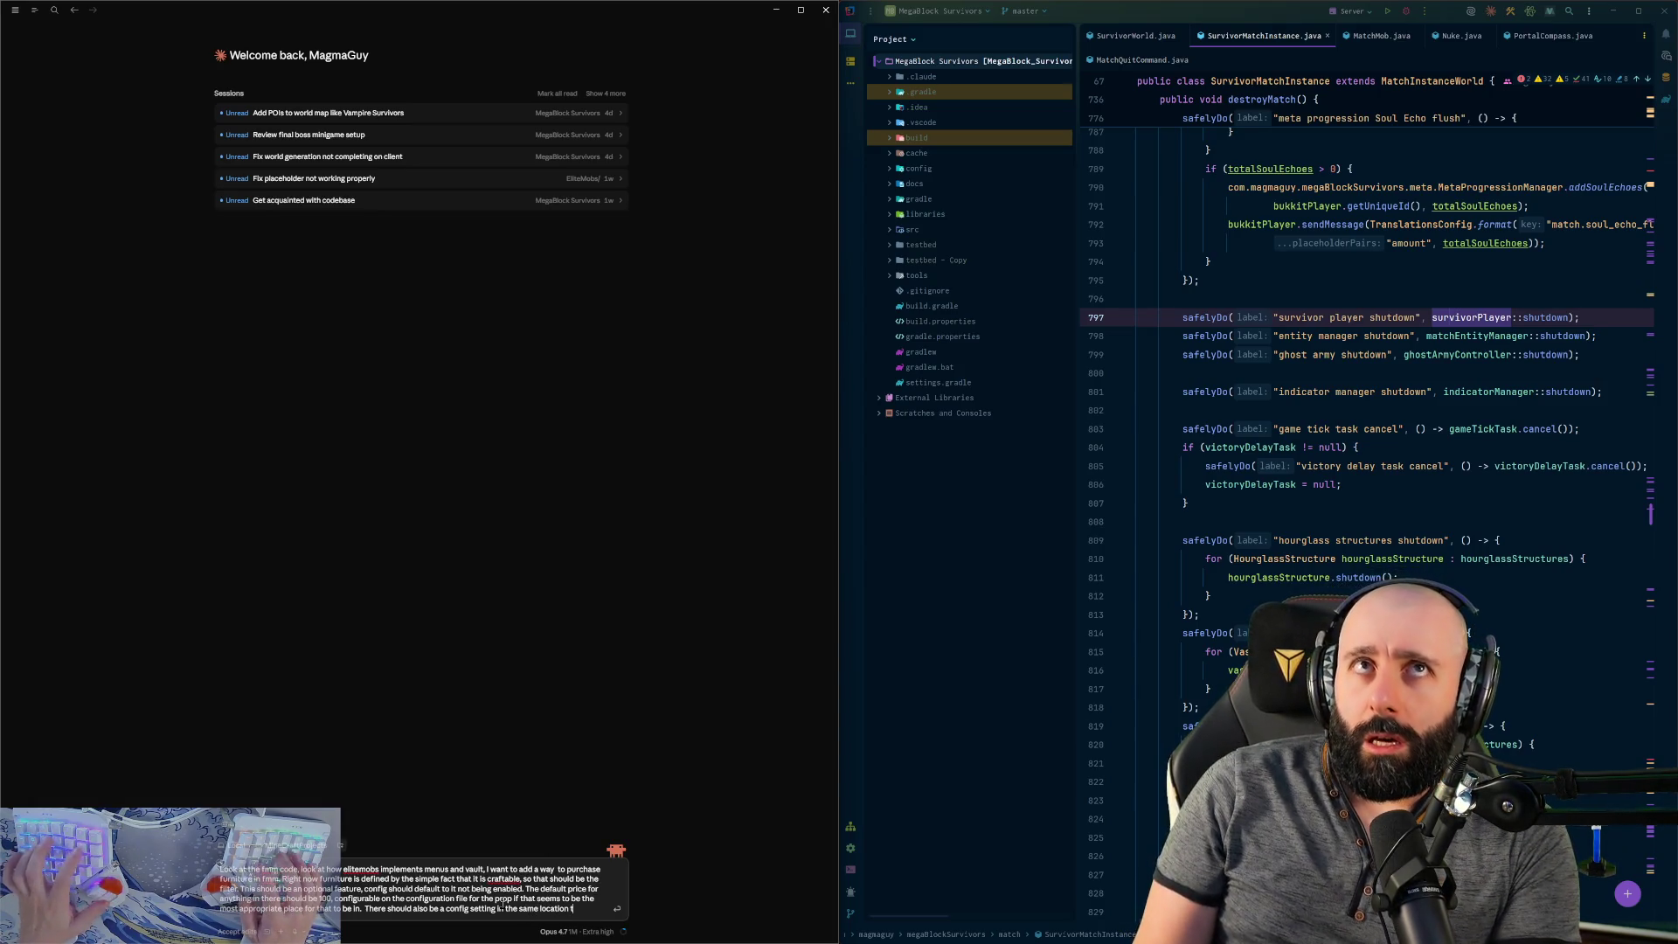
text(hat allow)
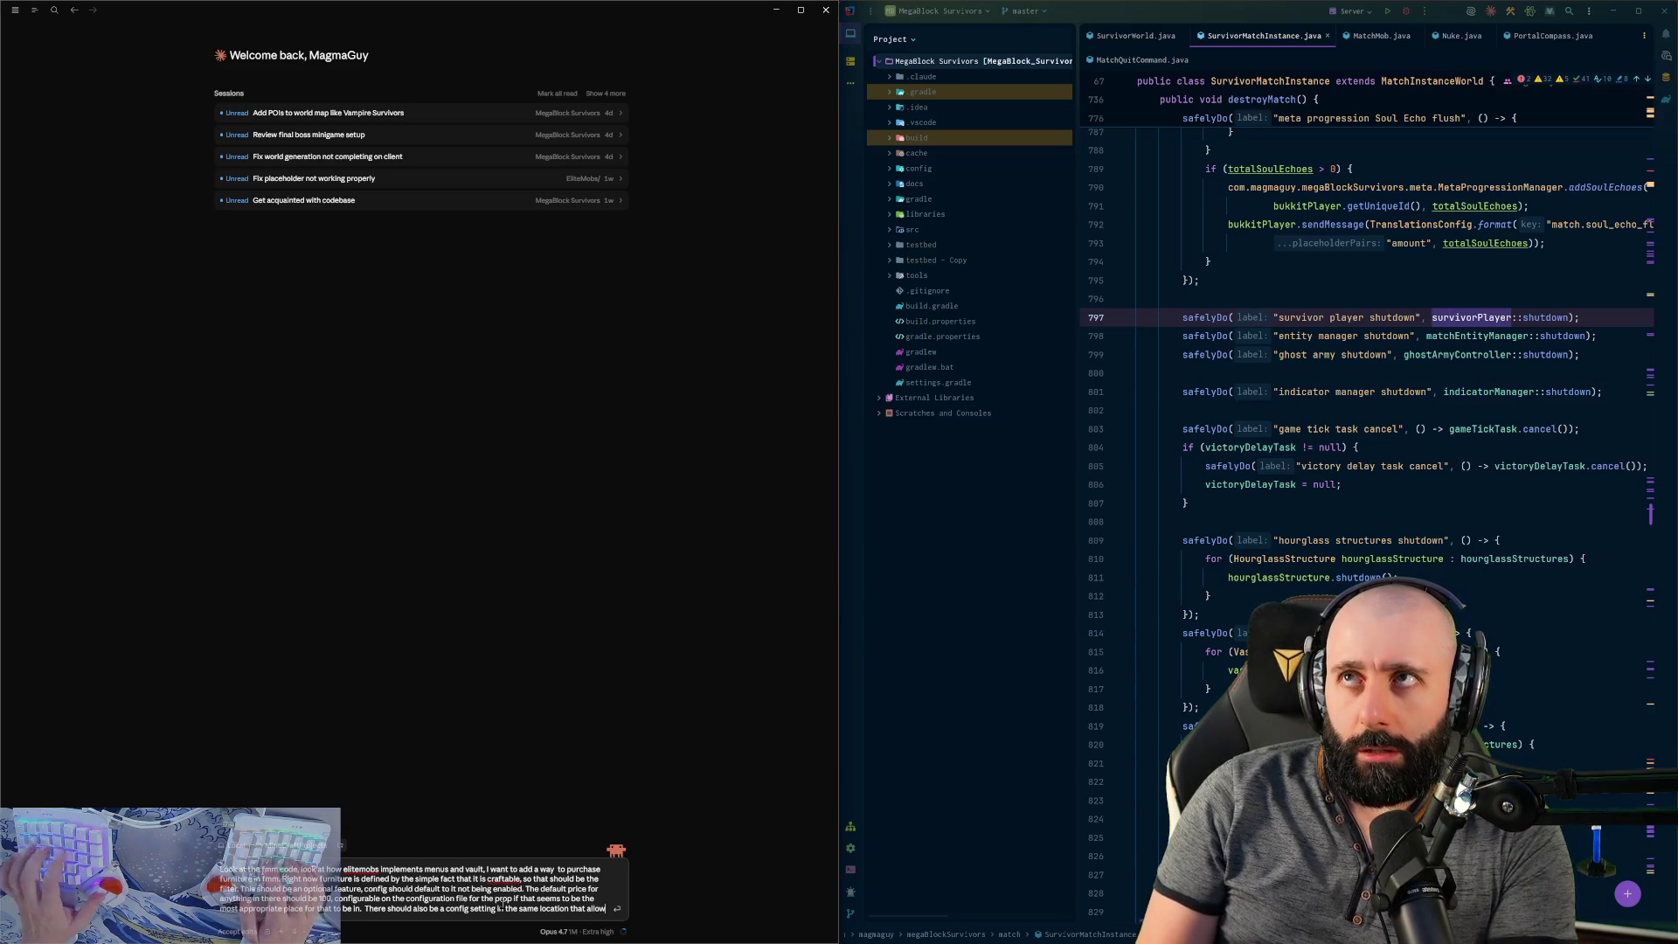
text(s admins to set that to be di)
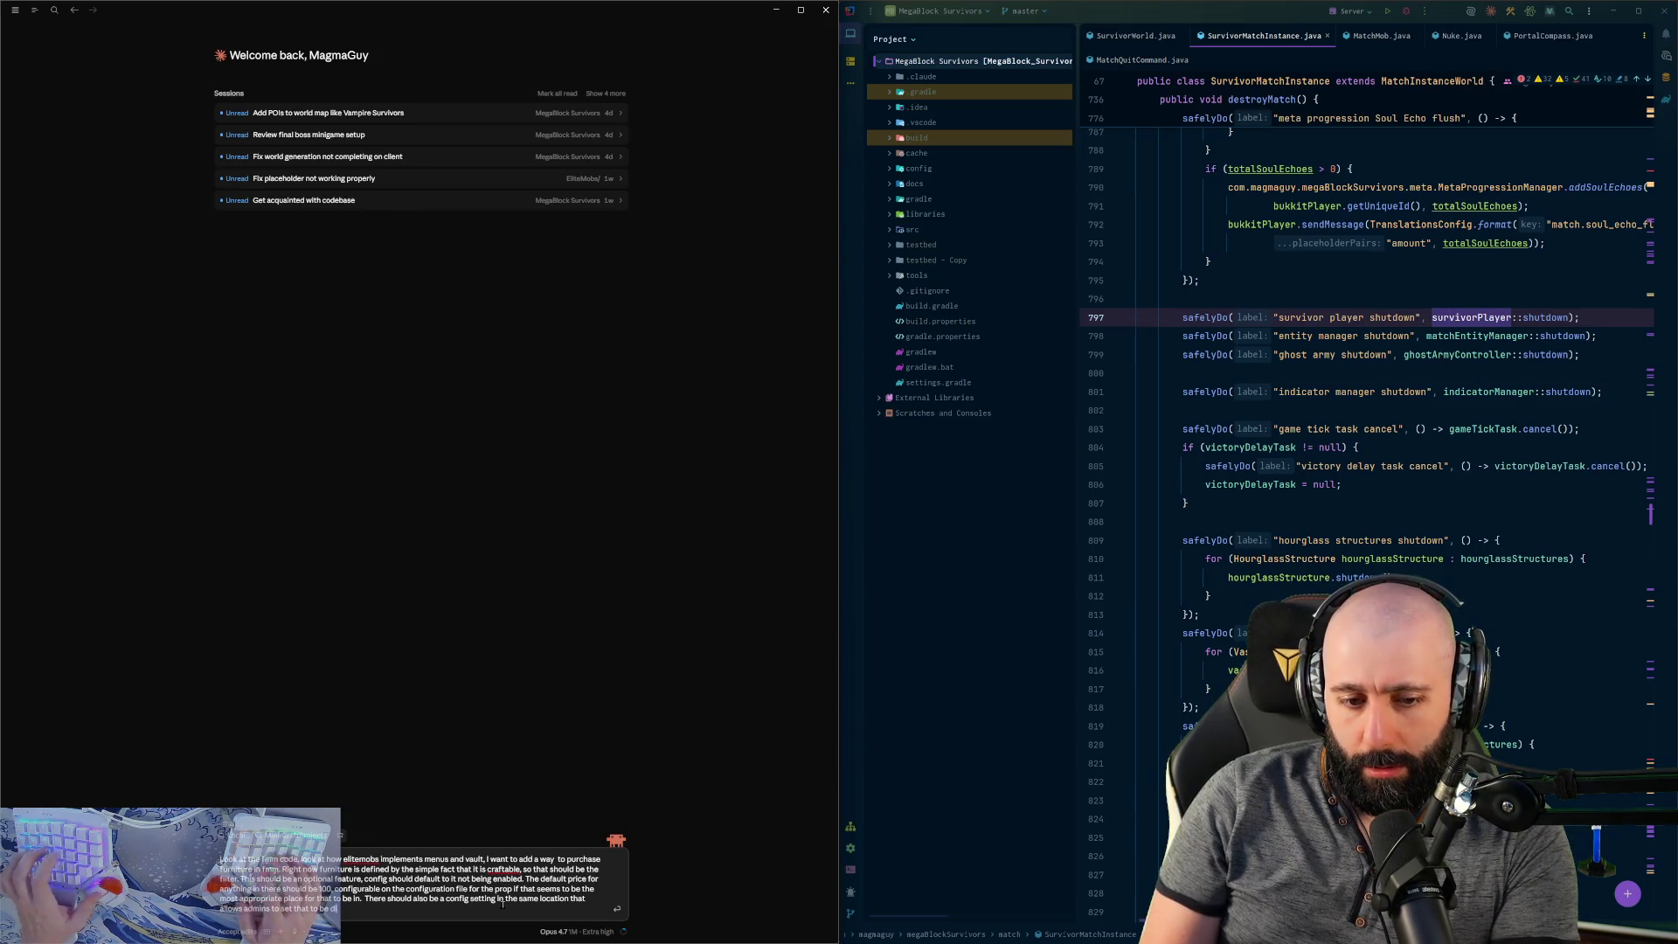
key(BackSpace)
key(BackSpace)
key(BackSpace)
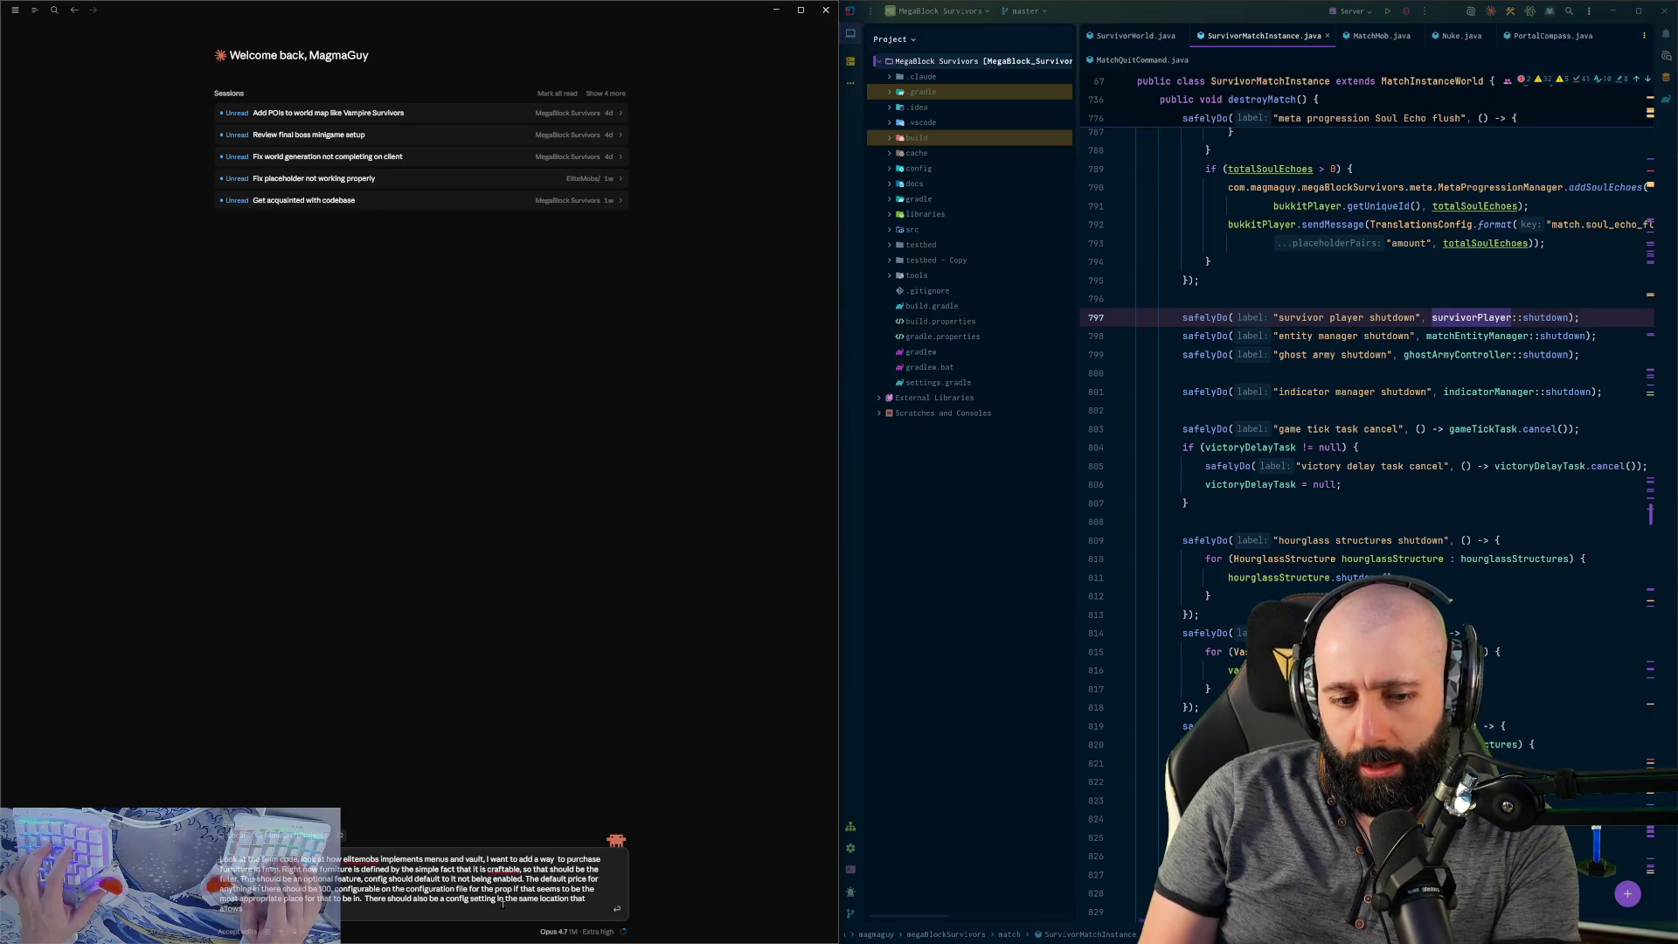
key(BackSpace)
key(BackSpace)
key(BackSpace)
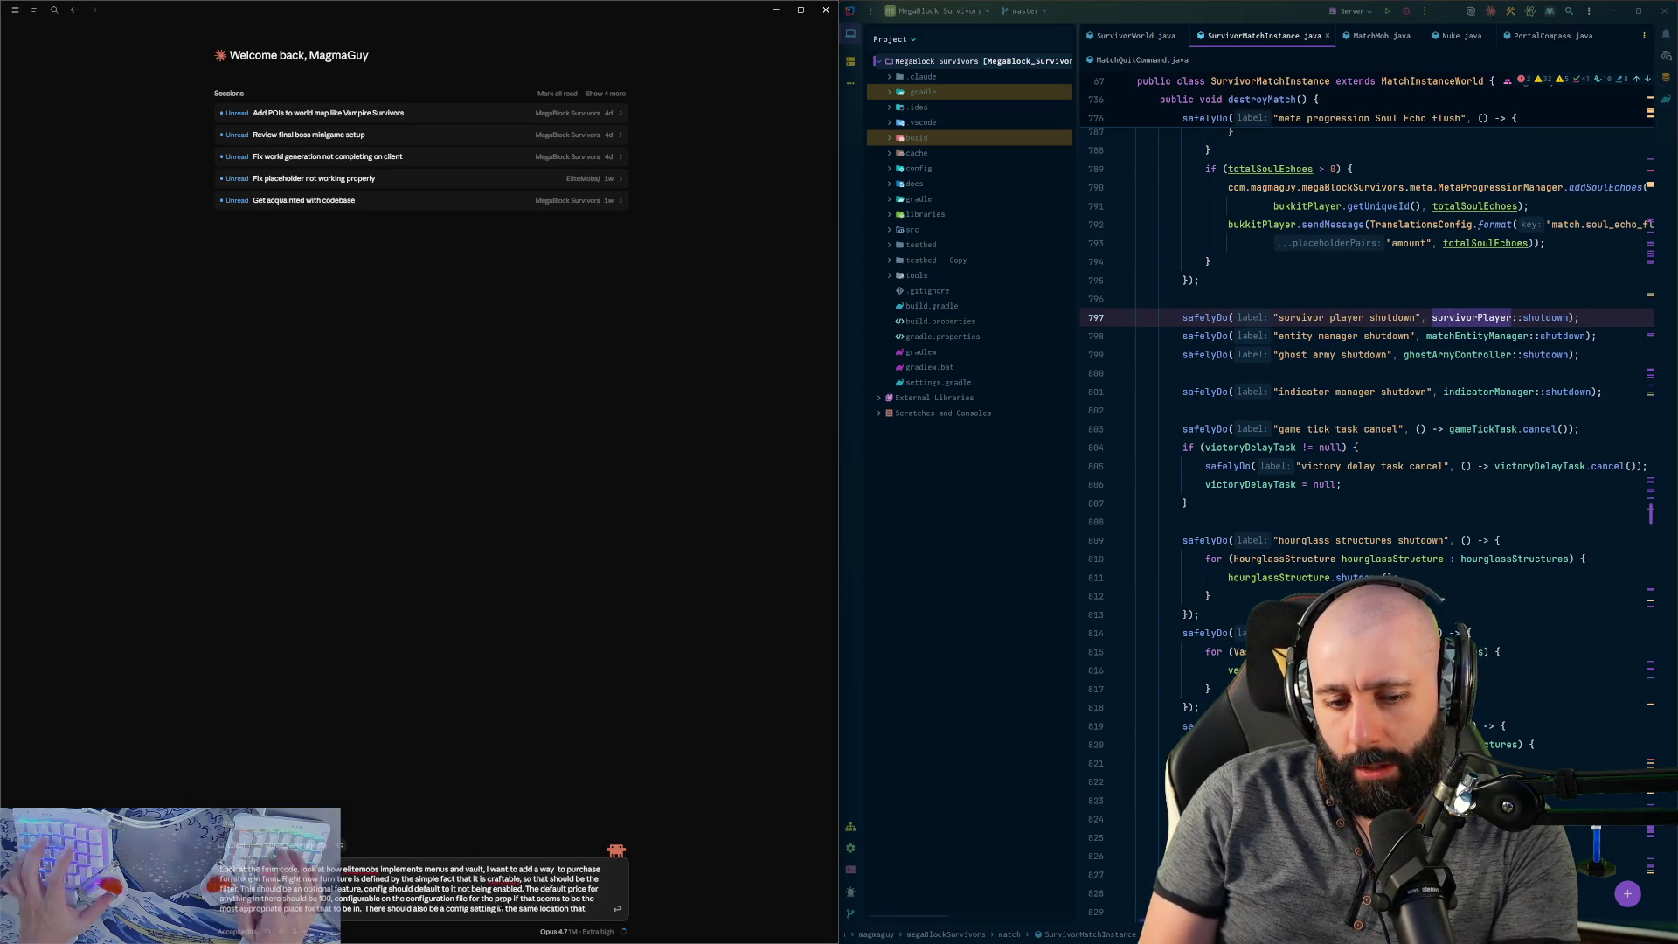
text(permits)
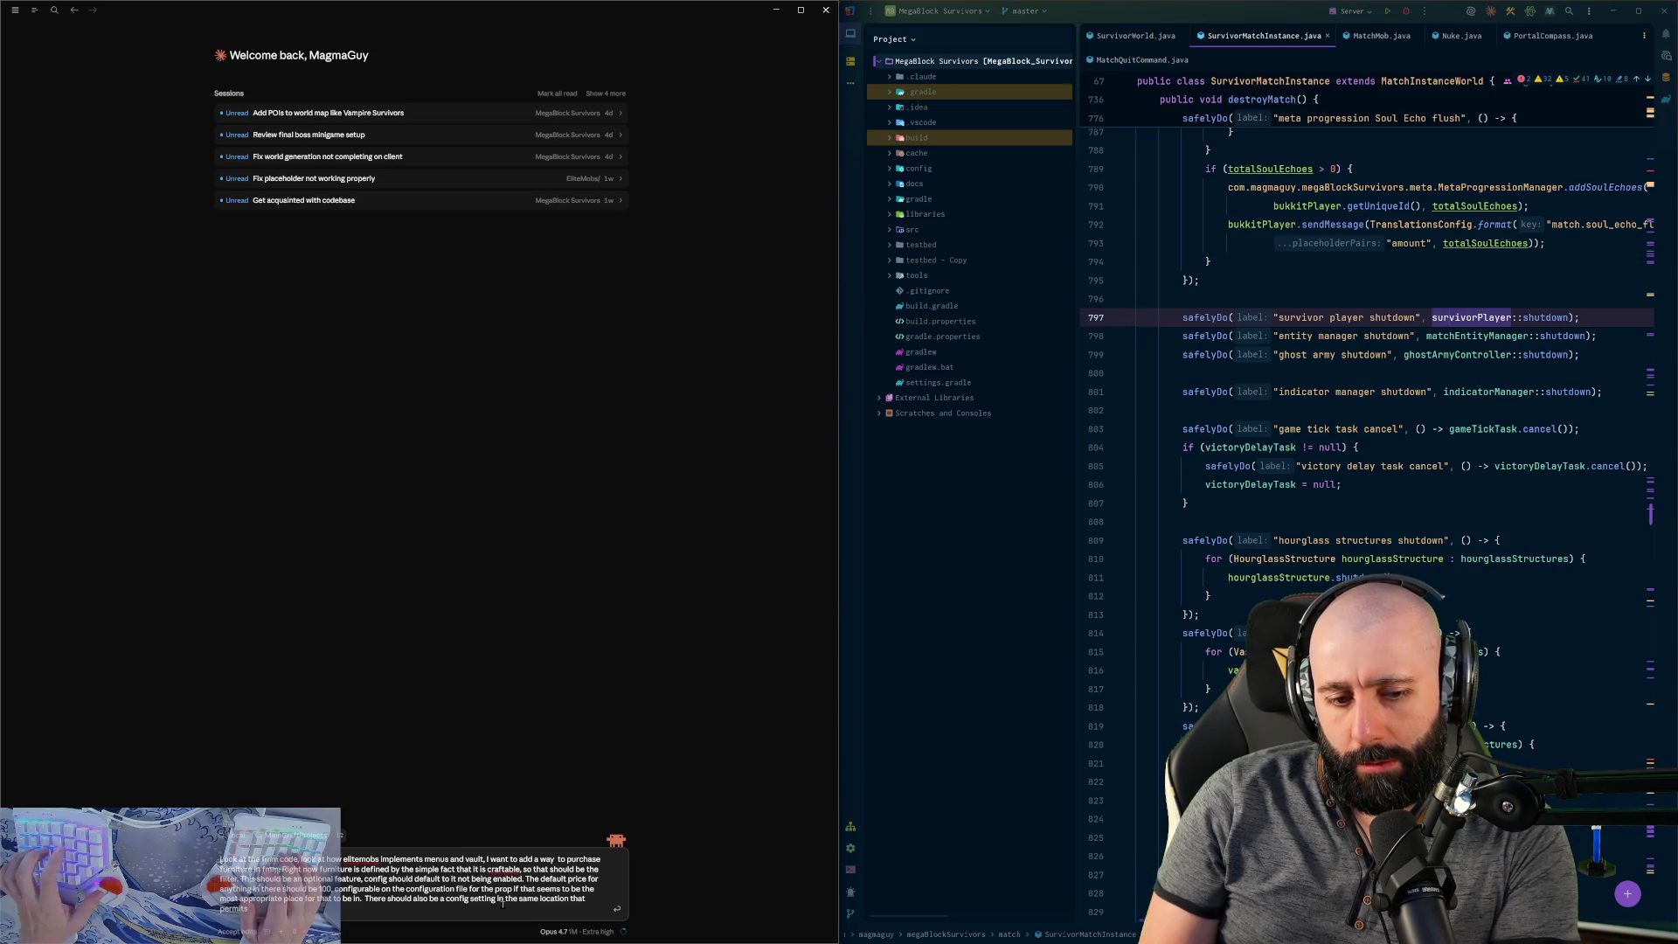
text( the)
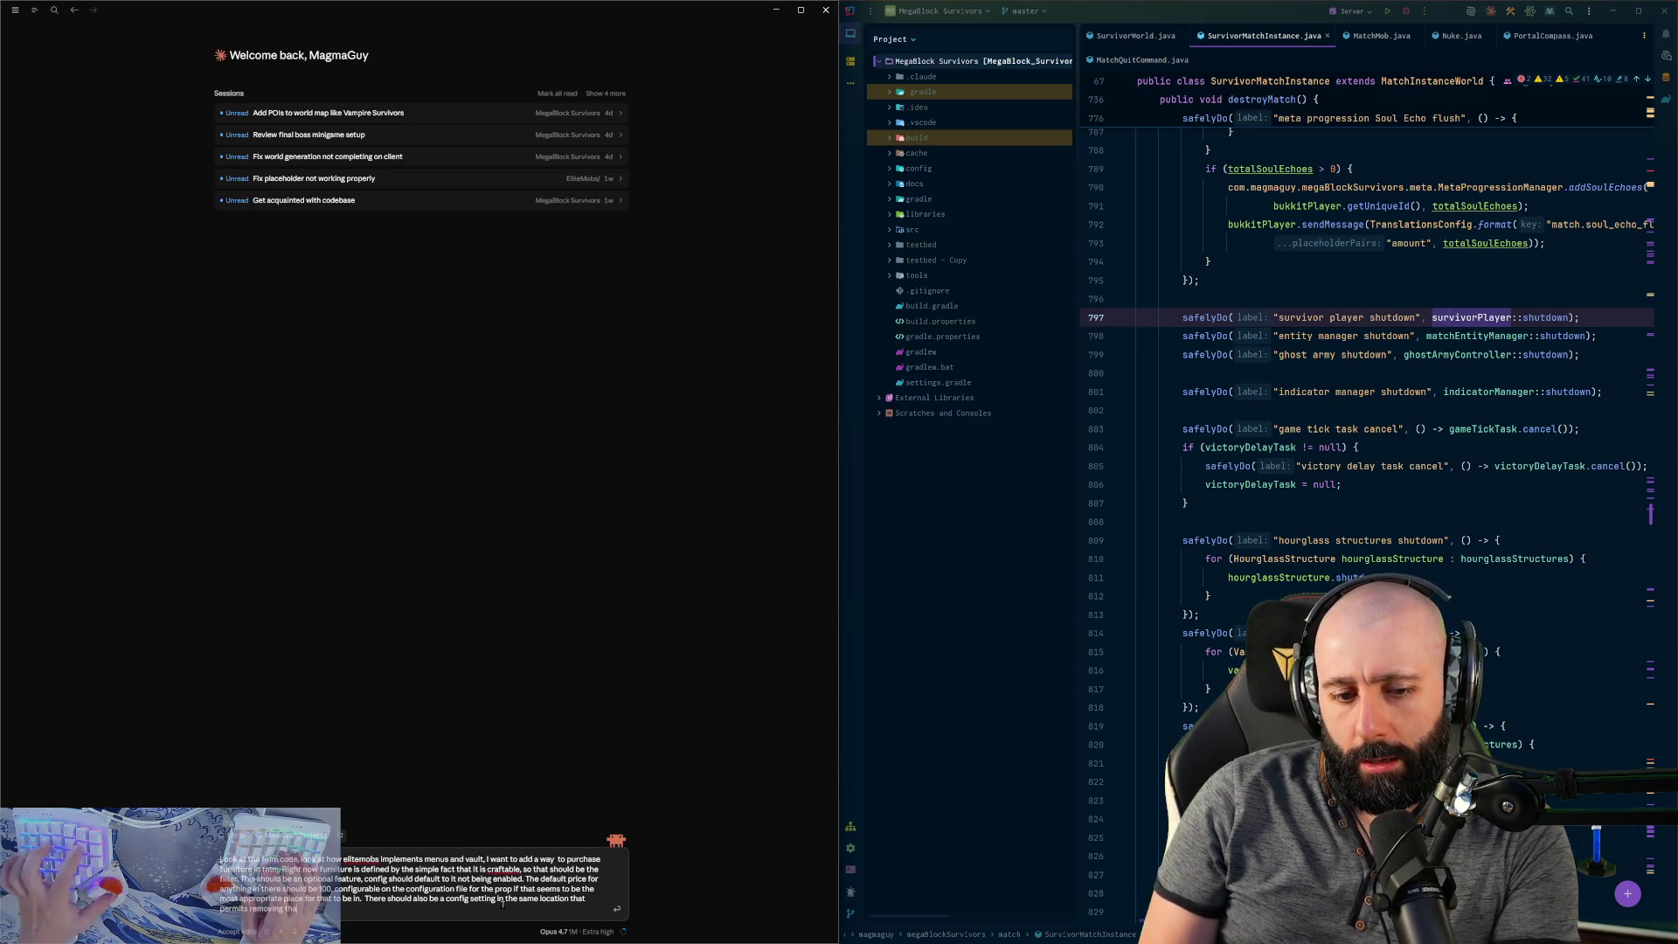
text(t craftable item)
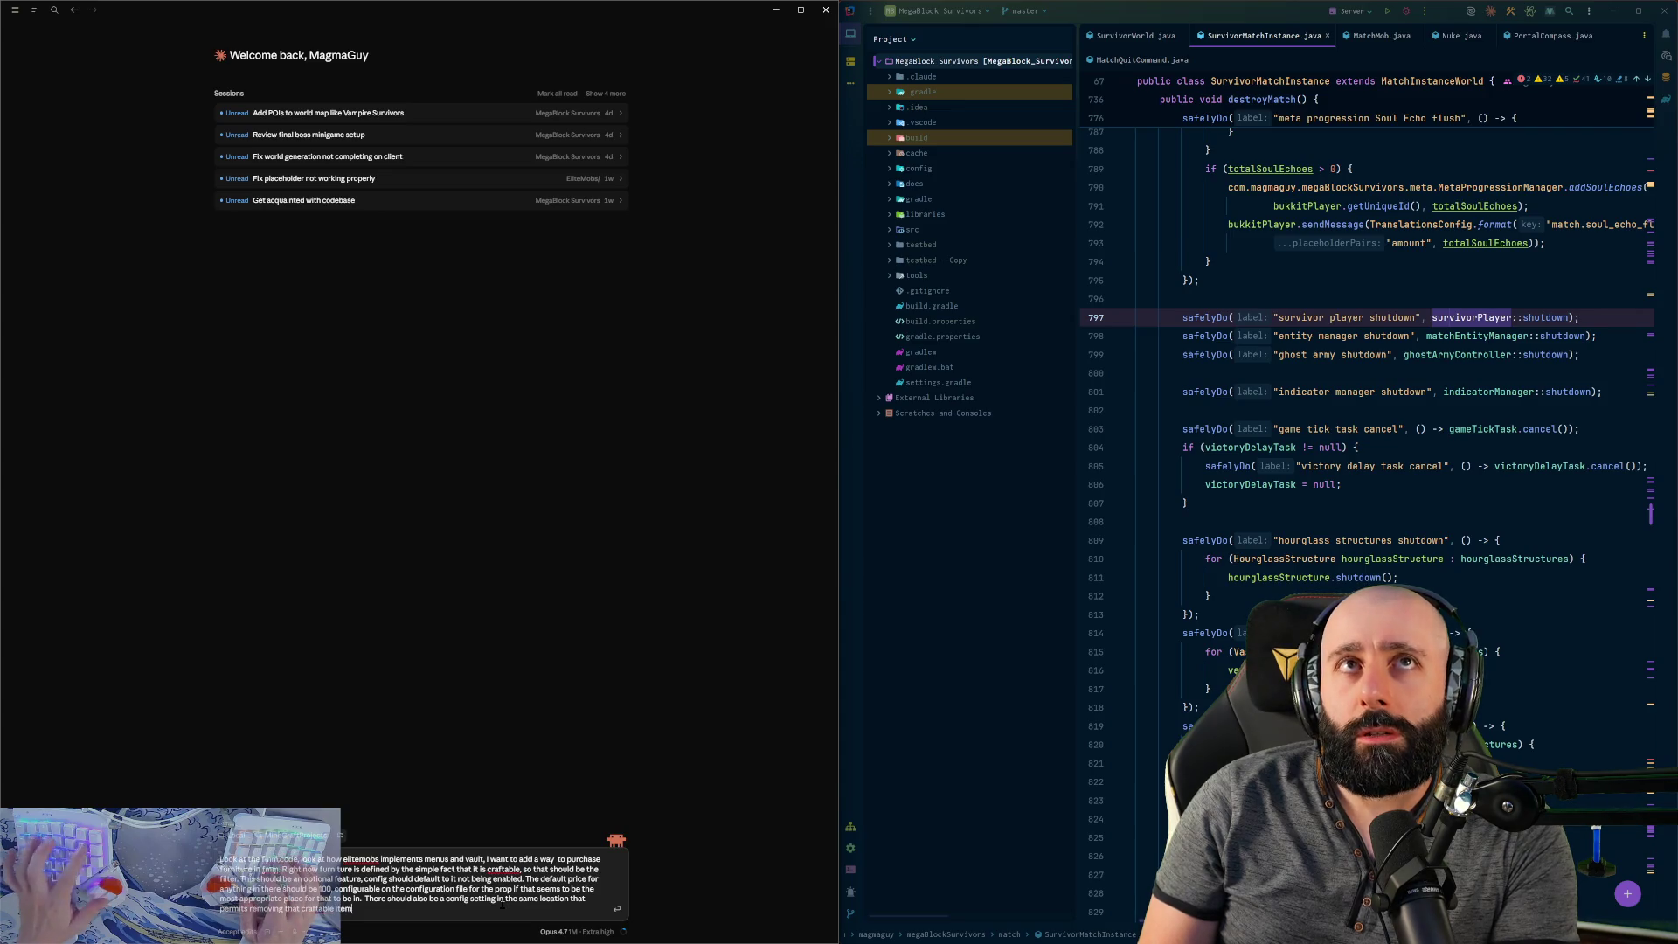
text( from the store.)
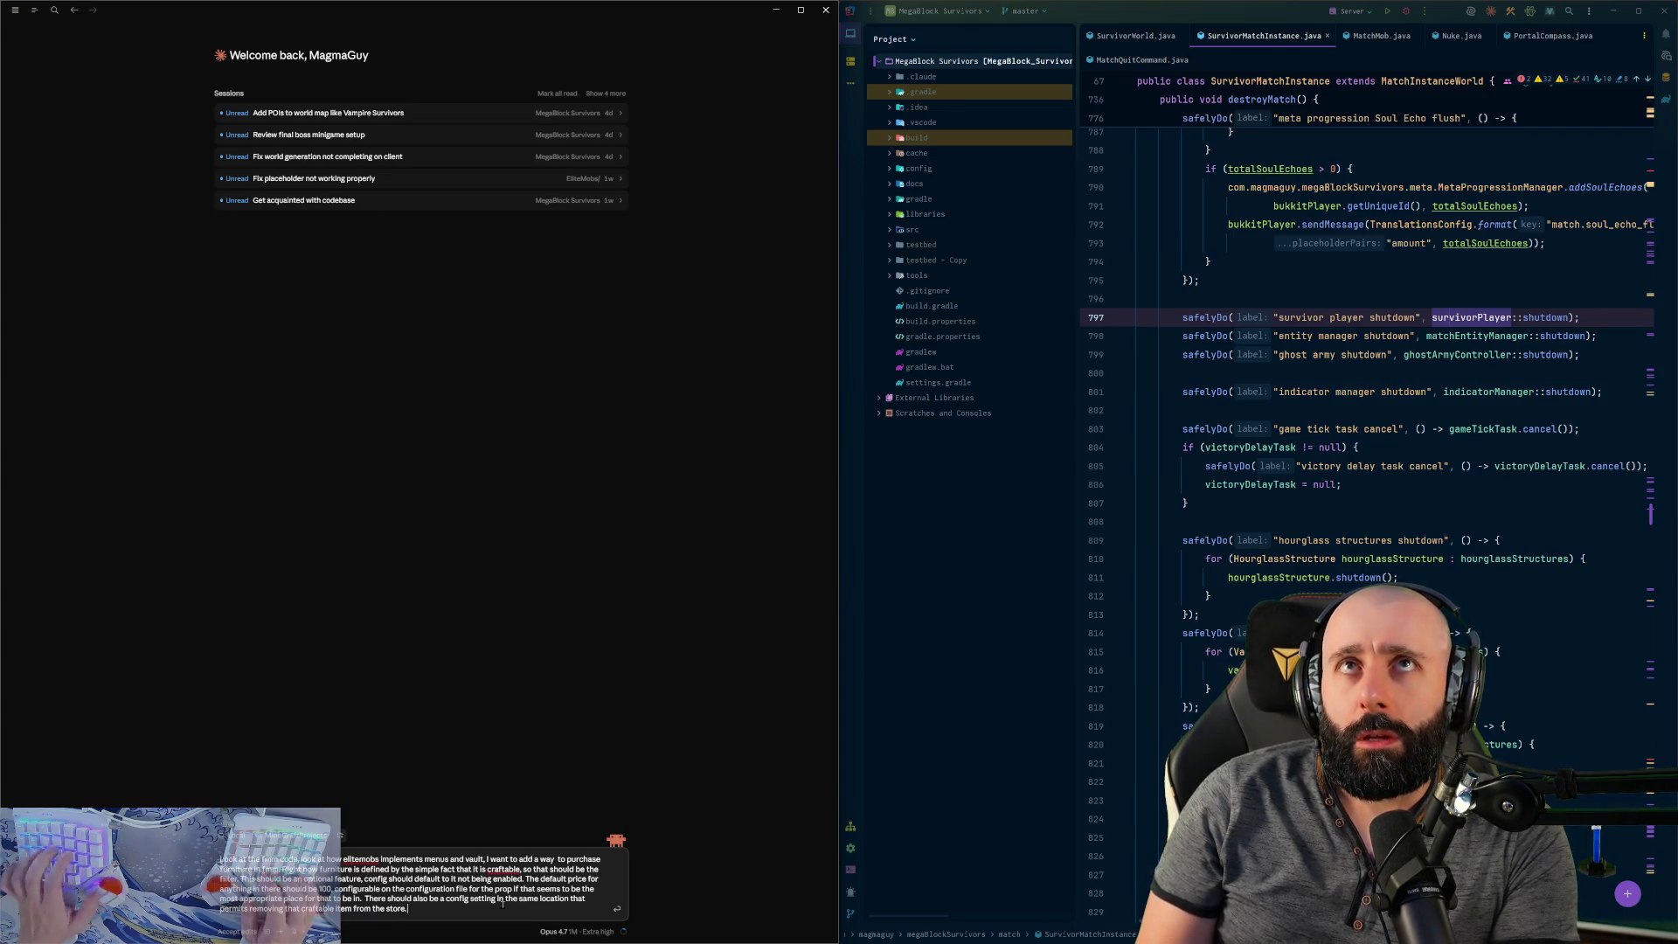
text( Stores ho)
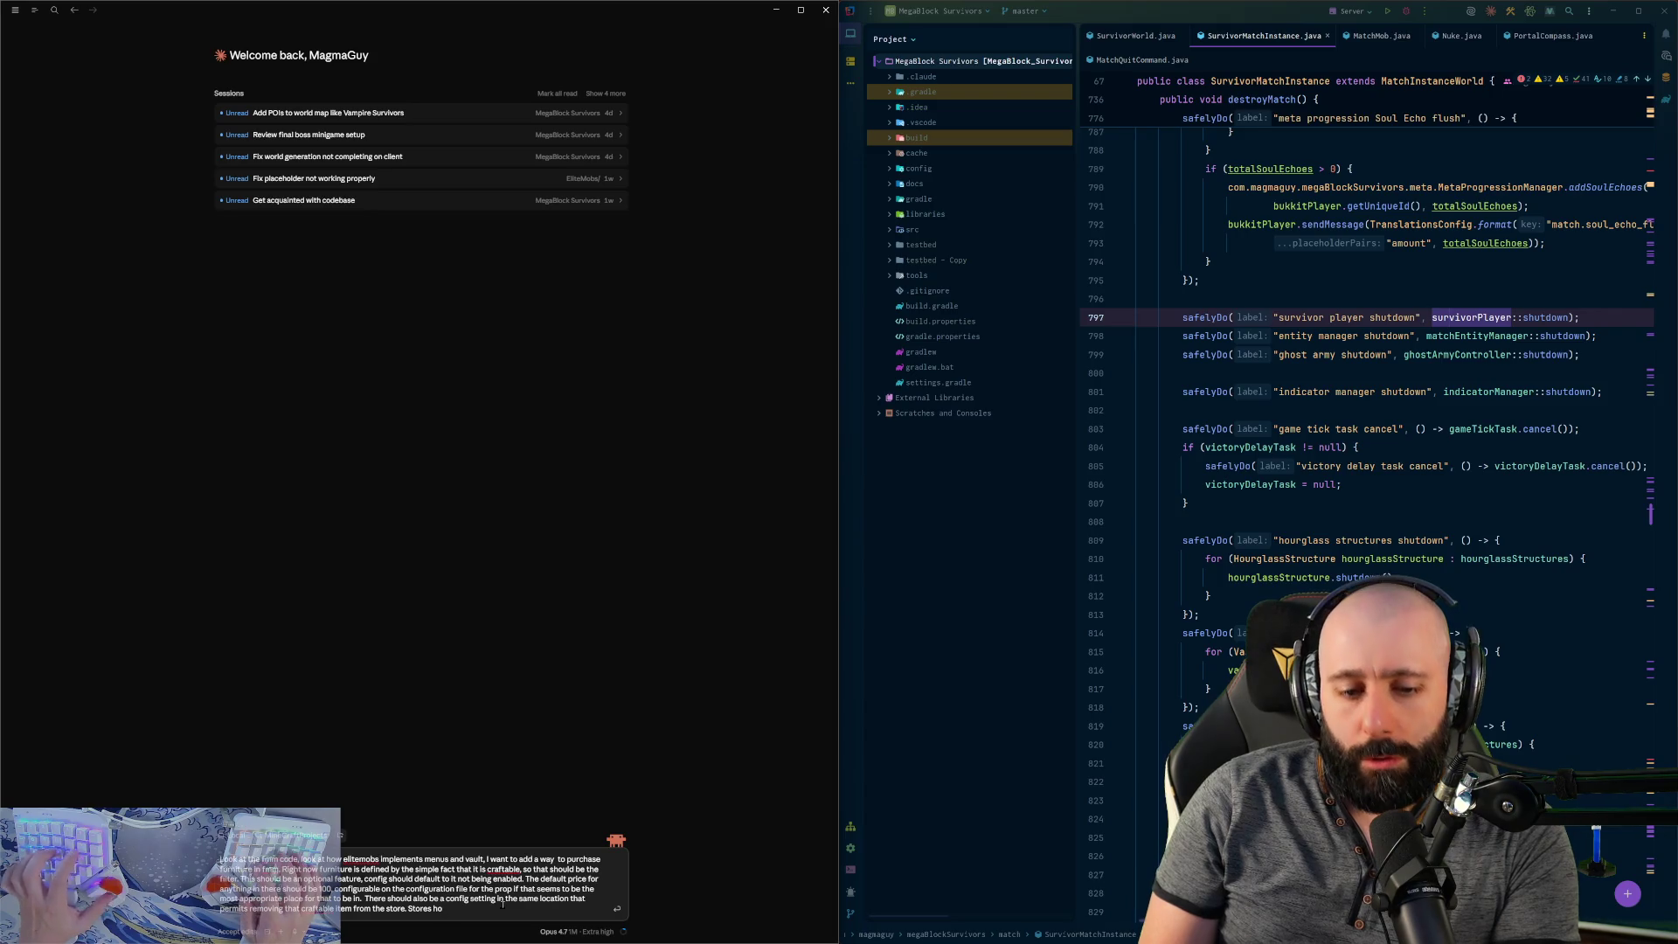
- Require a unified, customizable, purchase-only store menu cloned from EliteMobs, using MagmaCore
key(BackSpace)
key(BackSpace)
text(should be a un)
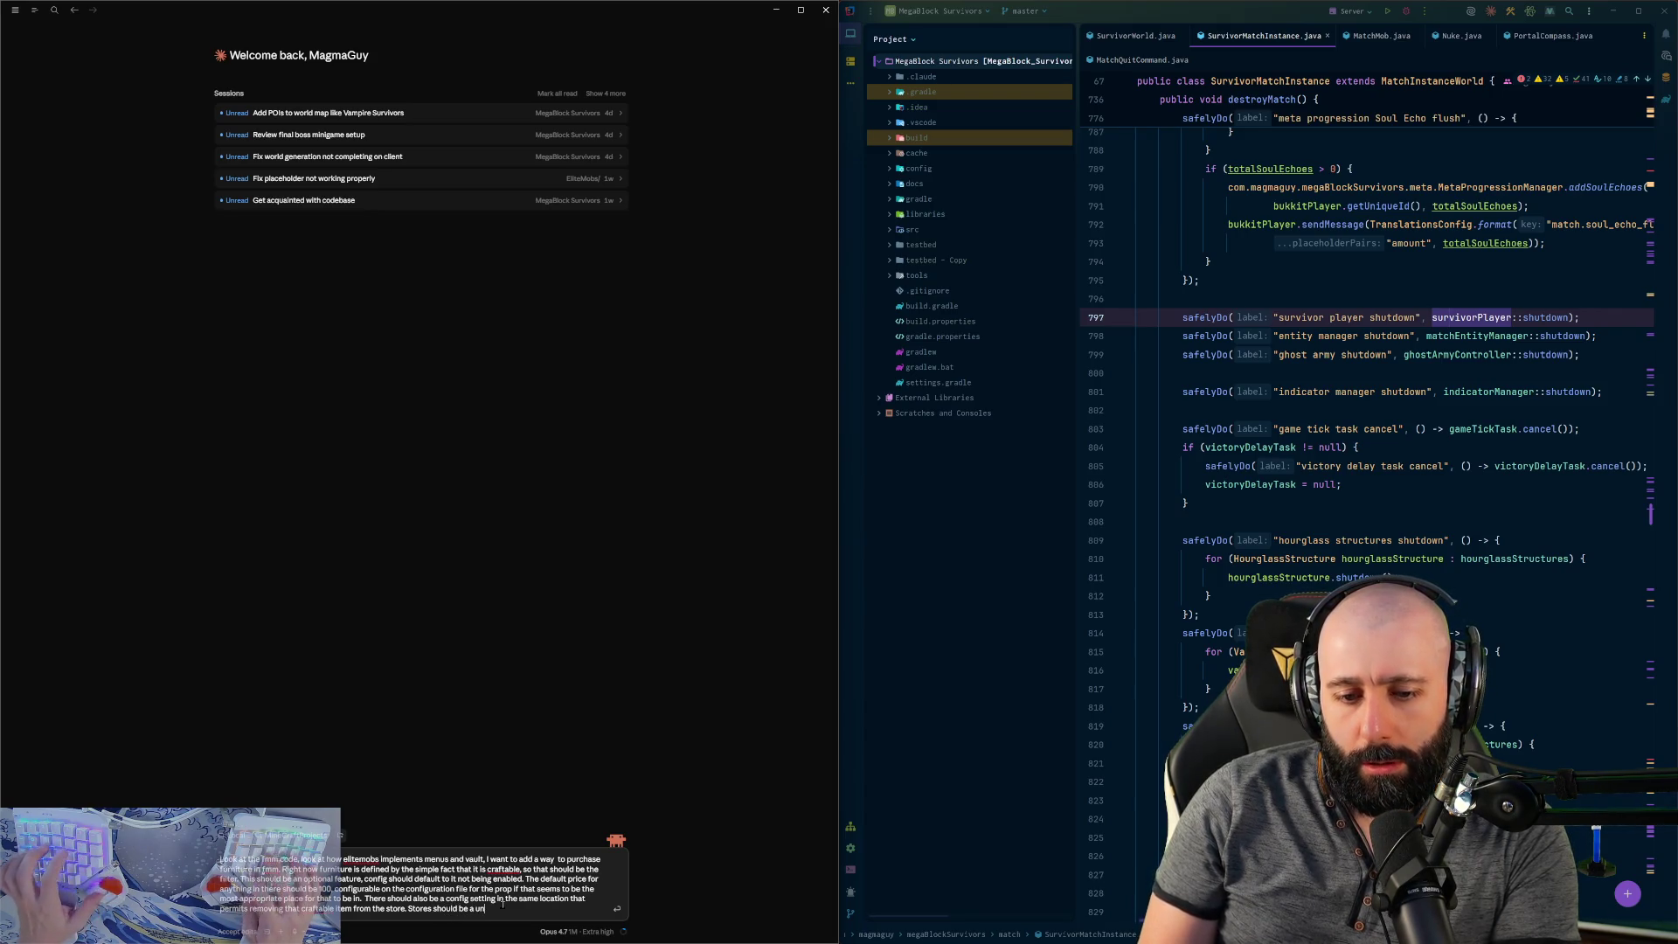
text(ified menu m)
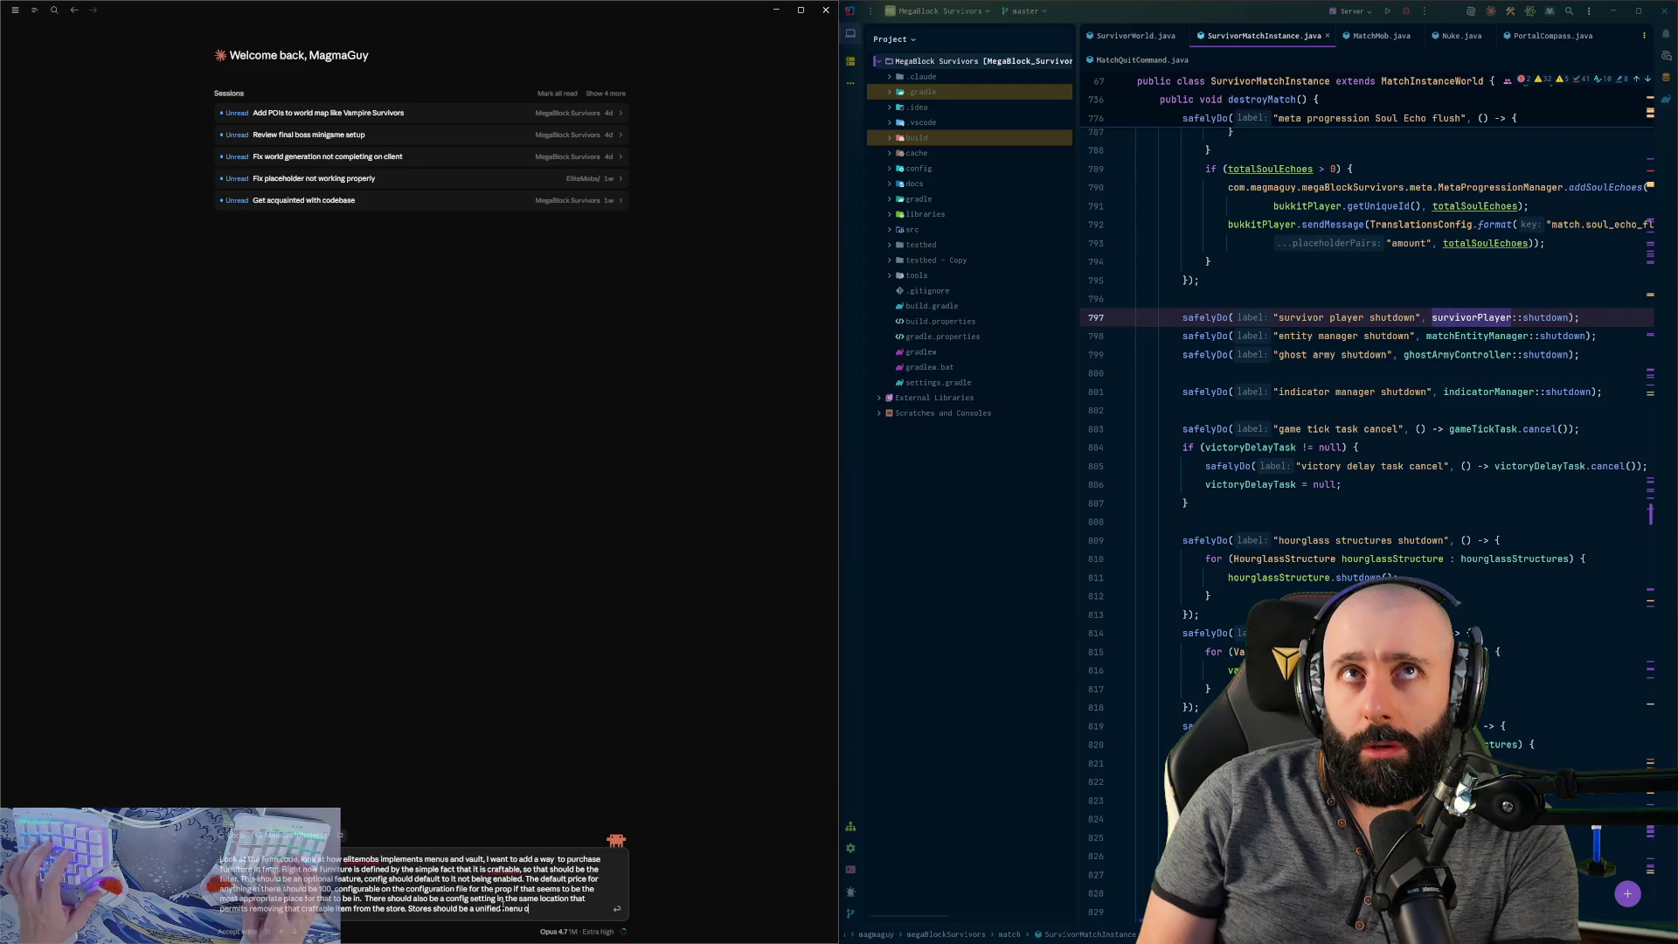
text(odeled after how)
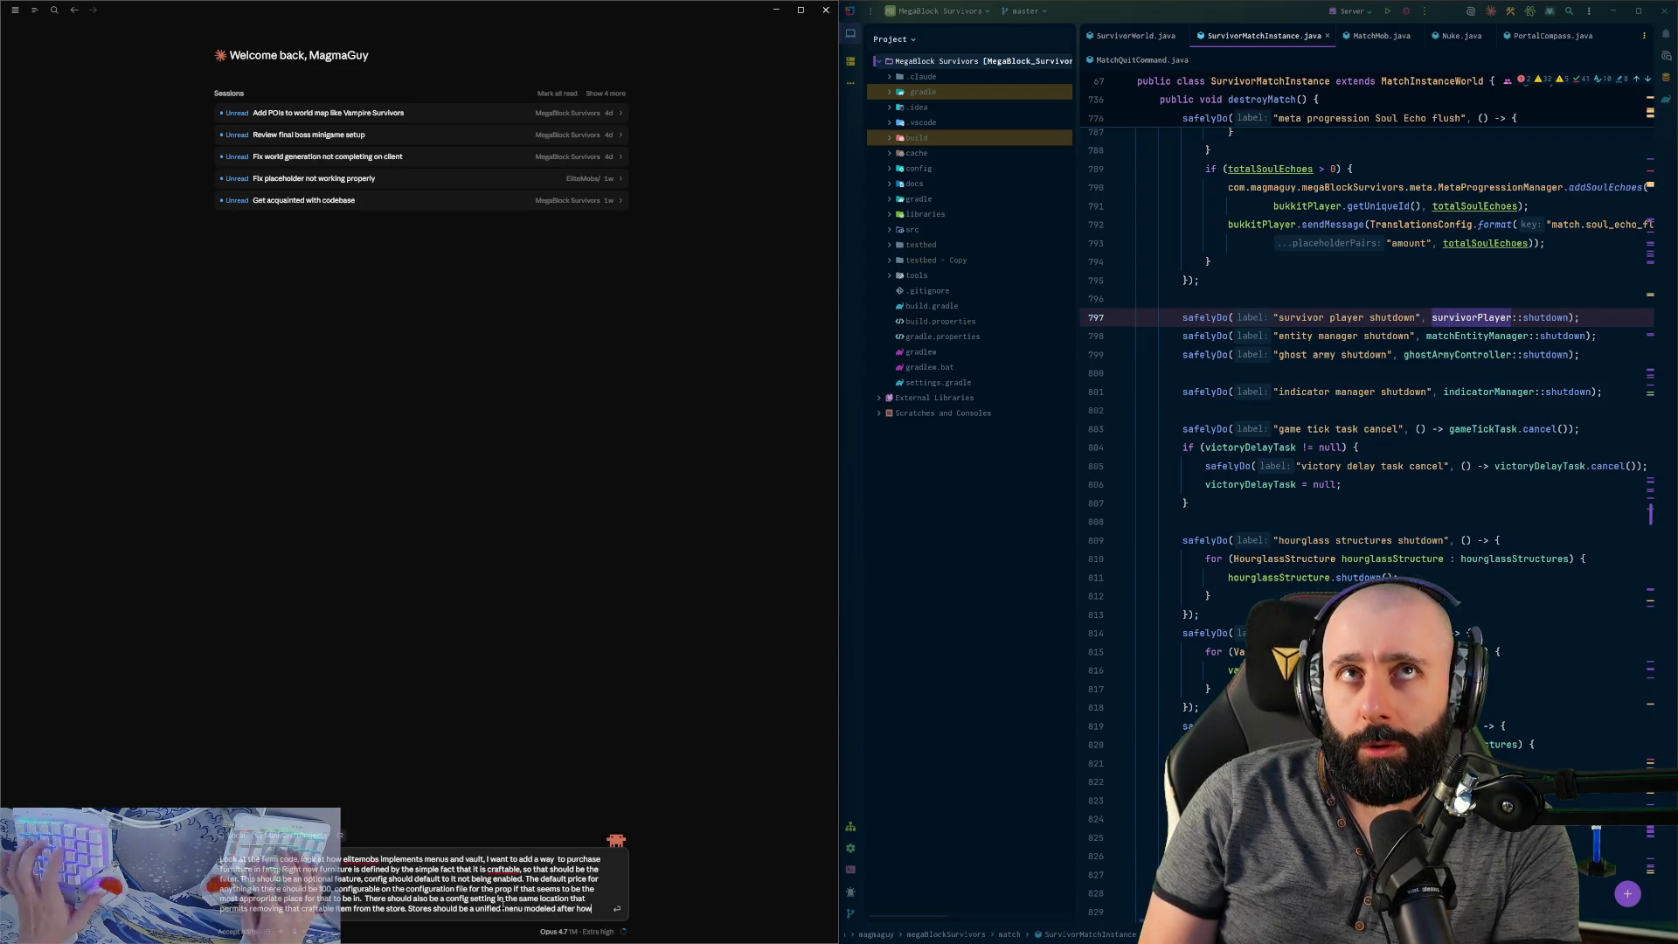
text( the elitemobs ones work)
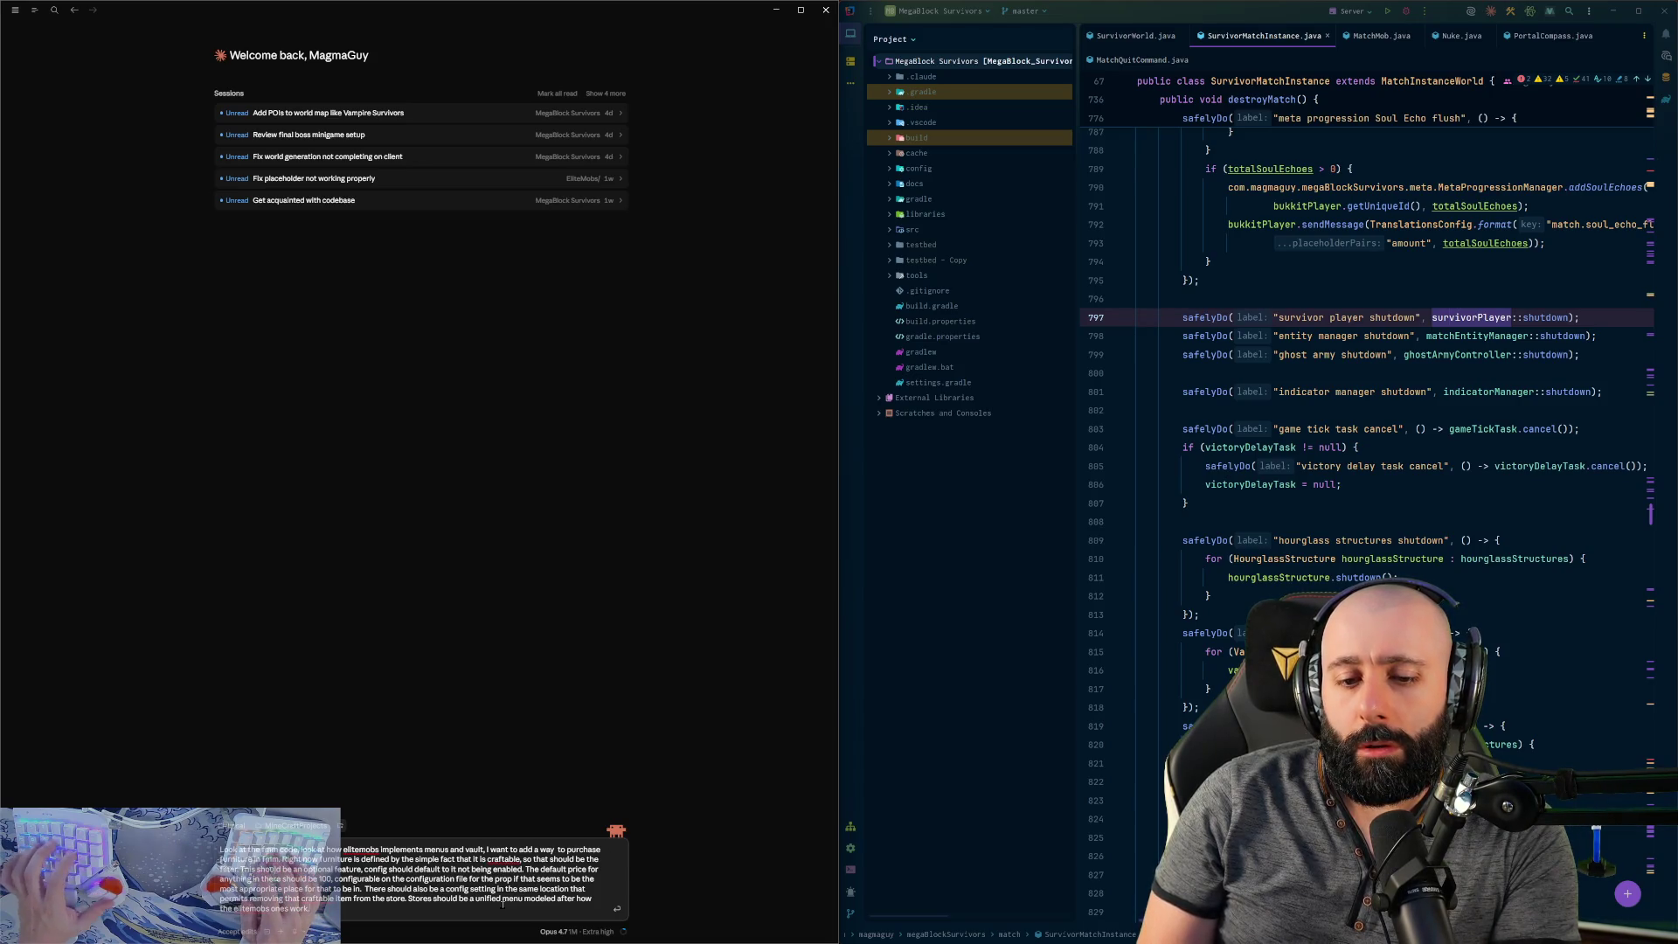
text( with)
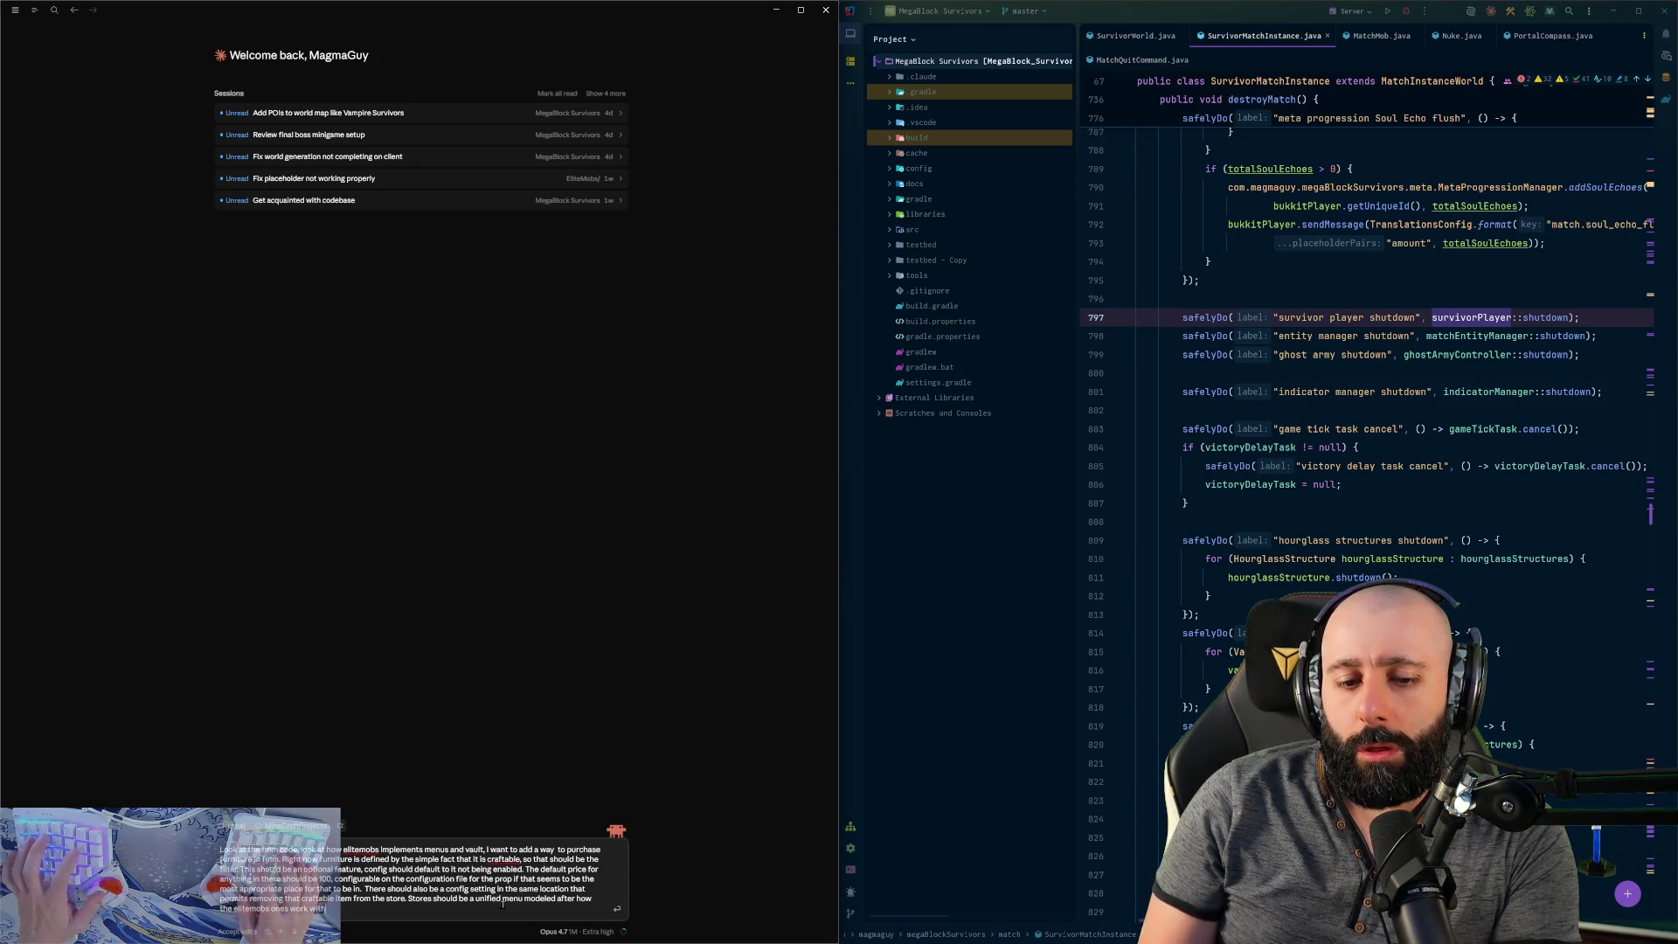
text( how they)
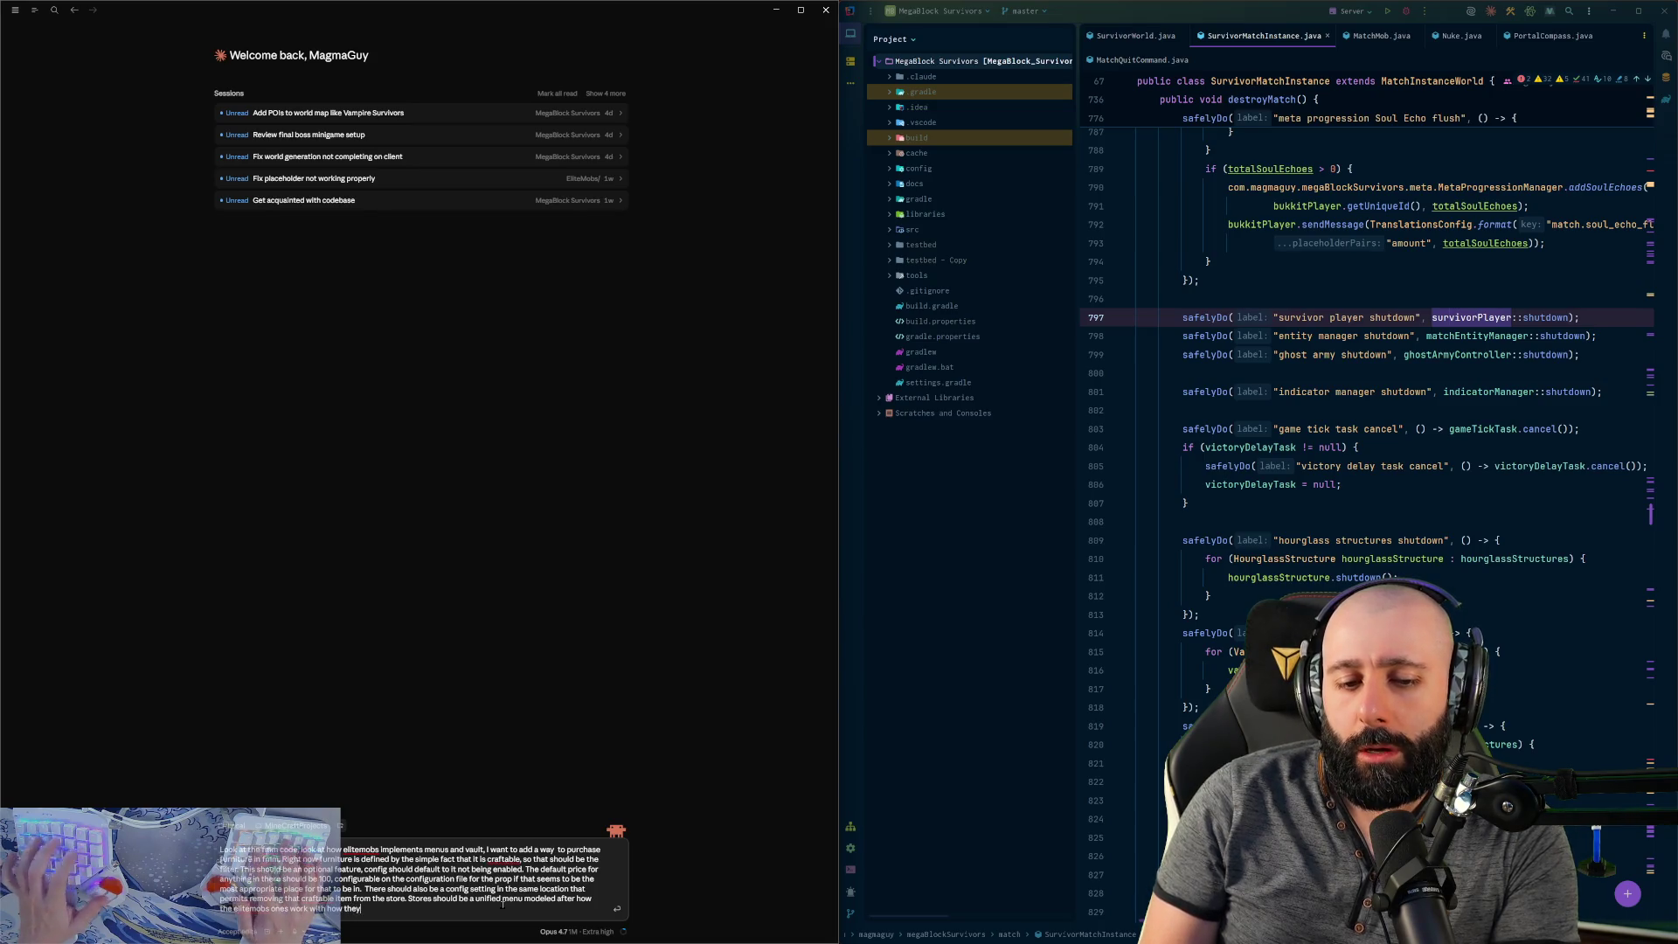
text('re customizable)
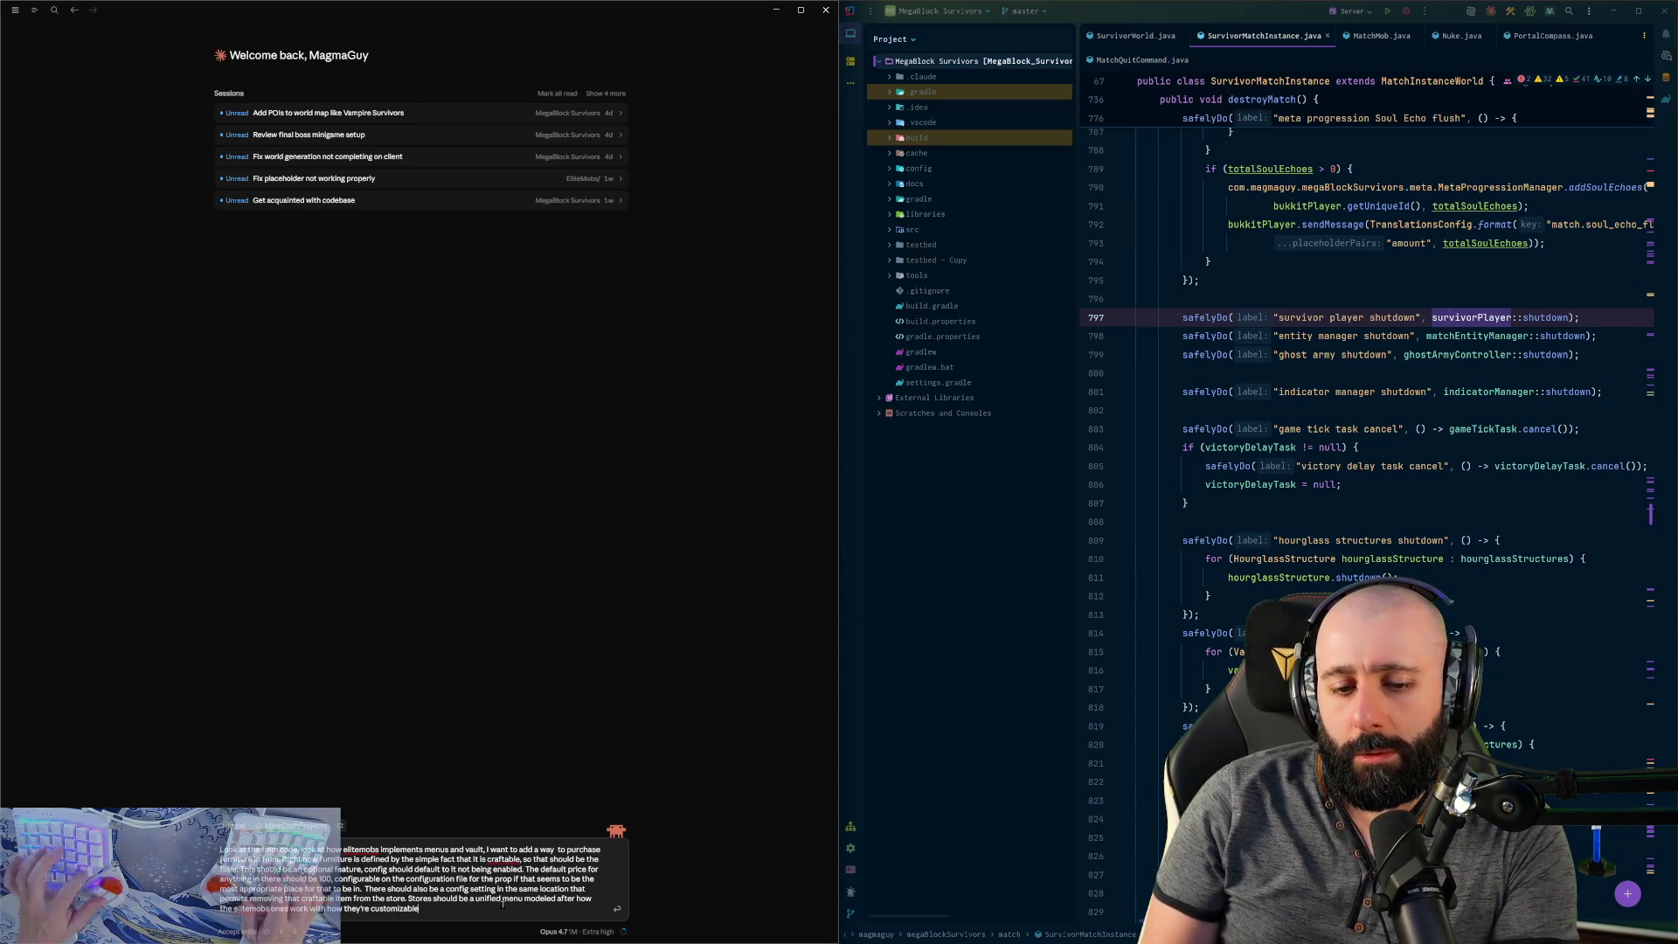
text( ,and only al)
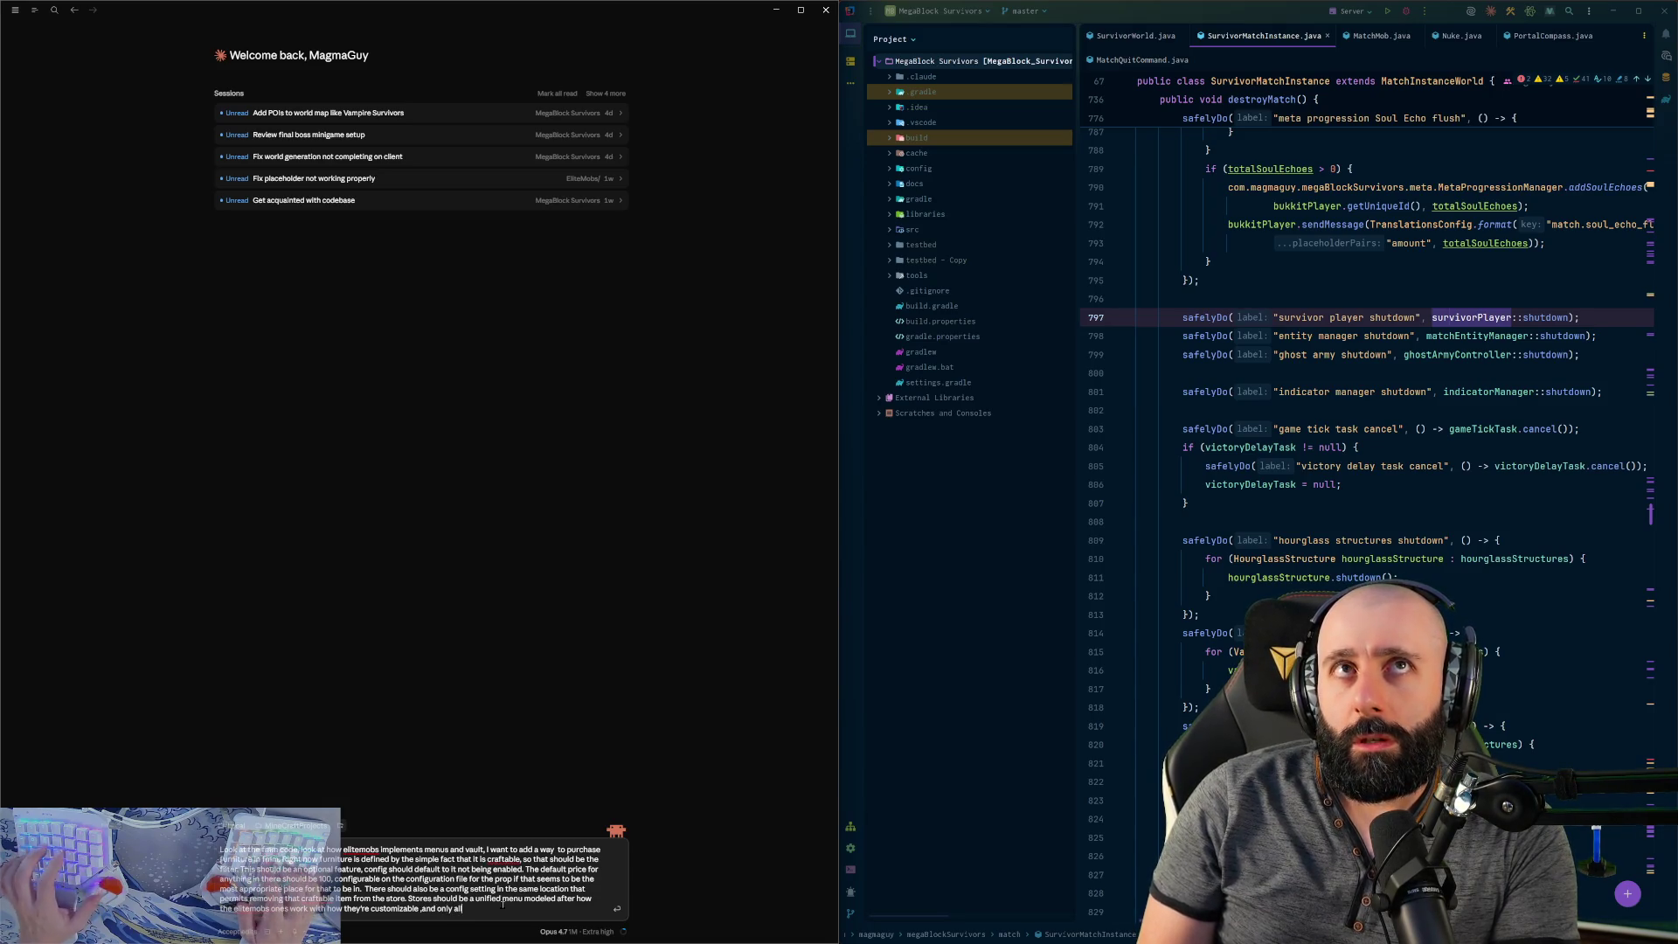
text(low purcha)
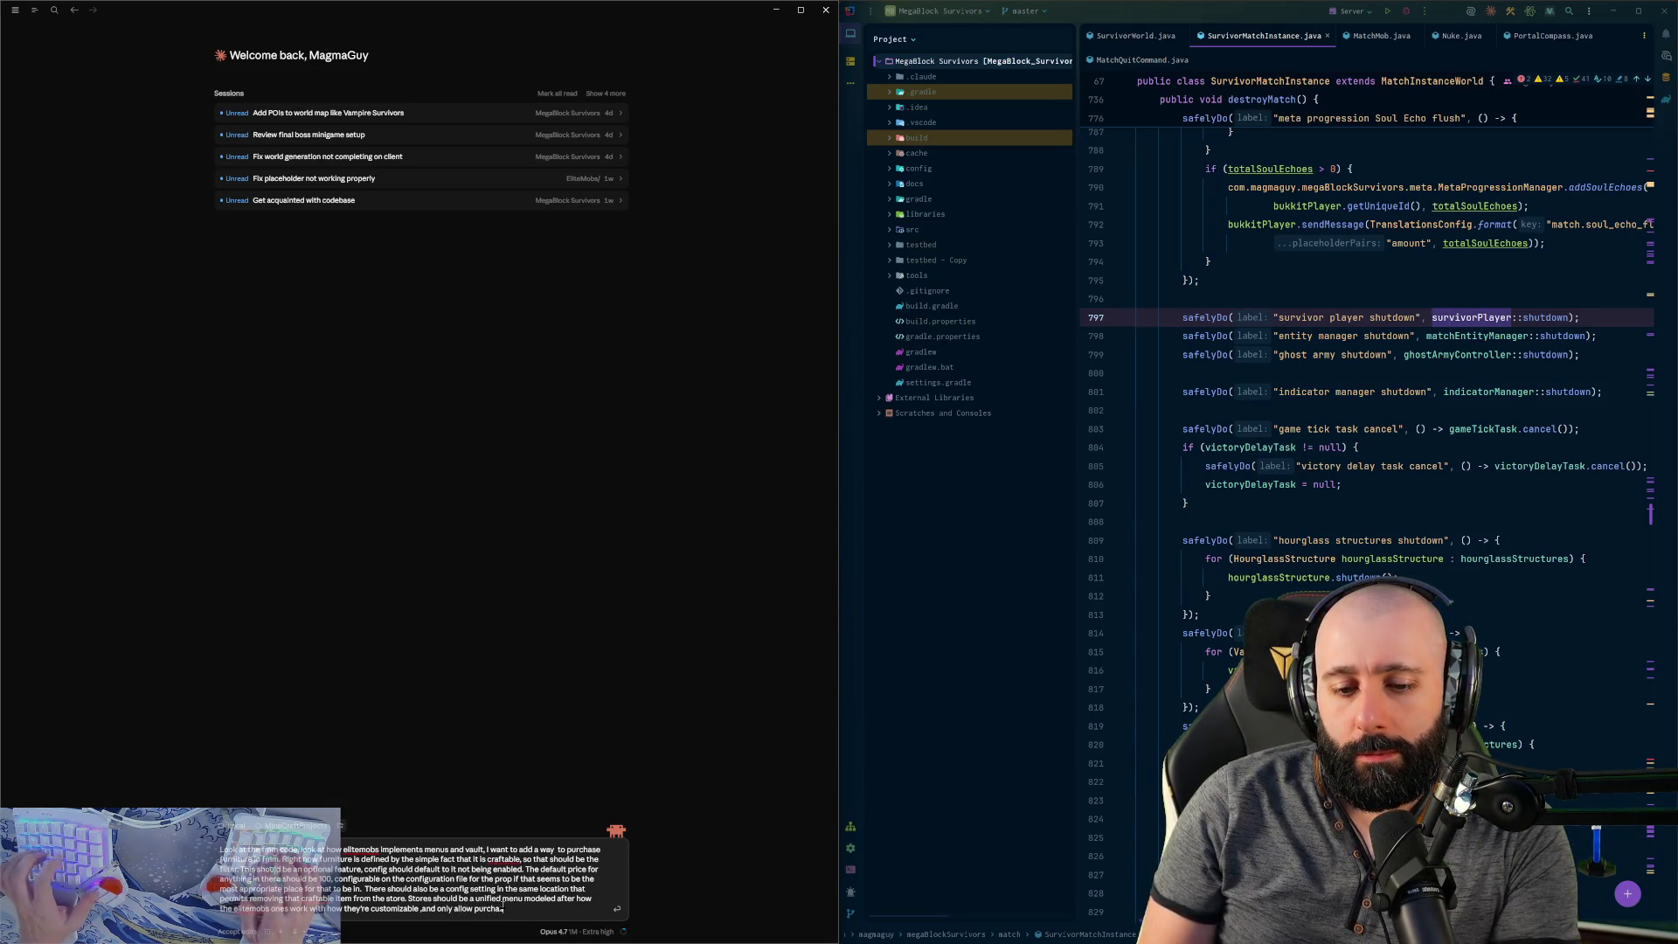
text(sing, not selling)
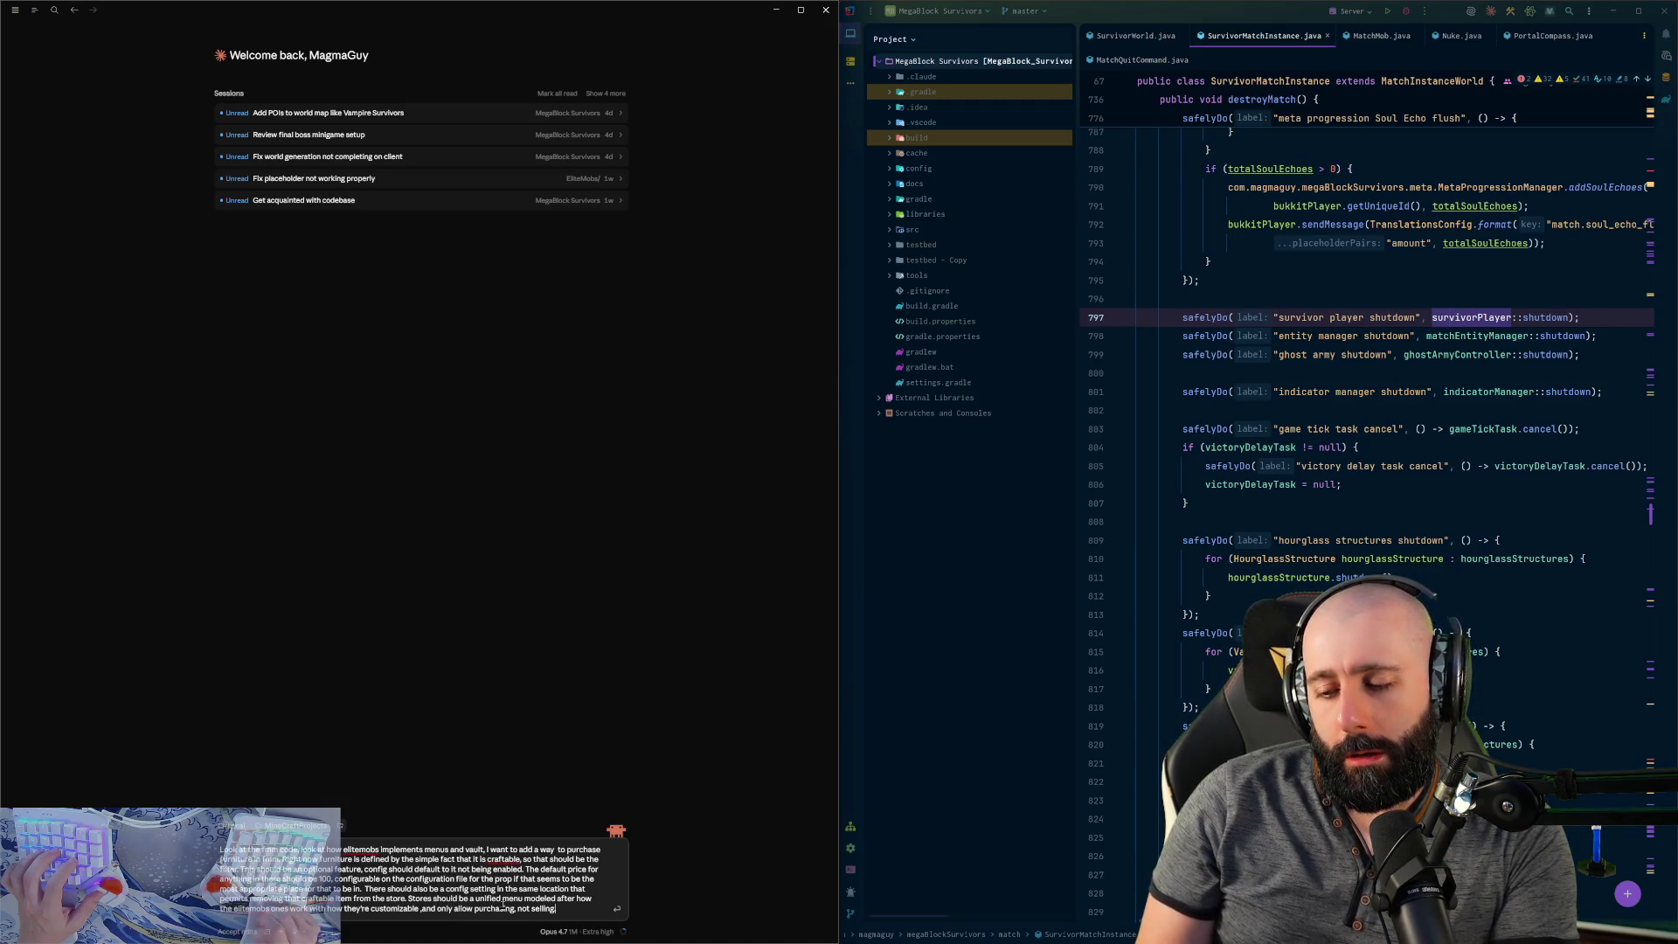
text(.Clone the way)
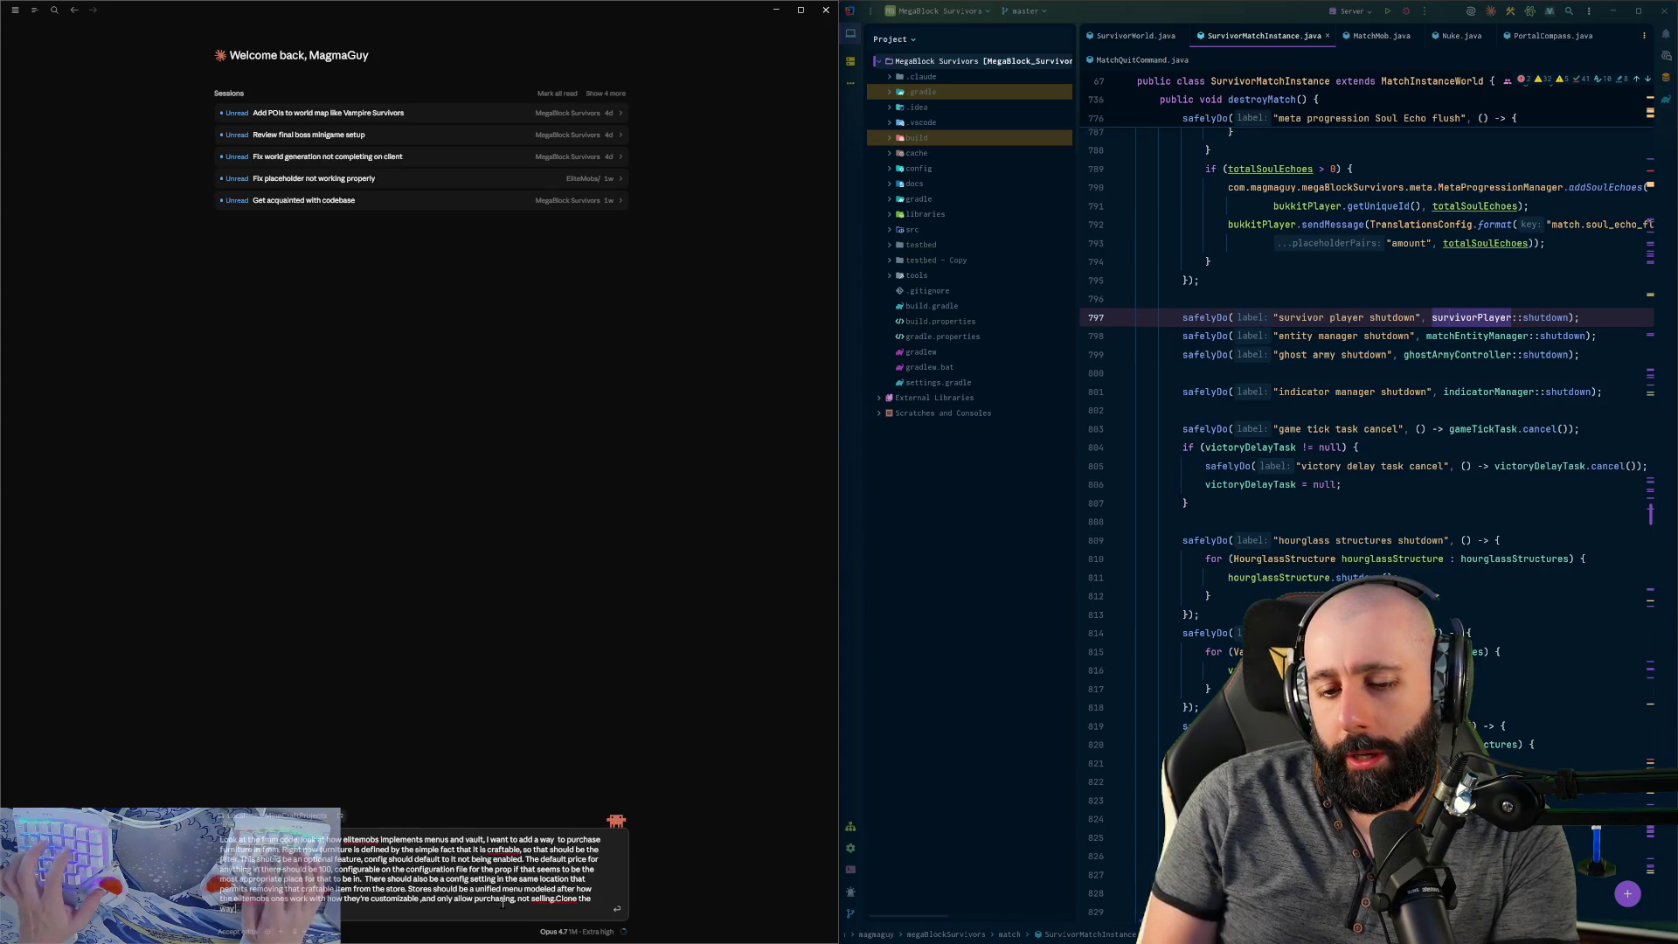
text( elitemobs does menus, does che)
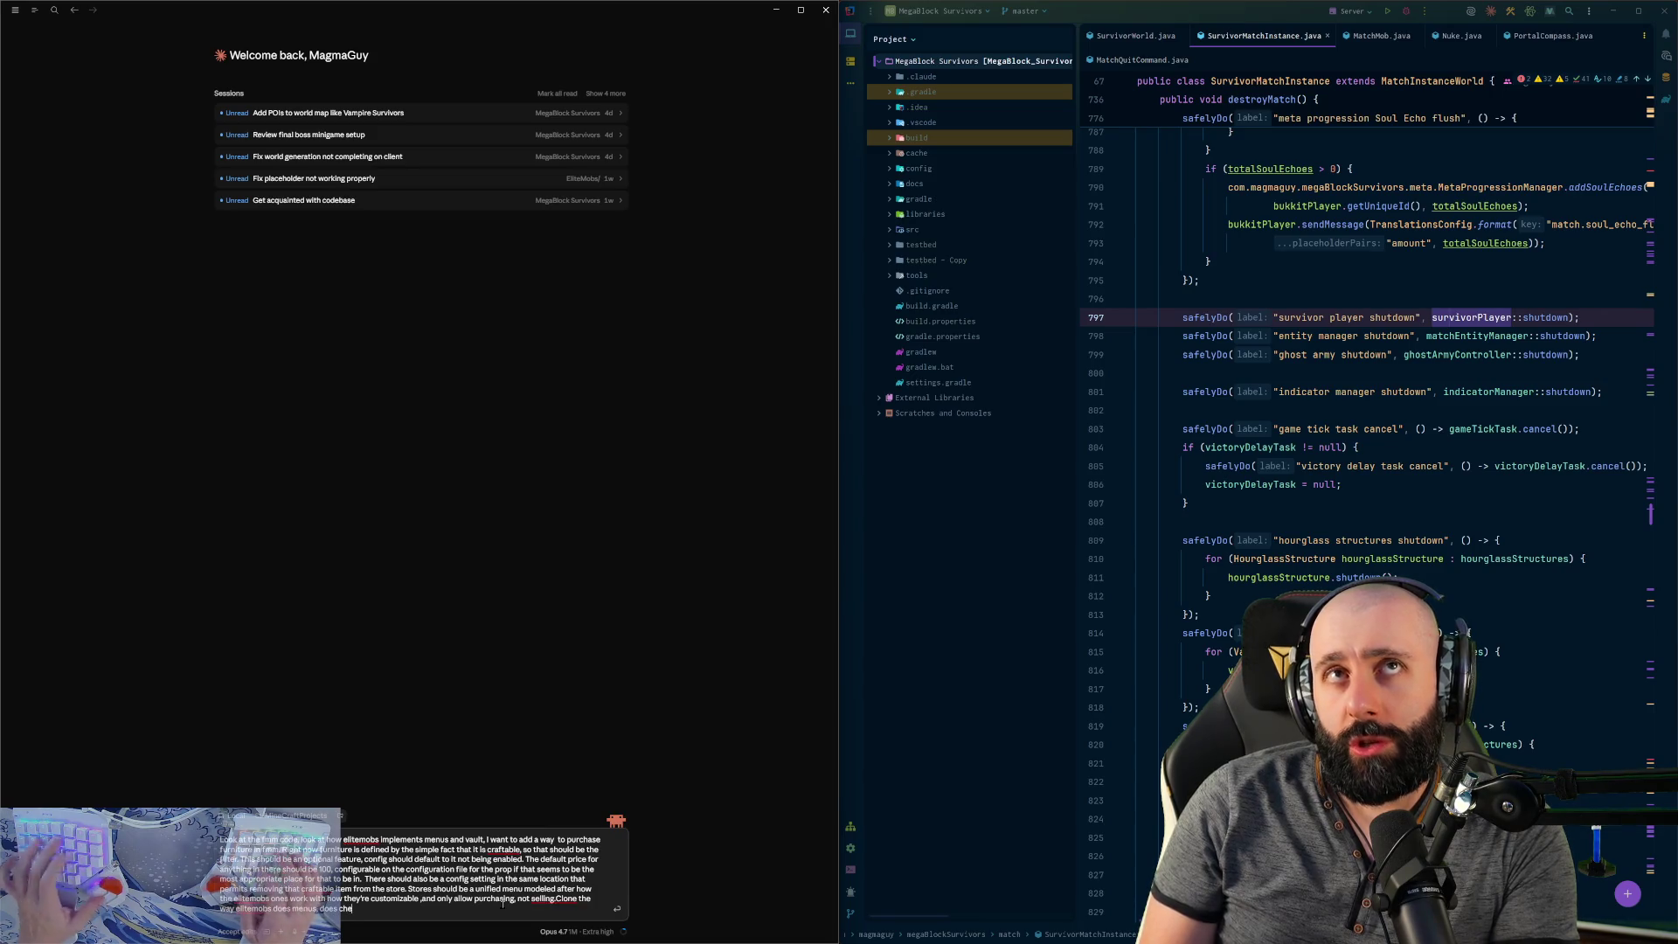
text(cks menus,)
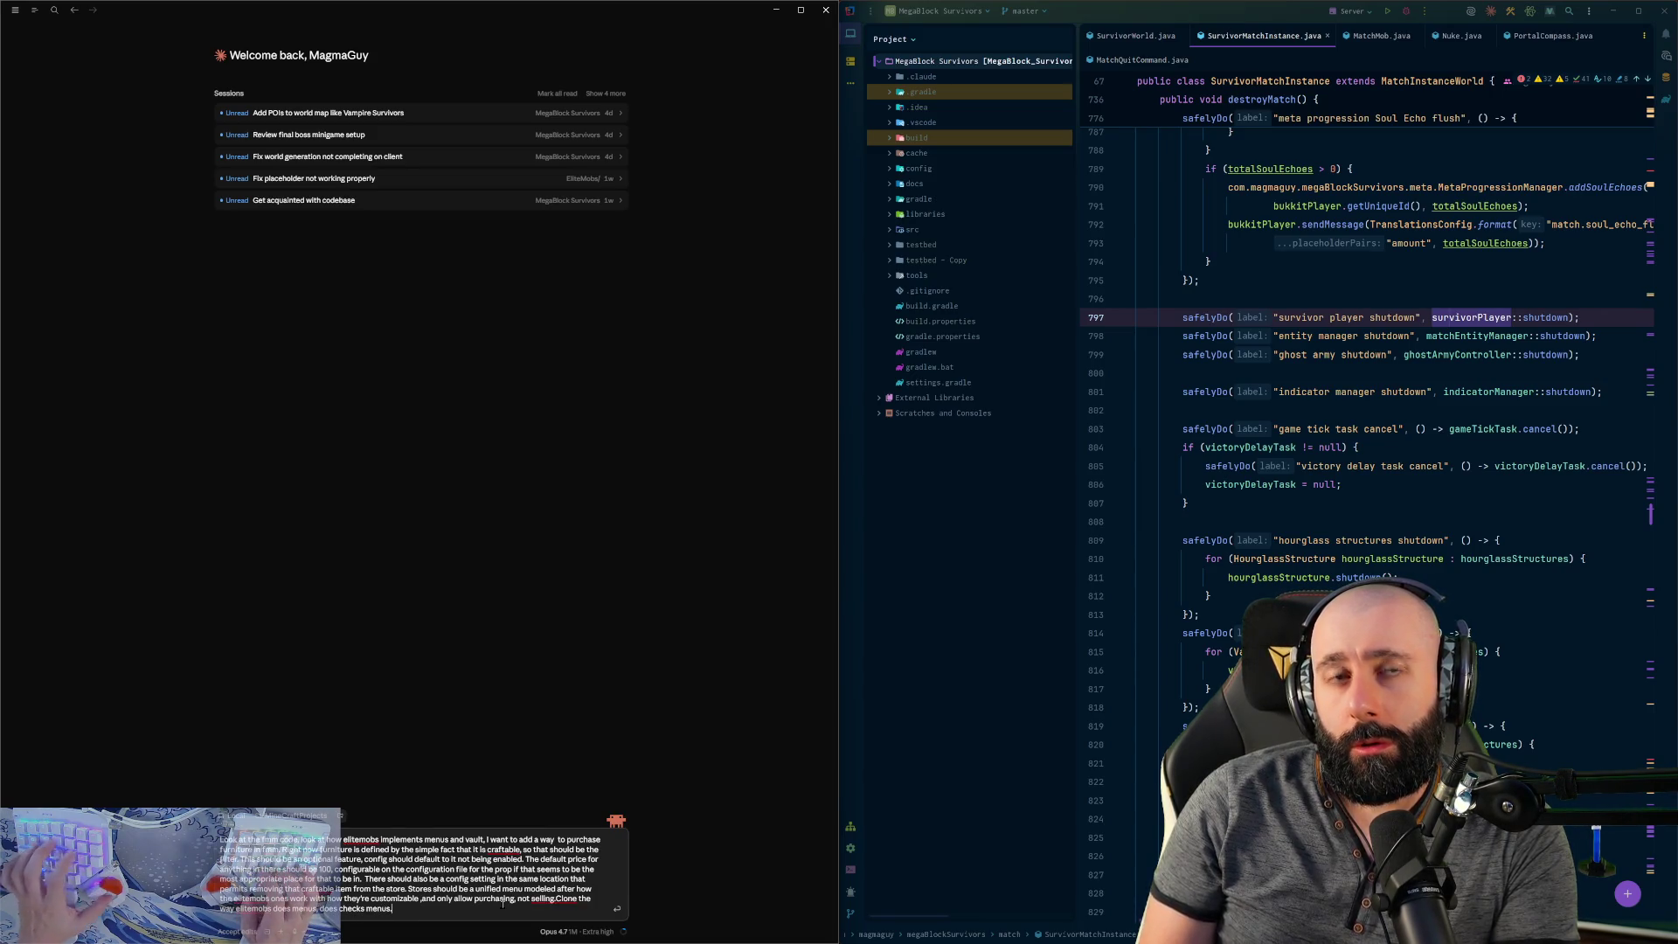
text( use magma)
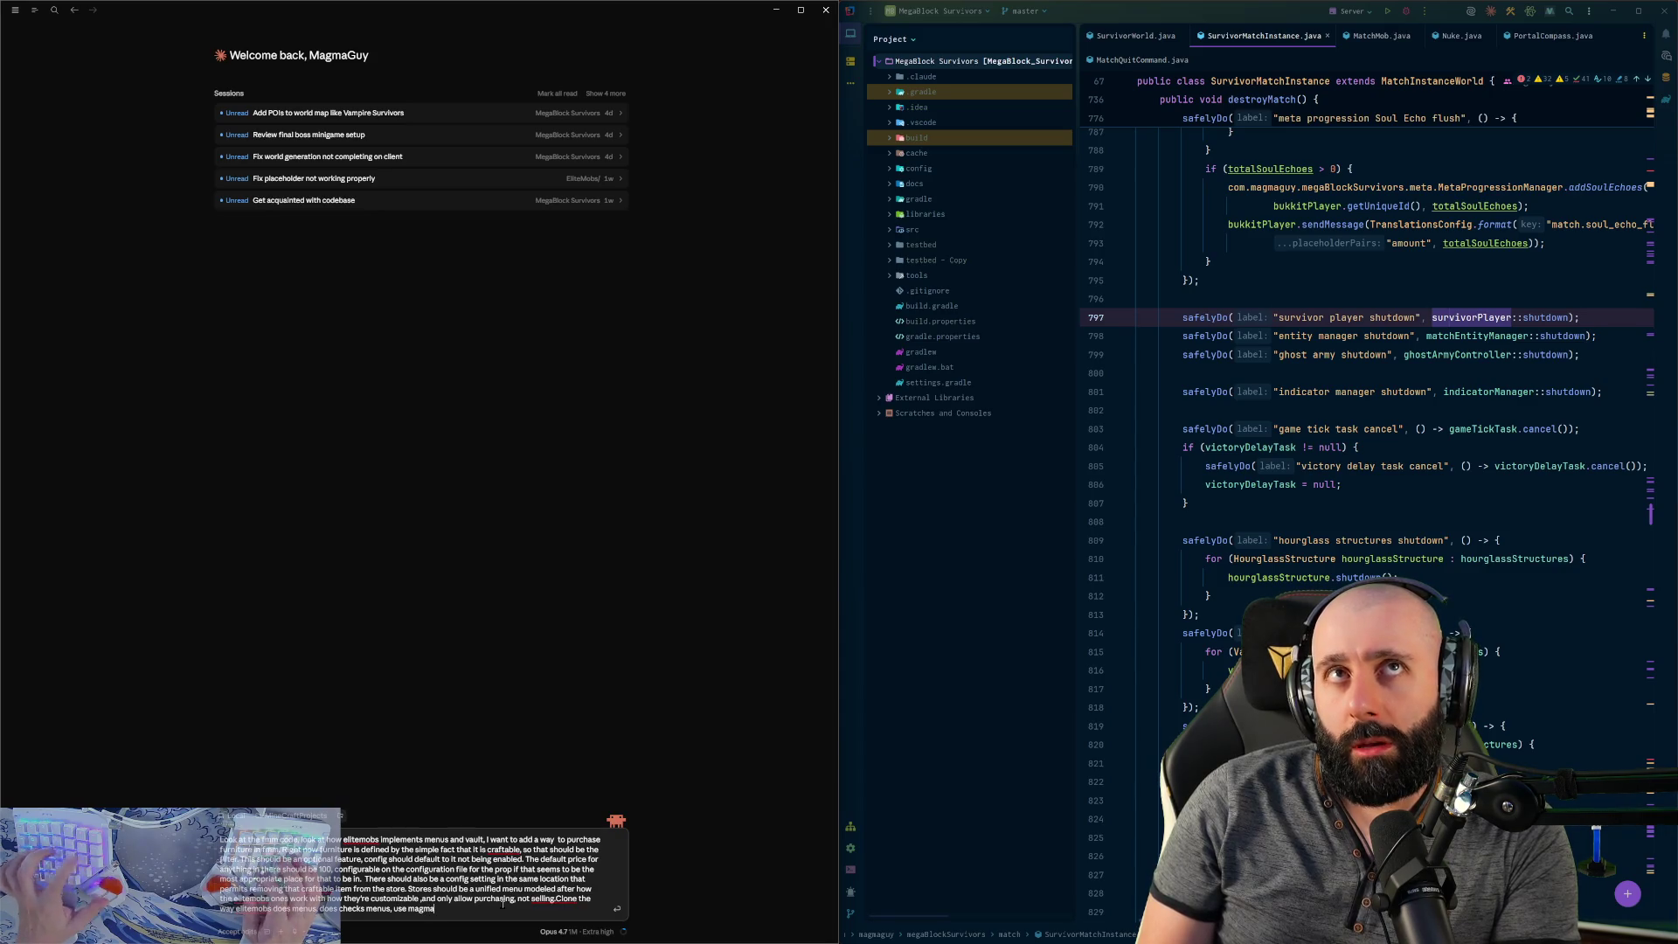
text(core as much as possible for this,)
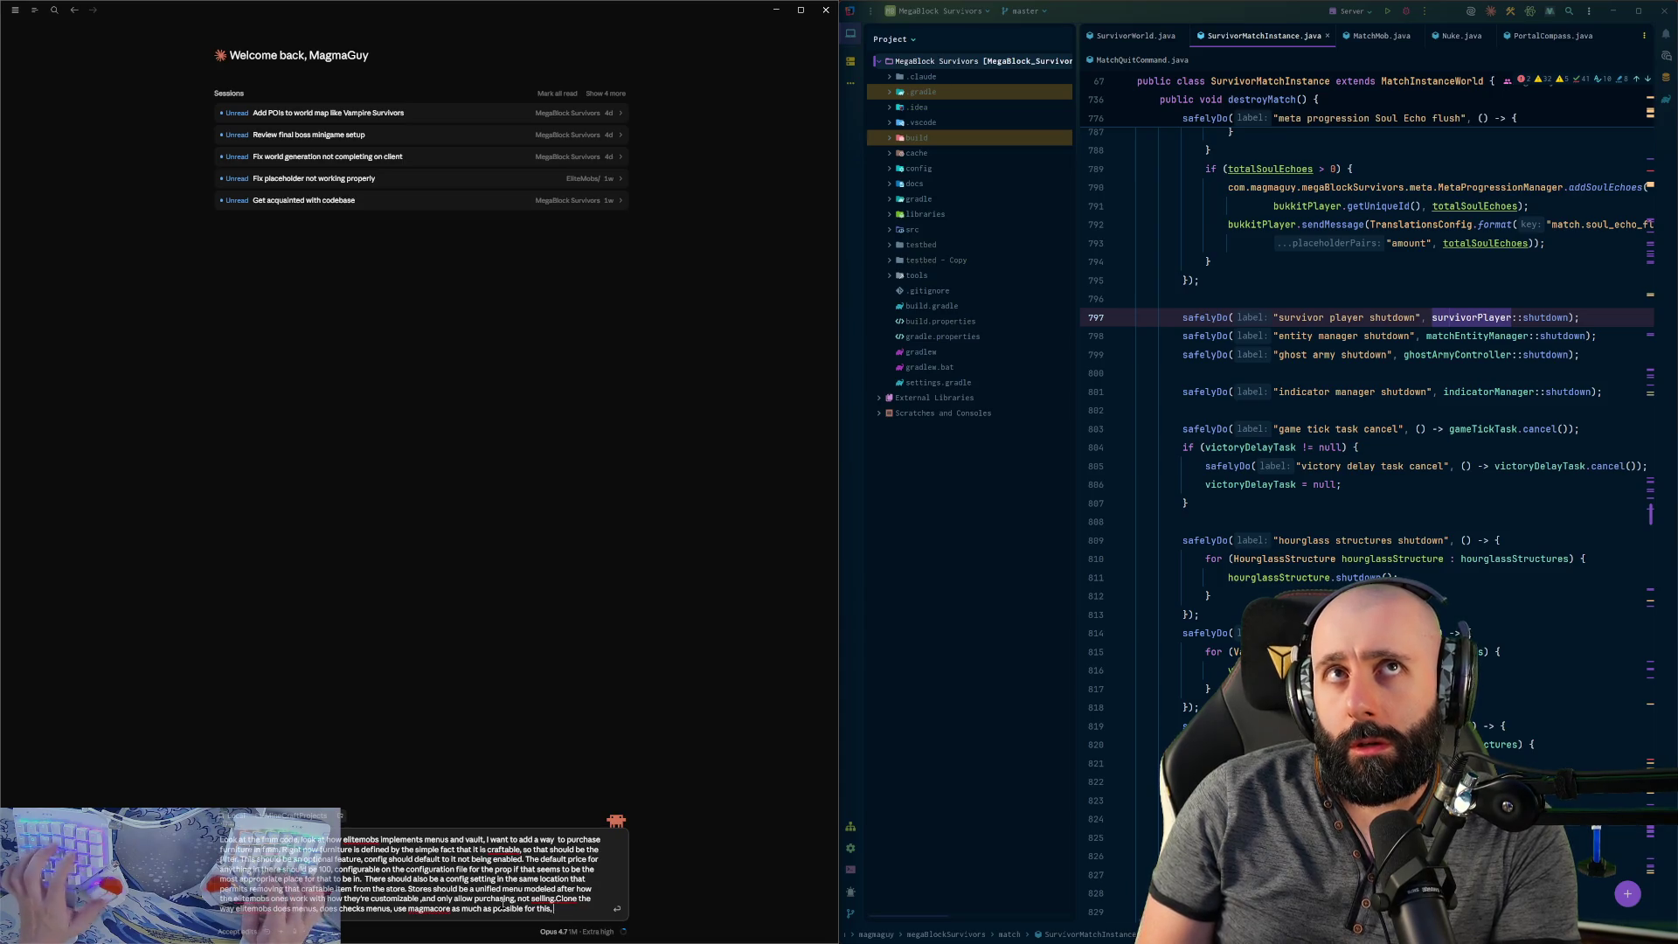
text(coppy t)
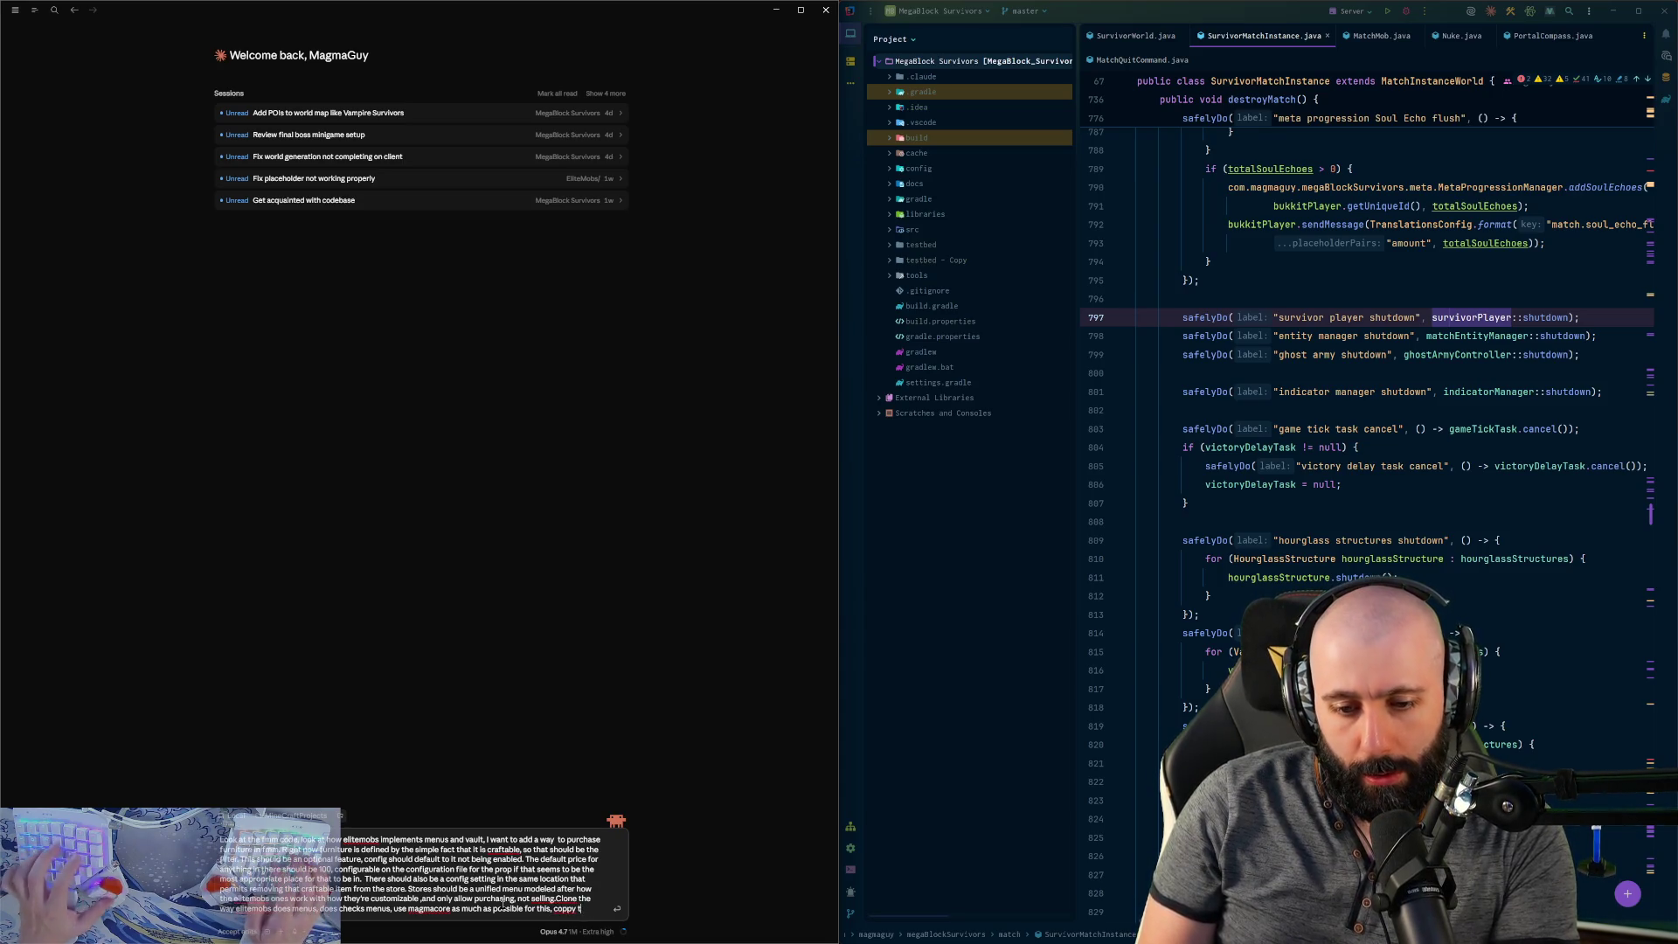
key(BackSpace)
key(BackSpace)
key(BackSpace)
key(BackSpace)
text(y the patte)
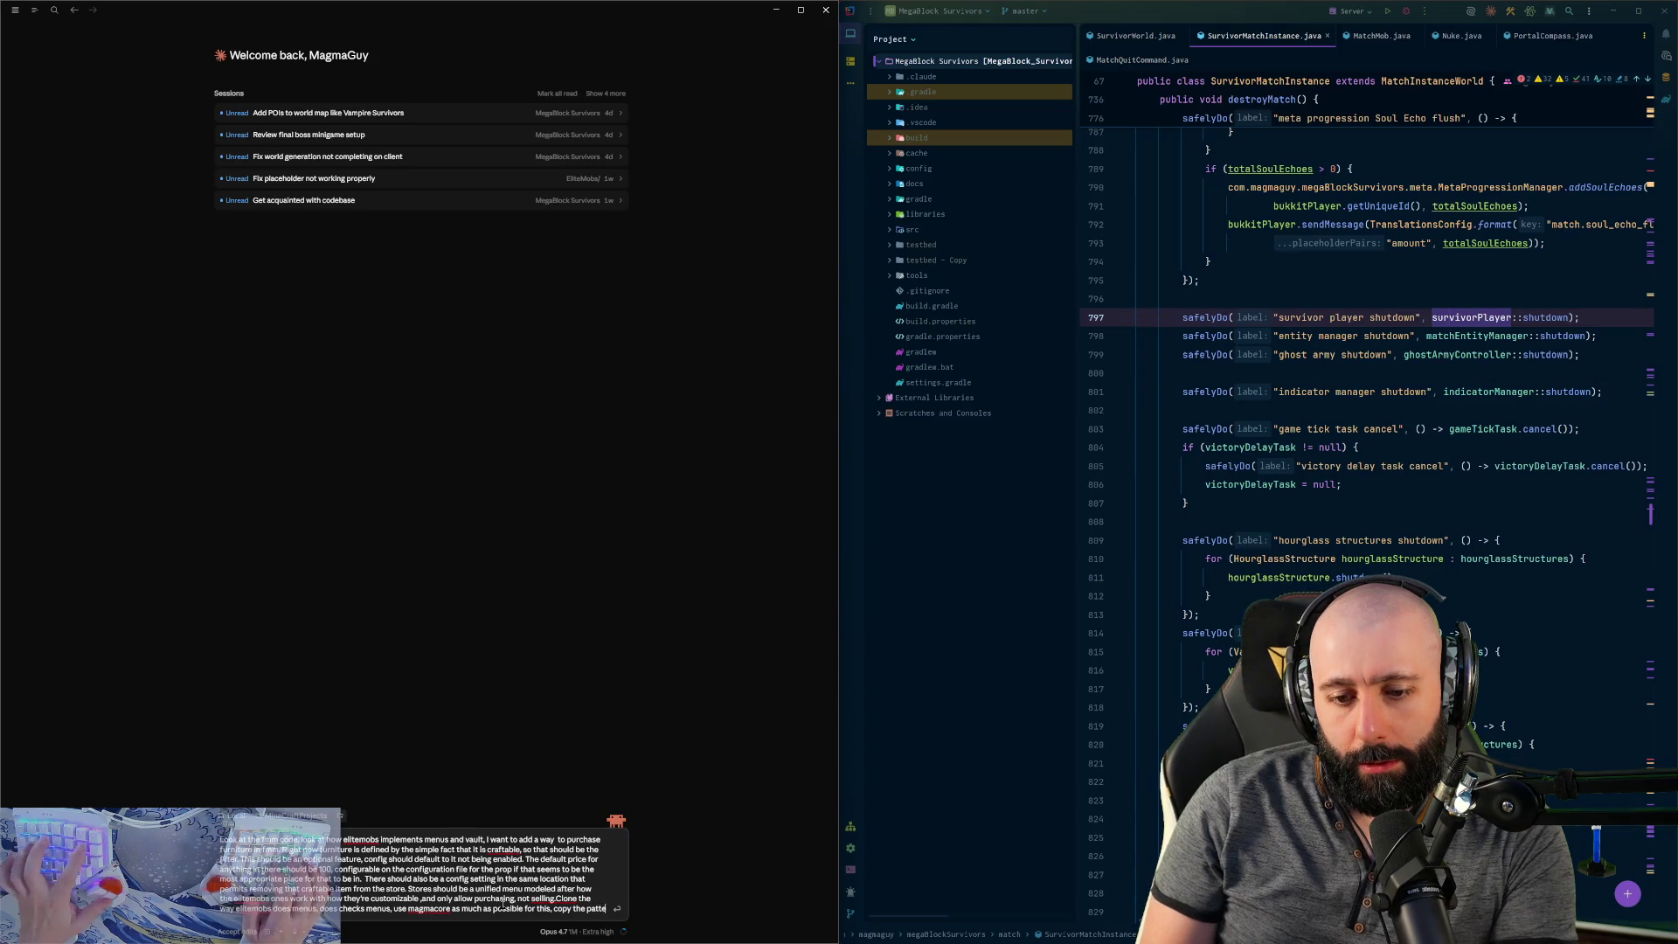
text(rns elitemobs uses for the)
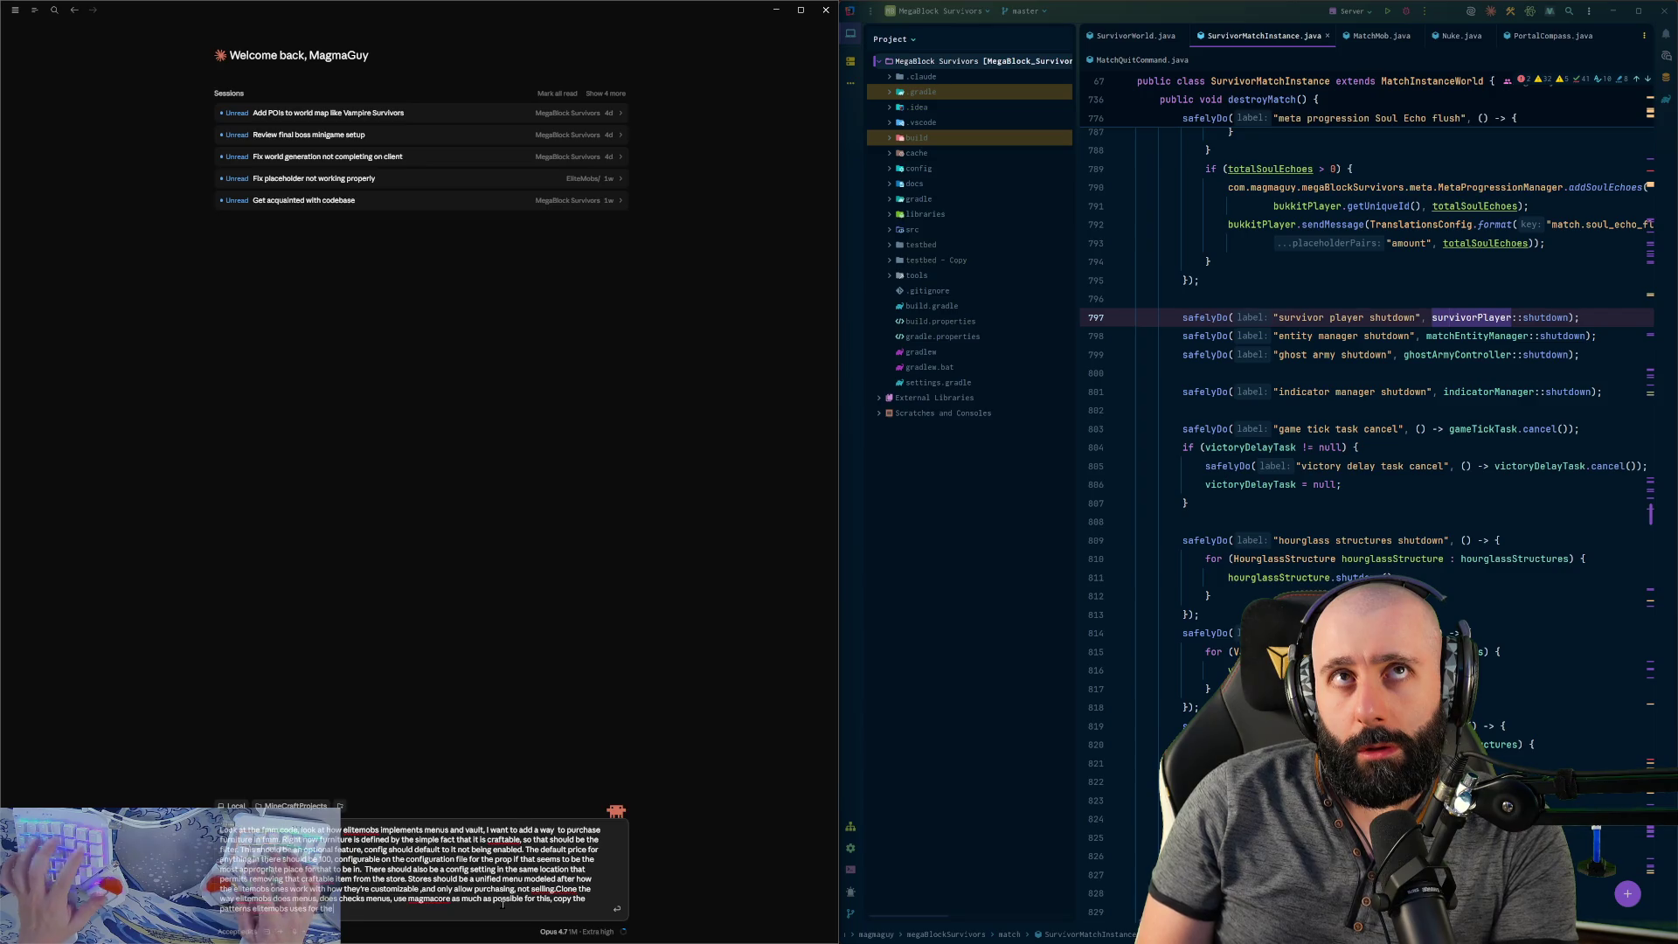
text( config)
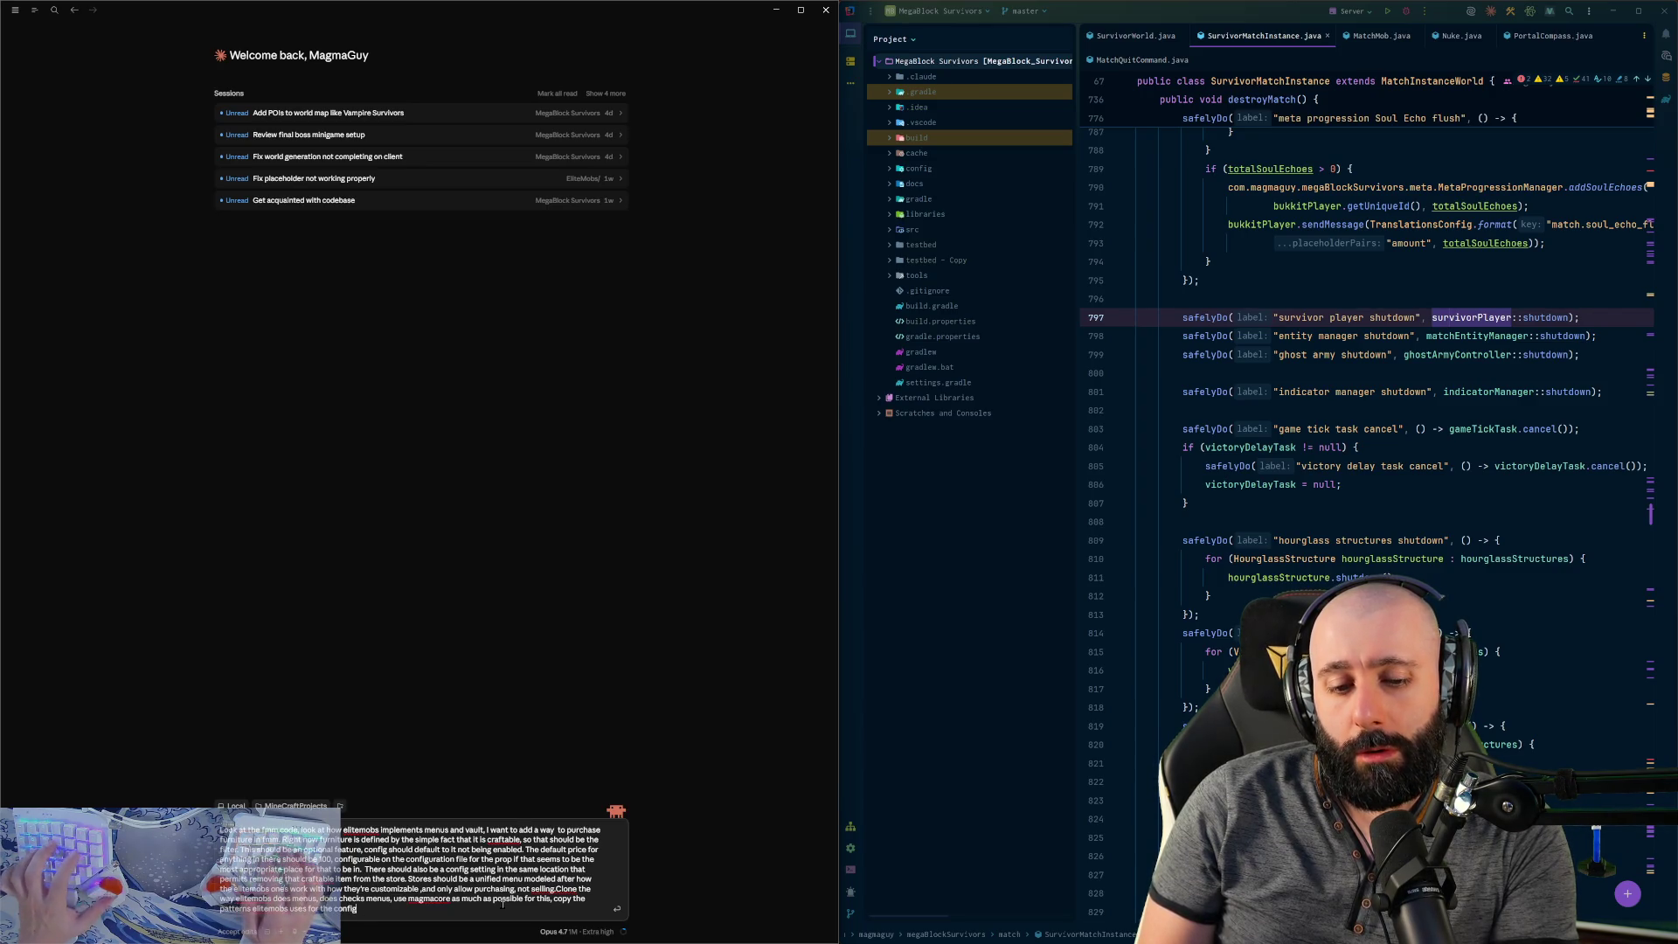
text( system for it.)
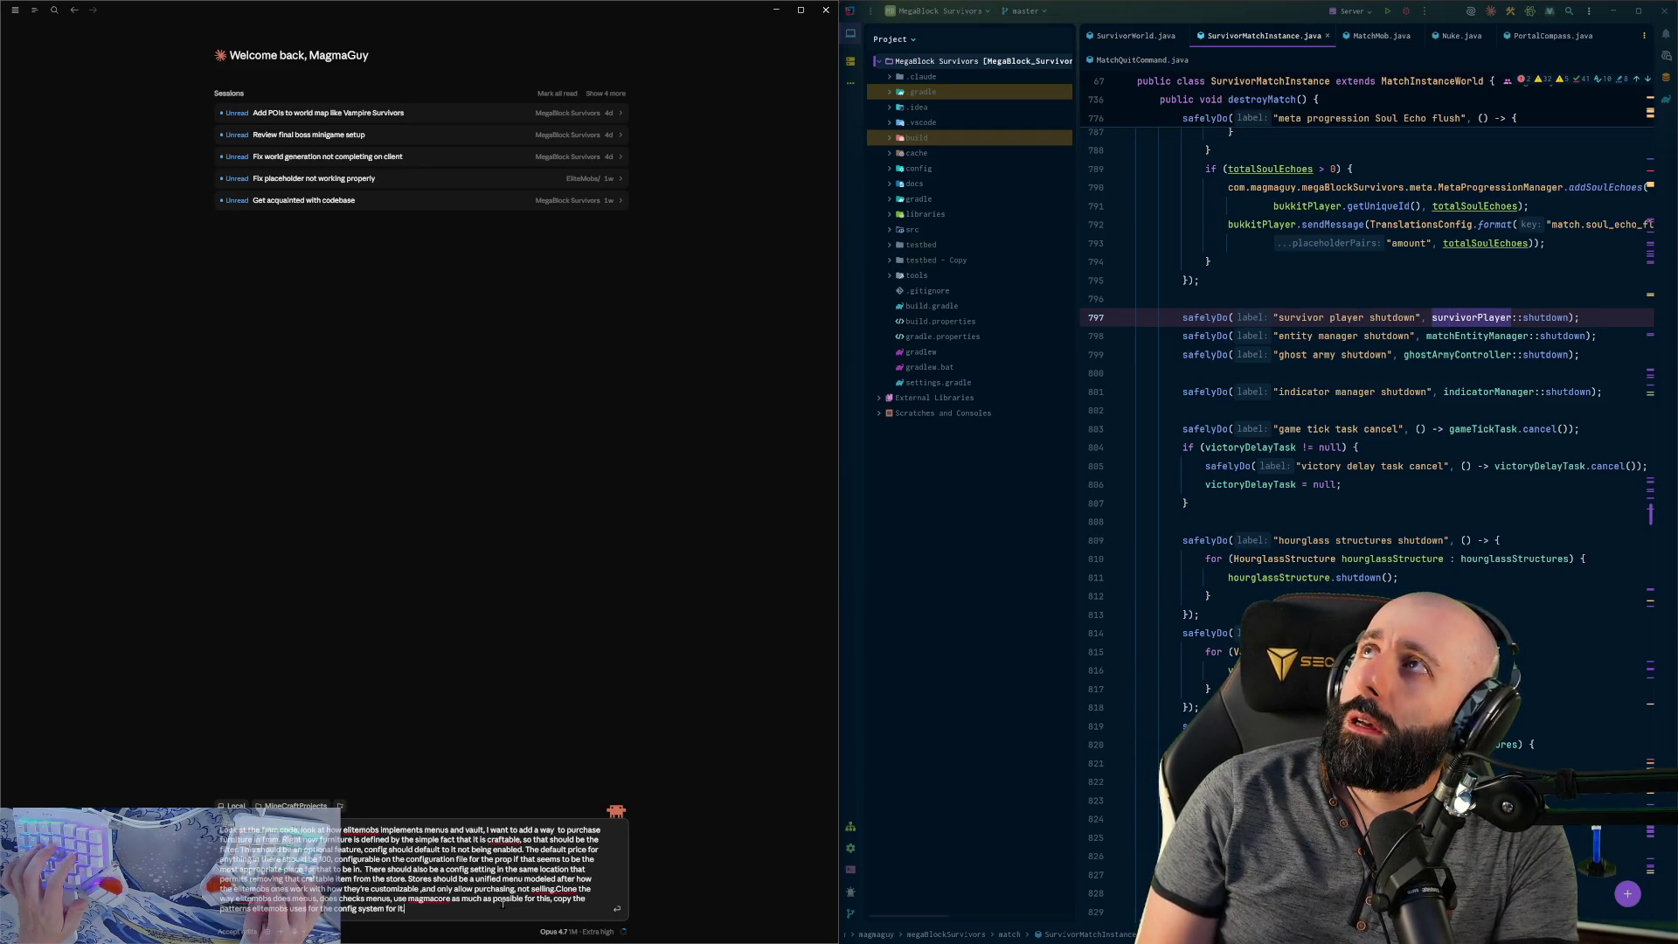
text( YOu will have to ac)
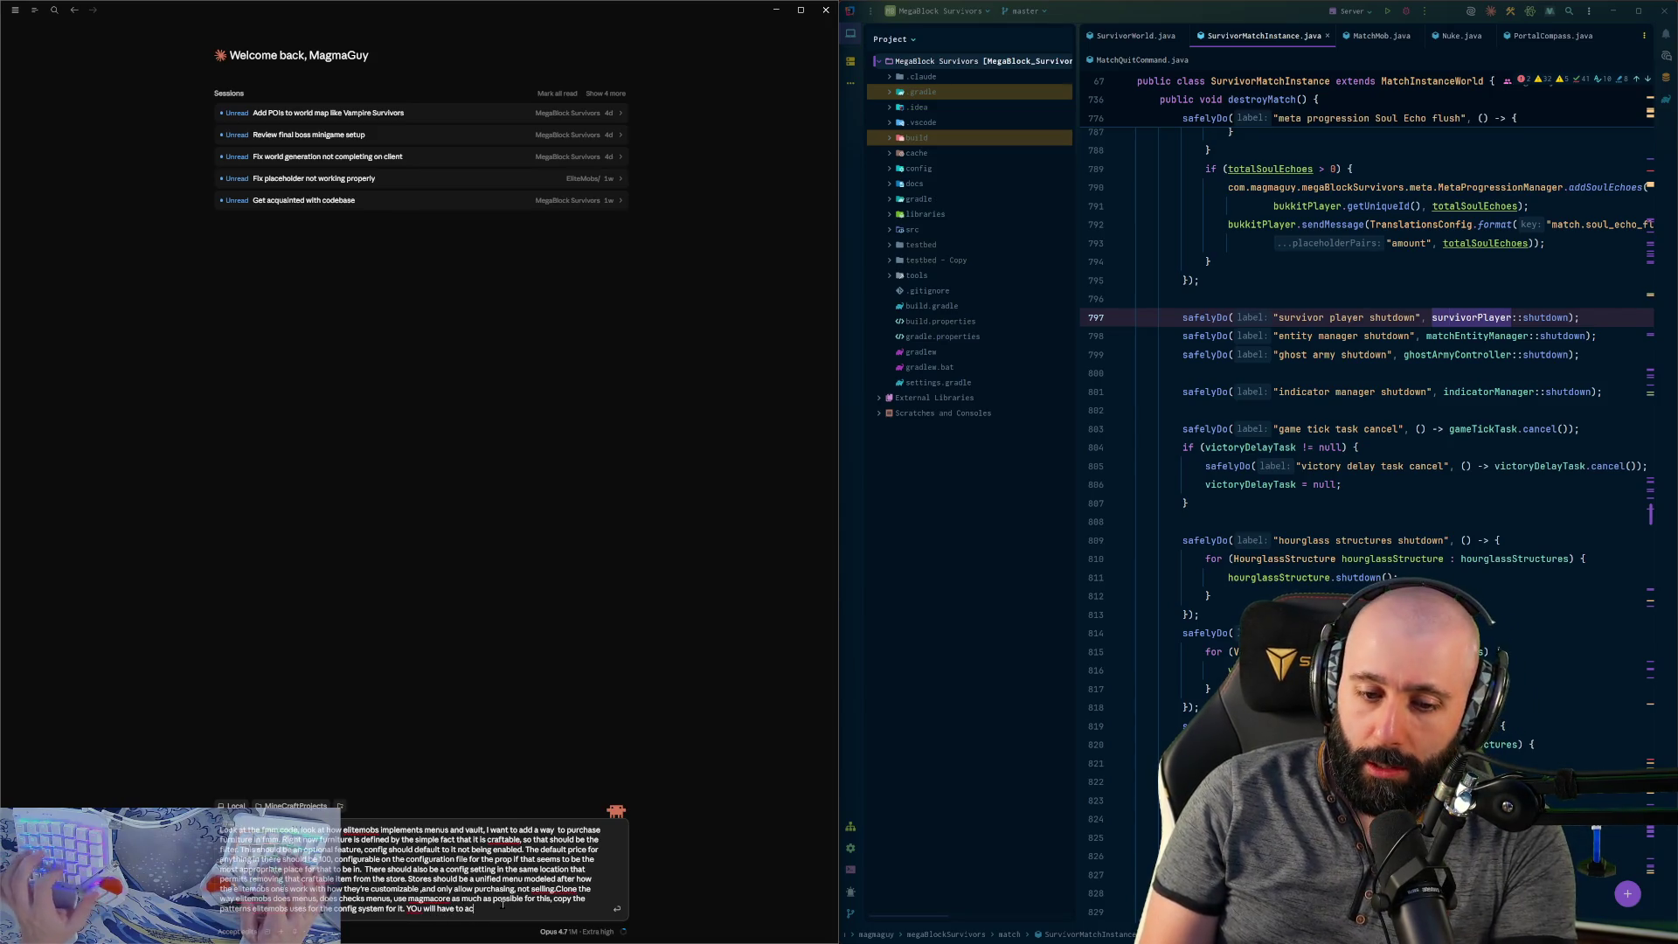
text(count for sc)
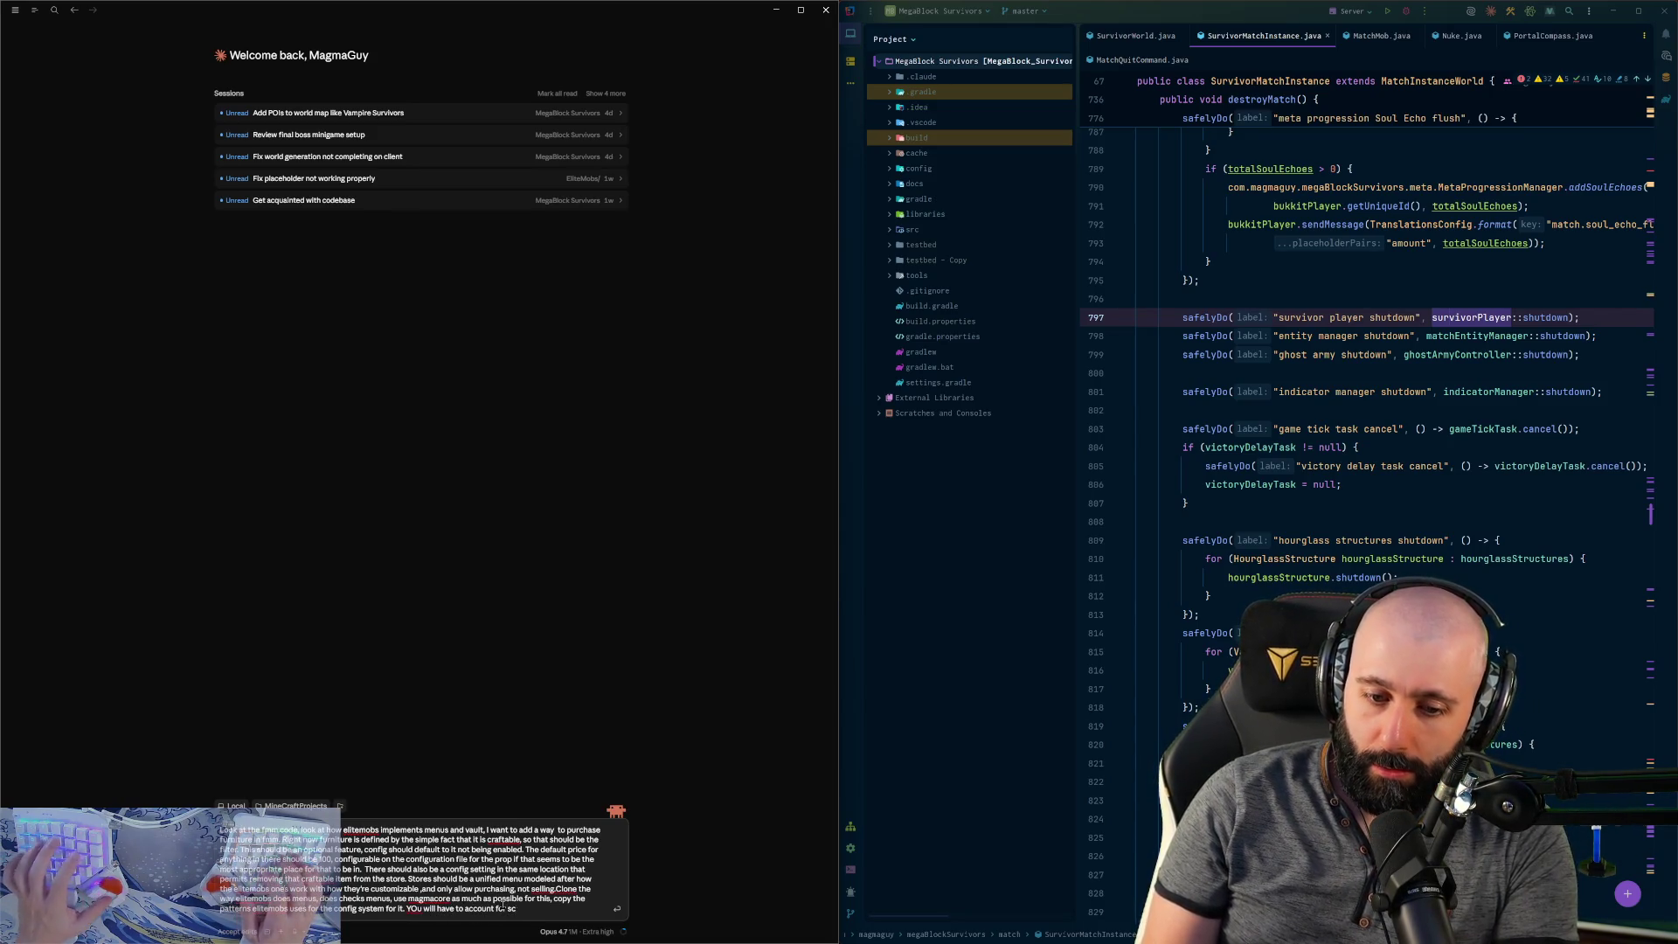
text(enarios where vau)
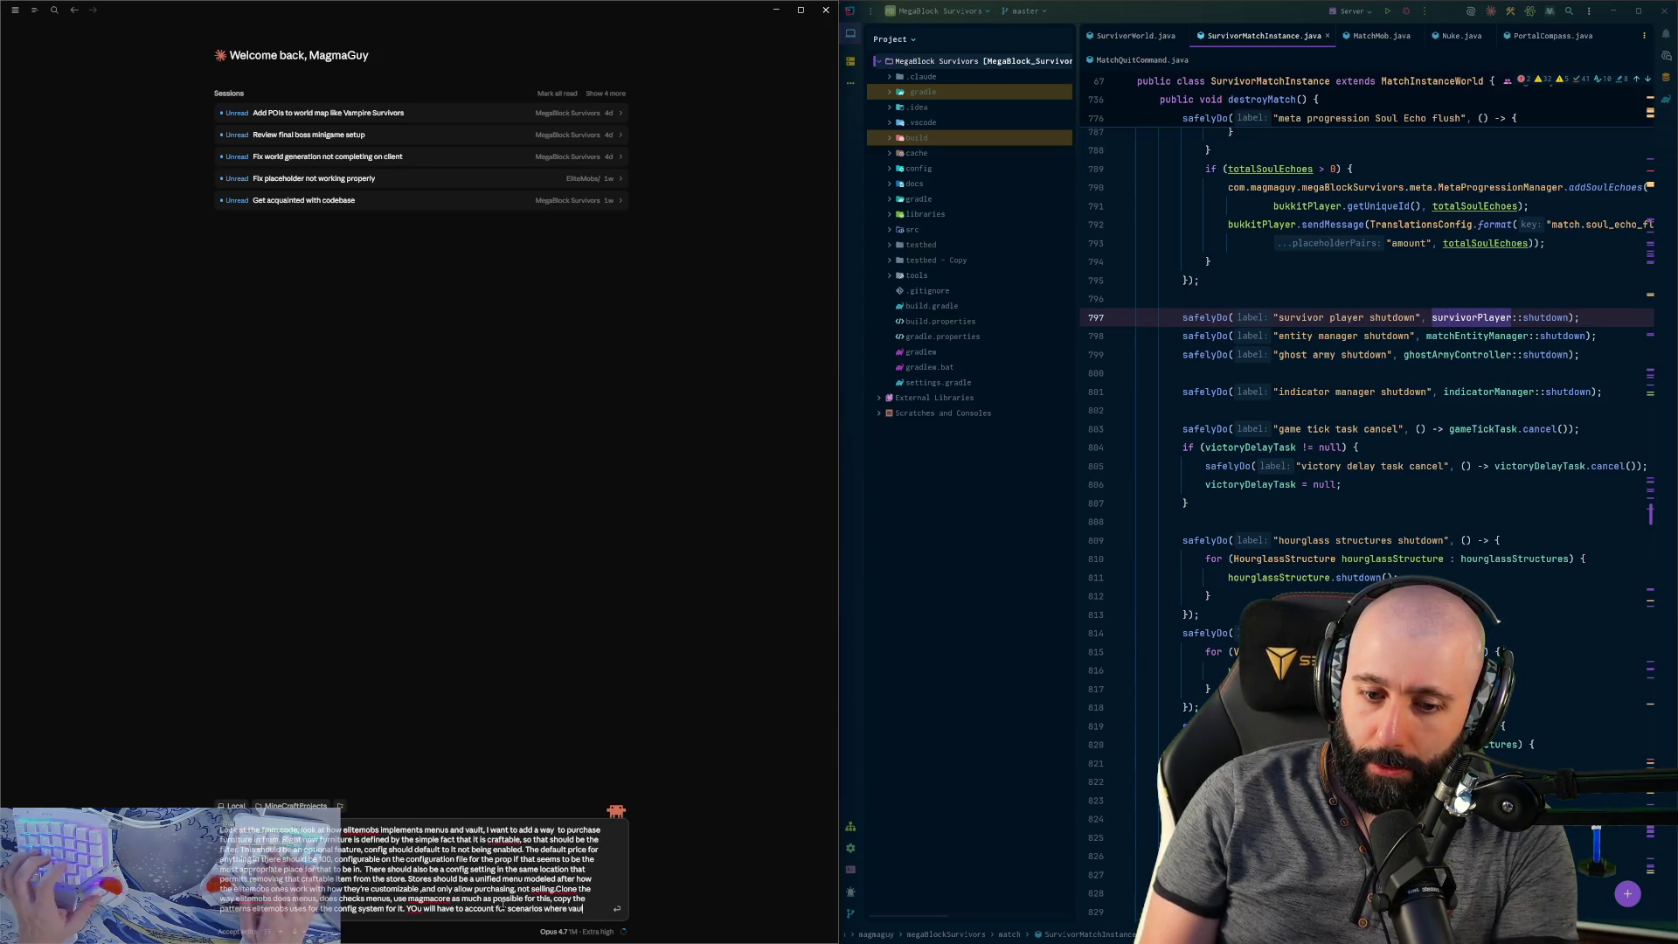
text(lt might not)
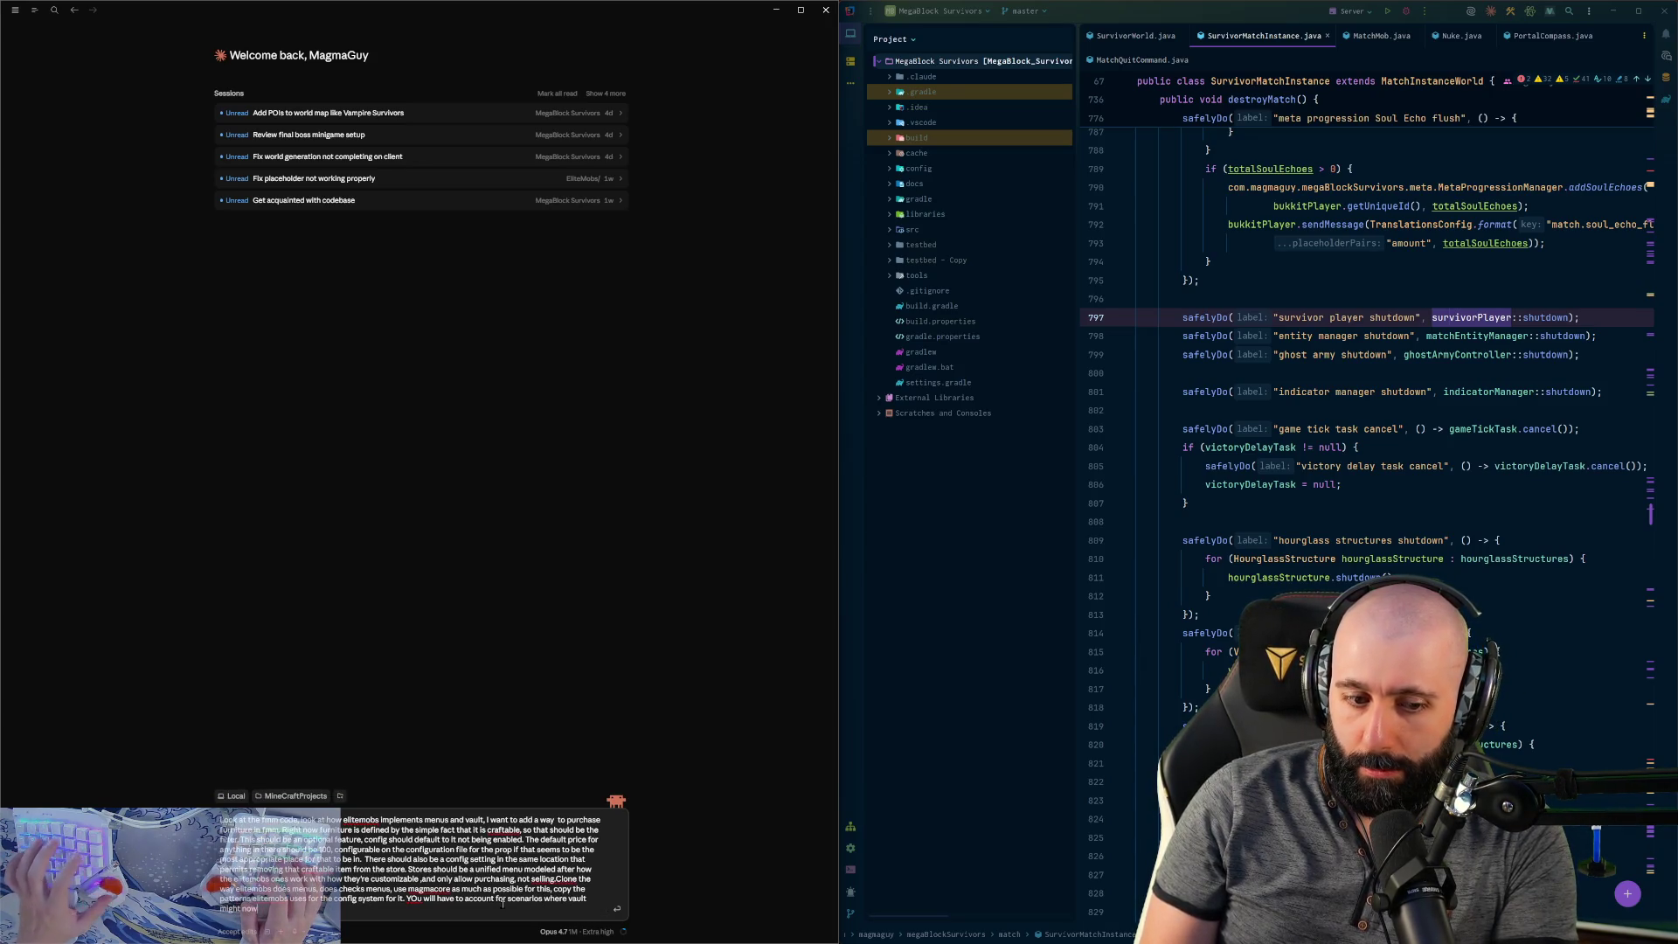
text(stalled, w)
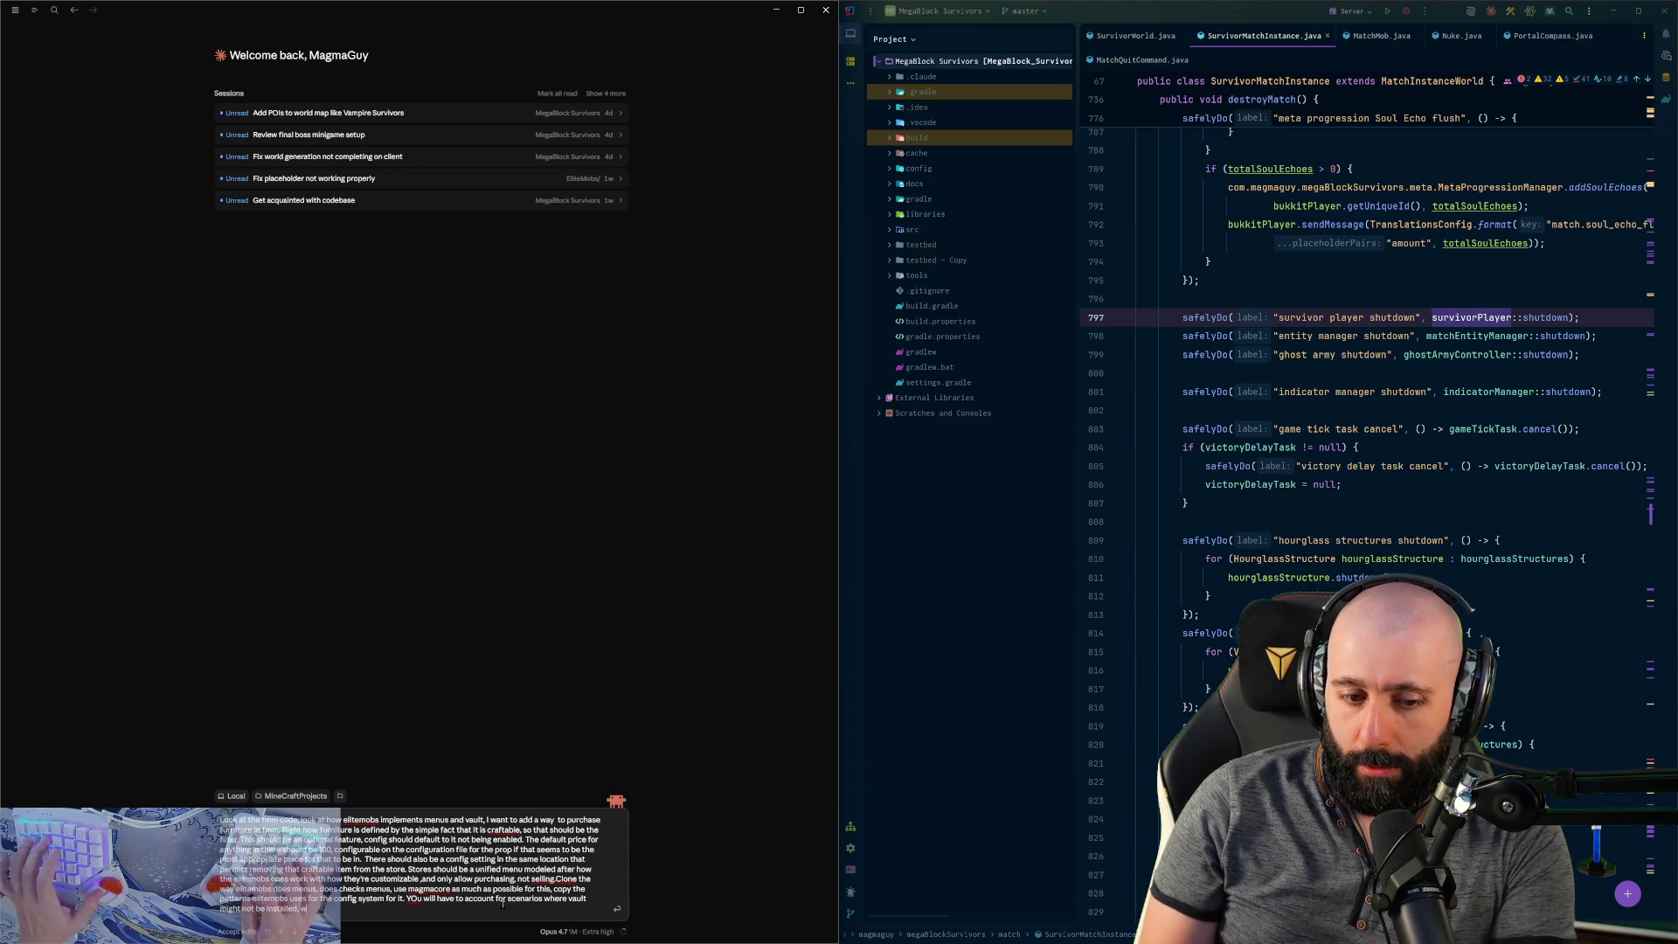
key(BackSpace)
text(in which case the)
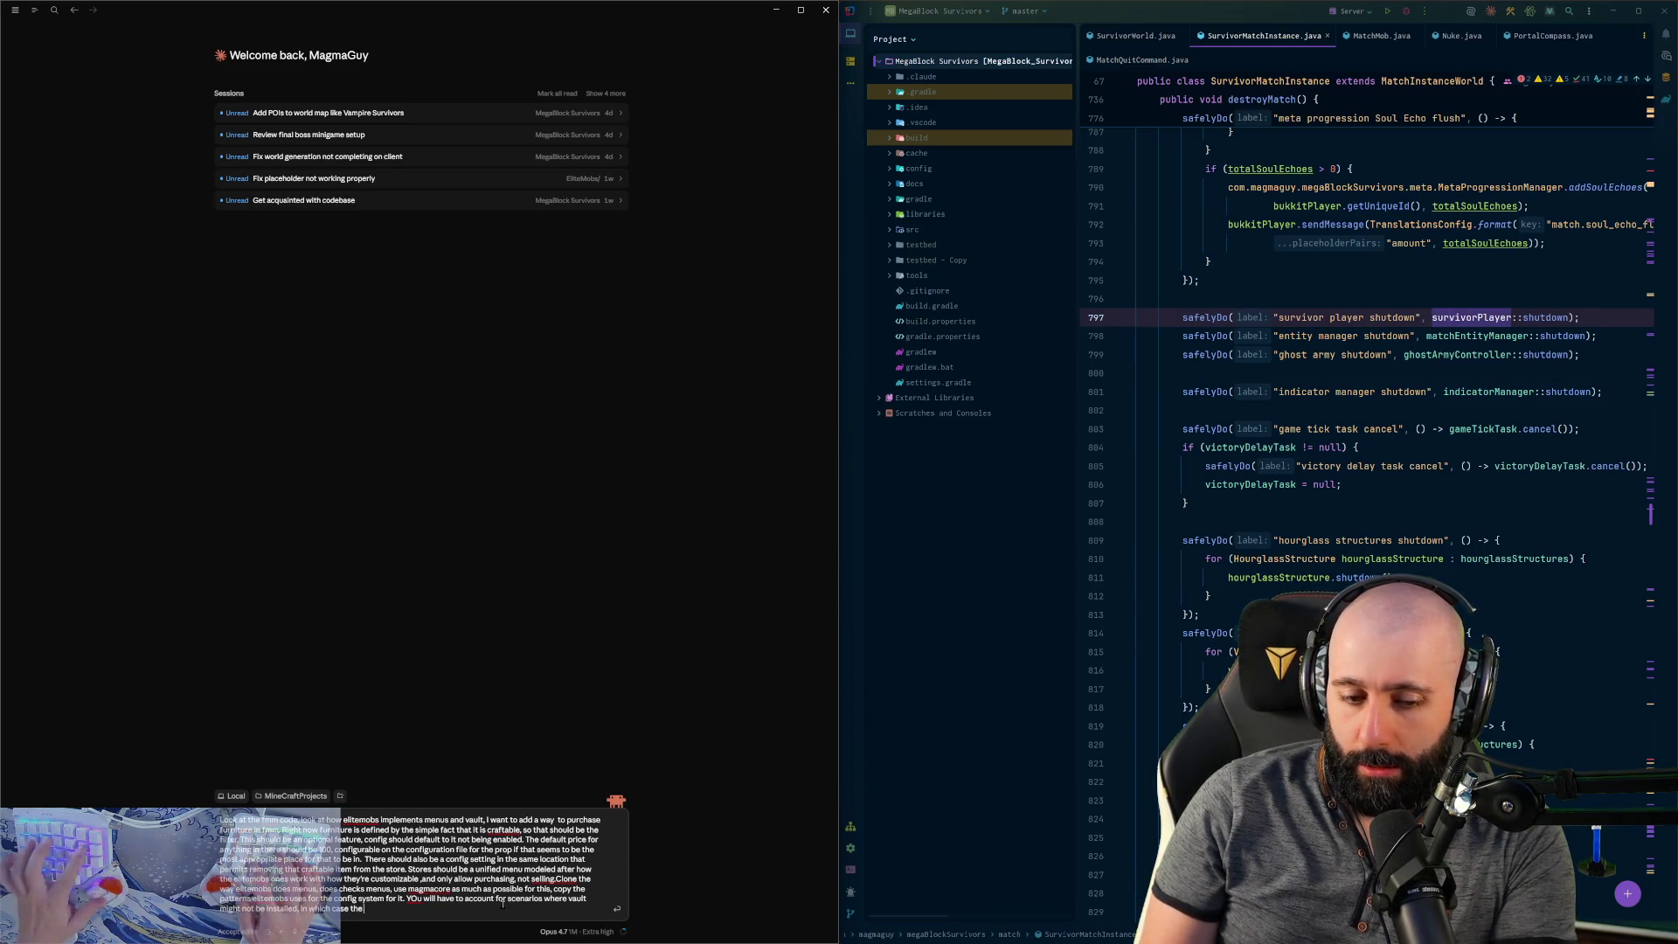
text( shop would be)
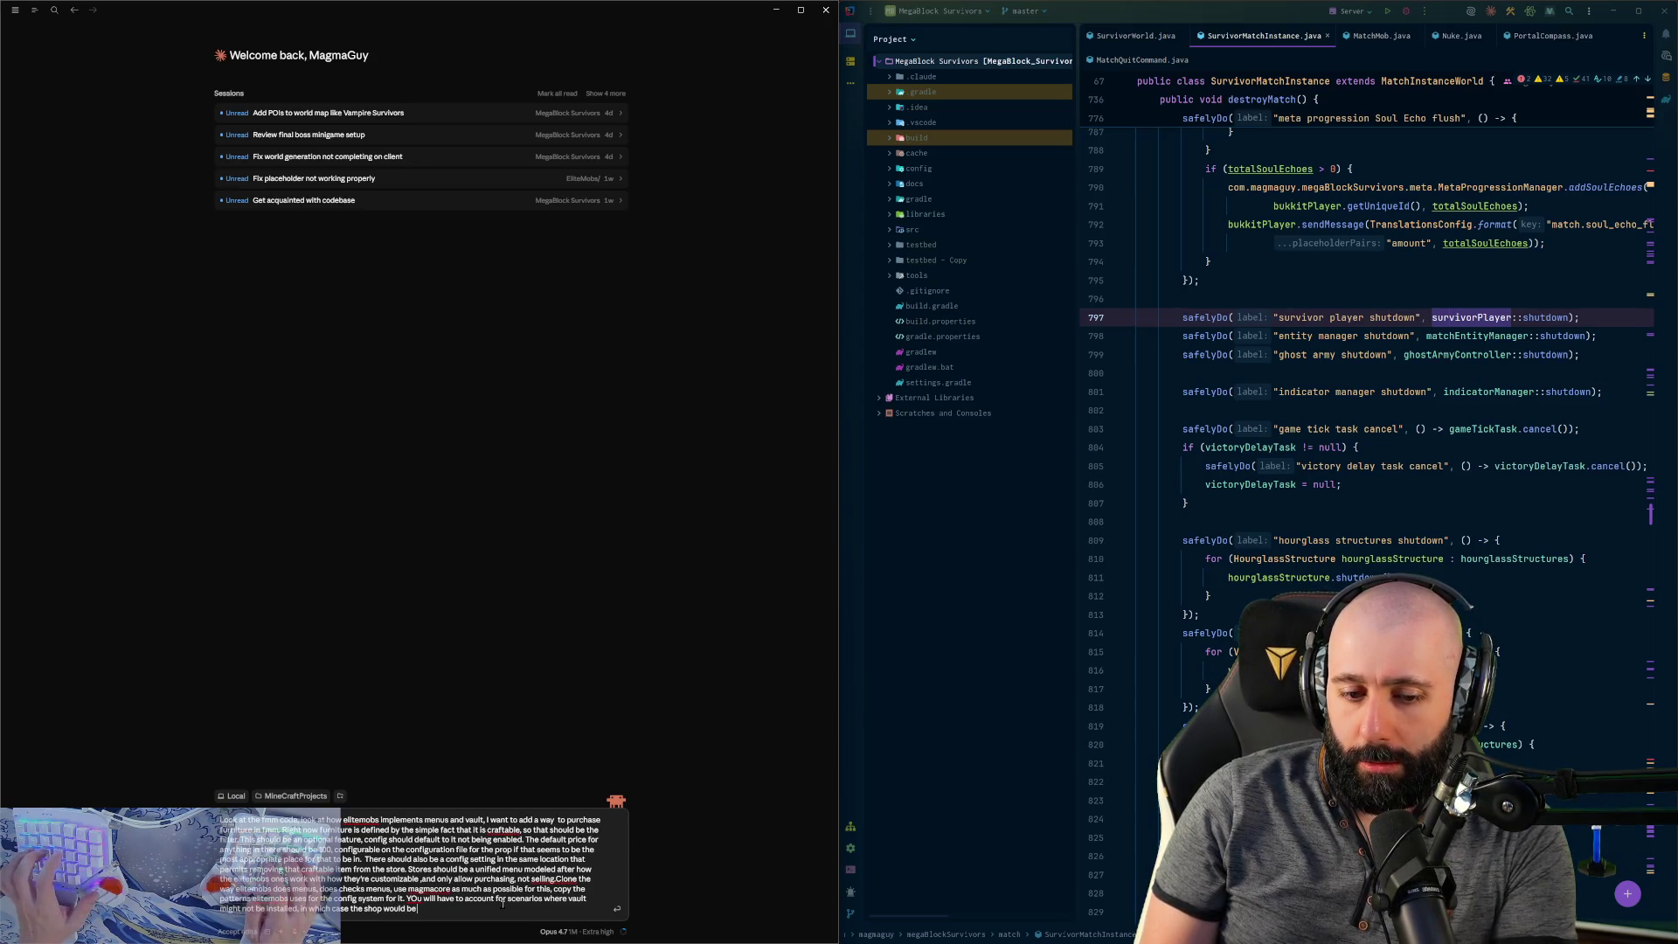
text( disabled.)
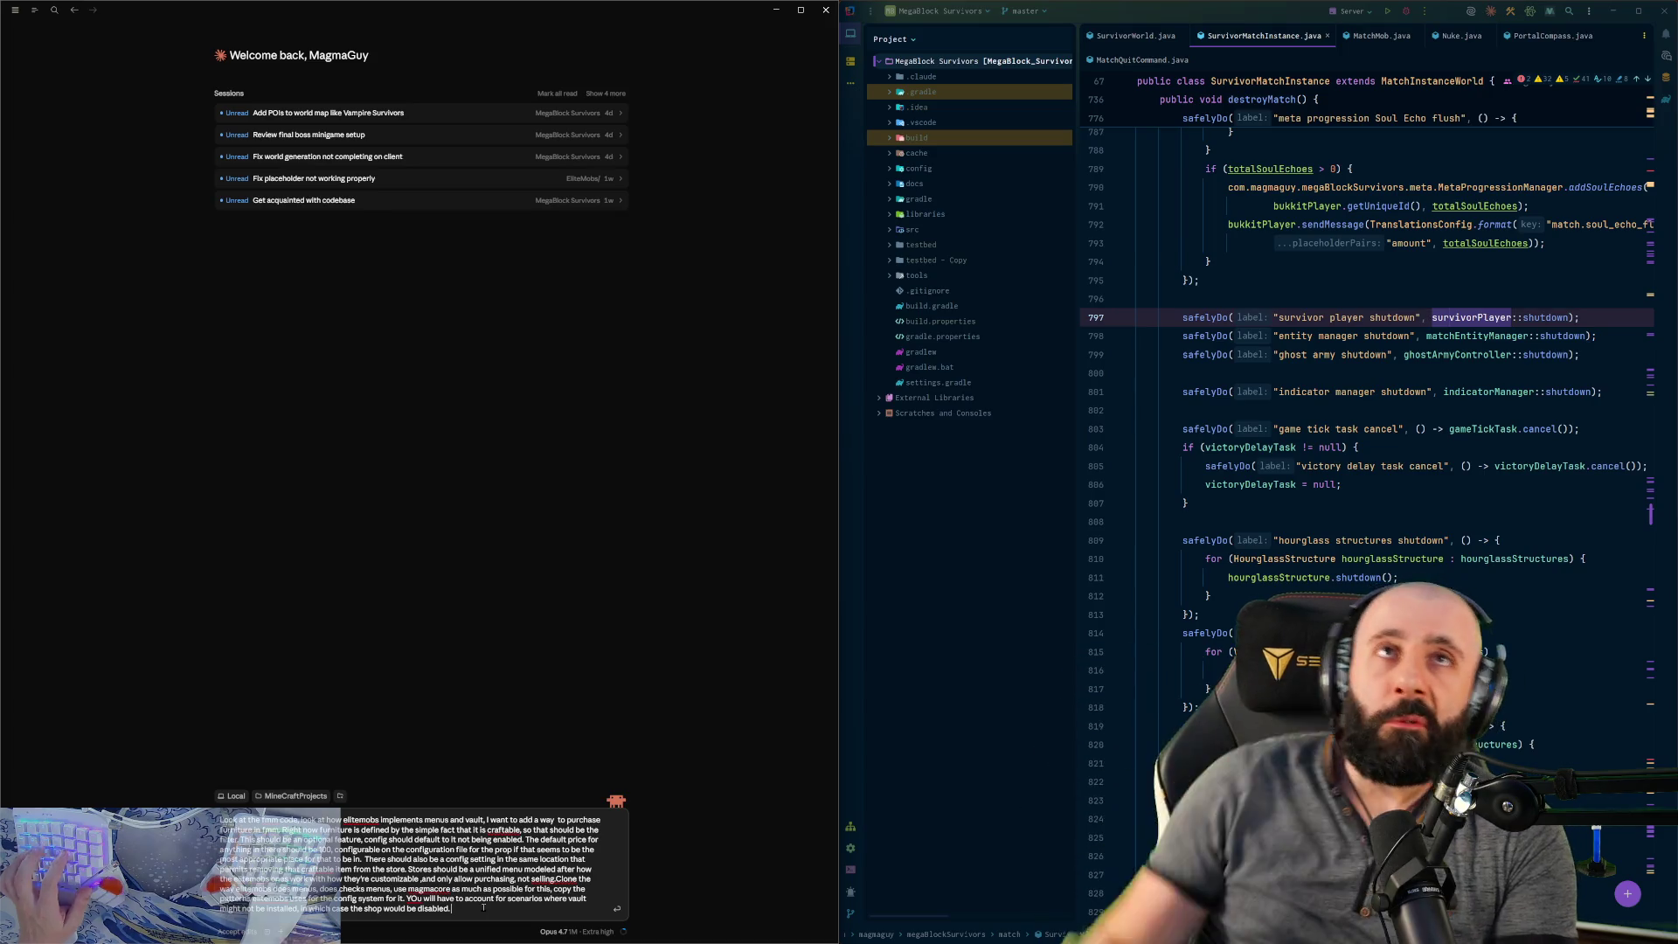
- Finish the prompt, inviting questions about any forgotten implementation details
text(THere shoul)
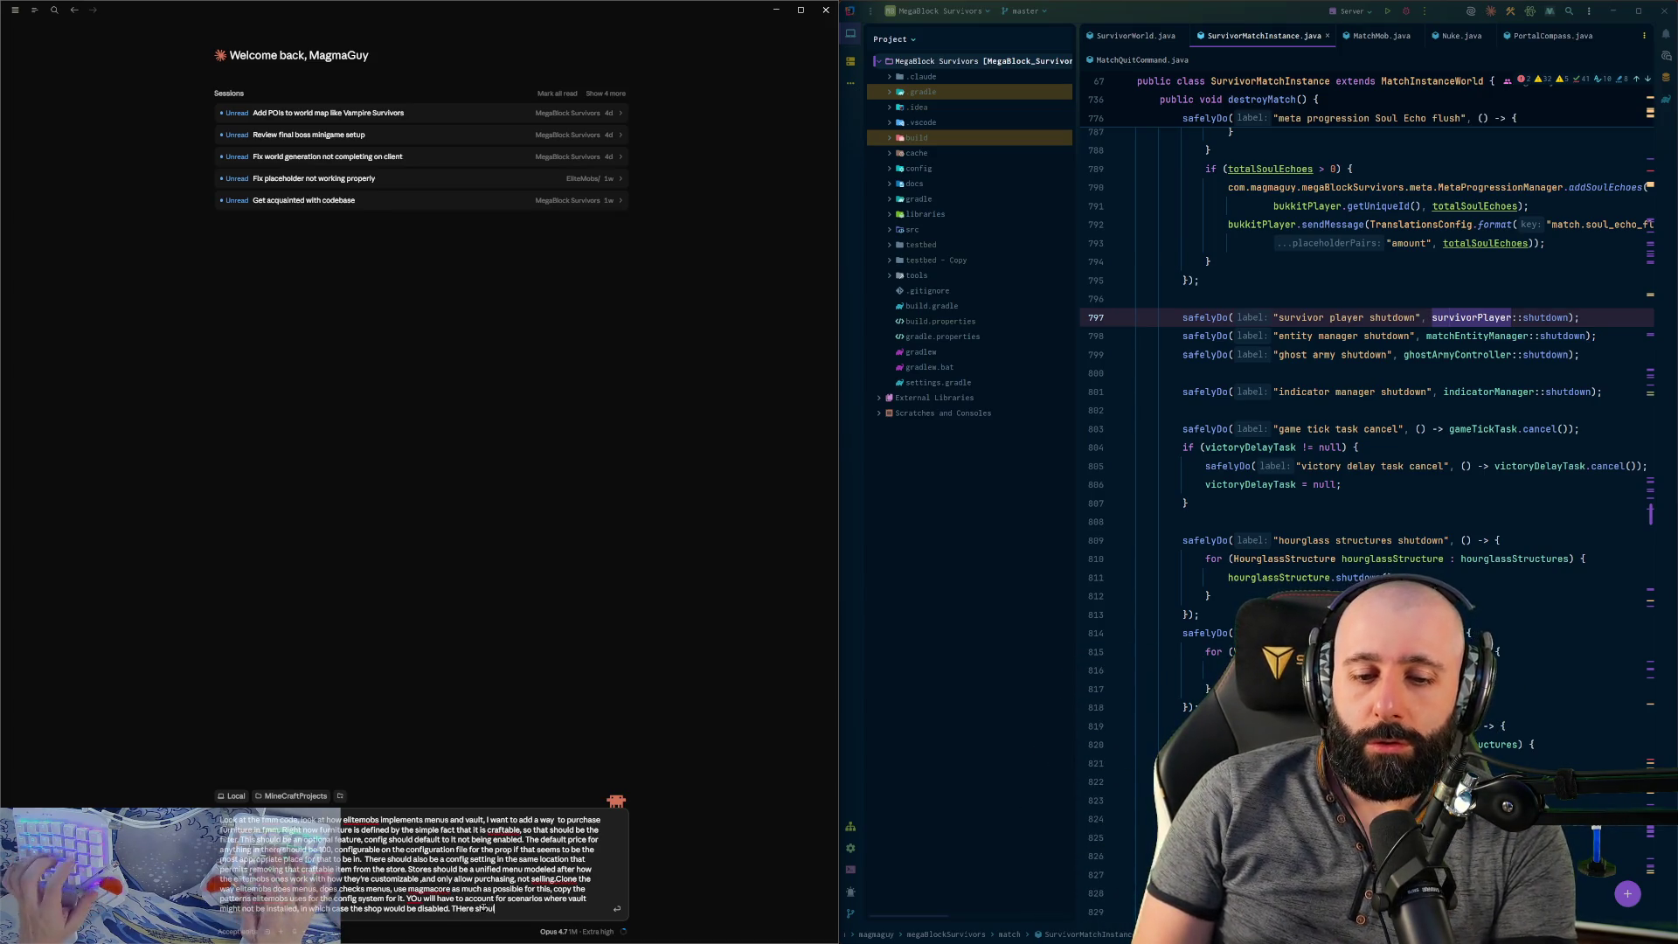
text(and to open)
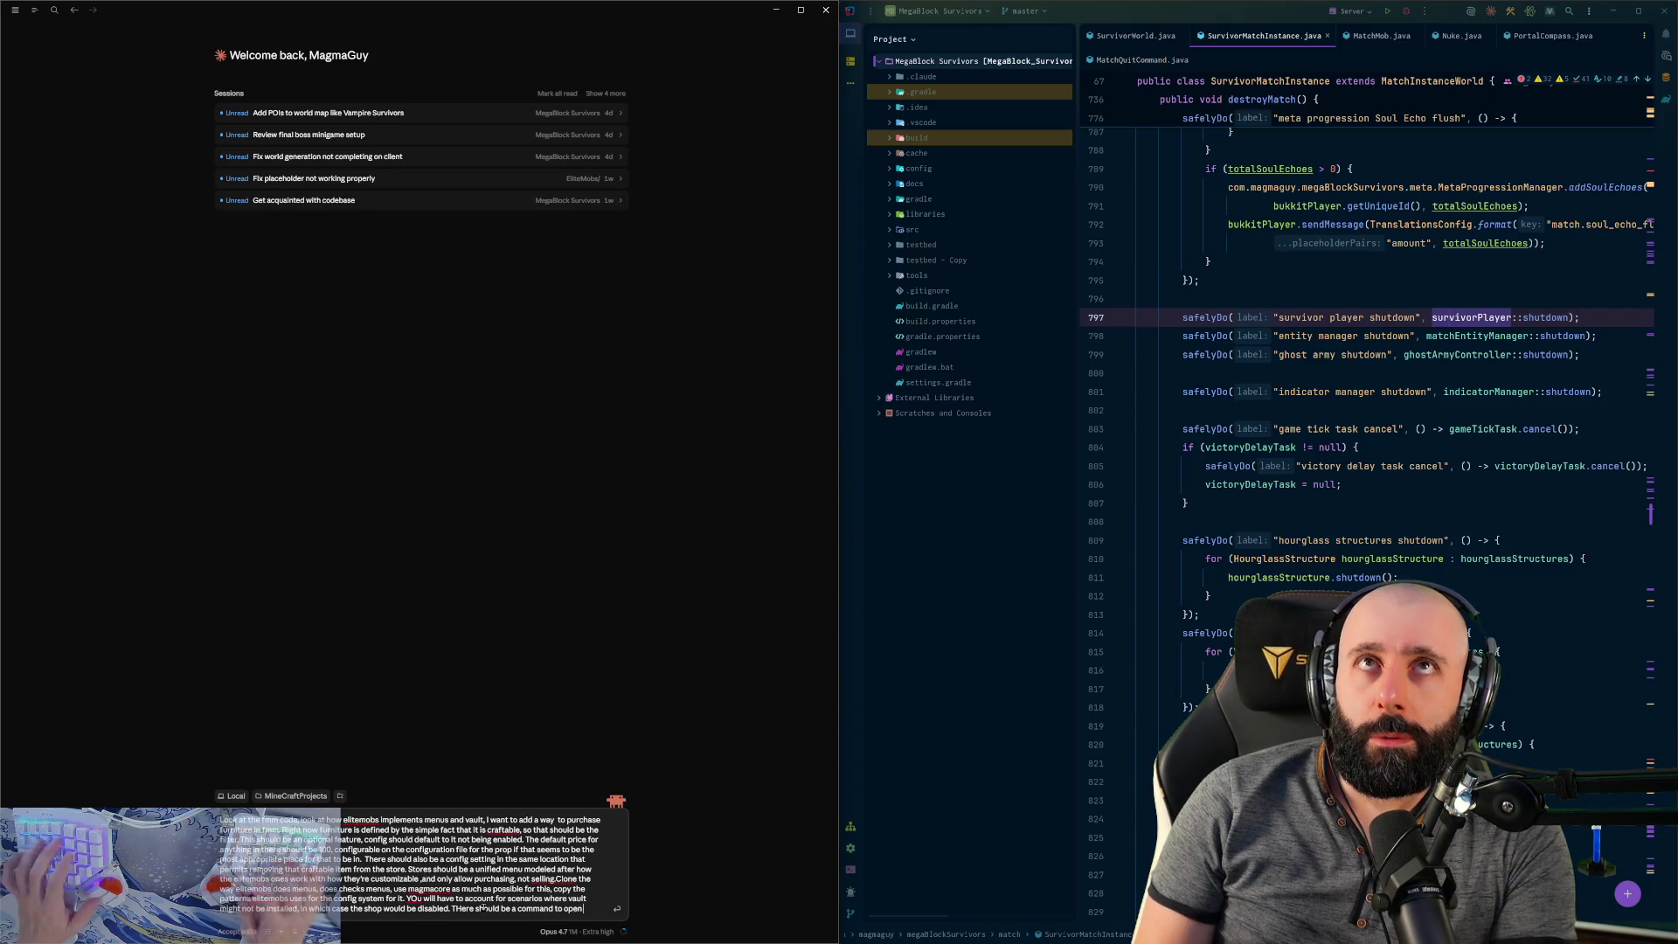
text(hop)
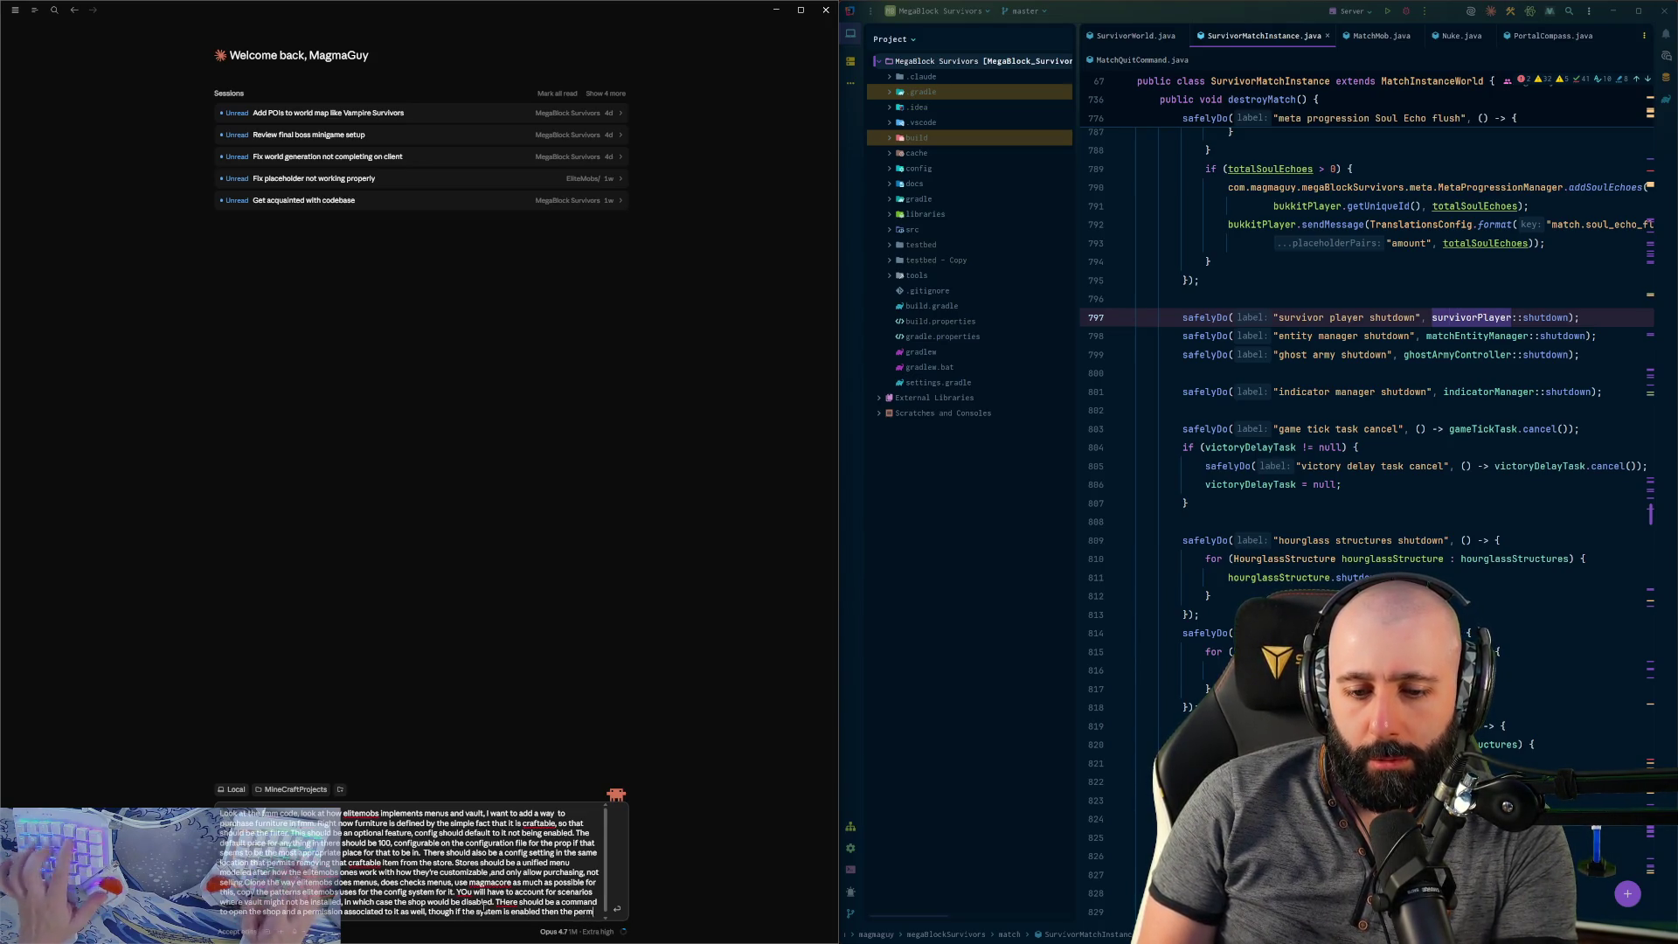
text(ission should be neabled by default for all users.)
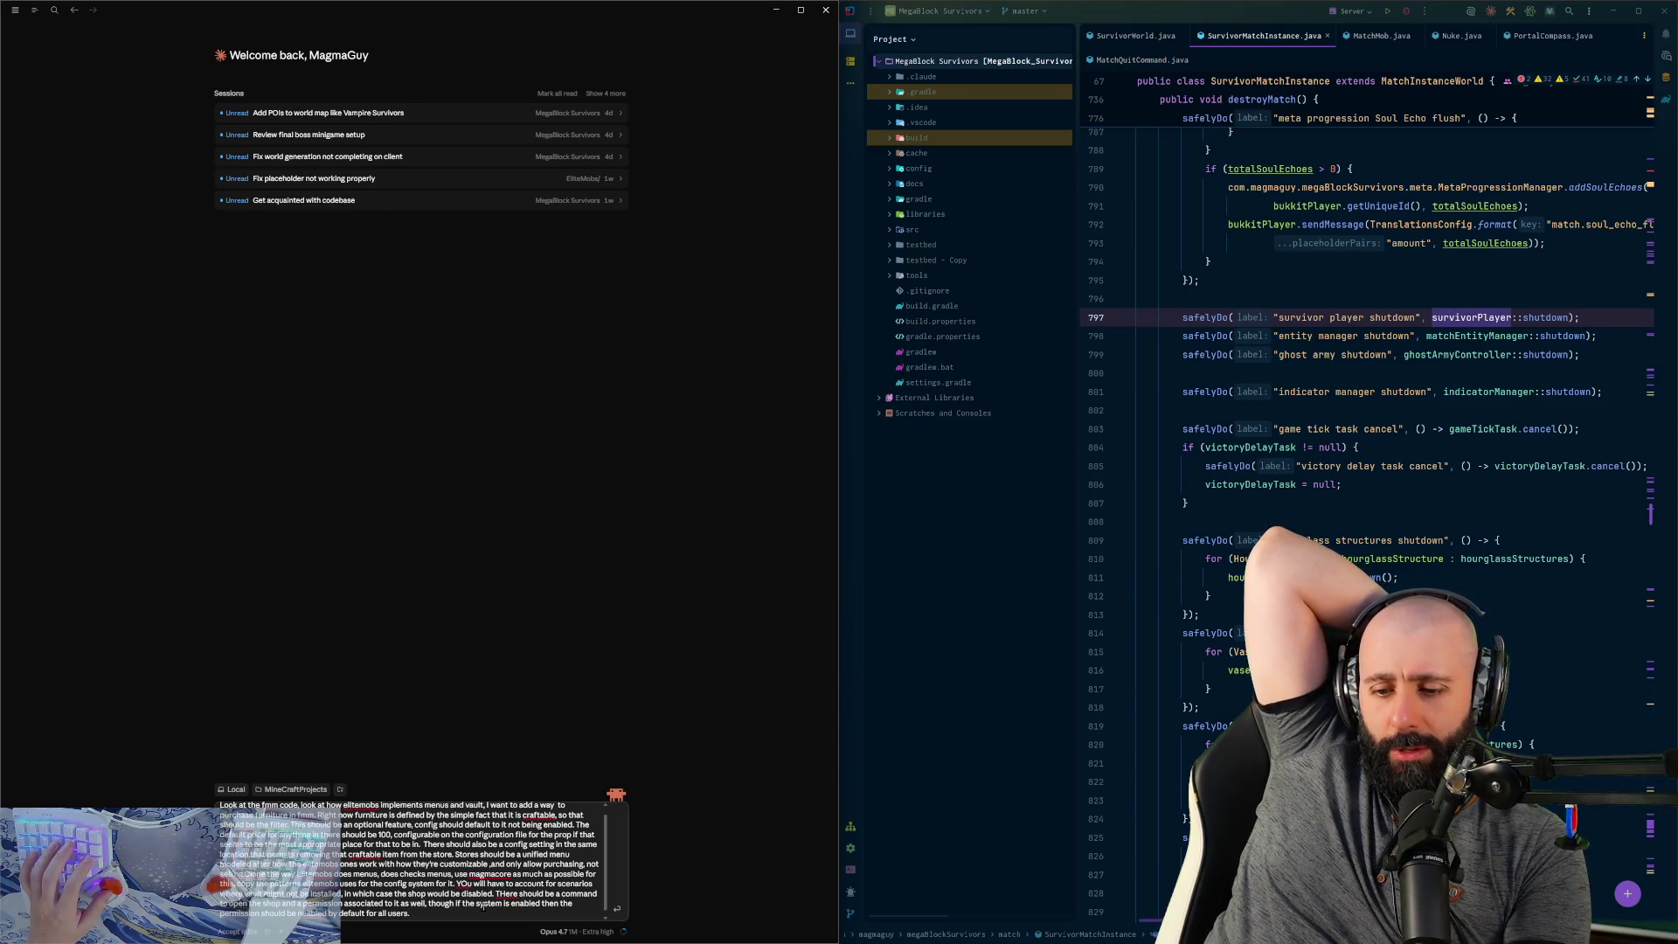
text( I might've)
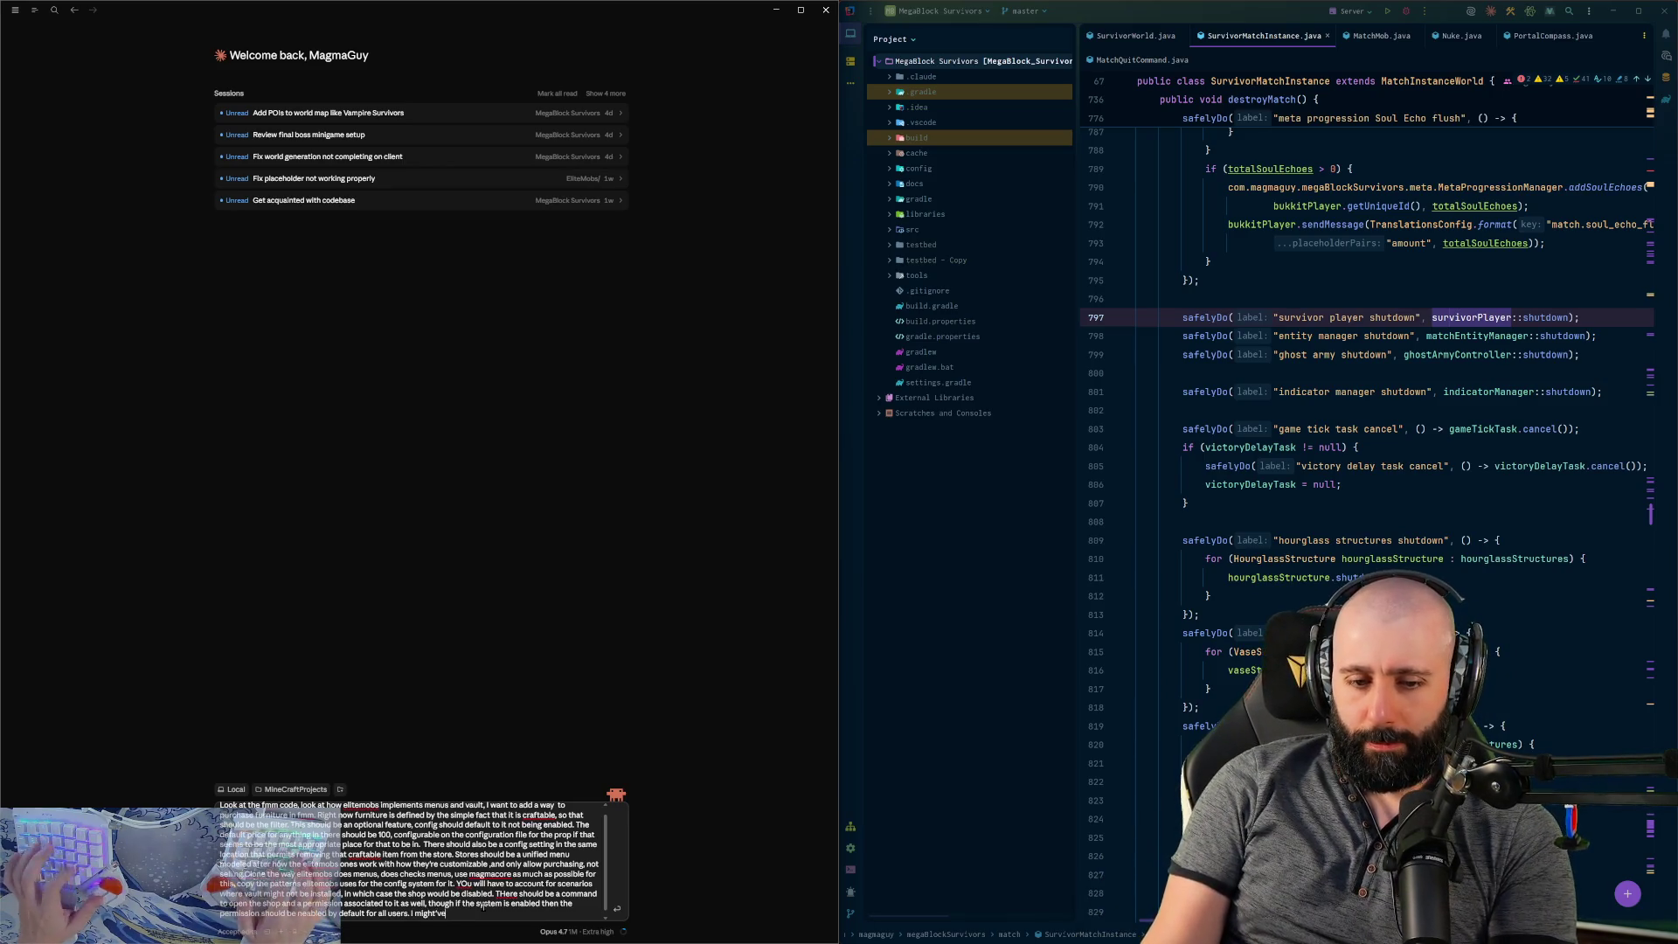
text( forgotten)
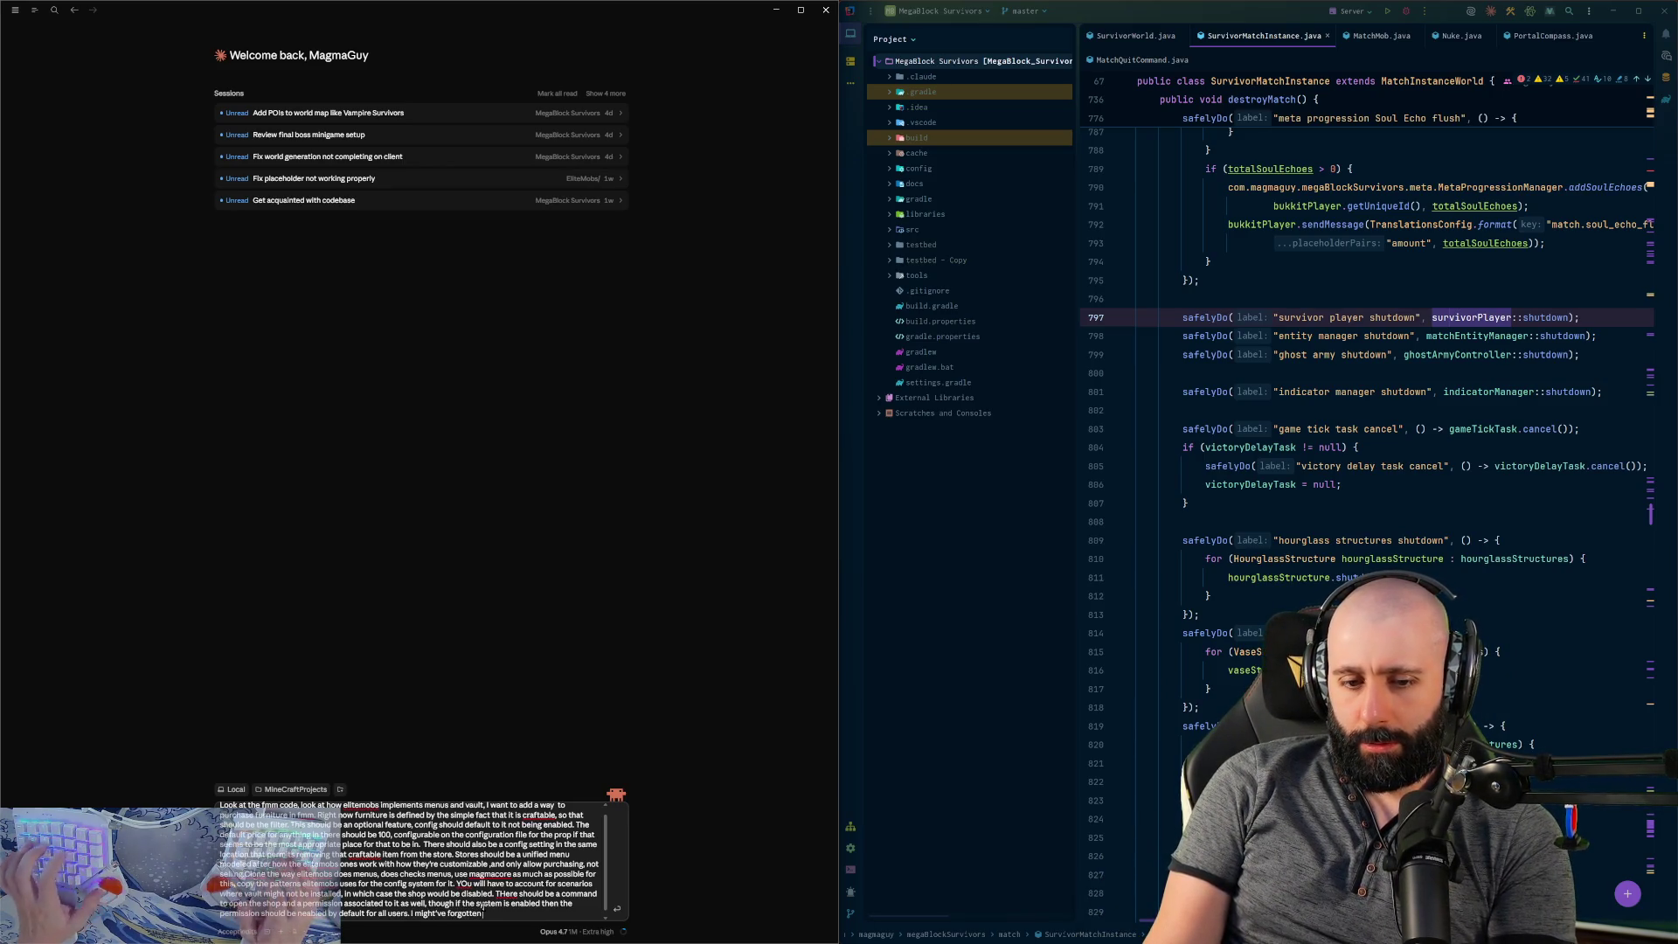
text( some implementation details so I)
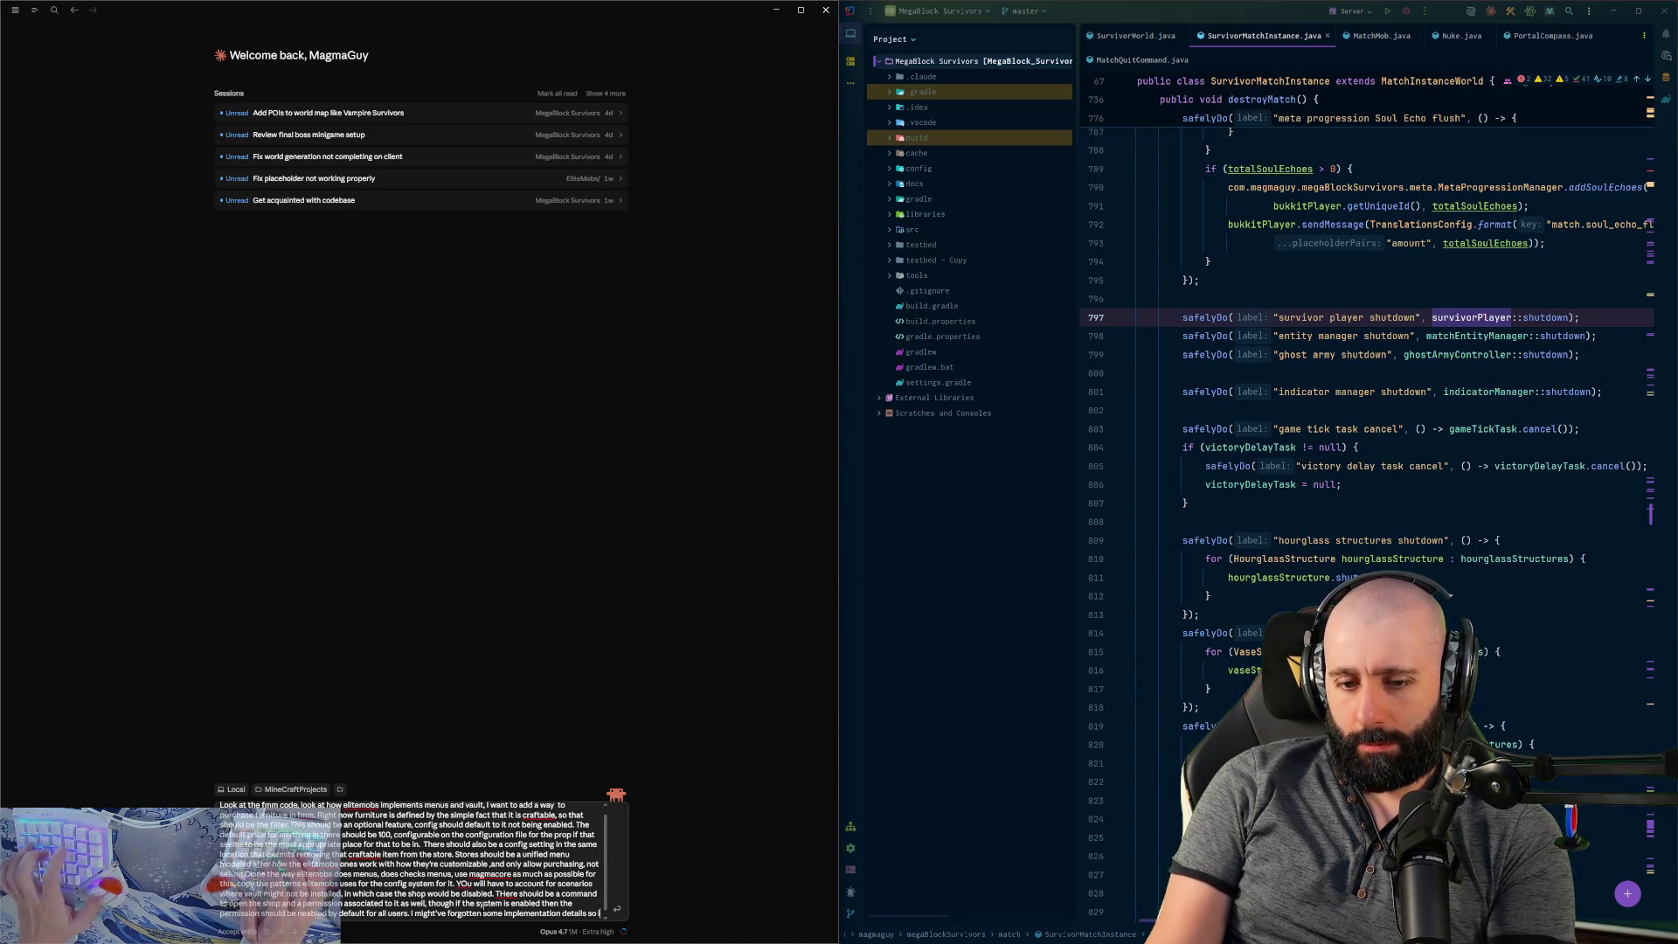
text(if you have)
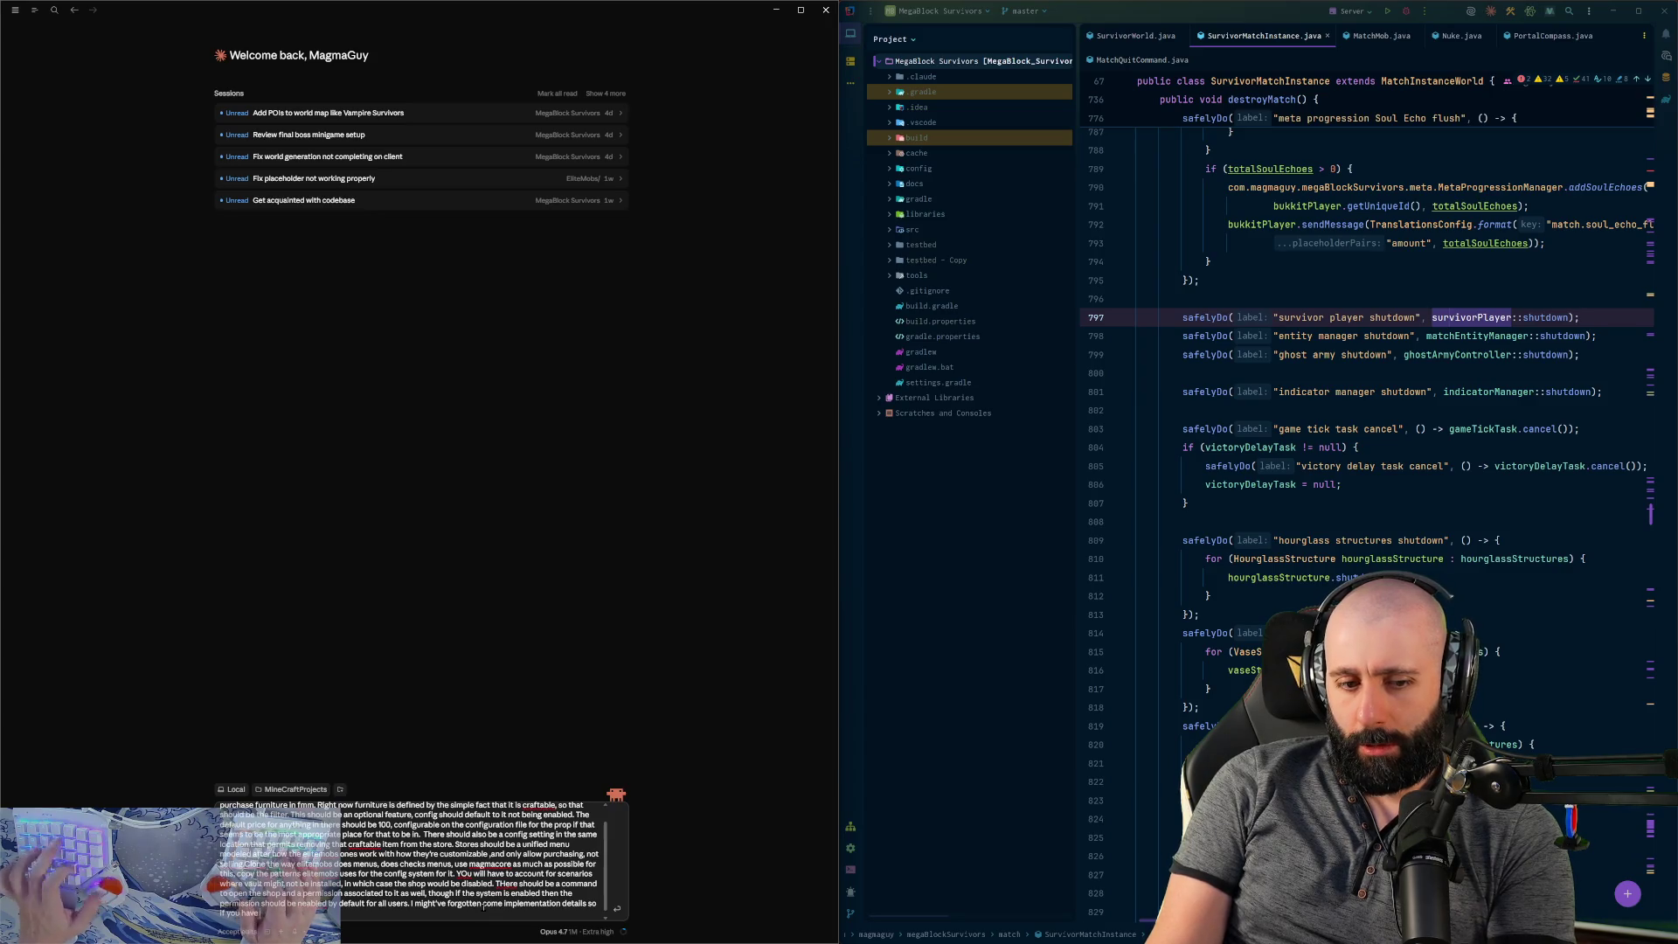
text( any questions)
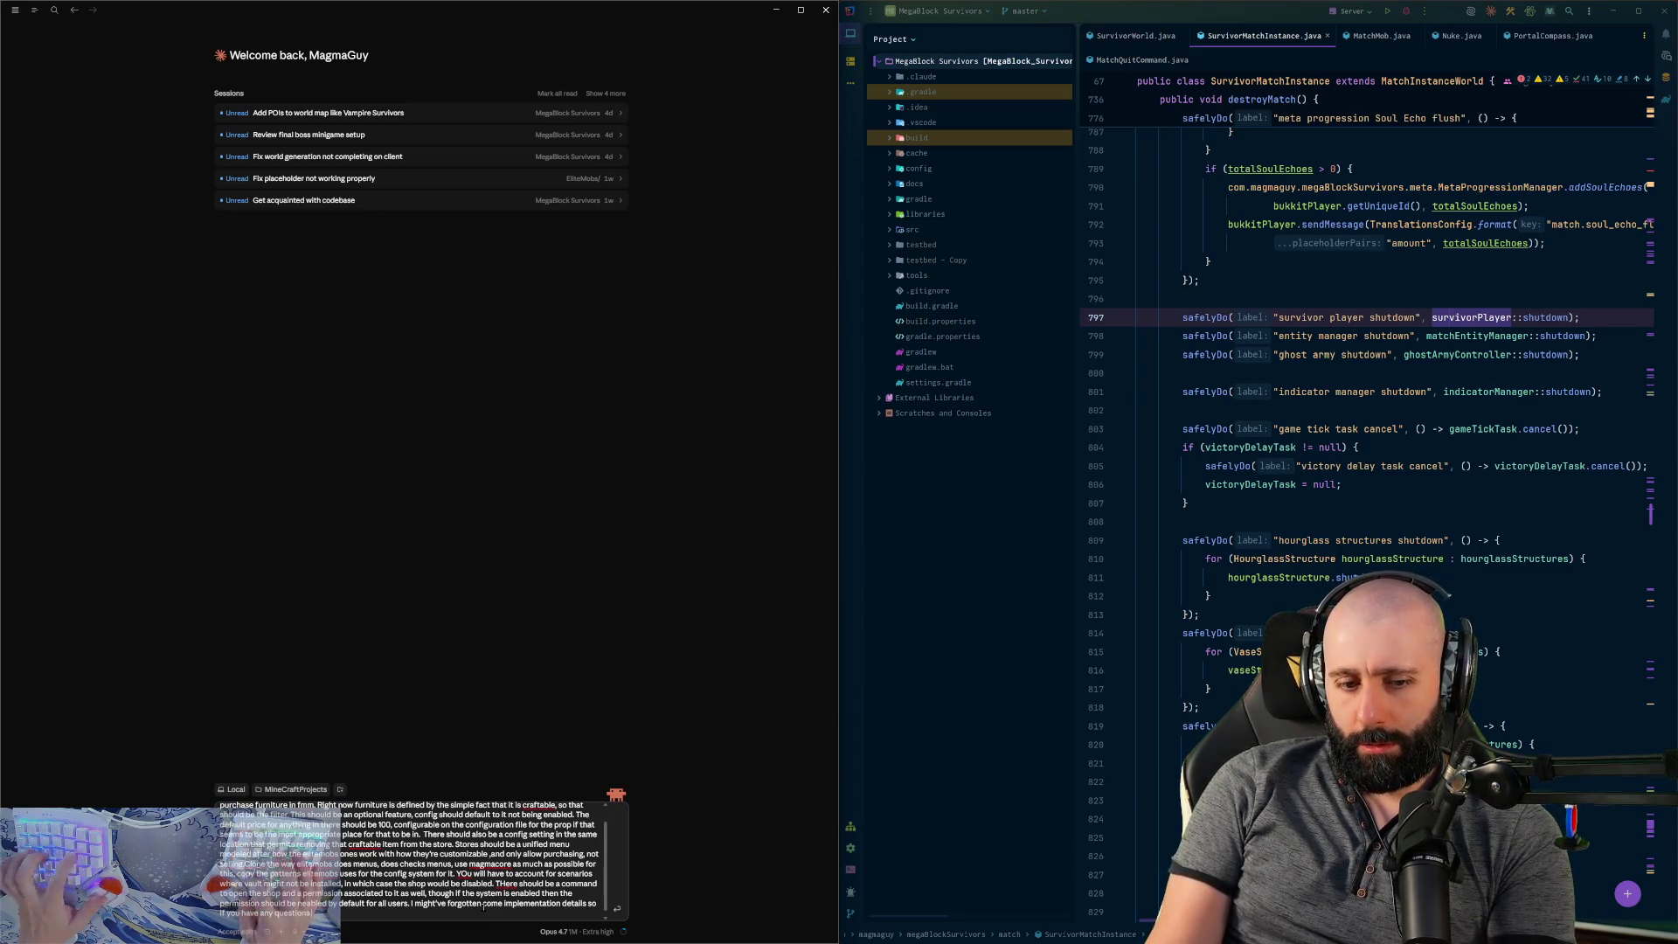
text( to d)
text(ound this of)
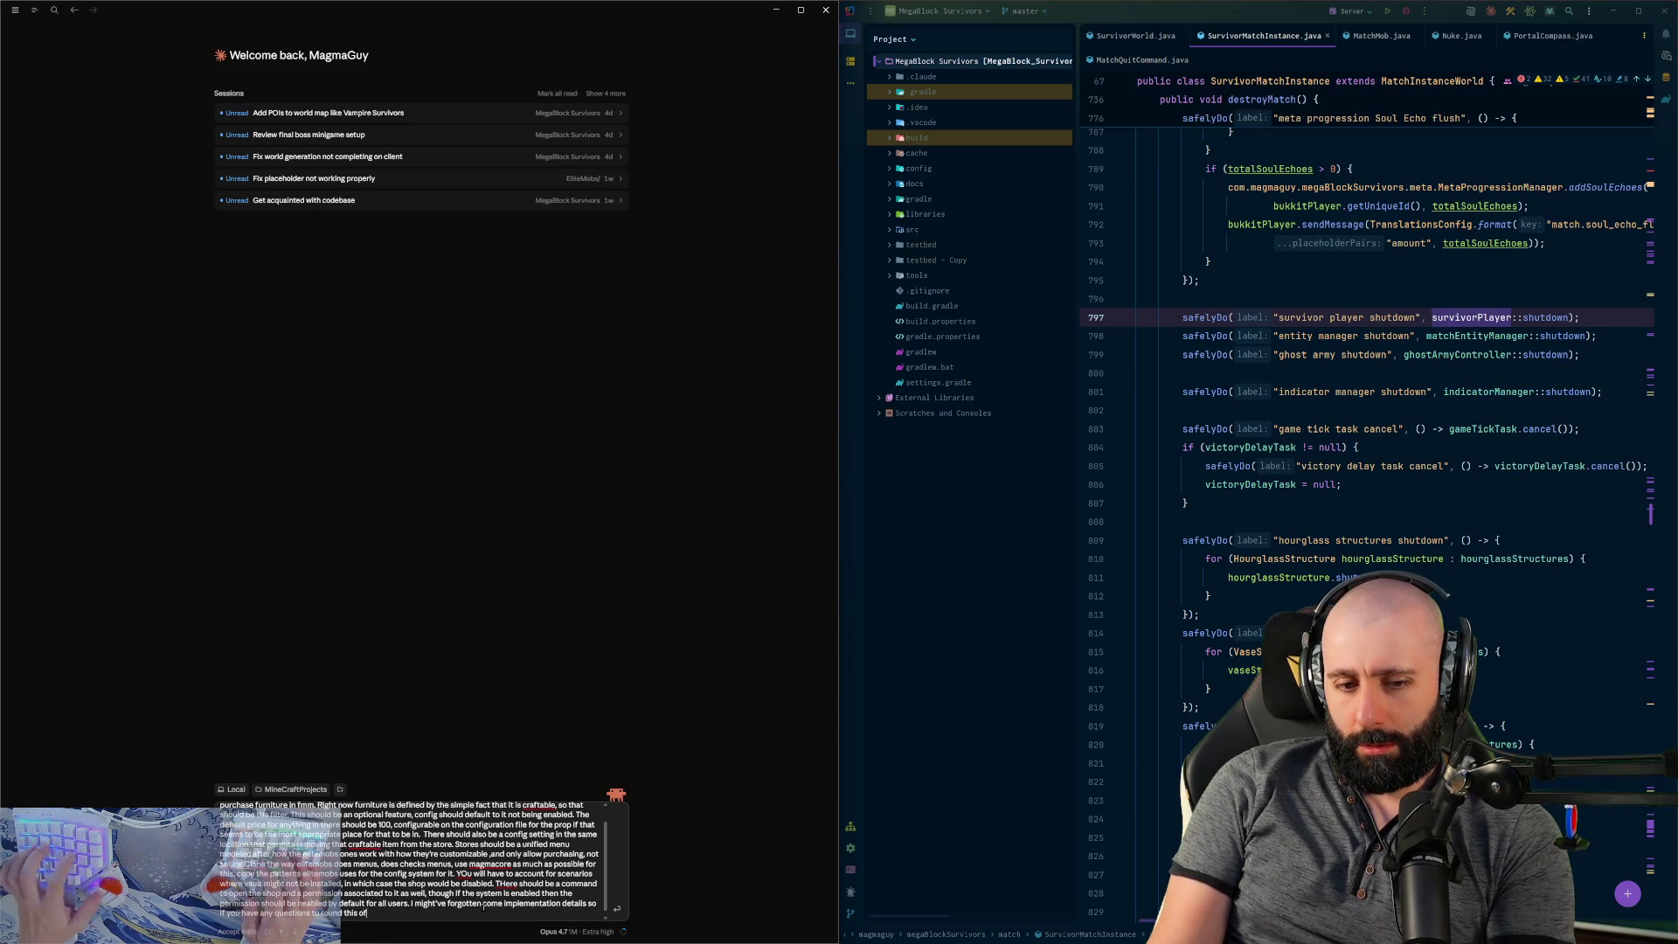
text(now)
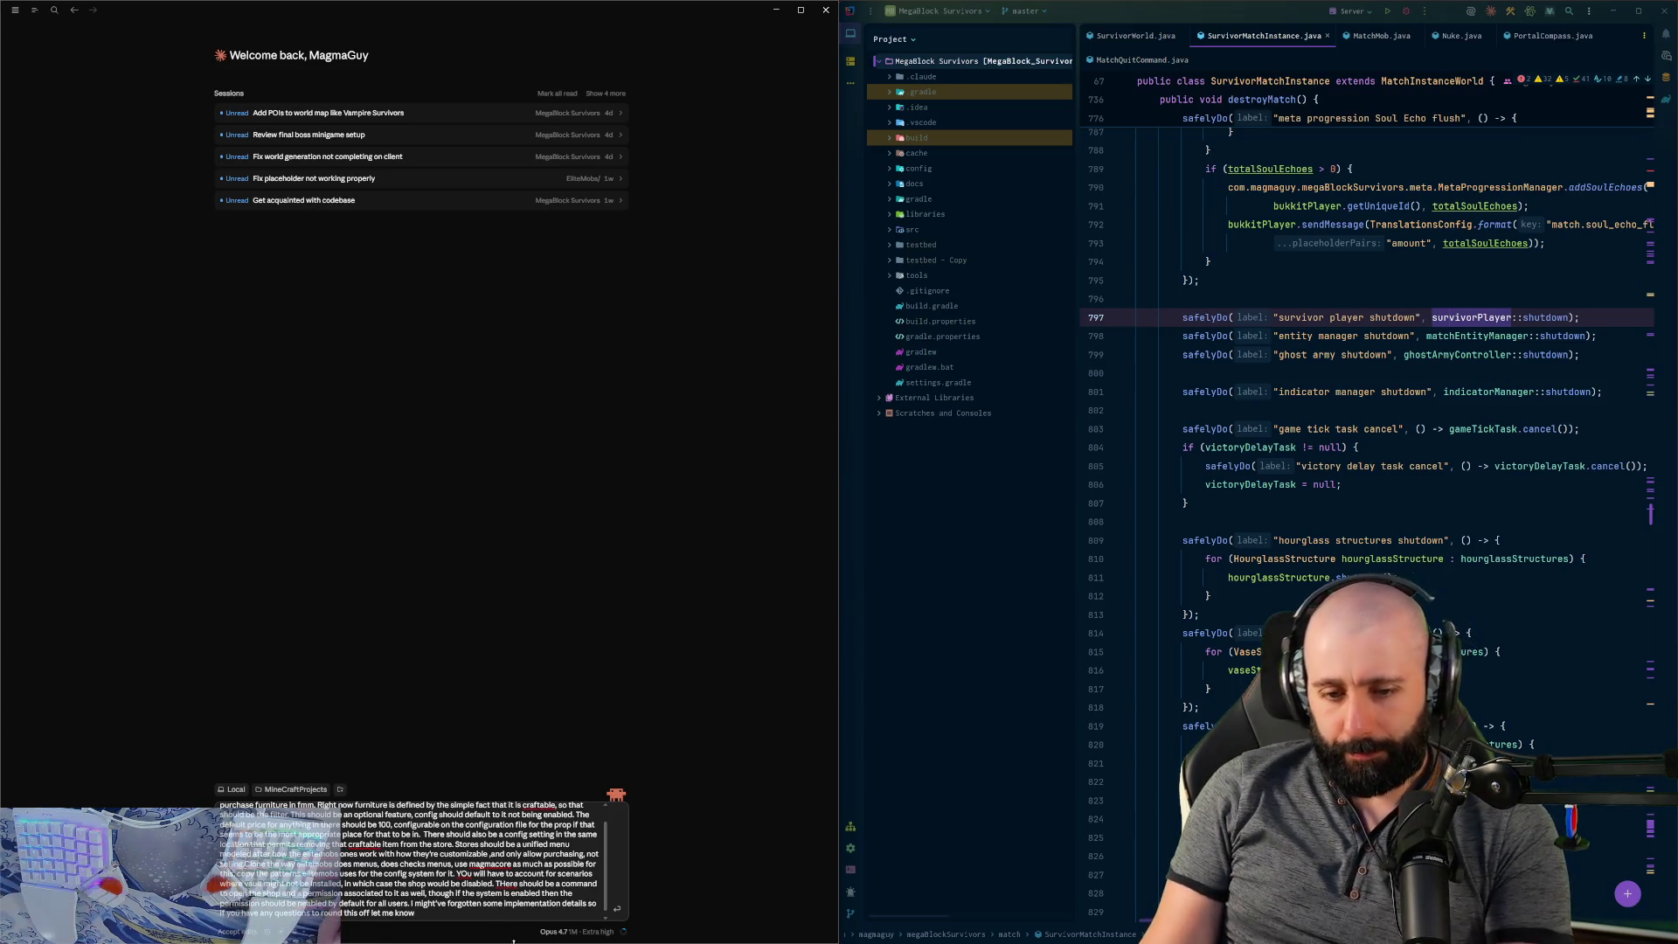
- Set the effort level to Max, submit the prompt, and bring IntelliJ forward
click(568, 932)
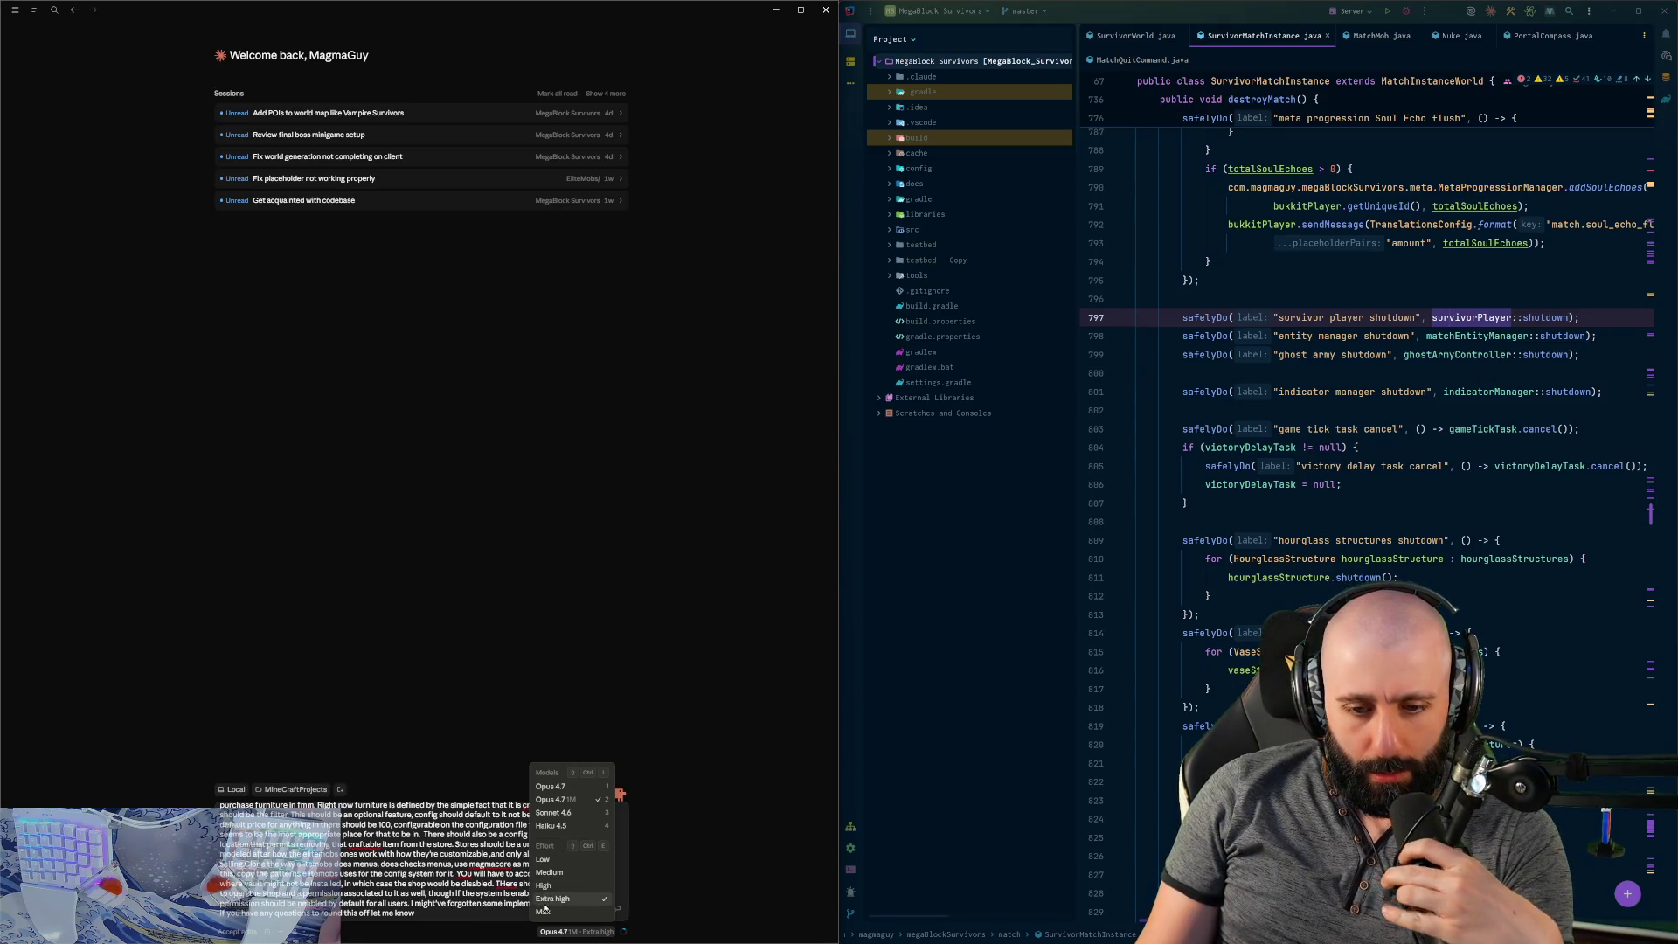
click(543, 912)
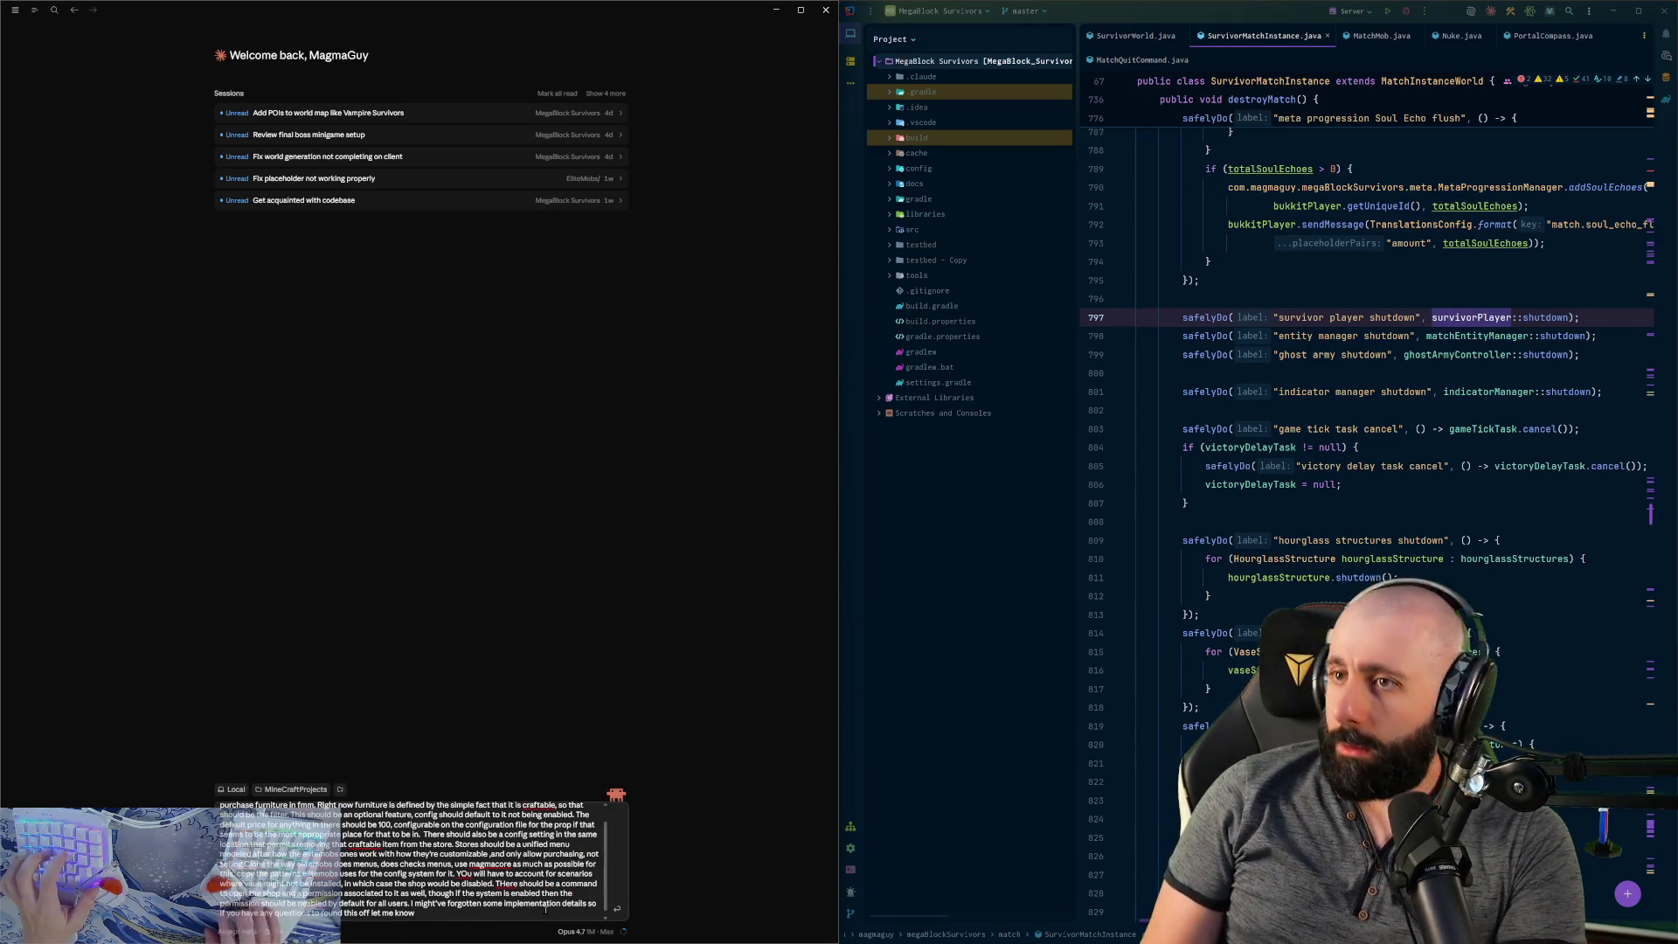
key(Return)
click(977, 45)
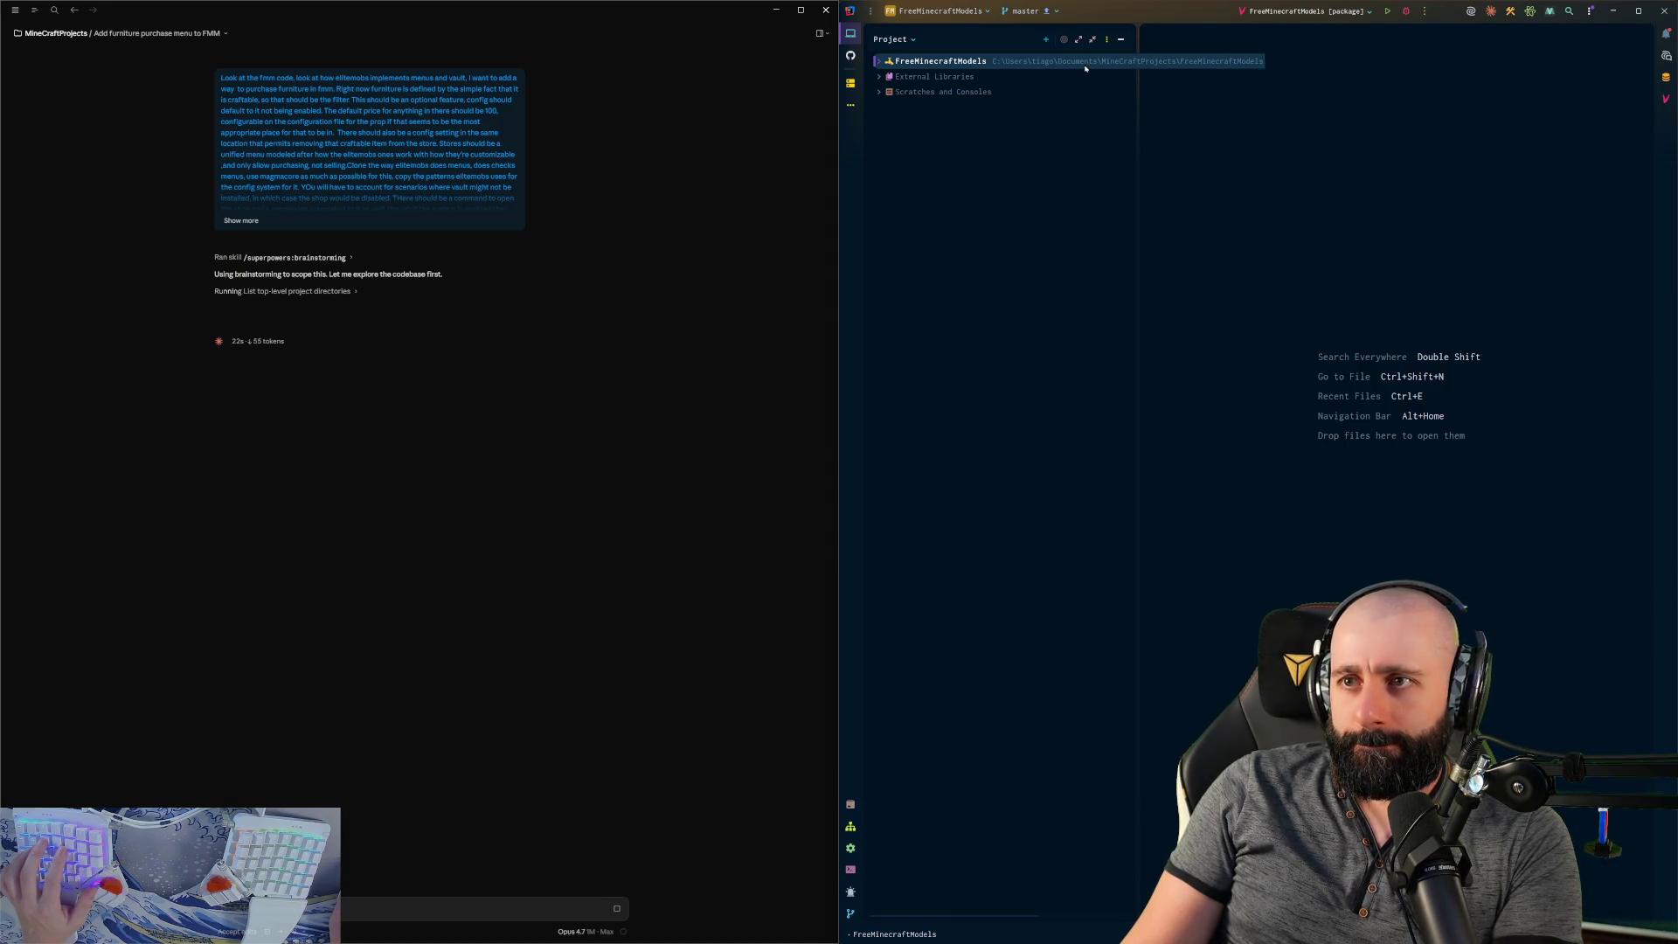
- Narrow IntelliJ's project tree, check the open-projects list, and switch back to Fusion
drag(1138, 175, 1106, 187)
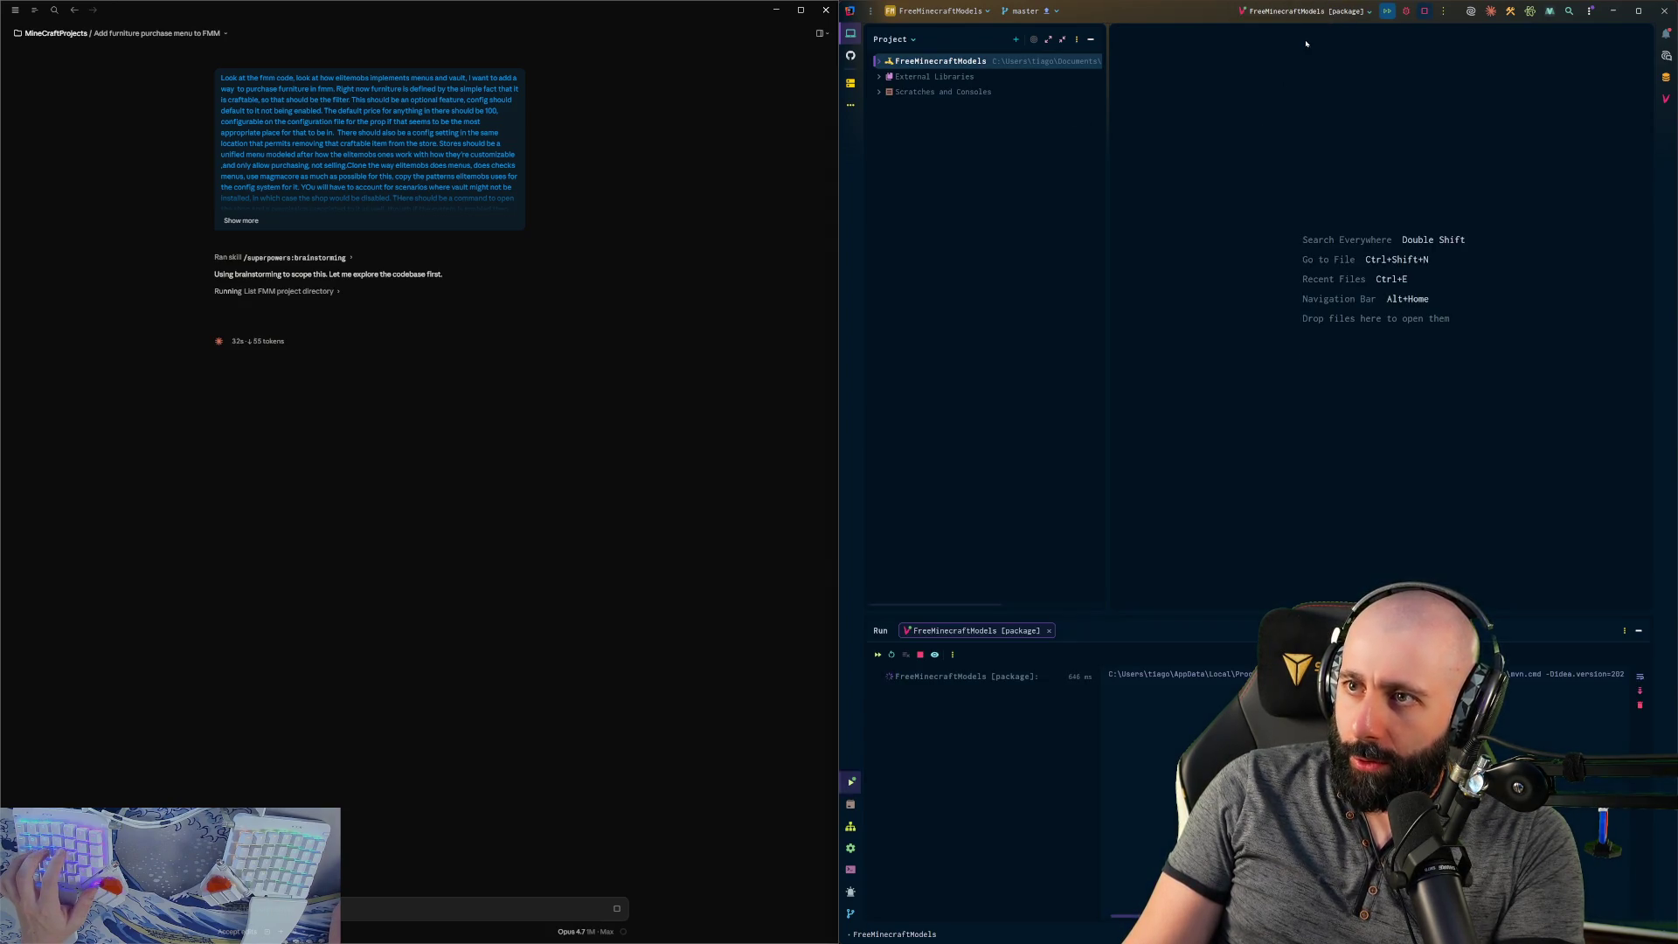
click(937, 11)
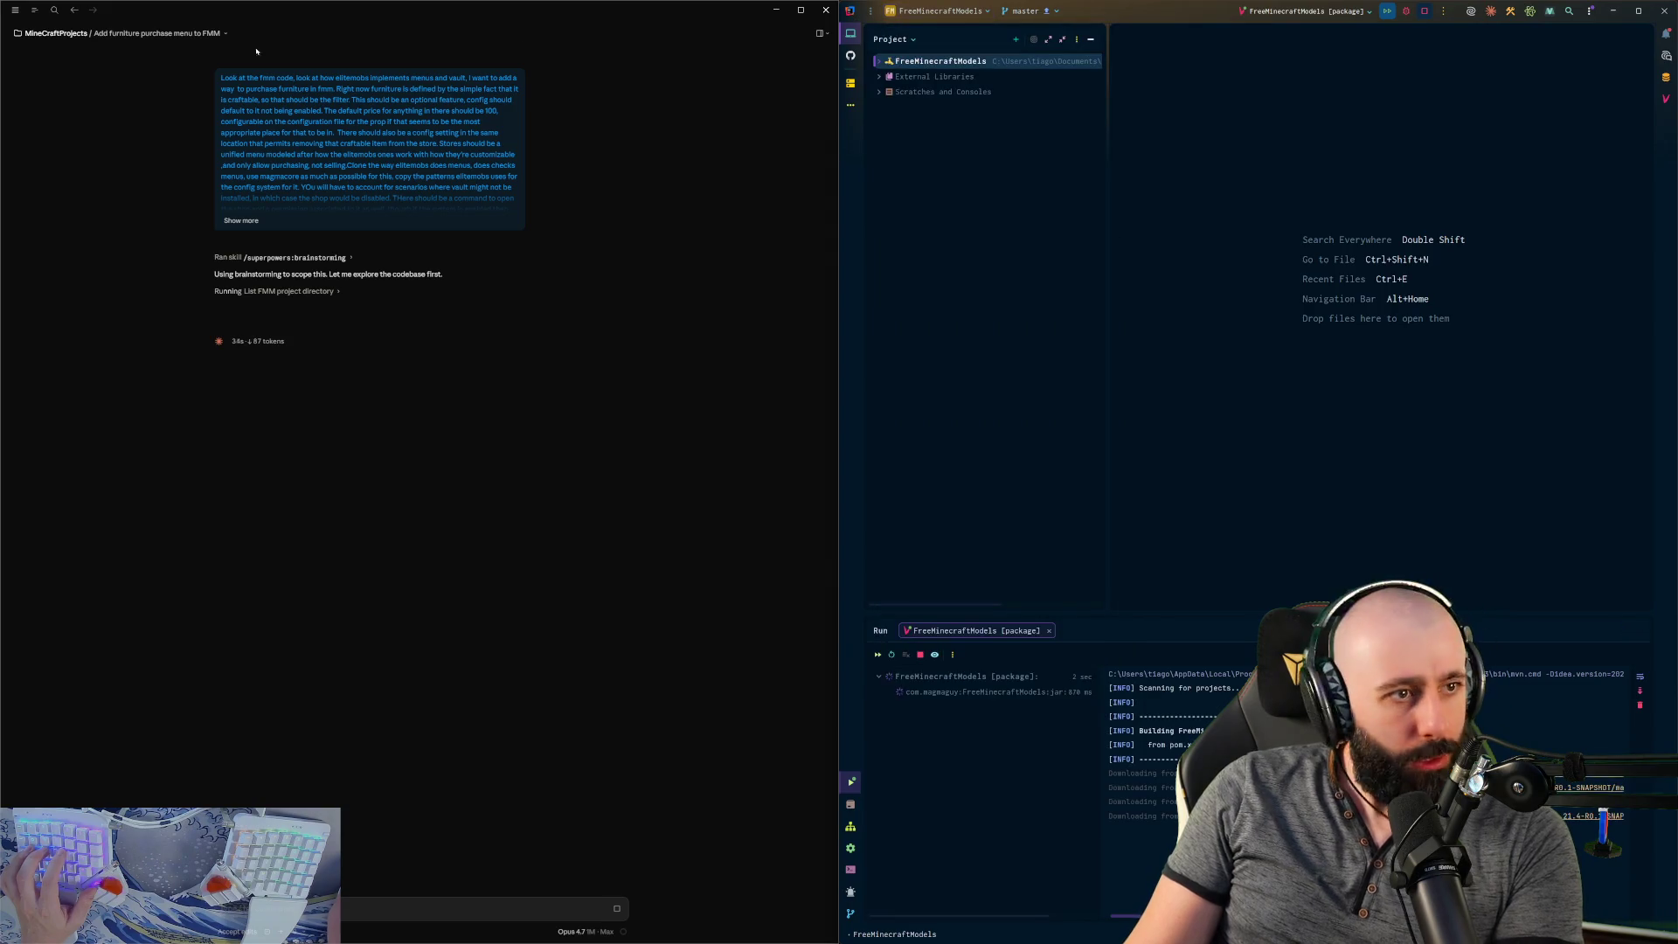
key(alt+Tab)
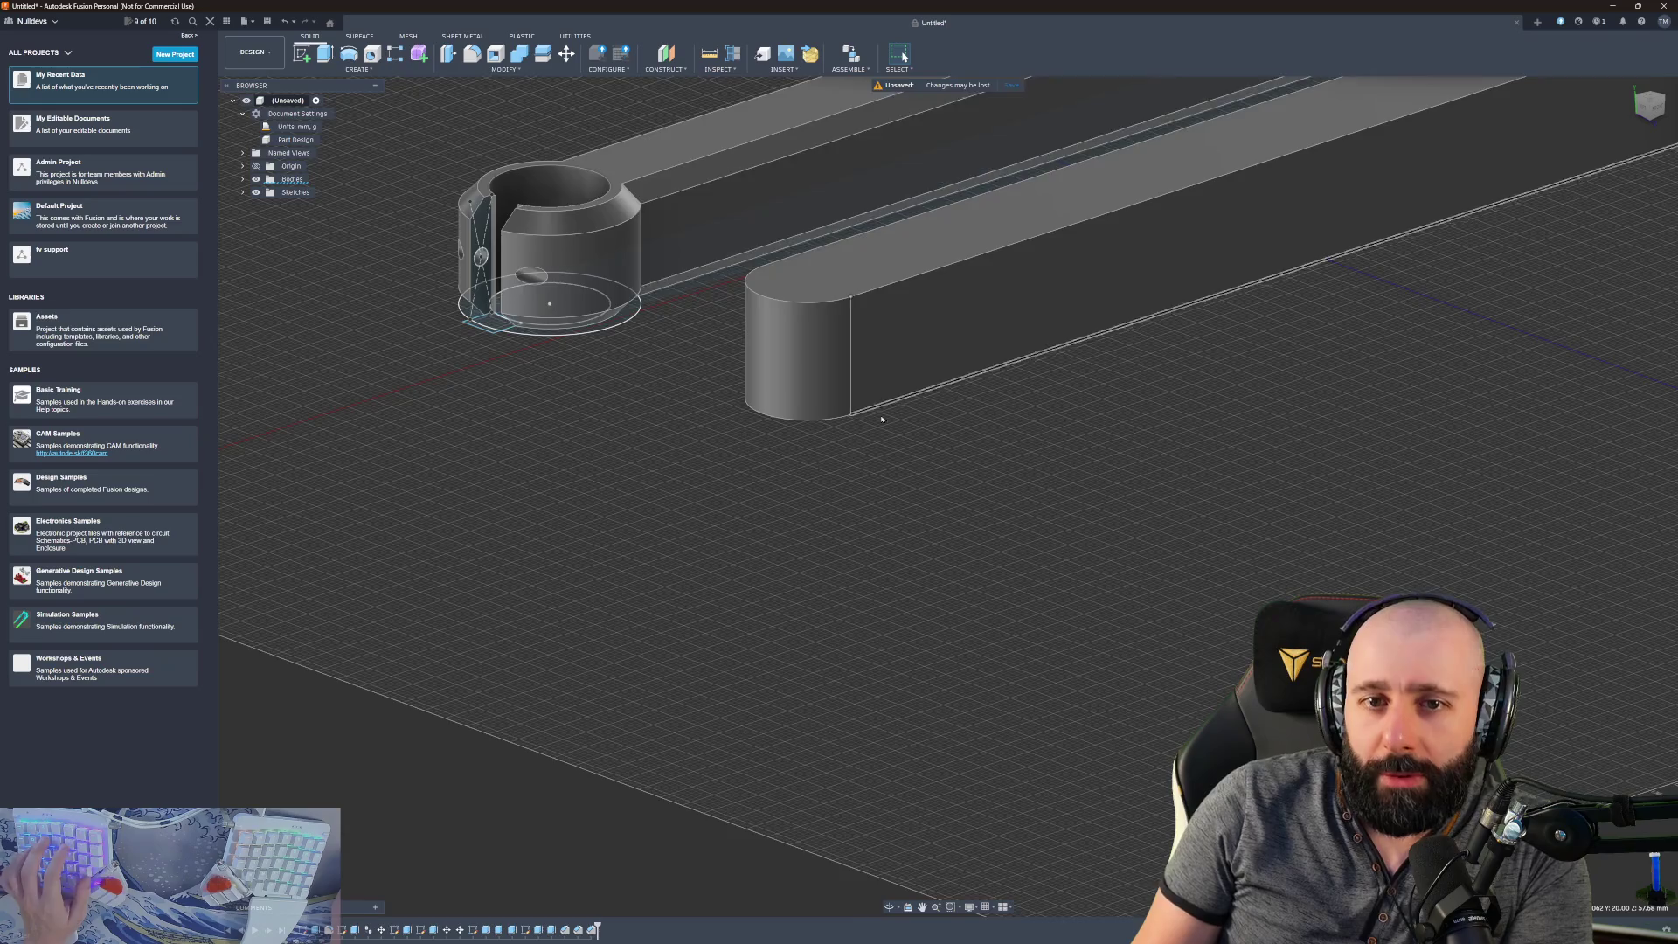
- Orbit out to see both long arm bodies, then bring Claude over the left half
mouse_move(880, 419)
shift+middle_down()
mouse_move(963, 270)
mouse_move(824, 392)
shift+middle_up()
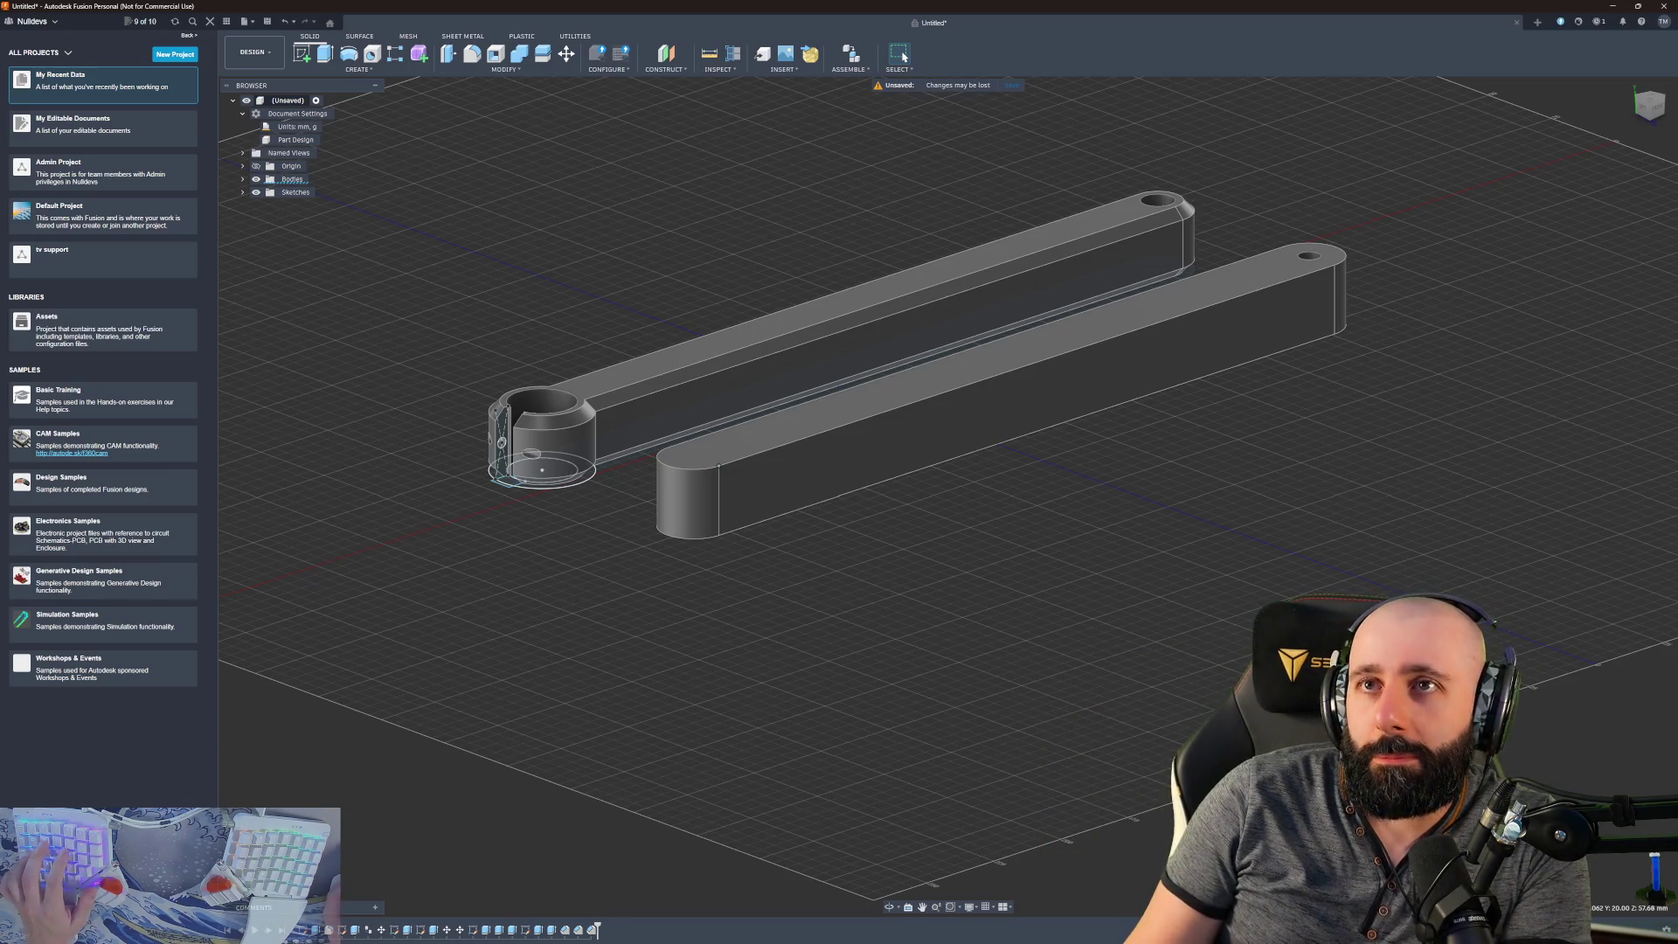
key(alt+Tab)
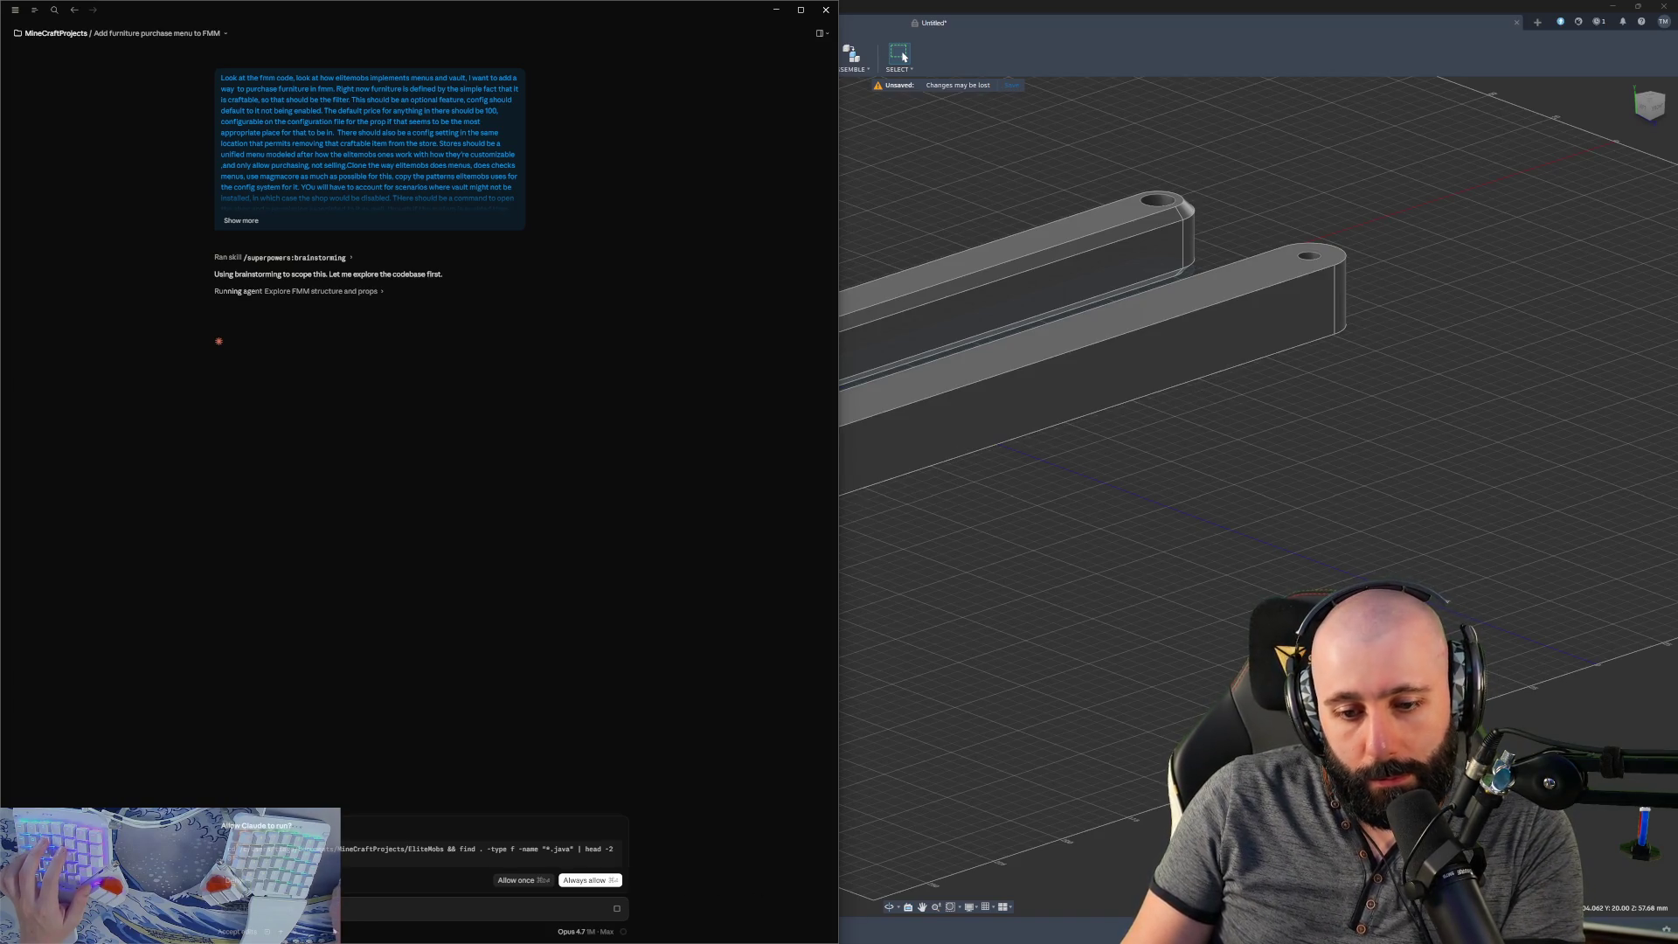
- Switch the Claude session to Bypass permissions and minimize Fusion to reveal IntelliJ
click(238, 932)
click(250, 911)
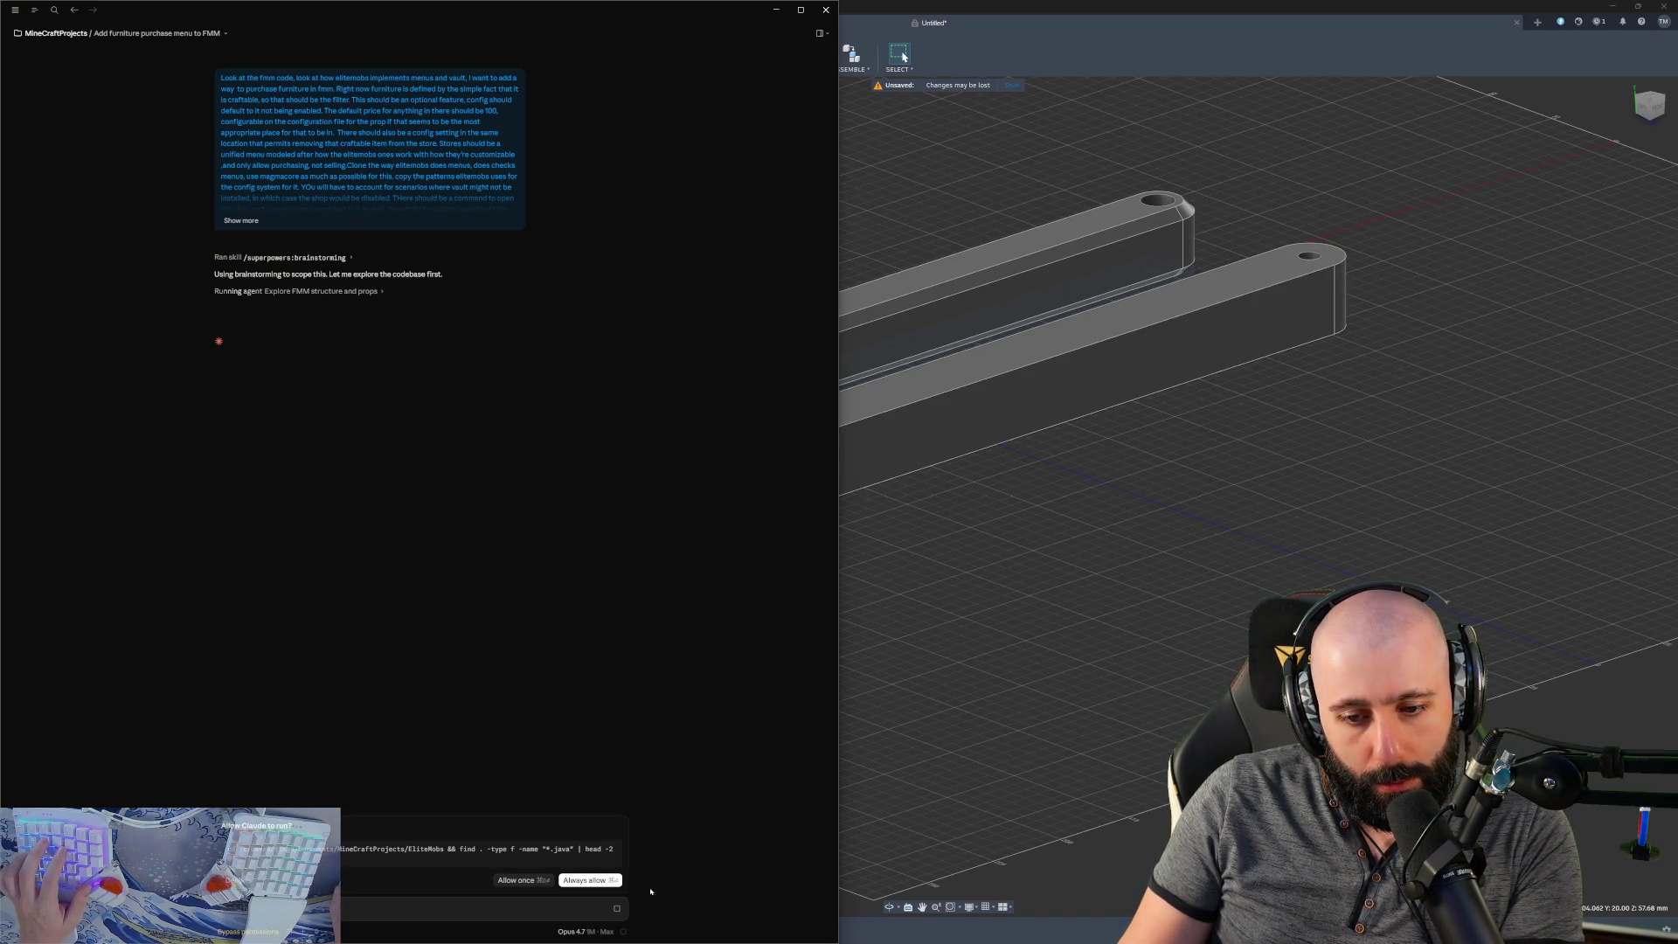
click(587, 882)
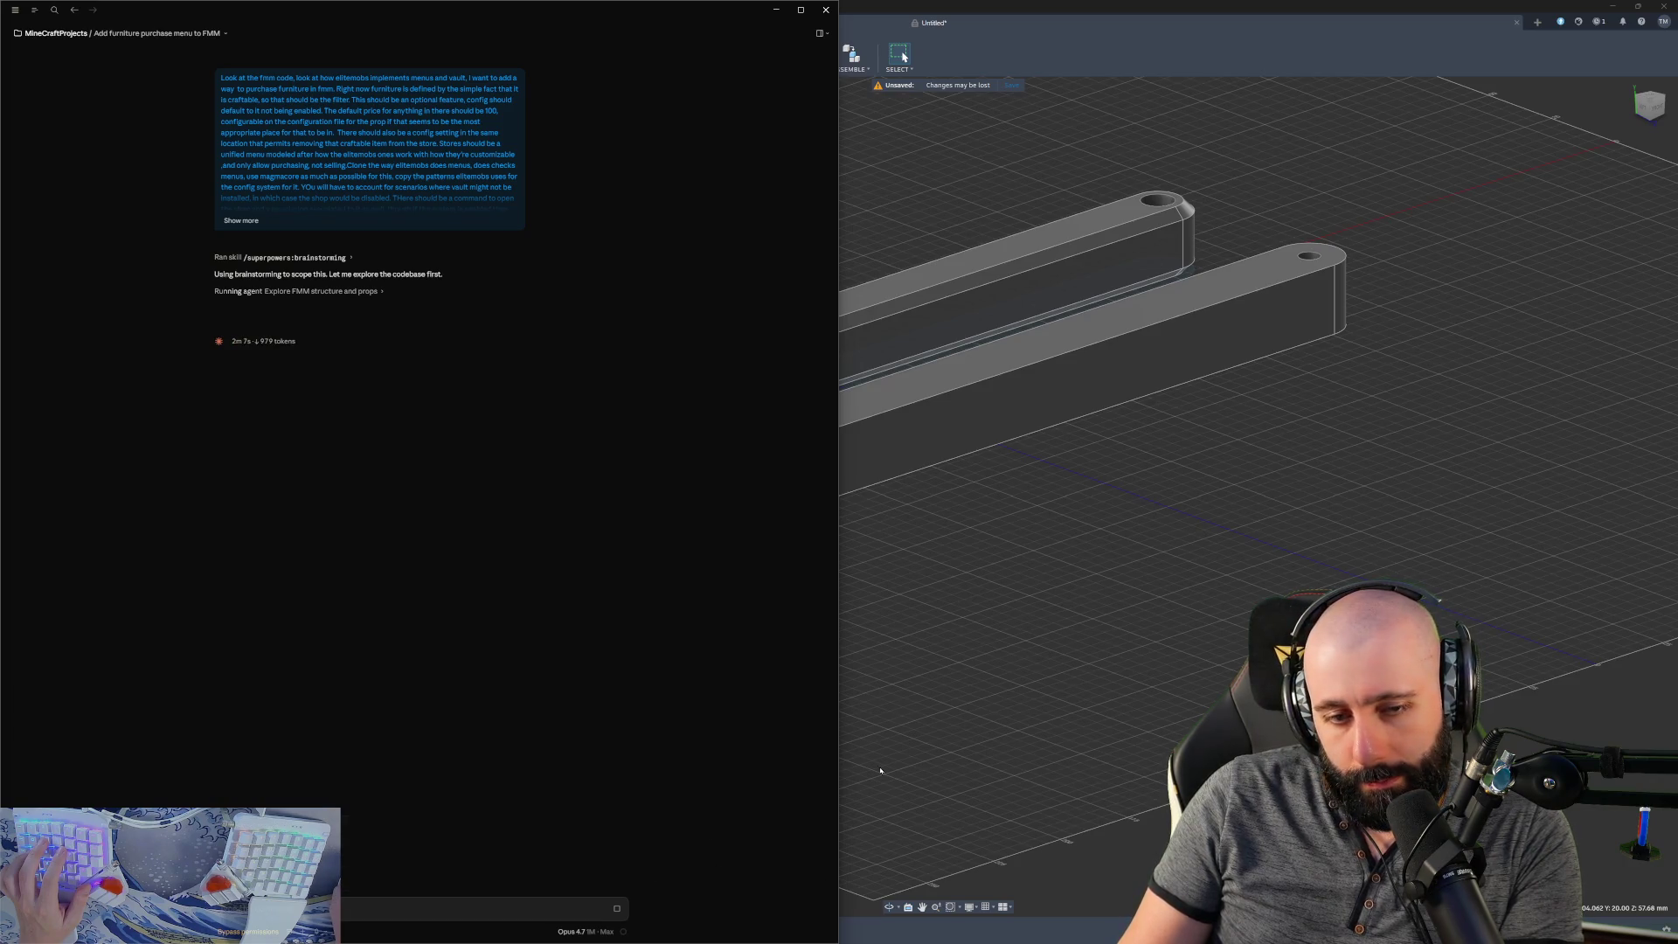
click(1613, 7)
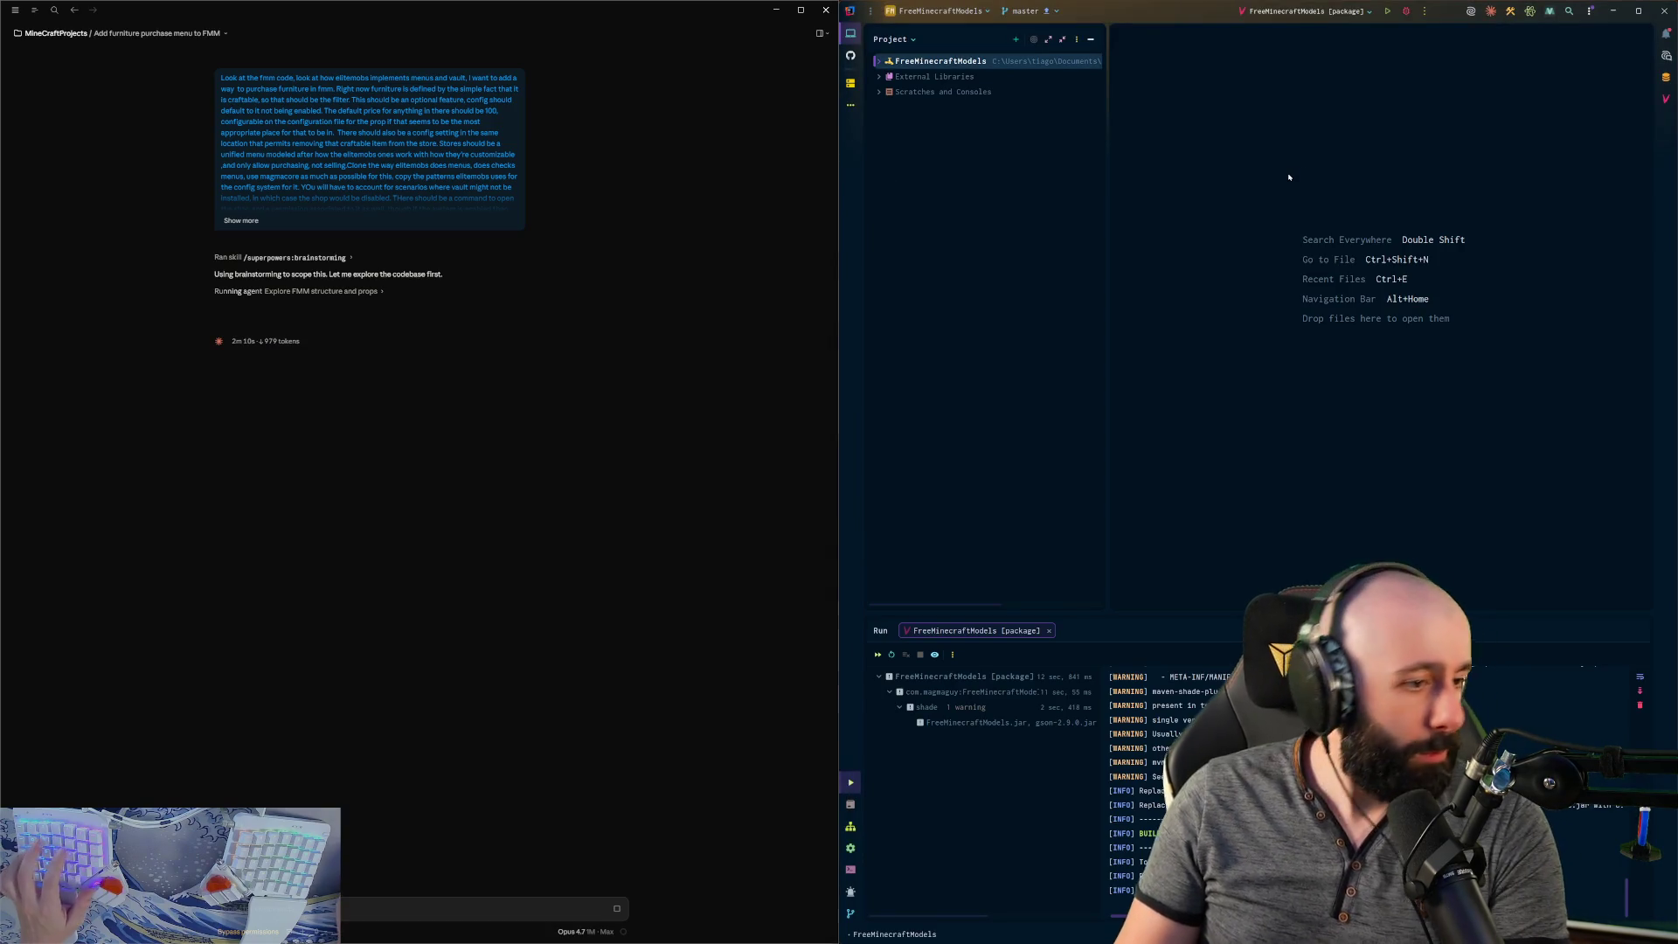
- Open OBBHitDetection.java through the 'obb' search, then bring Minecraft to mid-screen
key(shift)
key(shift)
text(obbhi)
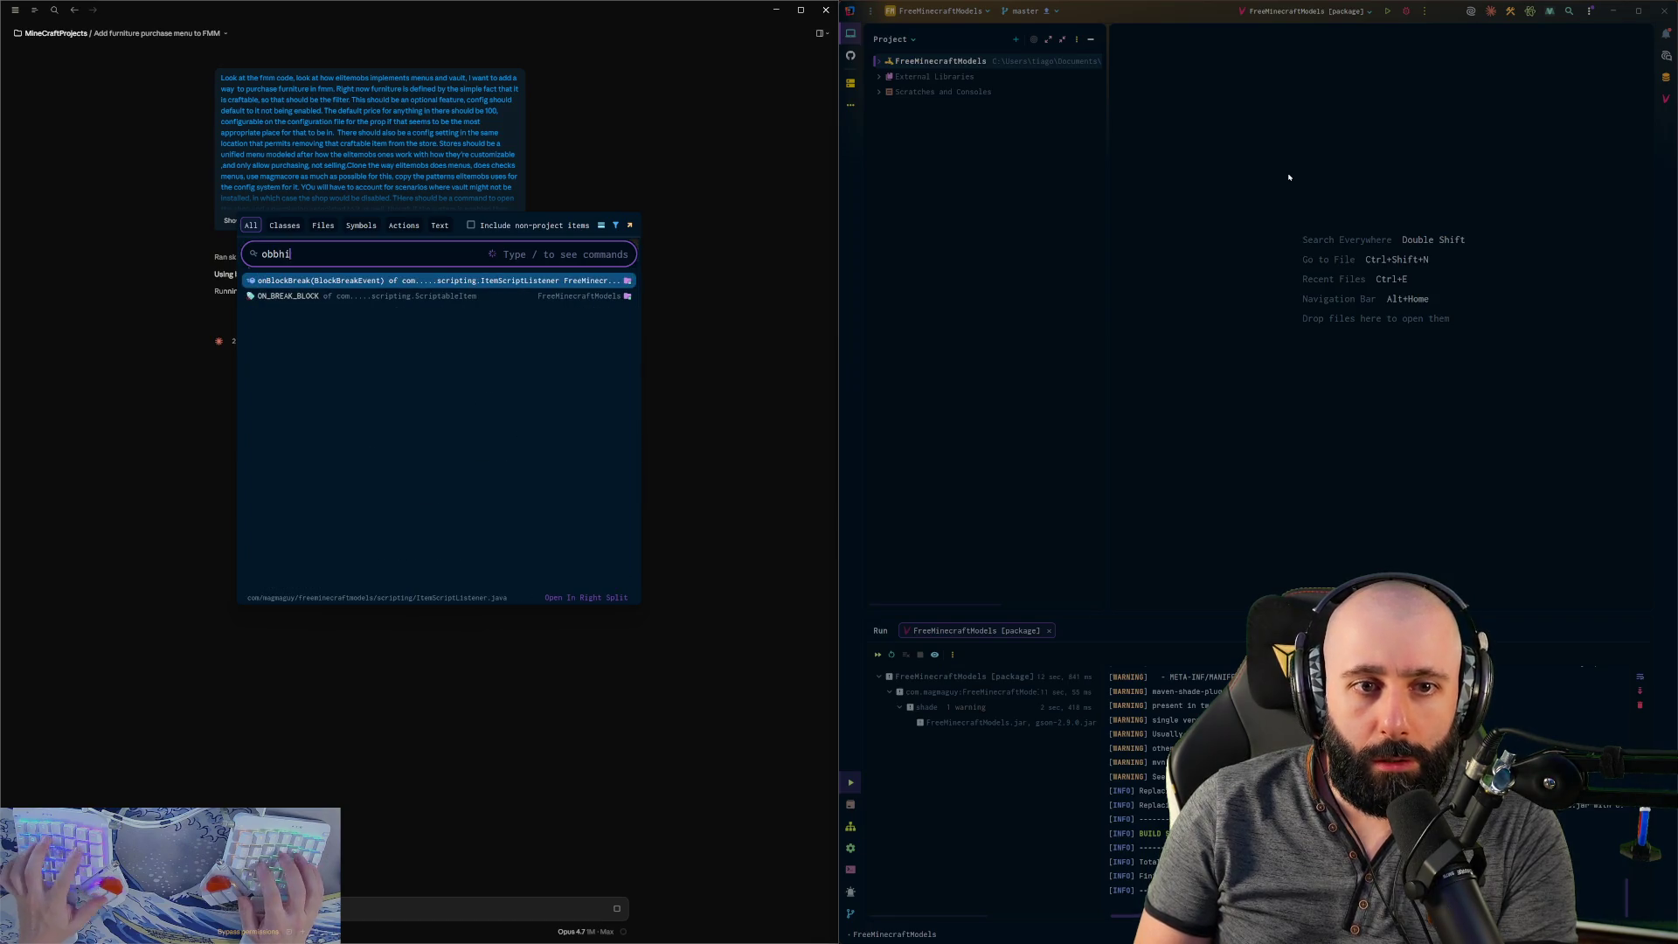
text(b)
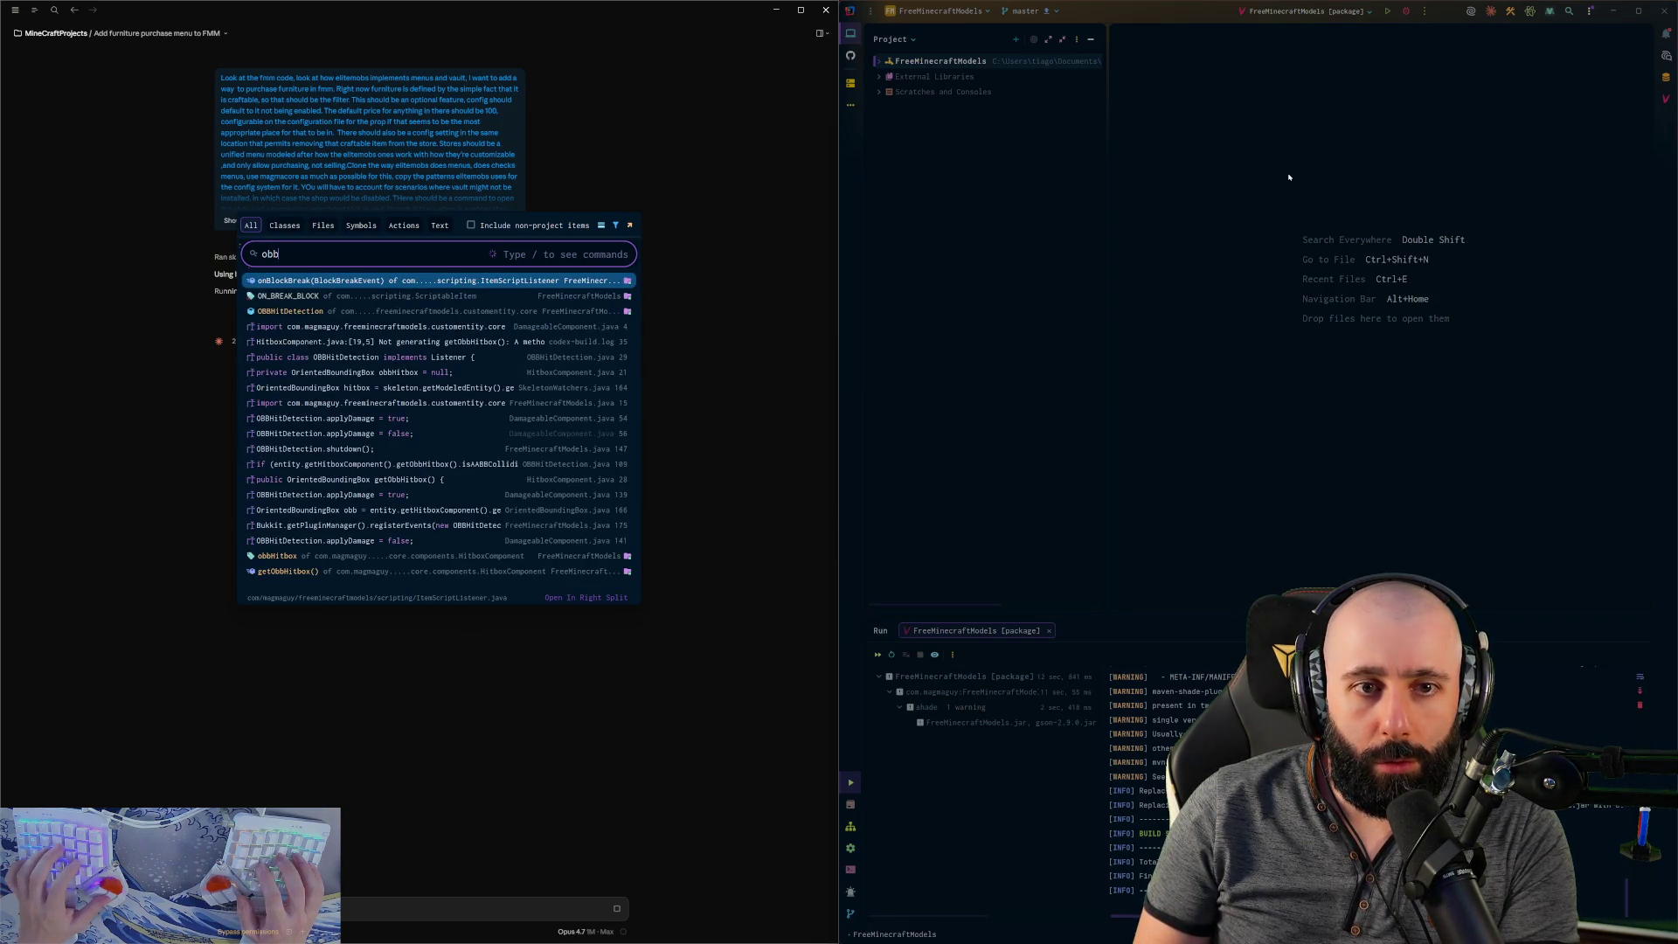
key(Down)
key(Return)
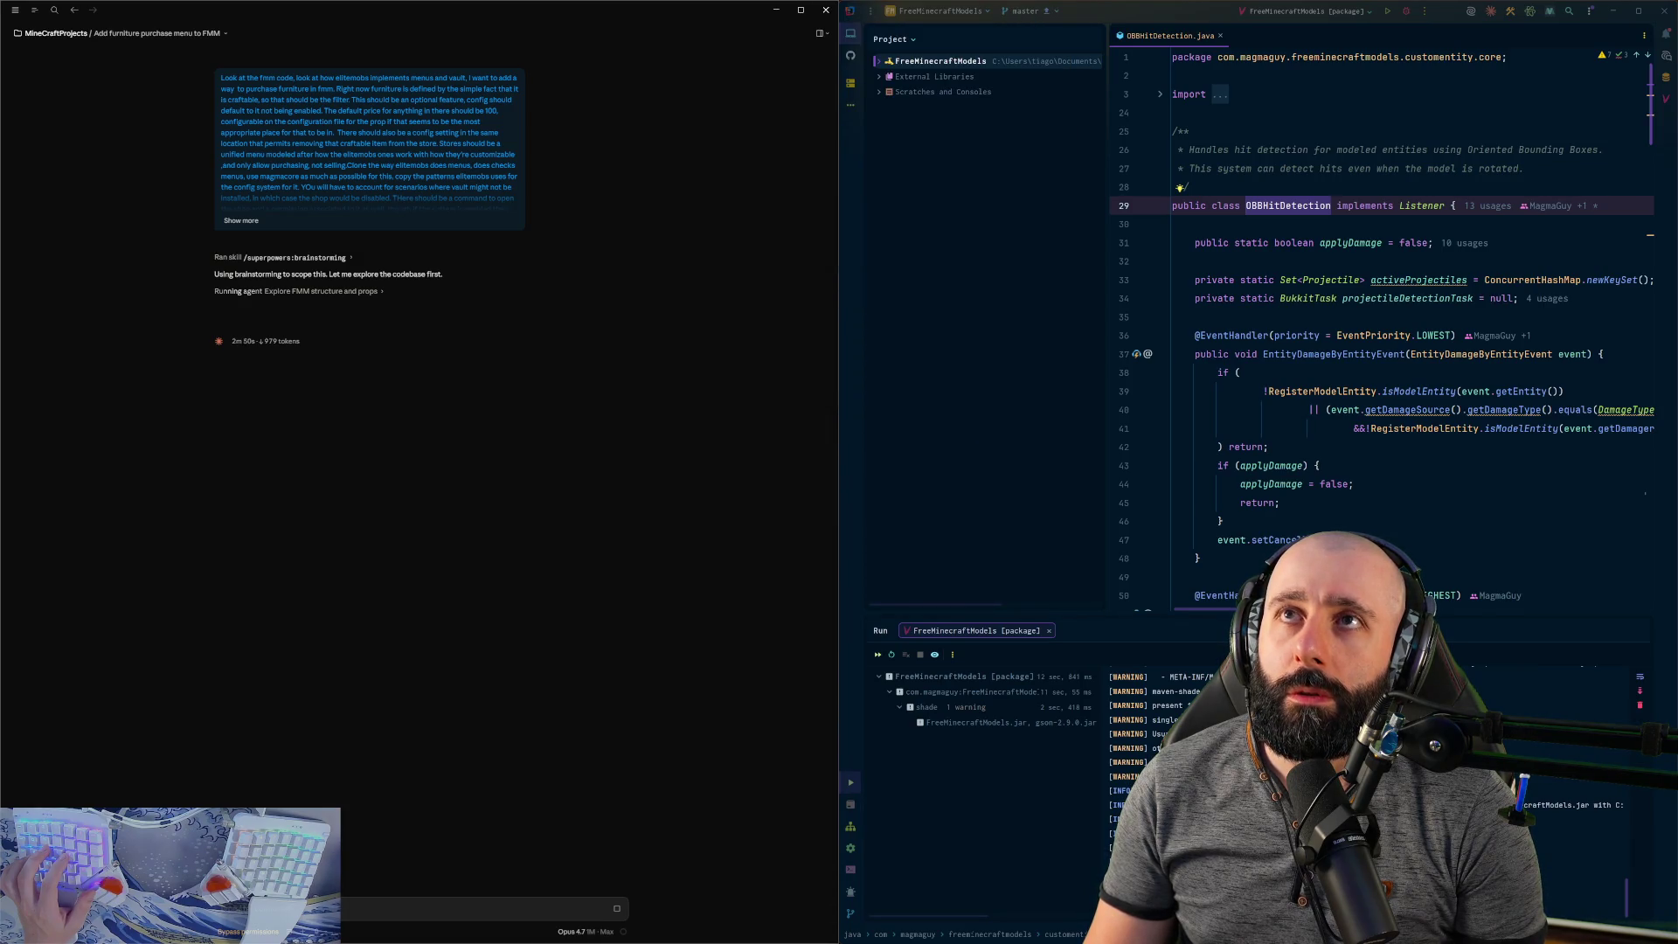
drag(921, 28, 921, 256)
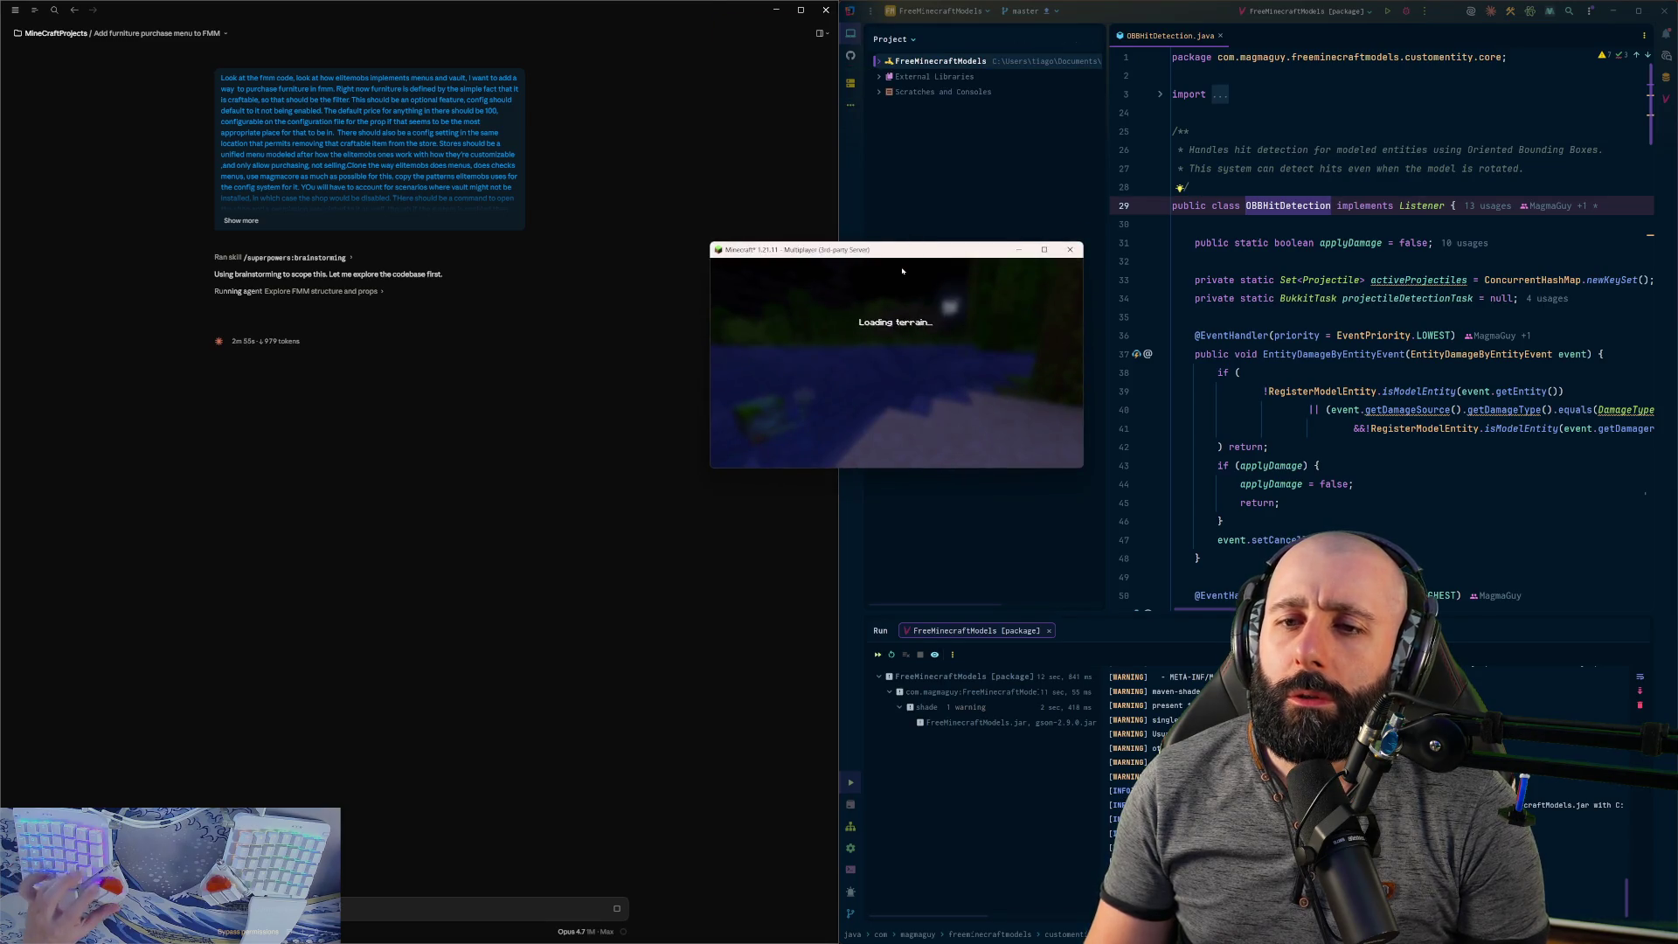
- Snap the Minecraft window to the left half of the screen
key(super+Right)
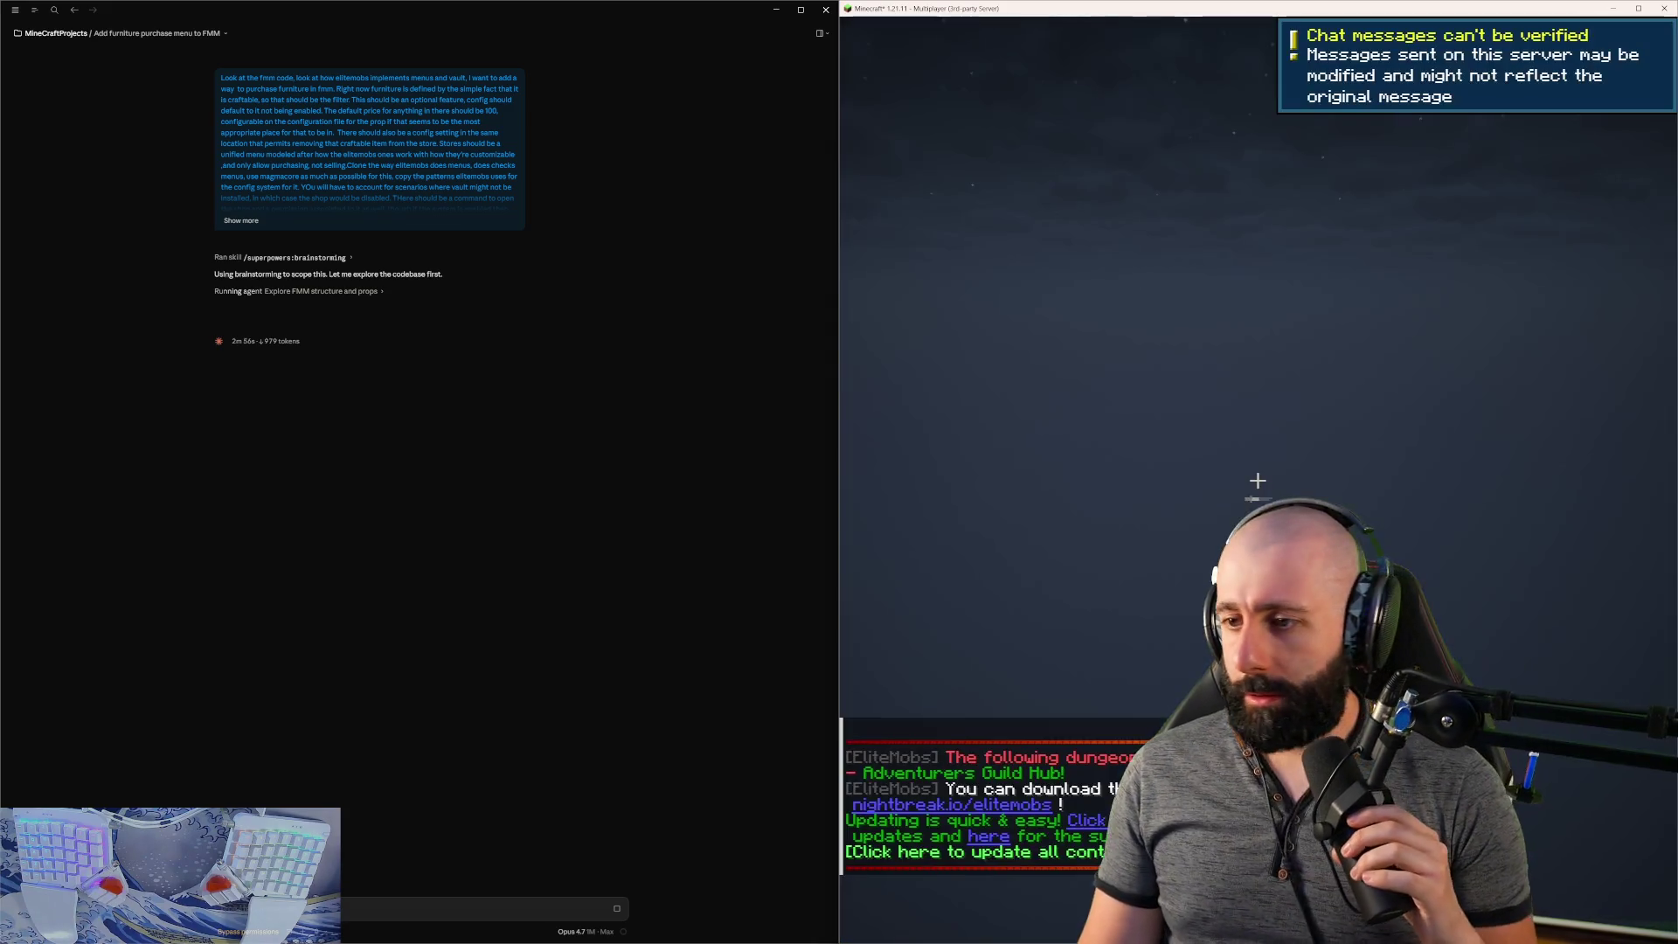
key(super+Down)
key(super+Left)
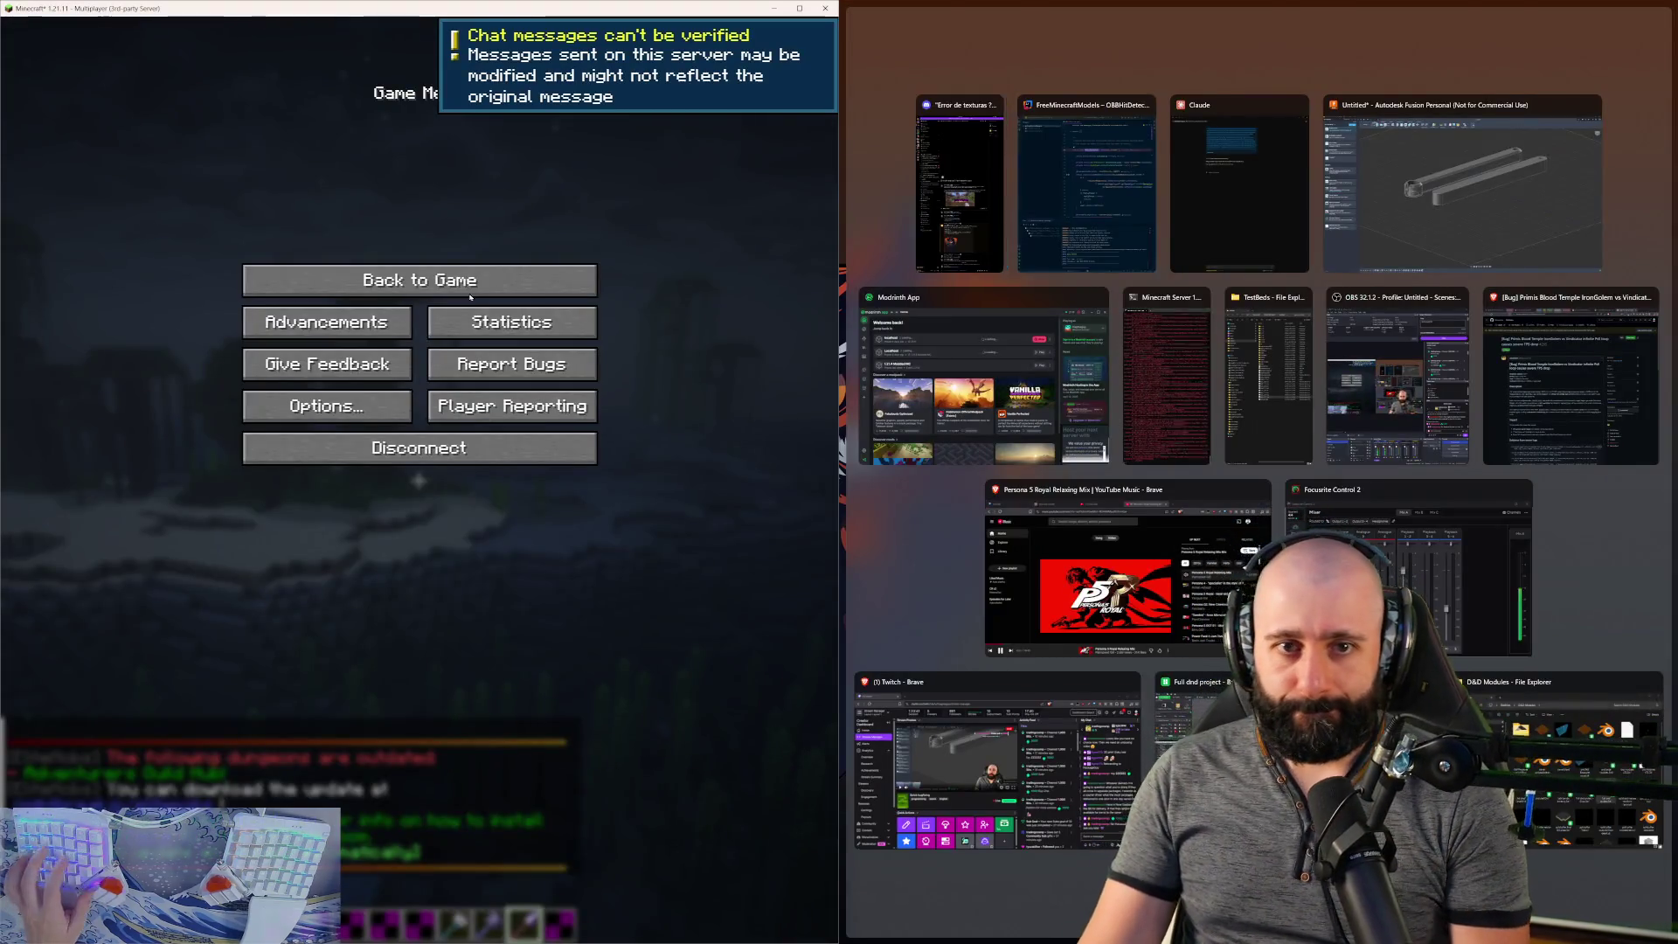
- Resume the game, walk to the lit campfire, and open the creative inventory
click(364, 277)
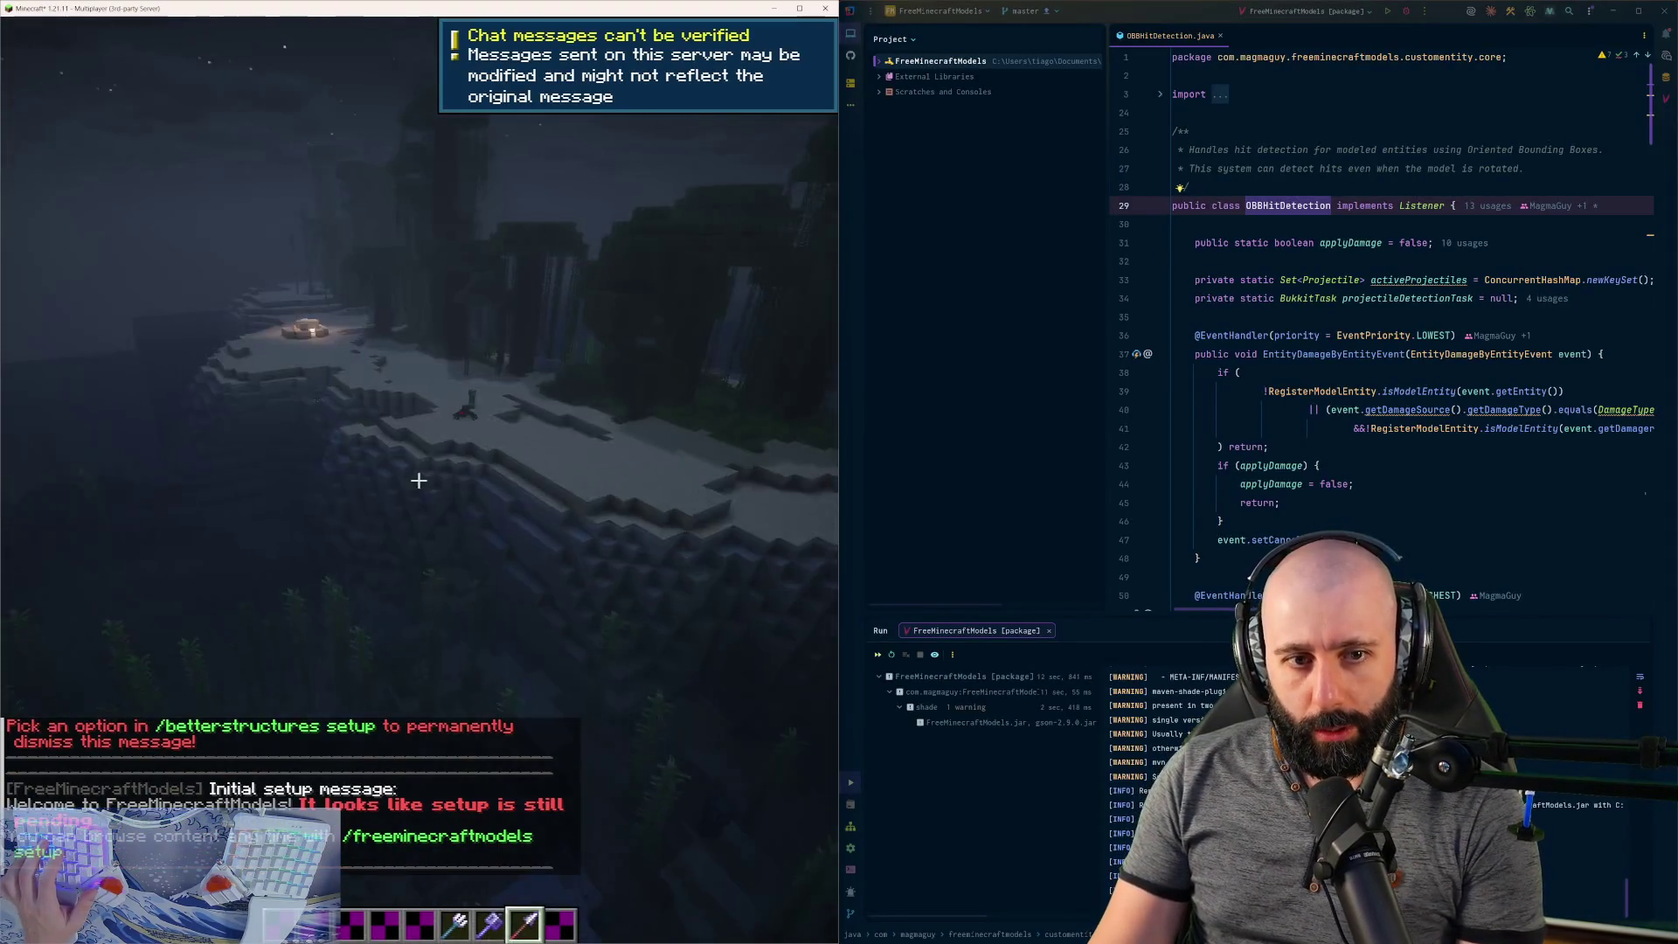
key(w)
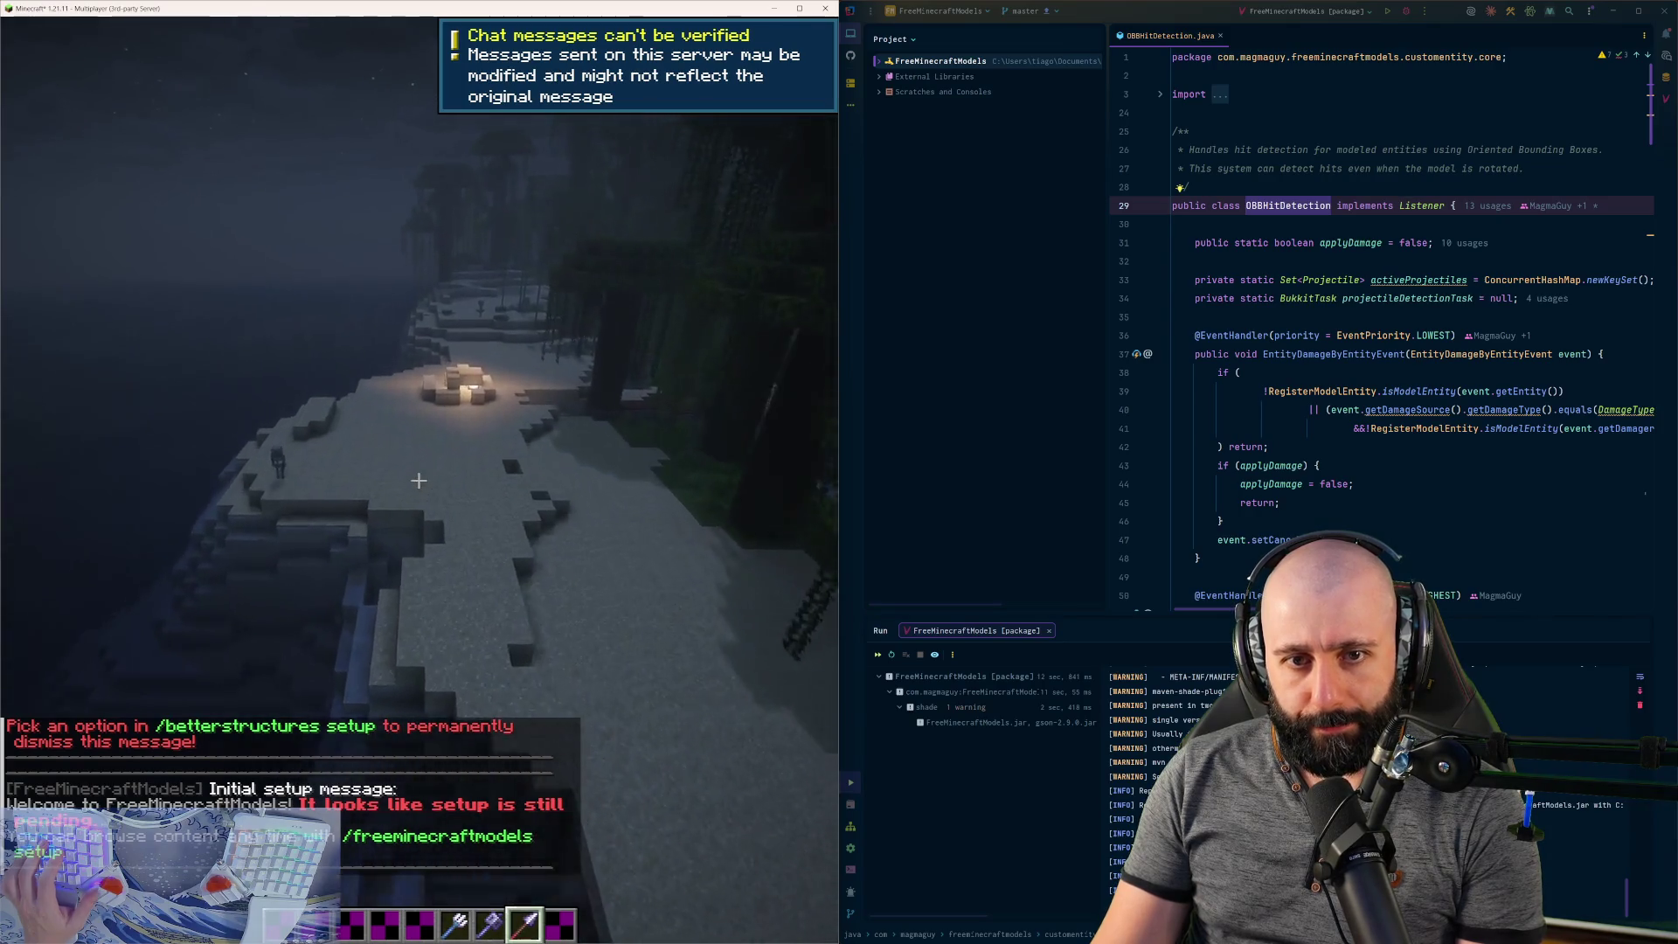
key(w)
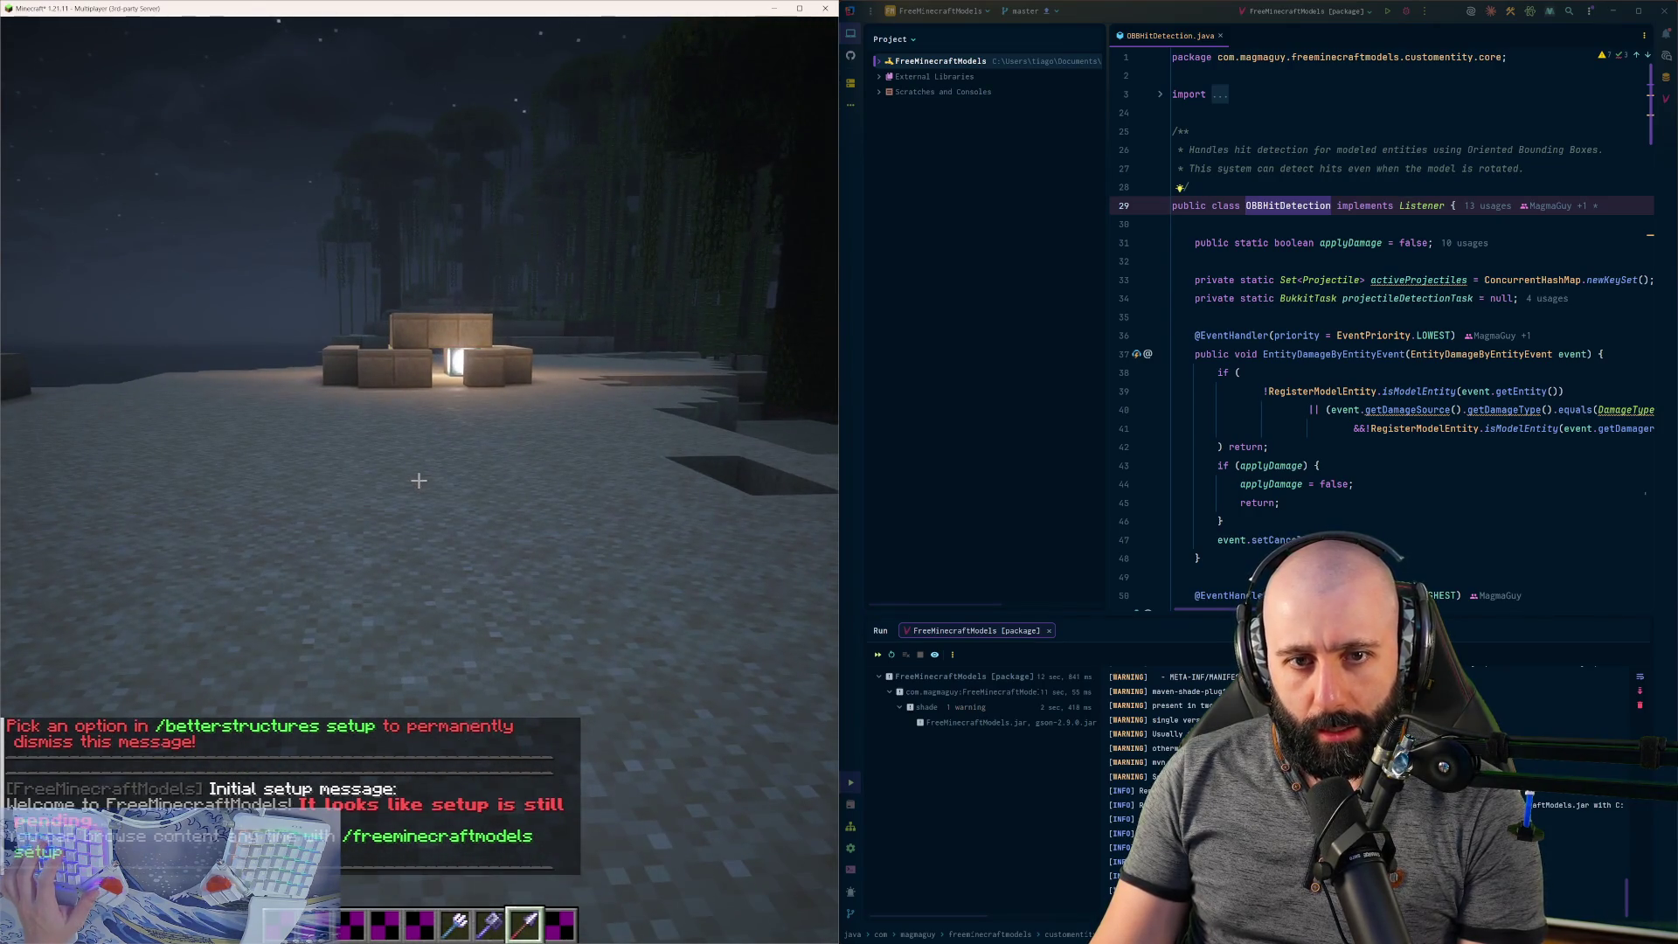
key(e)
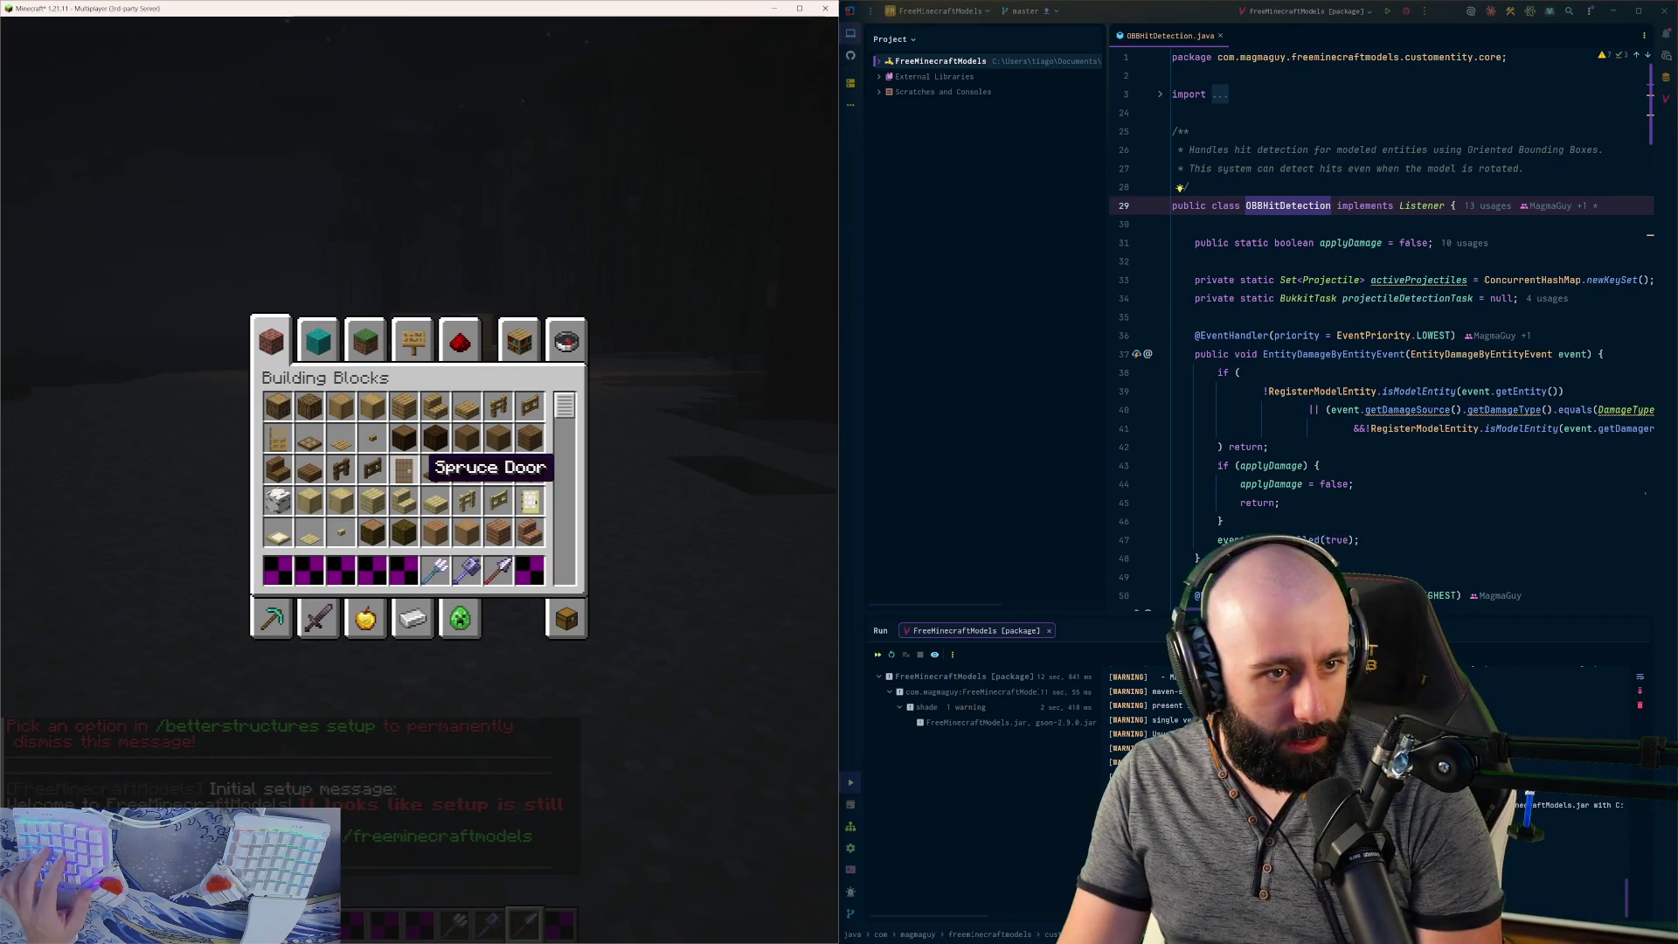
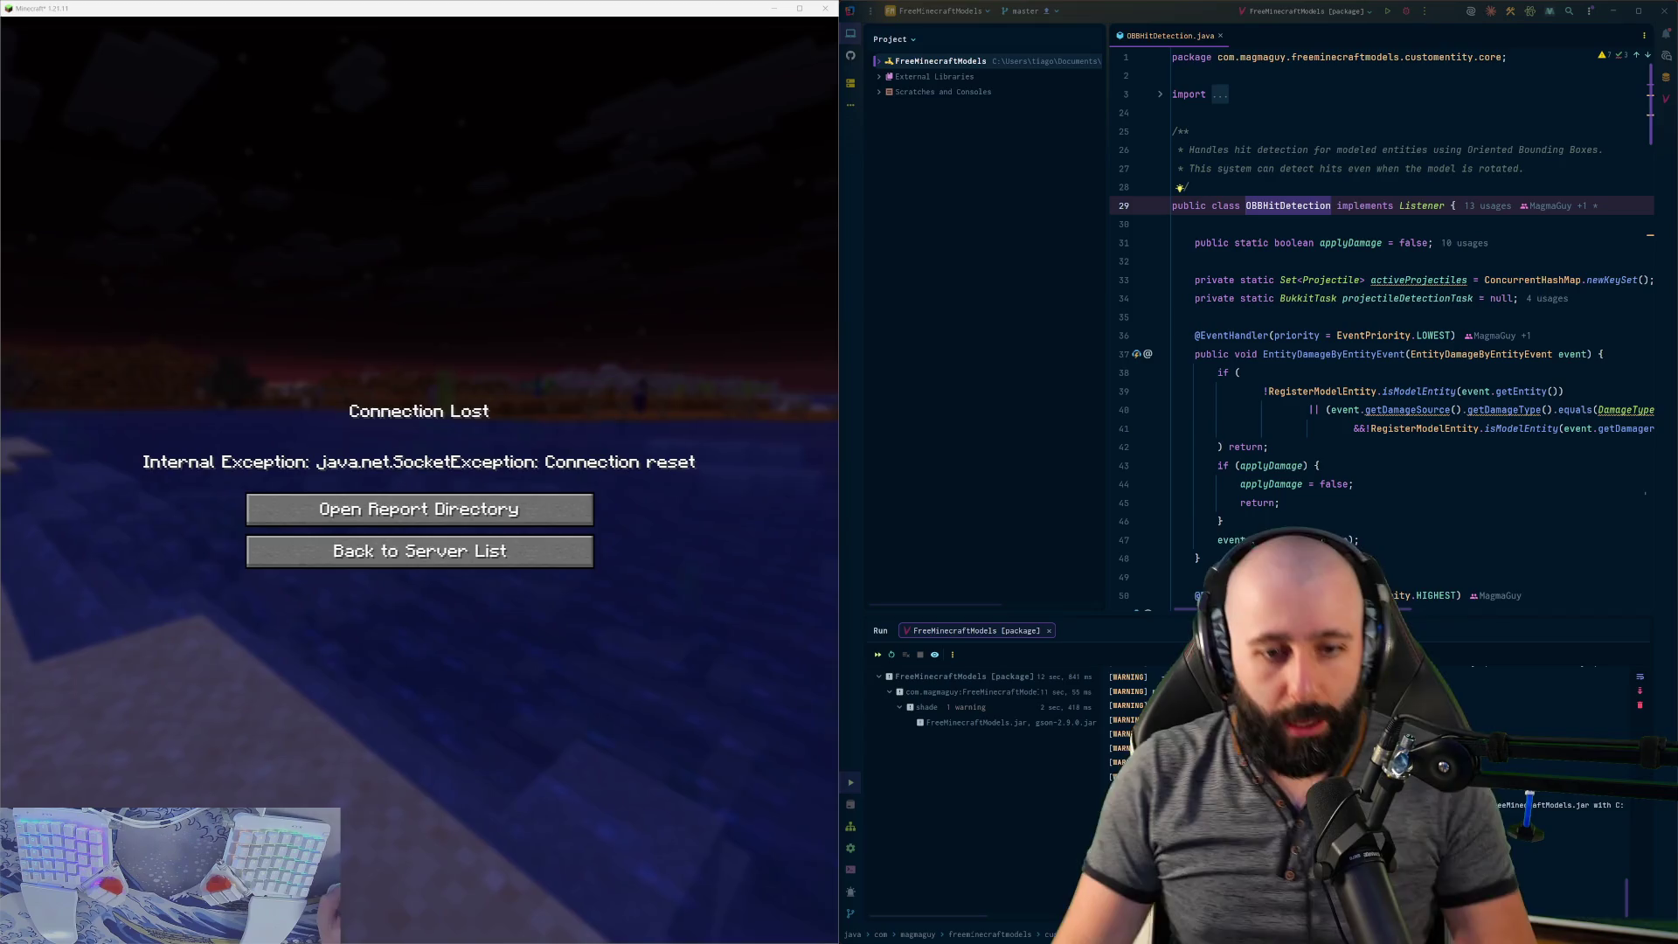
- Reconnect to the local test server at localhost:25651 through Direct Connection
click(258, 557)
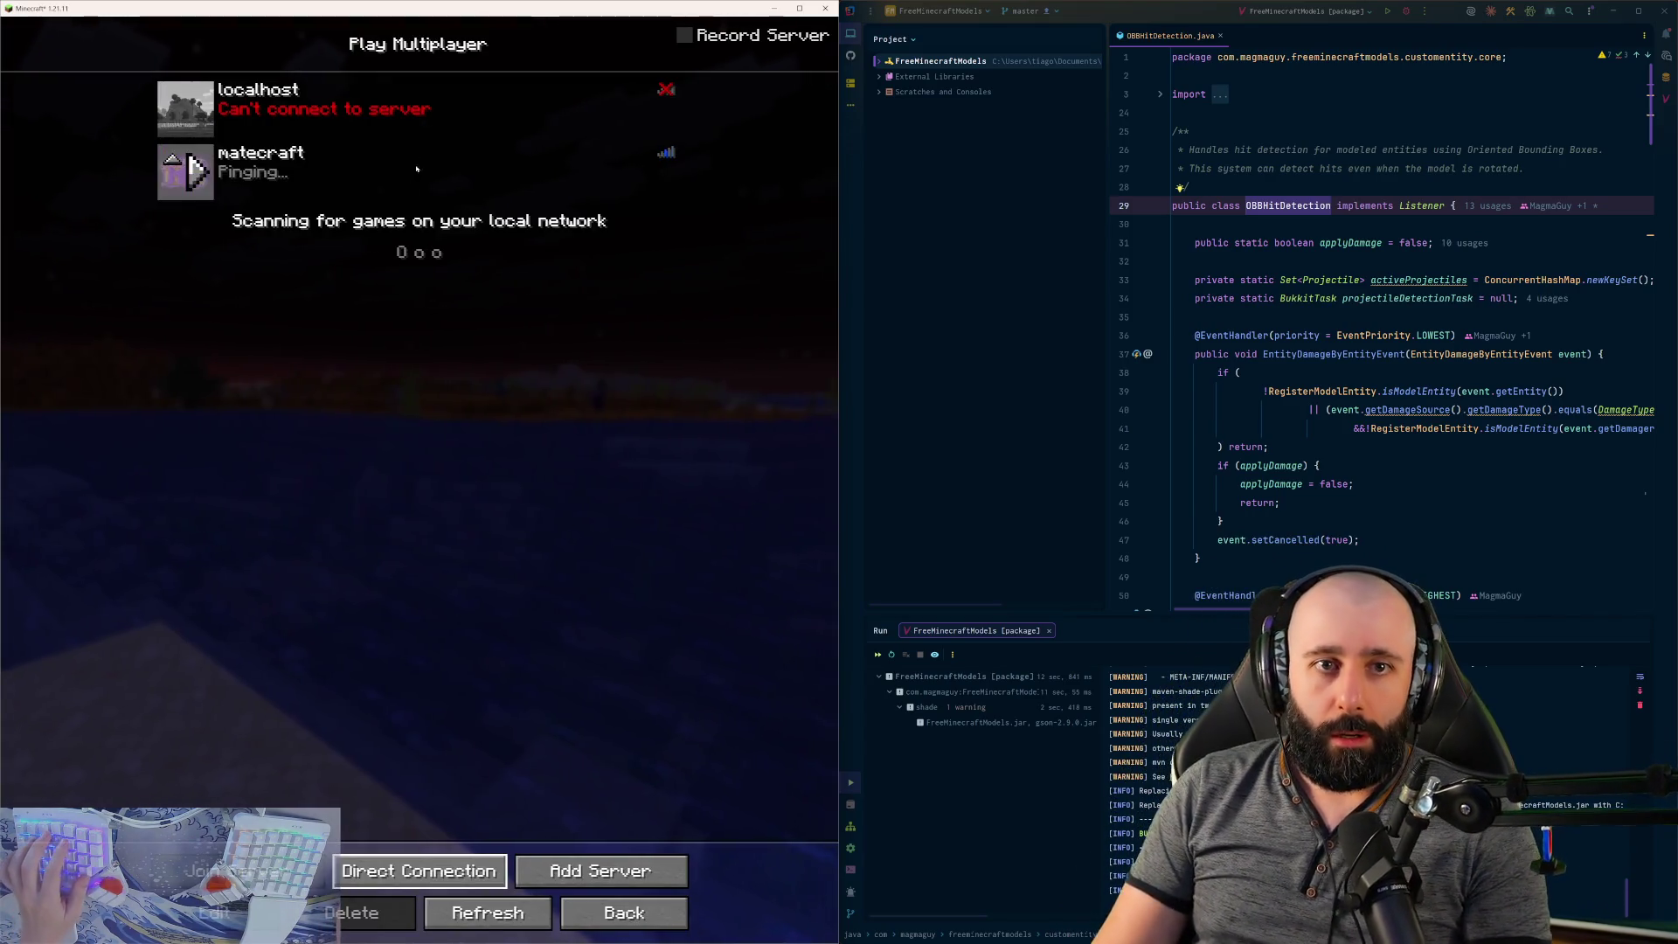
click(433, 857)
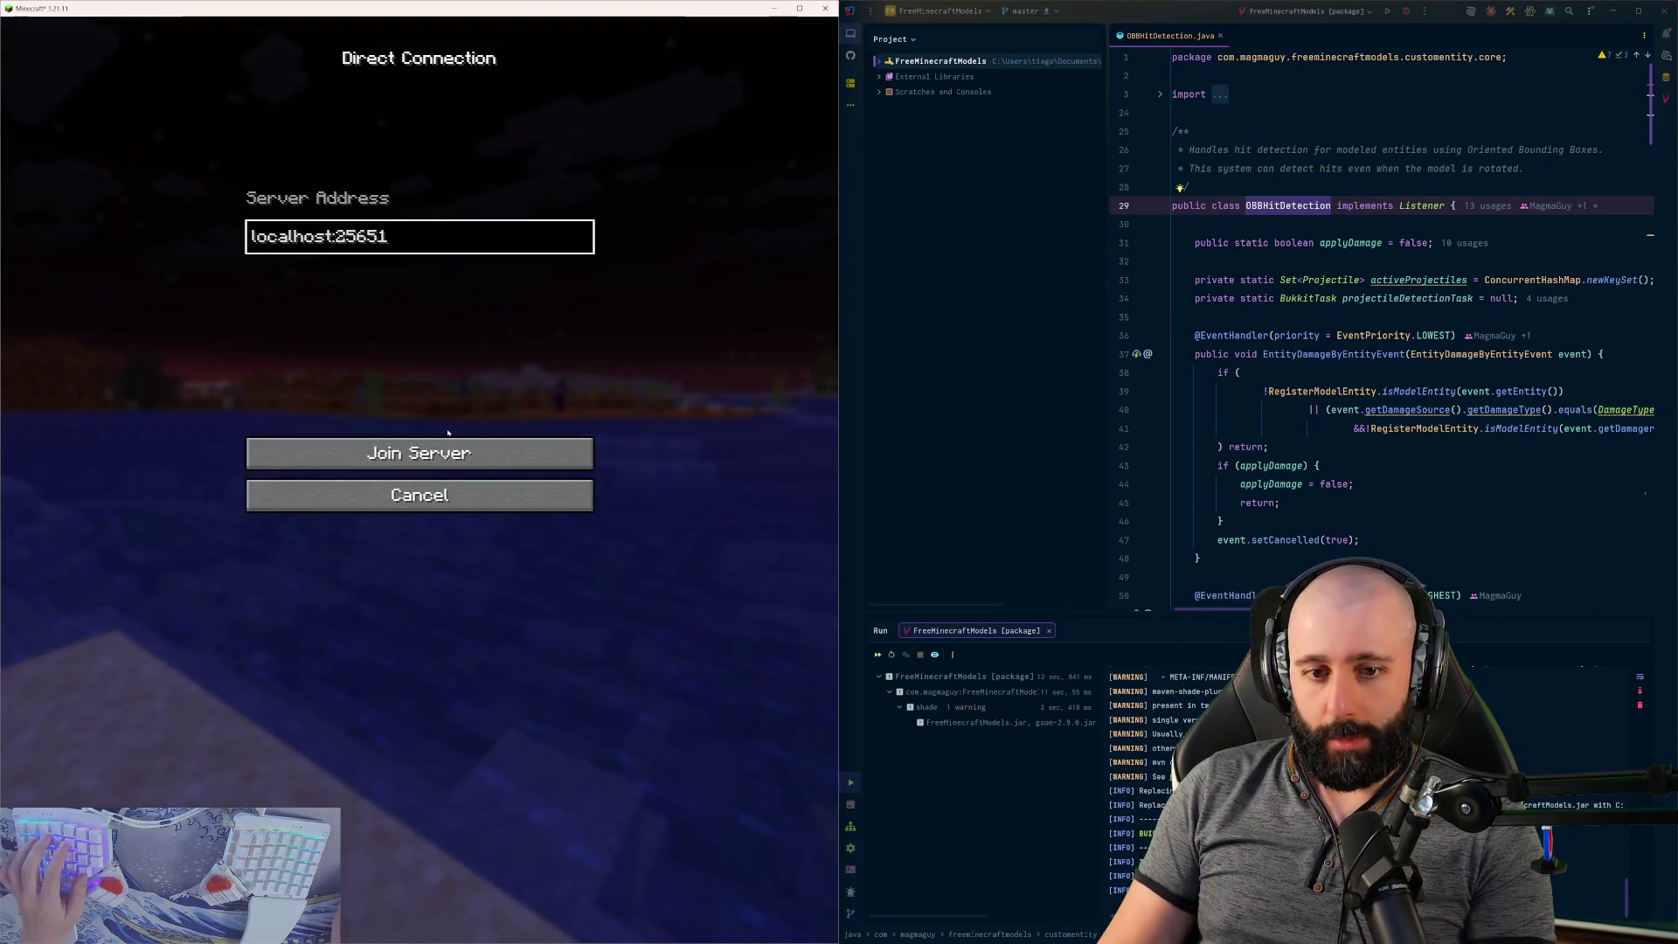
click(453, 459)
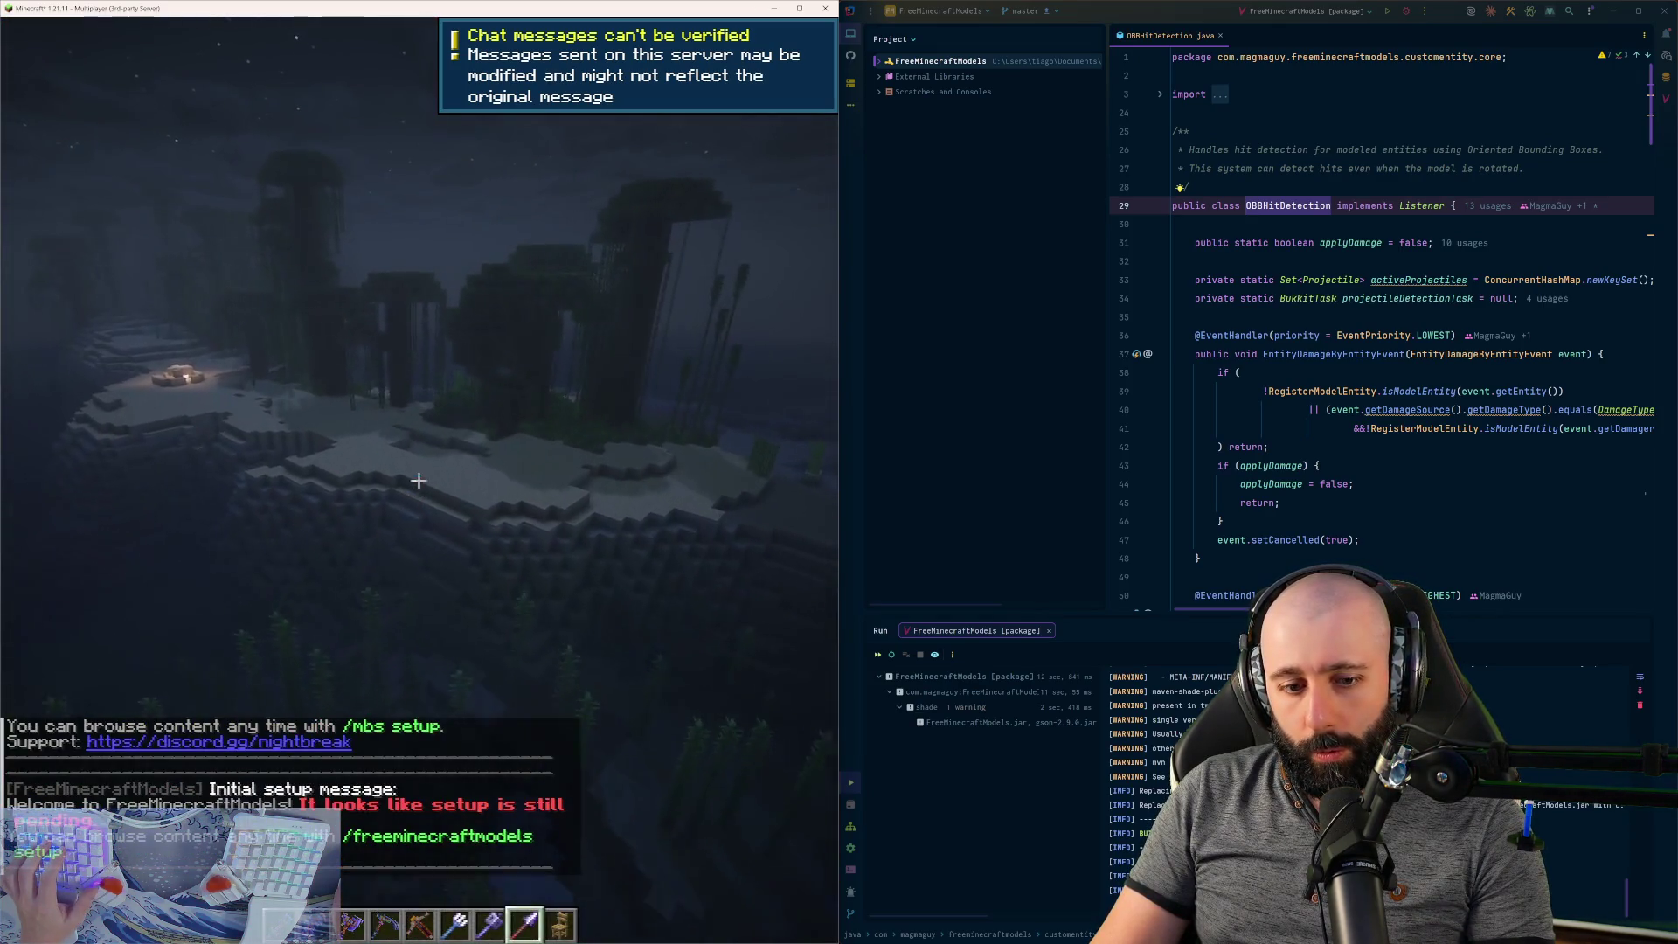
- Open chat and start a /fmm spawn STATIC command, clearing leftover and mistyped text
key(1)
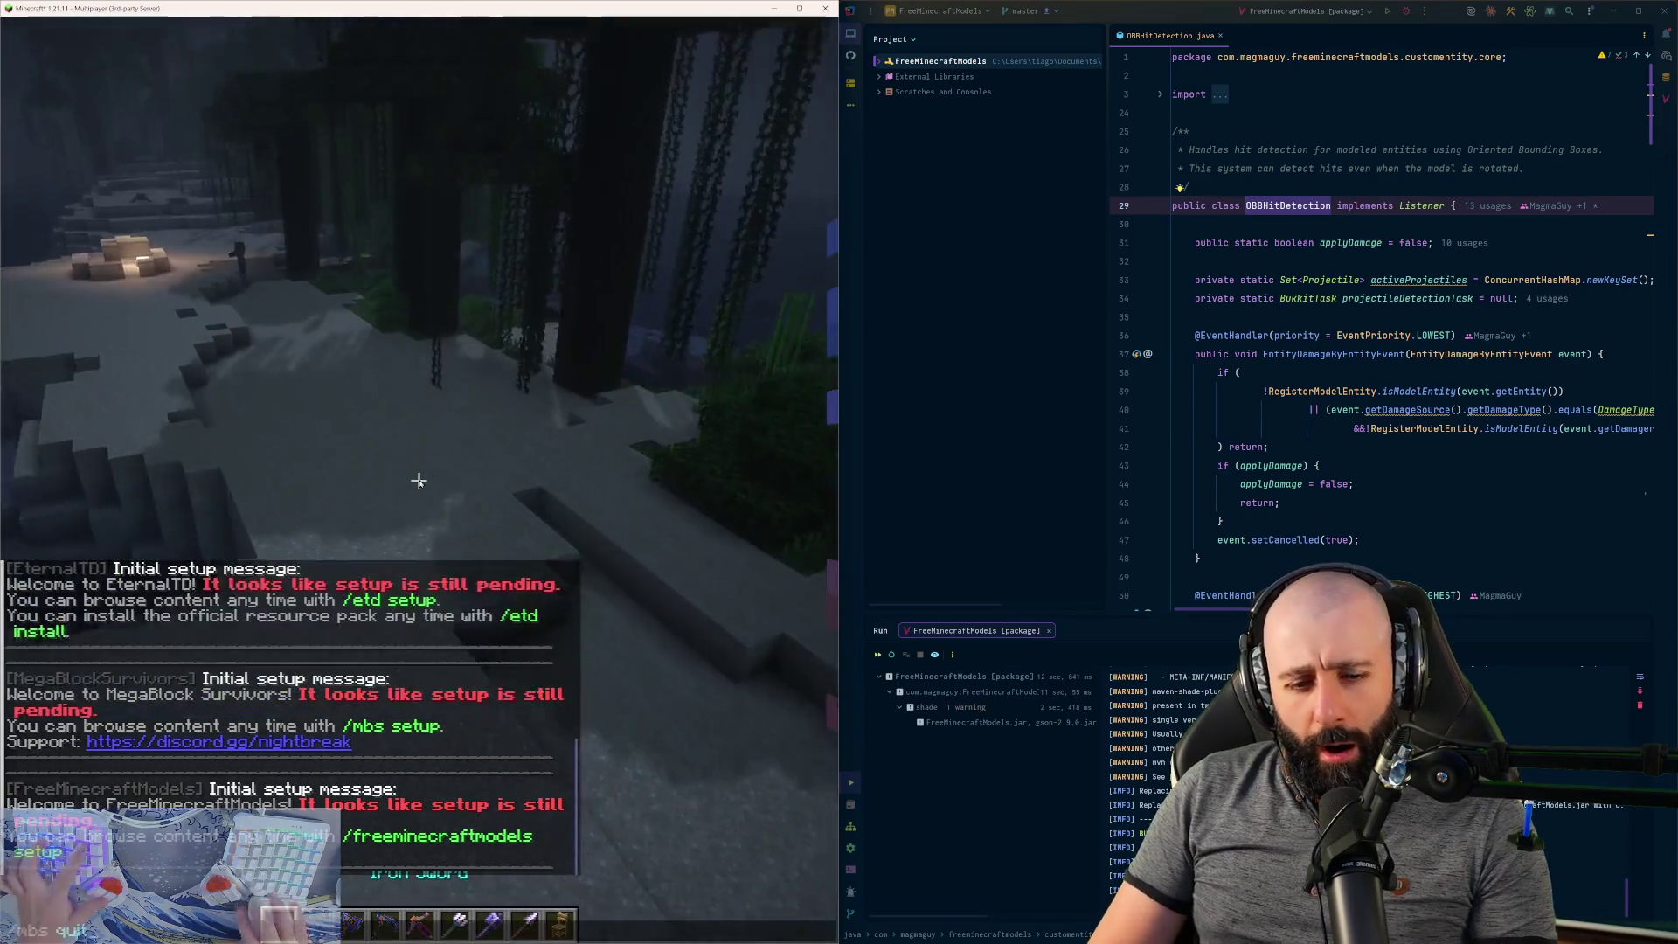
key(slash)
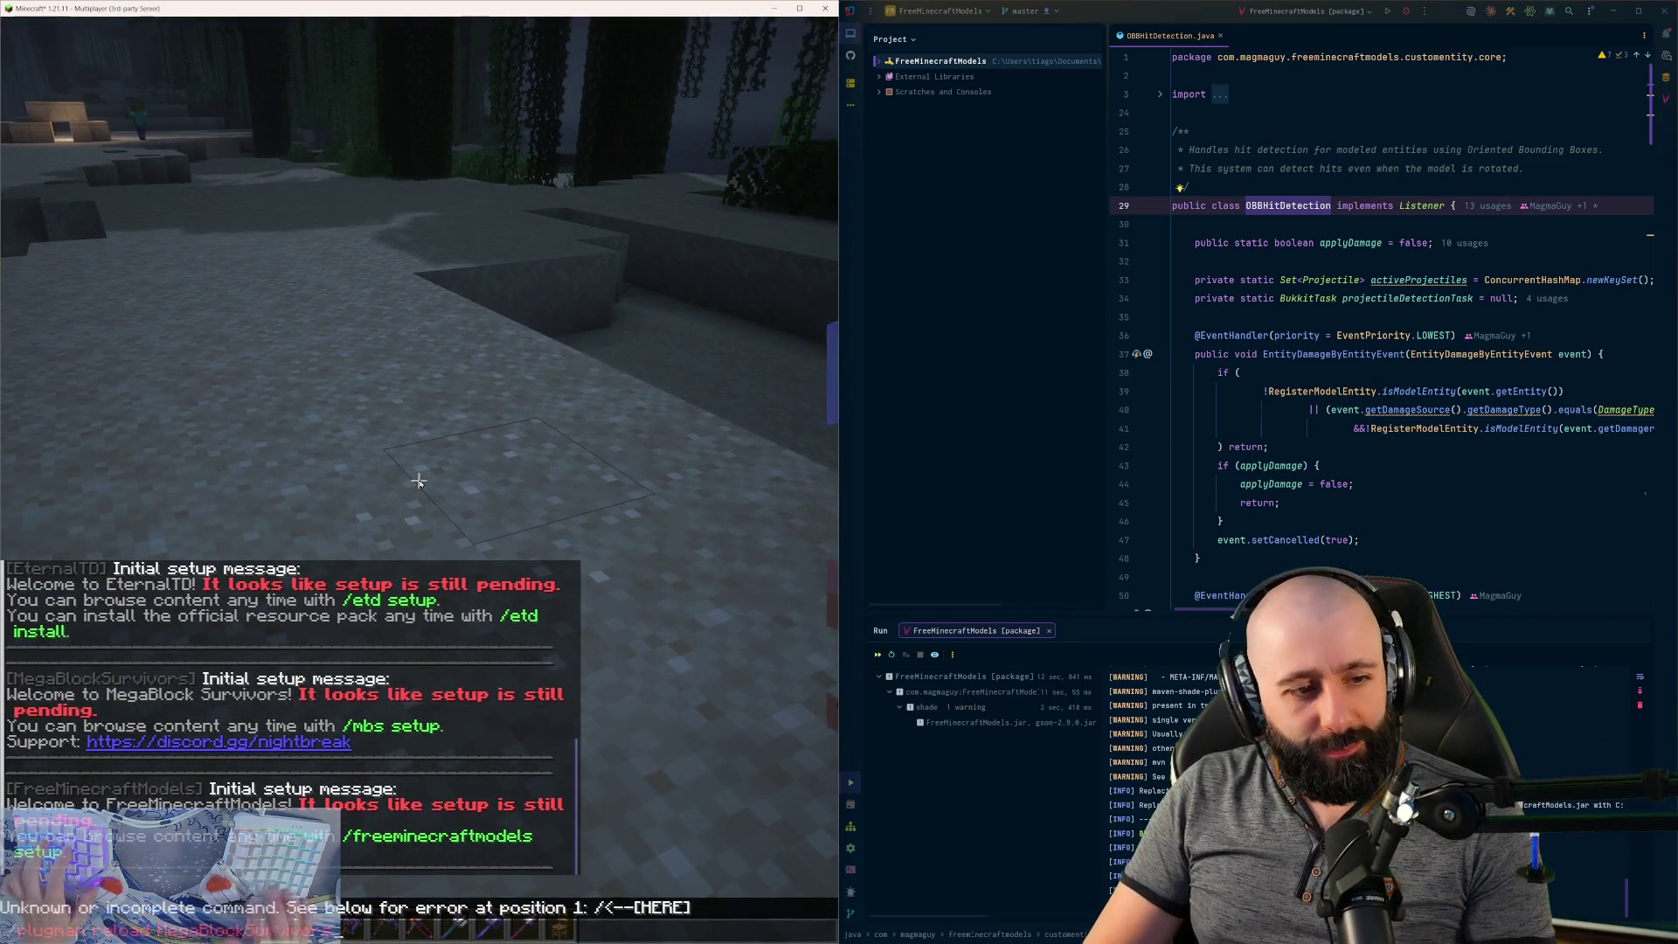
key(BackSpace)
text(fmm spawn)
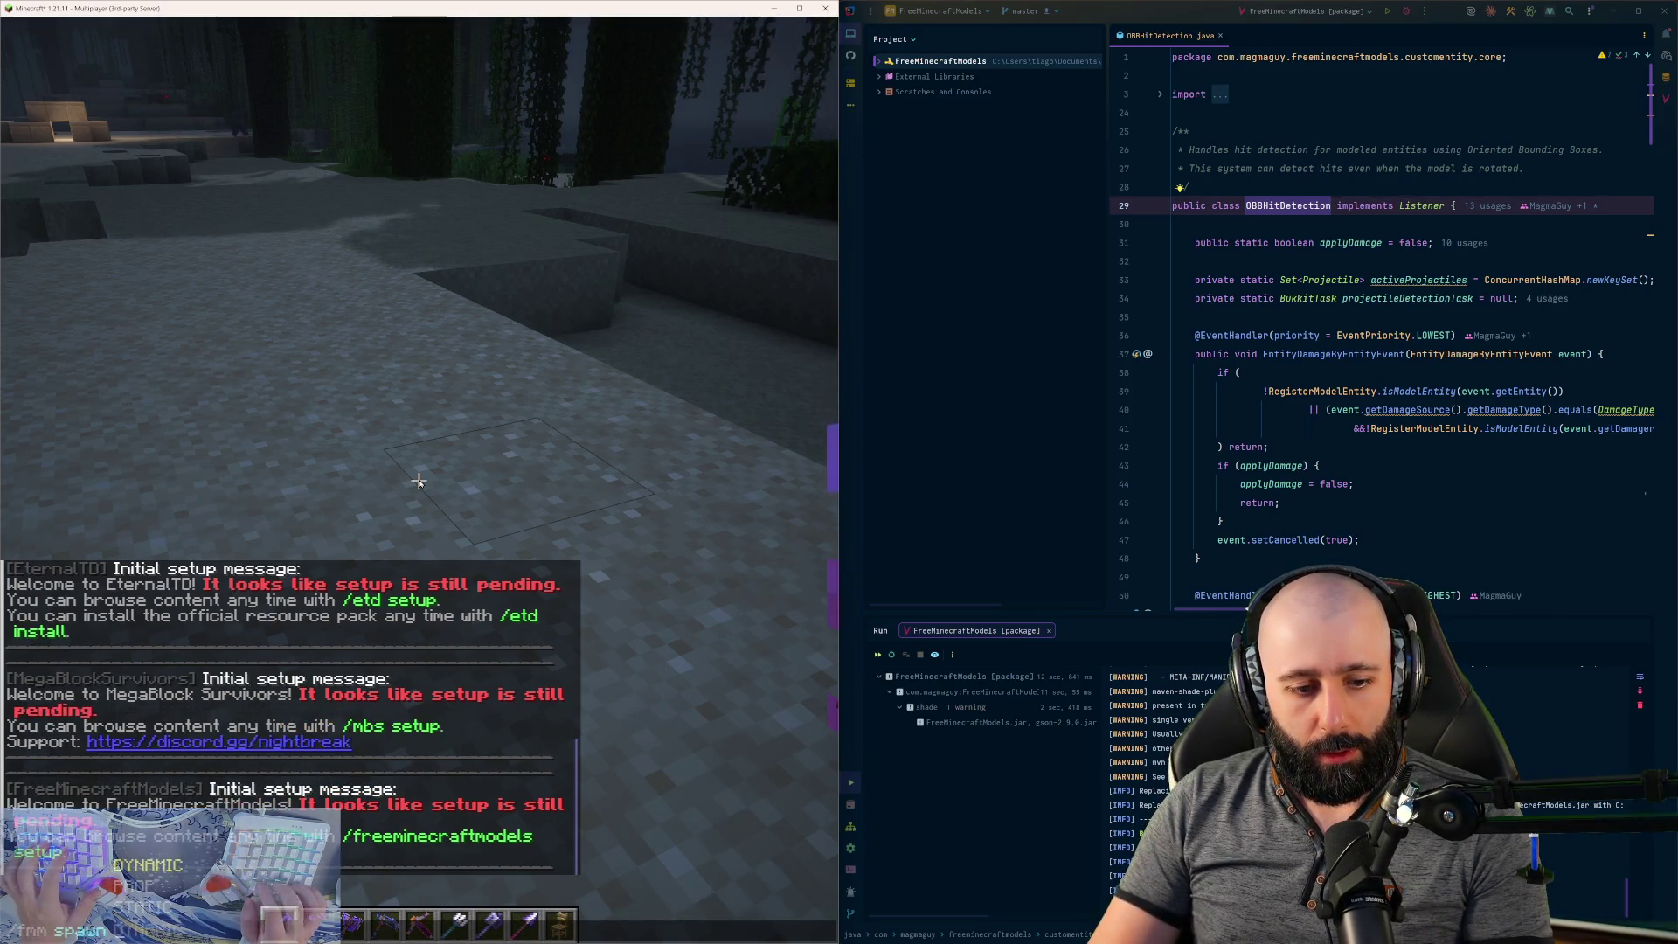
key(Tab)
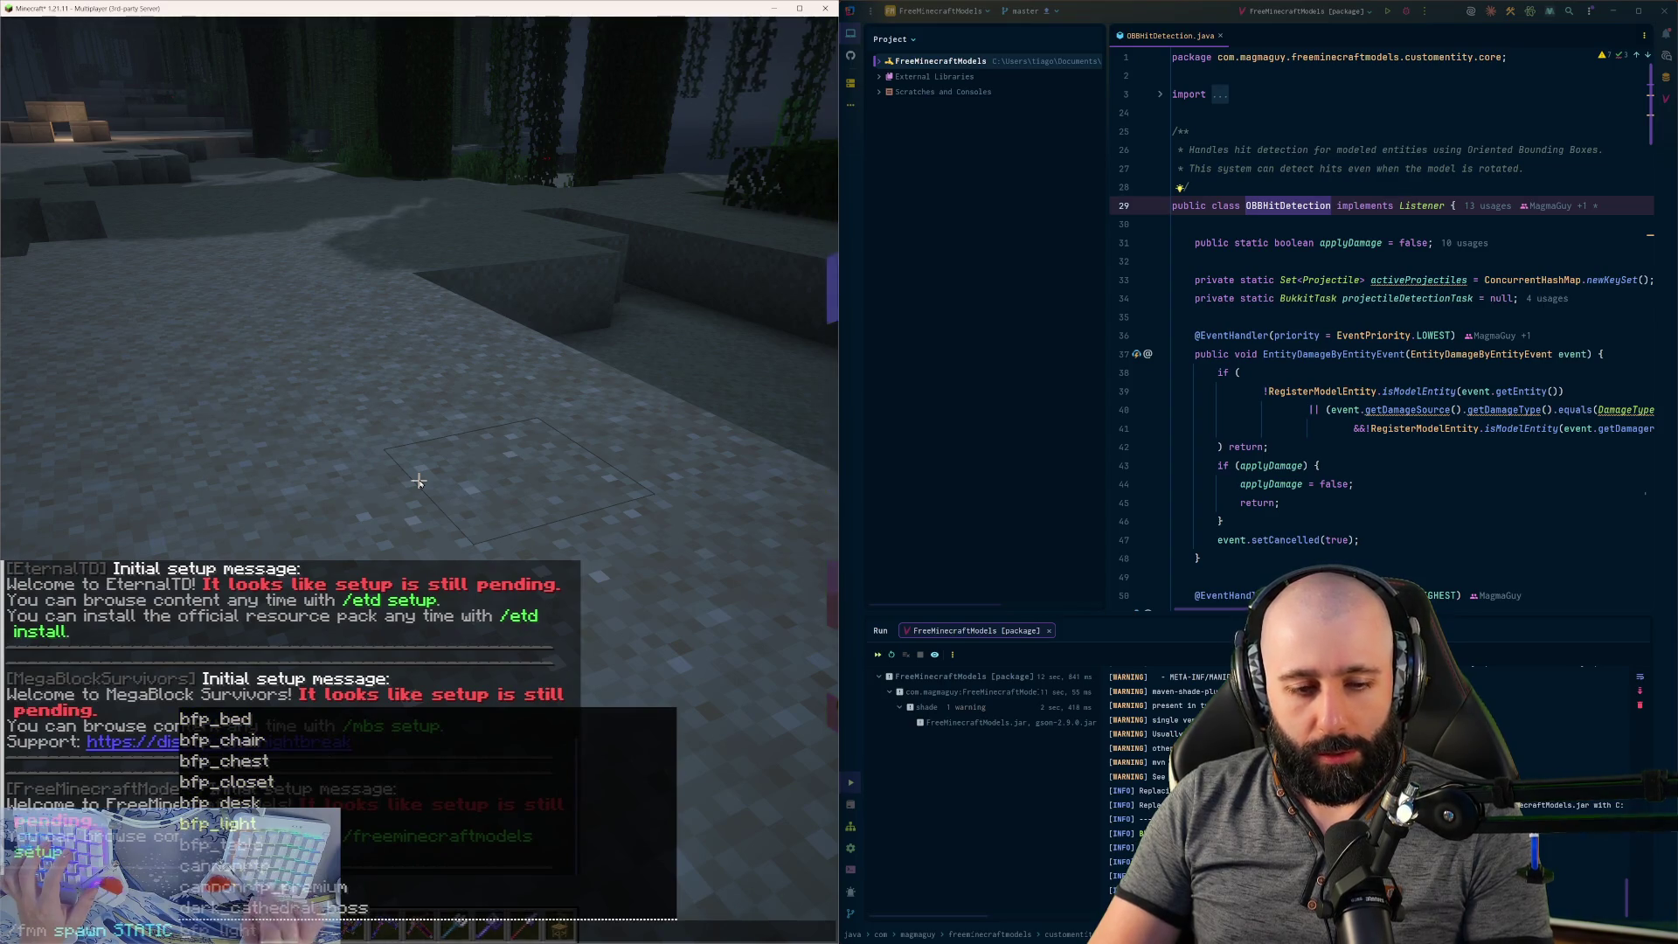
text([)
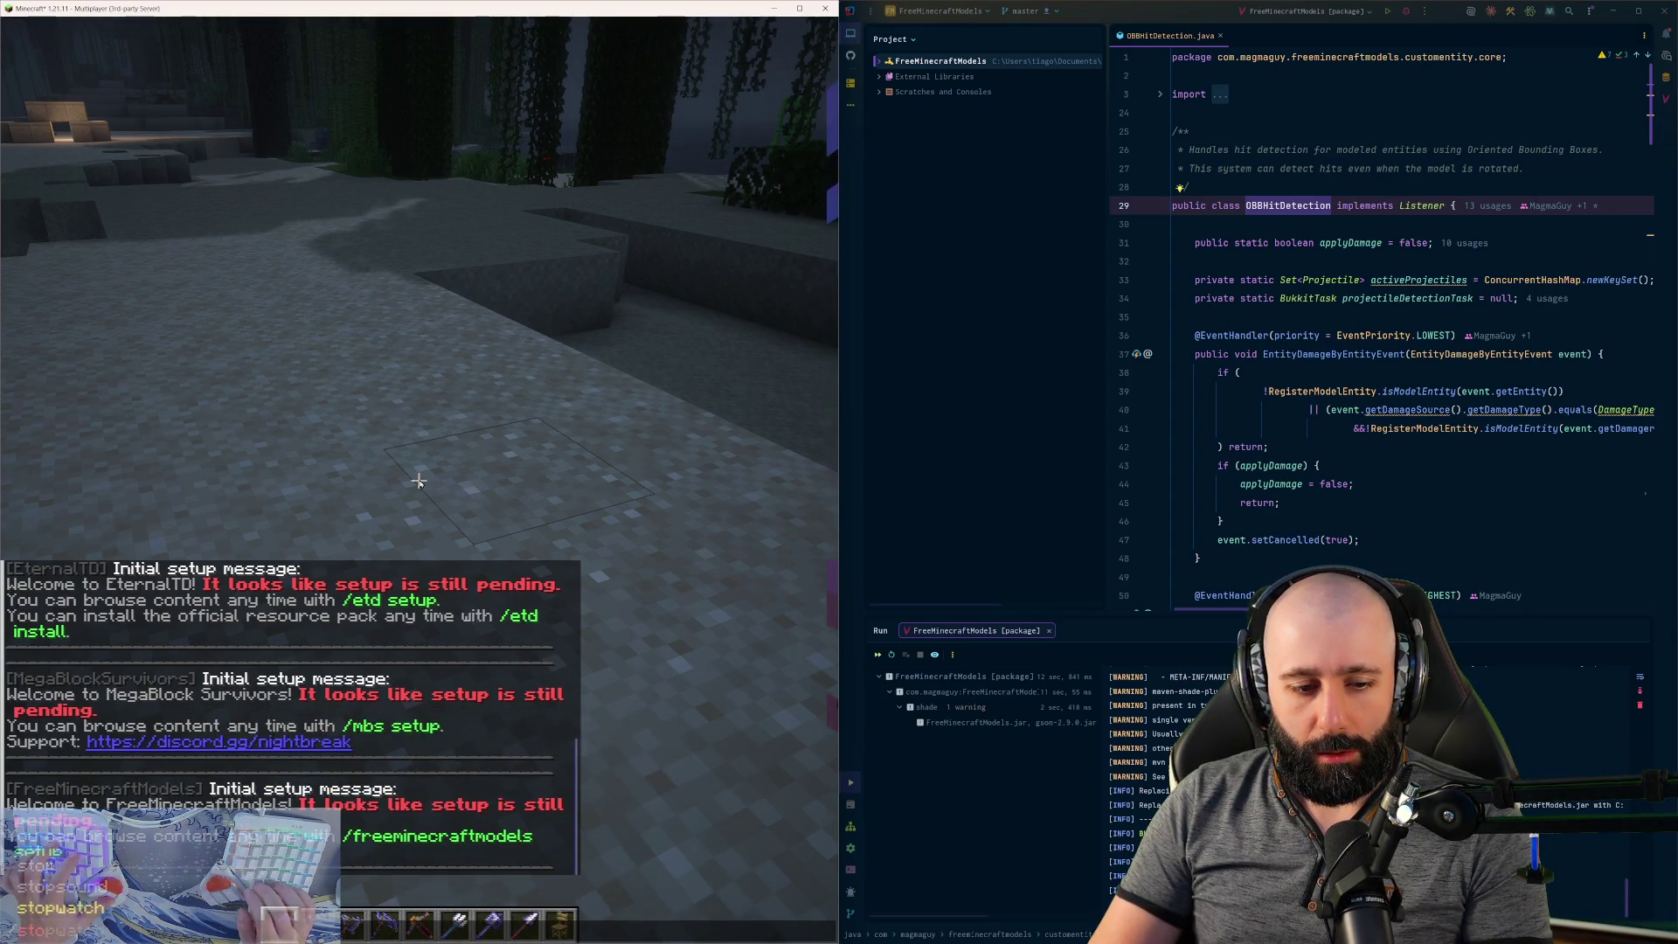
key(BackSpace)
key(BackSpace)
key(BackSpace)
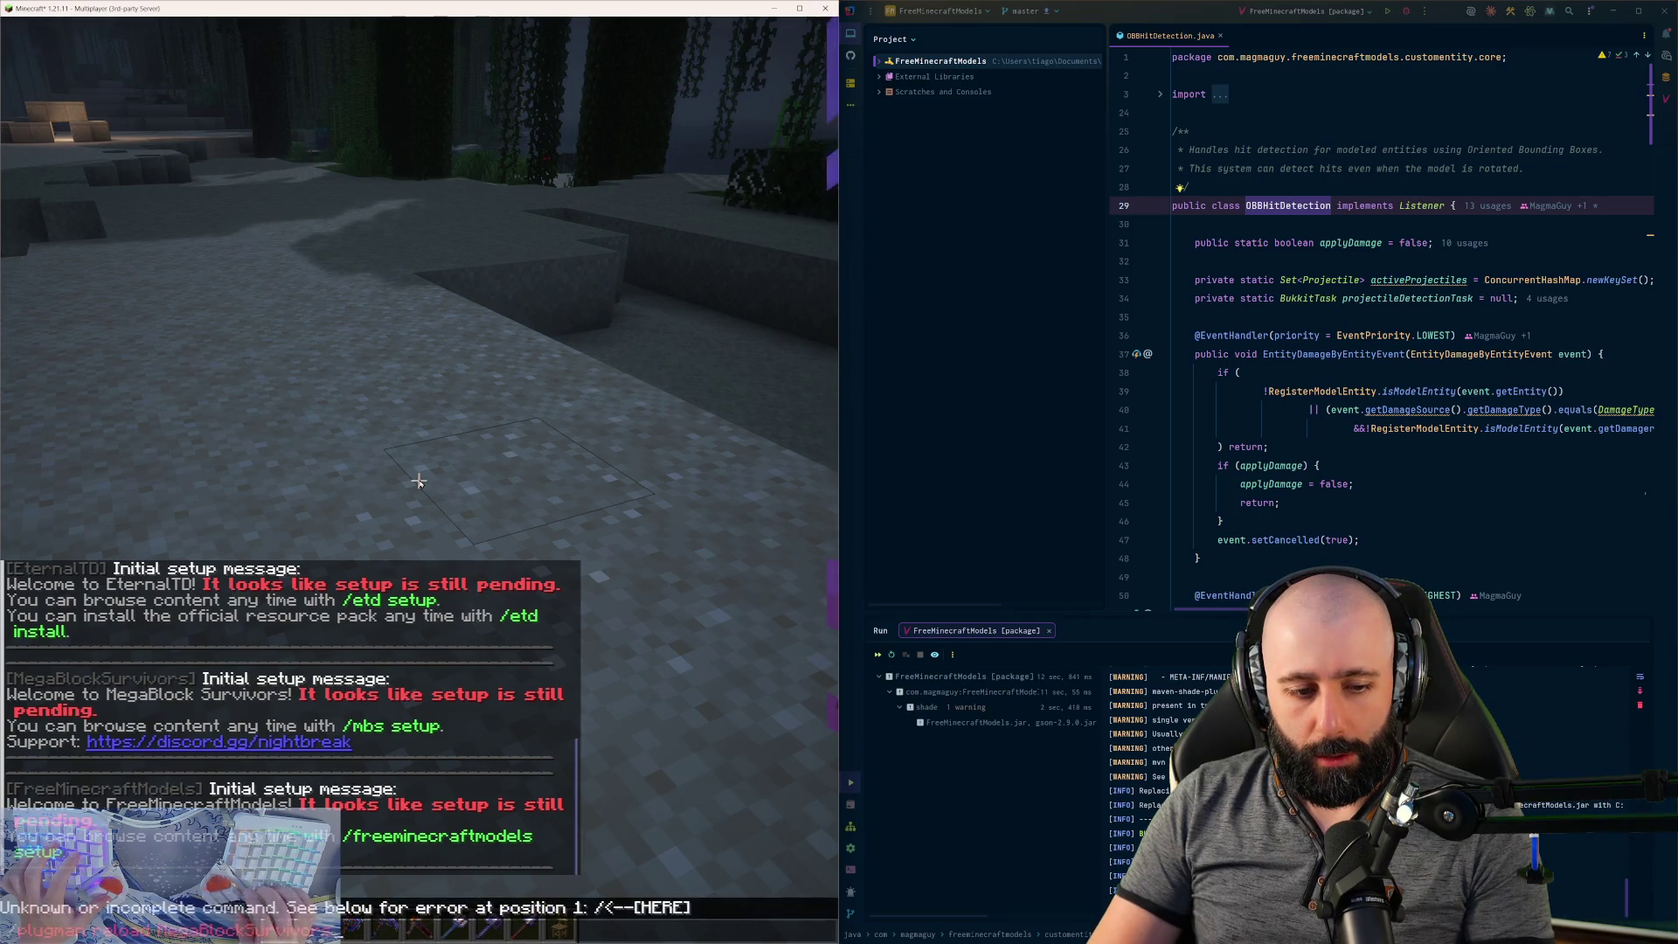
key(ctrl+a)
key(BackSpace)
- Spawn the em_primis_portal model with /fmm spawn STATIC em_primis_portal
text(/fmm sp)
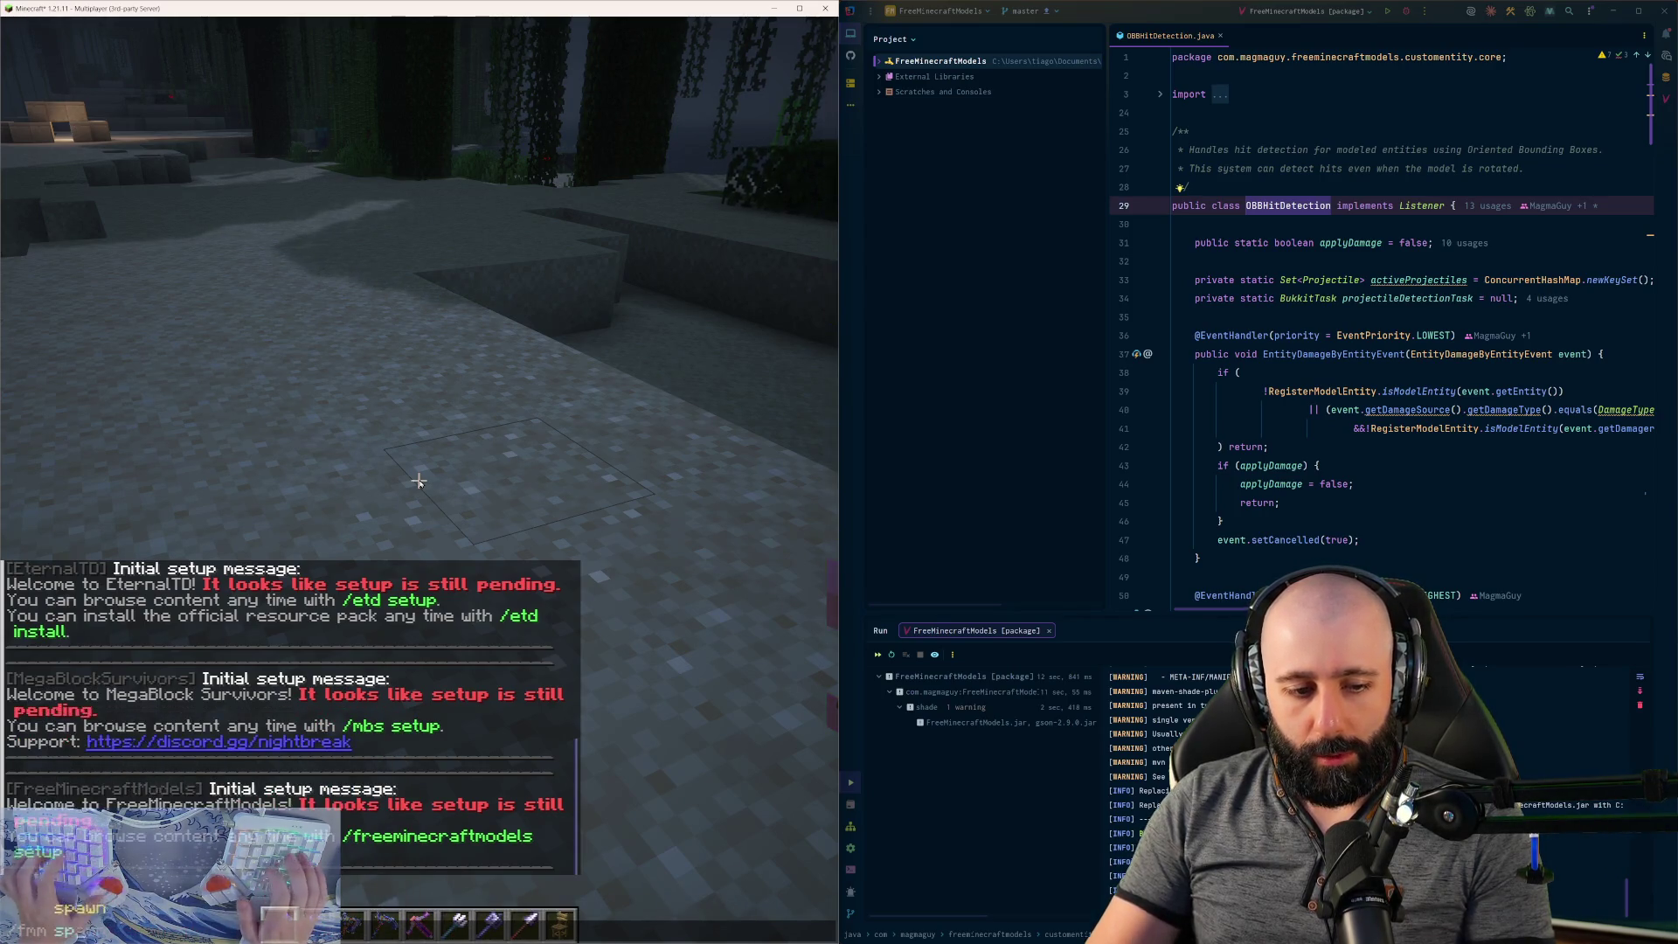
key(Tab)
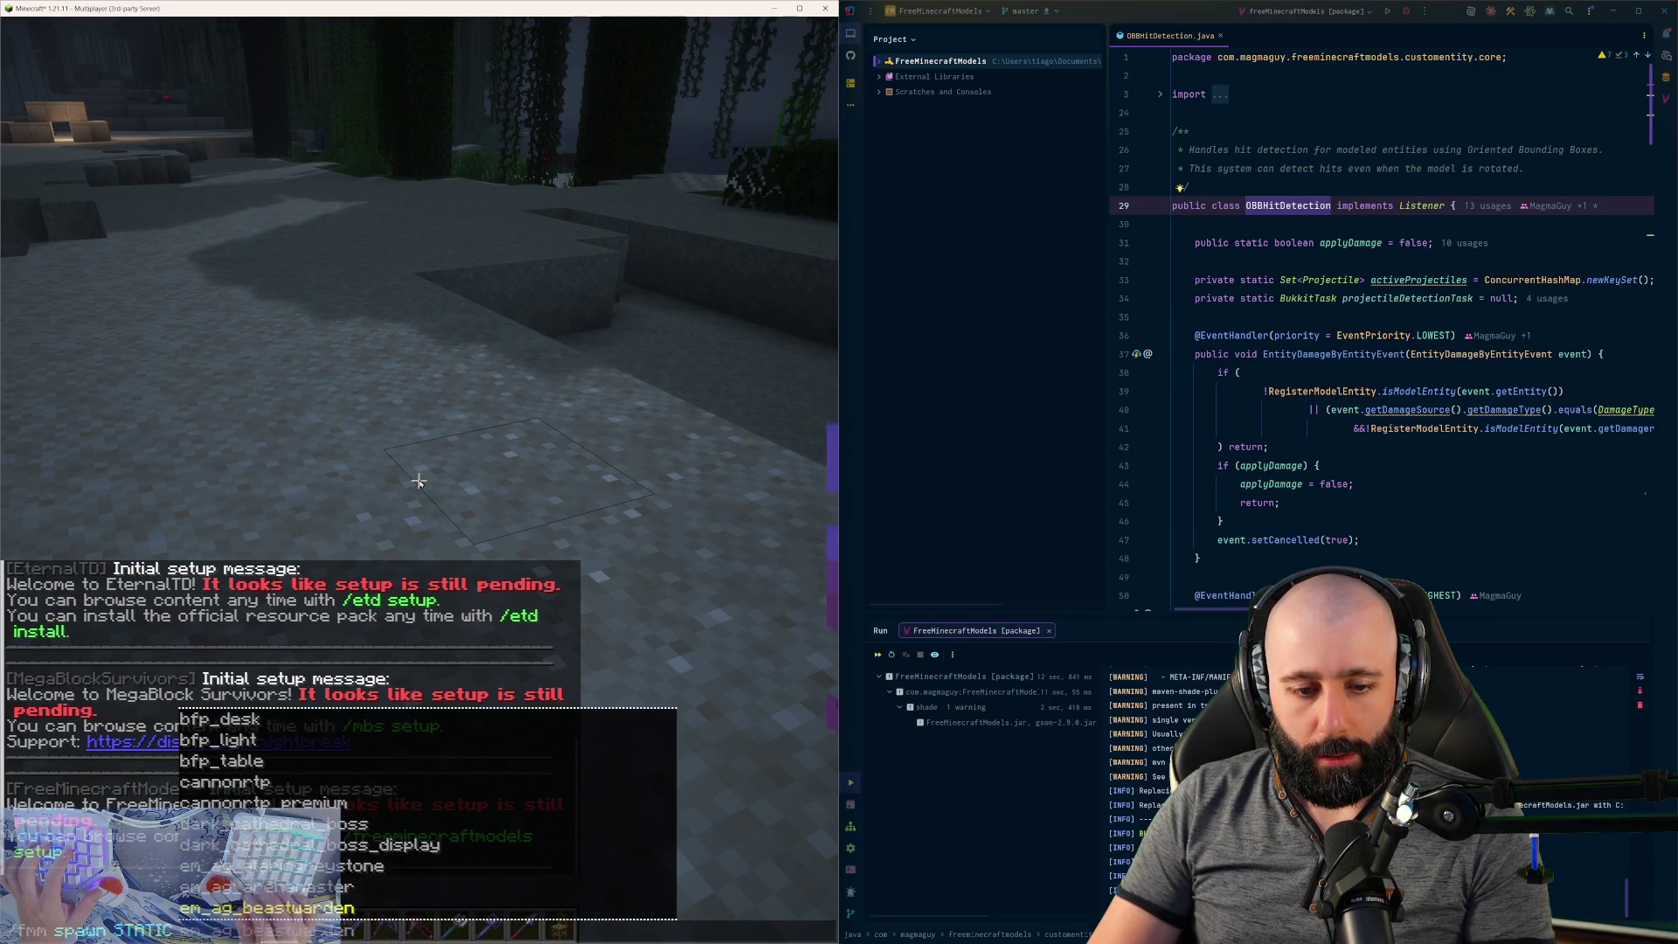
key(Down)
key(Down)
key(Down)
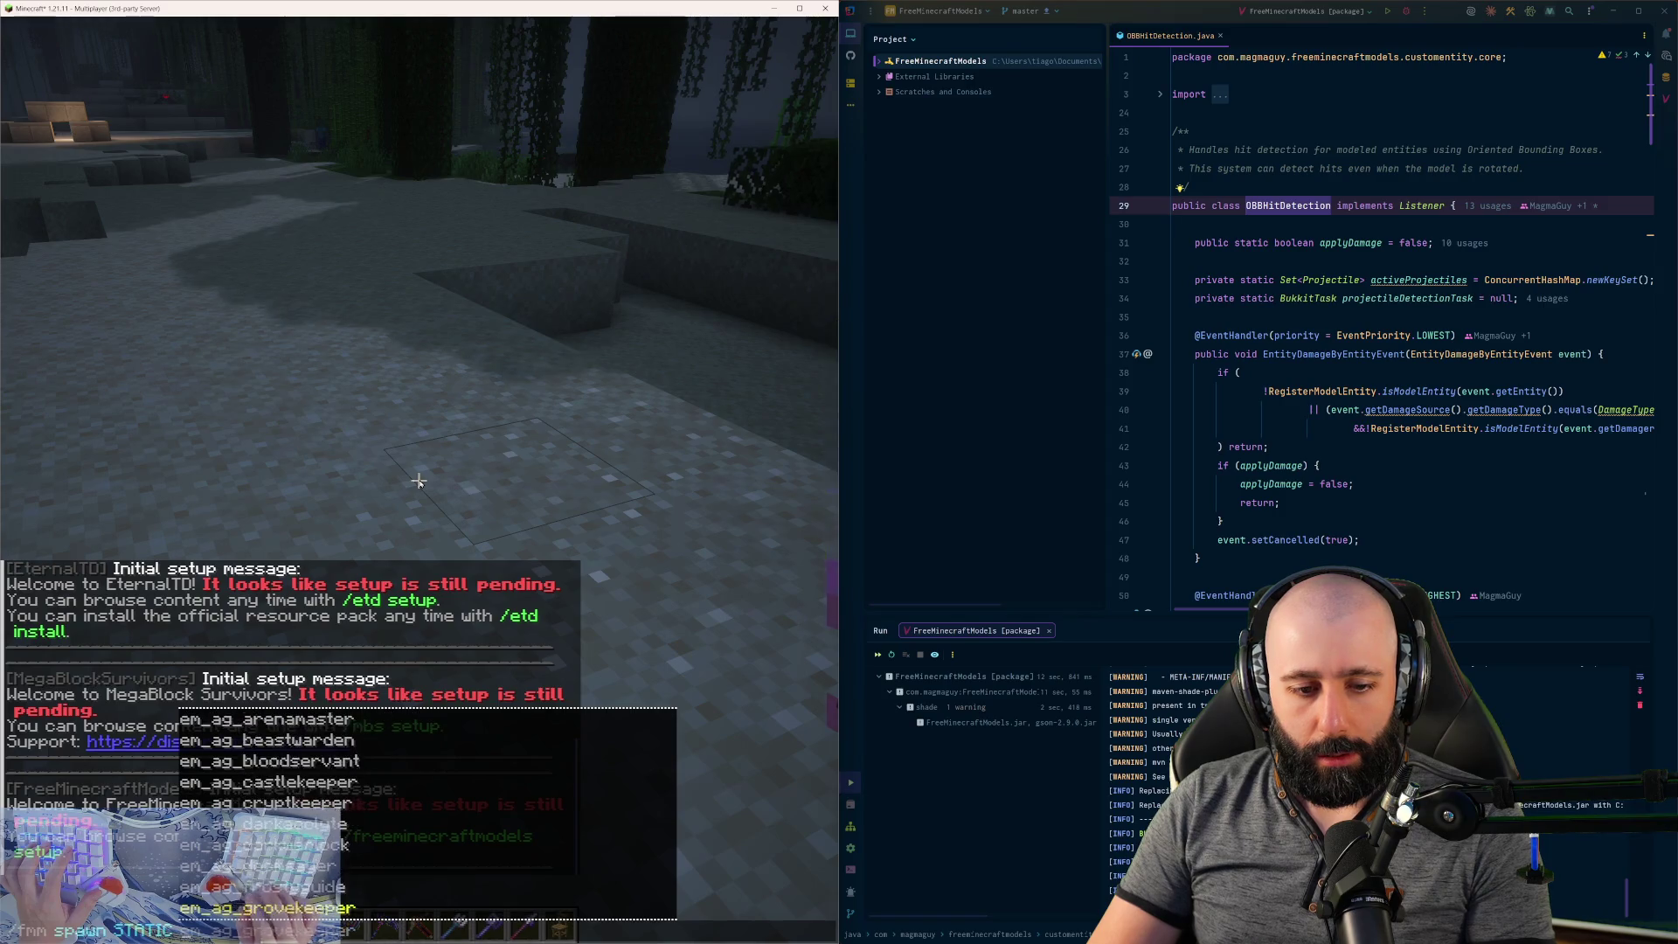
key(Down)
key(Down)
key(Down)
key(Down)
key(Down)
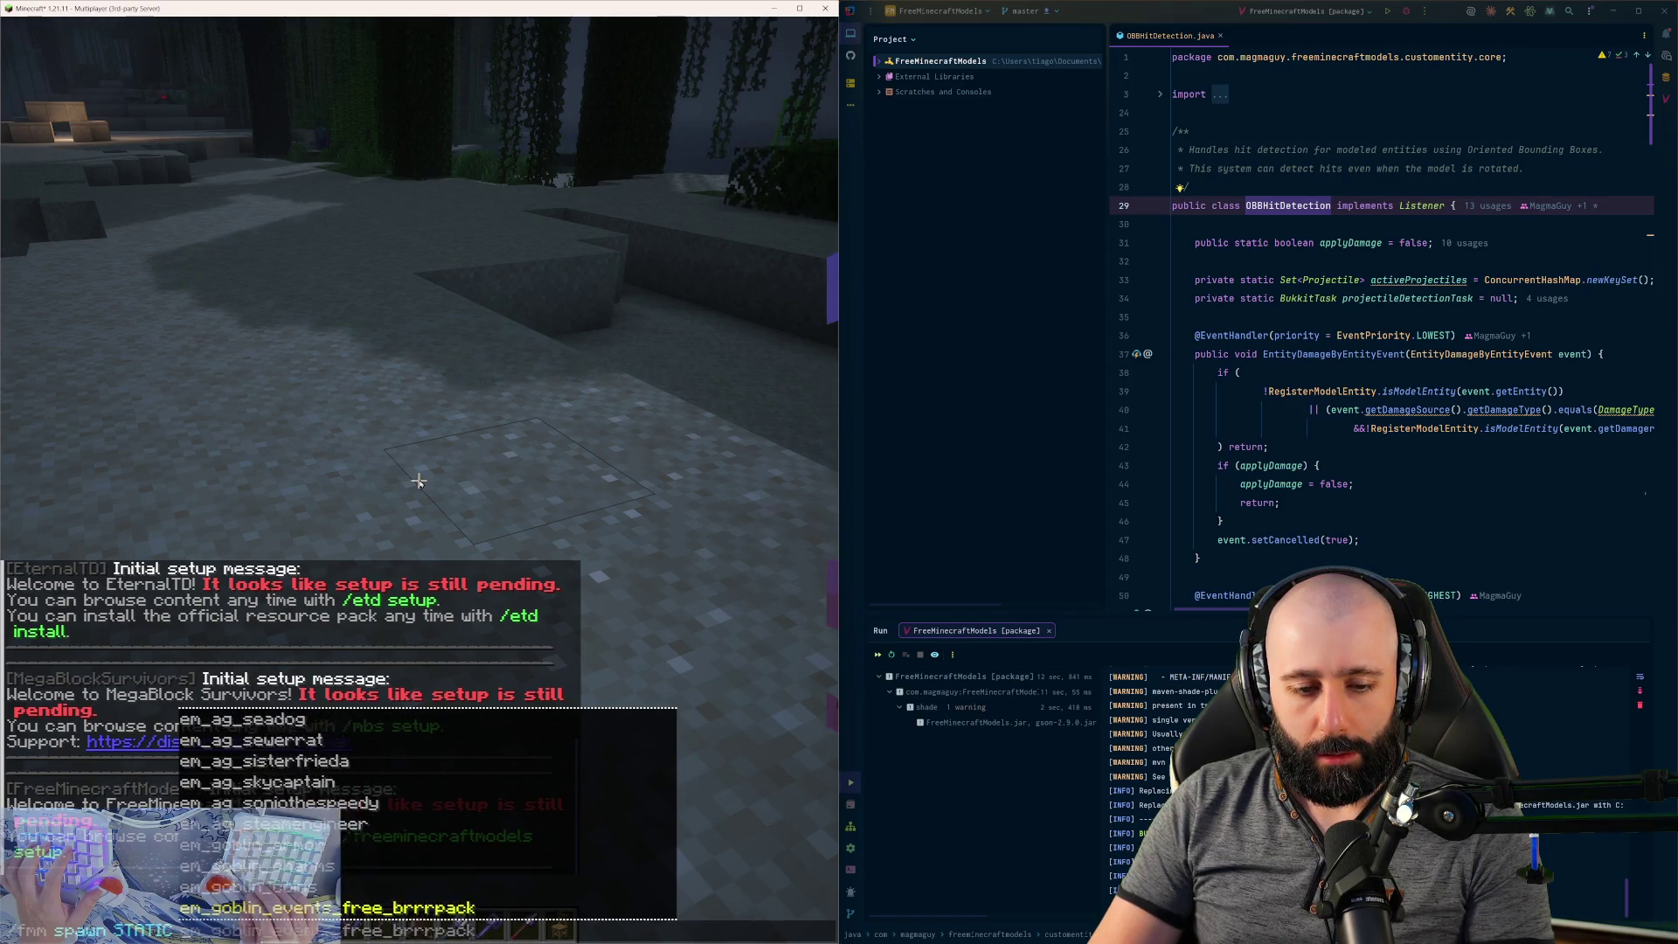
key(Down)
key(Down)
key(Down)
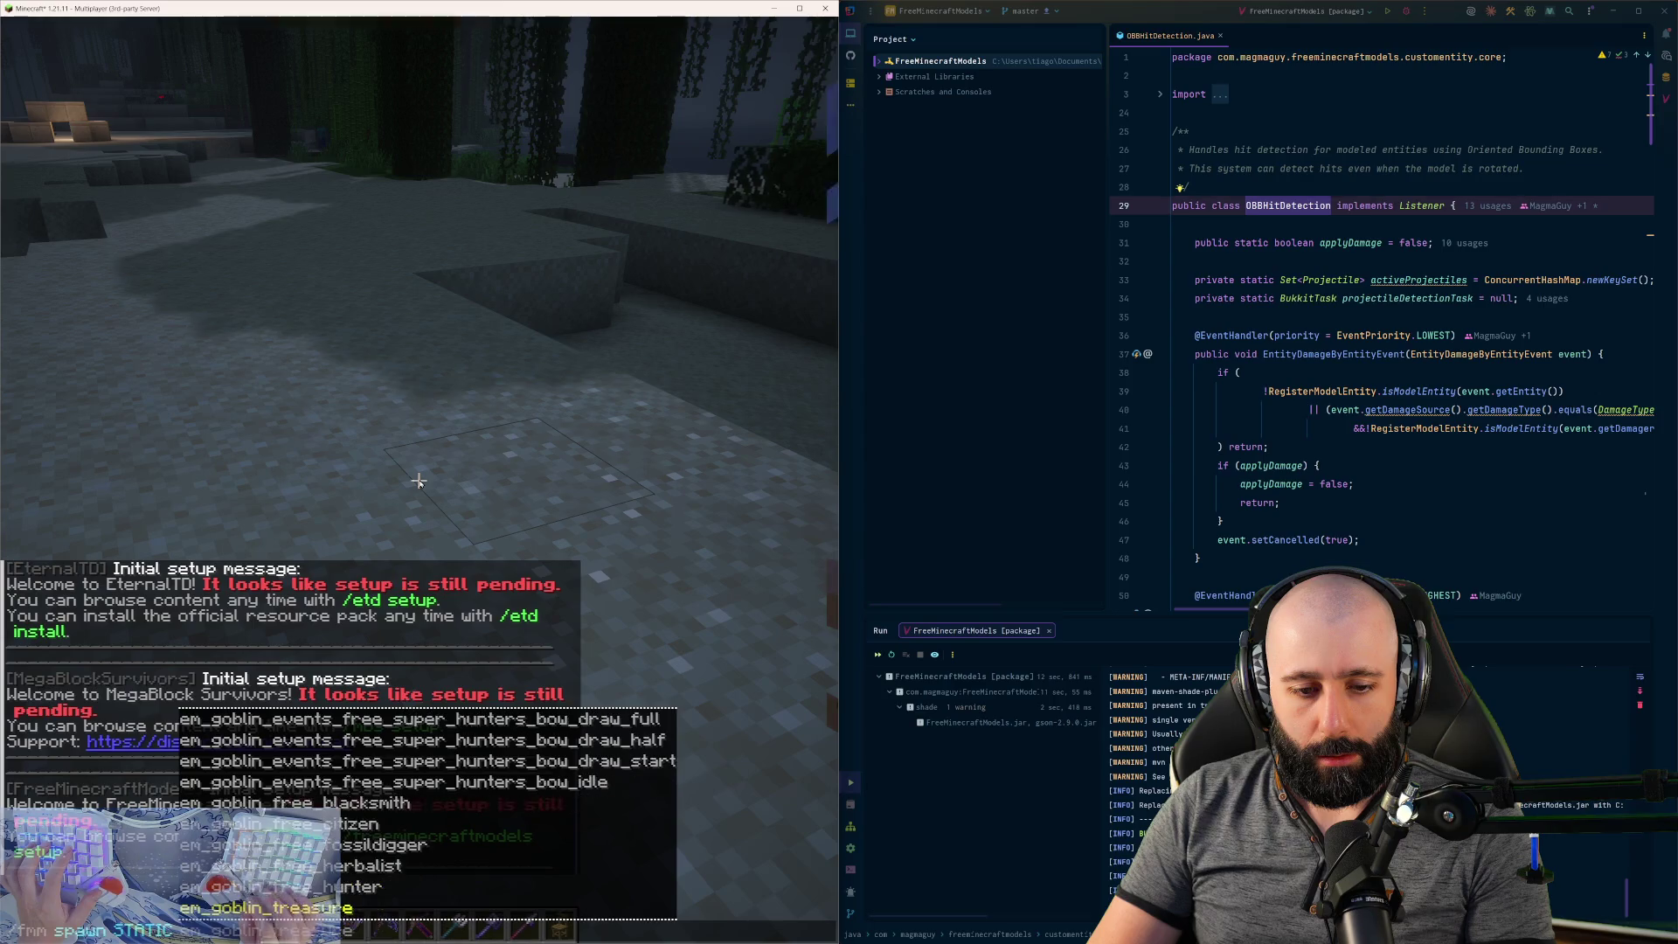
key(Down)
key(Down)
key(Down)
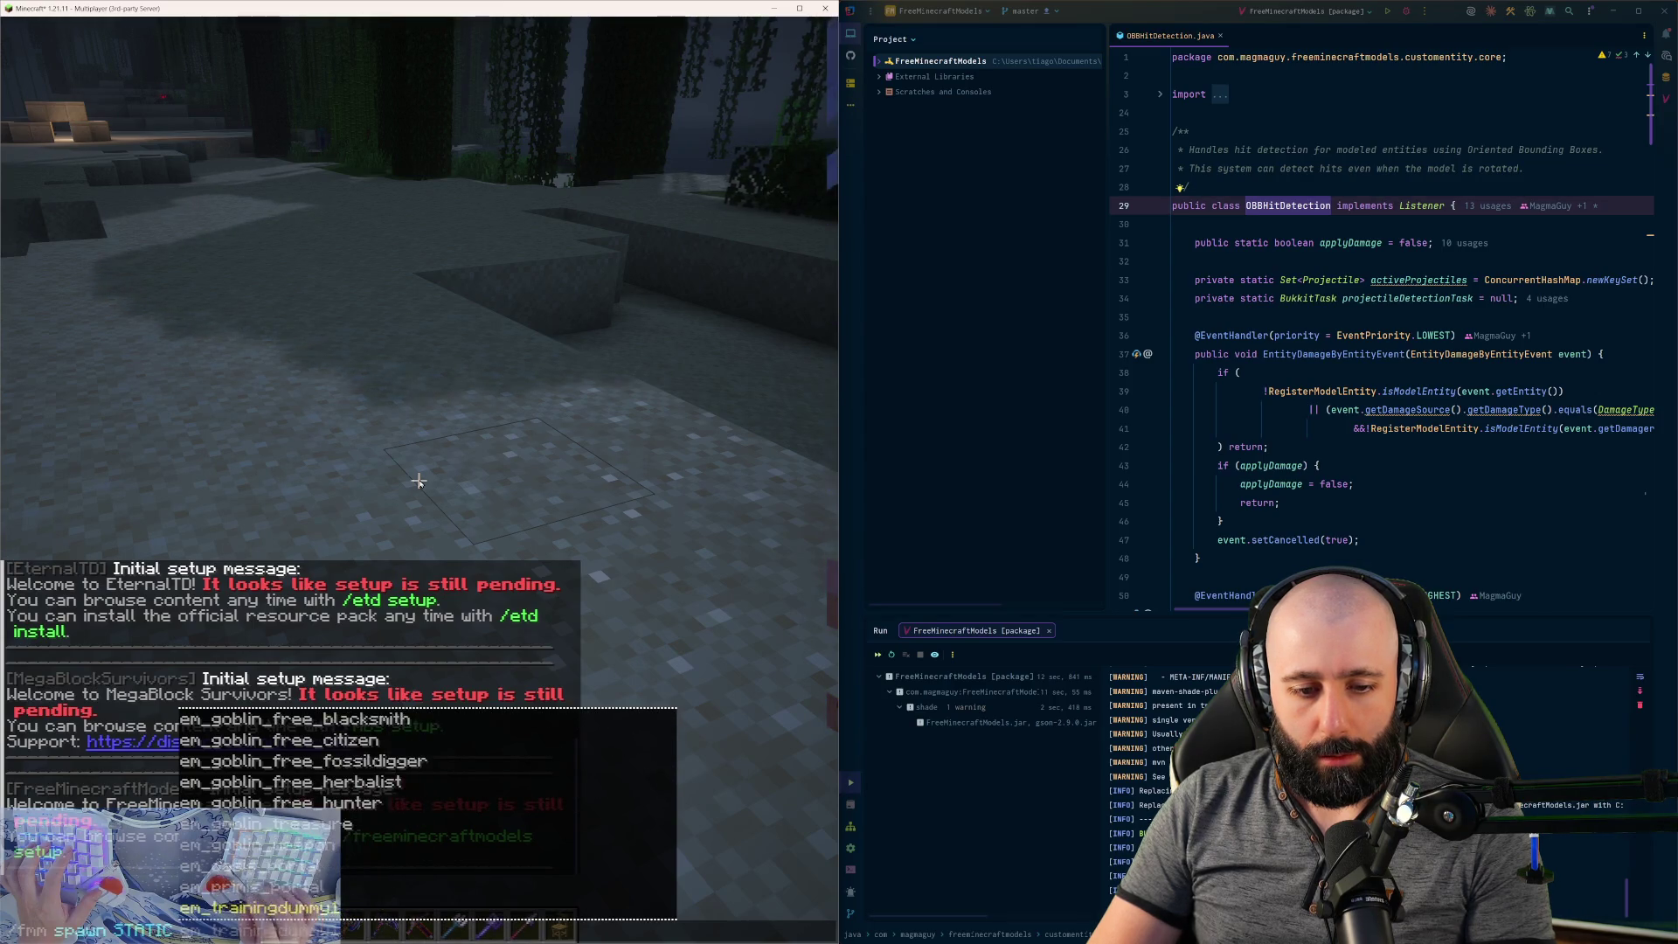
key(Down)
key(Down)
key(Up)
key(Up)
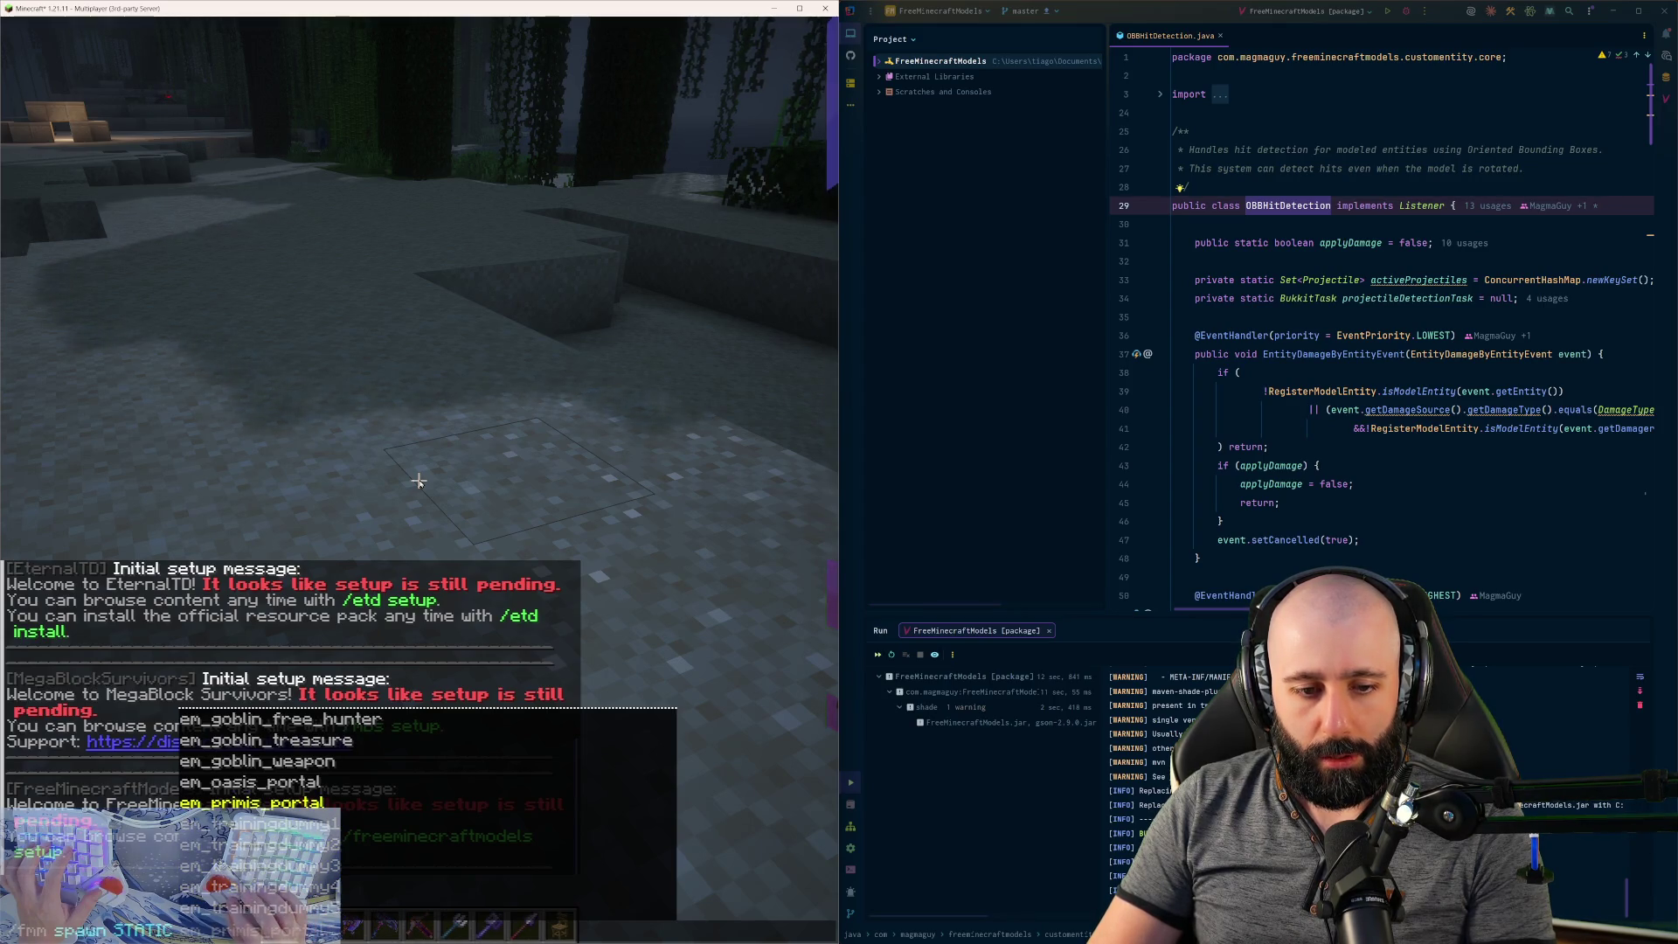
key(Return)
- Step back and spawn a second em_primis_portal by recalling the last command
key(s)
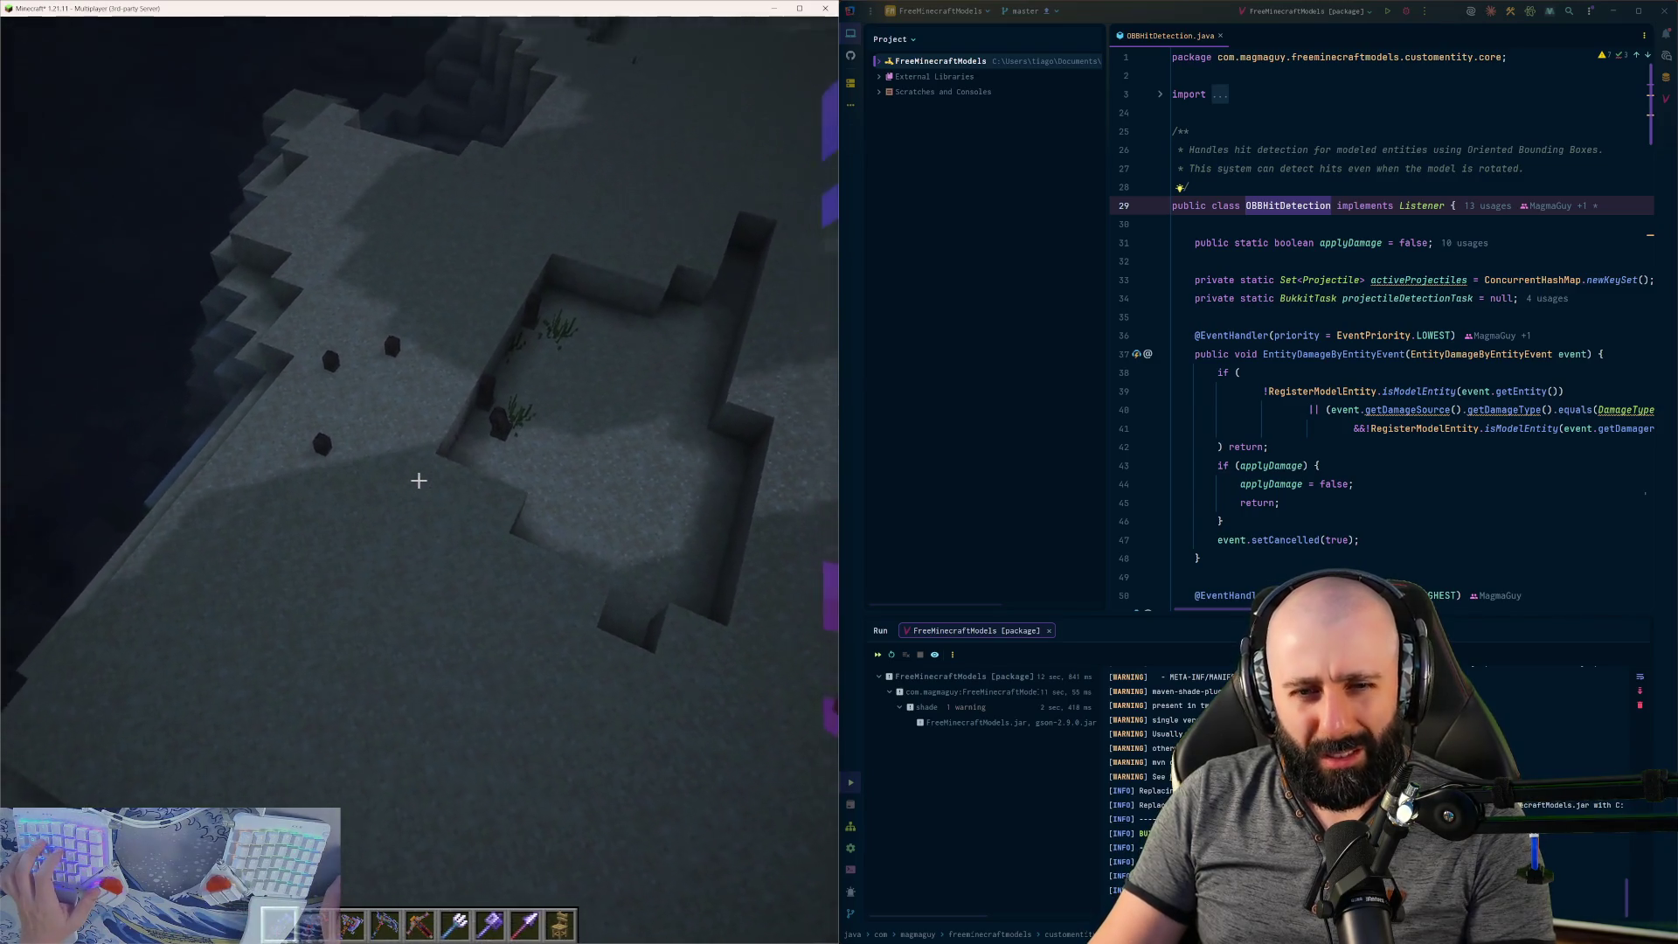
key(t)
key(Up)
key(Return)
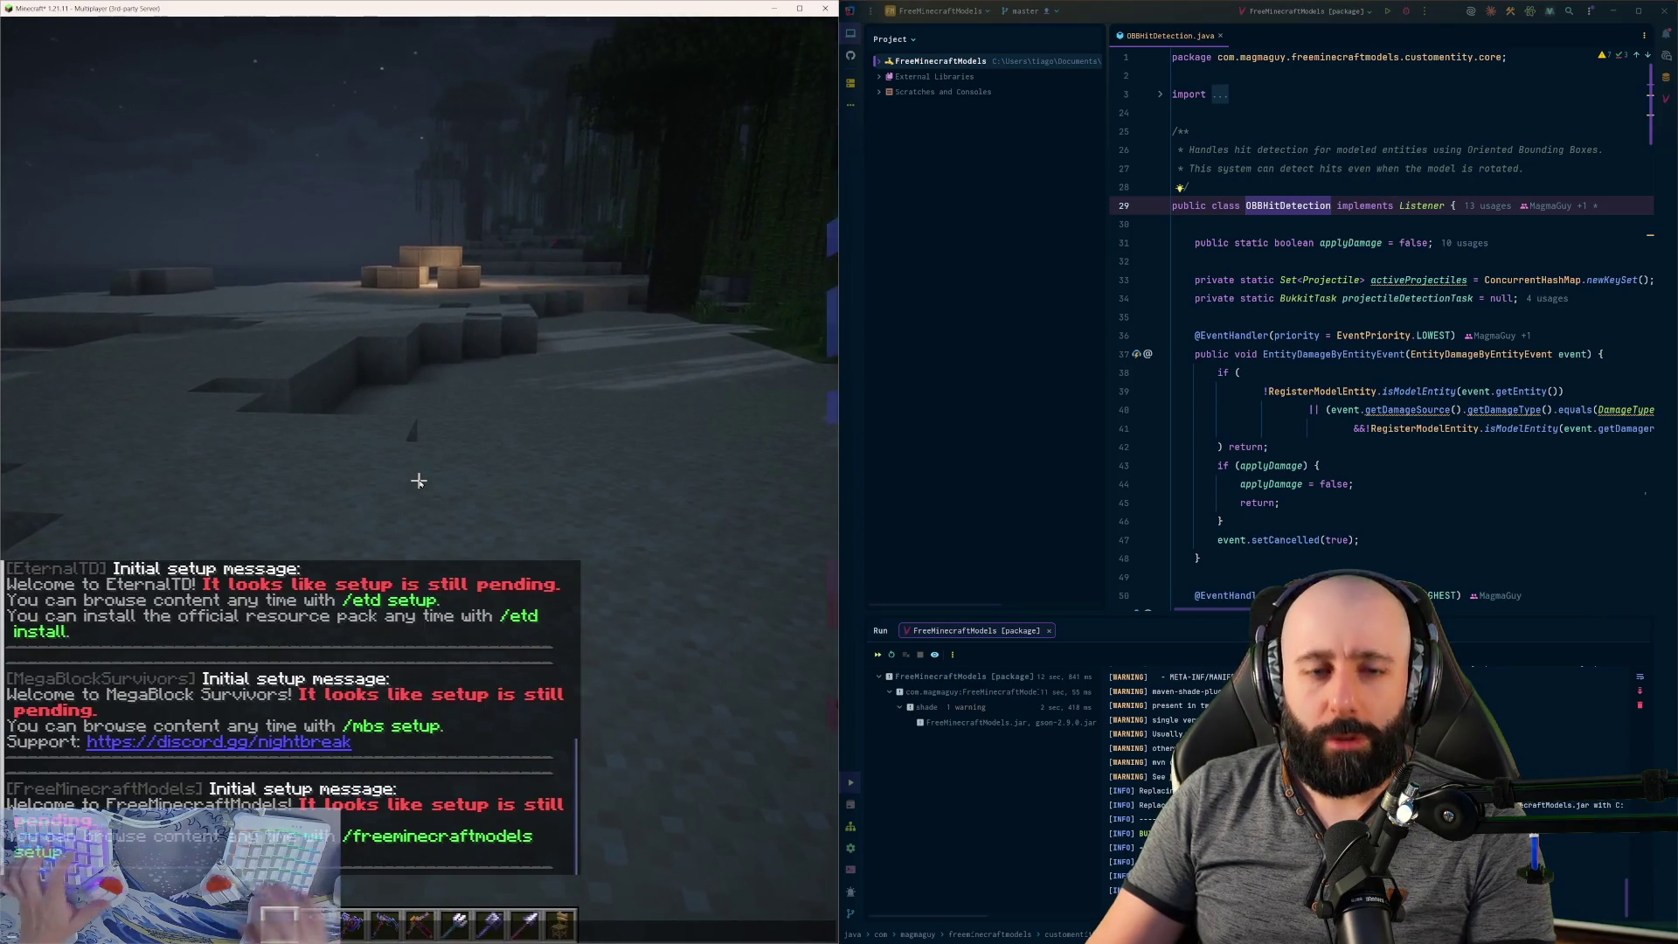
- Spawn the bfp_light furniture model with /fmm spawn STATIC
key(ctrl+BackSpace)
text(/fm spawn STATIC)
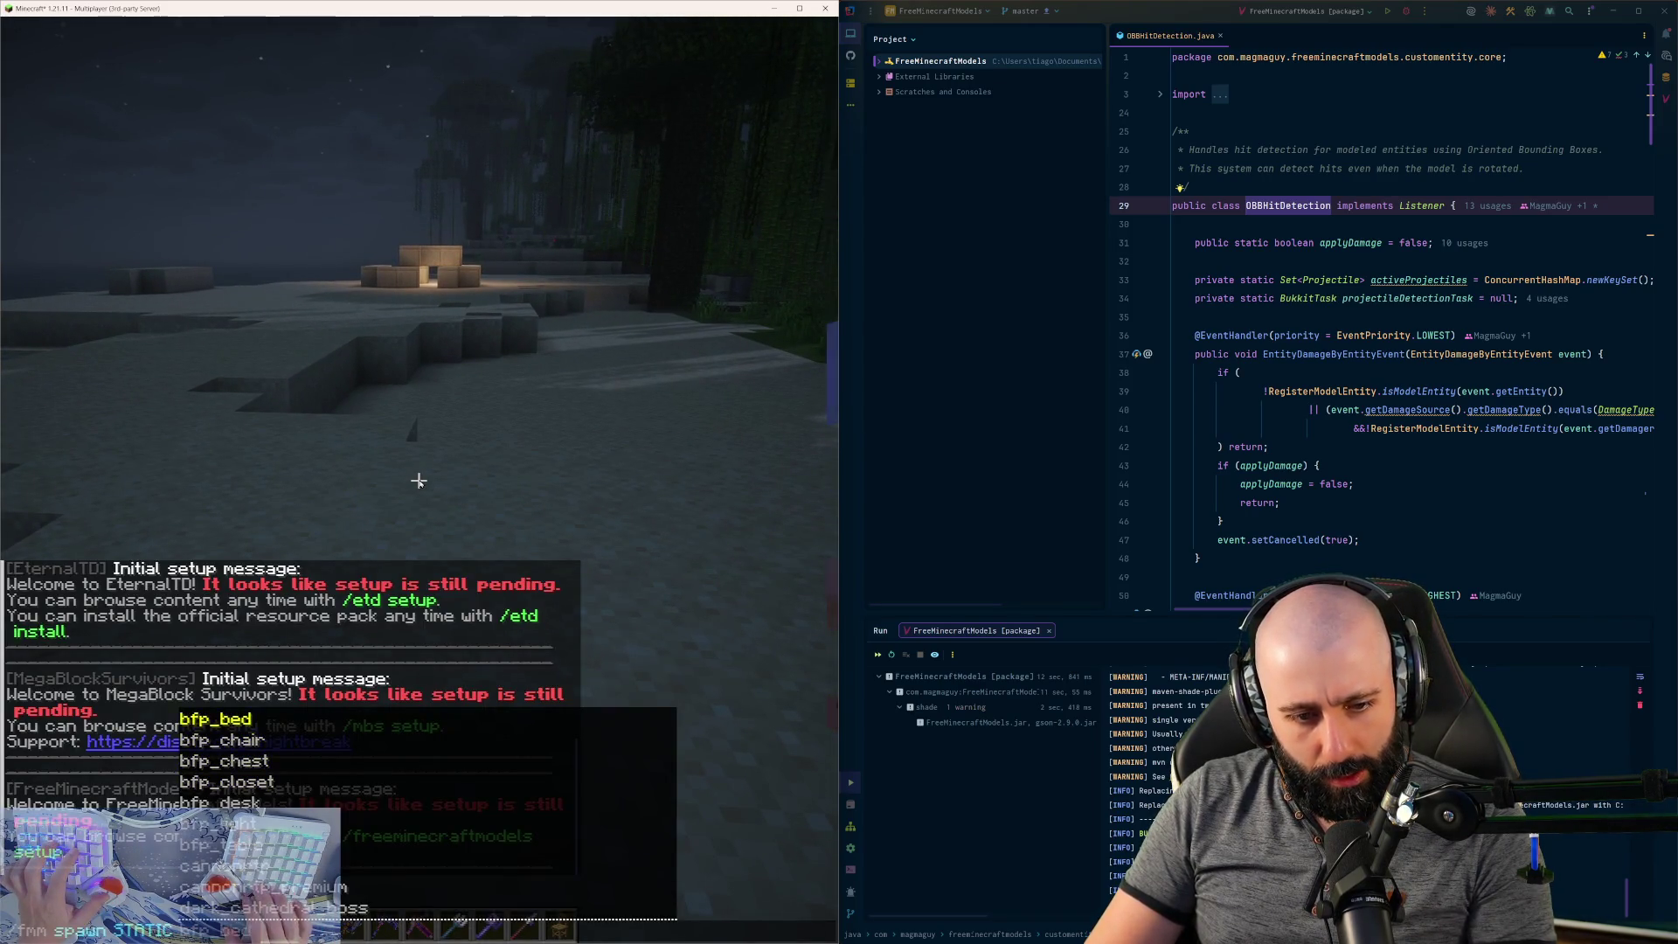
key(Up)
key(Up)
key(Up)
key(Up)
key(Up)
key(Up)
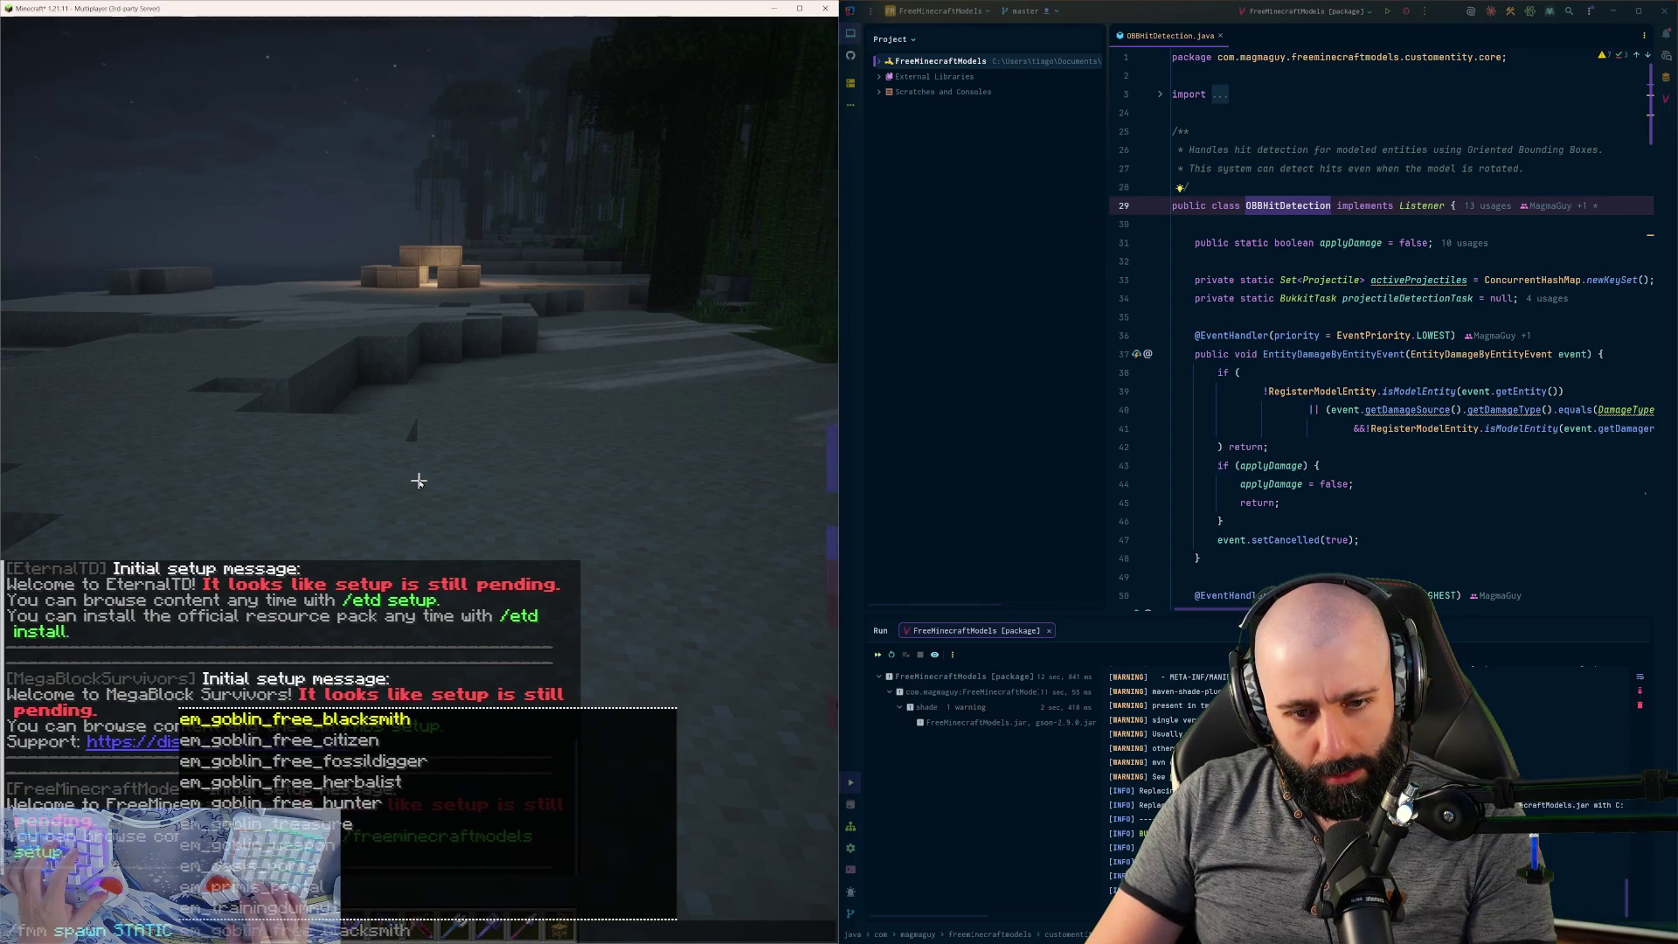
key(Up)
key(Up)
key(Up)
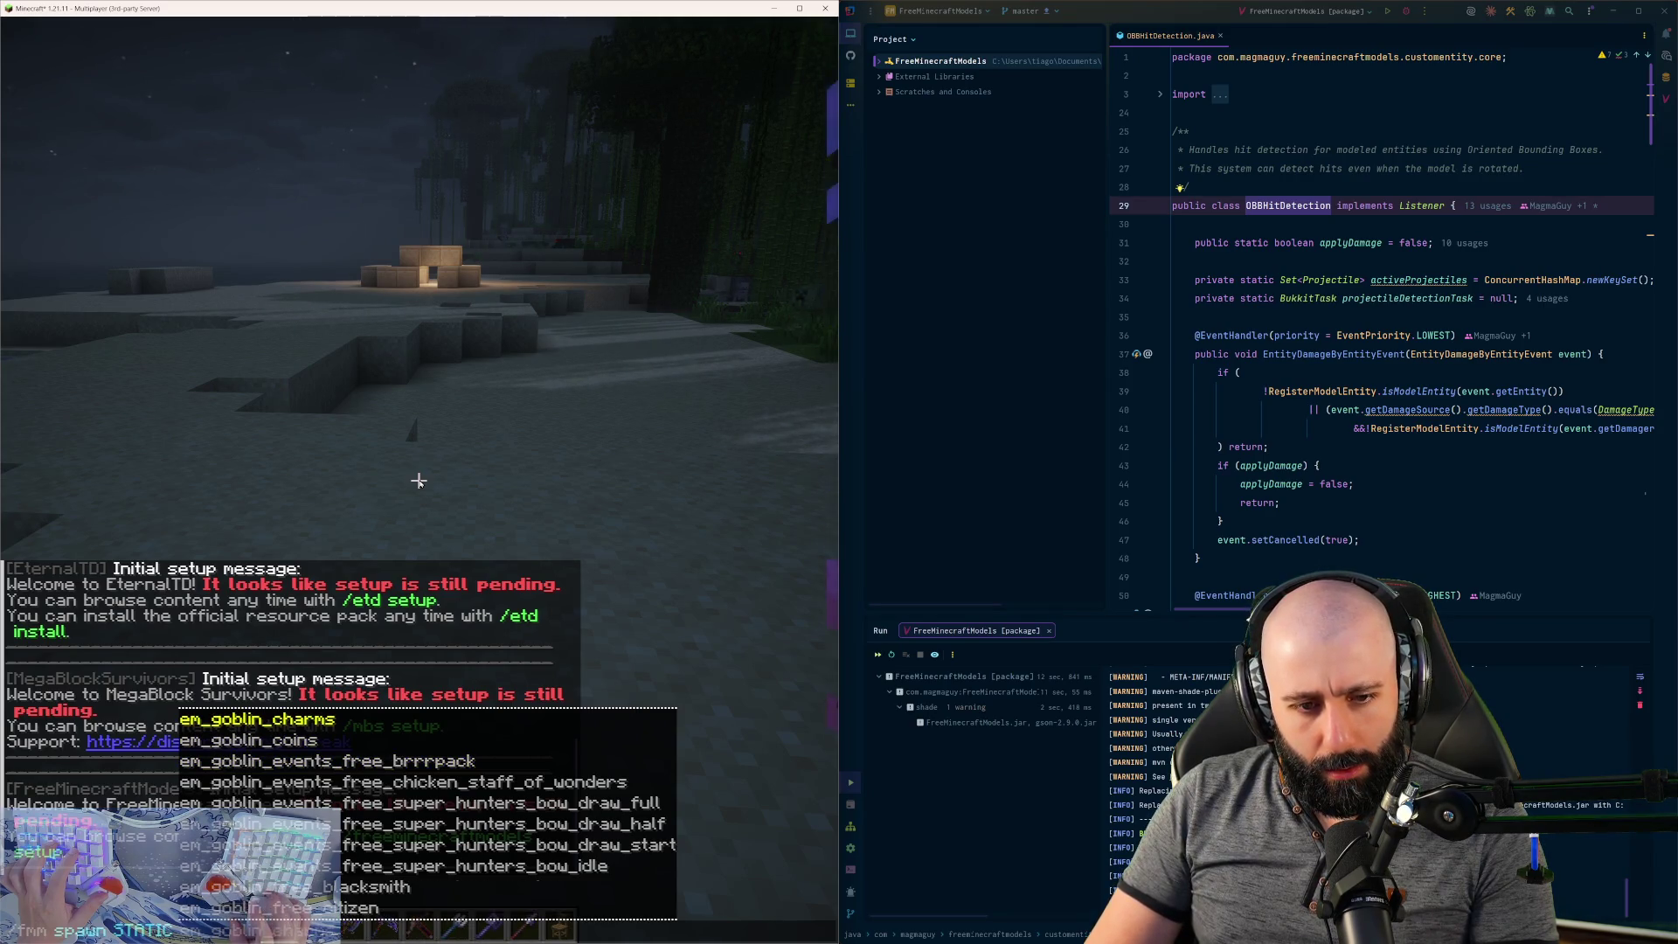
key(Up)
key(Up)
key(Up)
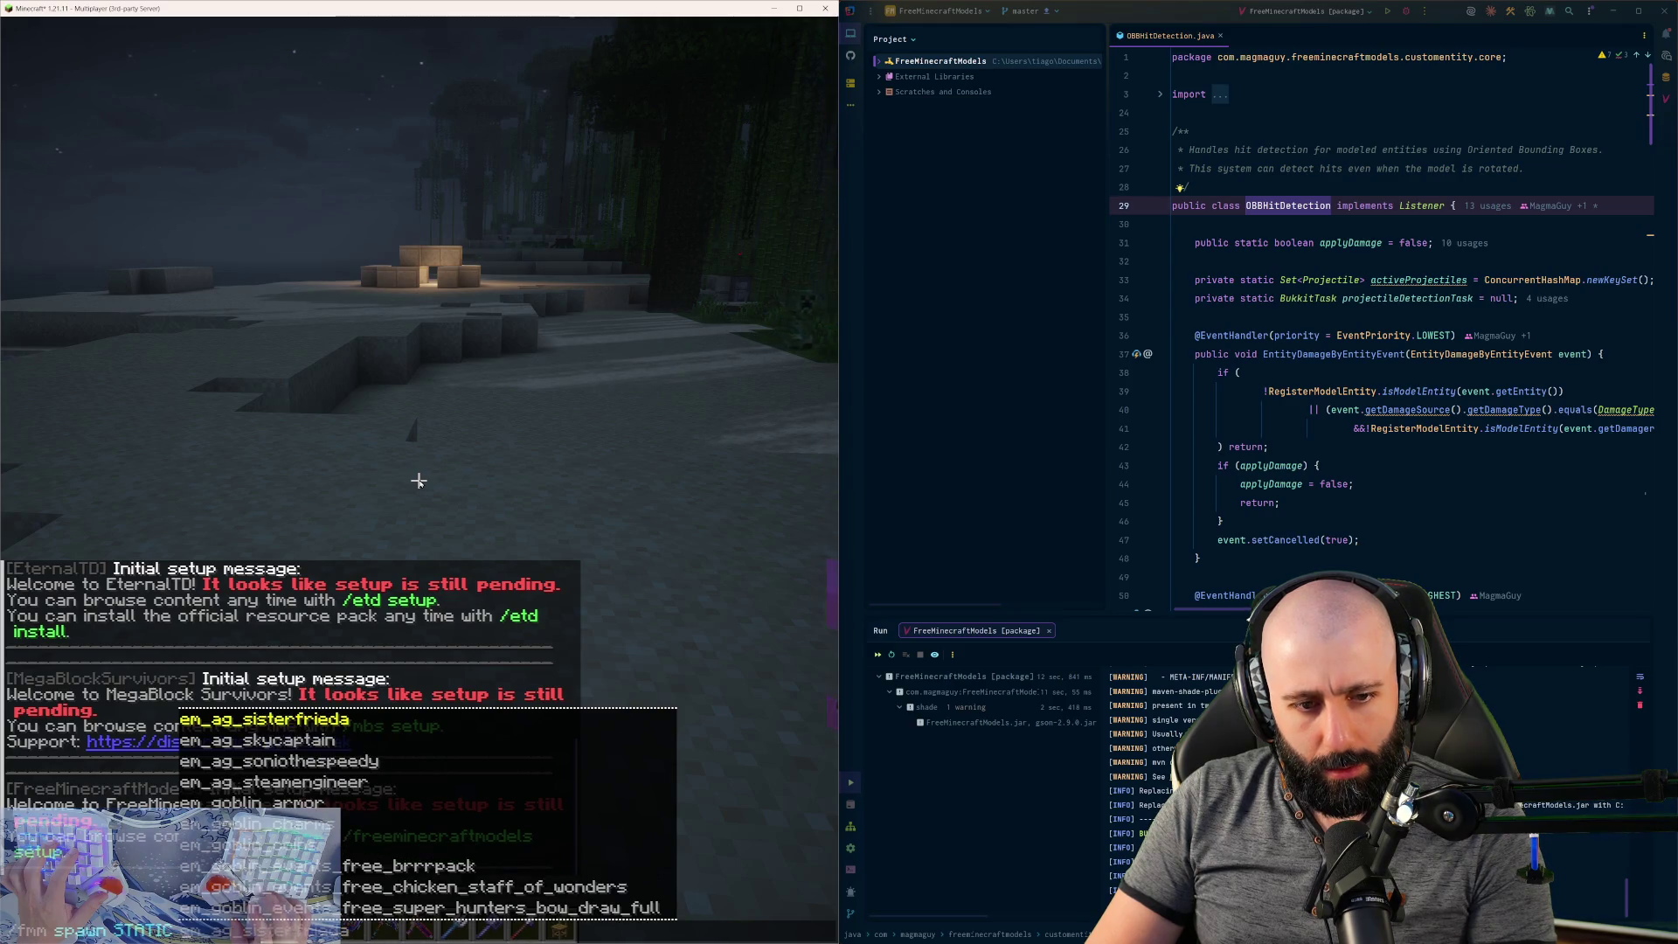
key(Up)
key(Up)
key(Up)
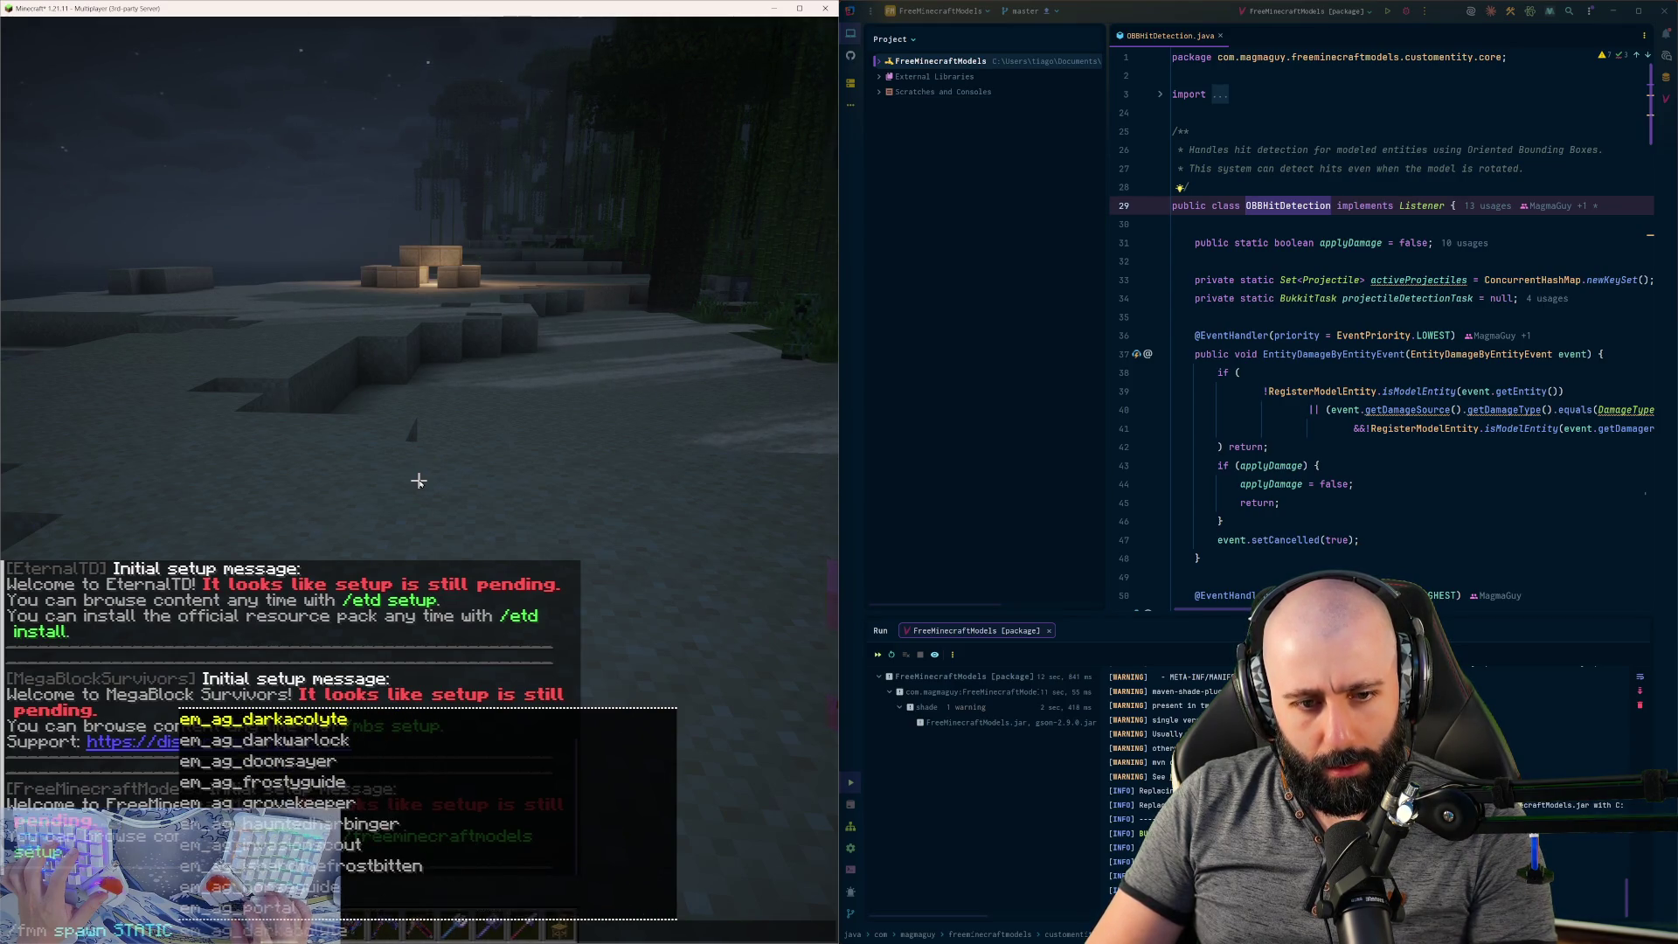
key(Up)
key(Up)
key(Up)
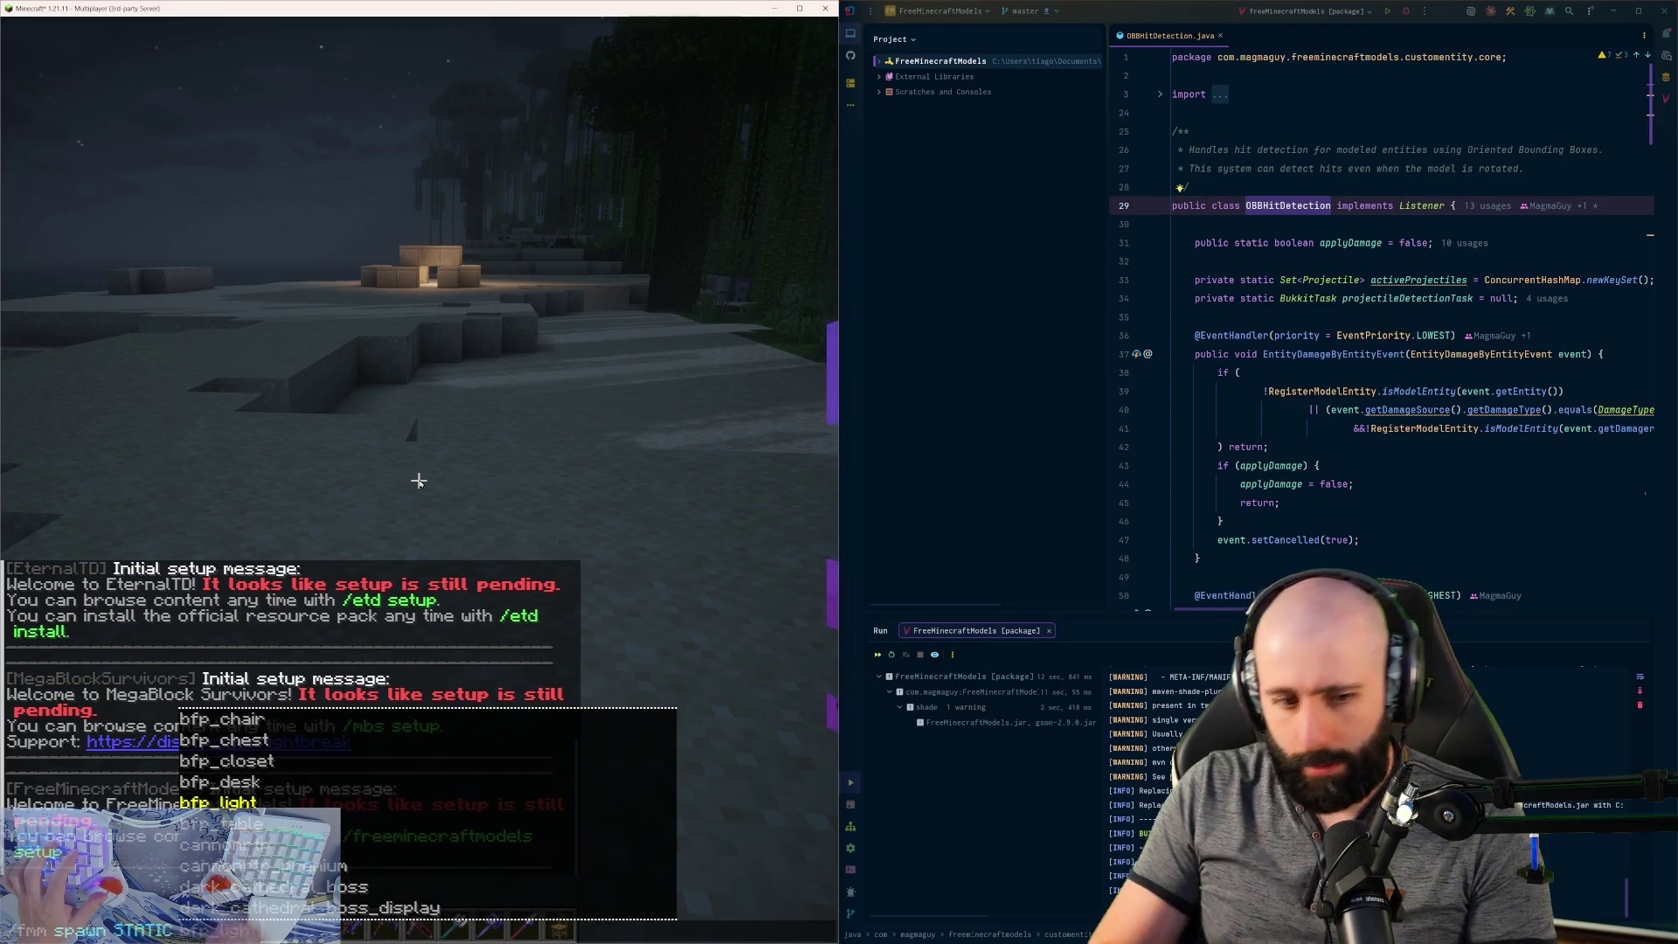
key(Return)
- Walk up to the furniture and run /fmm hitbox visualize 100 to outline it
key(w)
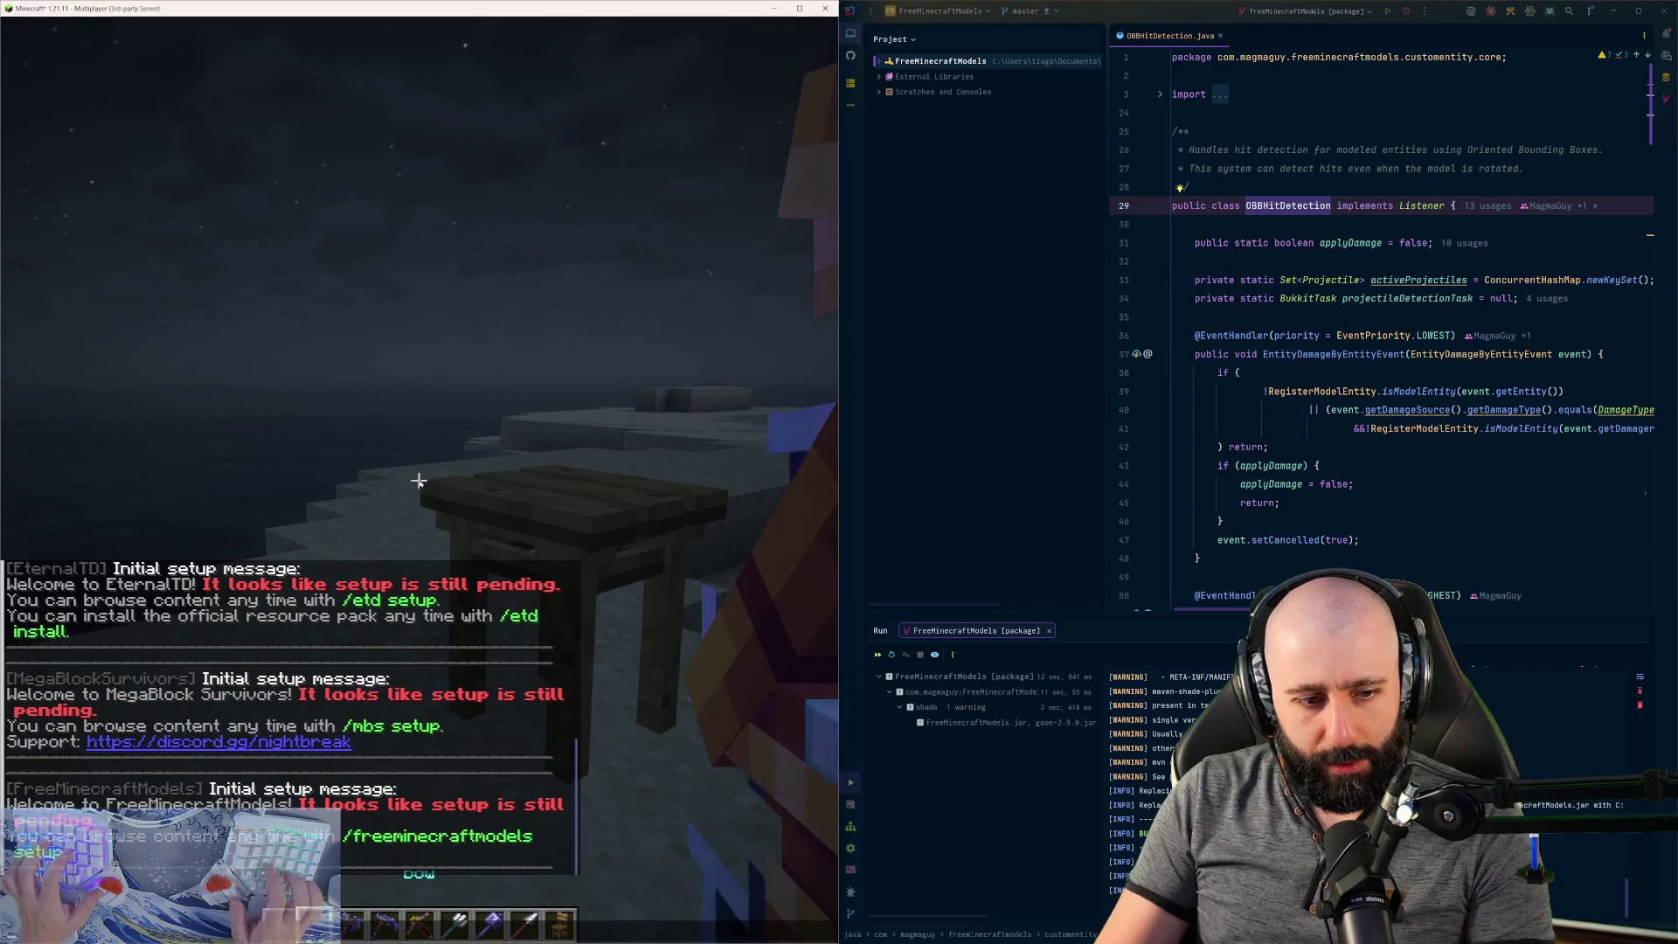
text(/fmm )
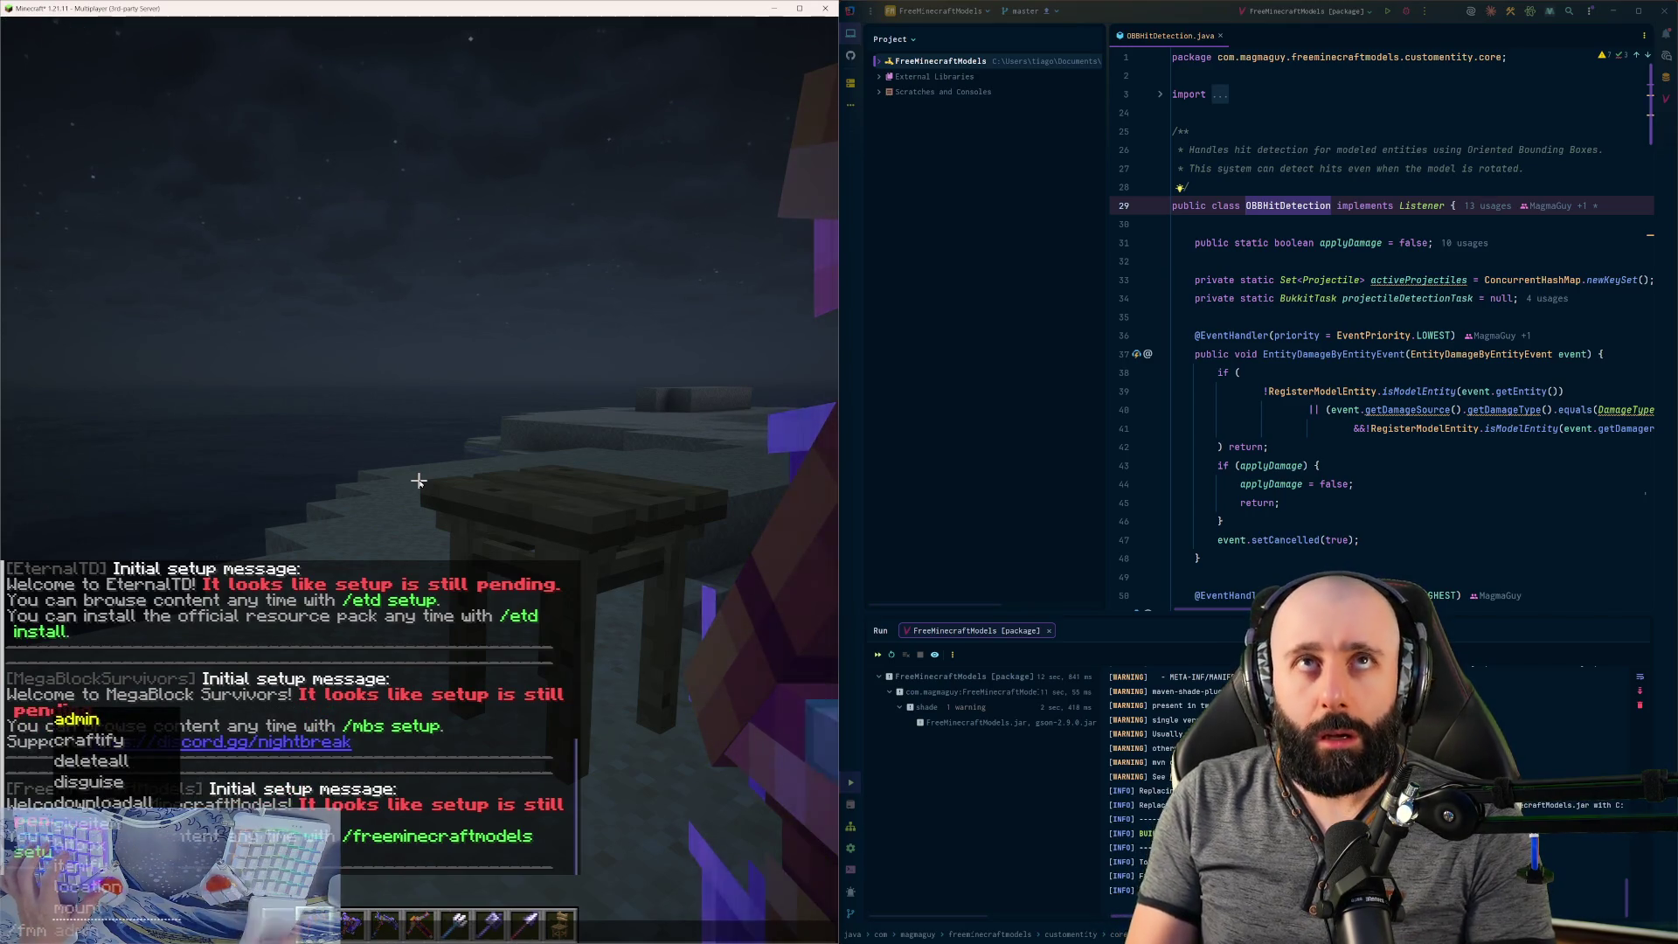
text(hitbox)
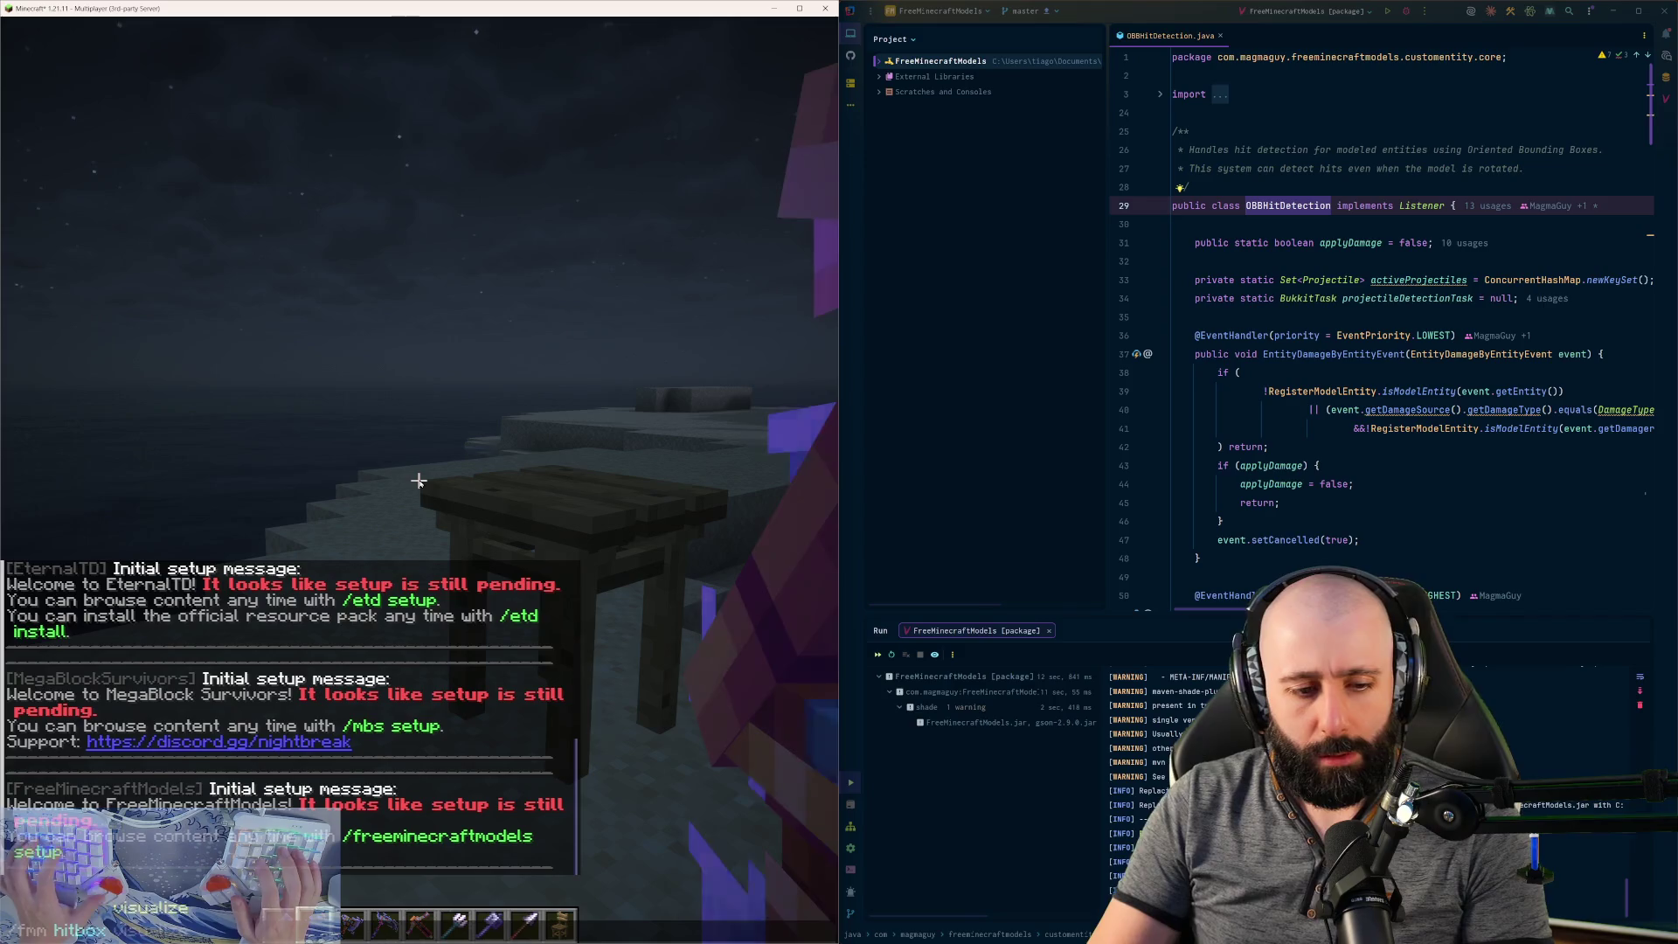
key(Tab)
key(Return)
key(t)
key(Up)
text(100)
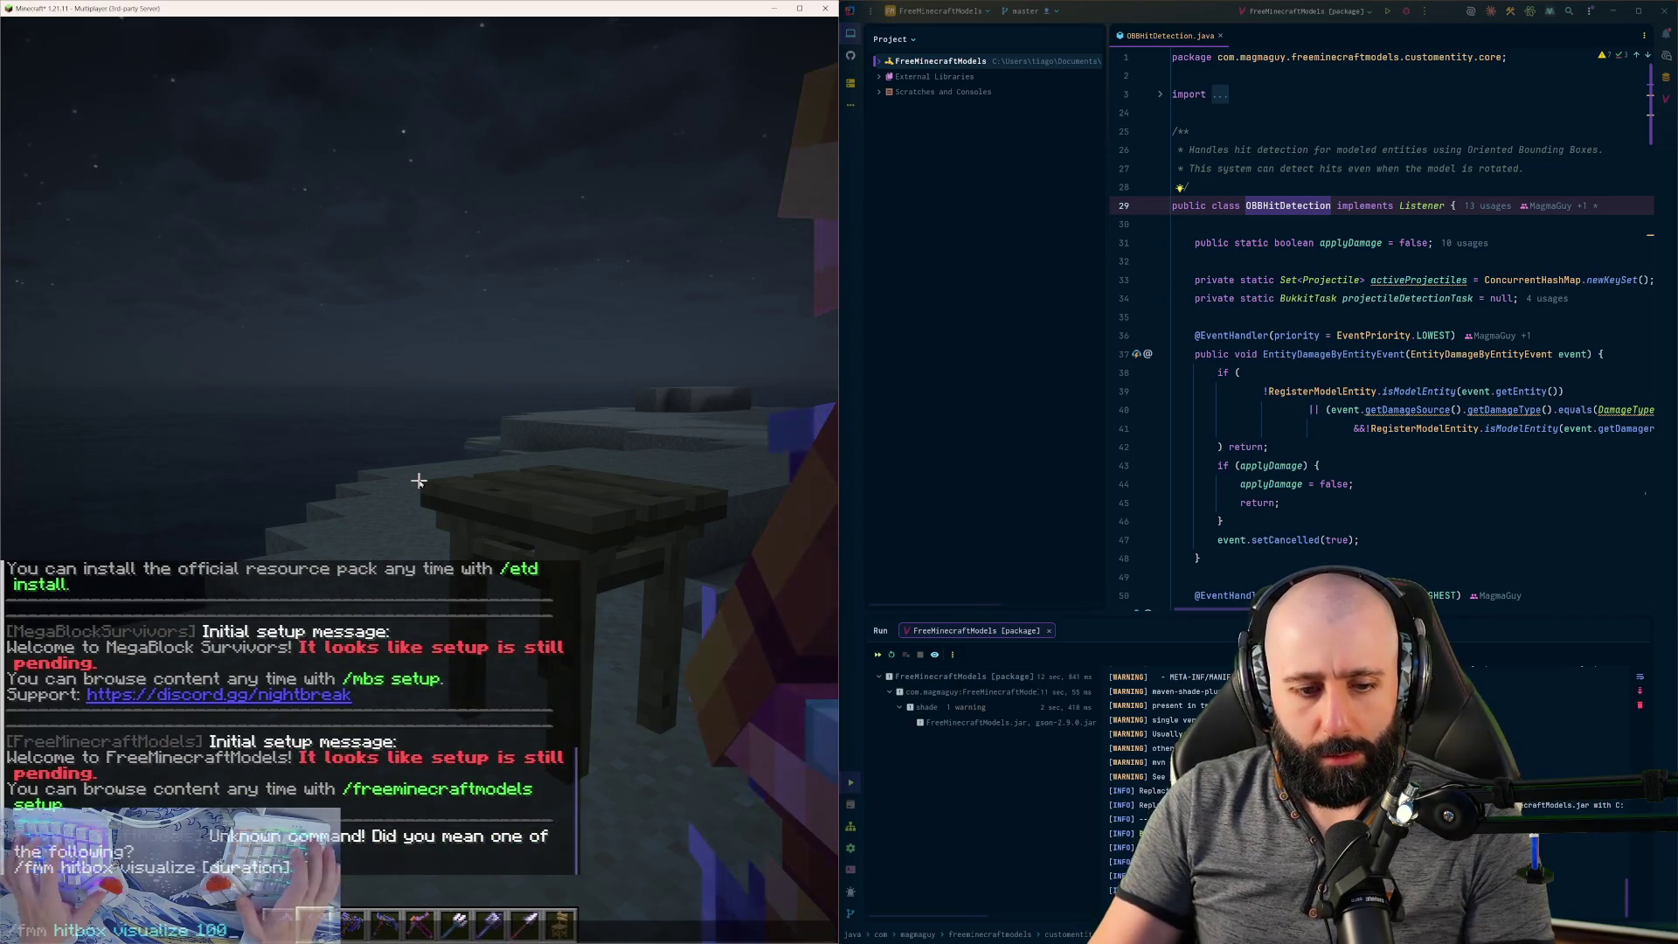
key(Return)
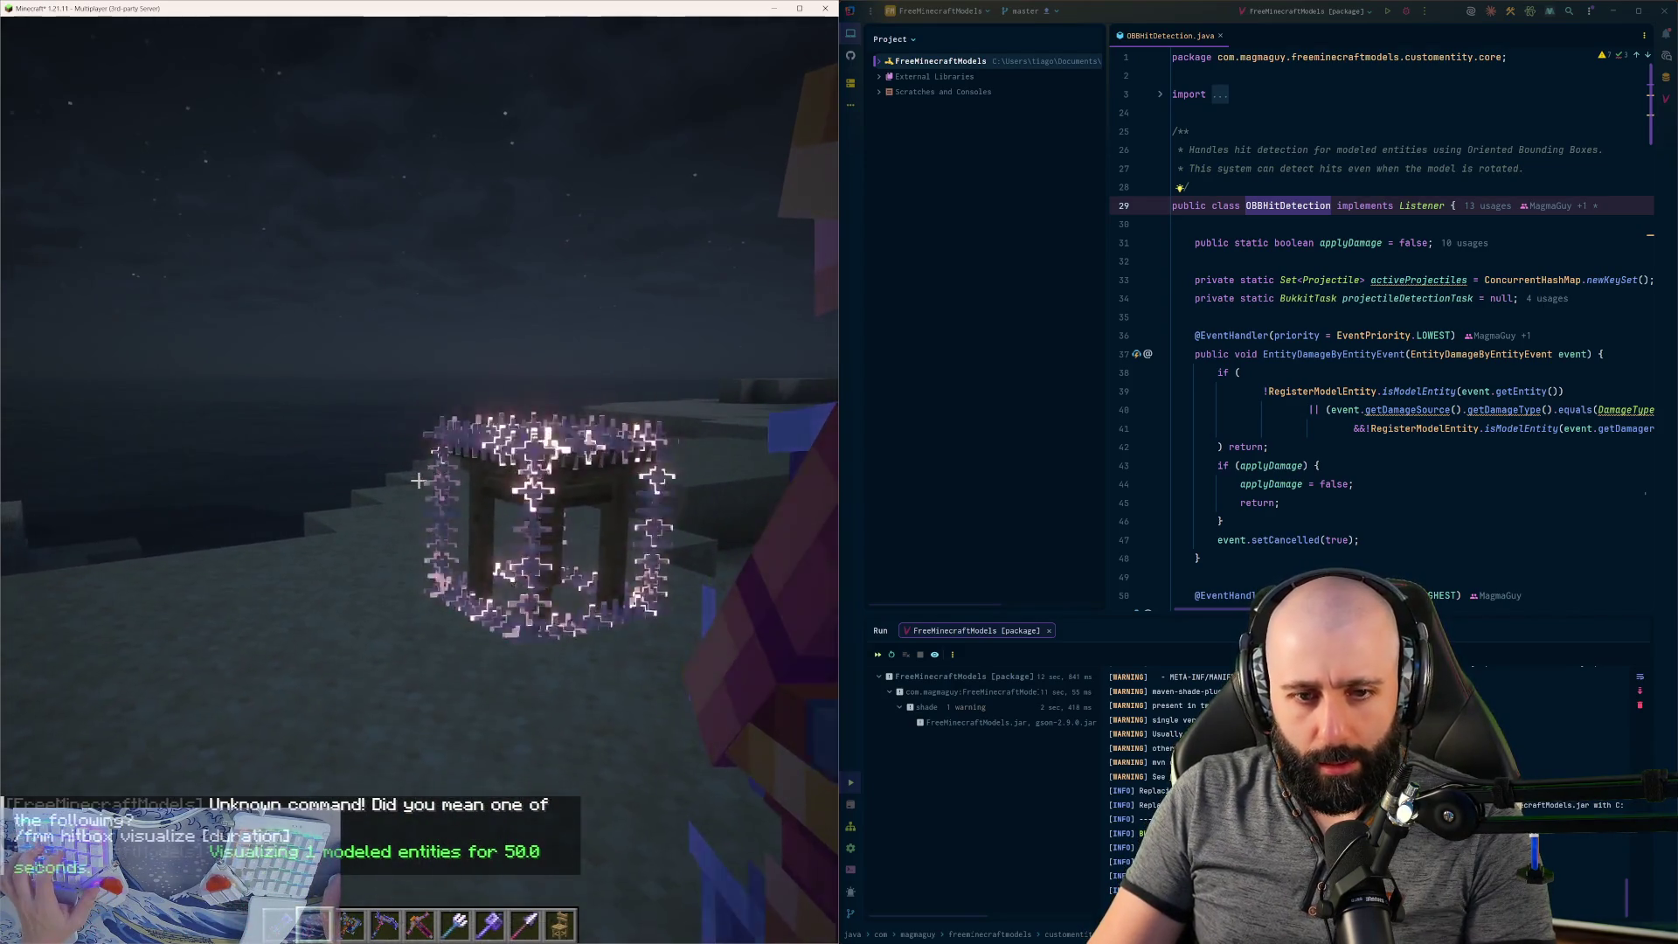
- Move toward and away from the table to inspect its particle hitbox
scroll(418, 480, down, 6)
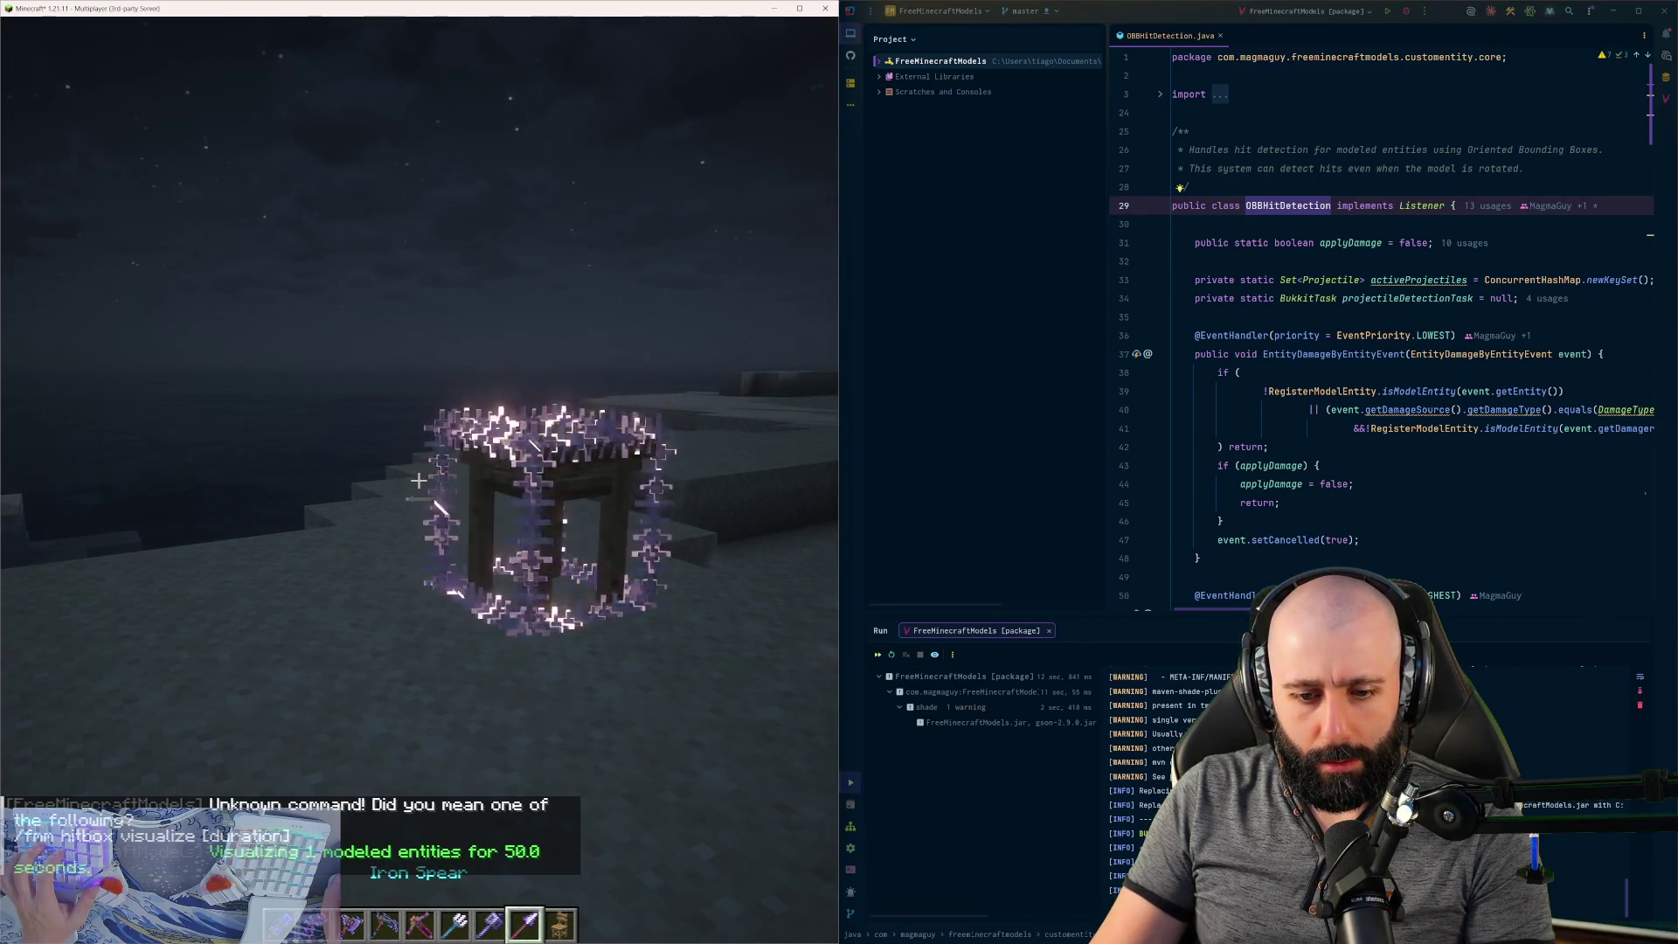
scroll(419, 480, down, 1)
key(w)
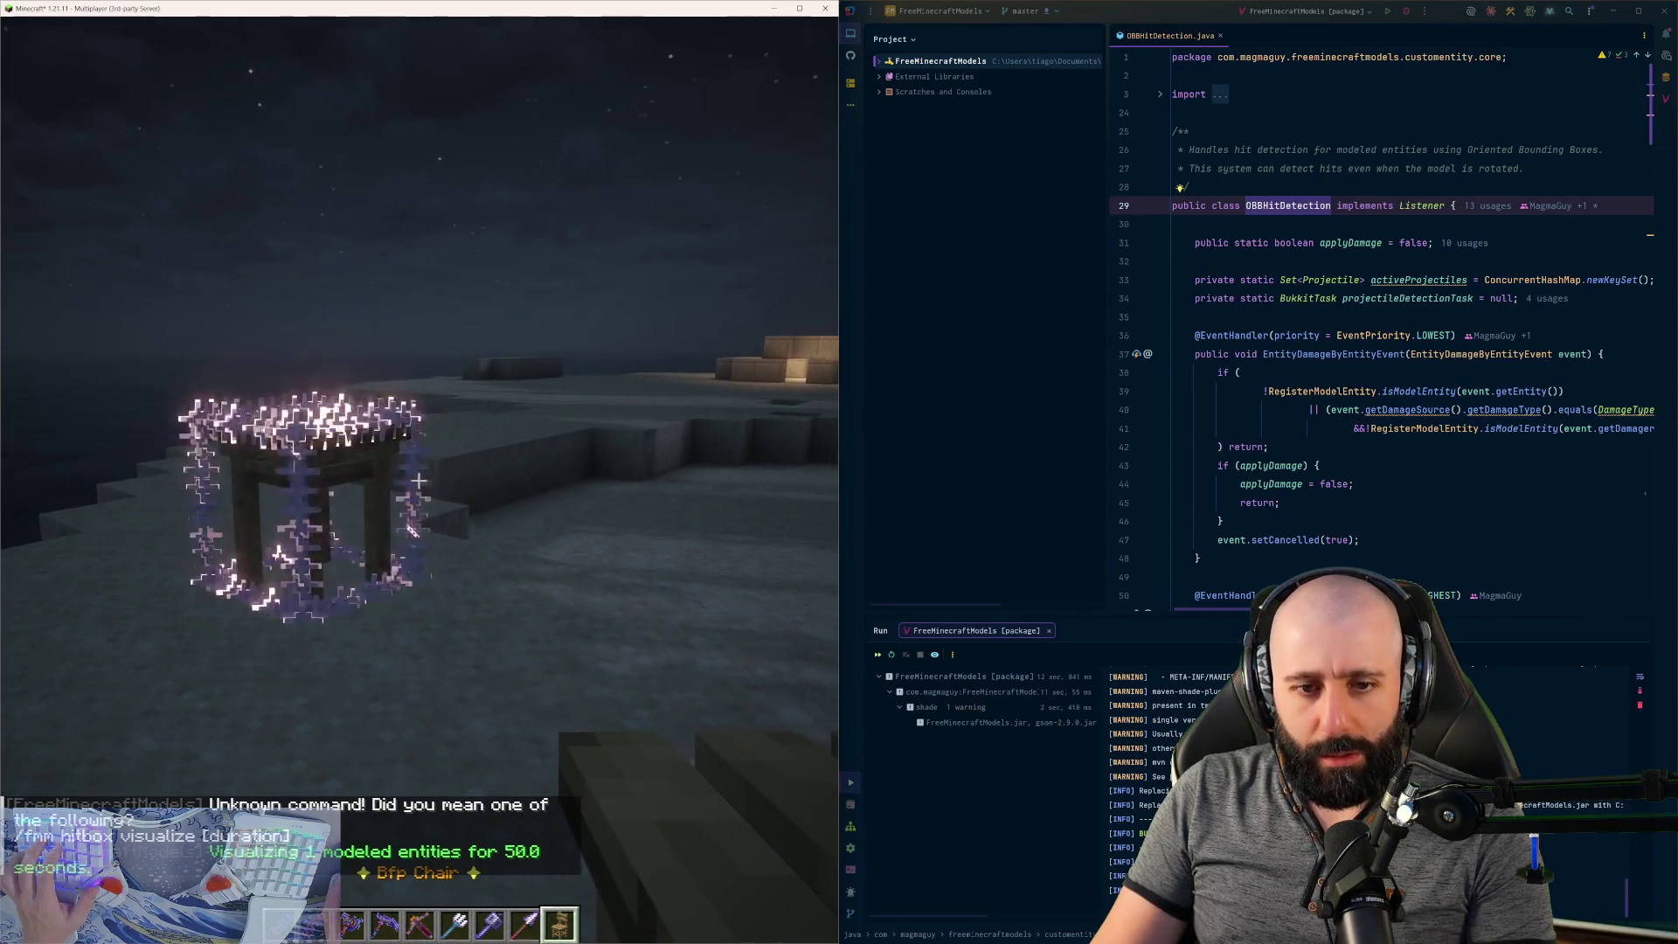
key(w)
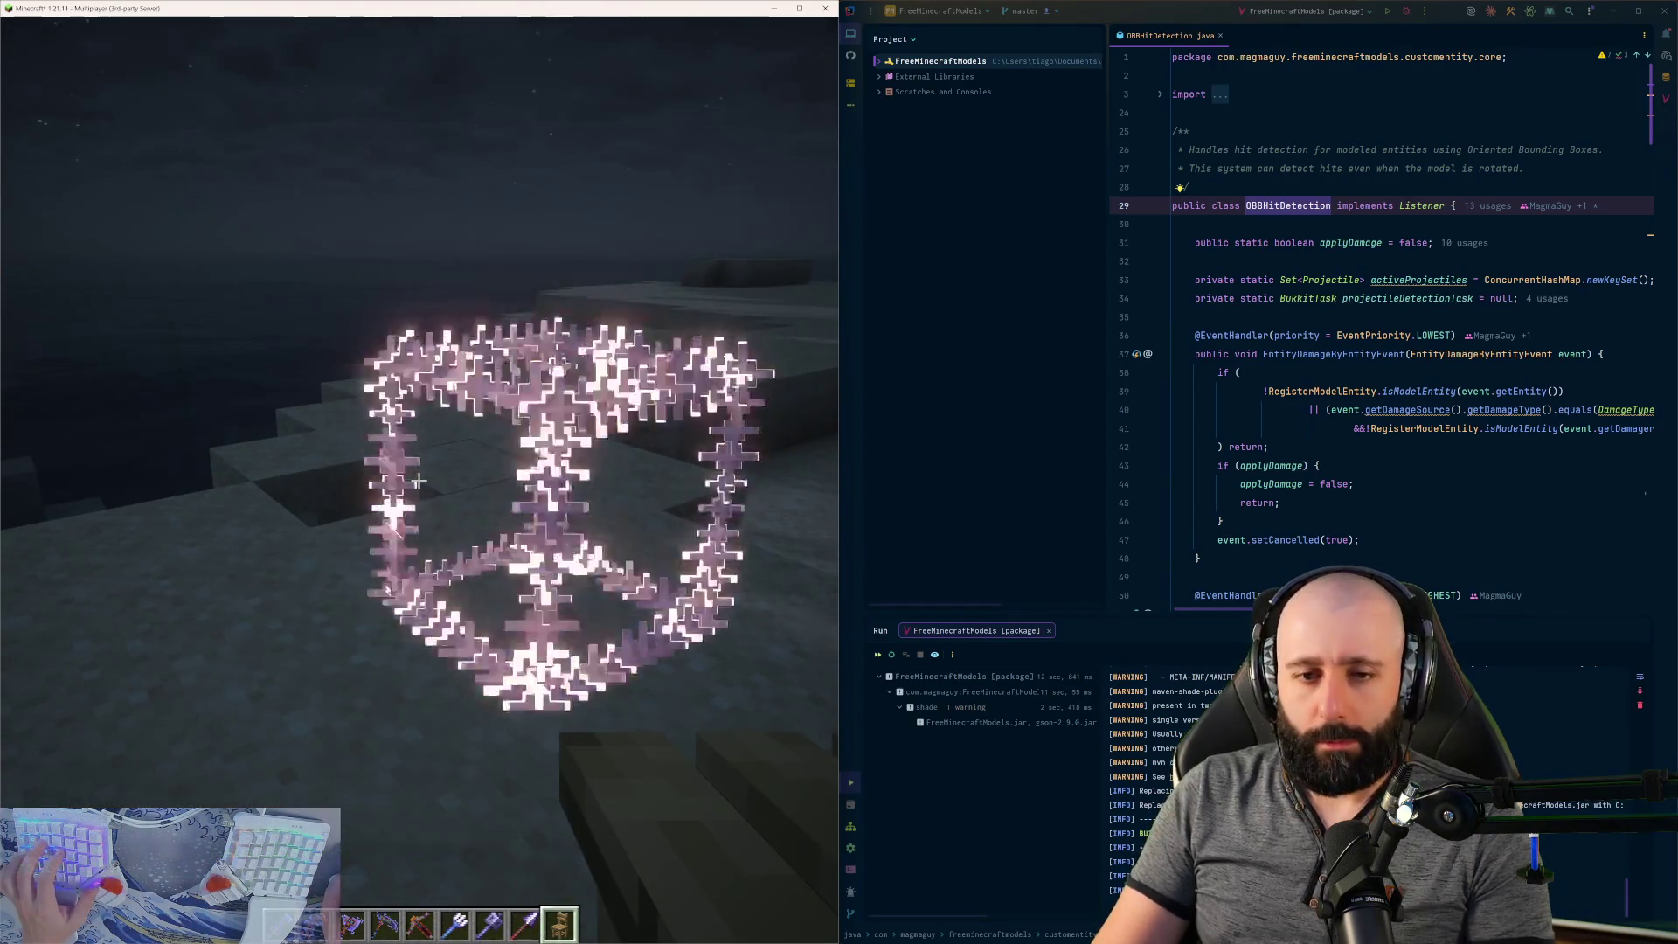
key(s)
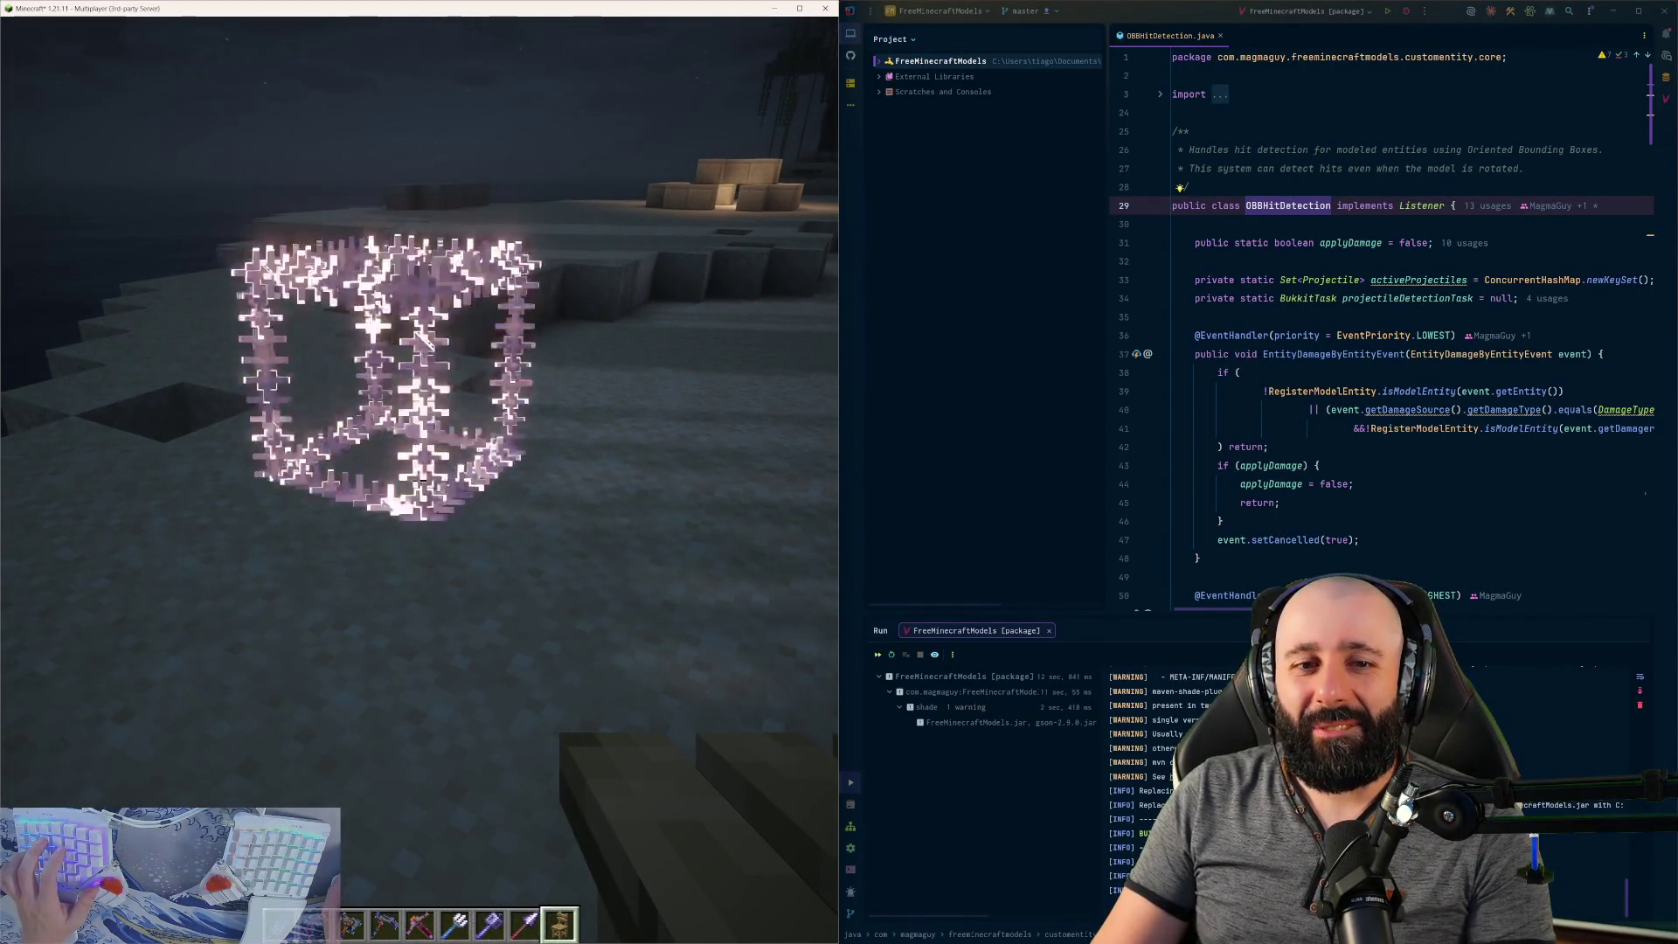
- Recall the earlier spawn command in chat and erase the bfp_table model name
key(t)
key(Up)
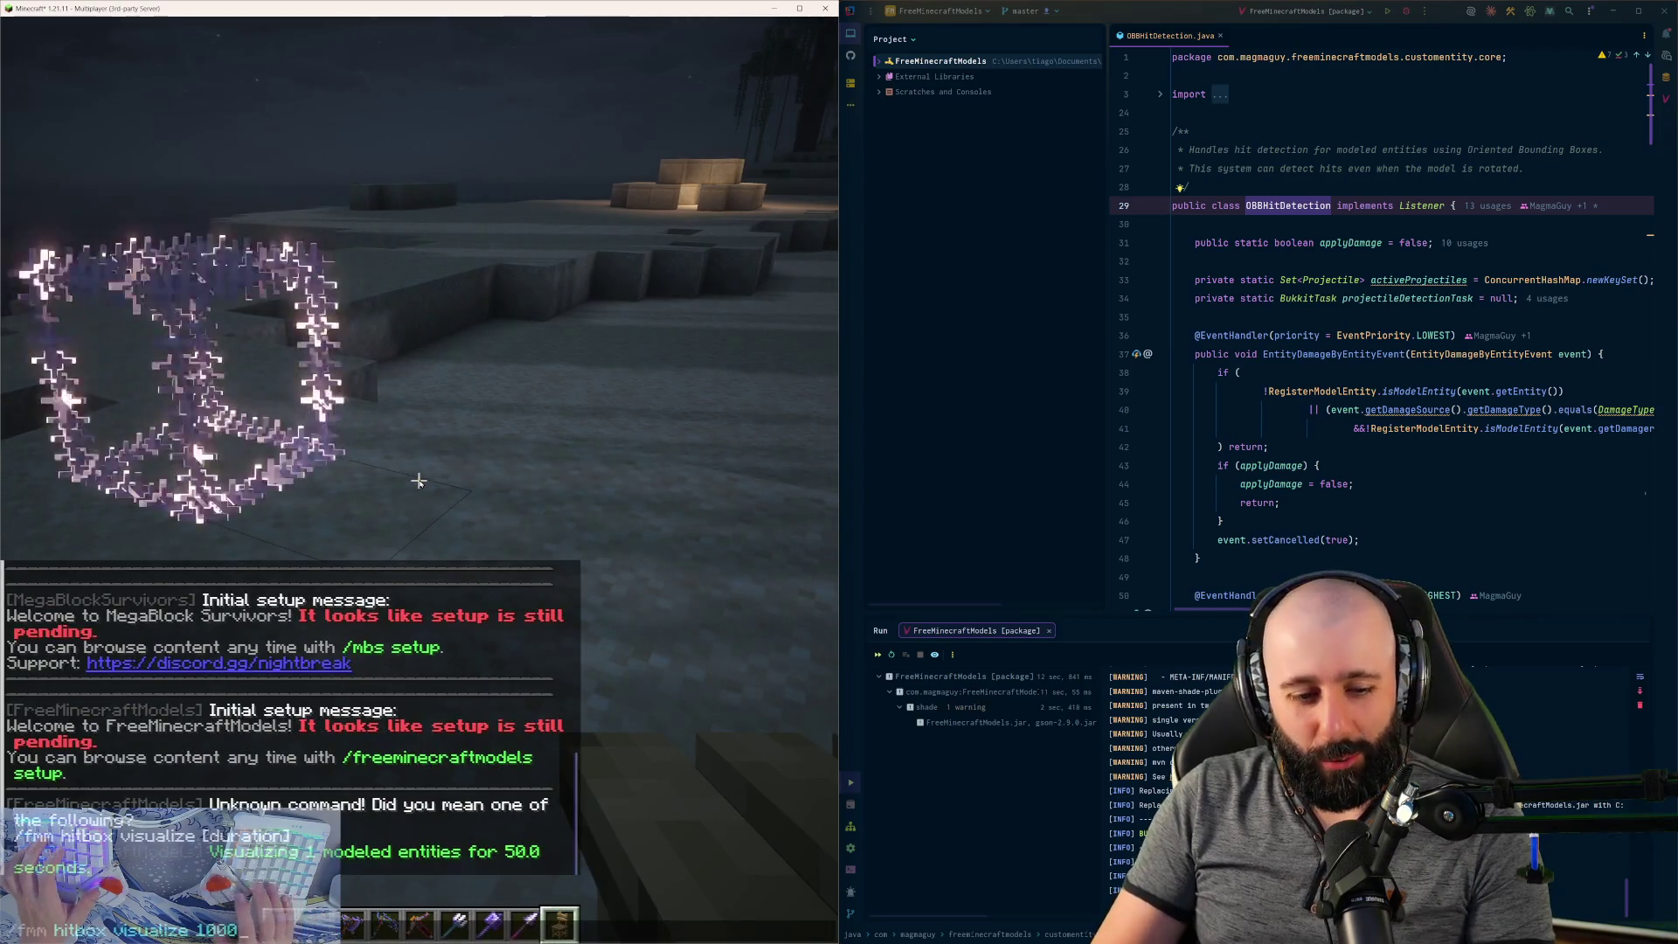
key(Escape)
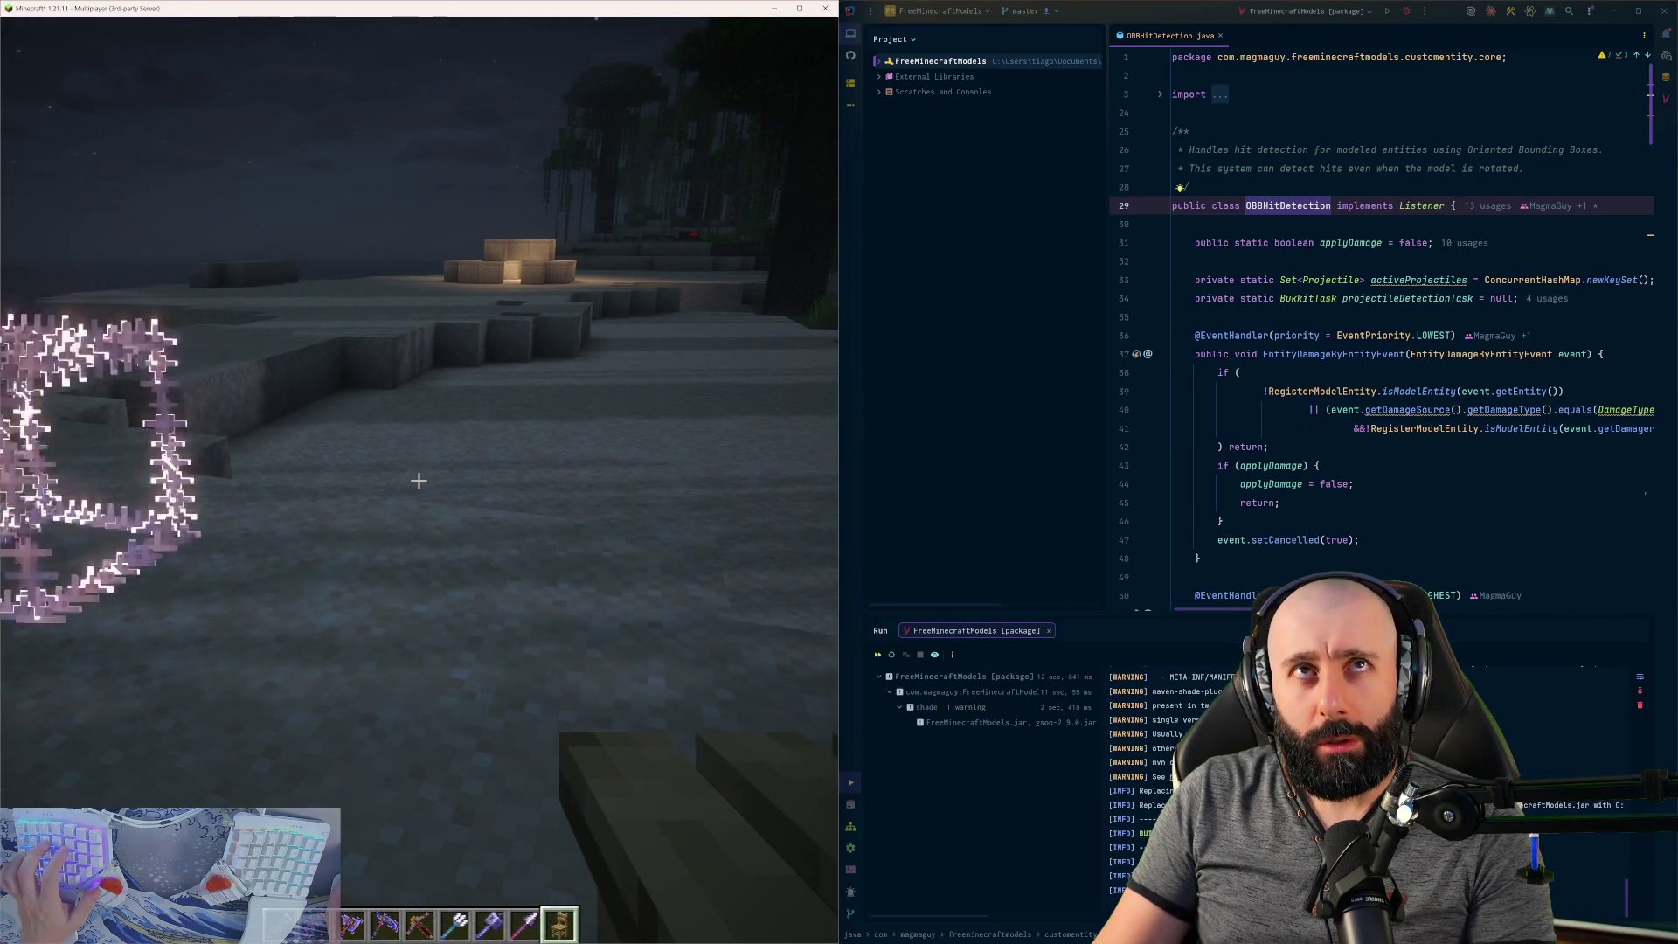
key(t)
key(Up)
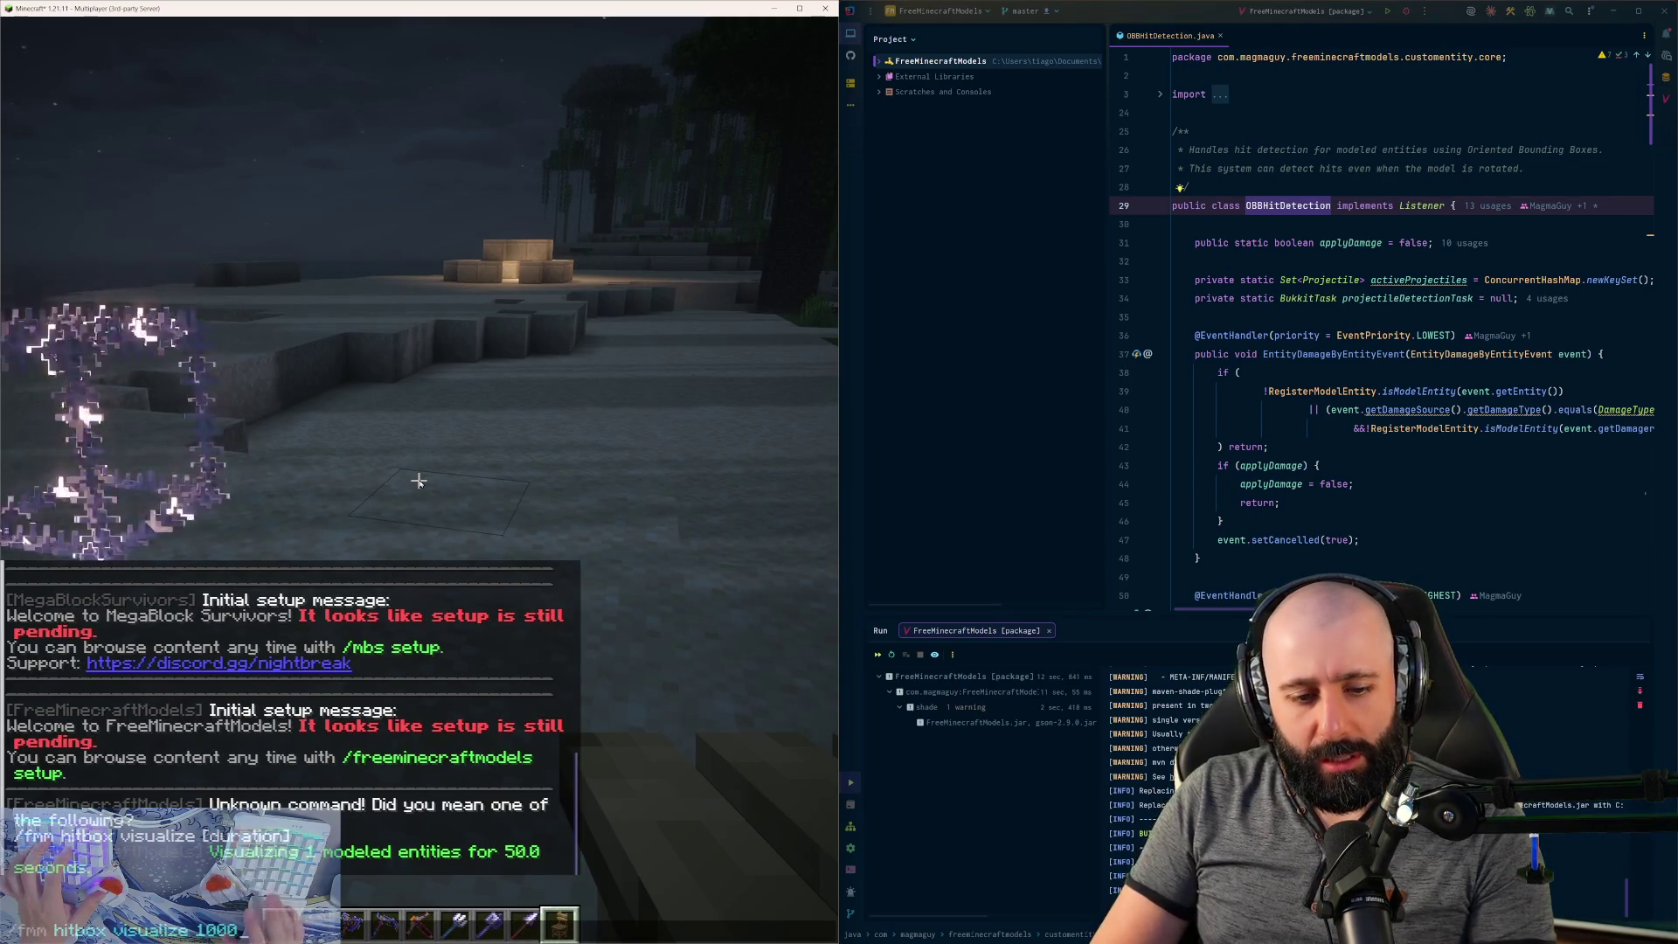
key(ctrl+BackSpace)
text(/fmm spawn STATIC)
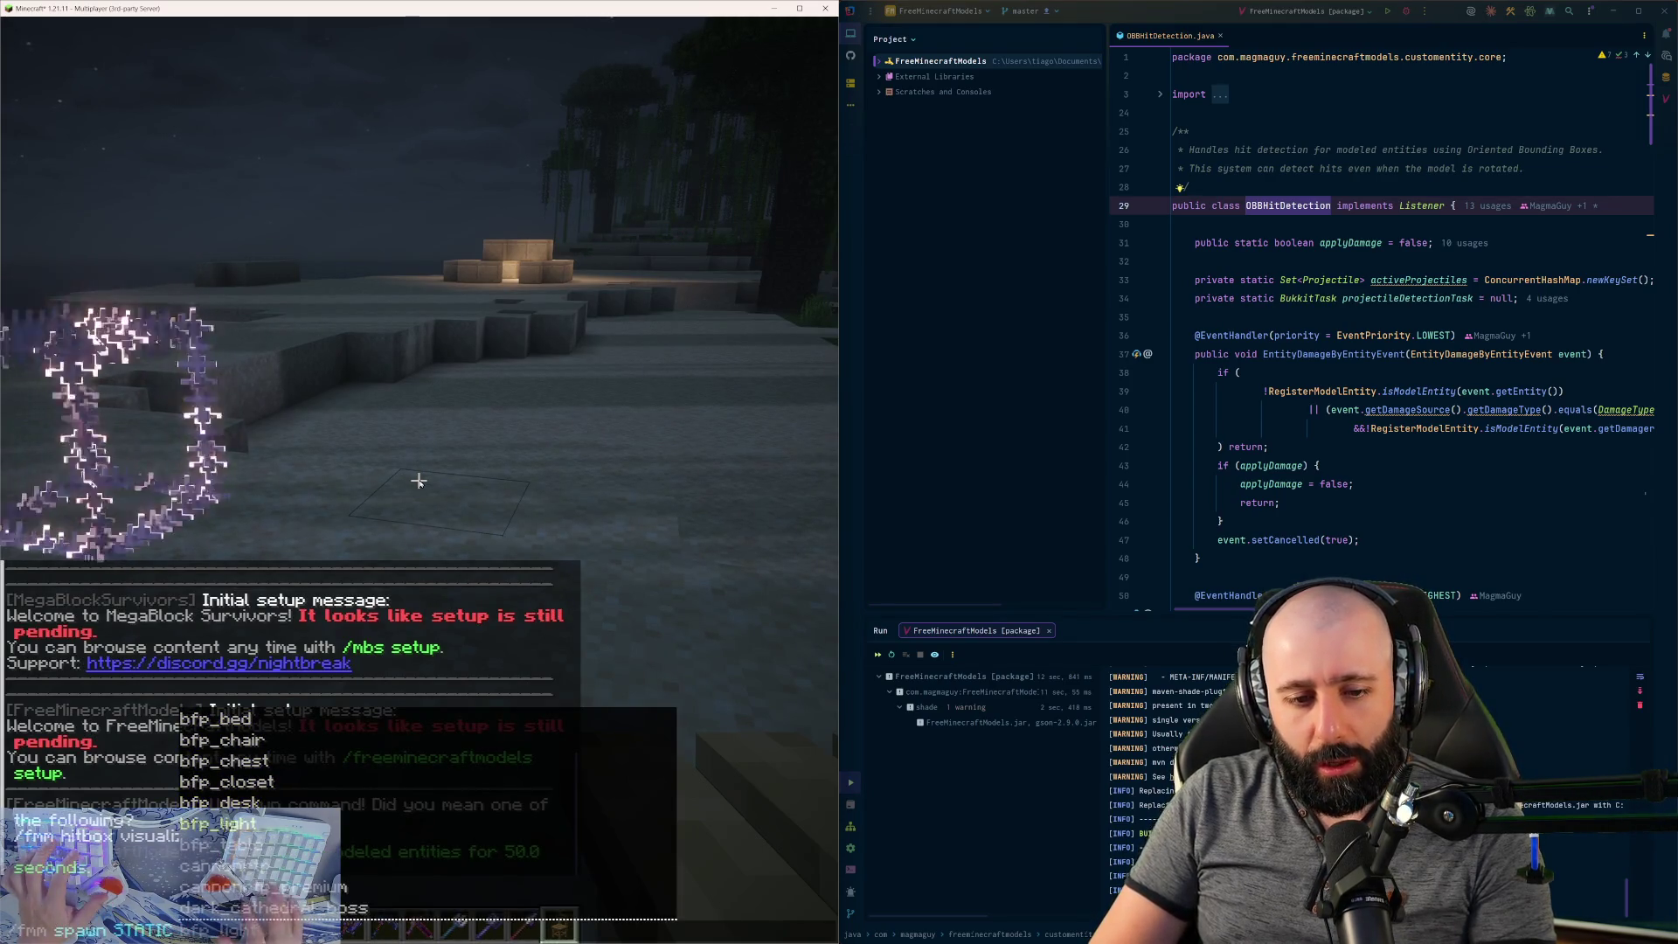
- Spawn dark_cathedral_boss by editing the spawn command, then approach its hitbox outline
text([)
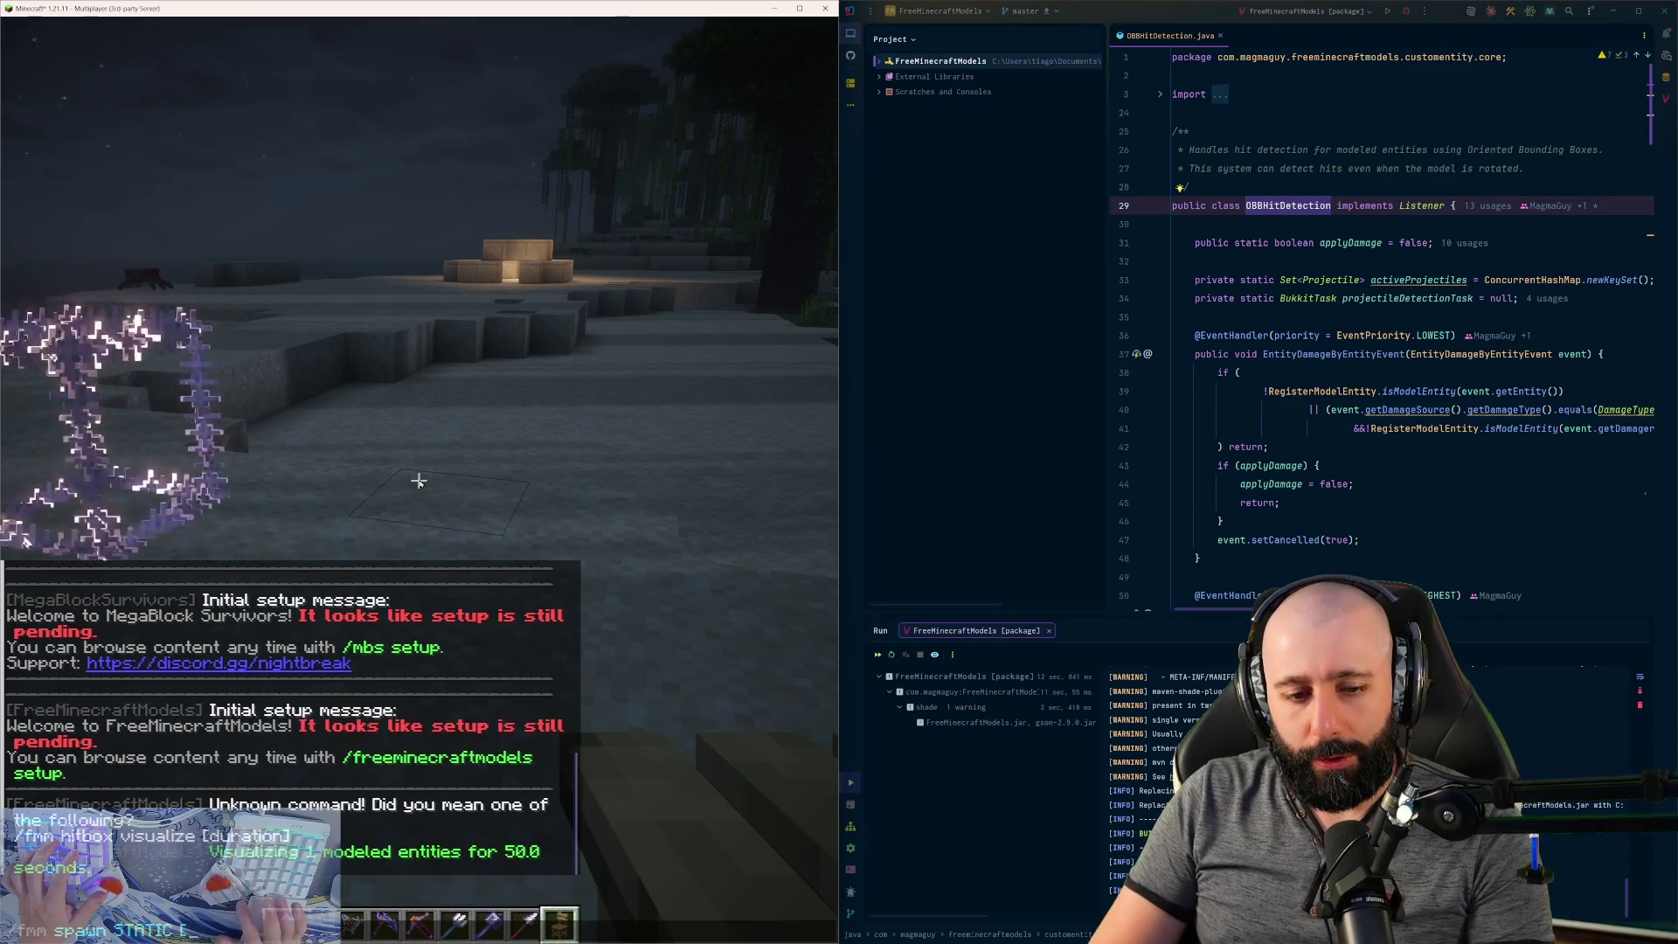
key(ctrl+BackSpace)
text(dark_cathedral_boss_)
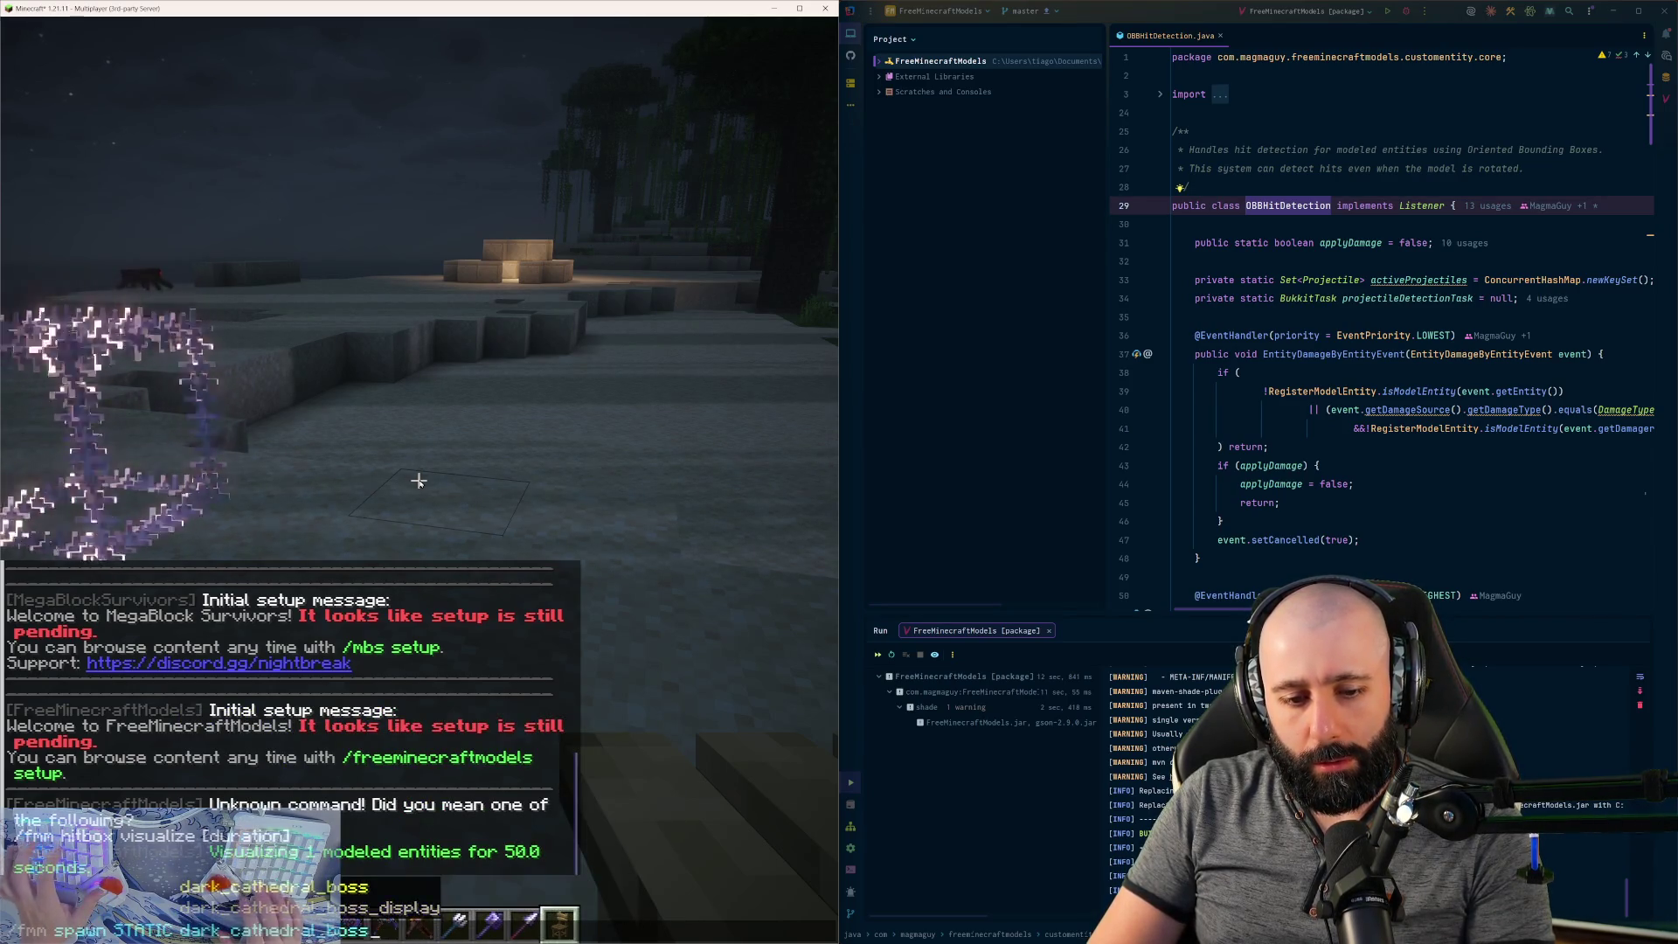
key(Return)
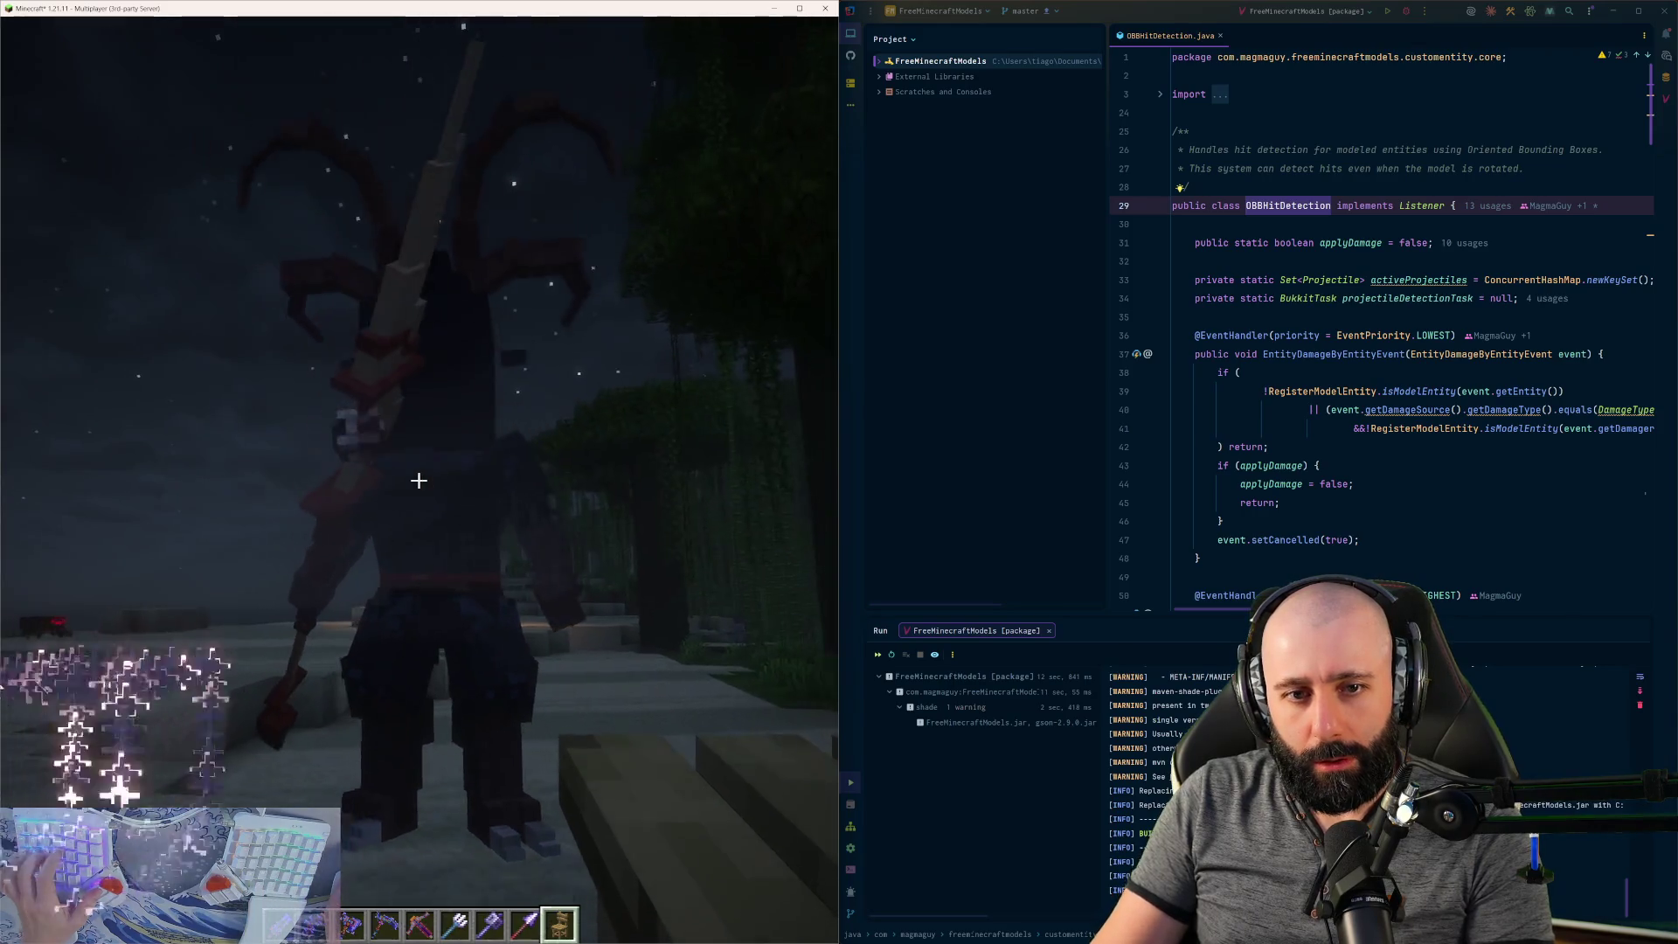
key(t)
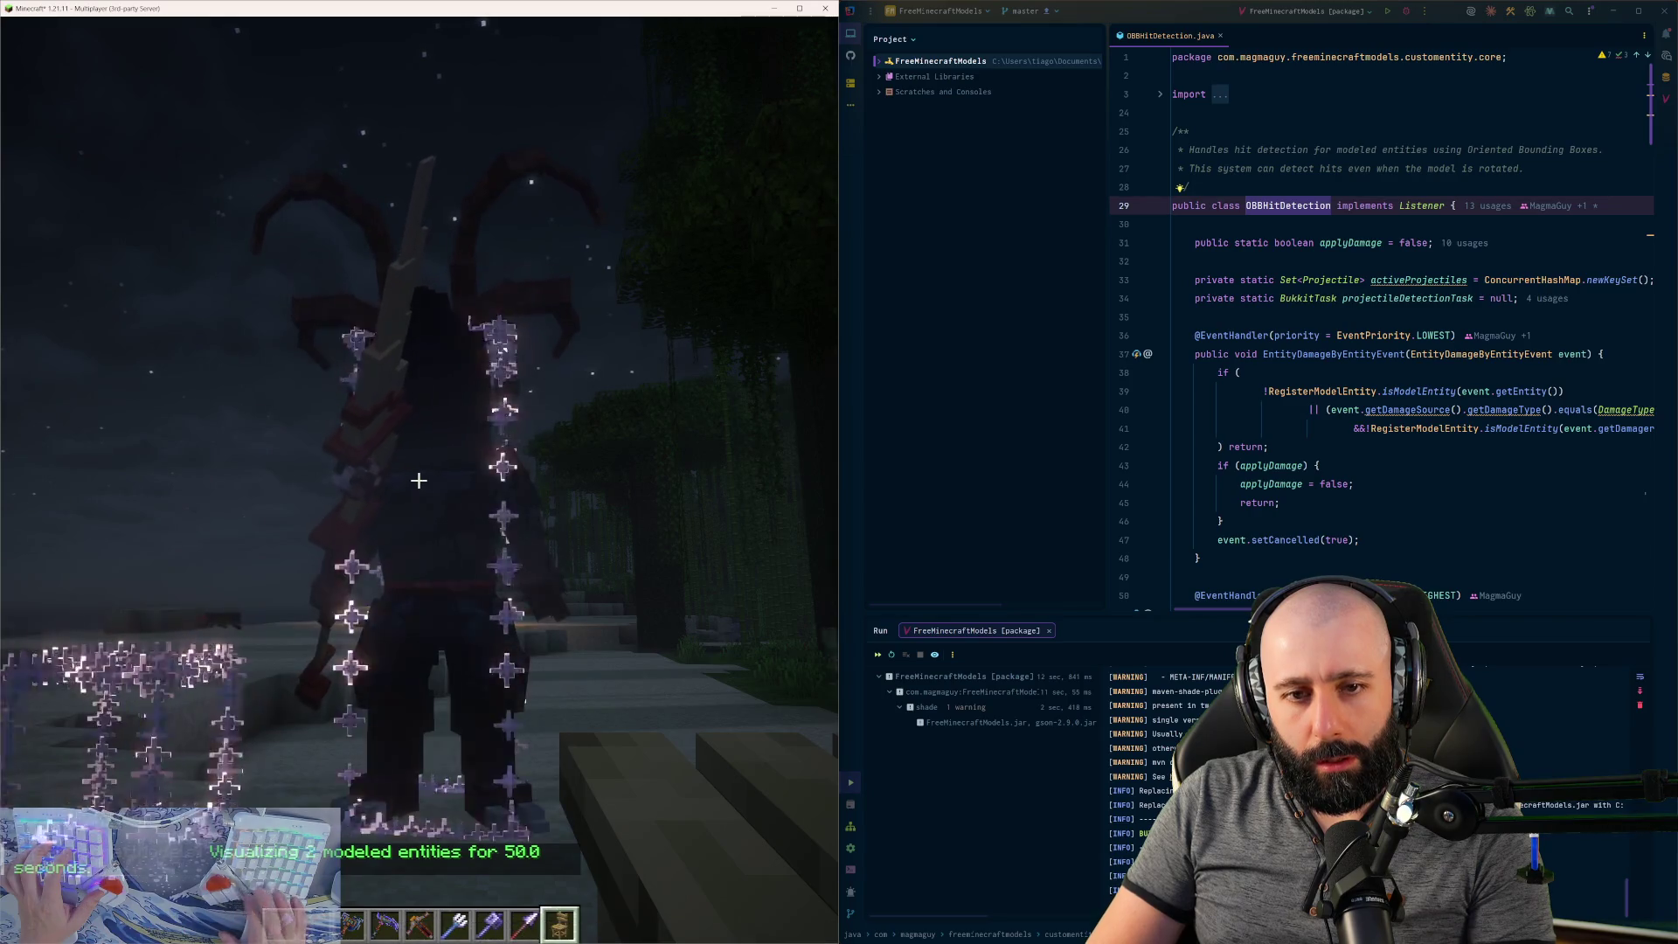
key(w)
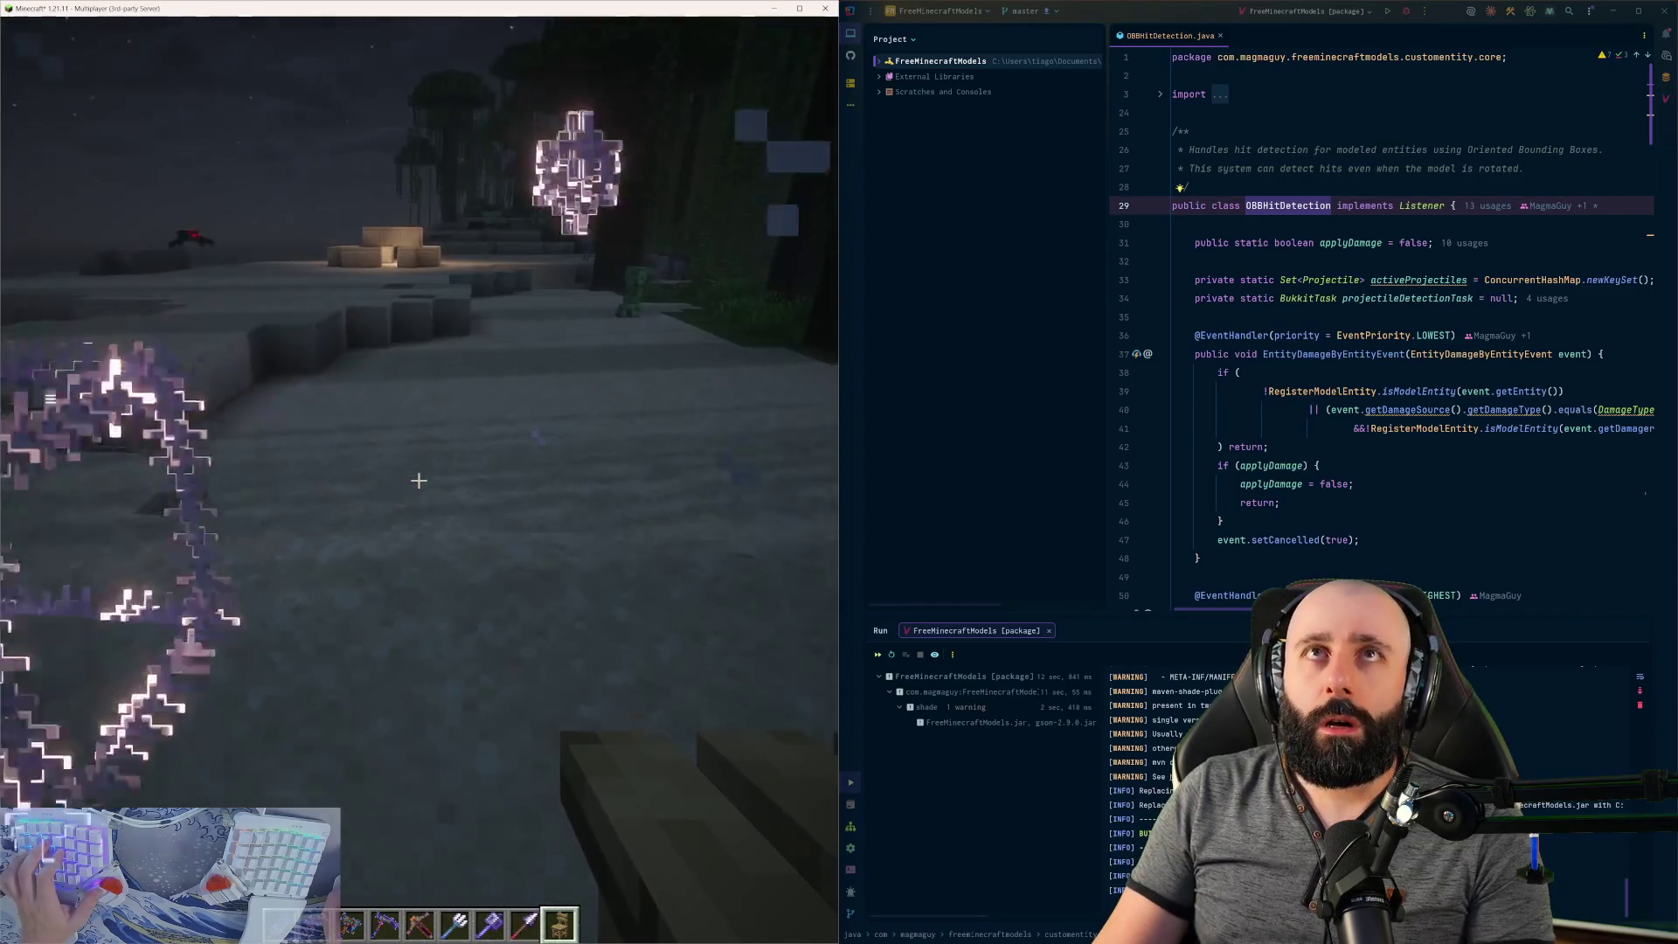
- Rerun the hitbox visualization using the recalled /fmm hitbox visualize 1000 command
key(t)
key(Up)
key(Return)
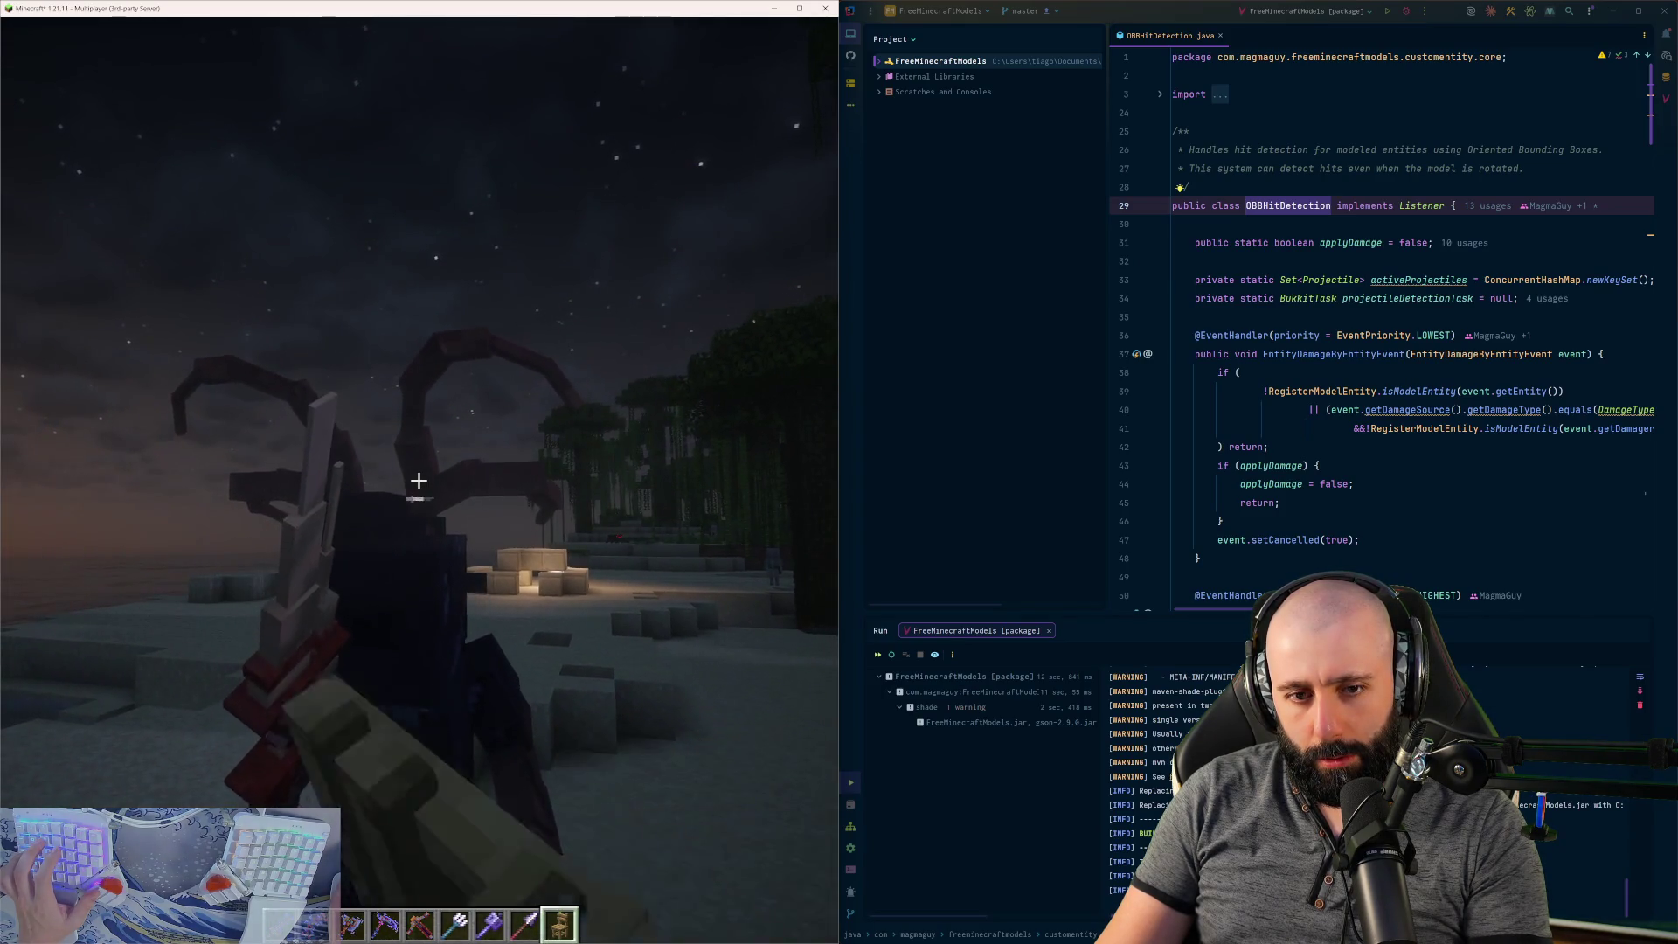
- Kill the spider, strike the dark winged model, then read the hitbox messages in chat
key(t)
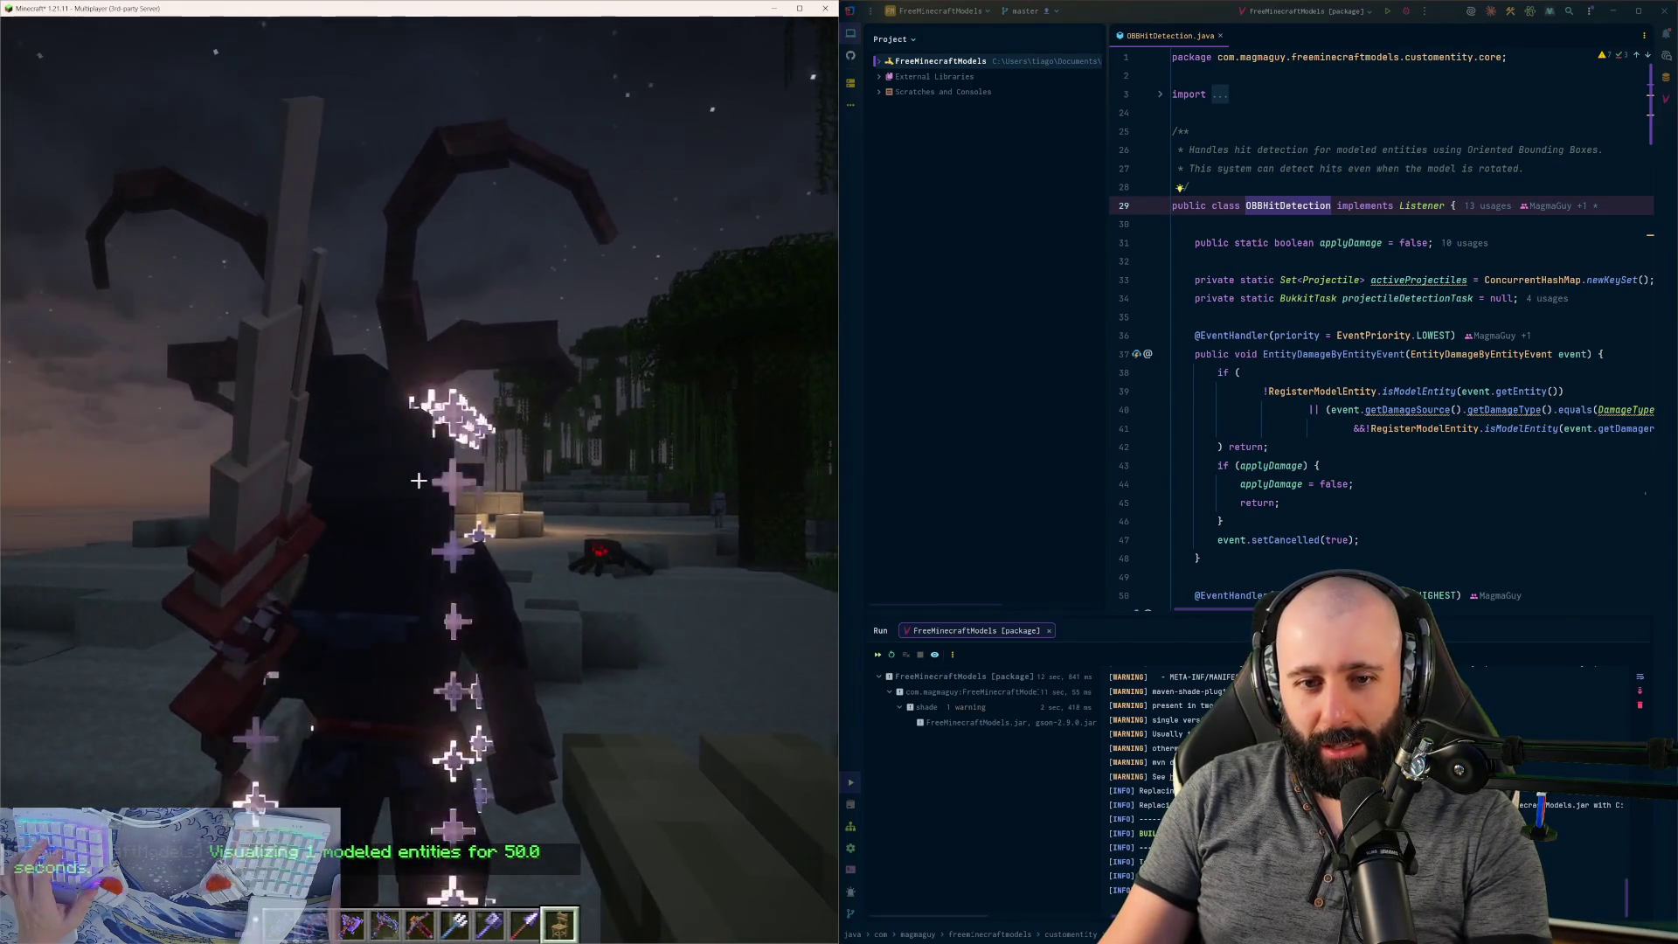
key(t)
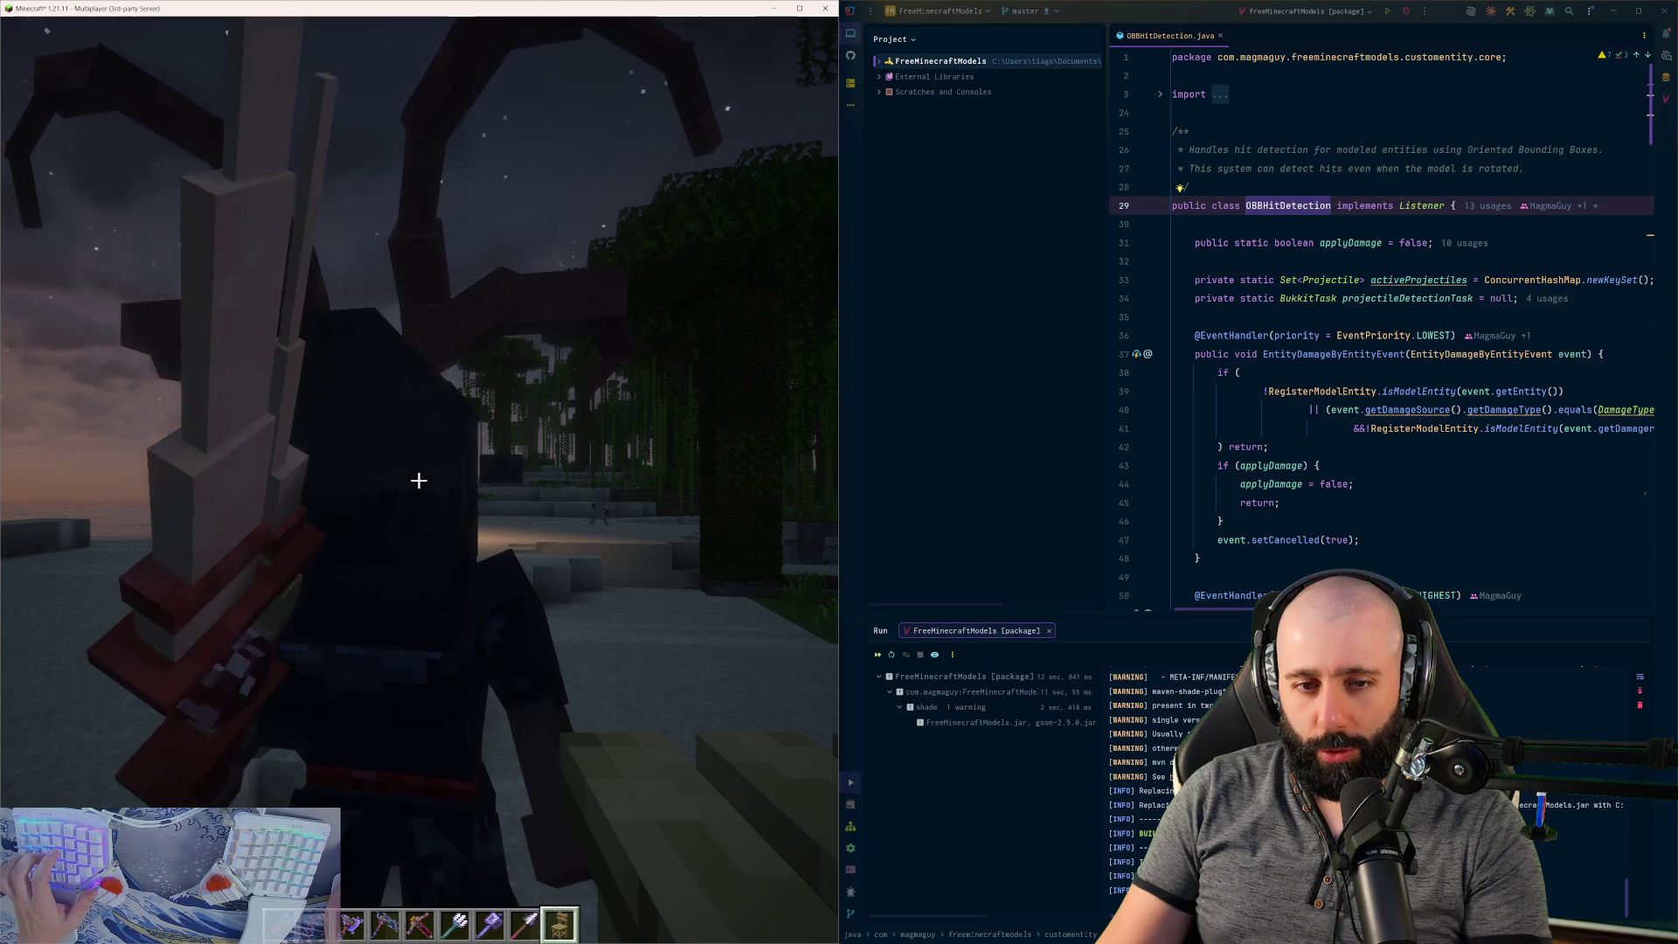
click(419, 479)
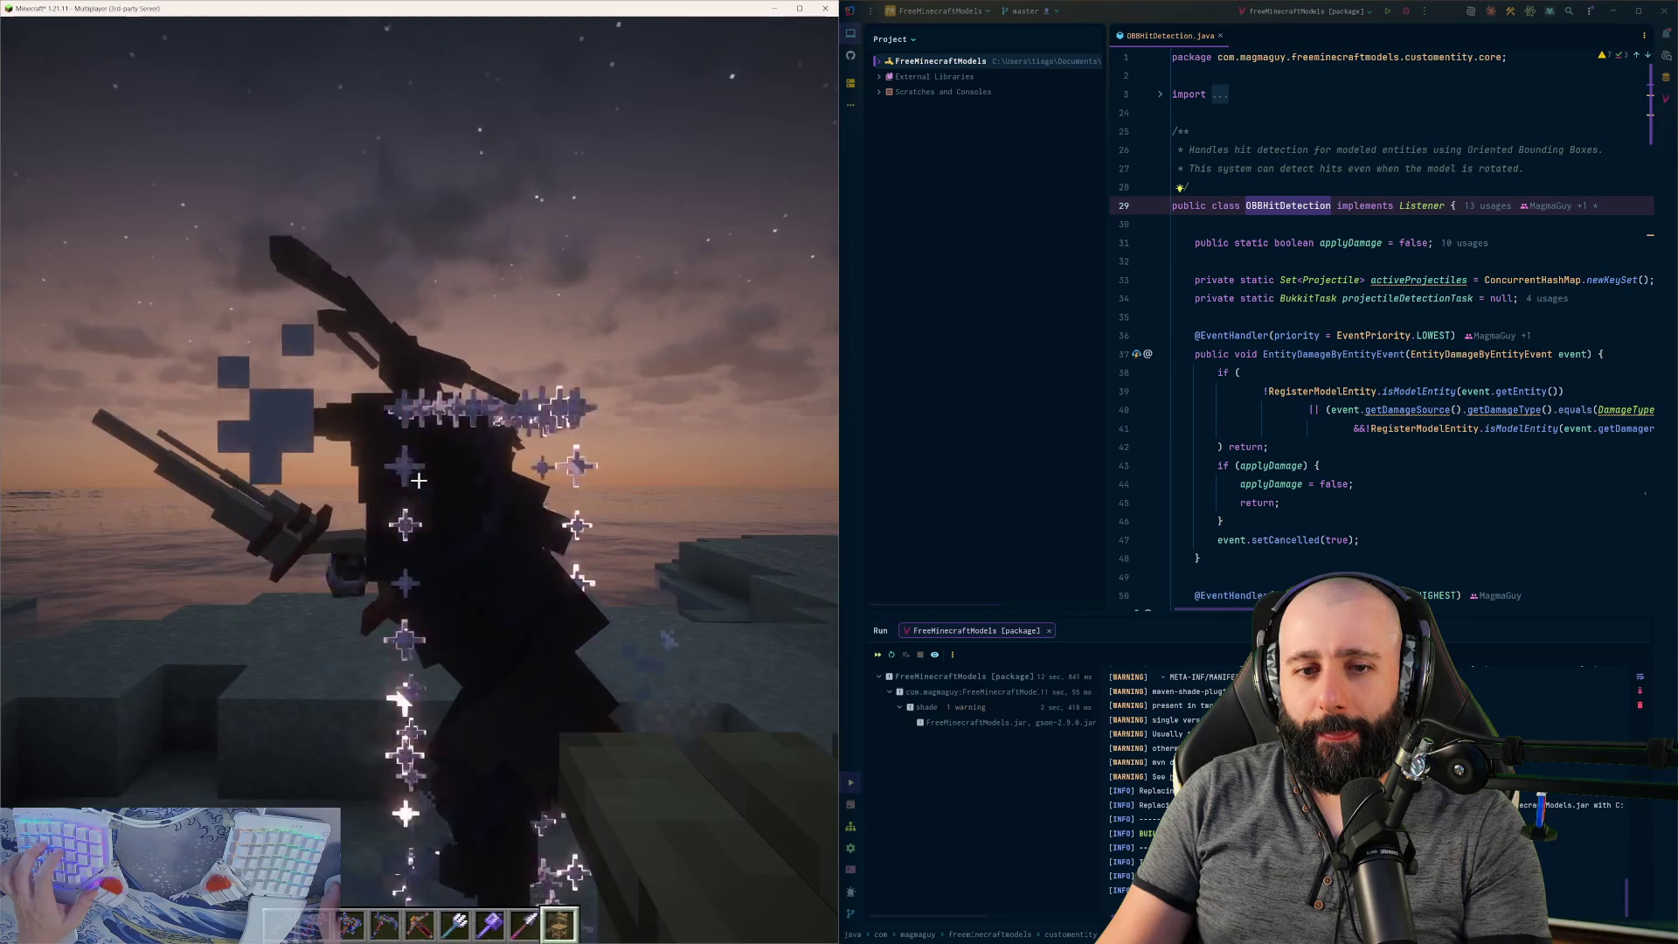
click(419, 480)
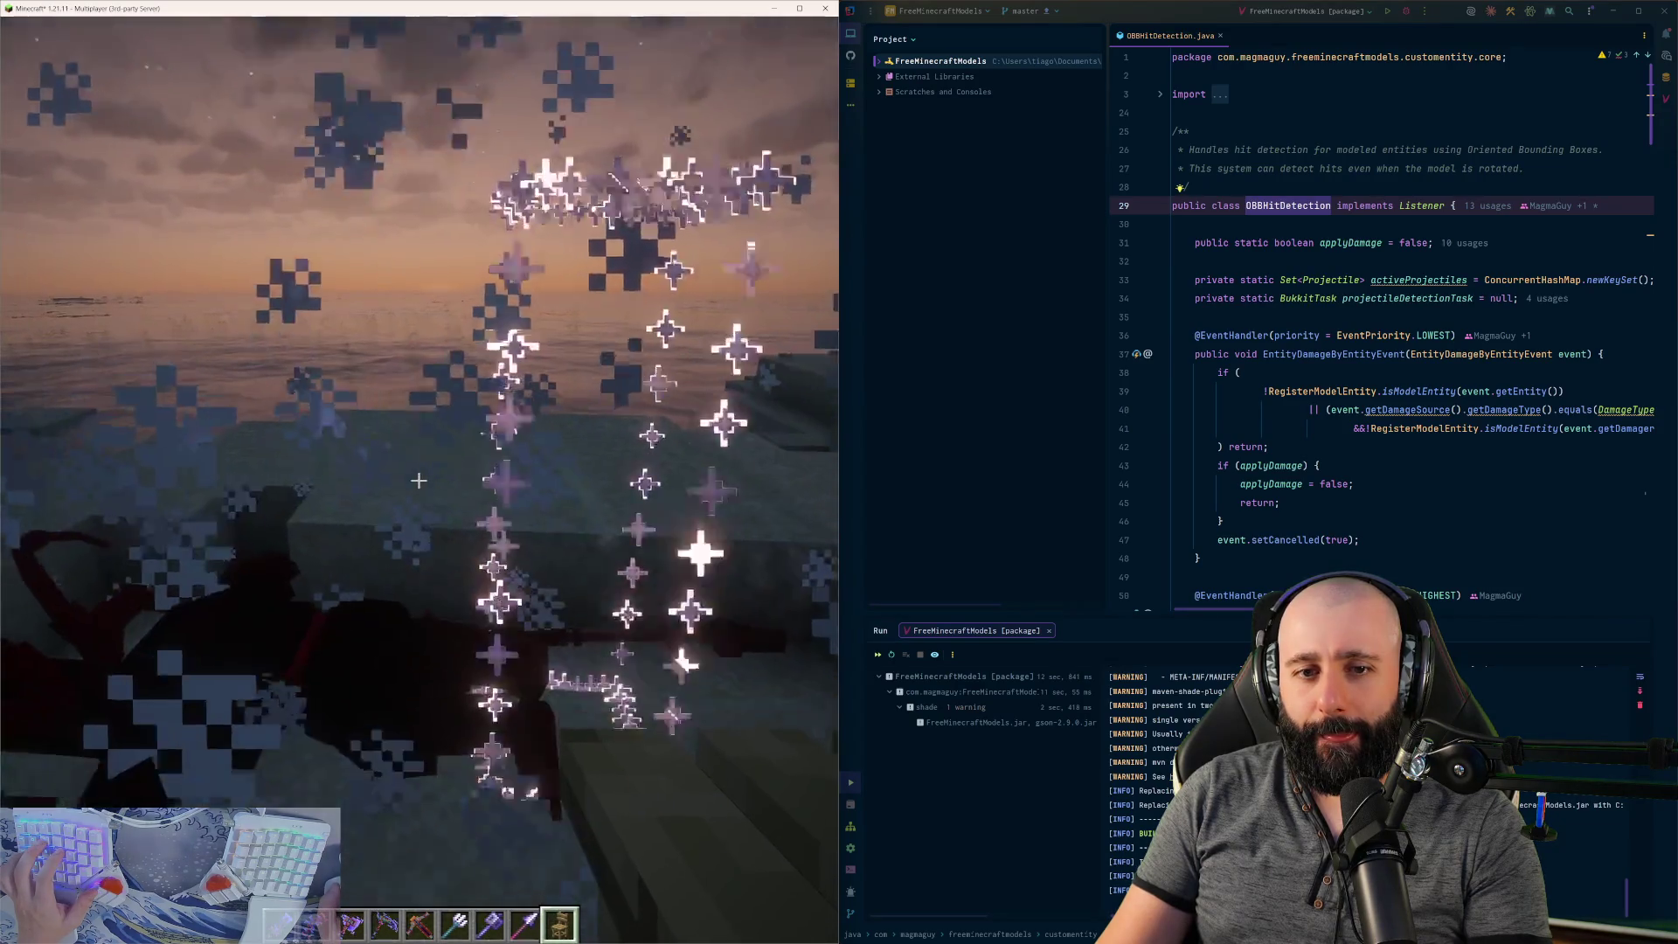
key(t)
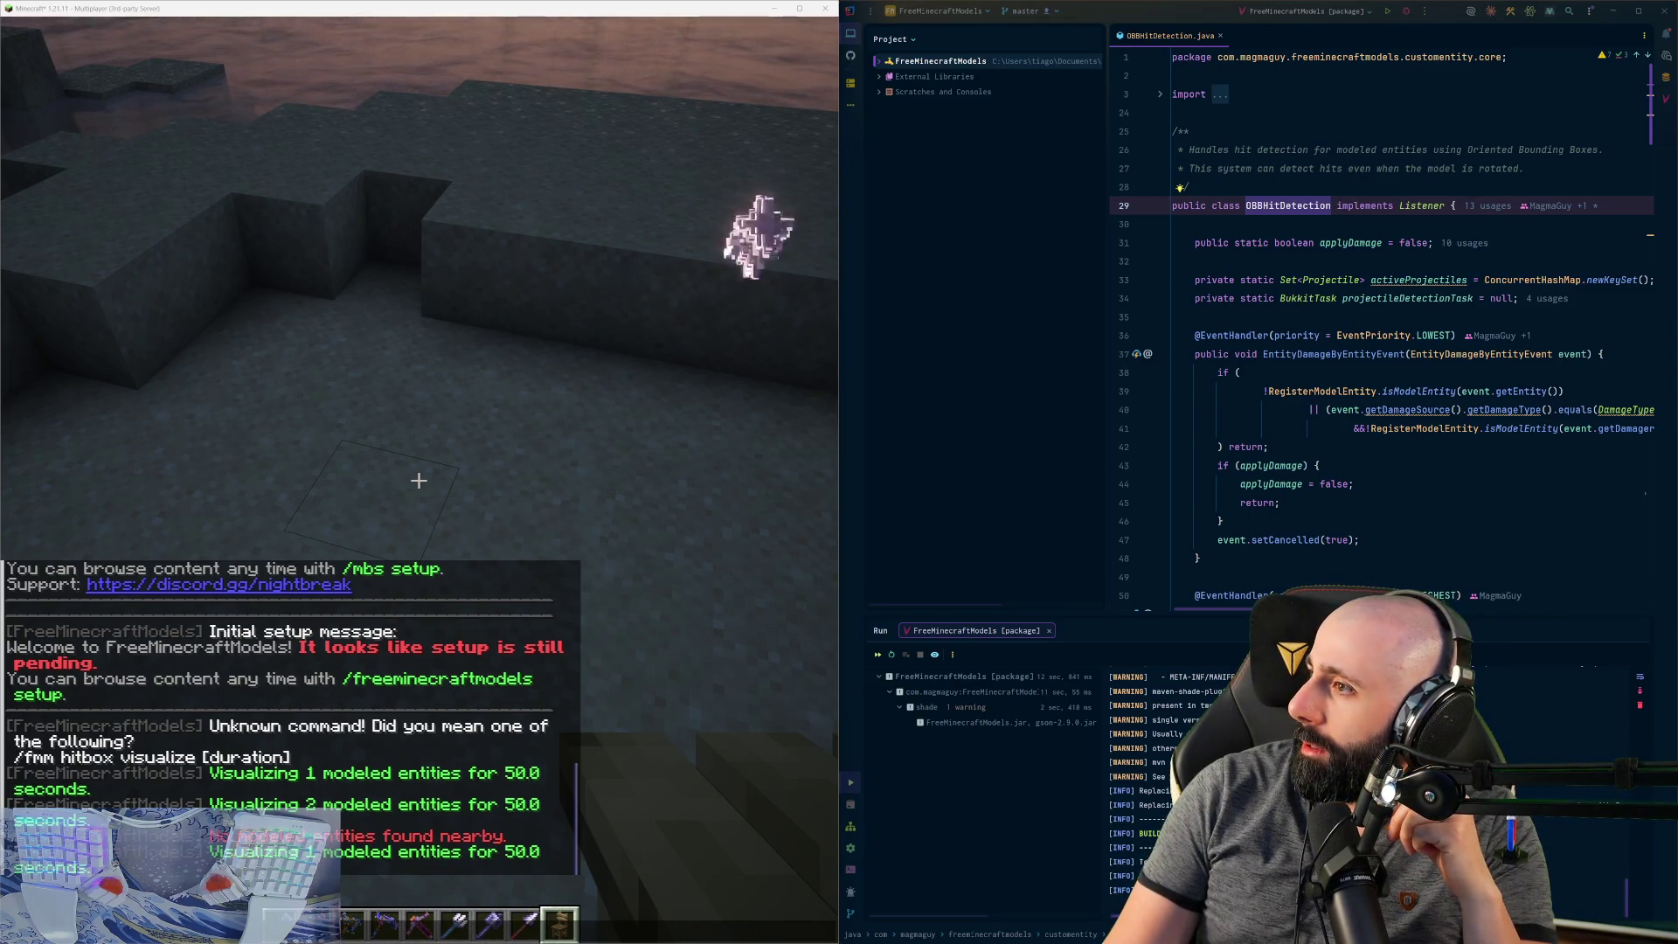
key(alt+Tab)
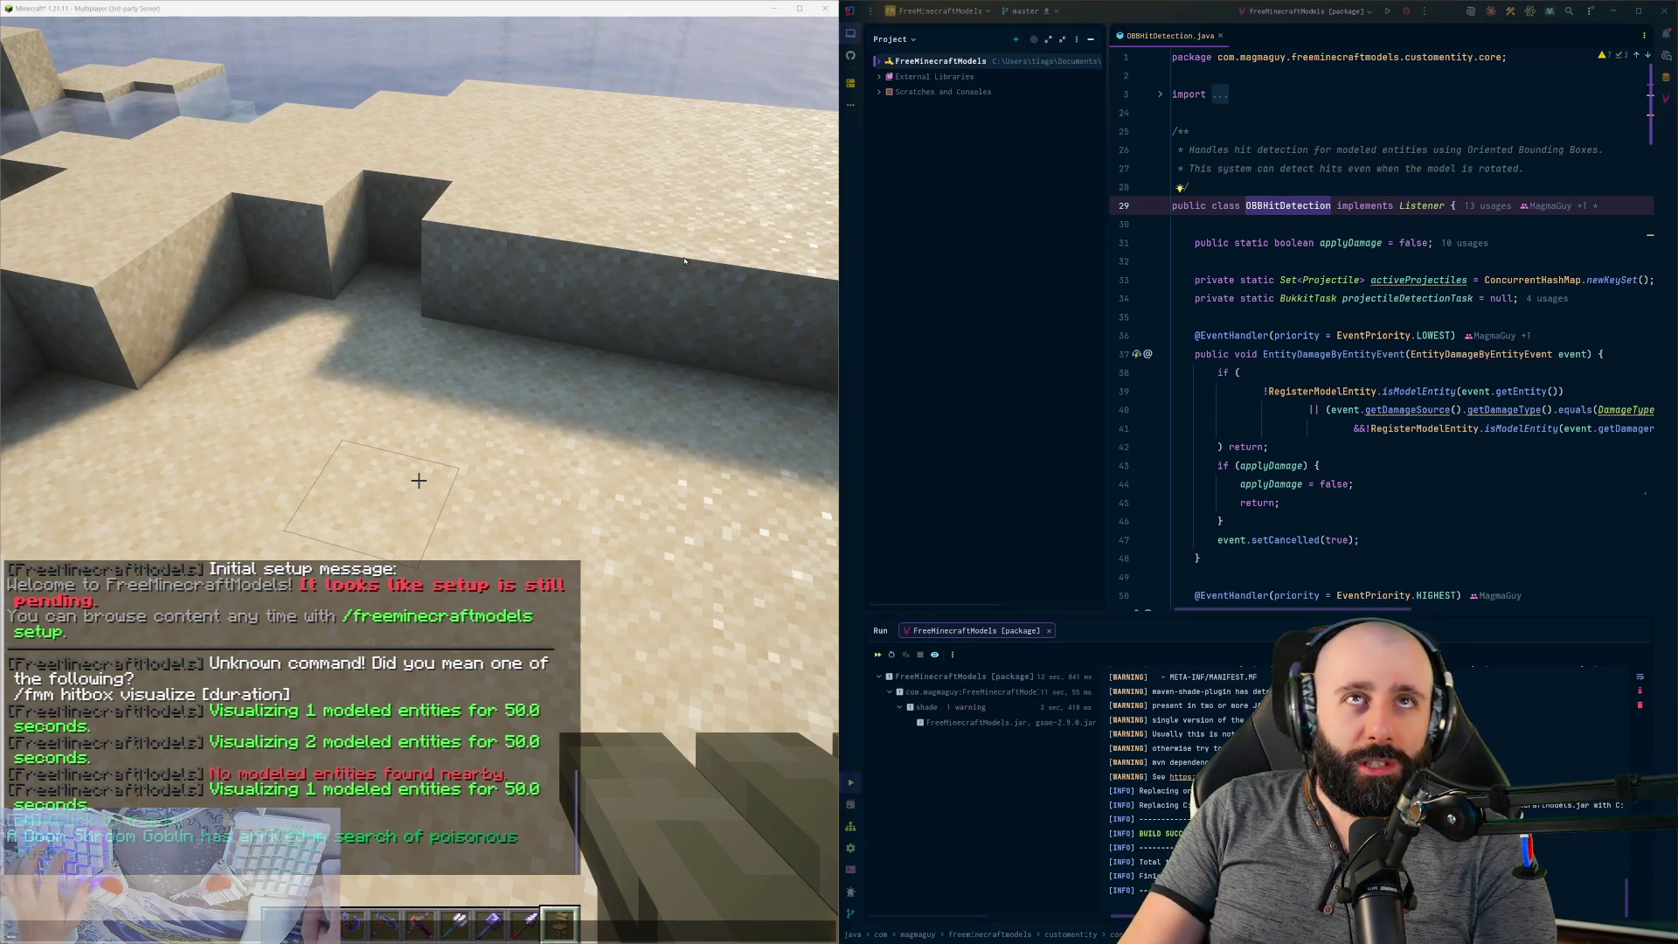
key(Escape)
- Walk along the beach past the turtles to the stone steps and reopen chat history
key(w)
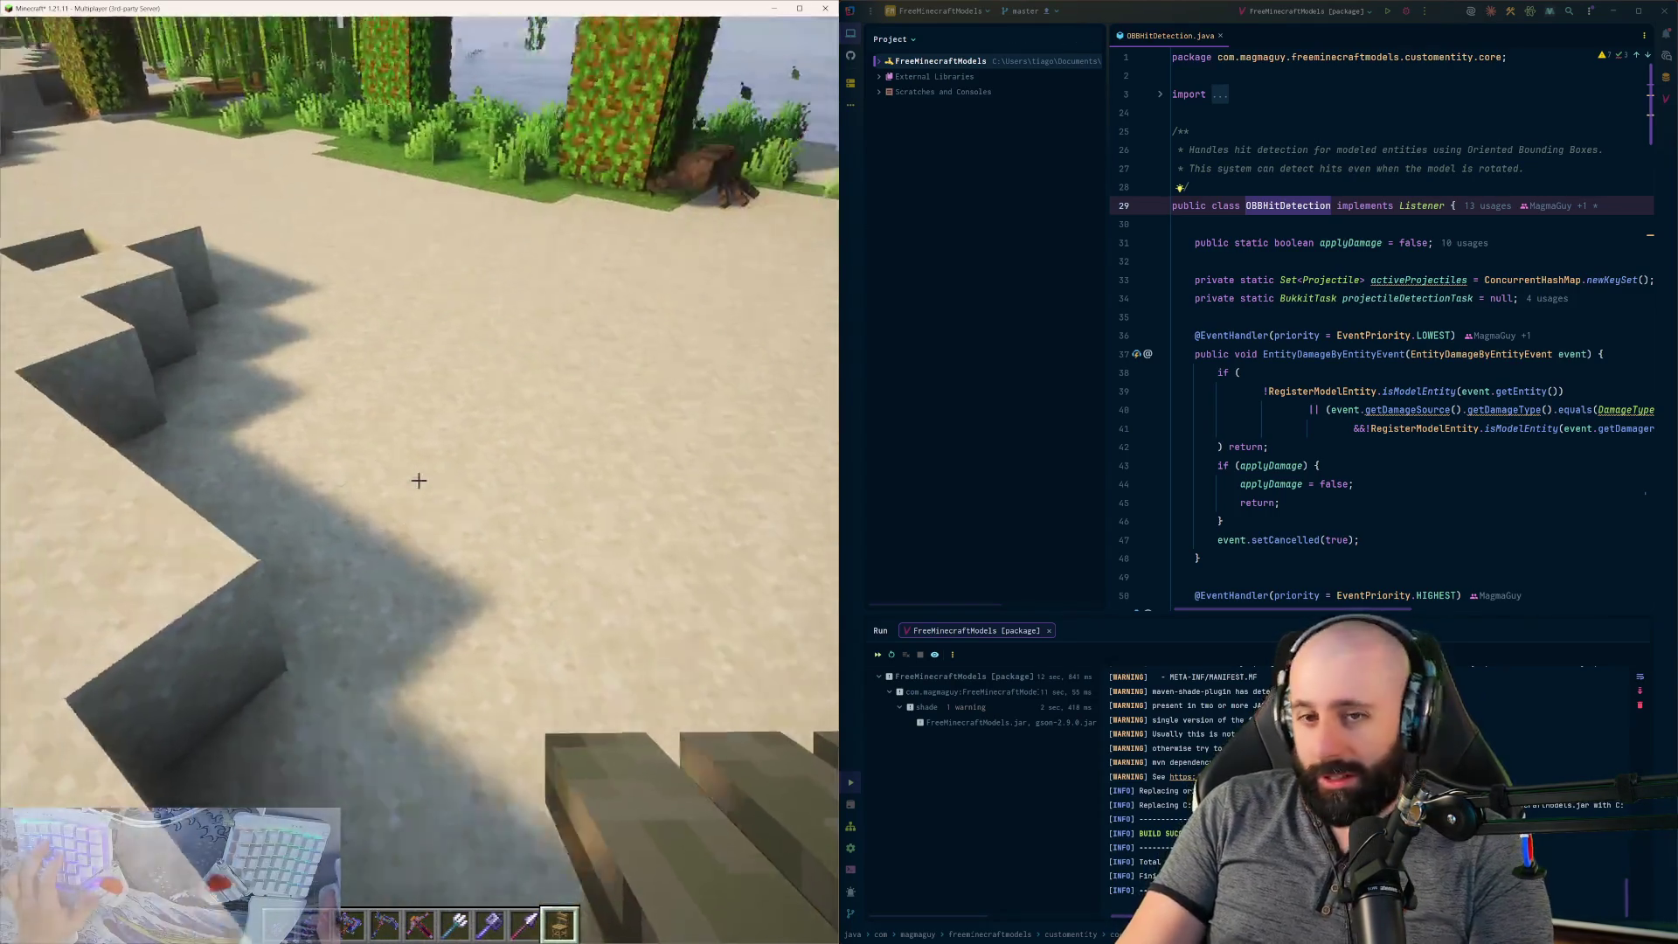
key(w)
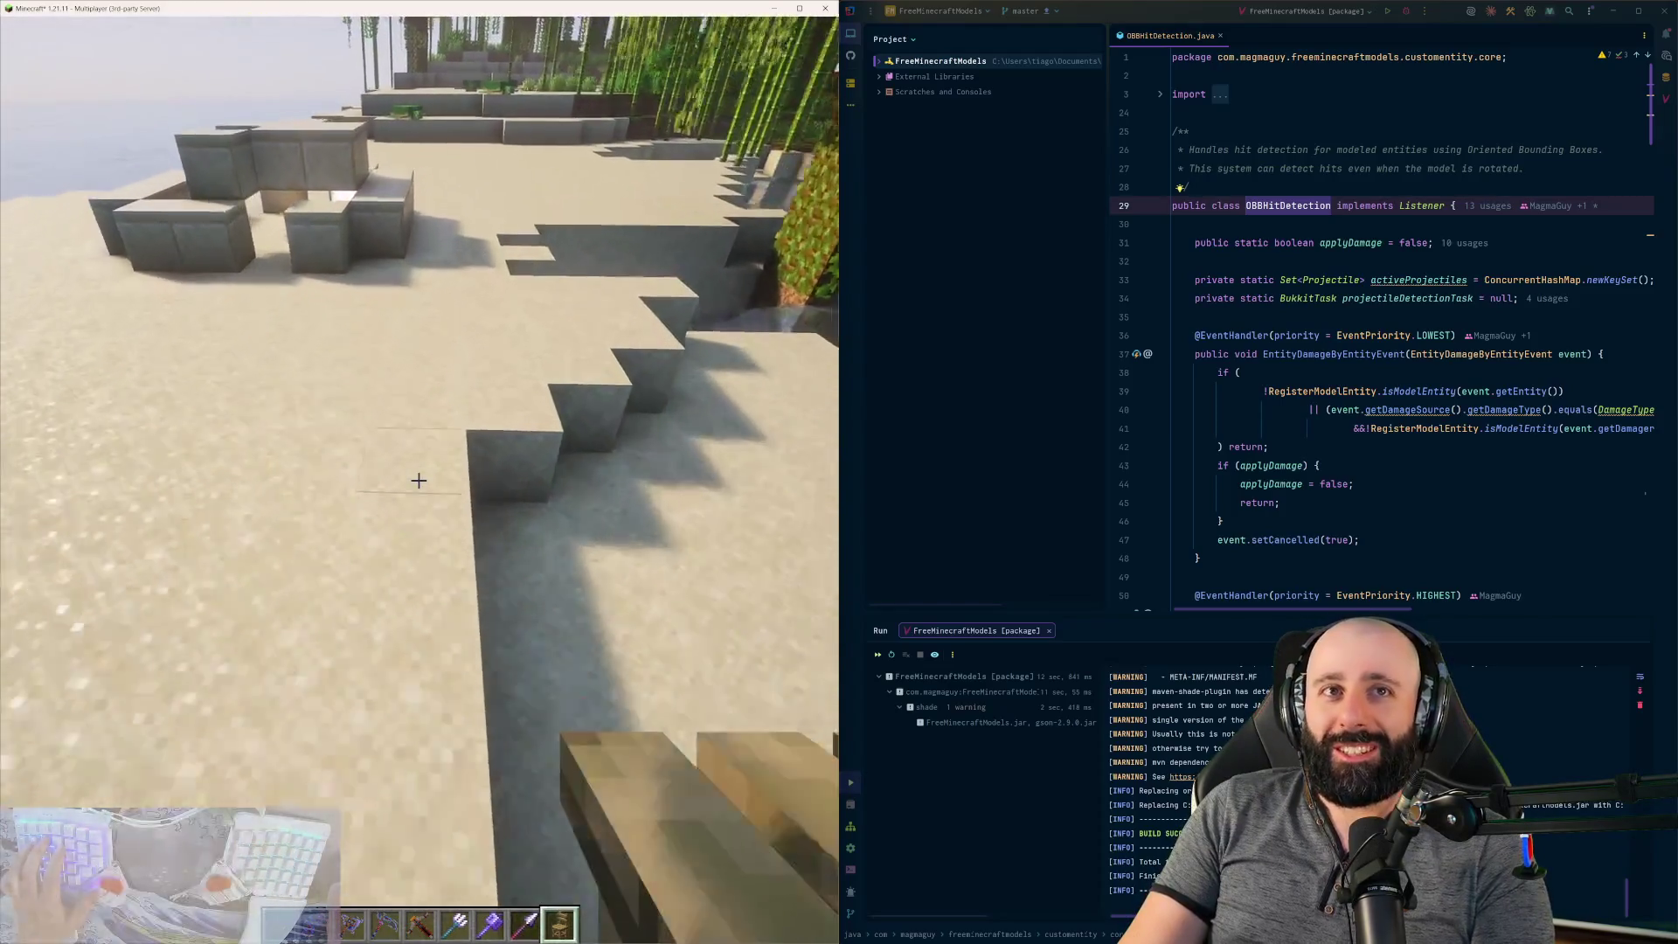
key(w)
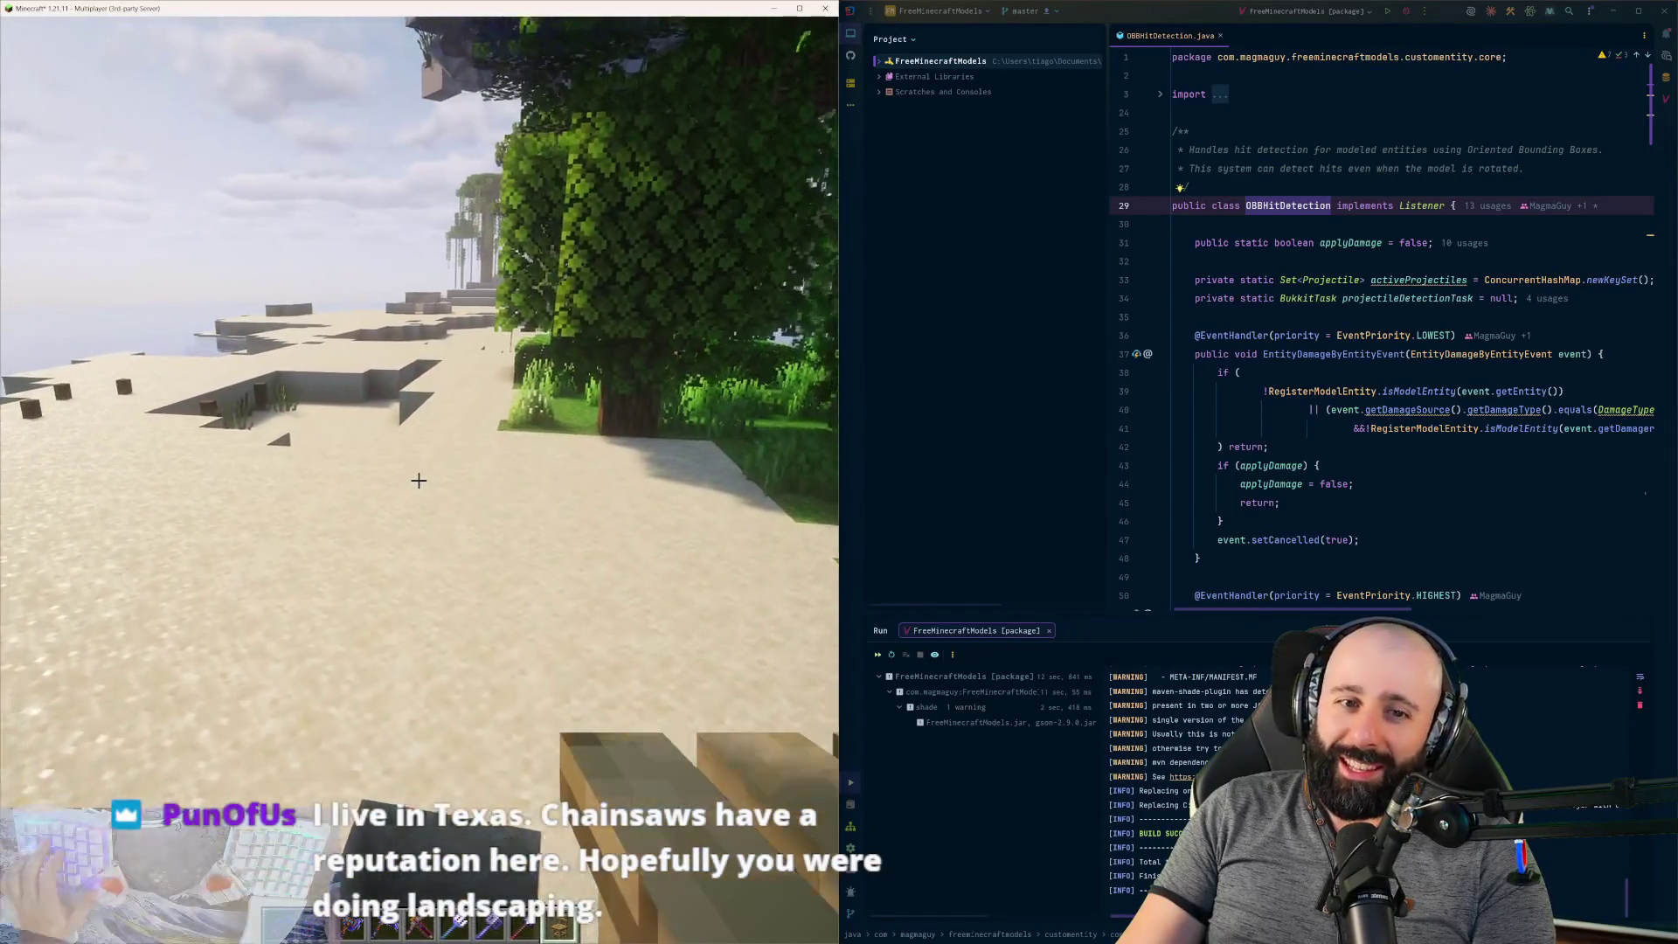
key(w)
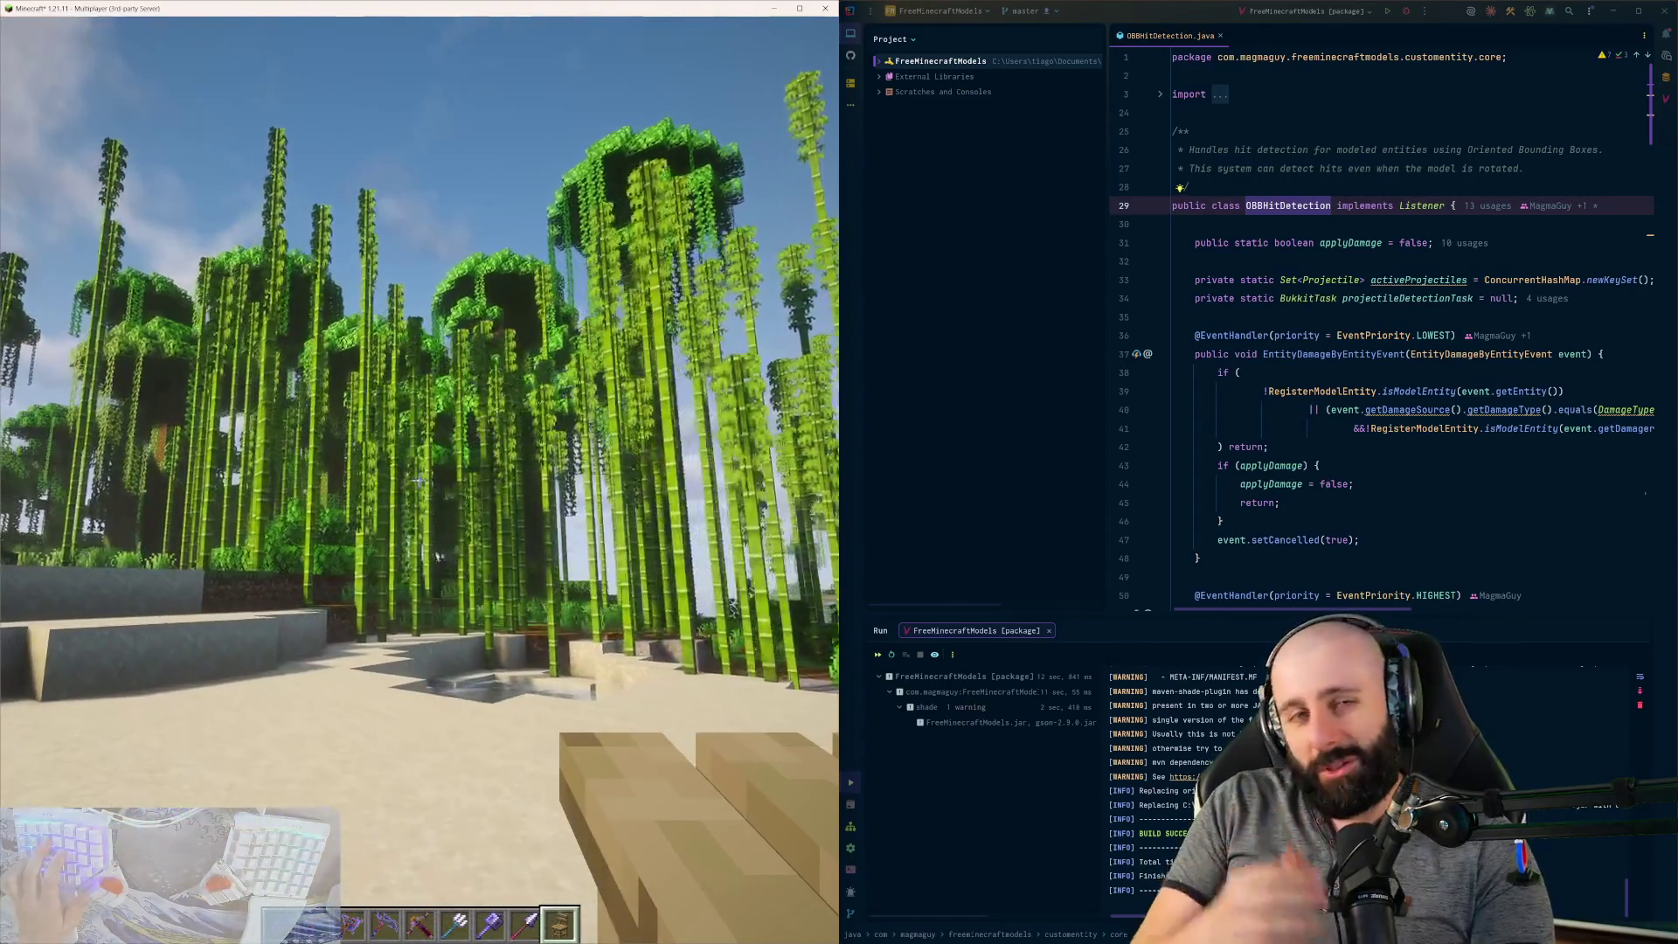
key(w)
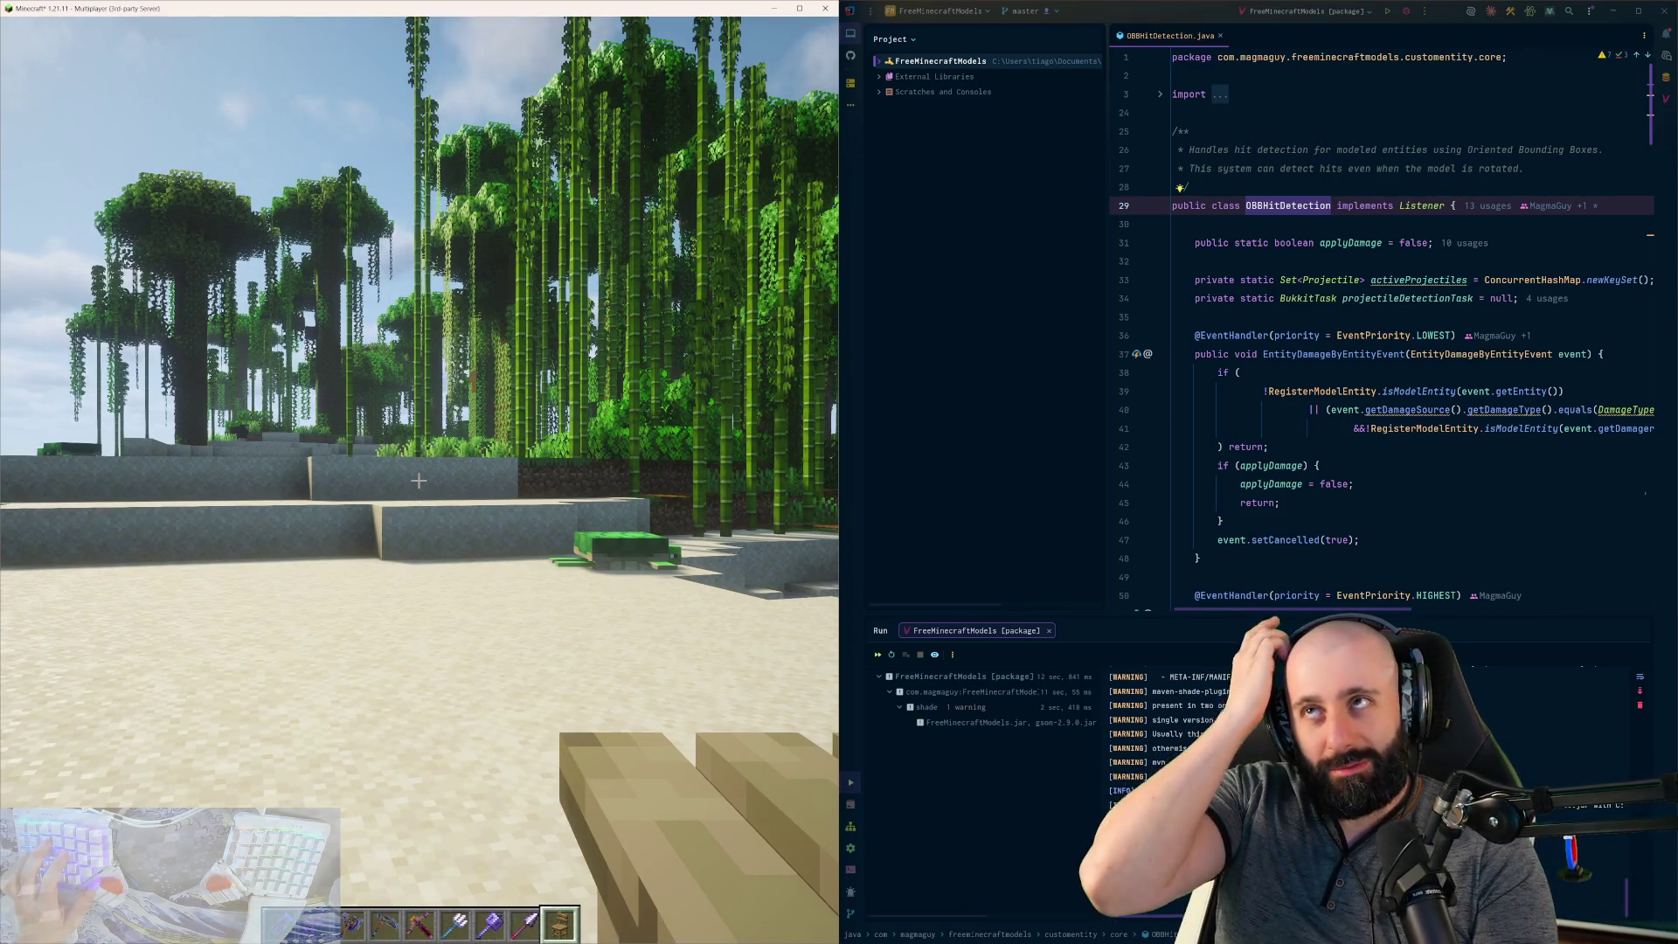
key(w)
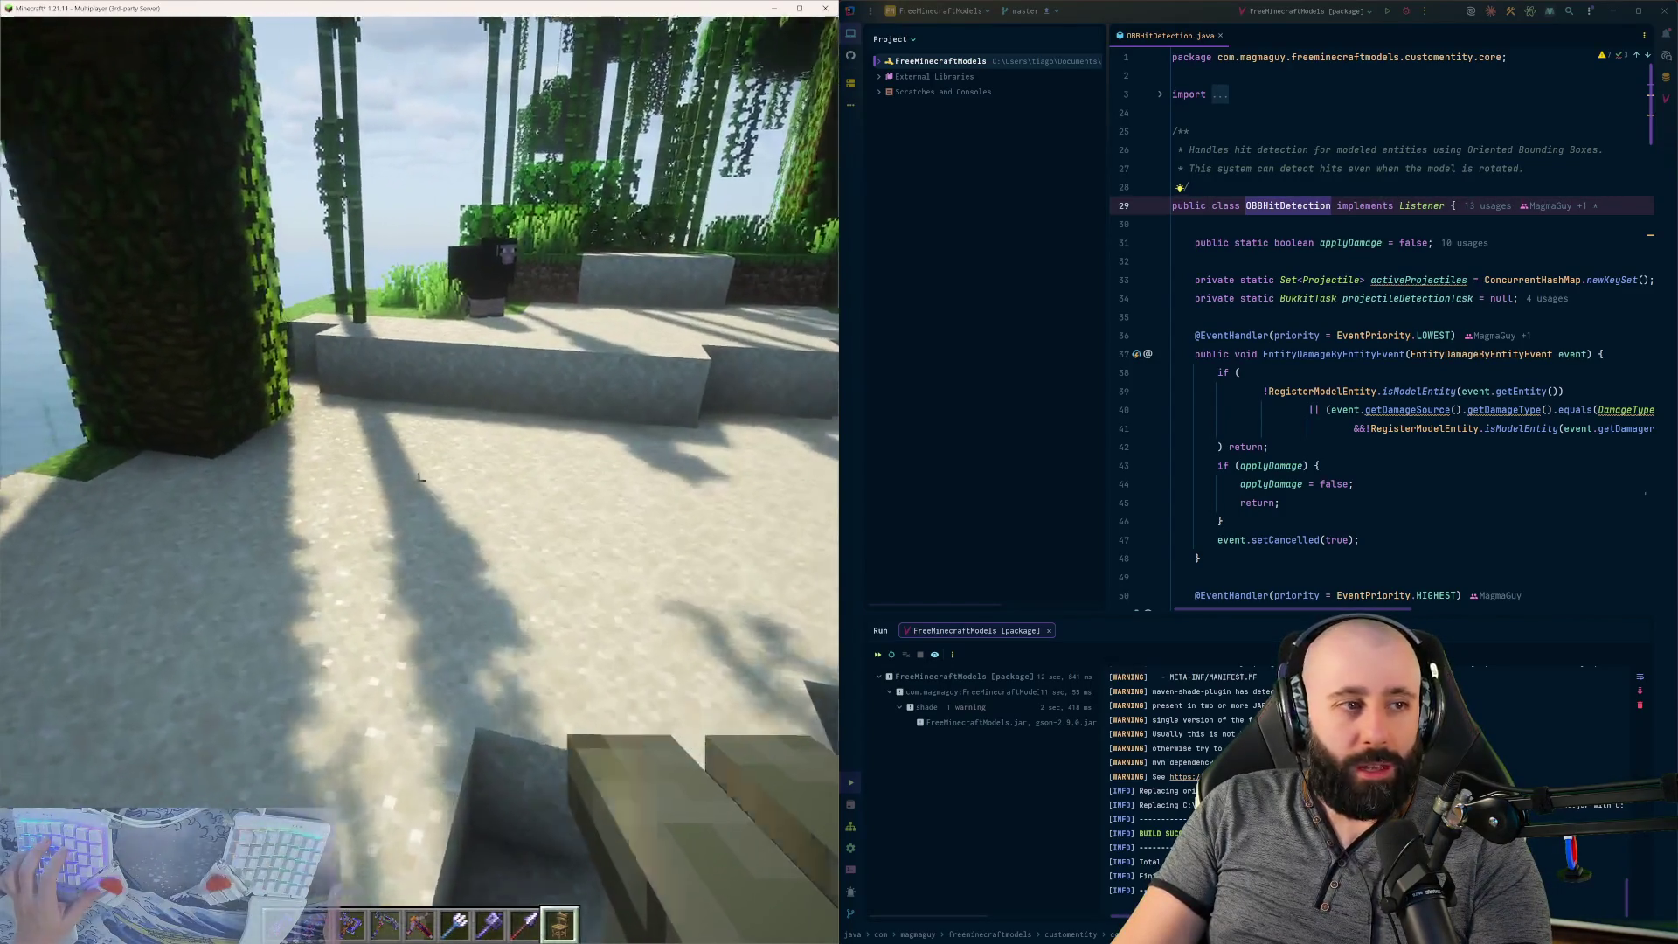
key(w)
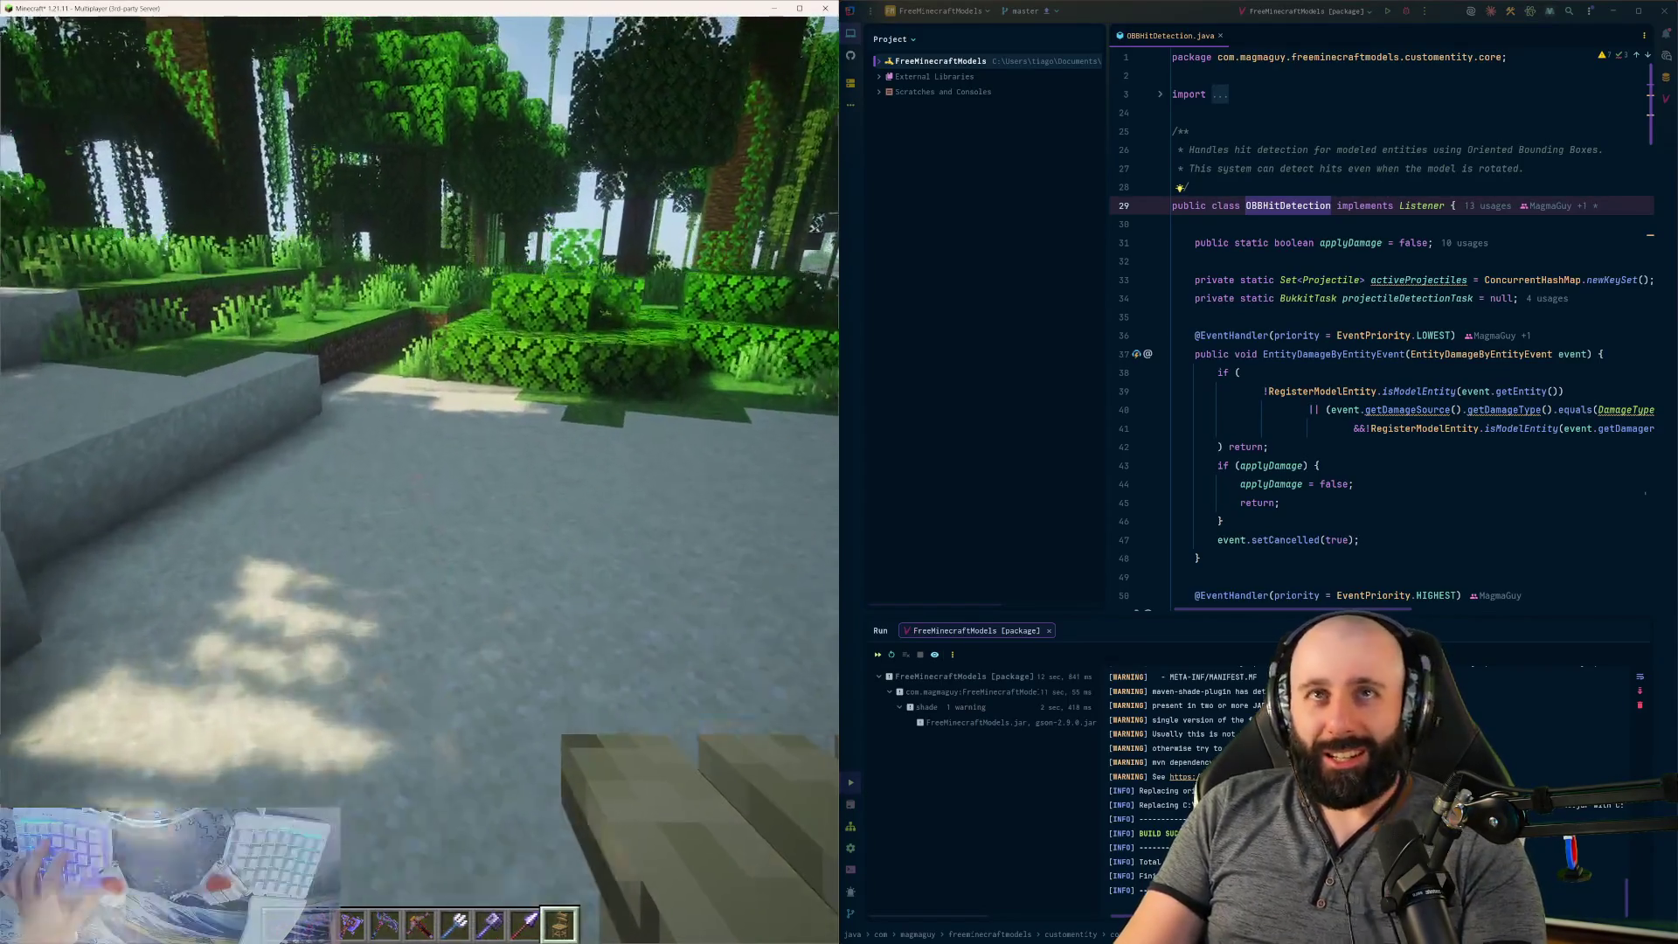
key(t)
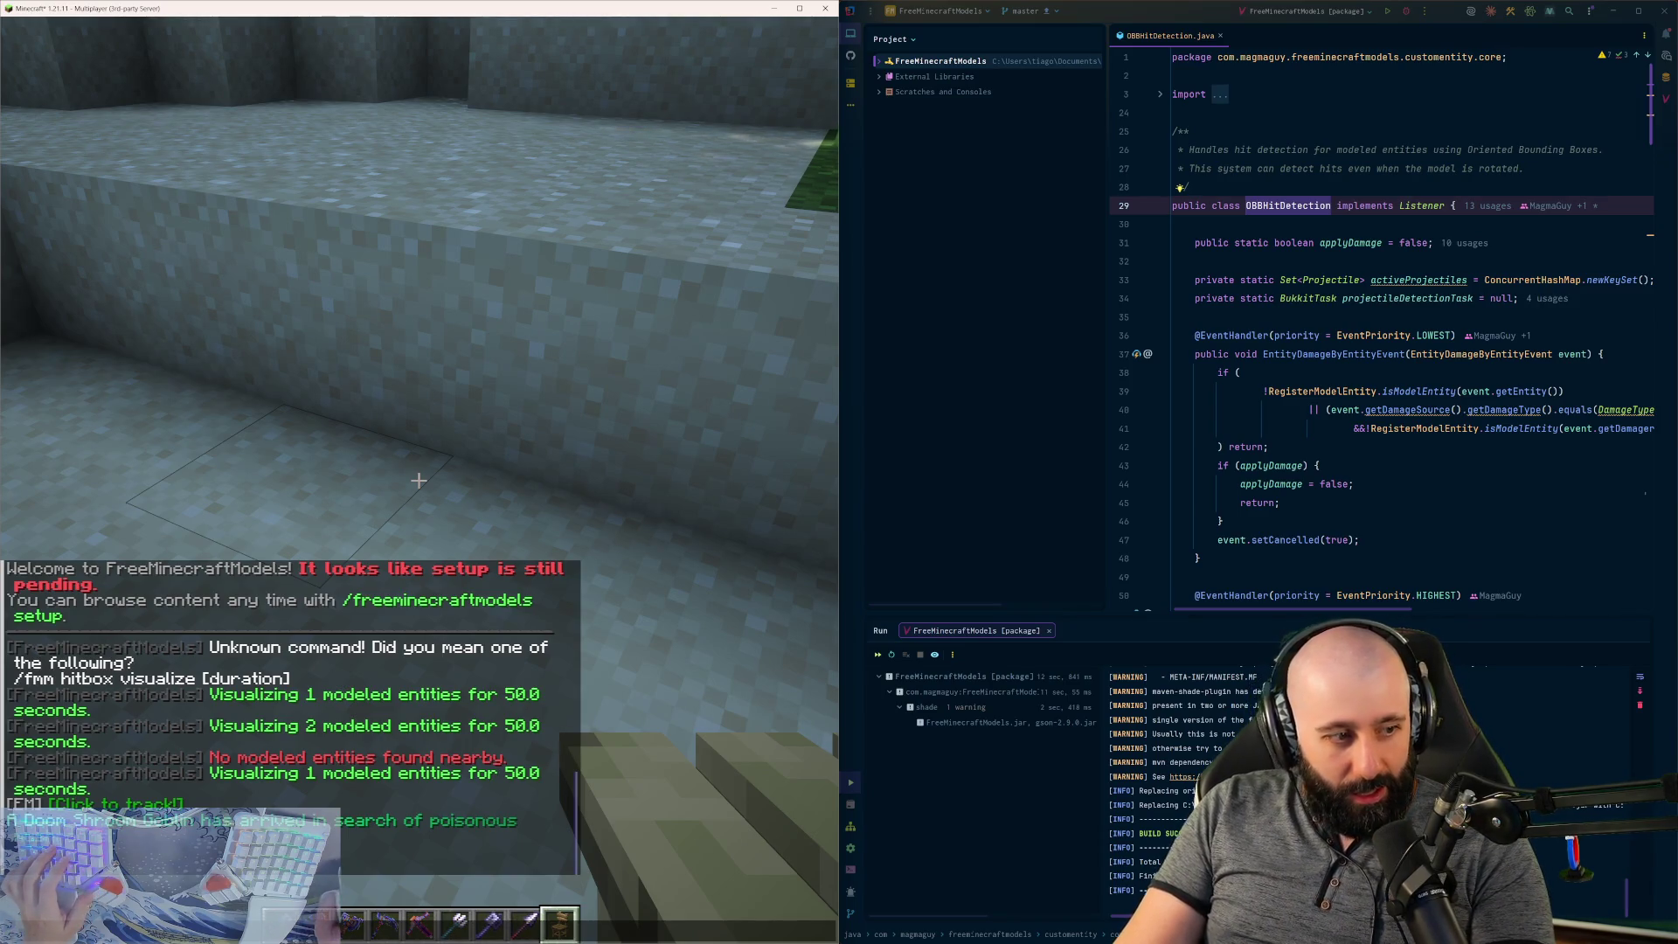
- Snap Claude Code and Minecraft side by side, then walk up to the bamboo wall
key(super+Right)
key(super+Right)
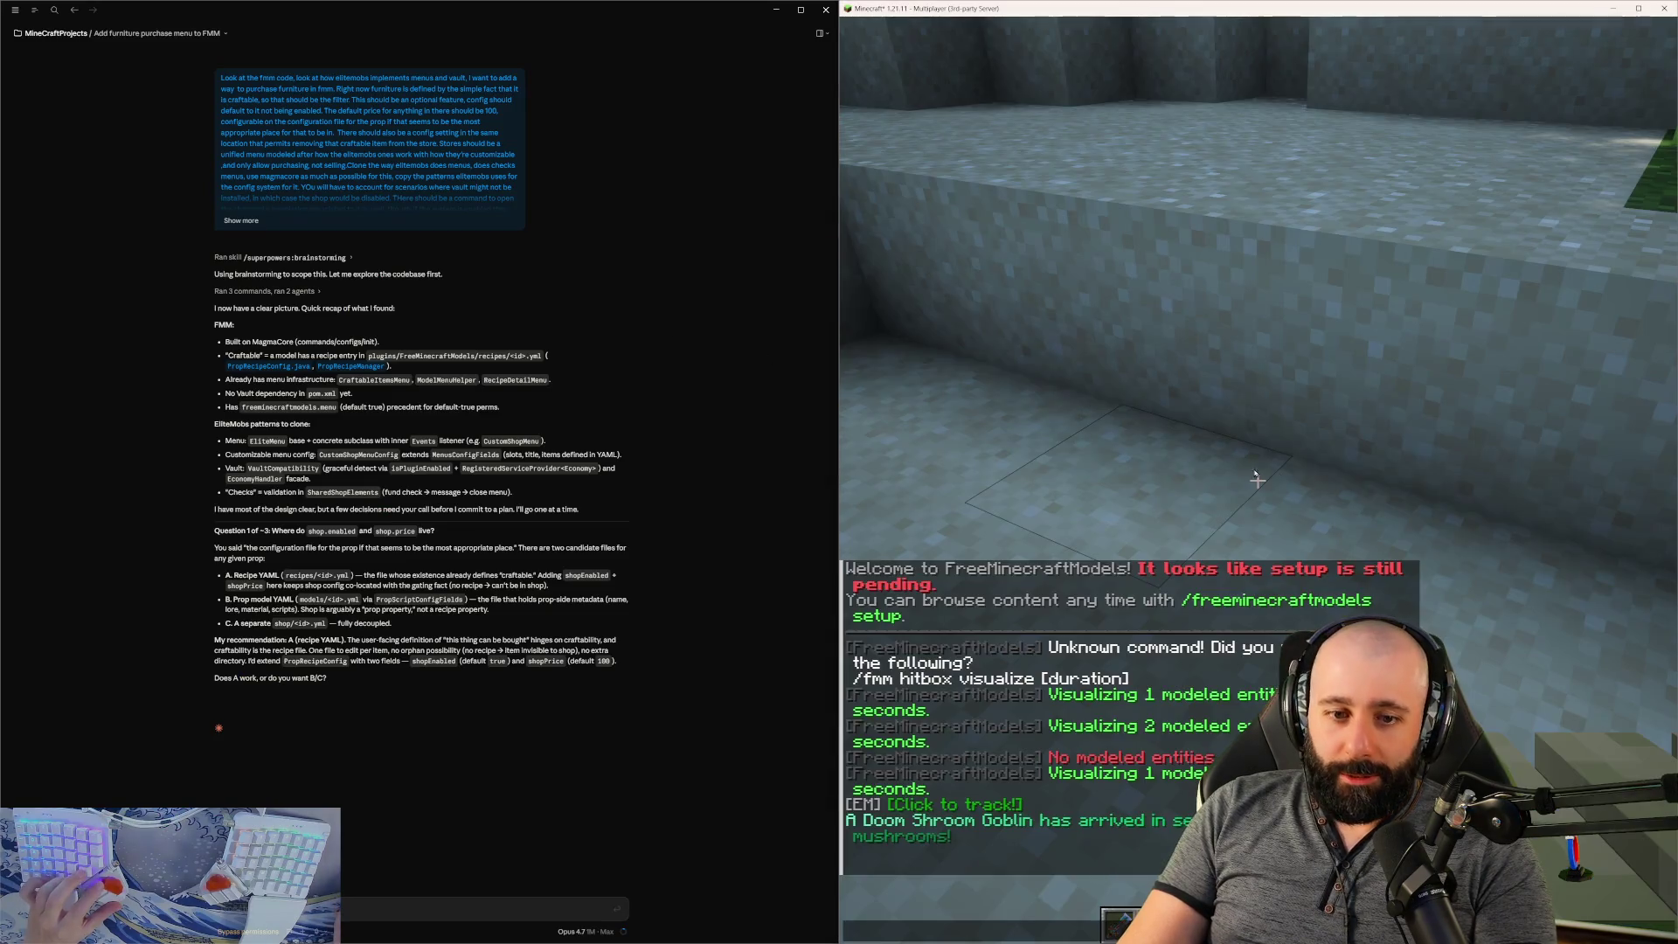
key(Escape)
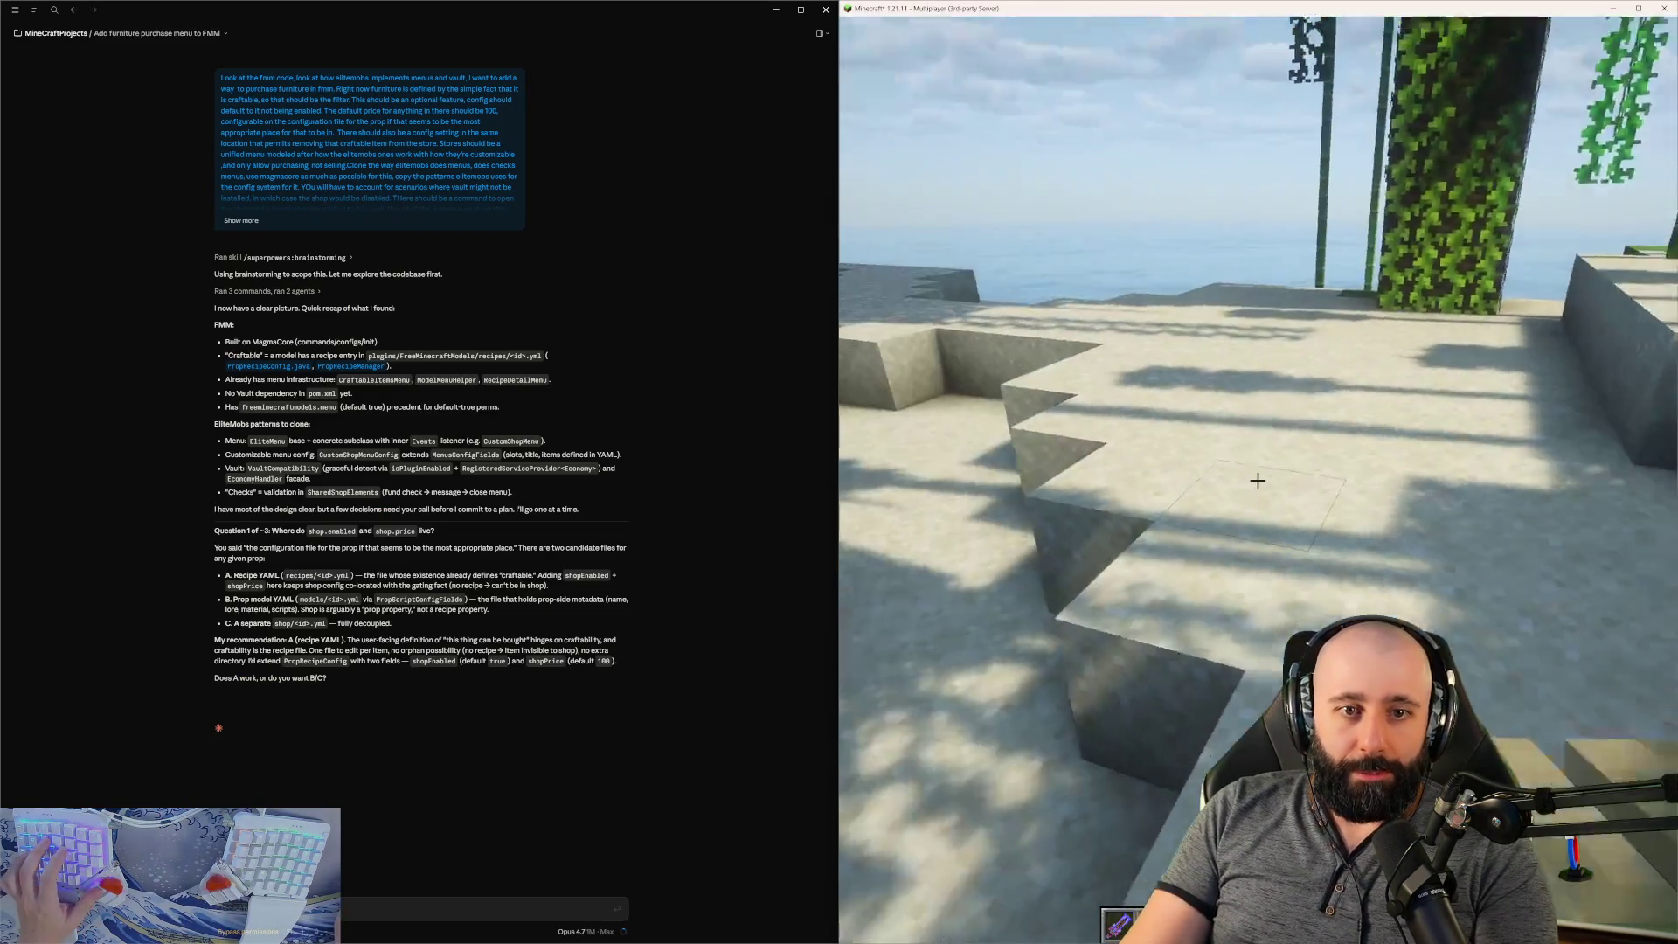
key(w)
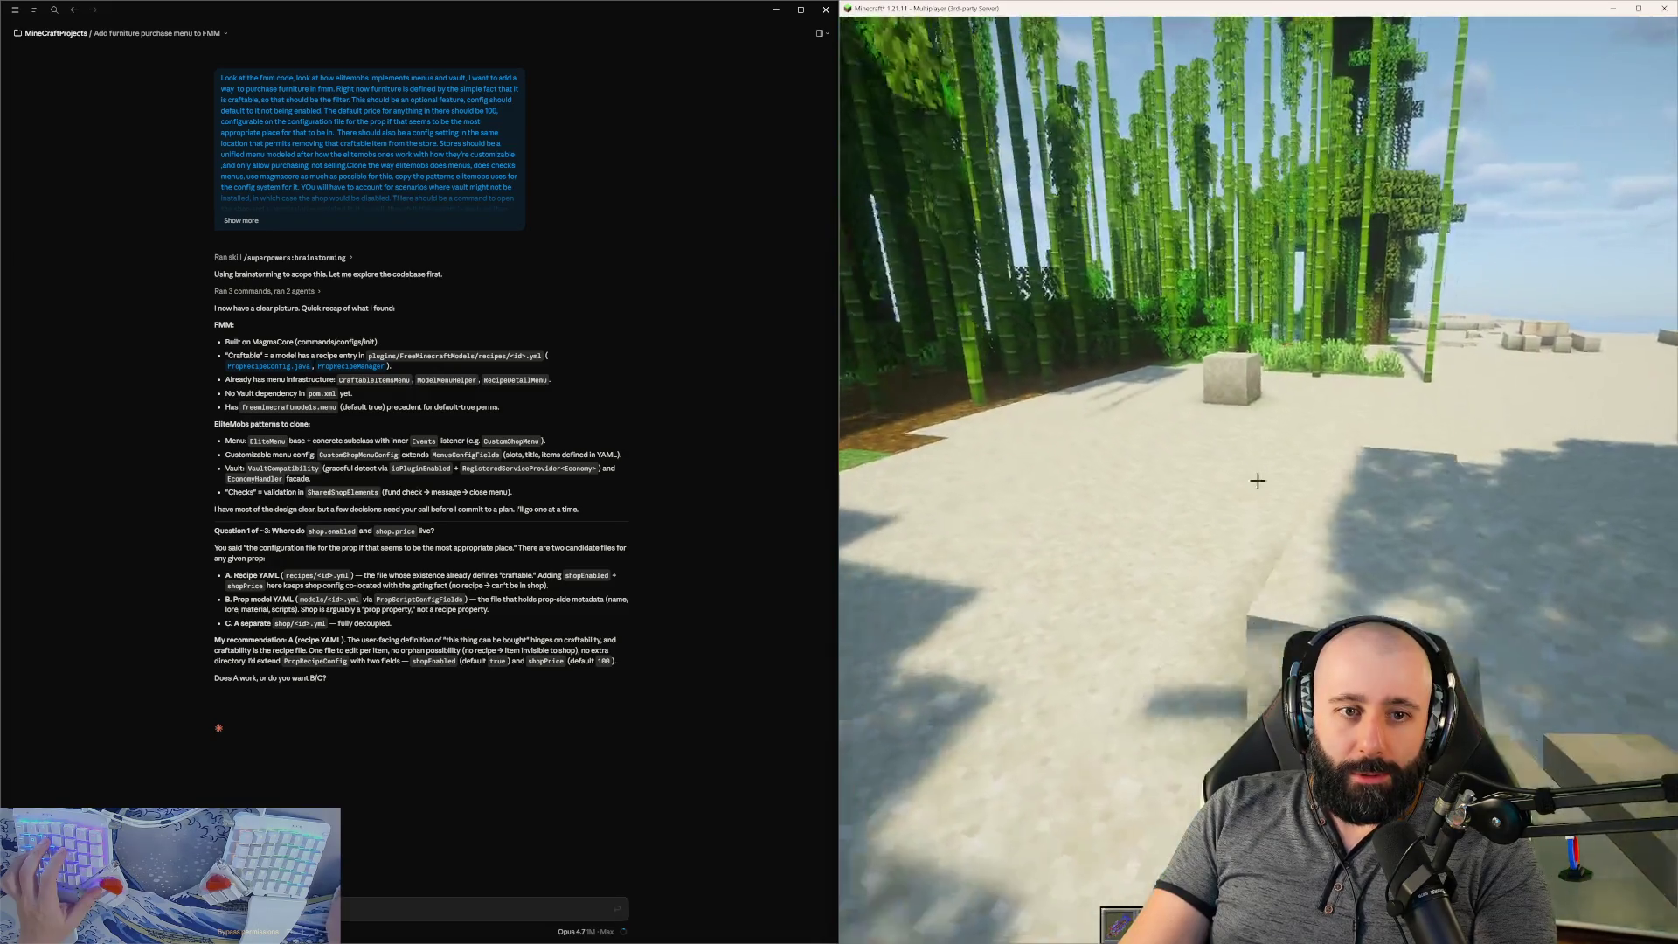
key(w)
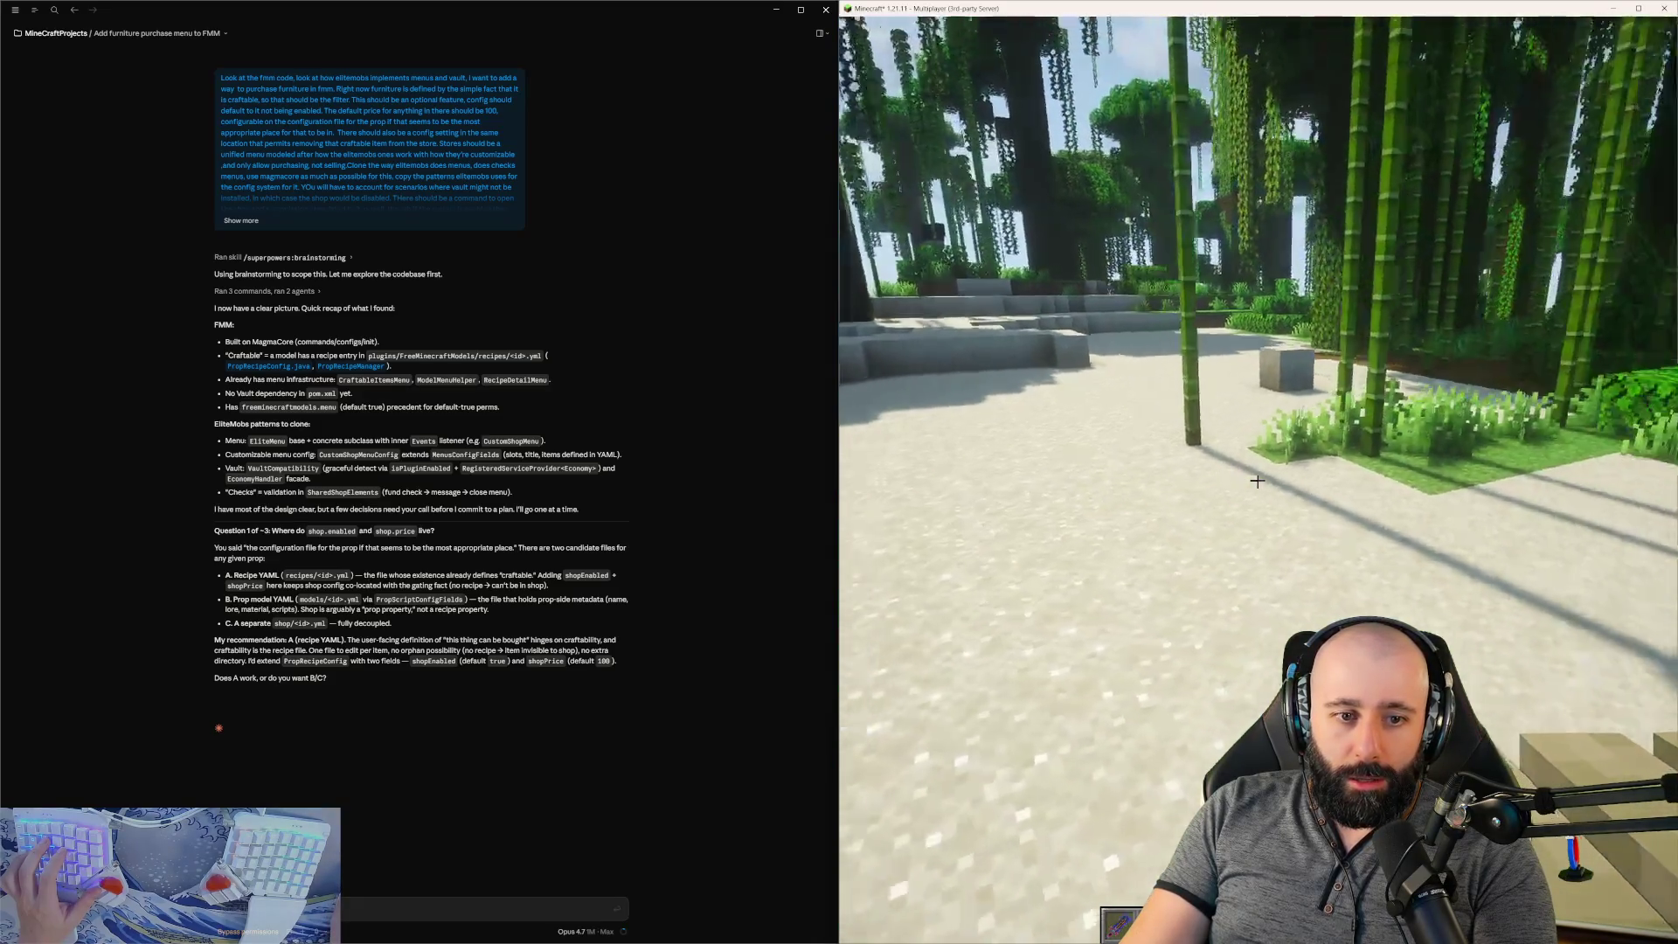
key(w)
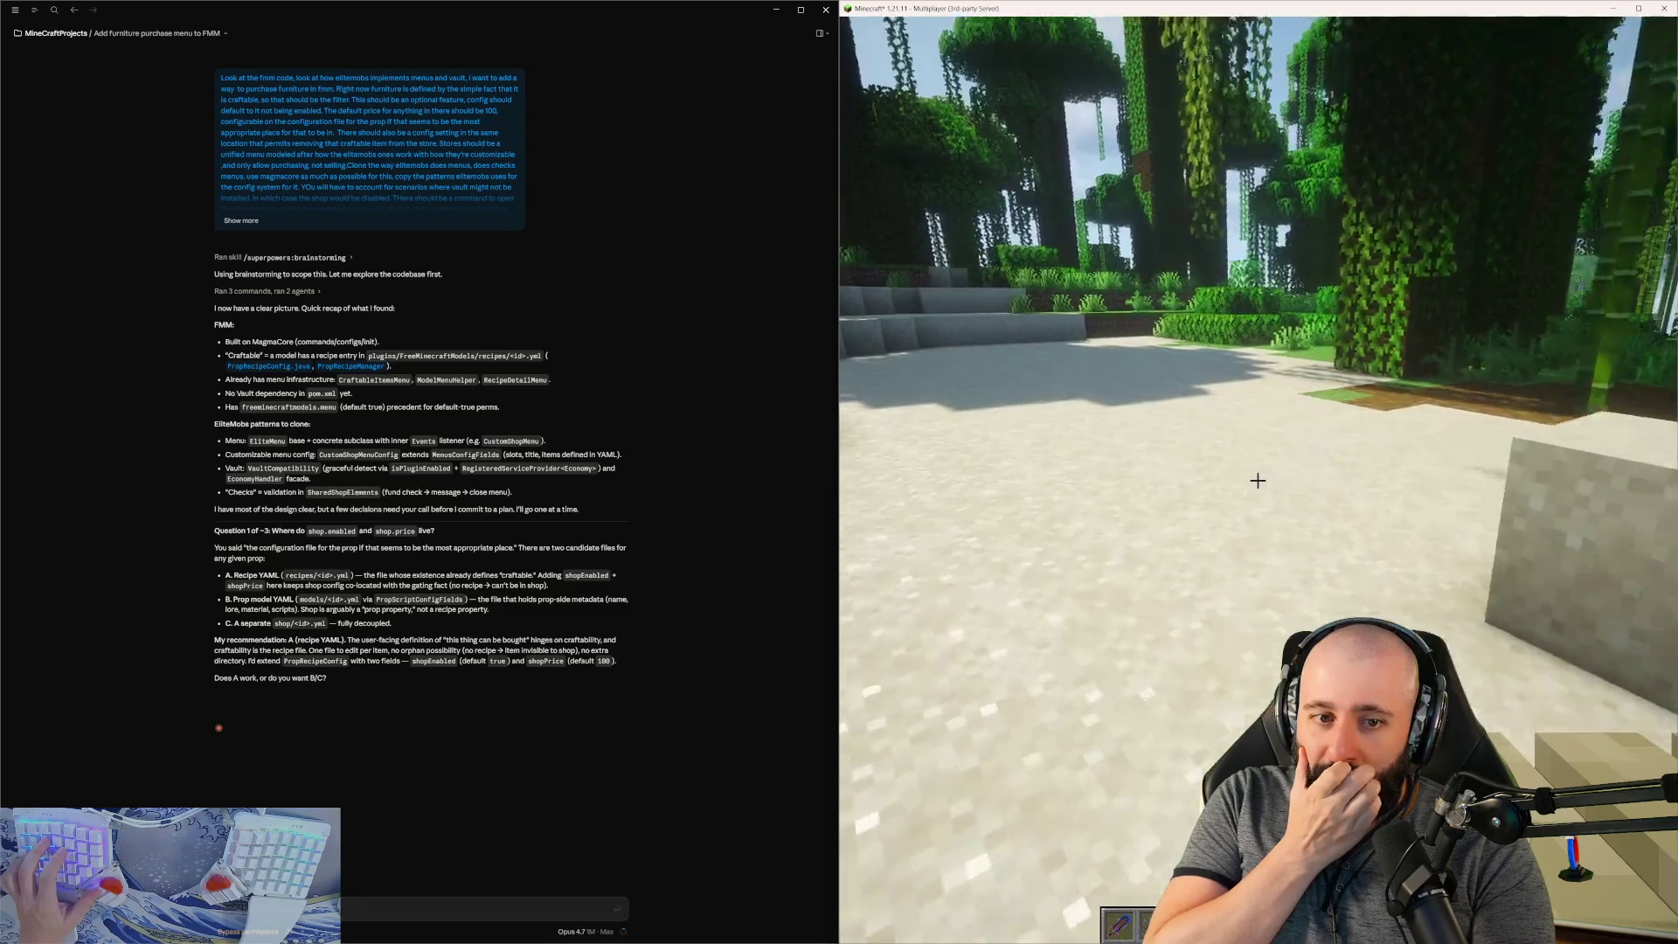
- Answer Question 1 with option A, keeping shopEnabled and shopPrice in the recipe YAML
key(t)
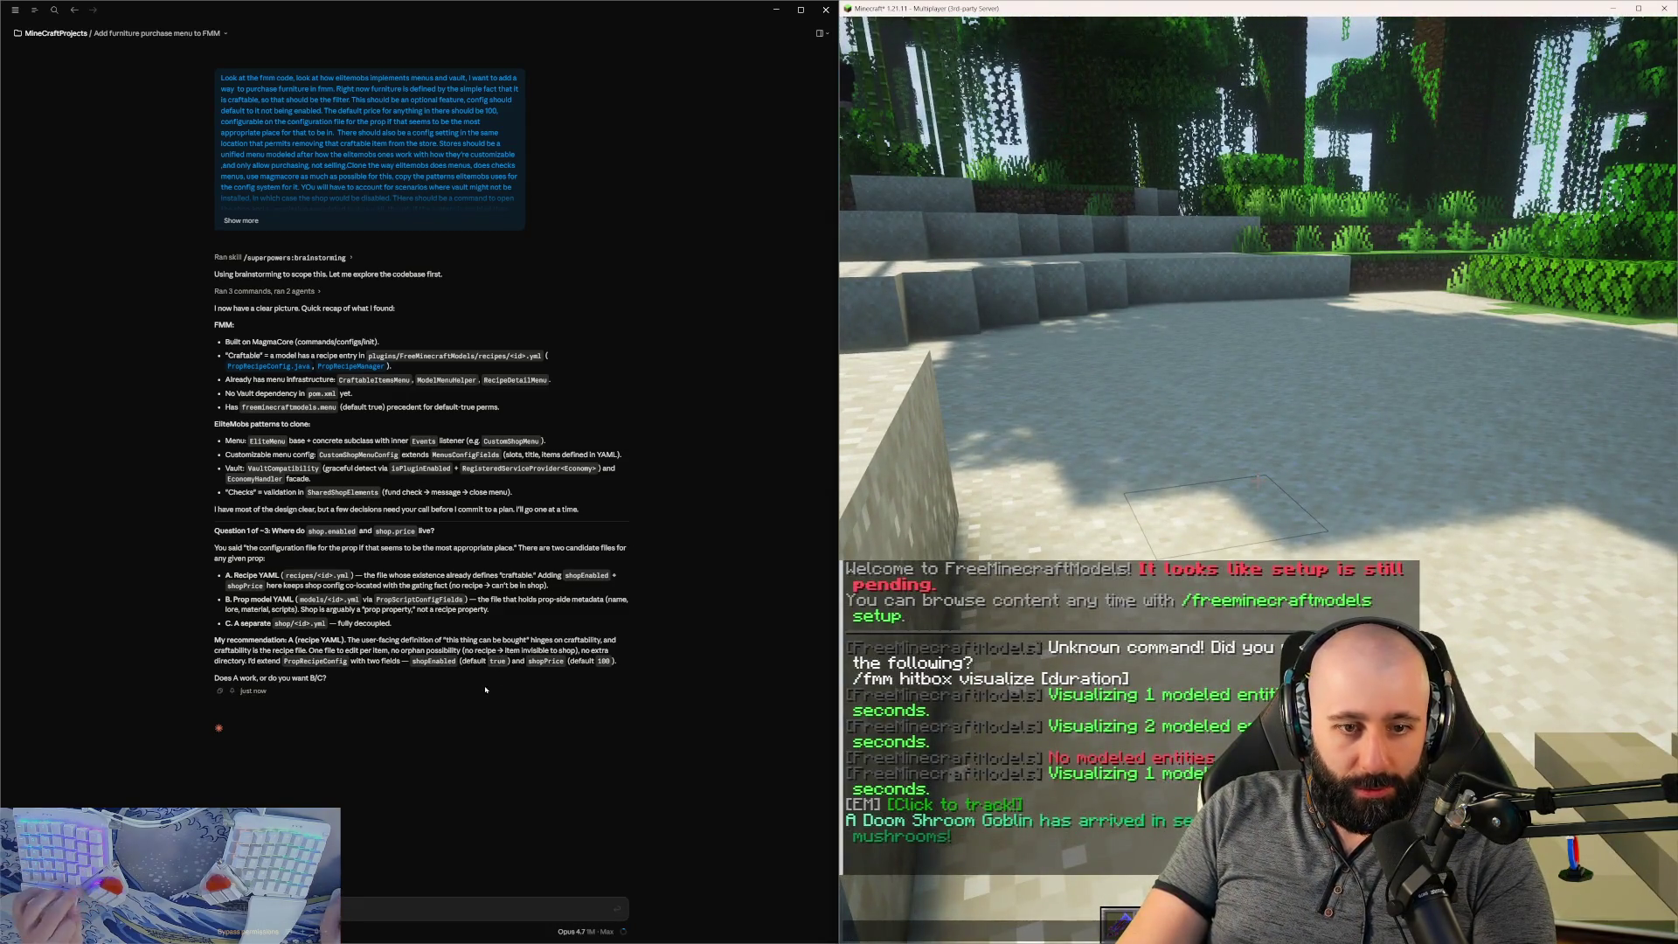
click(418, 908)
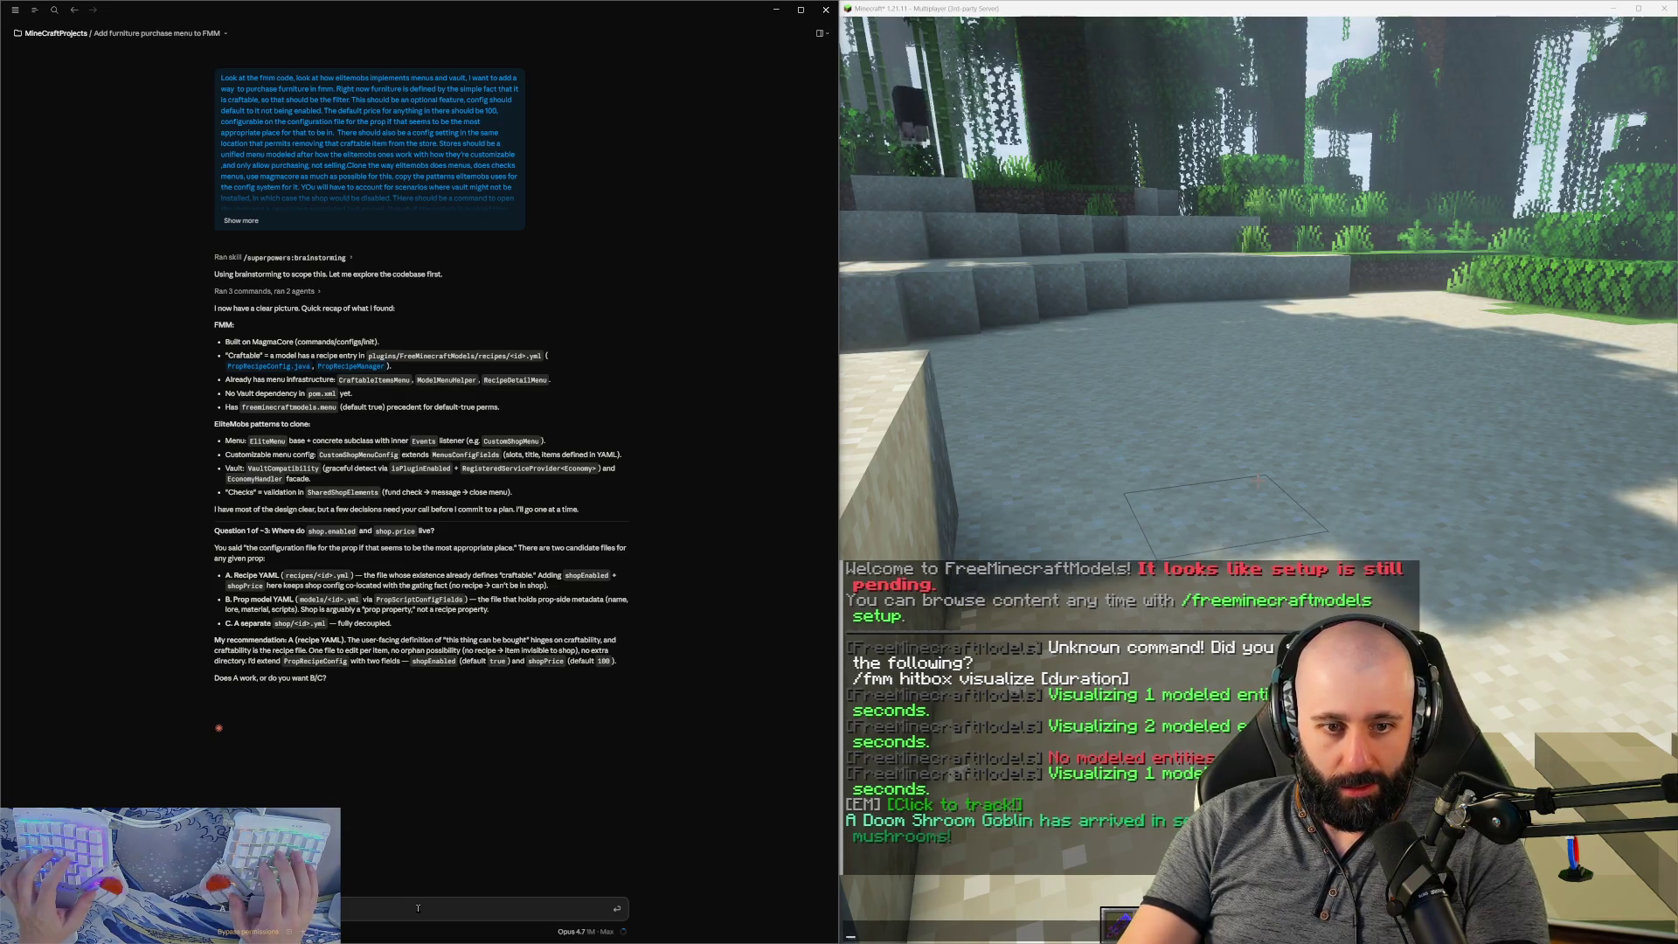
key(Return)
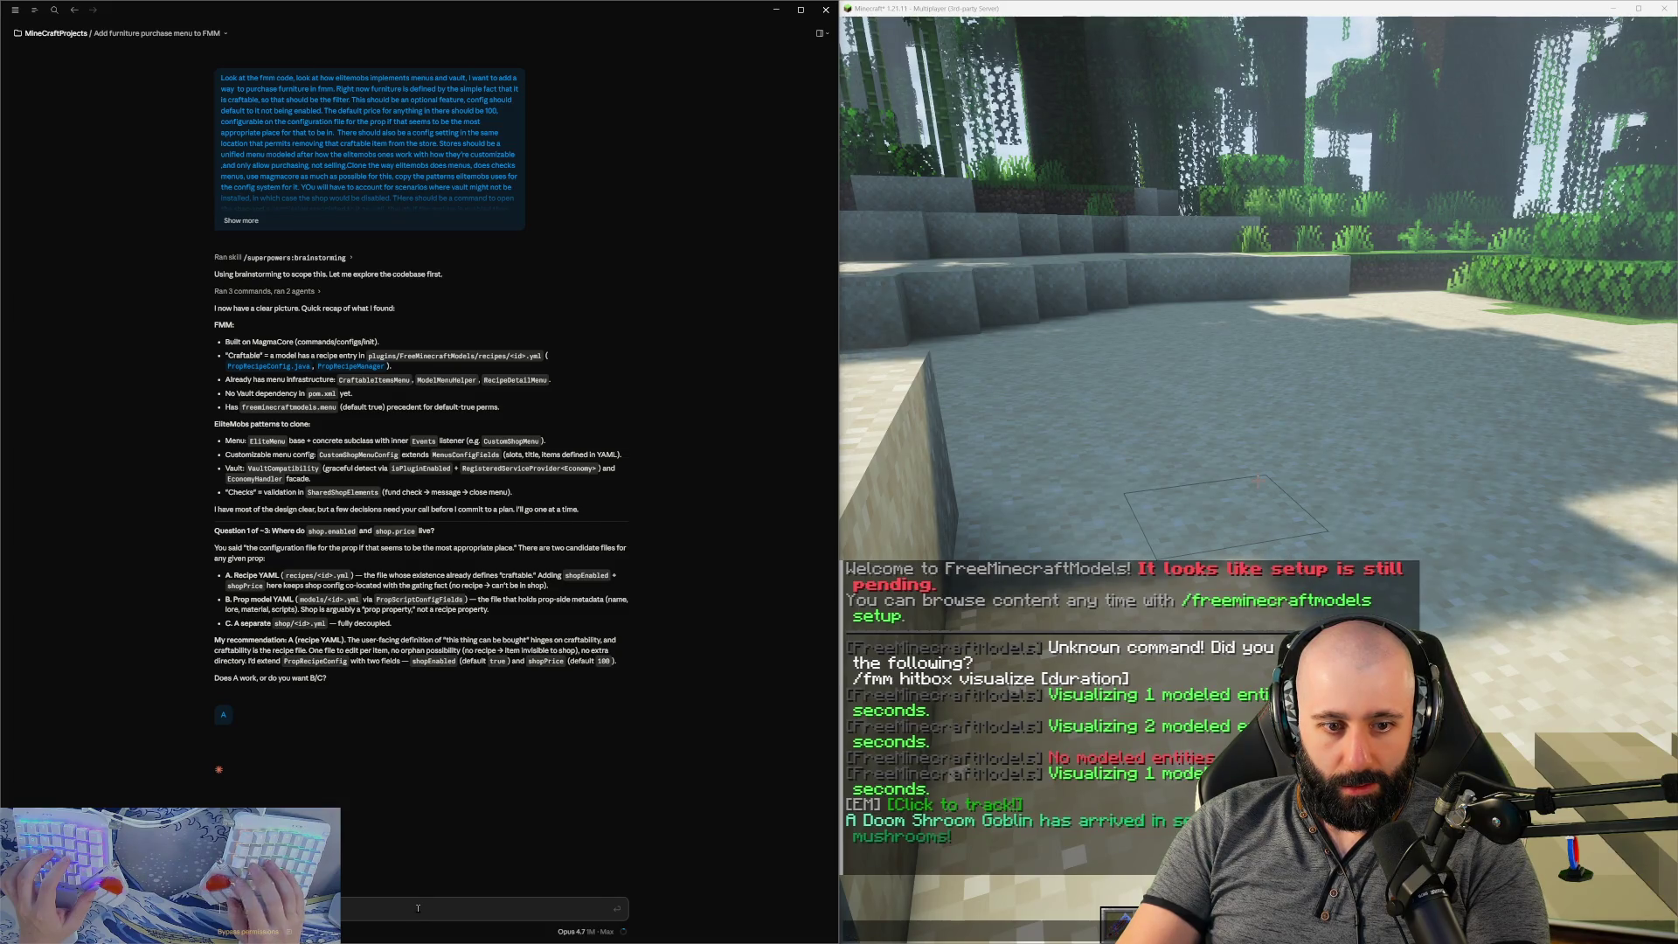
- Clarify that per-item shop enabling defaults to true while the global shop default is false
text(to be clear this is f)
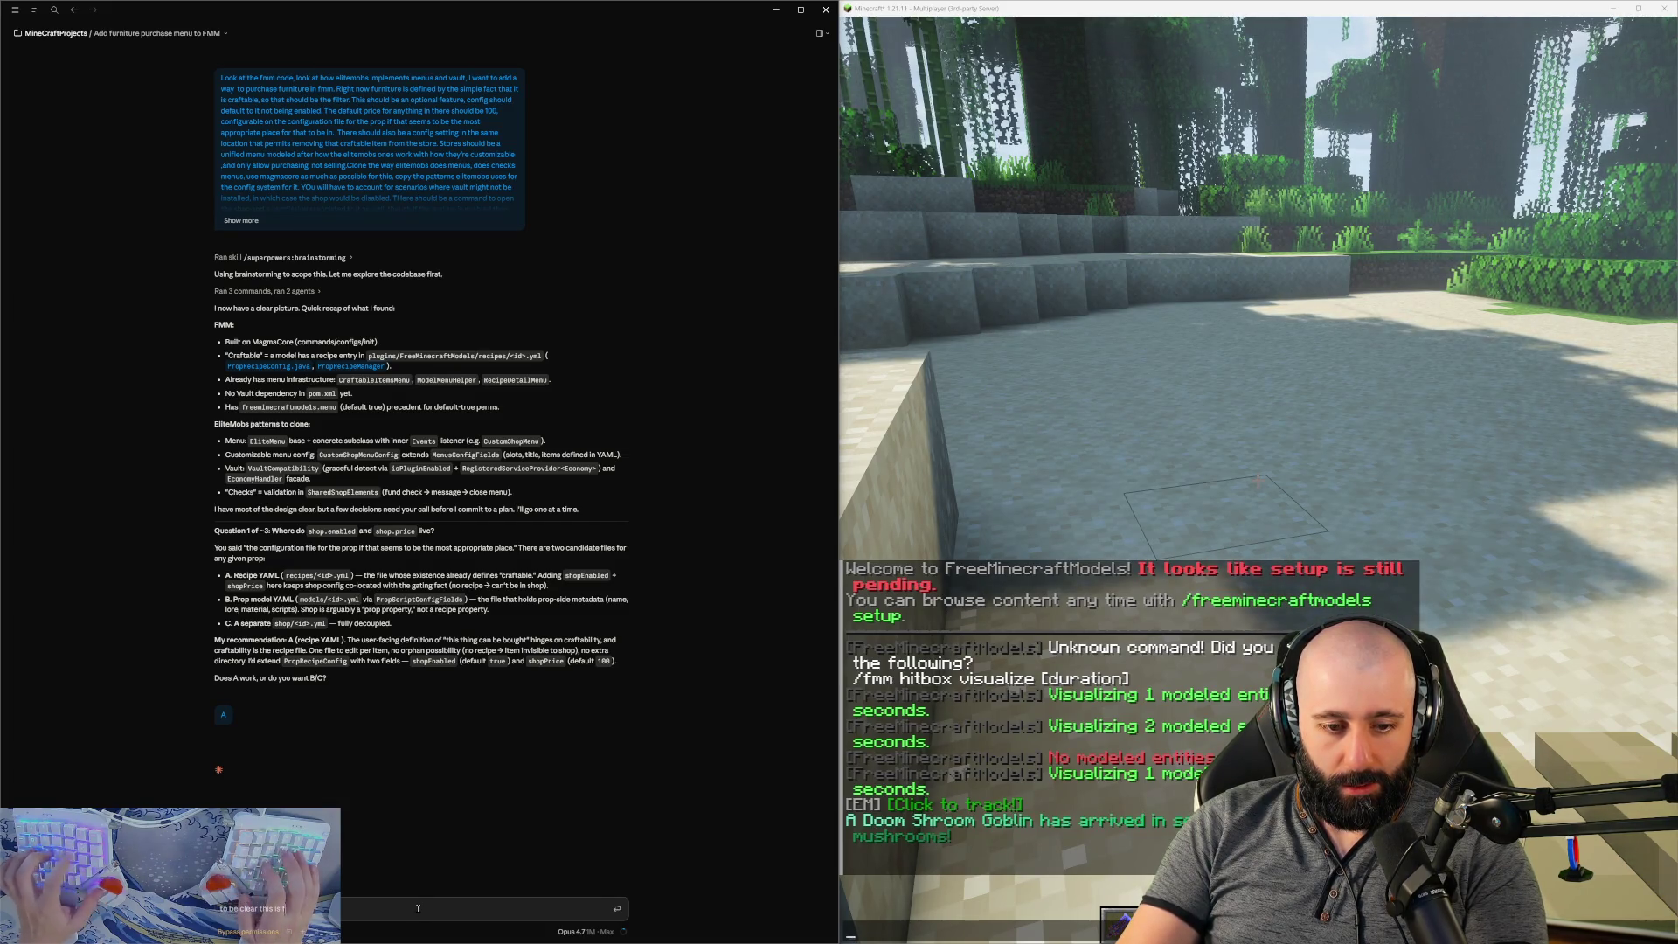
text(or ahop enable)
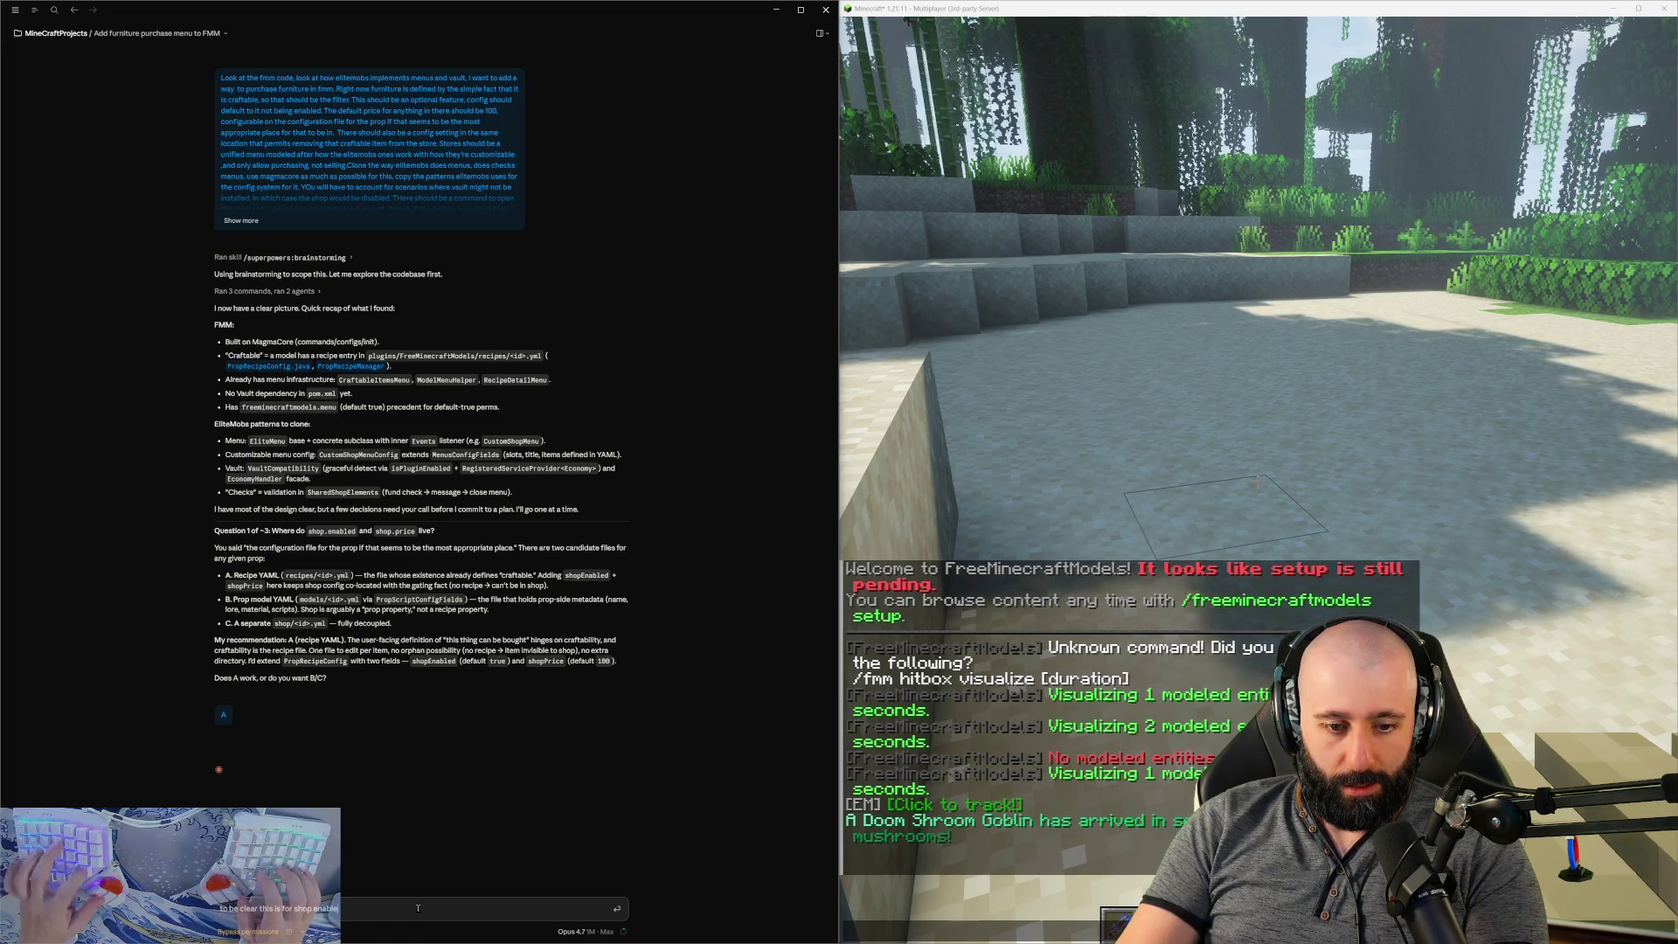
text(d for that sp)
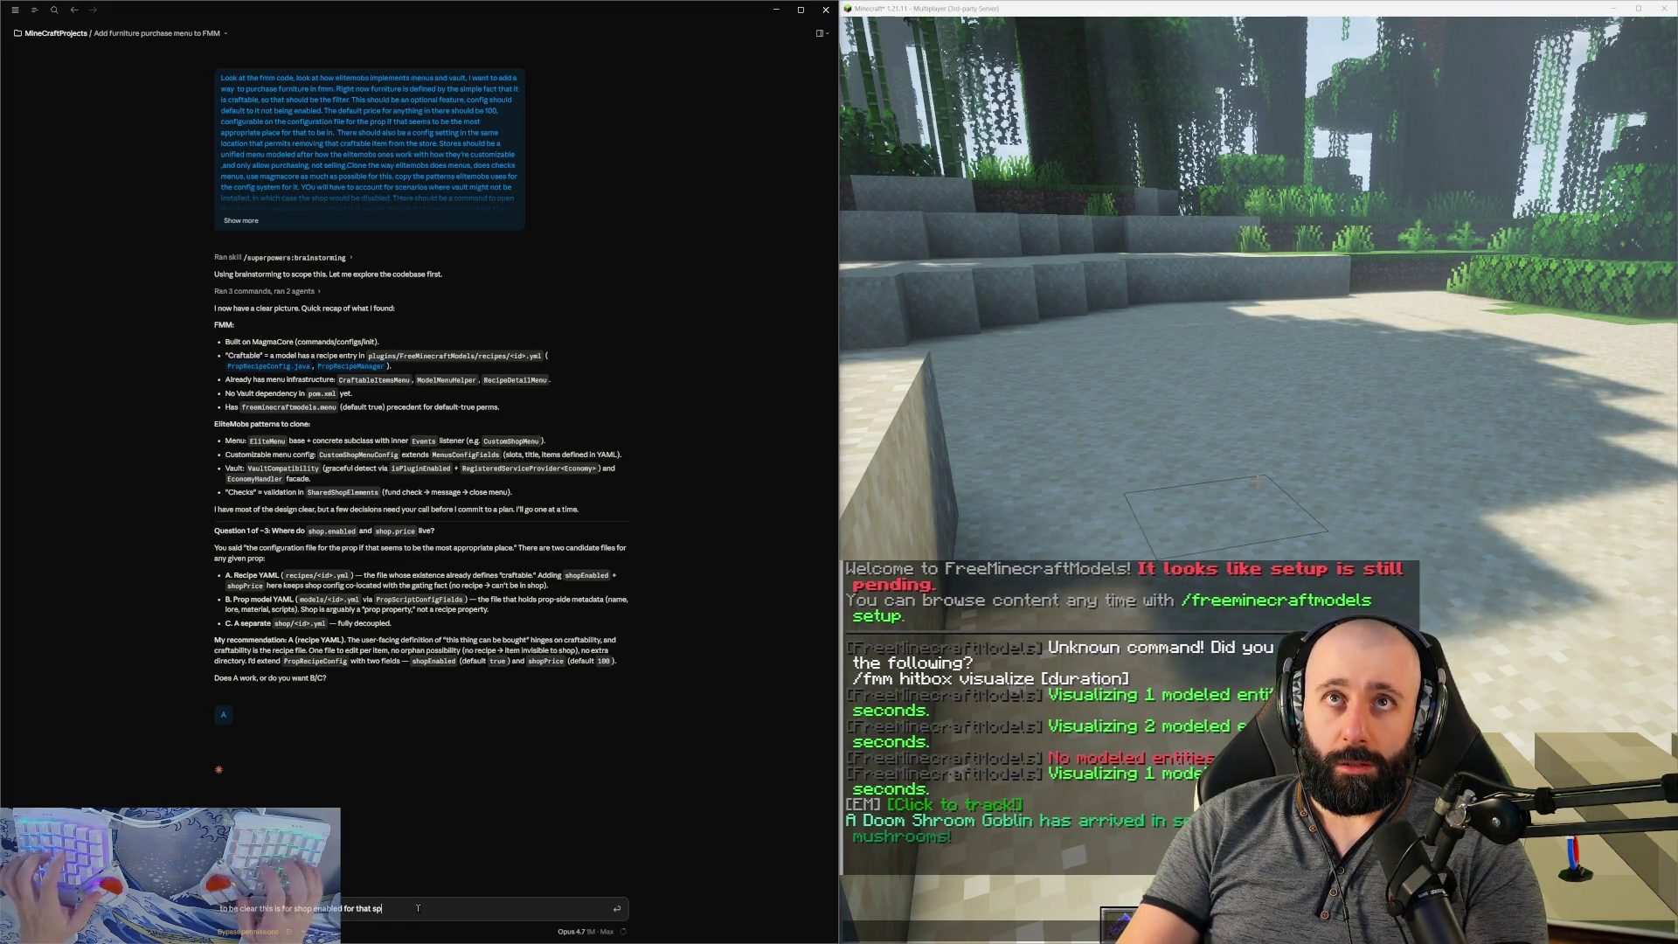
text(ecific item. there shou)
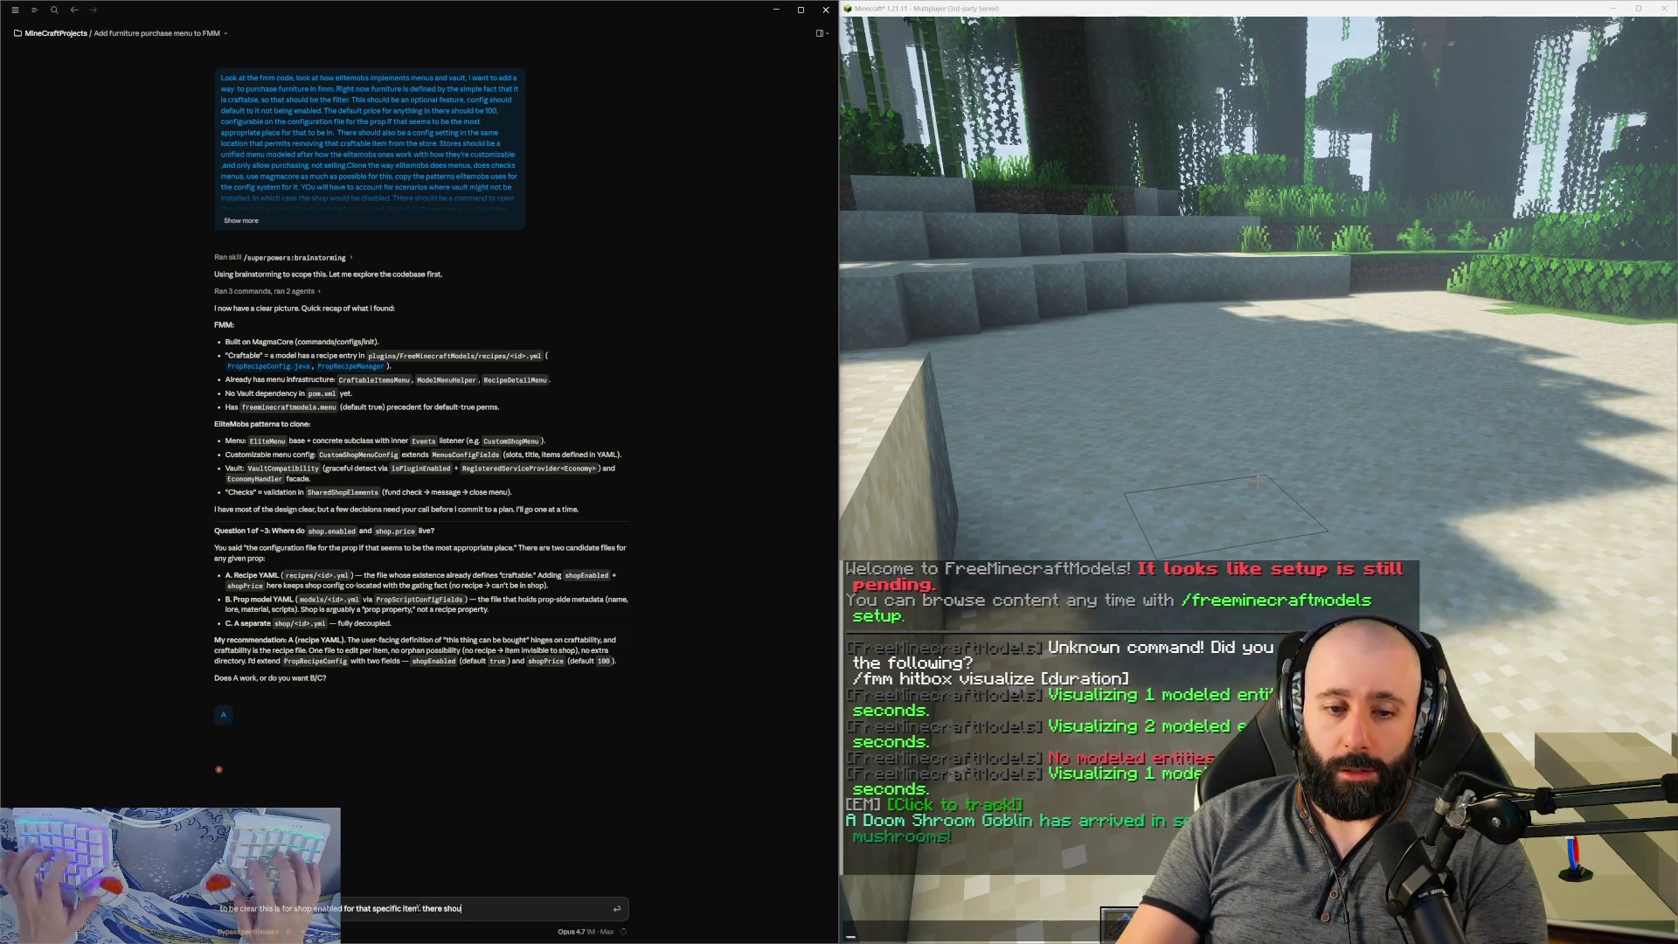
text(ld be another one to)
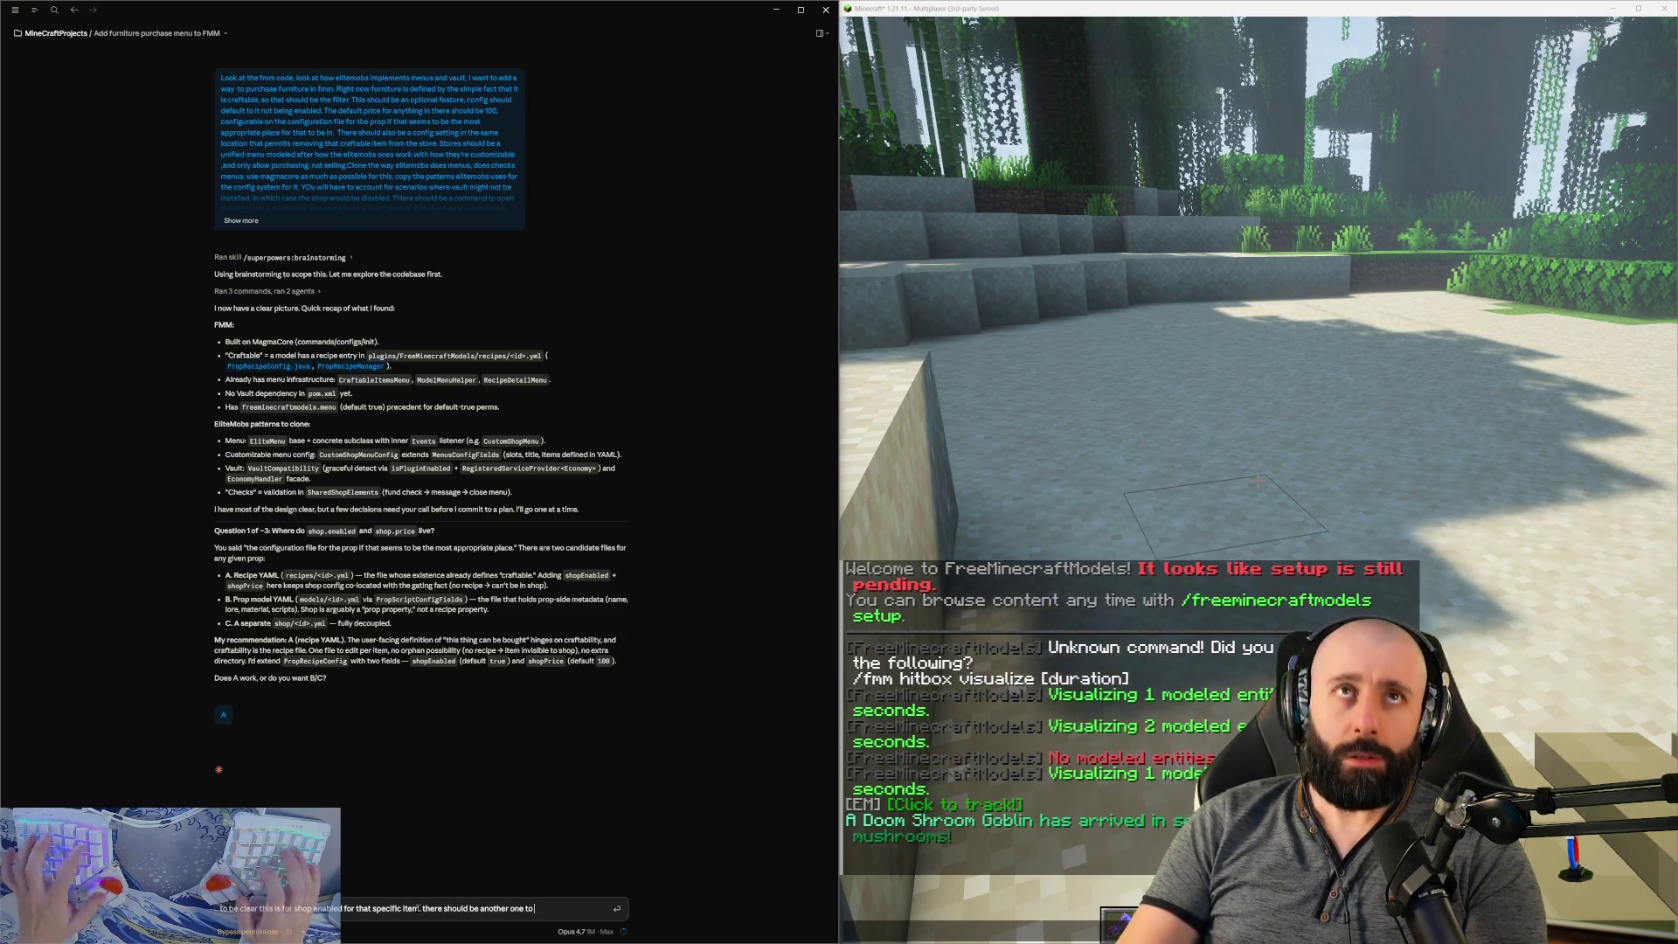
text( define if hte sho)
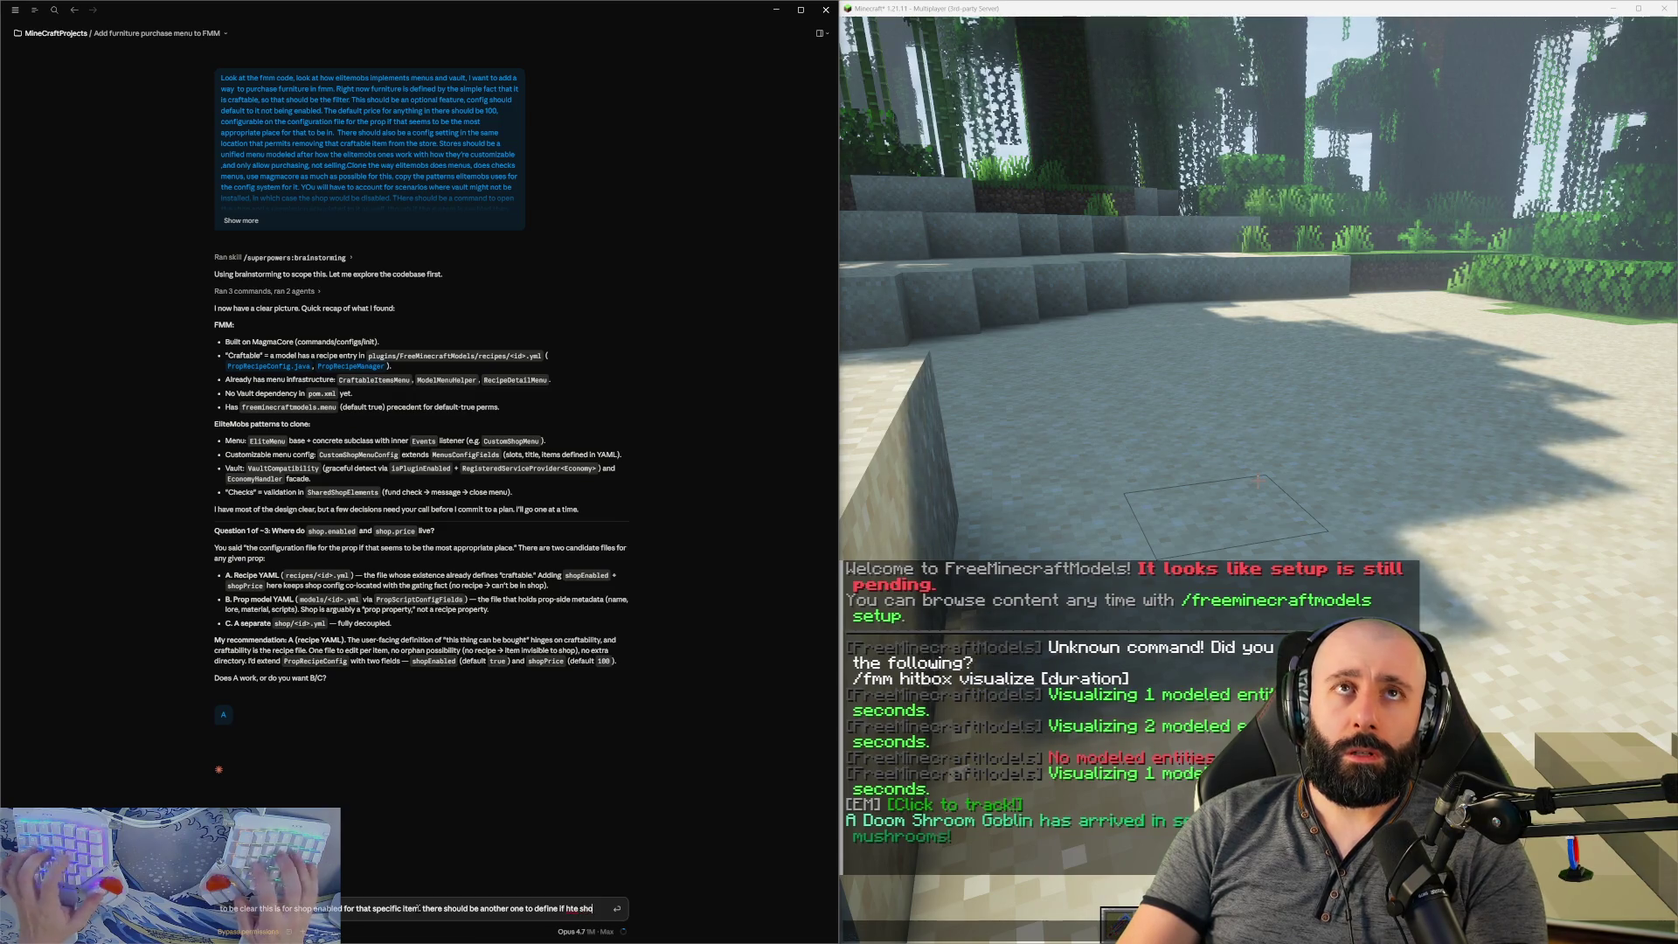
text(p system is enabeld)
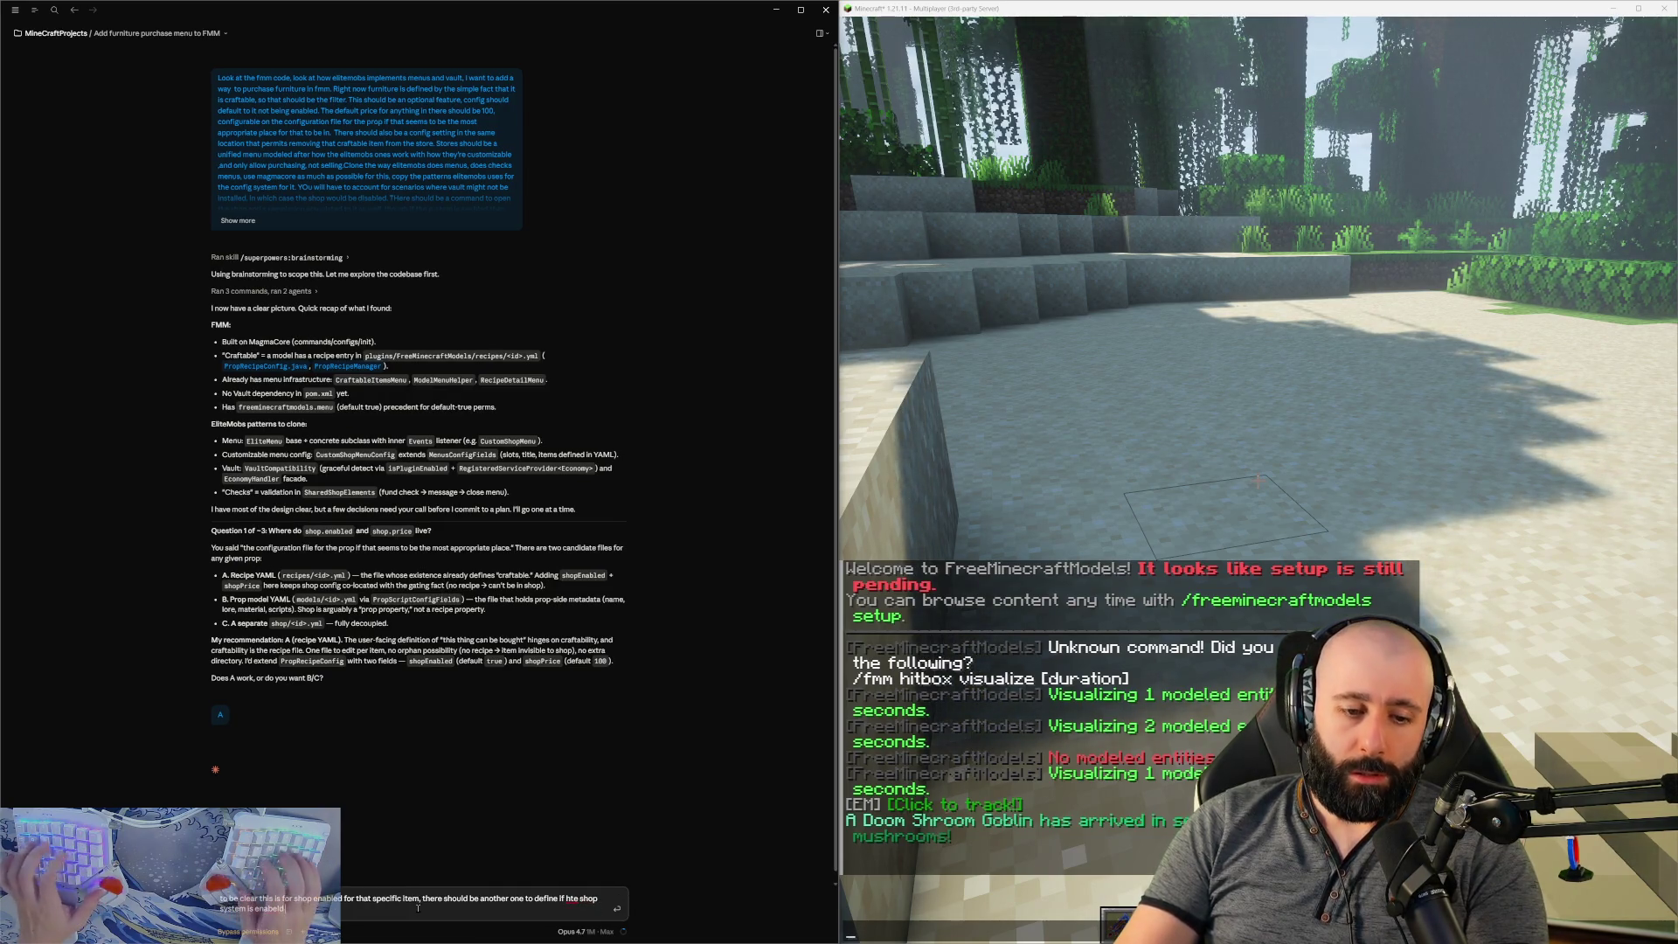
key(BackSpace)
key(BackSpace)
key(BackSpace)
text(led in gen)
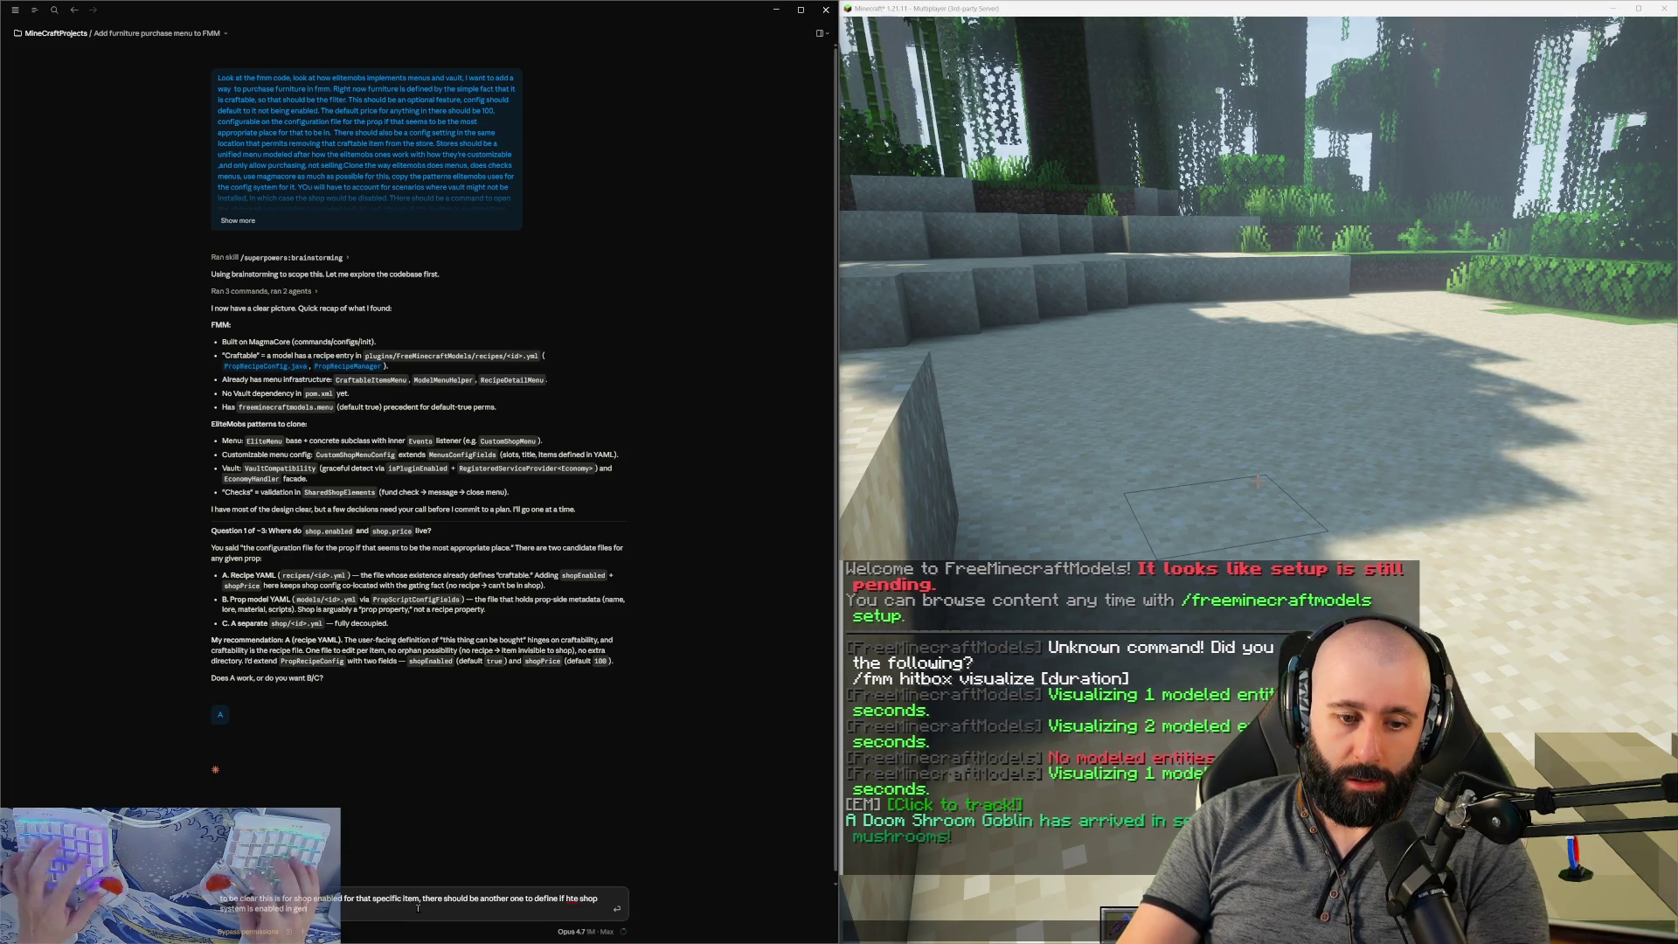
text(eral. THe defaults for)
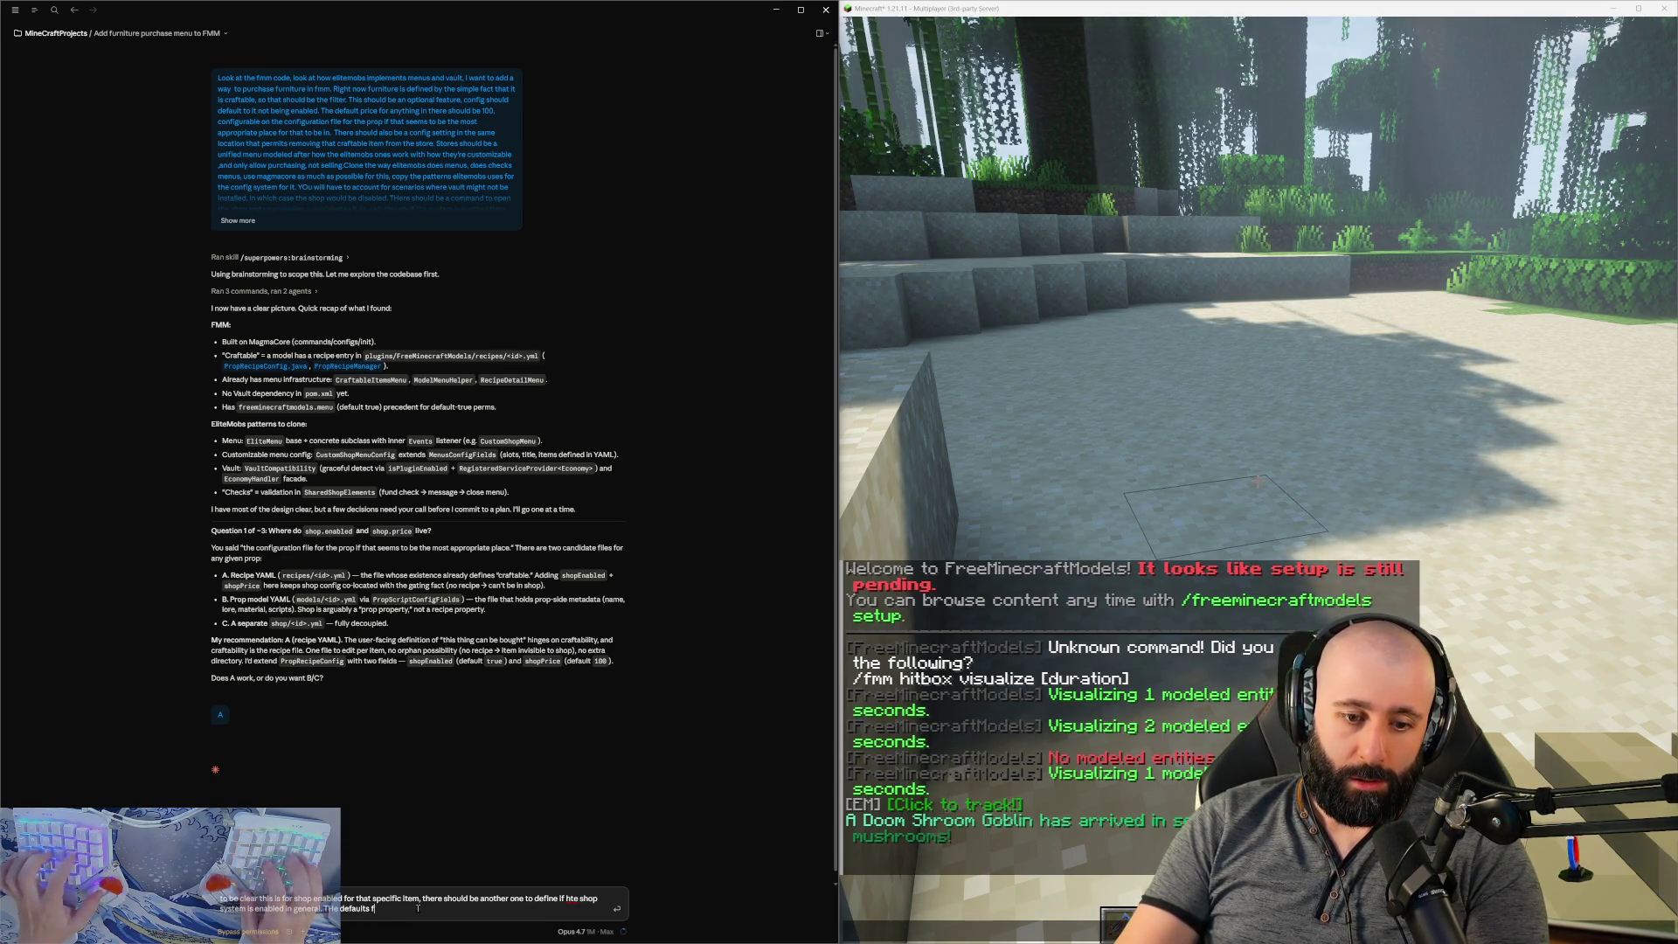
key(BackSpace)
key(BackSpace)
key(BackSpace)
text(per item hsoil)
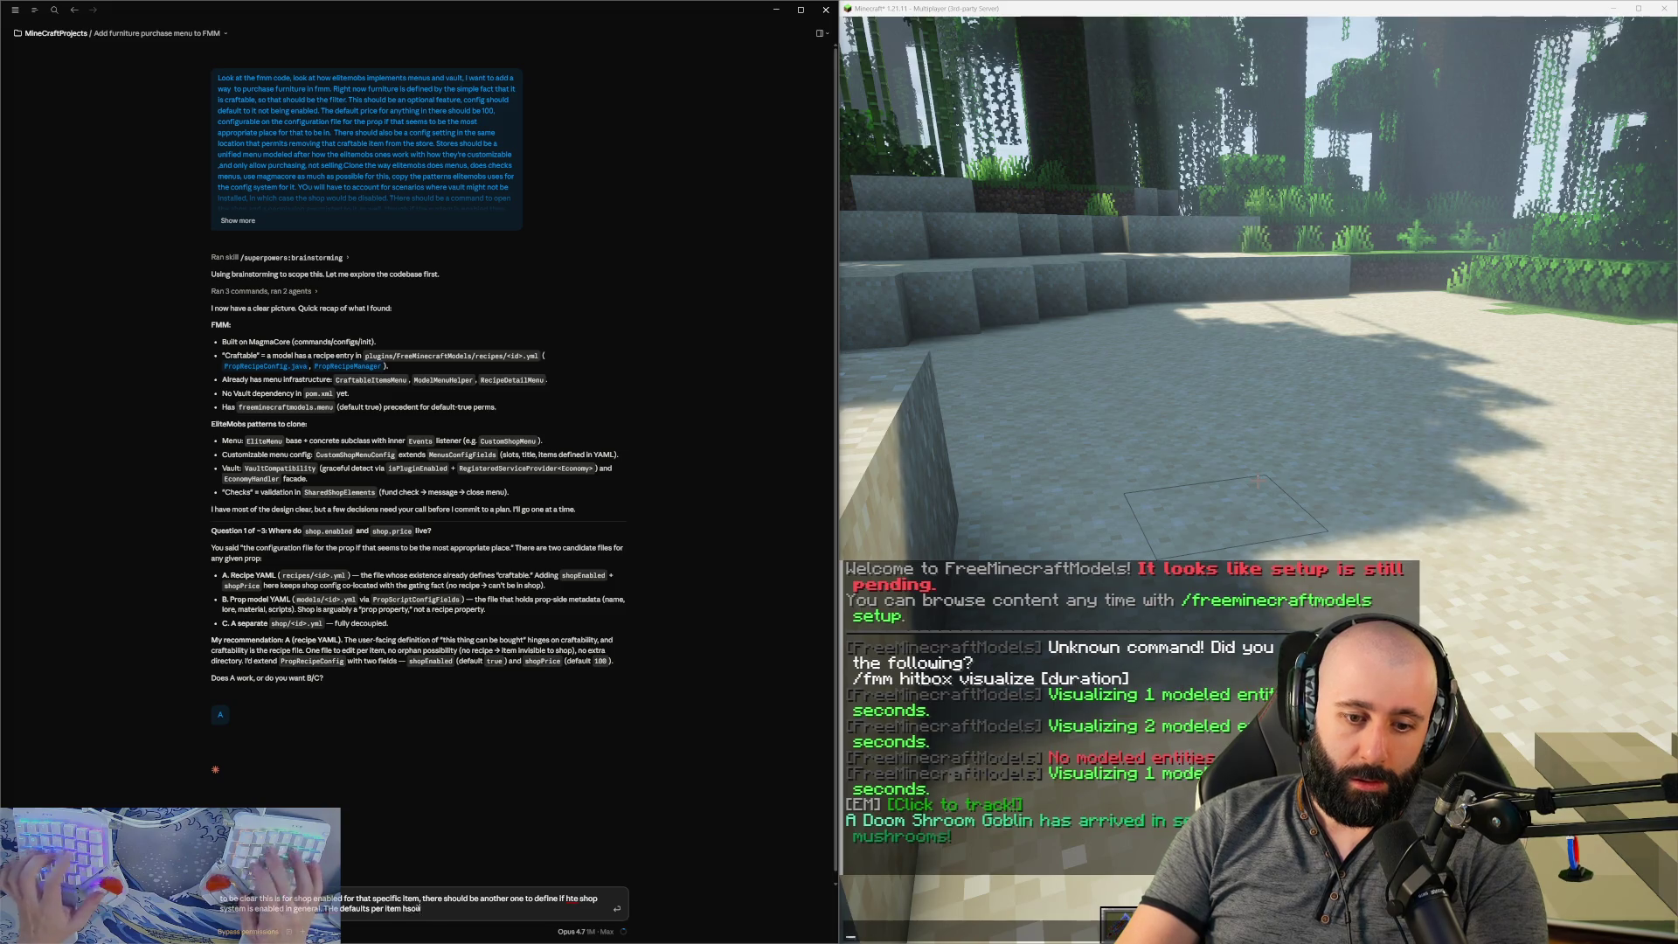
text(d be true bt)
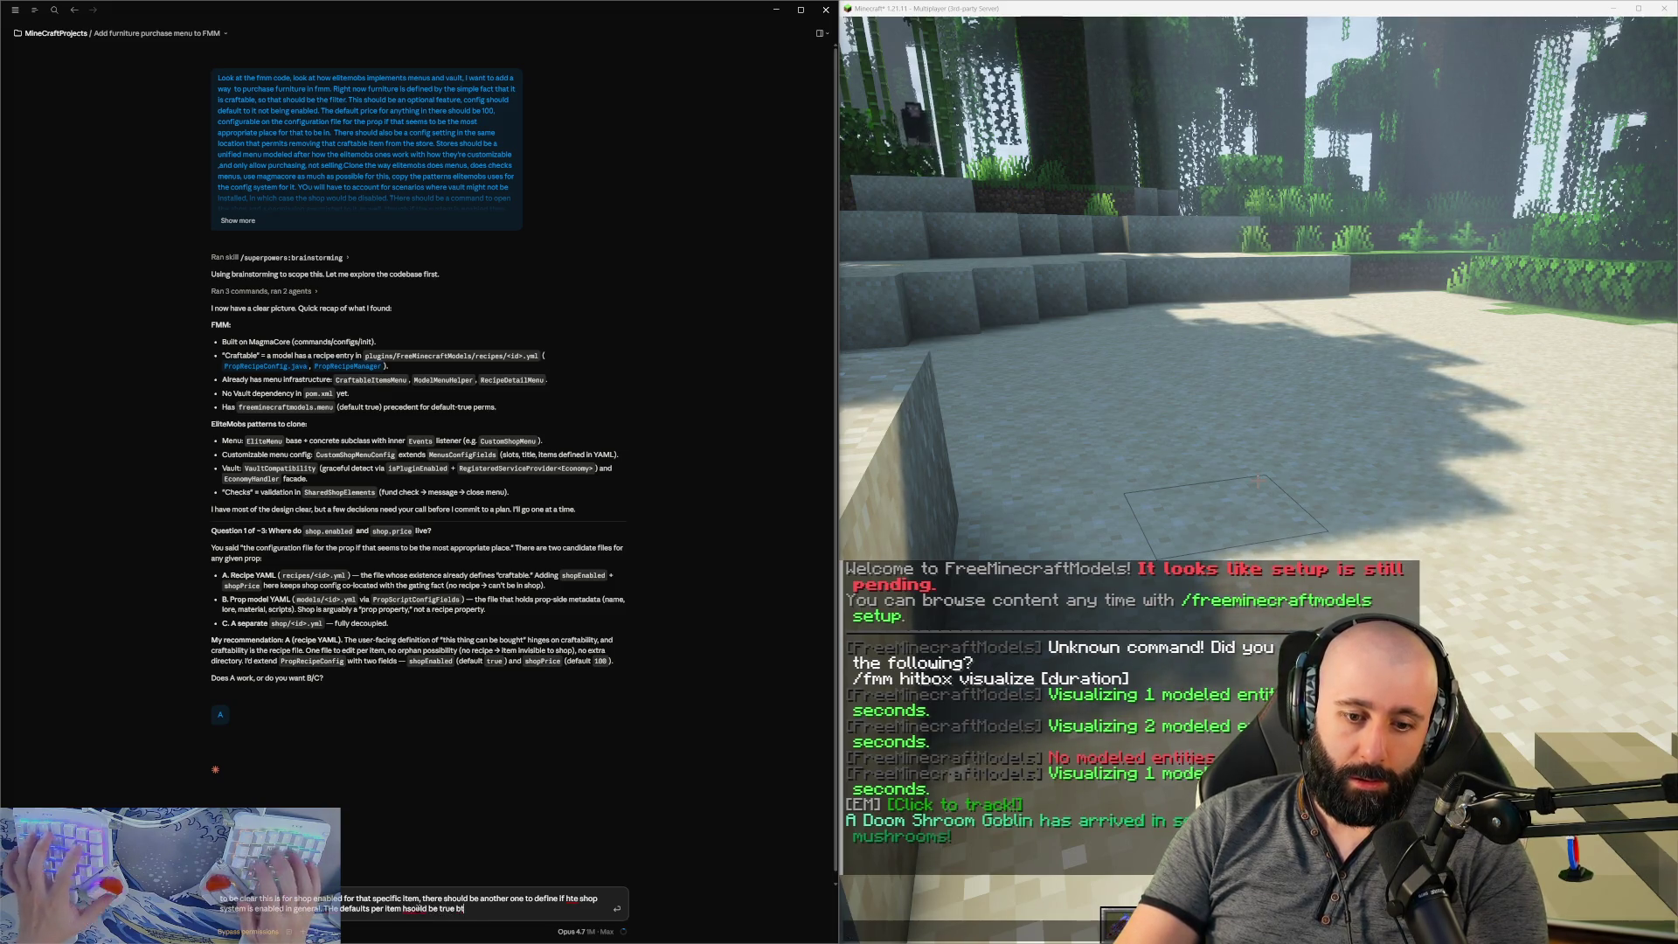
key(BackSpace)
text(ut the global defaul)
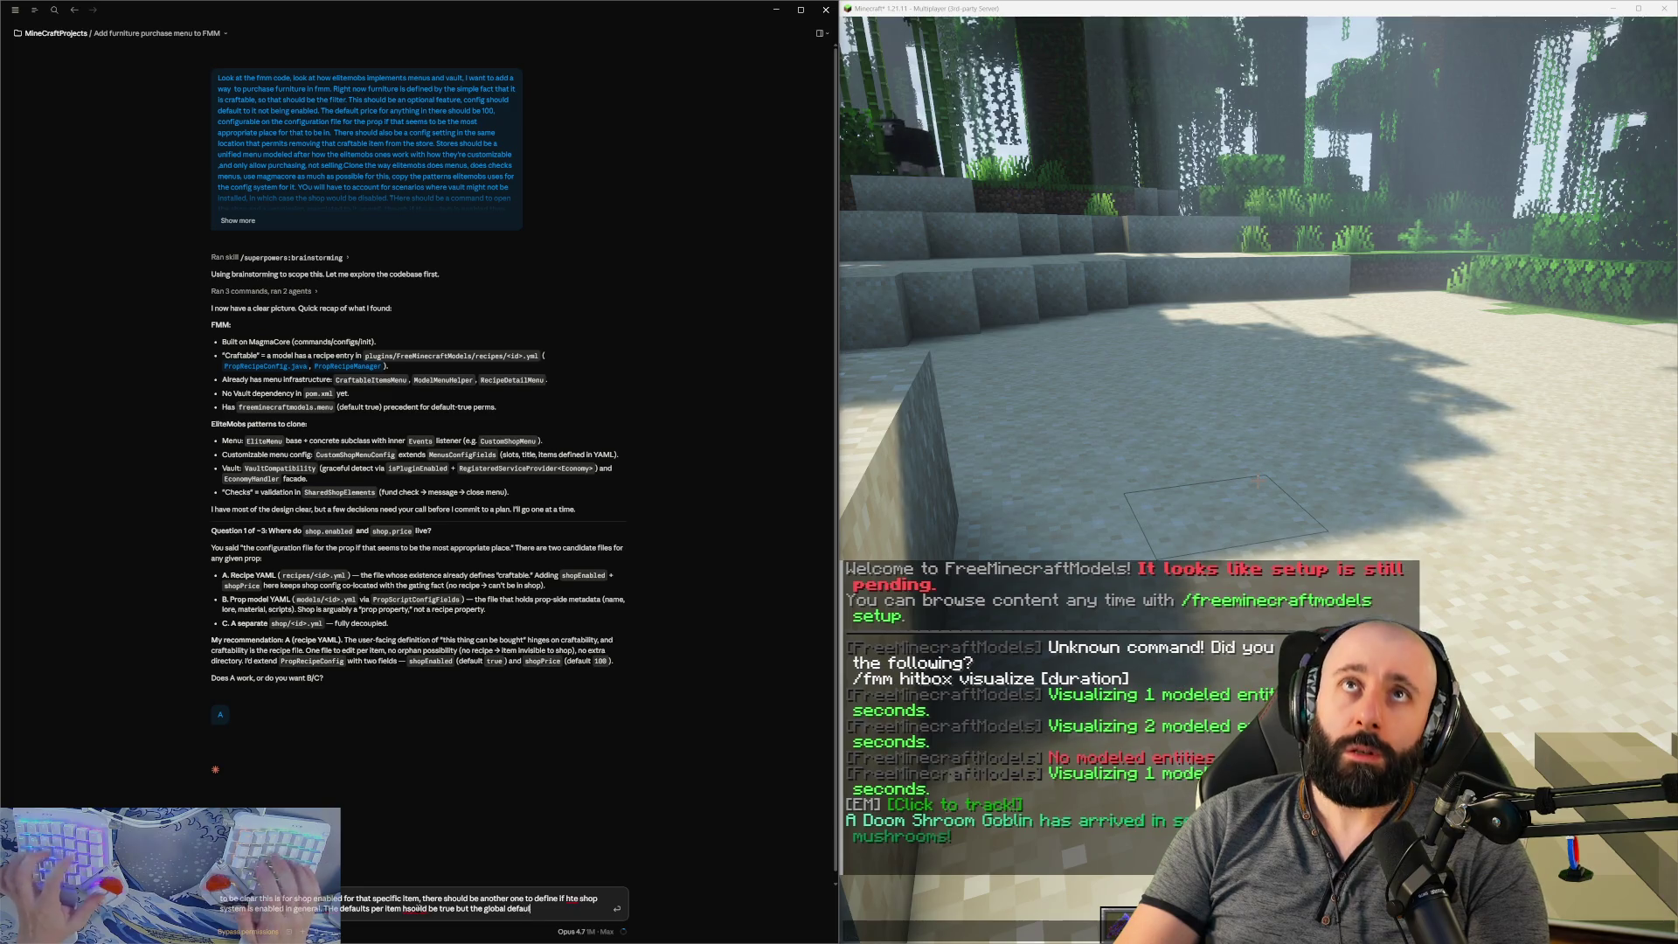
text(t should be fa)
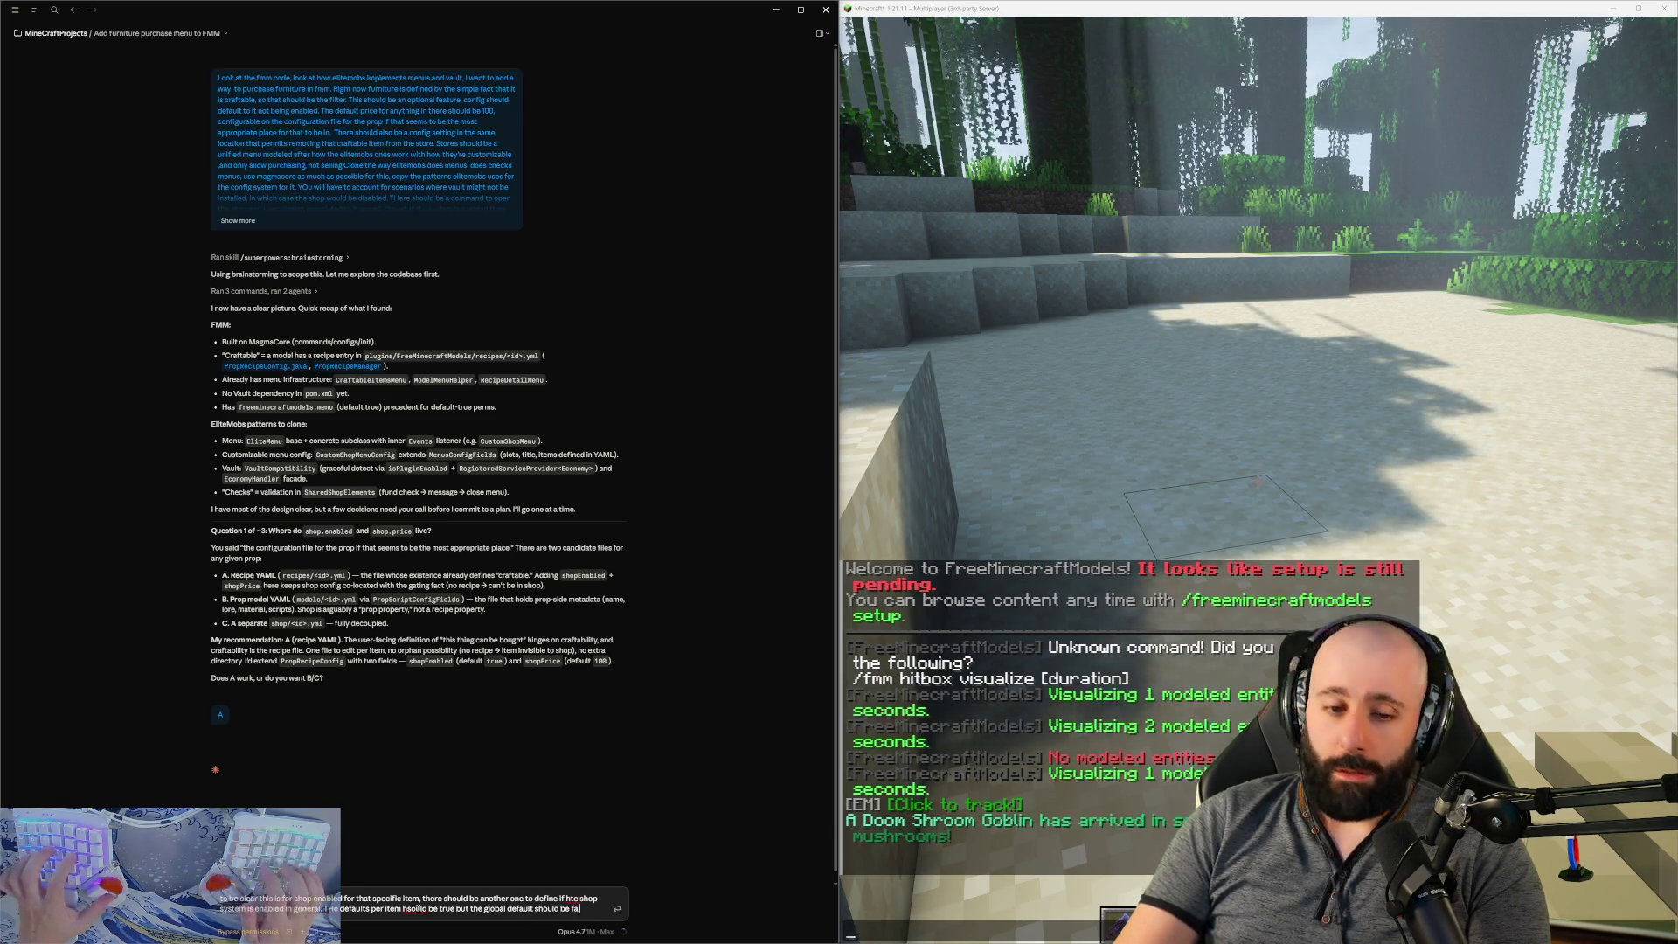
text(lse)
key(Return)
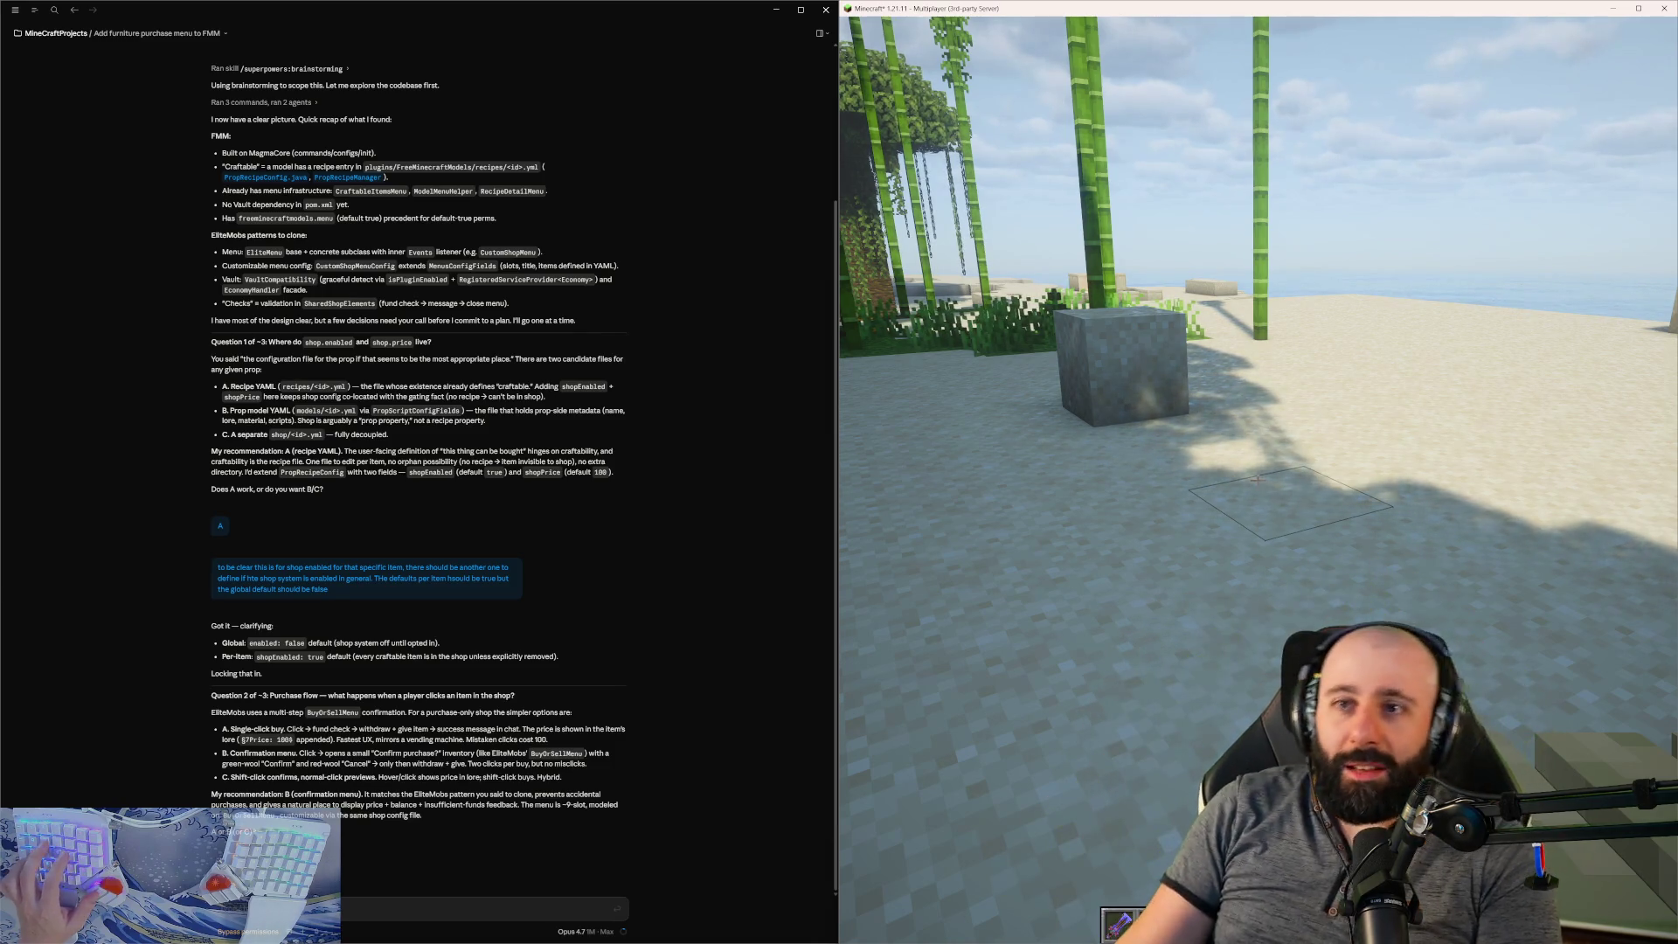
- Wander past the bamboo and stone ledge in Minecraft and open game chat while Claude replies
key(w)
key(w)
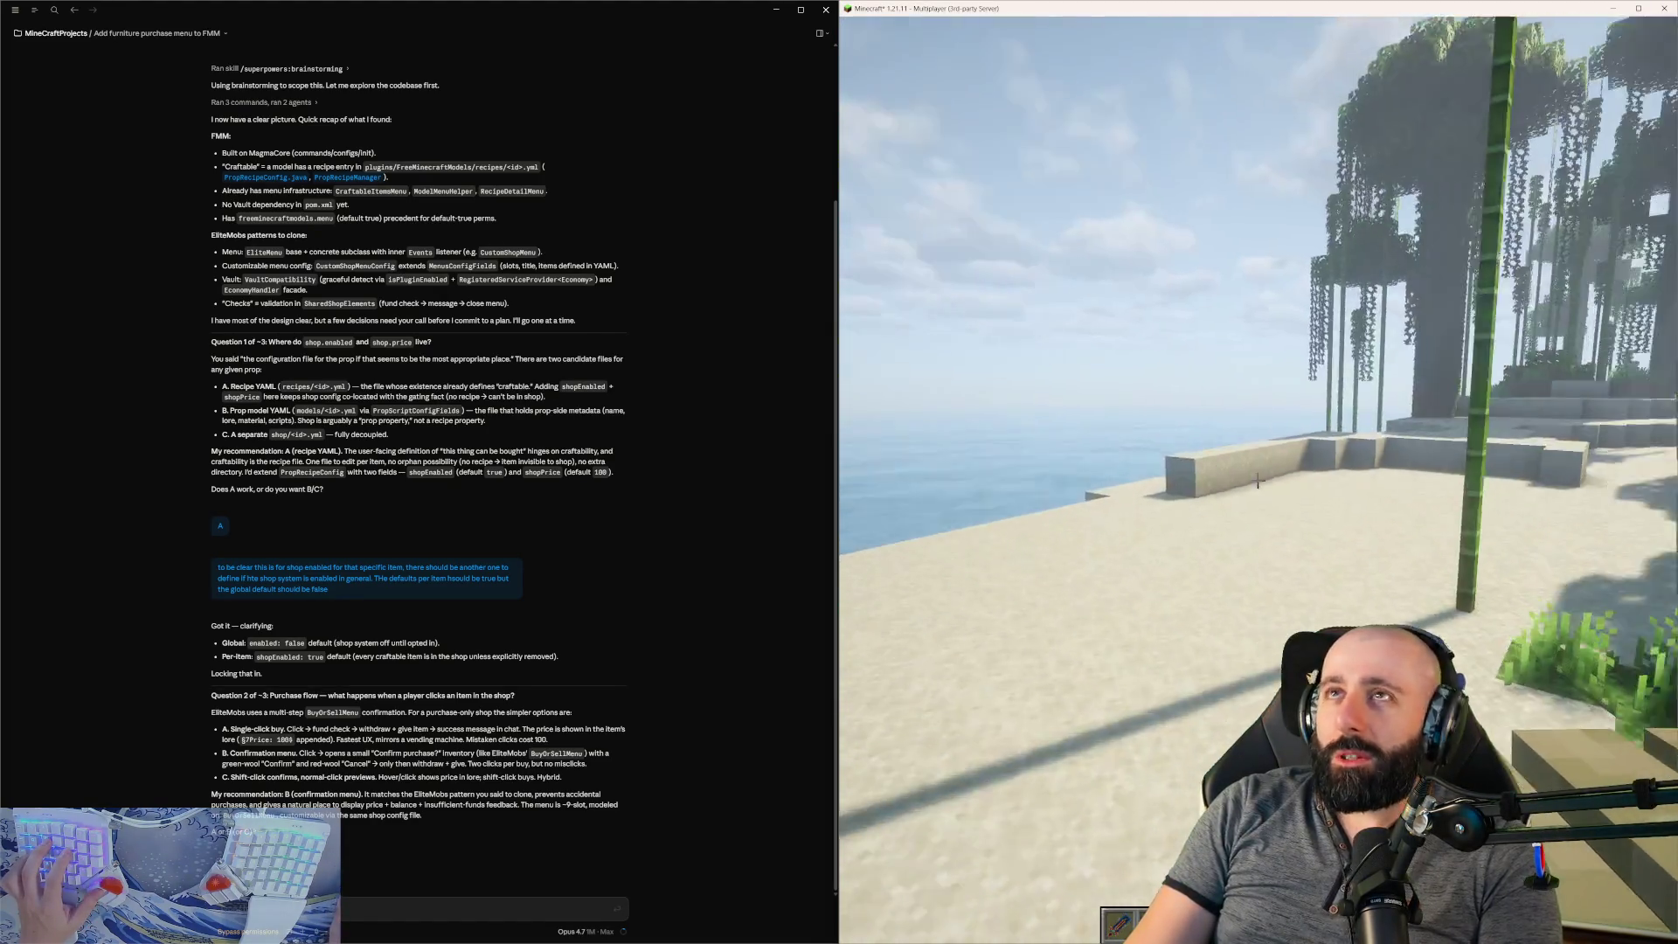
key(w)
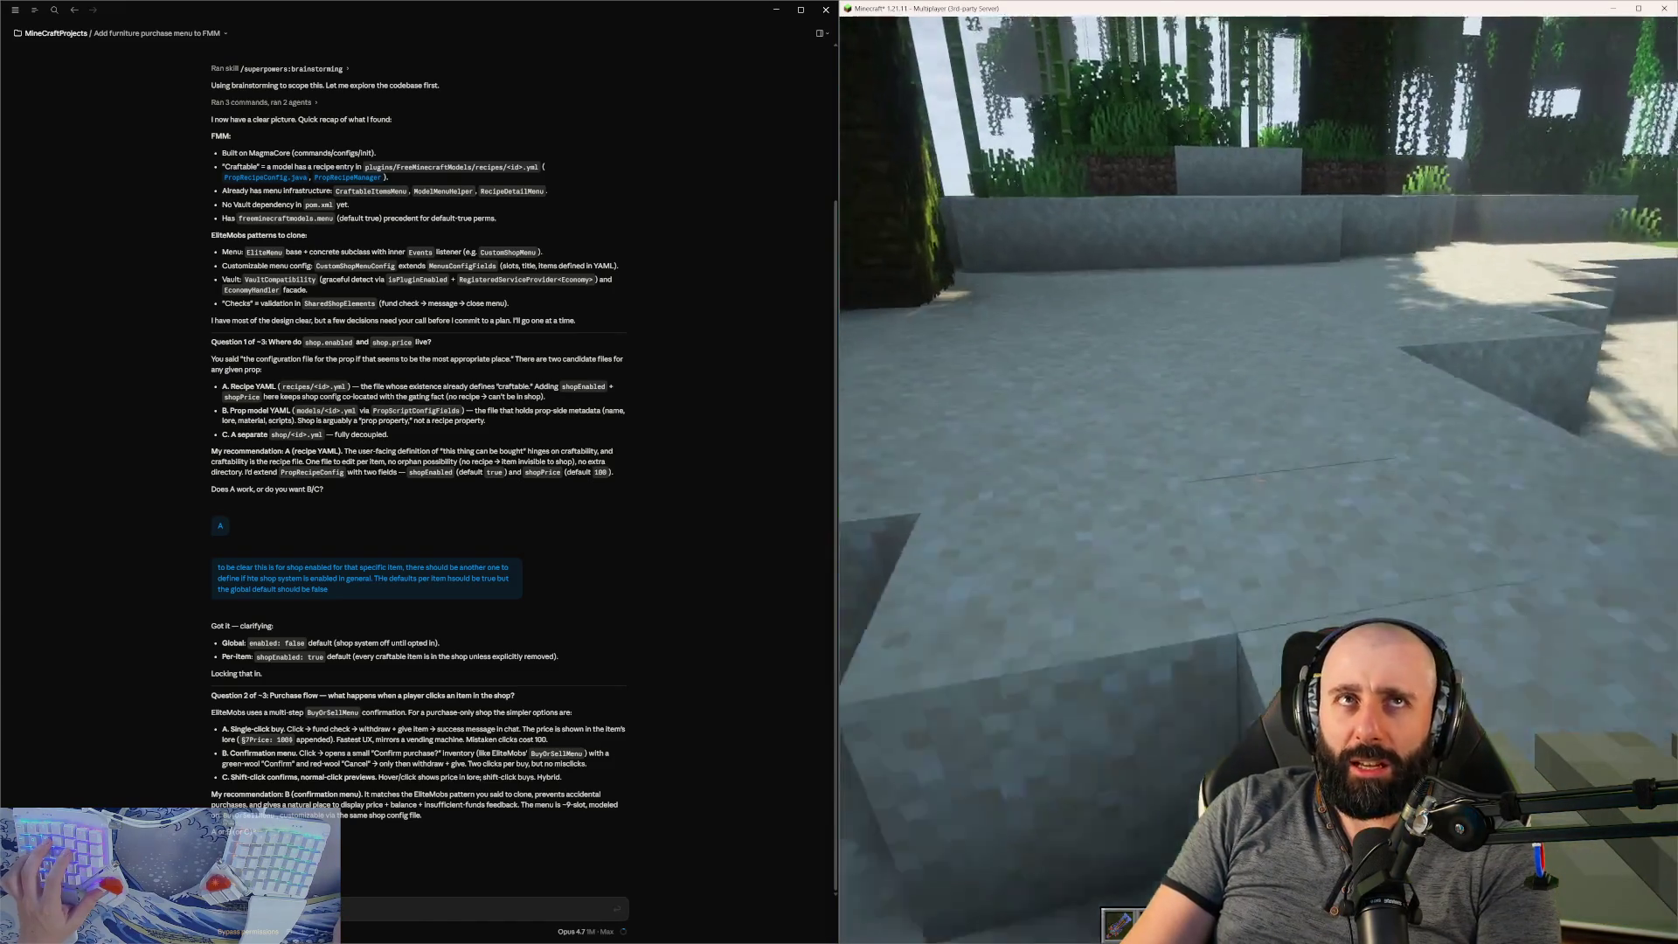
key(w)
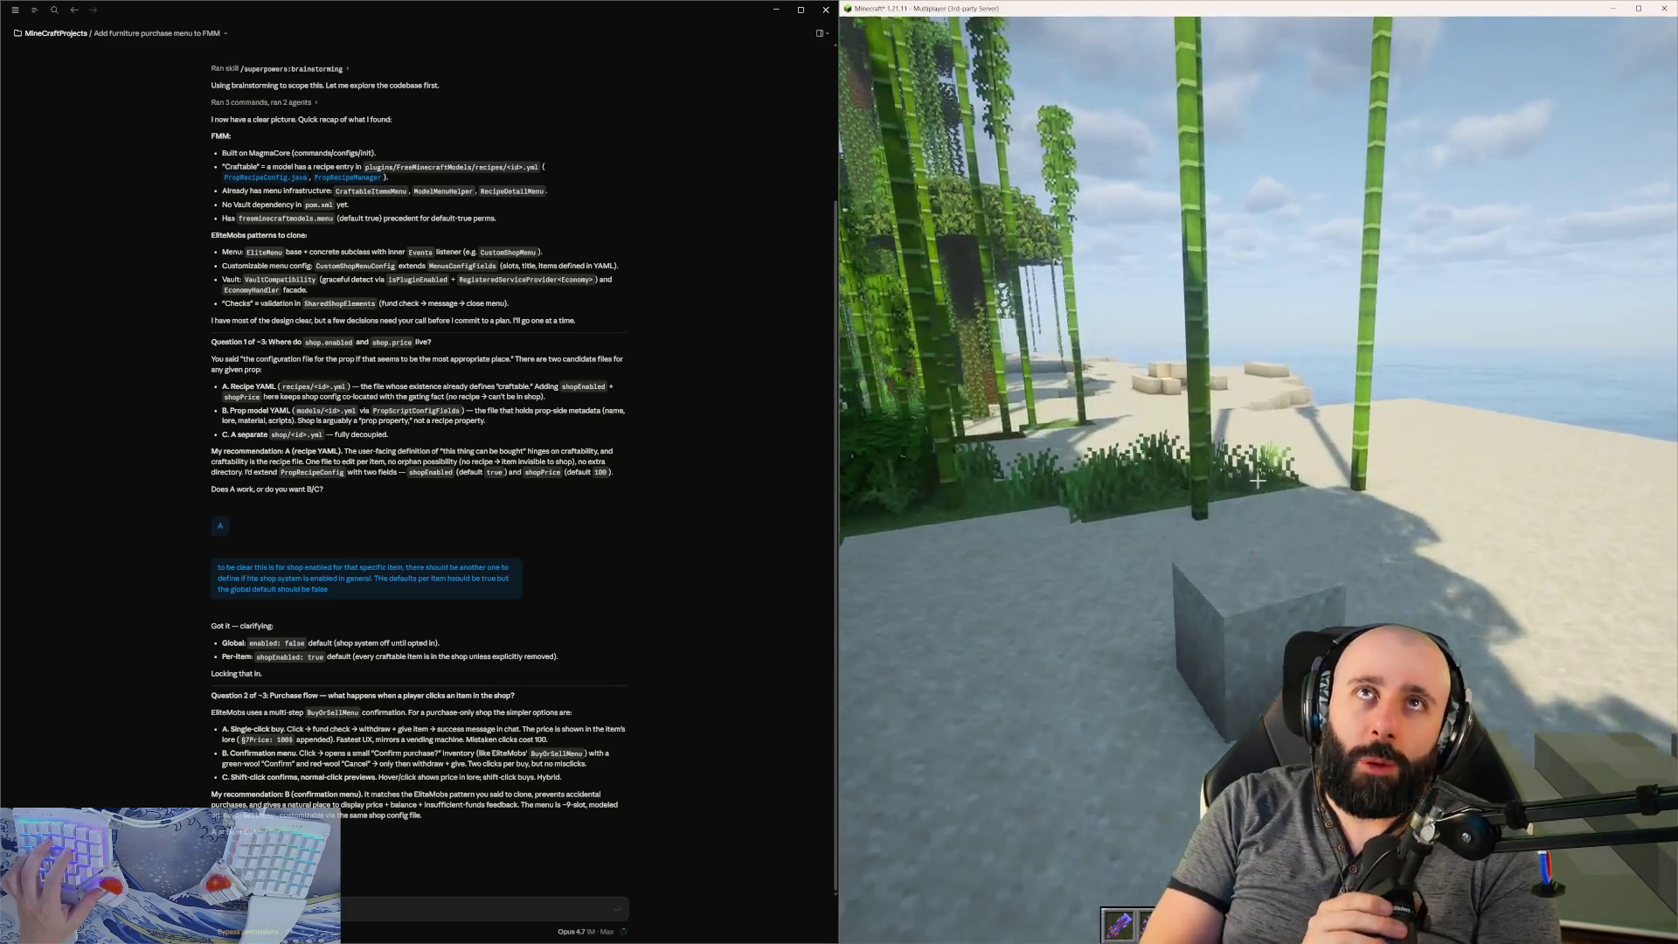
key(t)
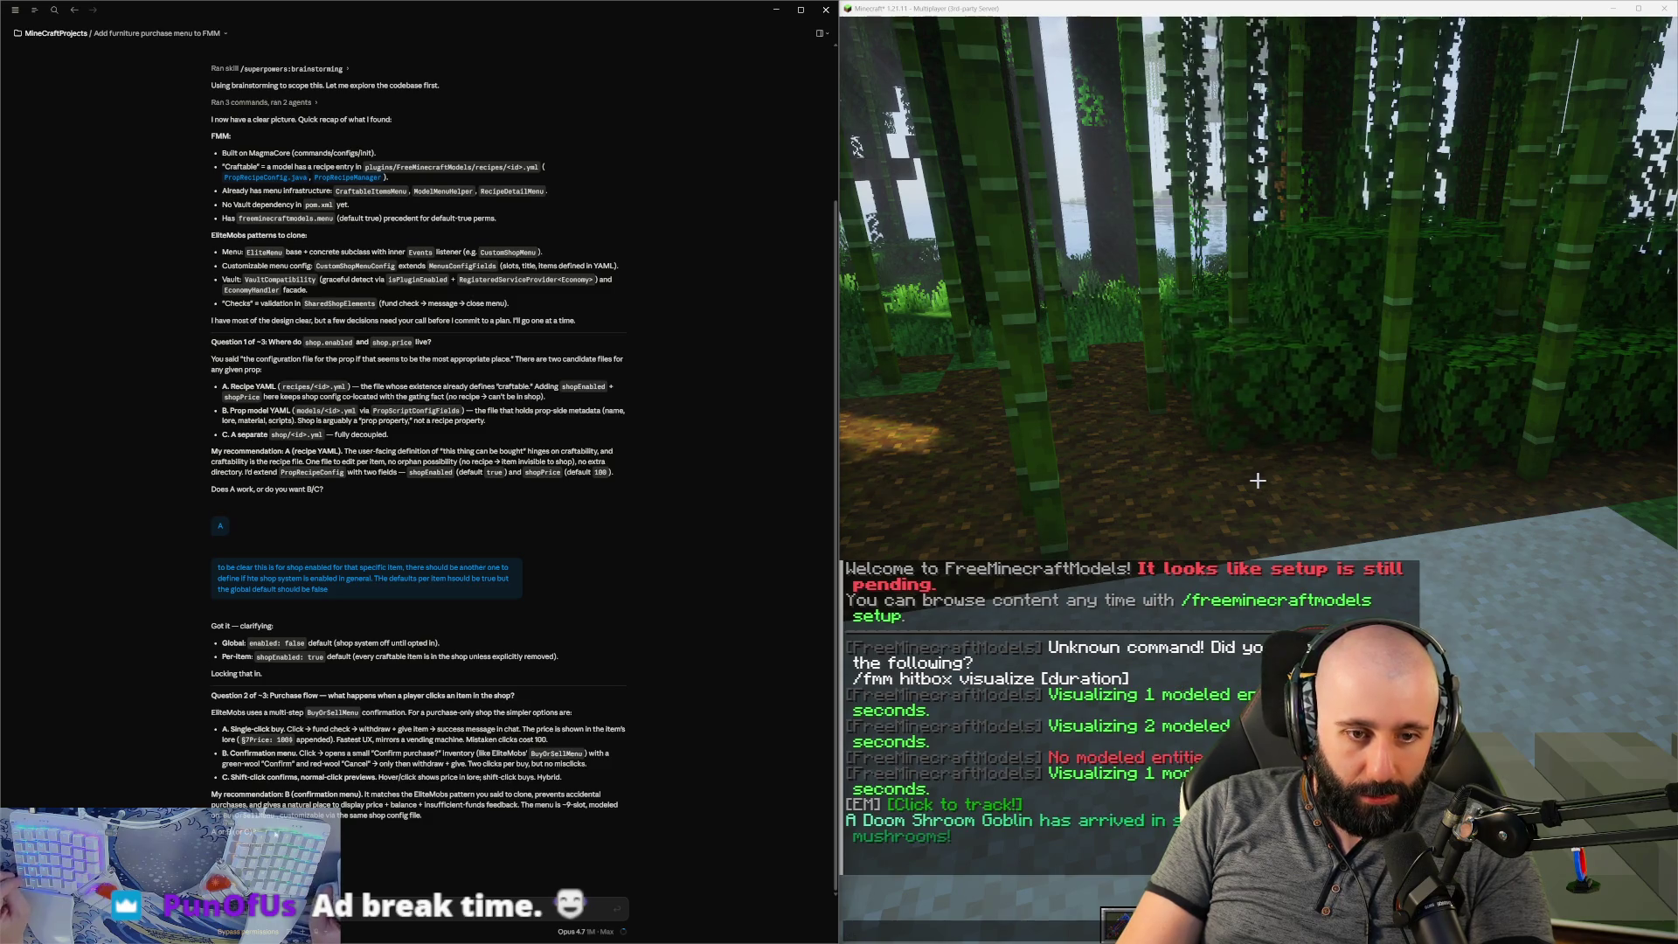
- Answer the purchase-flow question with 'single click buy is fine'
drag(293, 696, 432, 705)
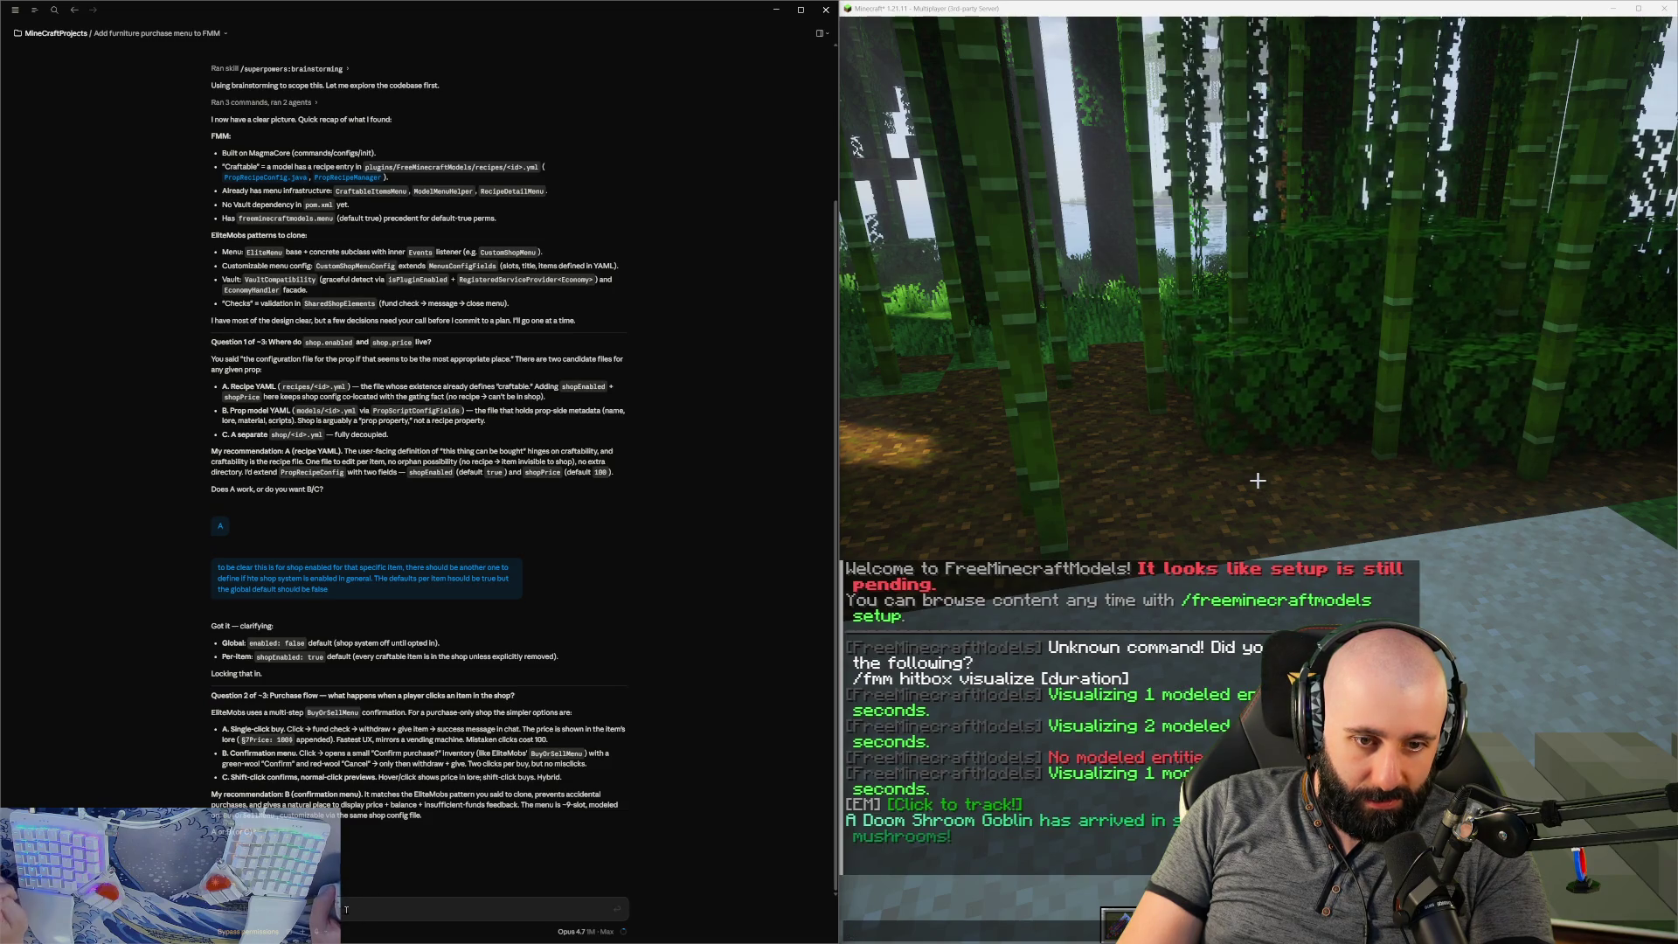
text(T)
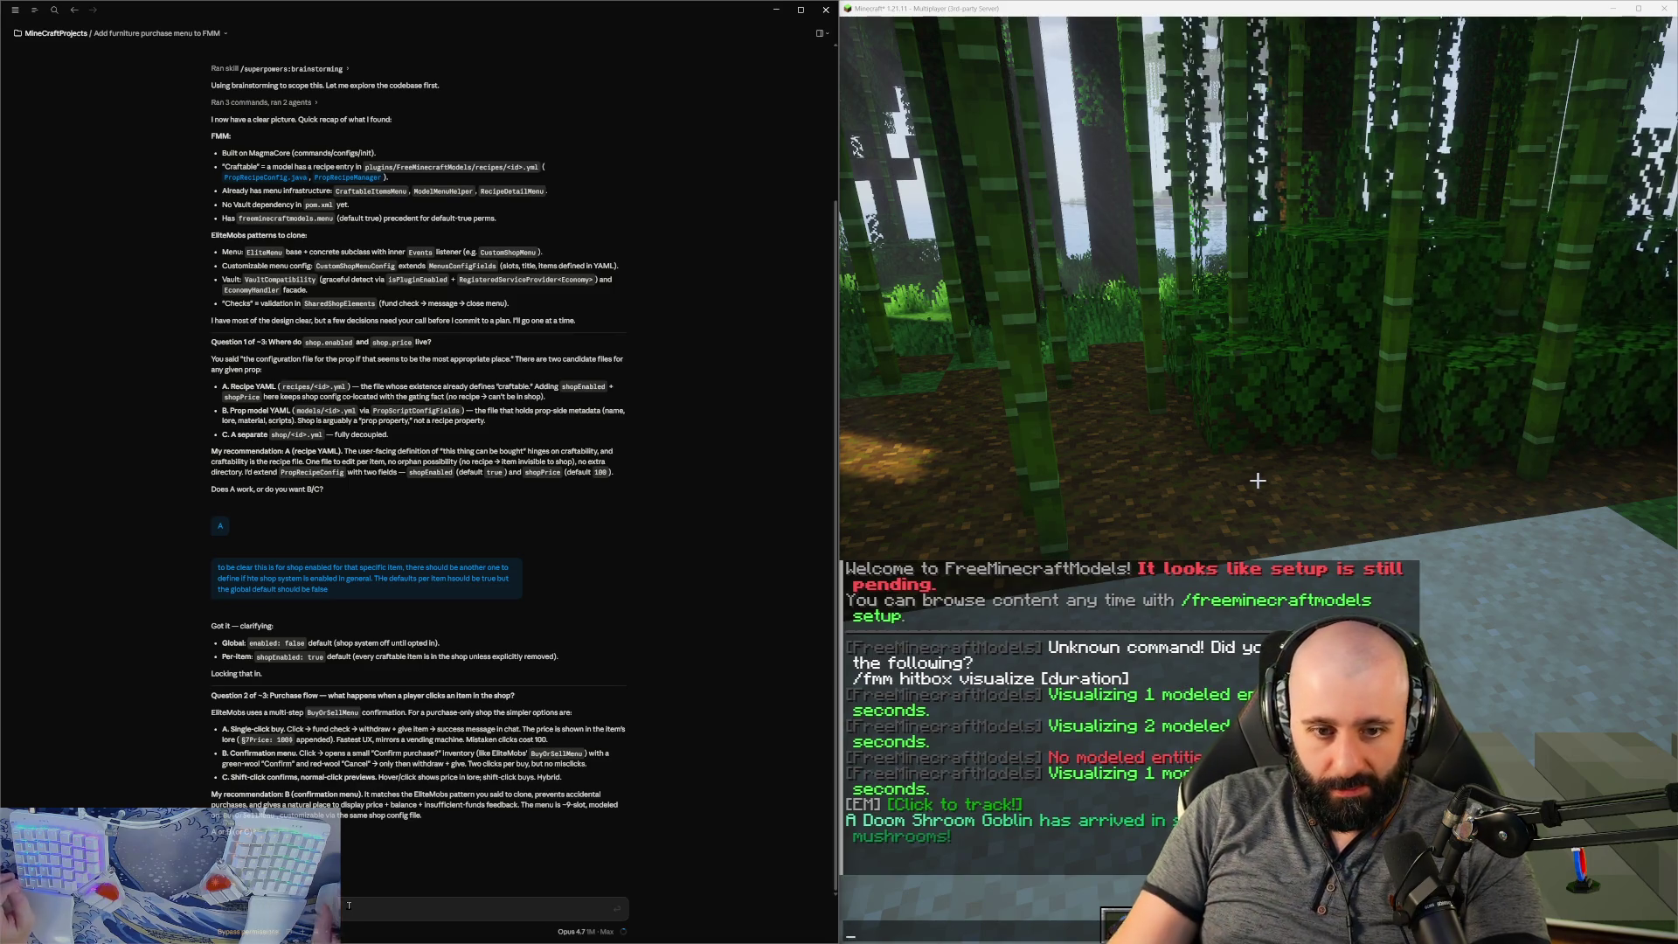
text(single)
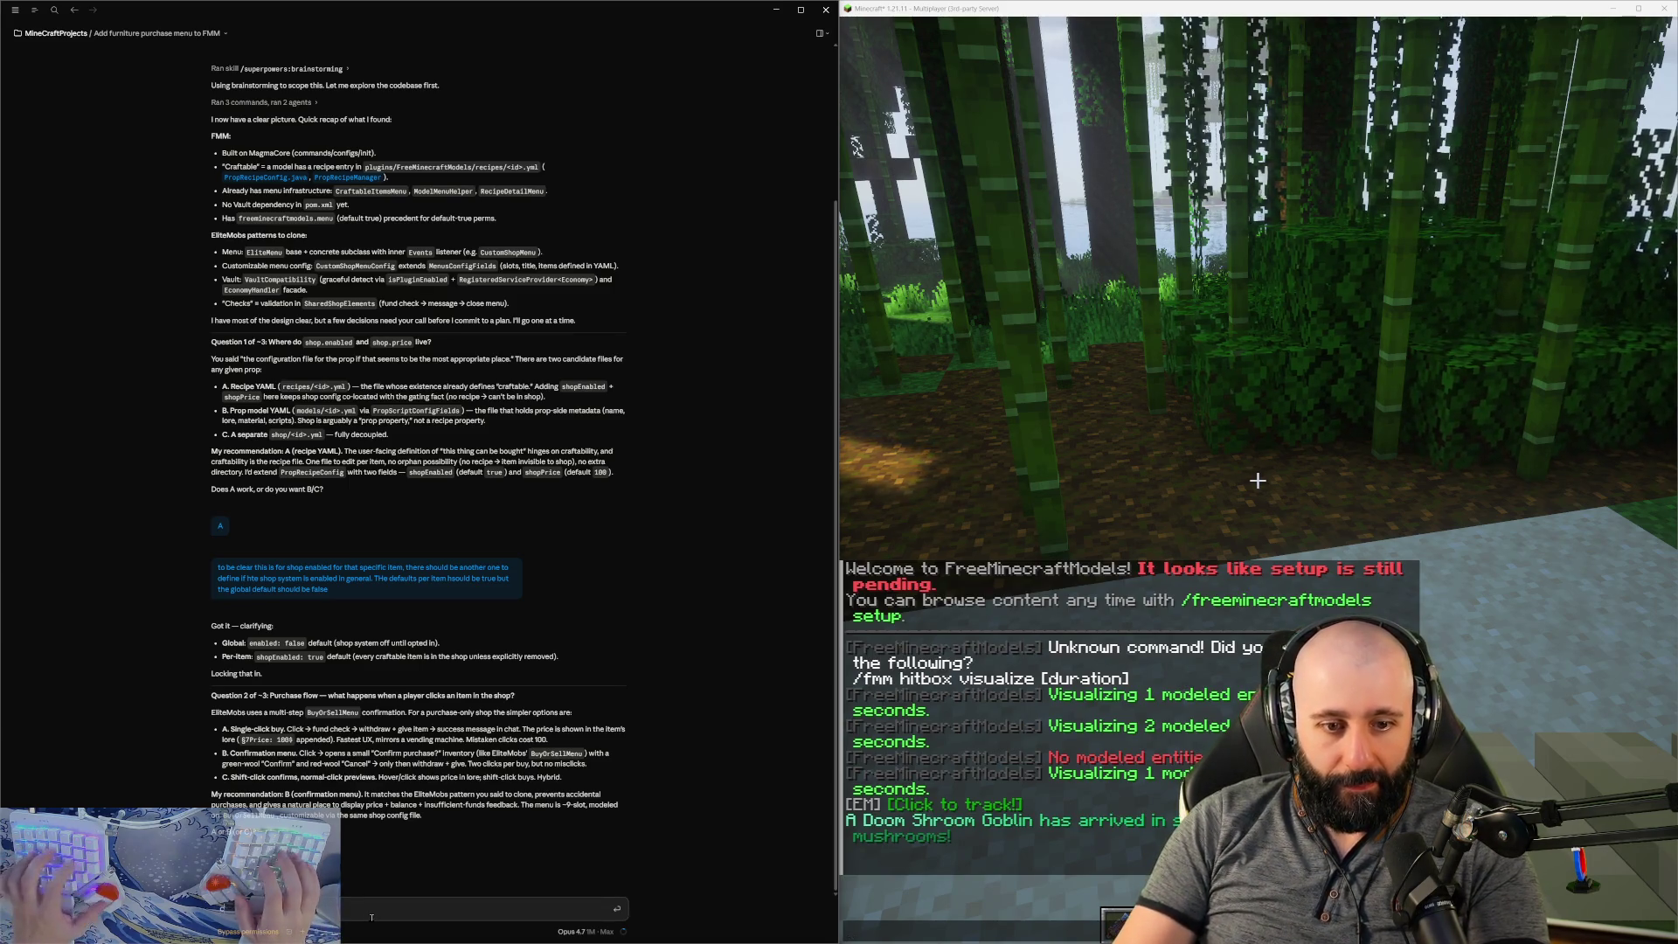
text( click buy is fine)
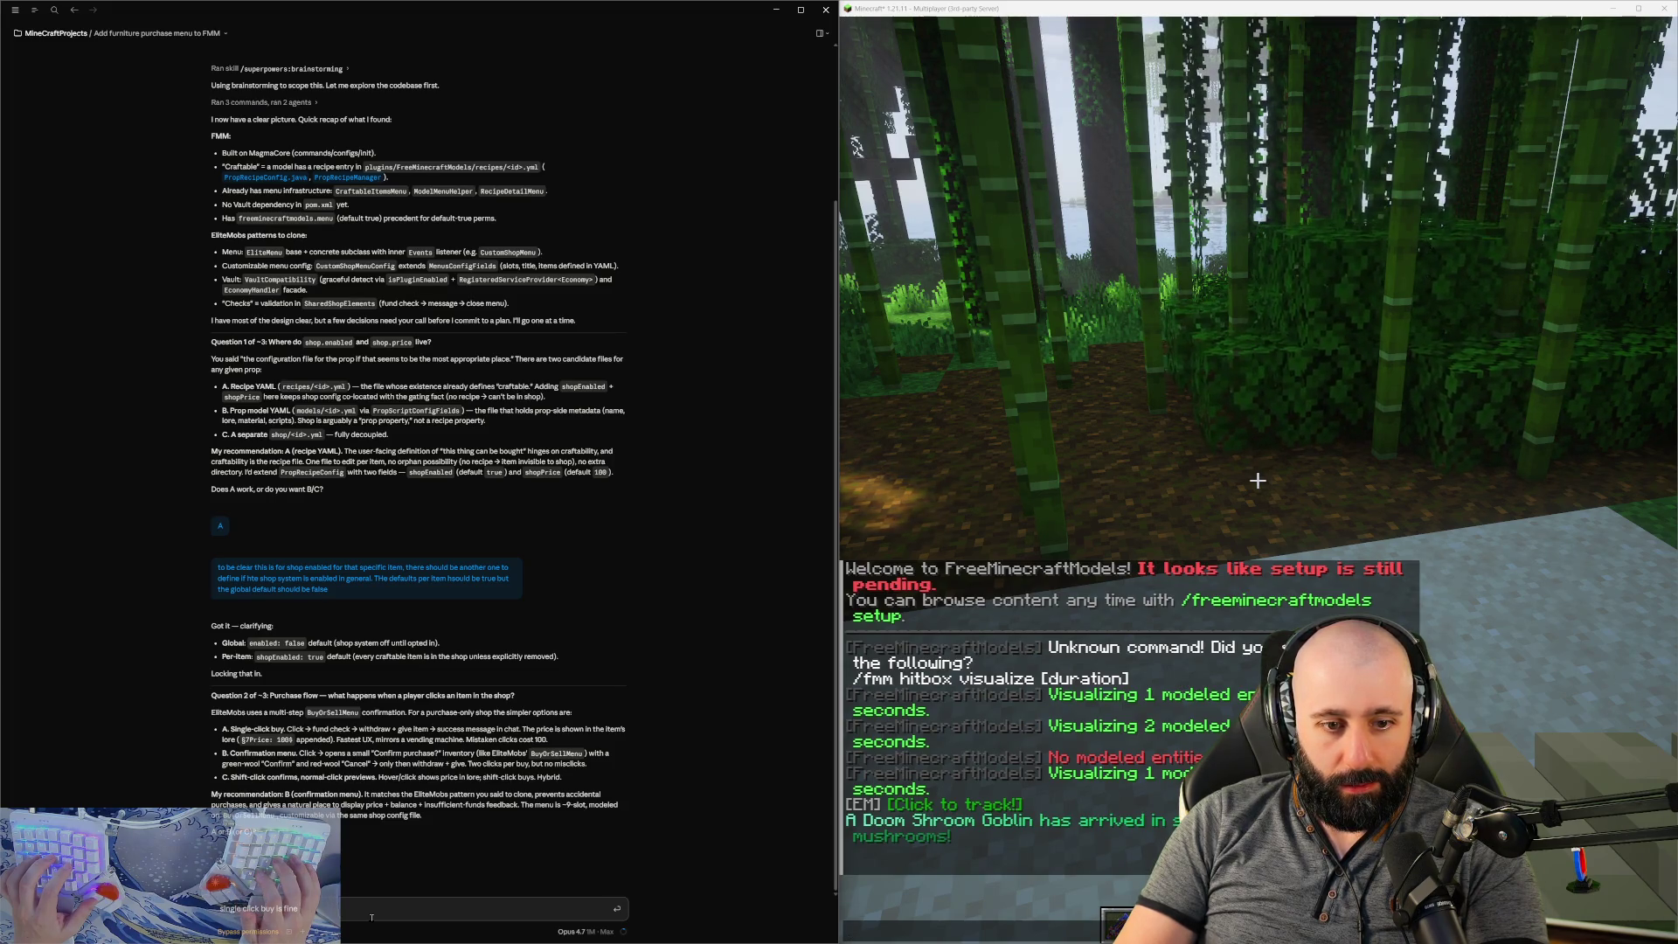
key(Return)
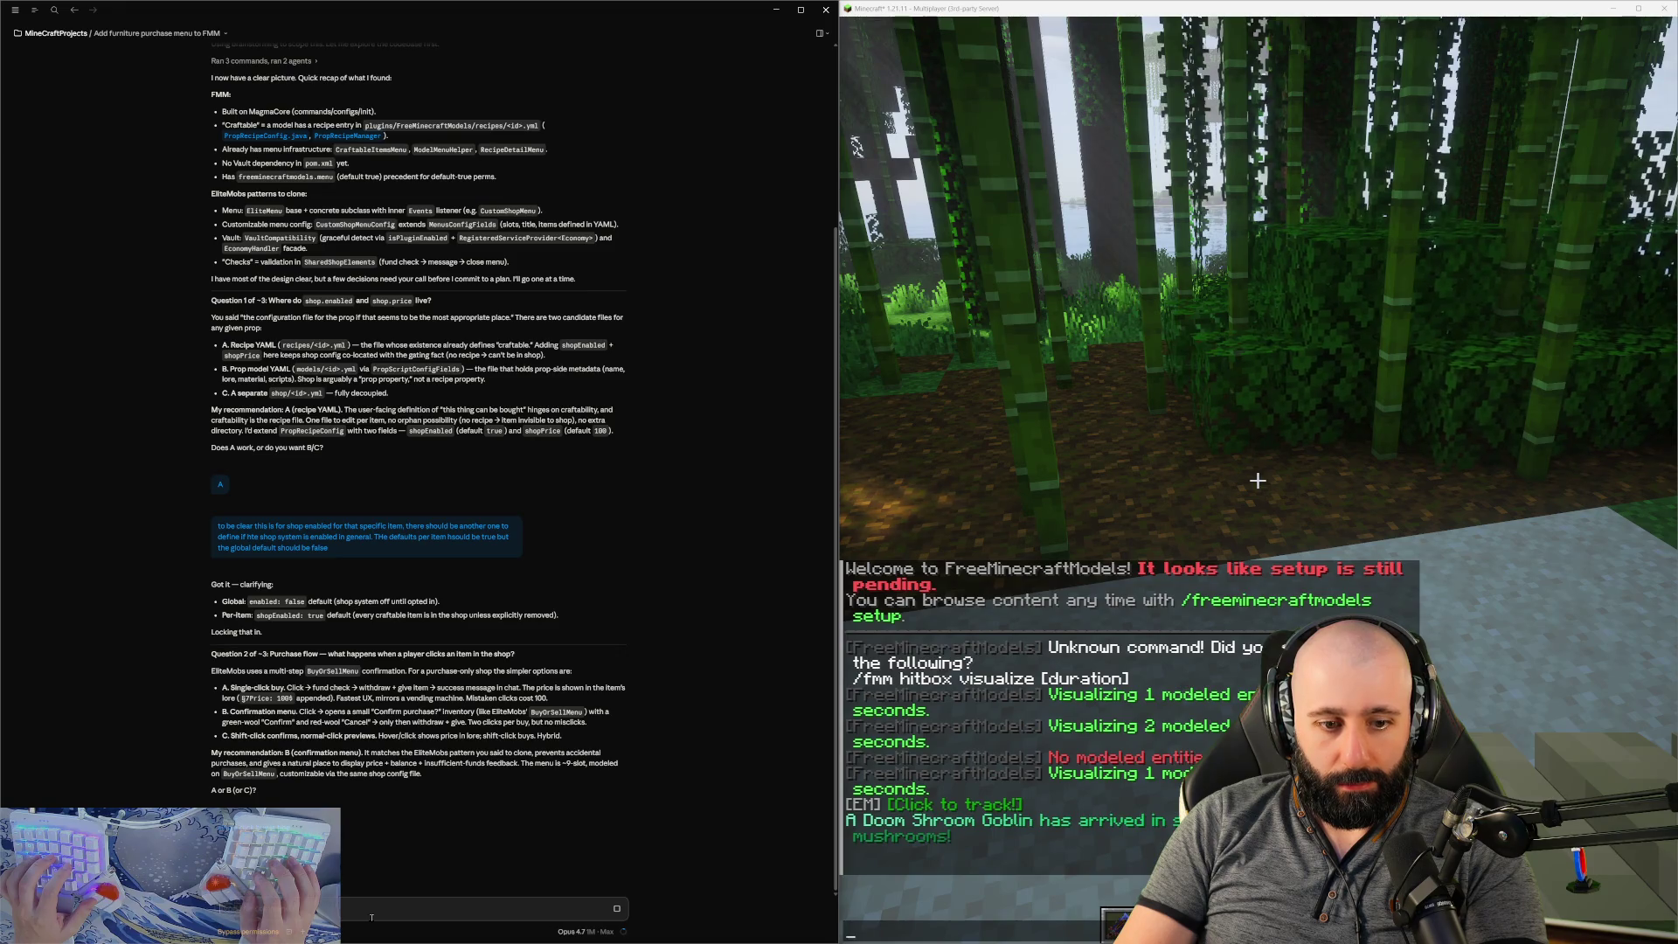